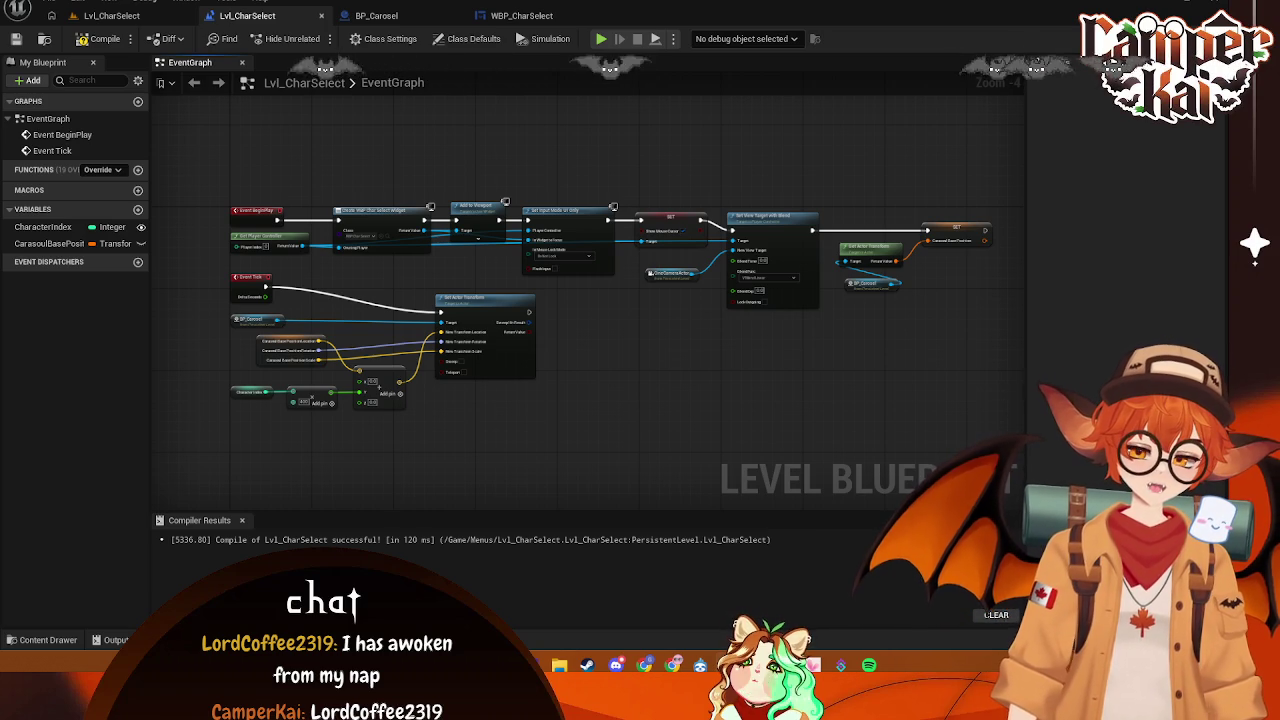
- Add a Lerp (Vector) node fed by the offset vector, with the carousel base location wired into A
mouse_move(466, 408)
left_mouse_down()
mouse_move(530, 395)
mouse_move(534, 380)
mouse_move(523, 340)
mouse_move(459, 321)
mouse_move(512, 356)
left_mouse_up()
type("lerp")
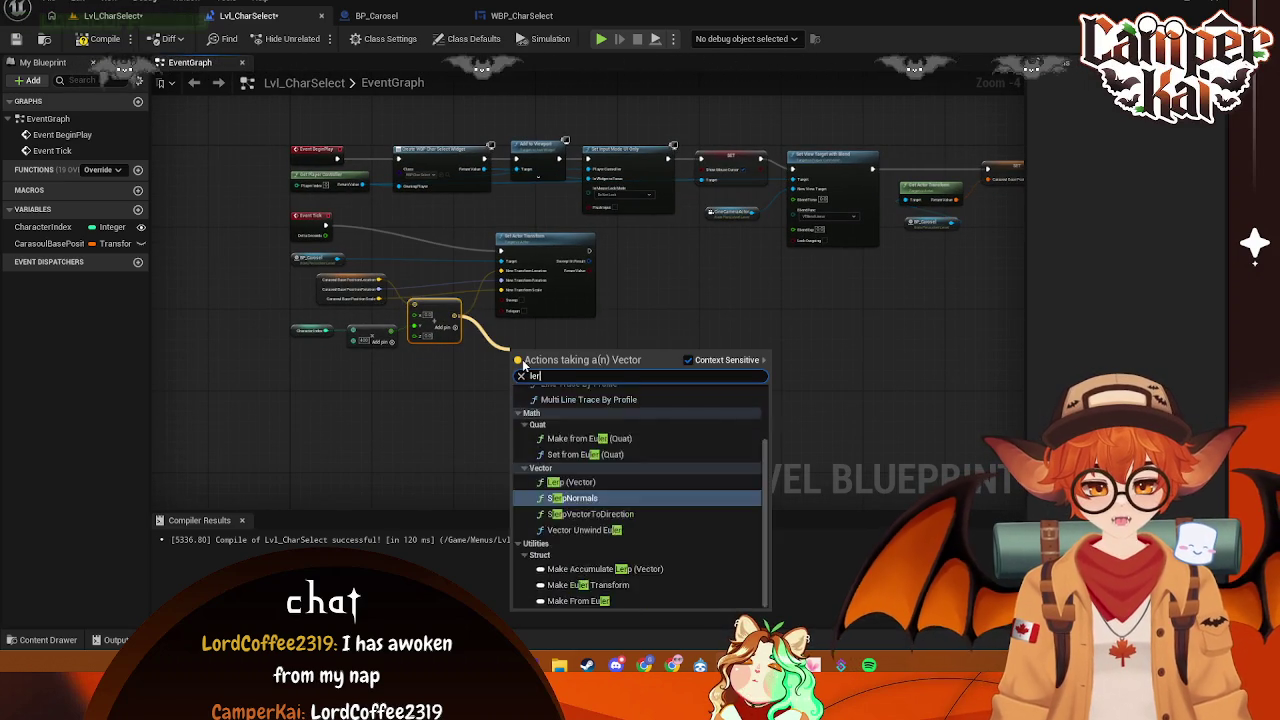
left_click(575, 415)
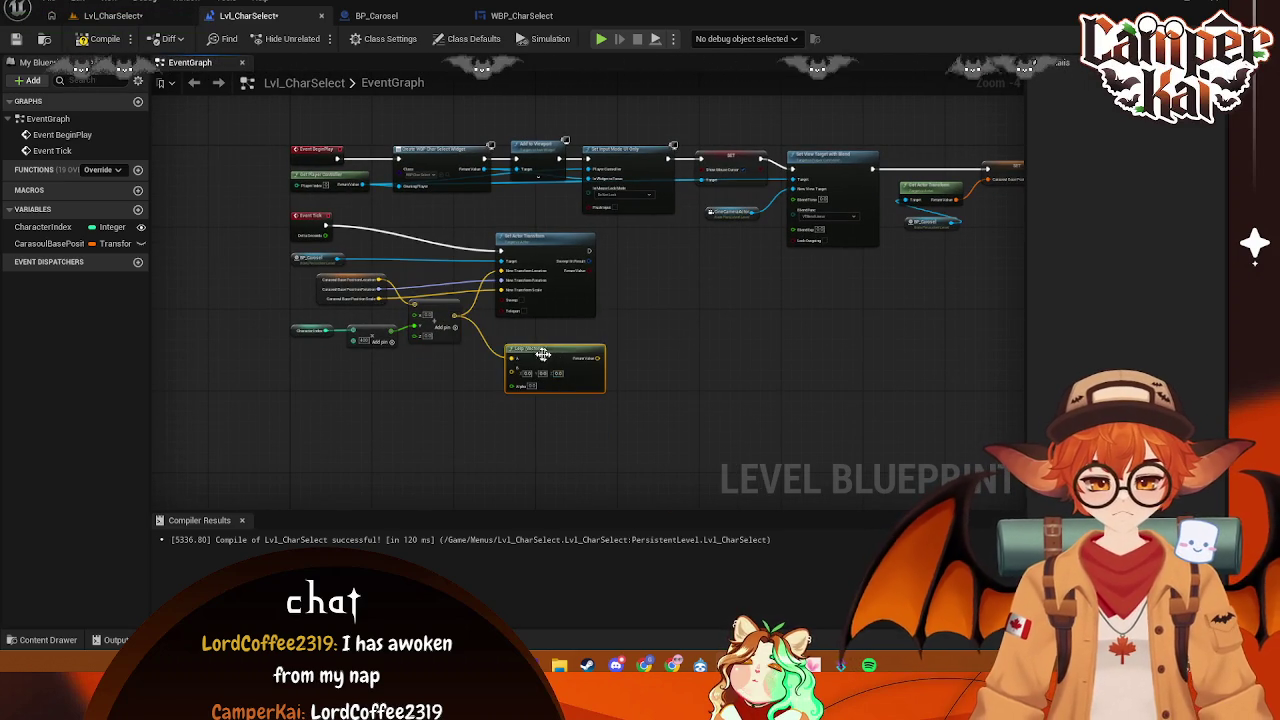
mouse_move(501, 271)
left_mouse_down()
mouse_move(488, 372)
mouse_move(510, 377)
mouse_move(545, 320)
mouse_move(503, 271)
mouse_move(630, 234)
left_mouse_up()
- Arrange the Lerp and Set Actor Transform nodes and capture a screenshot of the Event Tick graph
left_click_drag(547, 350, 517, 284)
left_click_drag(640, 241, 624, 240)
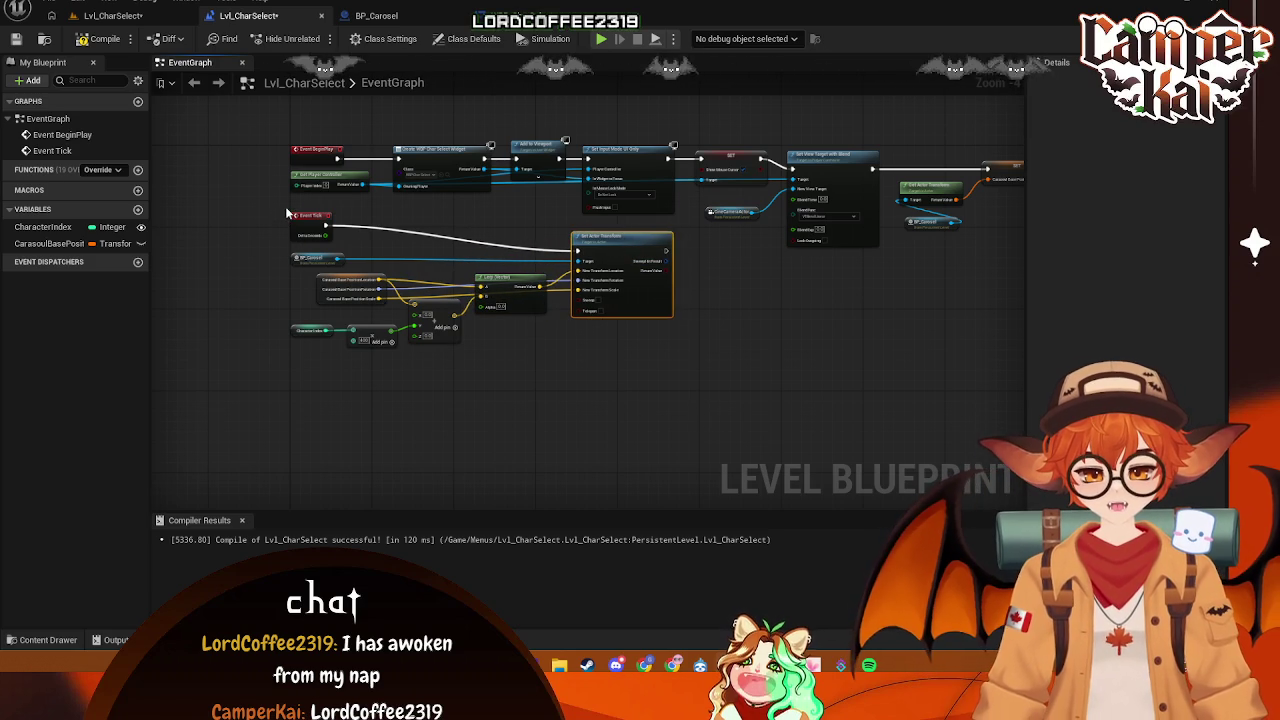
mouse_move(286, 208)
left_mouse_down()
mouse_move(655, 364)
mouse_move(688, 365)
left_mouse_up()
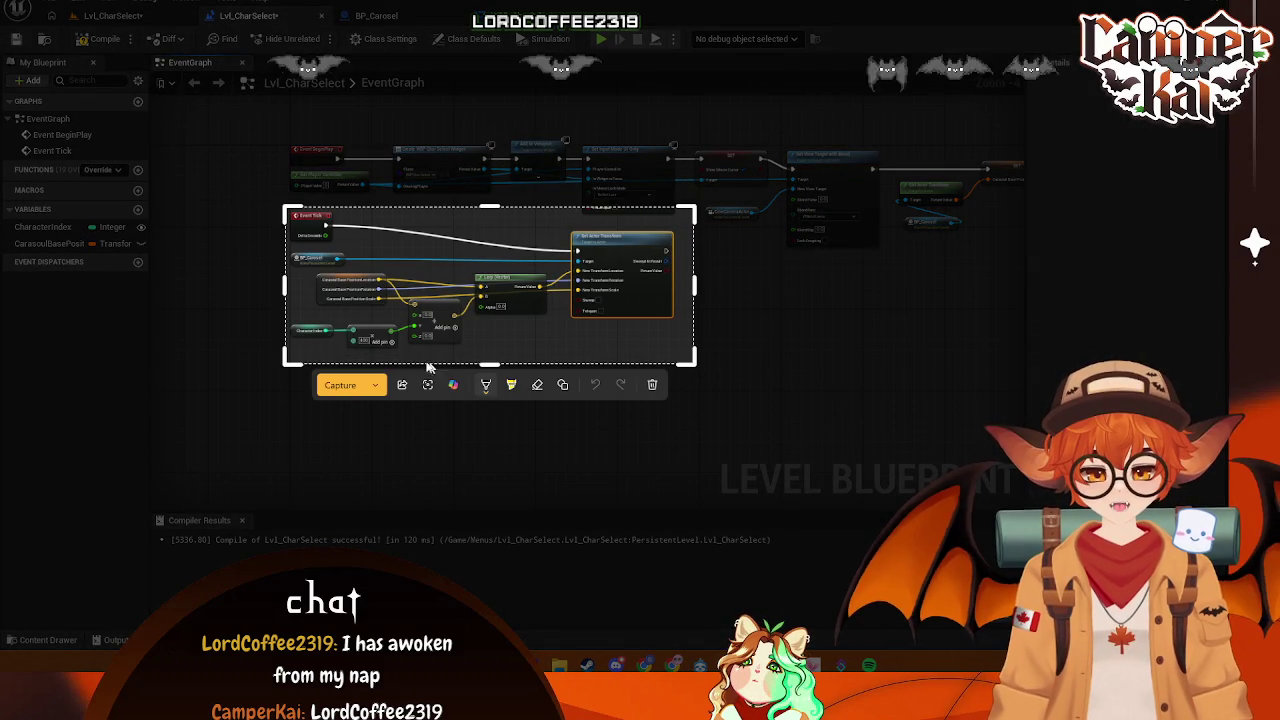
key("ctrl+c")
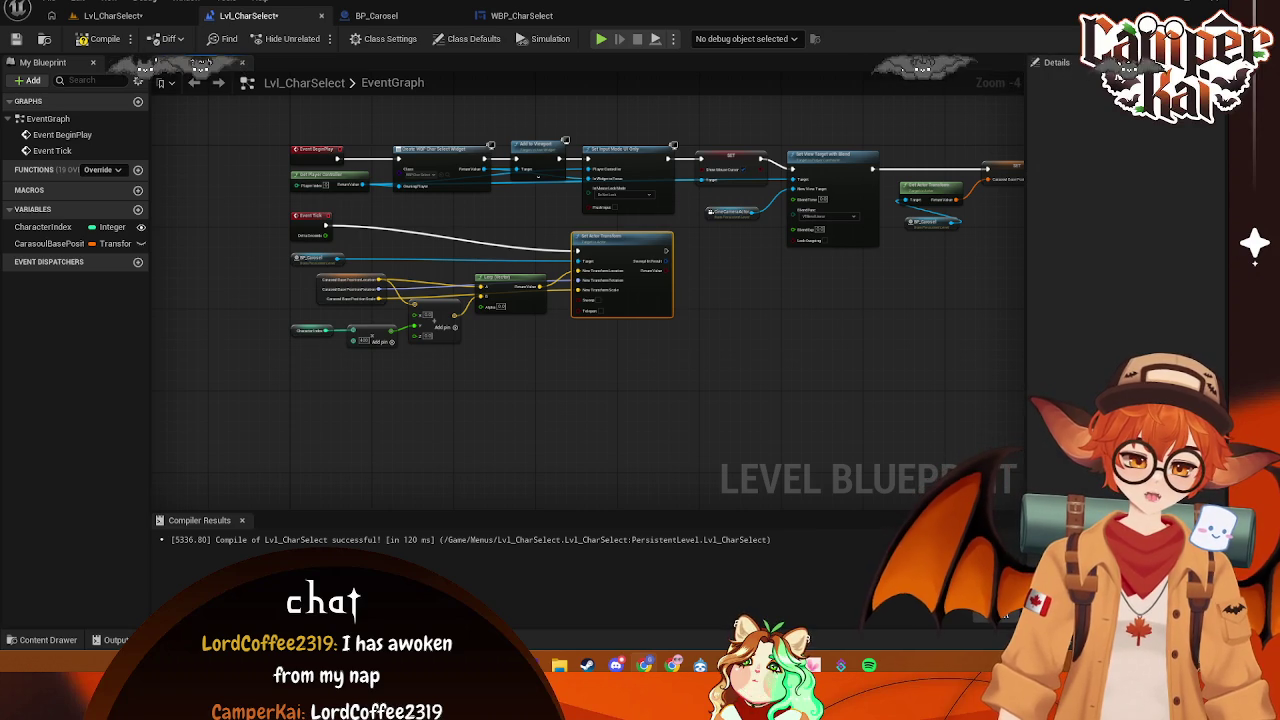
- Wire Event Tick's Delta Seconds into the Lerp (Vector) node's Alpha pin
scroll(538, 346, "up", 2)
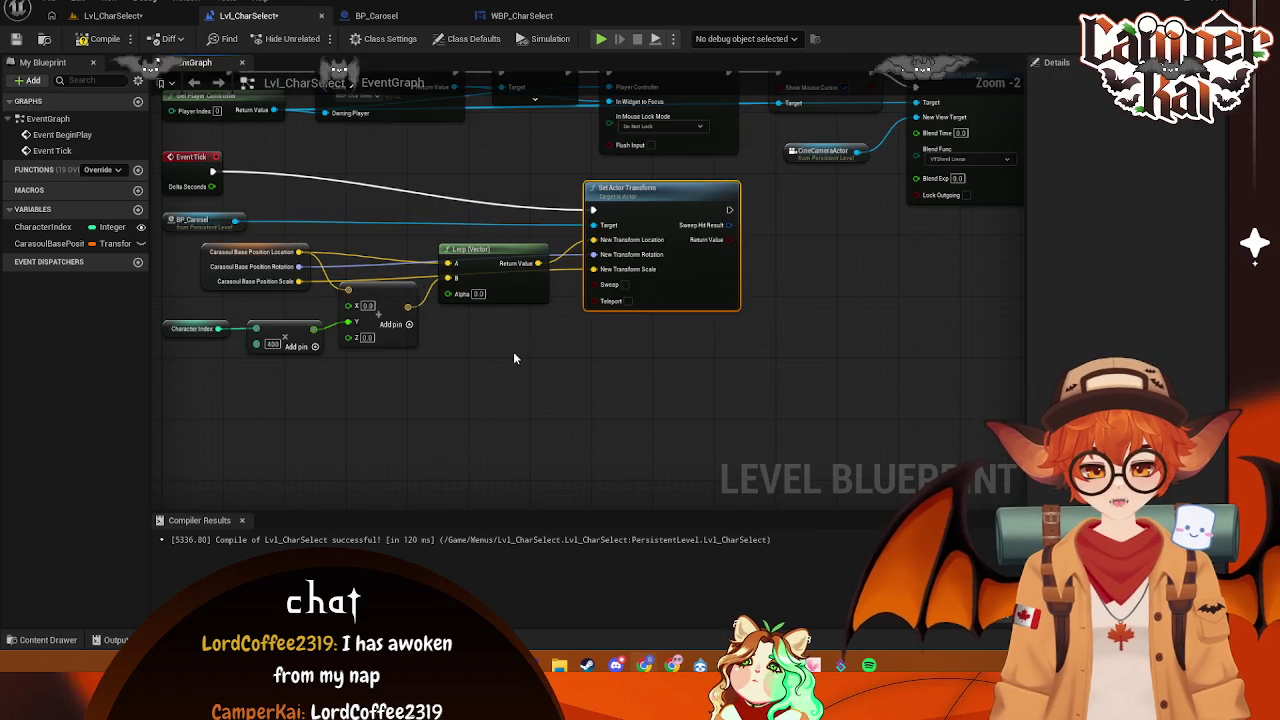
mouse_move(269, 183)
left_mouse_down()
mouse_move(430, 290)
mouse_move(505, 289)
left_mouse_up()
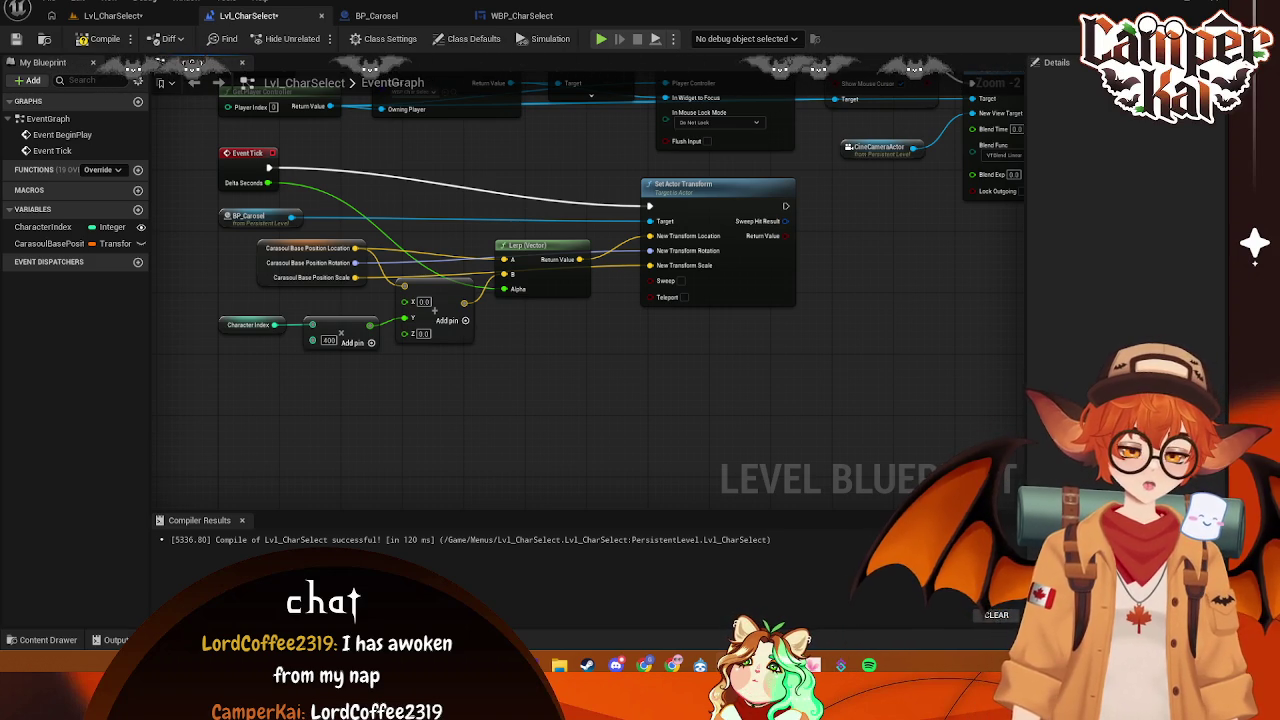
- Add a VInterp To node with base location as Current and offset vector as Target, deleting the Lerp
right_click(520, 392)
type("vinter")
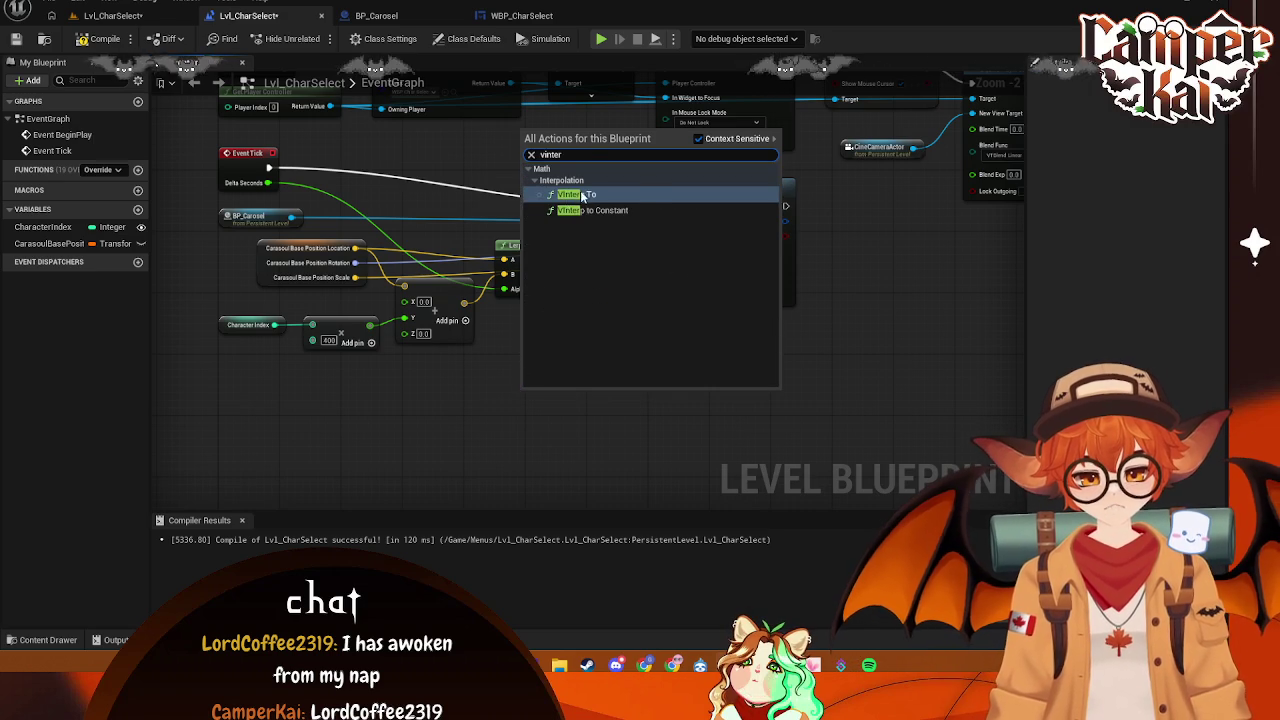
key("Return")
mouse_move(355, 247)
left_mouse_down()
mouse_move(555, 361)
mouse_move(531, 413)
left_mouse_up()
left_click_drag(464, 302, 527, 421)
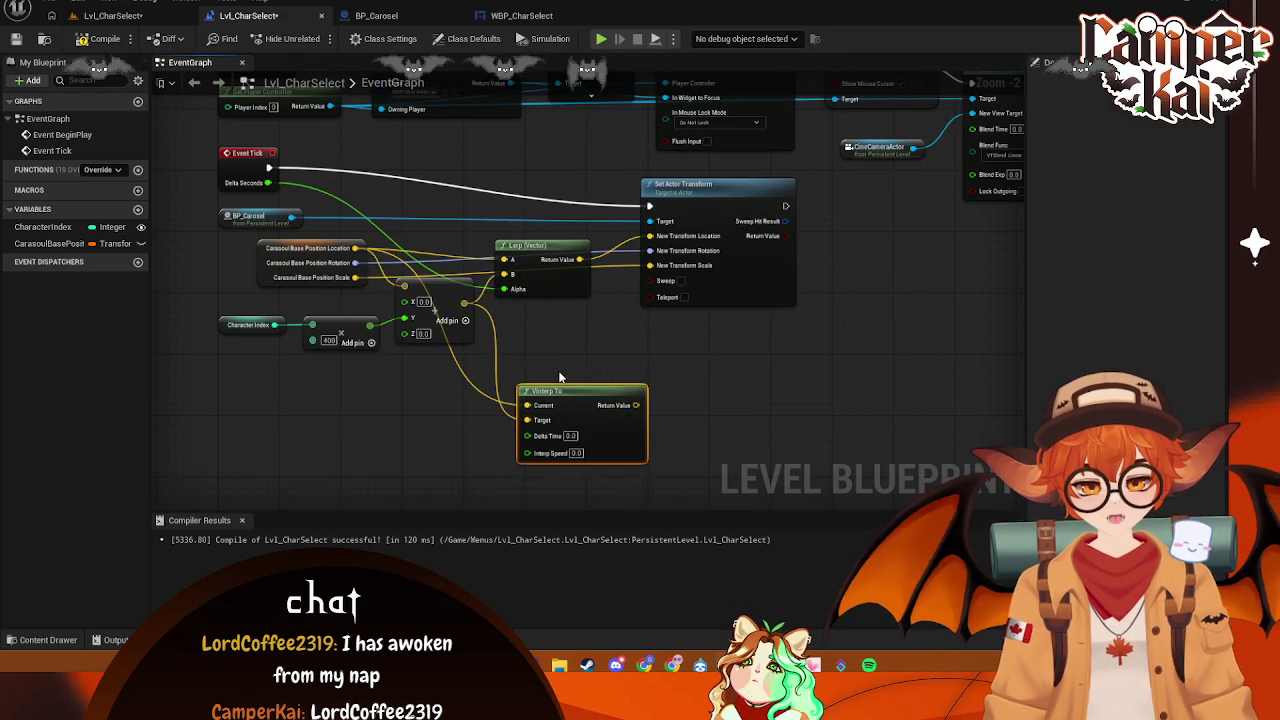
left_click(545, 270)
key("Delete")
- Feed VInterp To into the actor location, with Delta Seconds as Delta Time and Interp Speed 5.0
left_click_drag(636, 405, 650, 236)
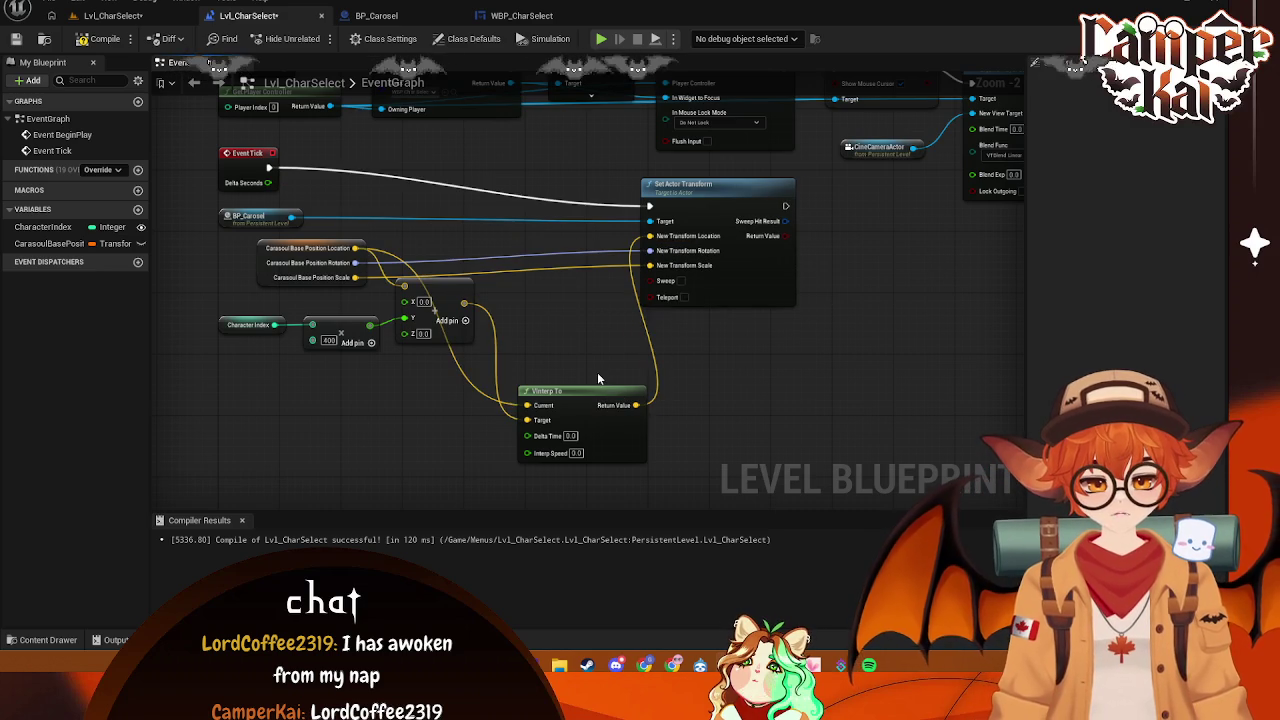
mouse_move(586, 396)
left_mouse_down()
mouse_move(552, 264)
mouse_move(570, 274)
left_mouse_up()
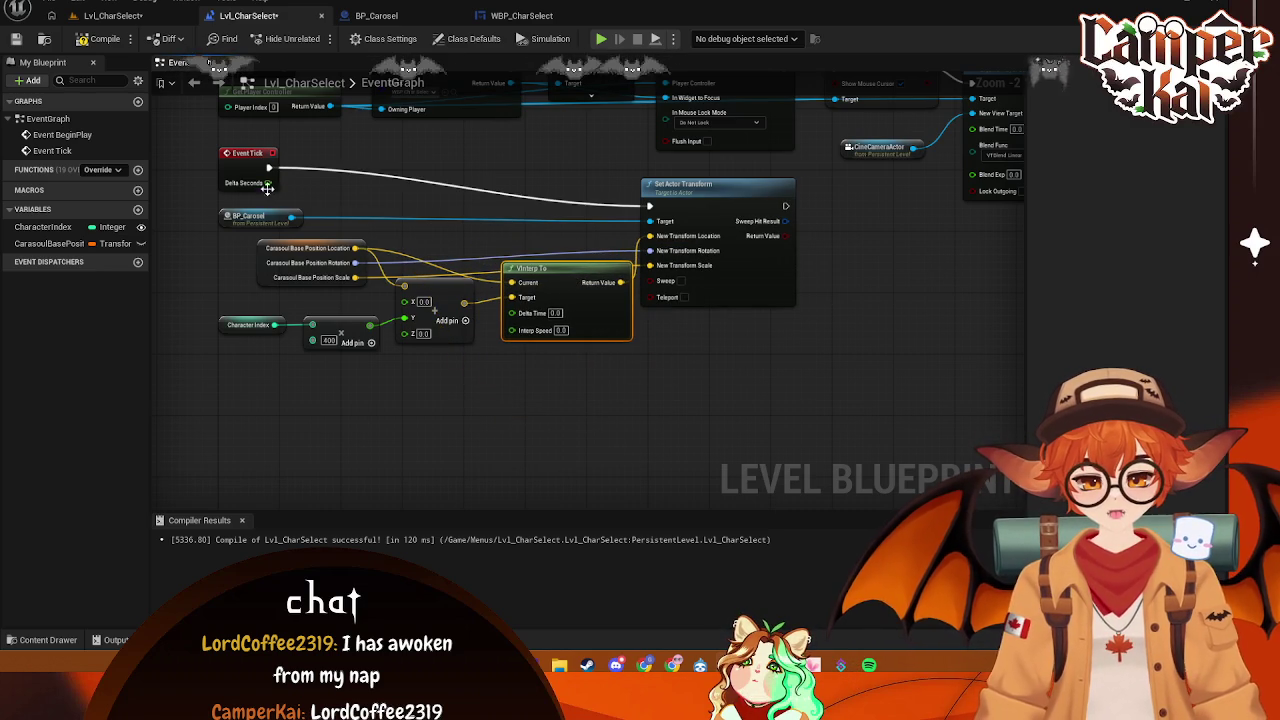
mouse_move(268, 183)
left_mouse_down()
mouse_move(513, 323)
mouse_move(511, 312)
left_mouse_up()
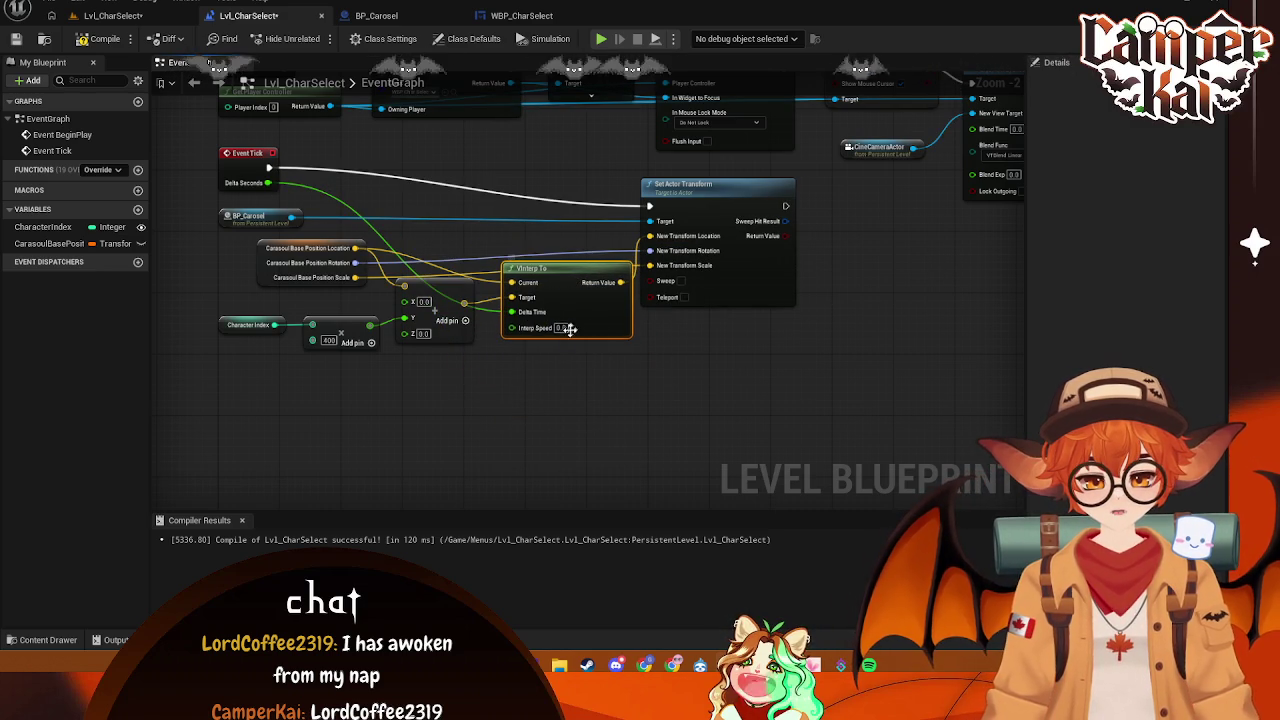
left_click(562, 328)
type("5")
key("Return")
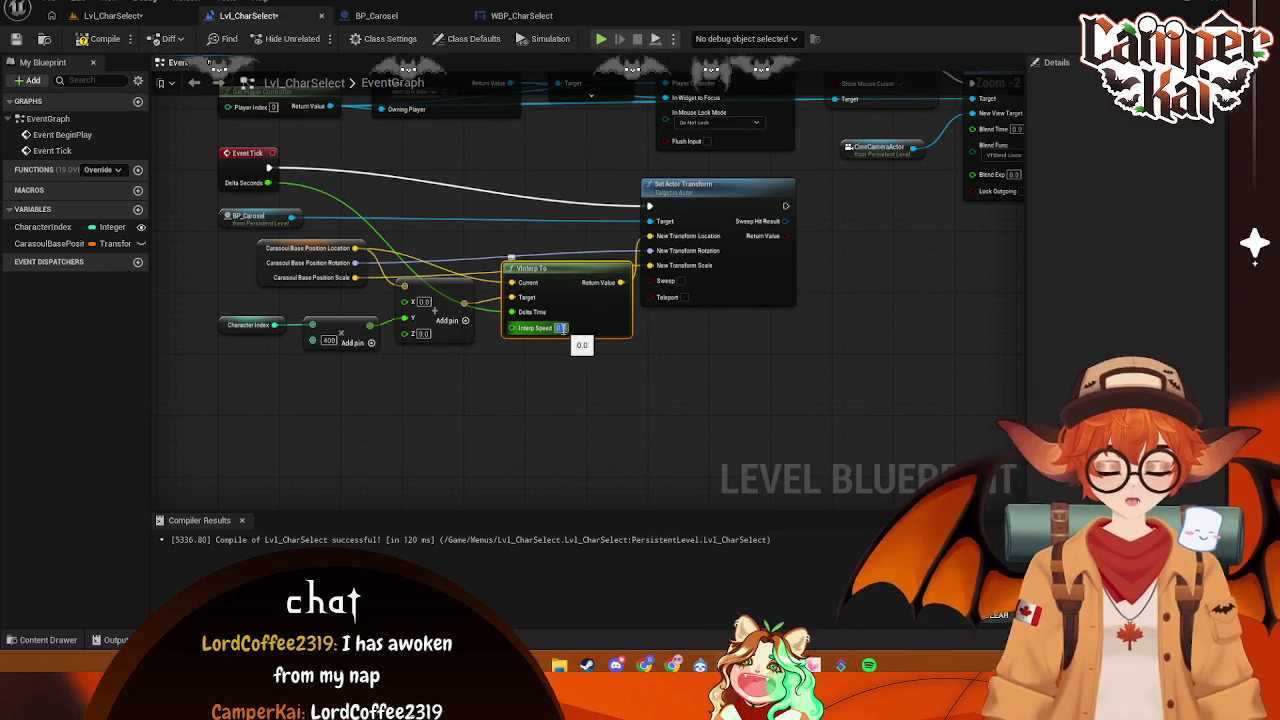
left_click_drag(564, 294, 555, 272)
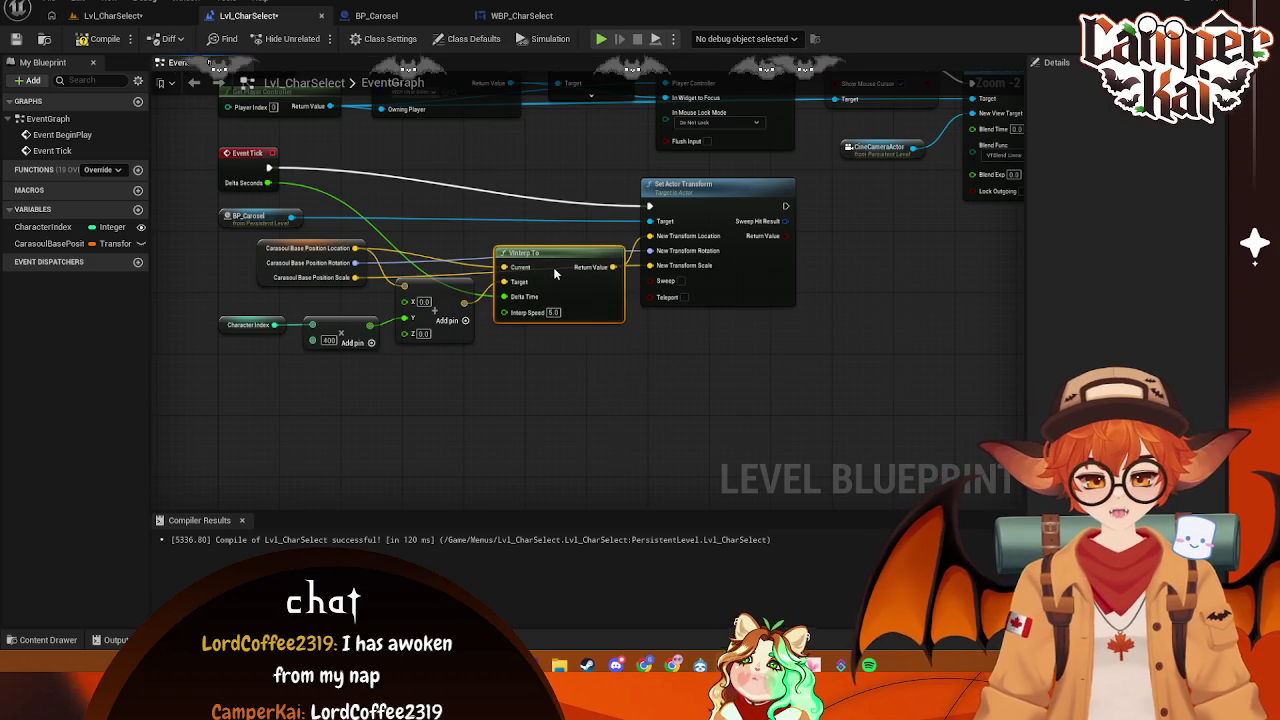
- Save the level blueprint and screenshot the Event Tick nodes
key("ctrl+s")
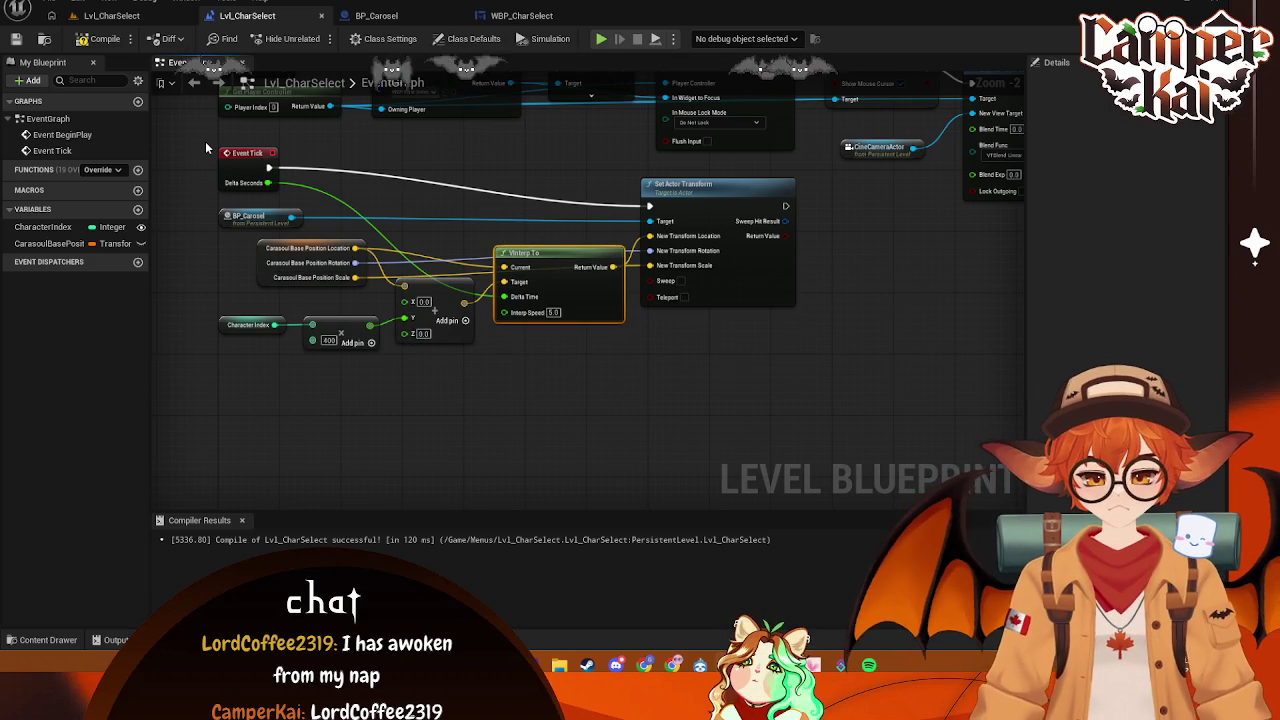
key("super+shift+s")
left_click_drag(205, 142, 883, 377)
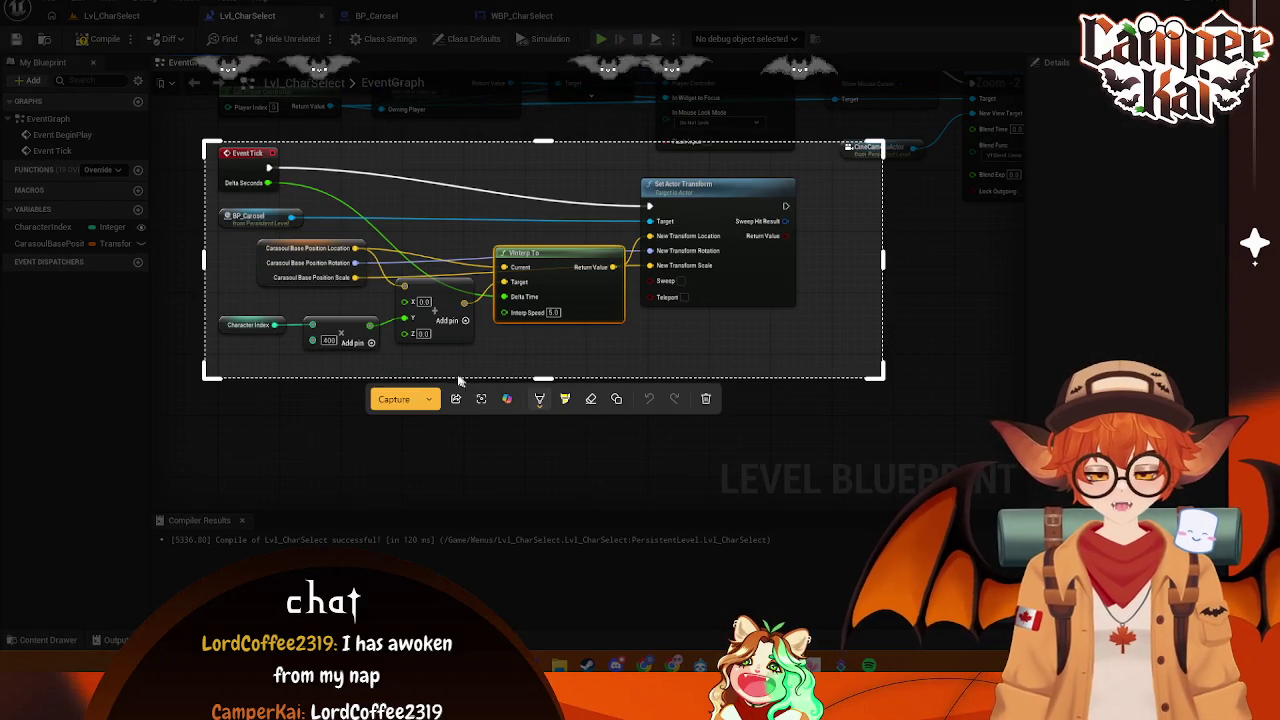
left_click(394, 399)
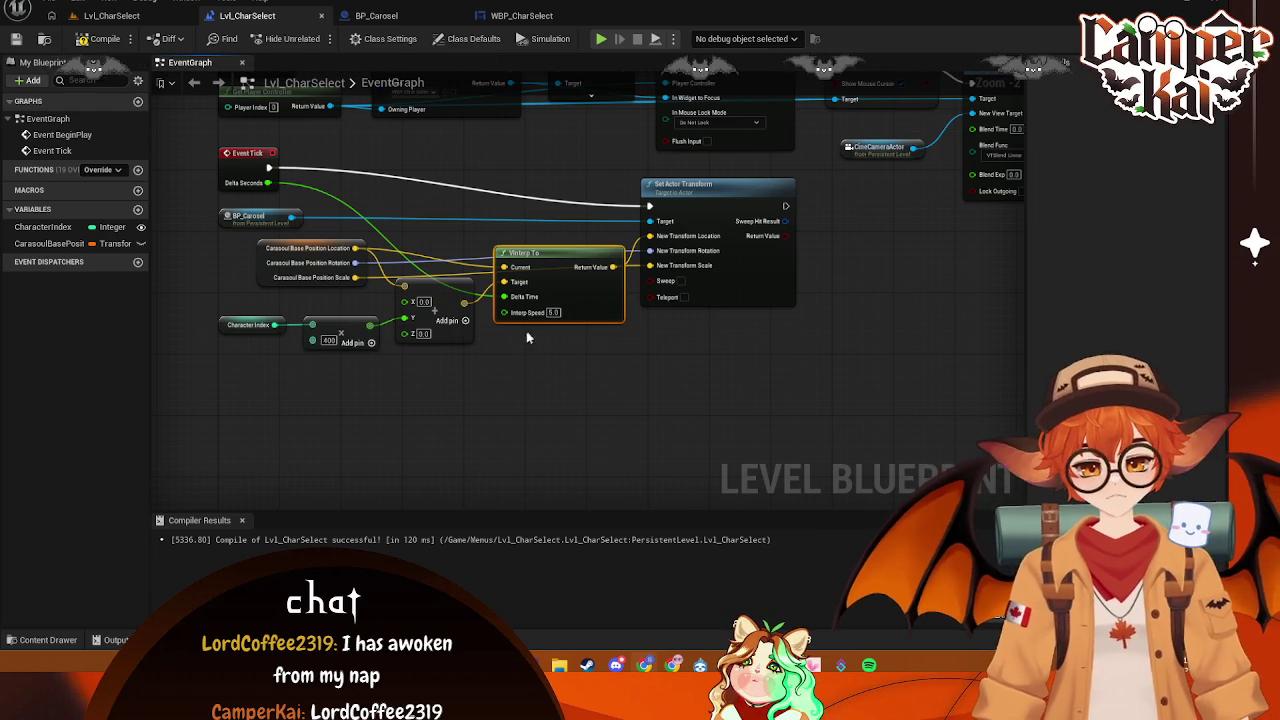
- Nudge VInterp To down, then add and remove a Get Actor Transform node from the carousel reference
left_click_drag(549, 250, 565, 281)
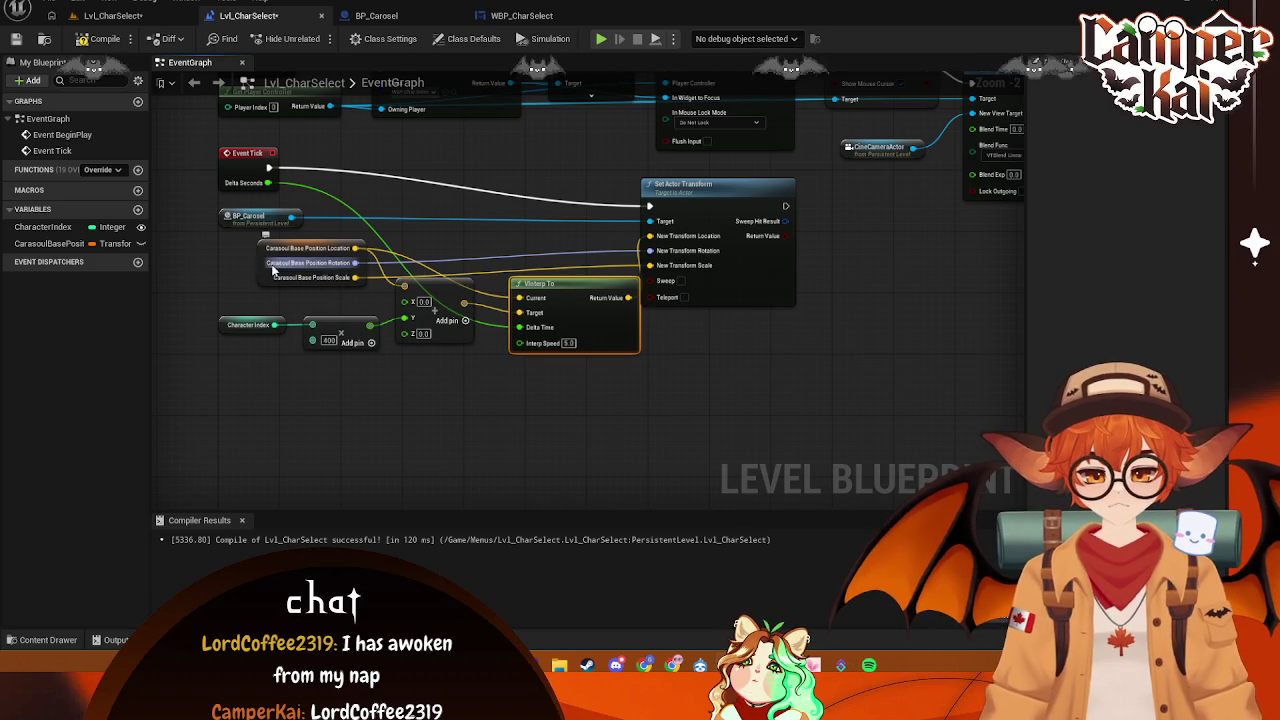
mouse_move(292, 216)
left_mouse_down()
mouse_move(186, 294)
mouse_move(214, 406)
mouse_move(242, 416)
left_mouse_up()
type("get tra")
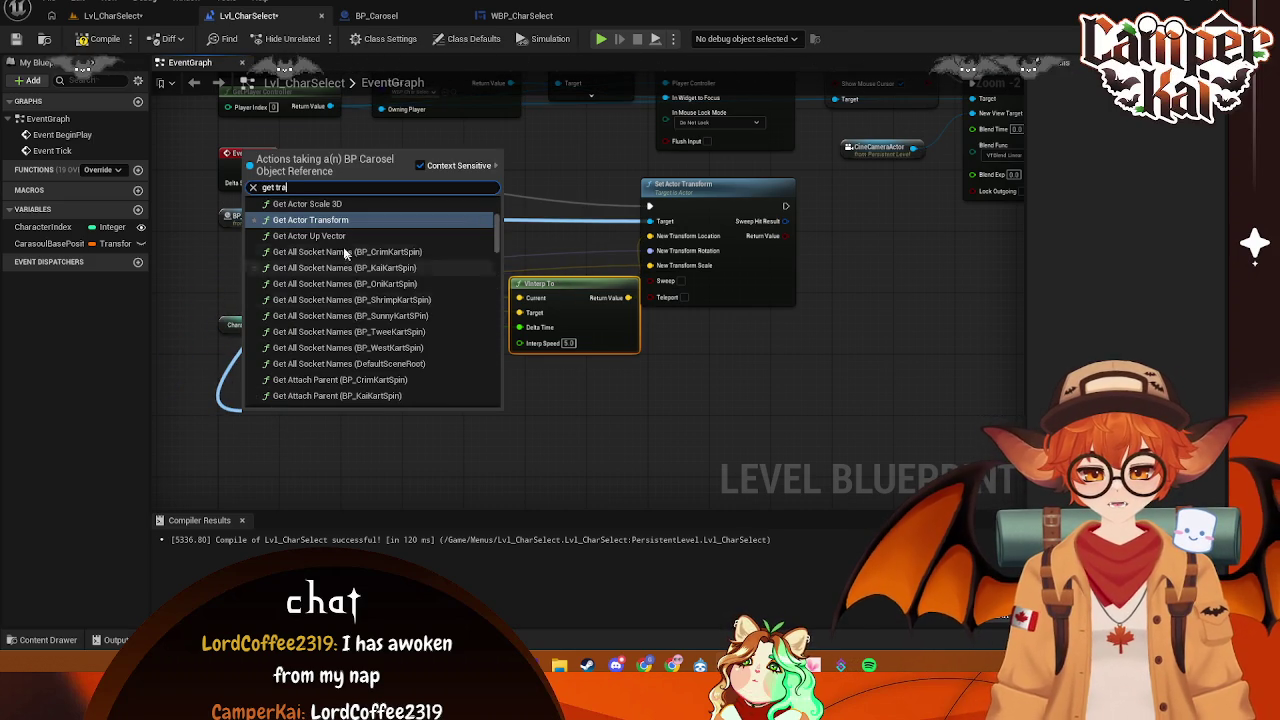
left_click(323, 222)
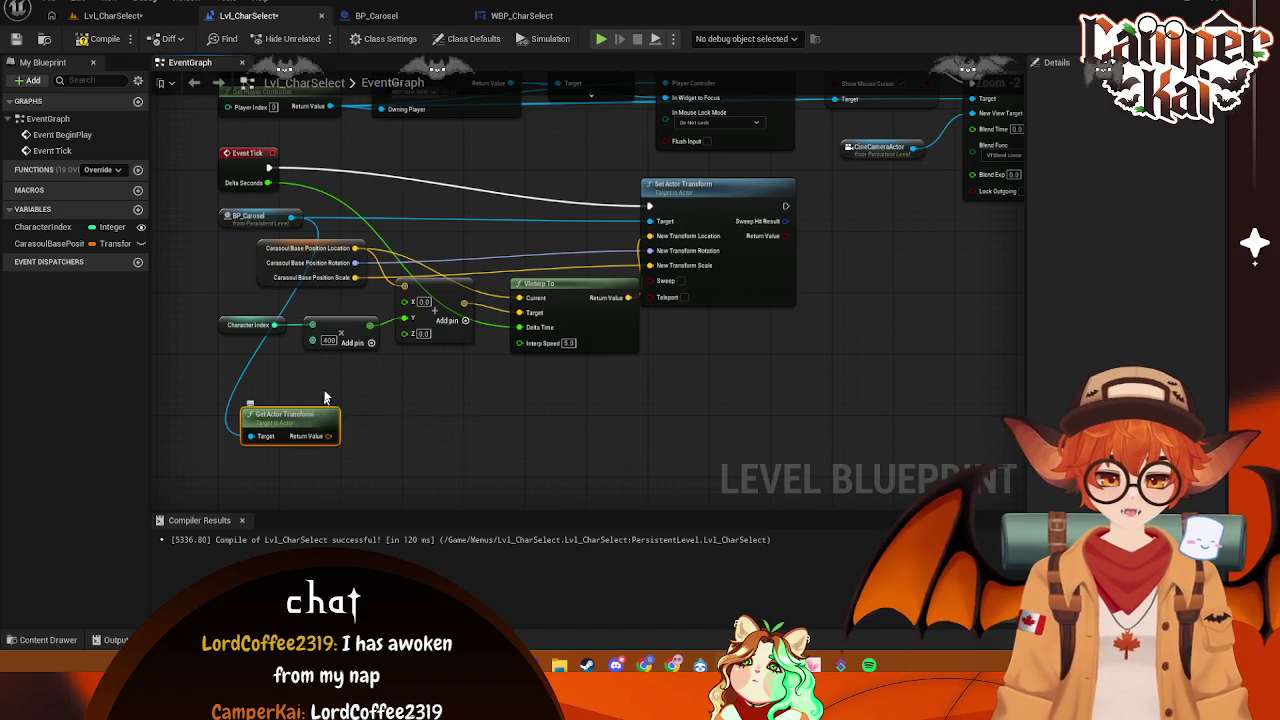
key("Delete")
- Search the carousel reference's actions for an actor vector getter, then cancel without adding a node
left_click_drag(290, 216, 321, 430)
type("get ve")
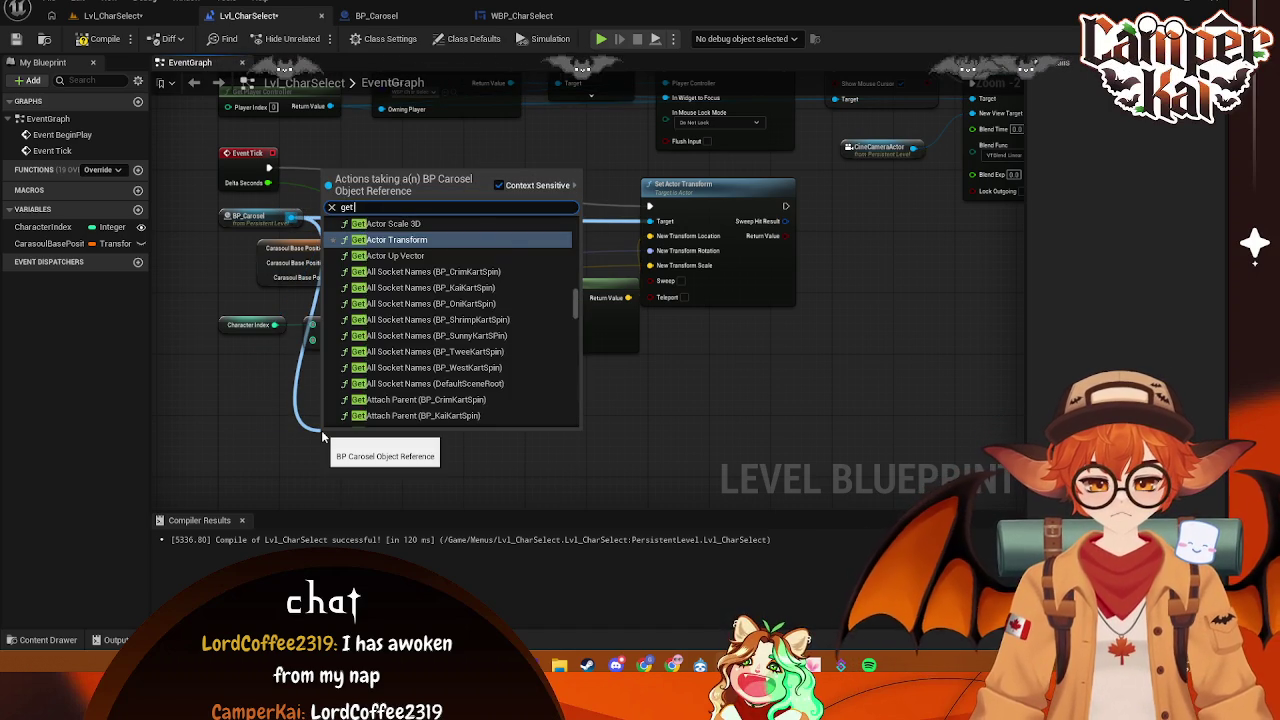
key("BackSpace")
key("BackSpace")
type("acto")
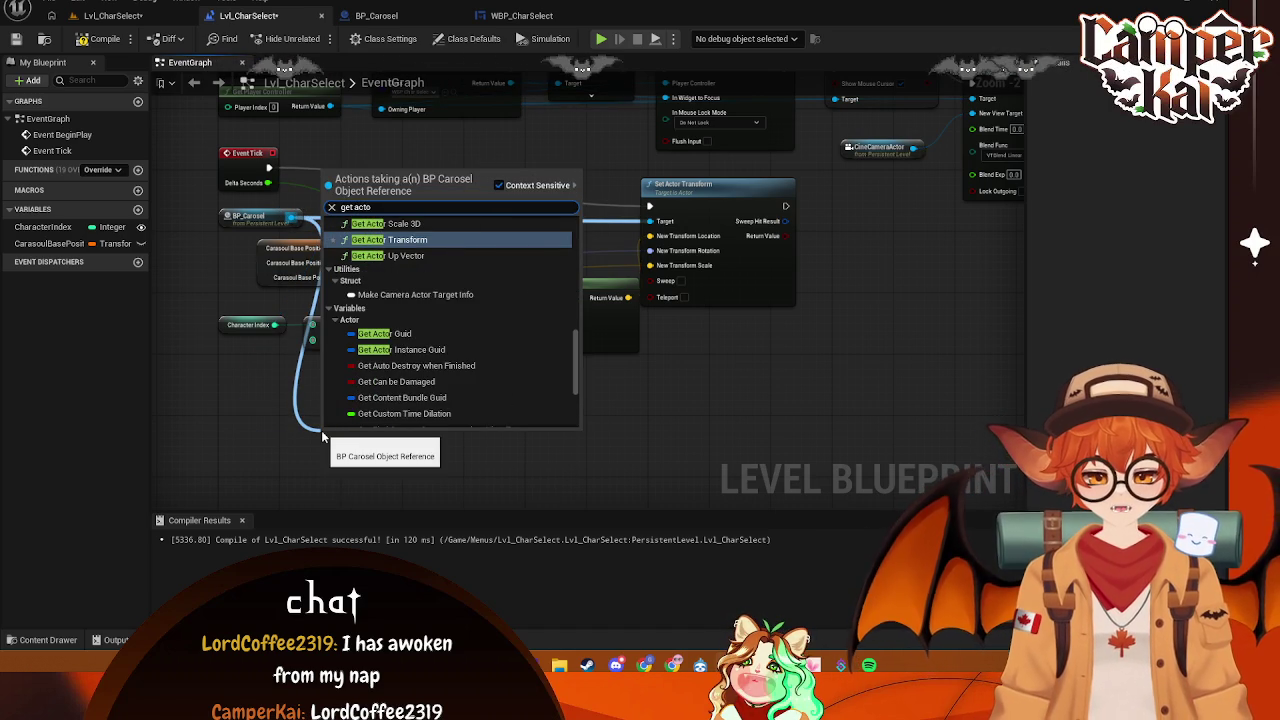
type("r ve")
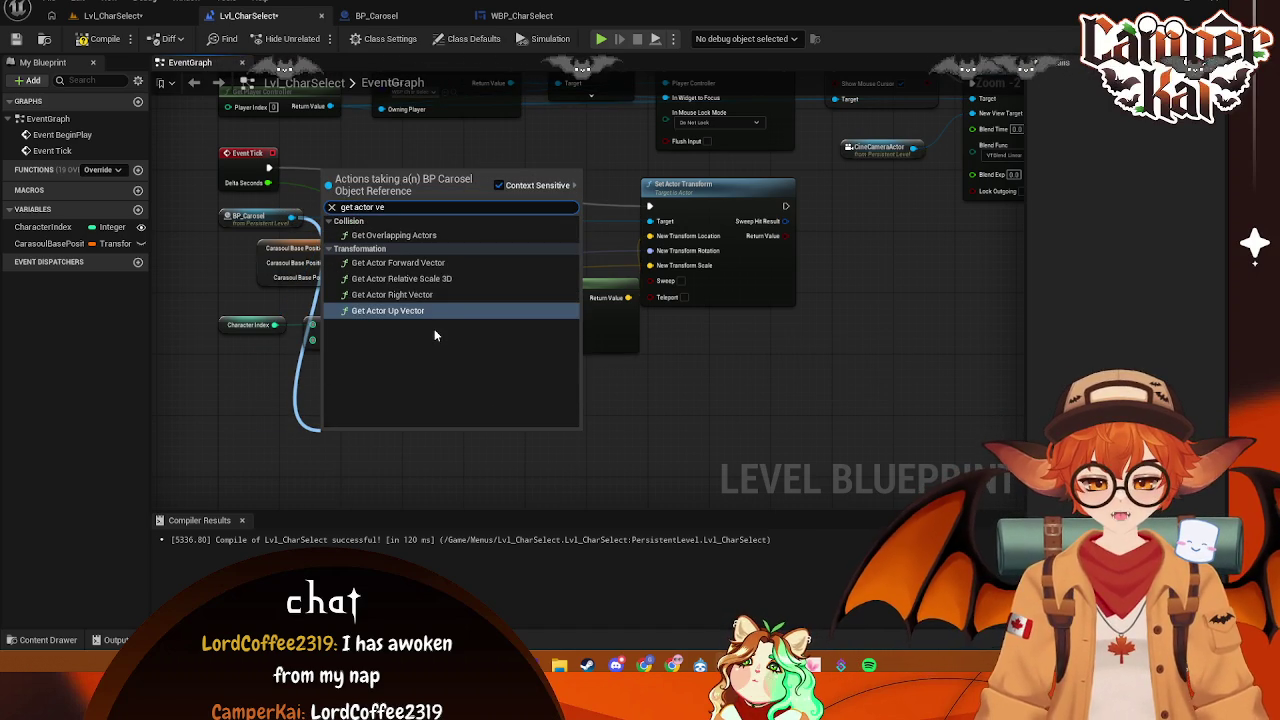
left_click(525, 477)
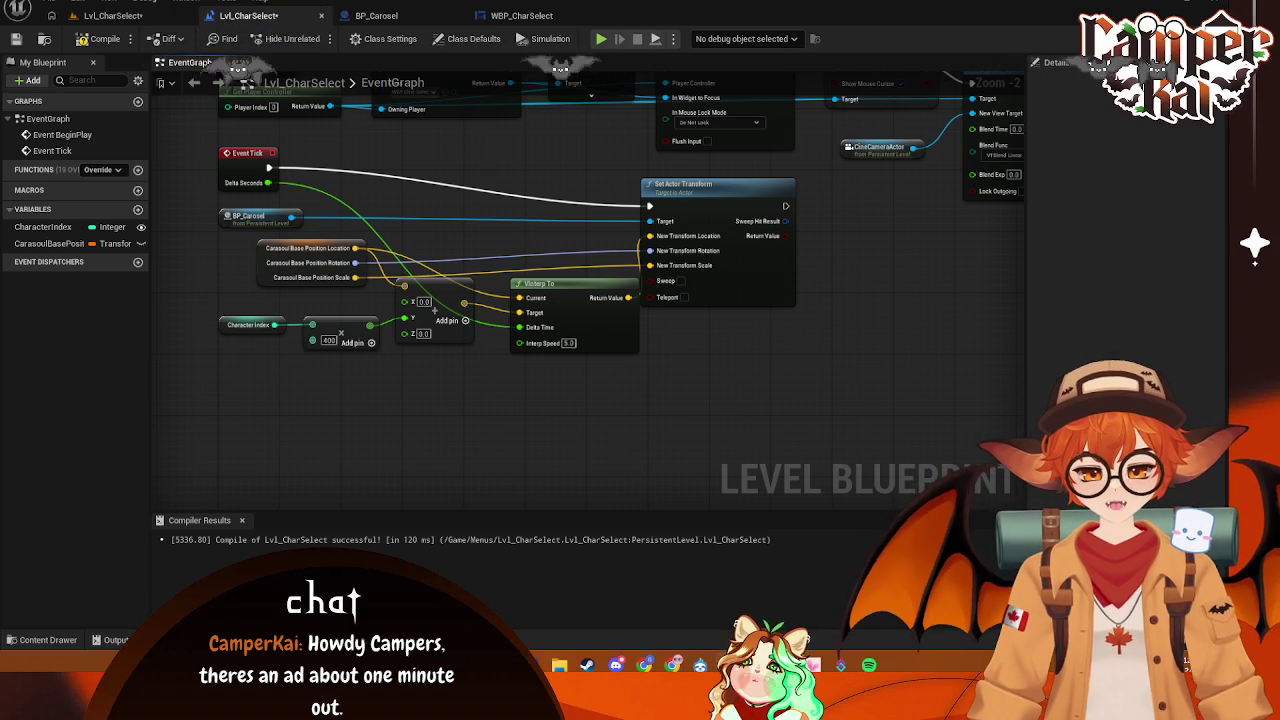
- Add a Get Actor Location node for the carousel and feed it into VInterp To's Target
mouse_move(290, 216)
left_mouse_down()
mouse_move(365, 290)
mouse_move(355, 413)
left_mouse_up()
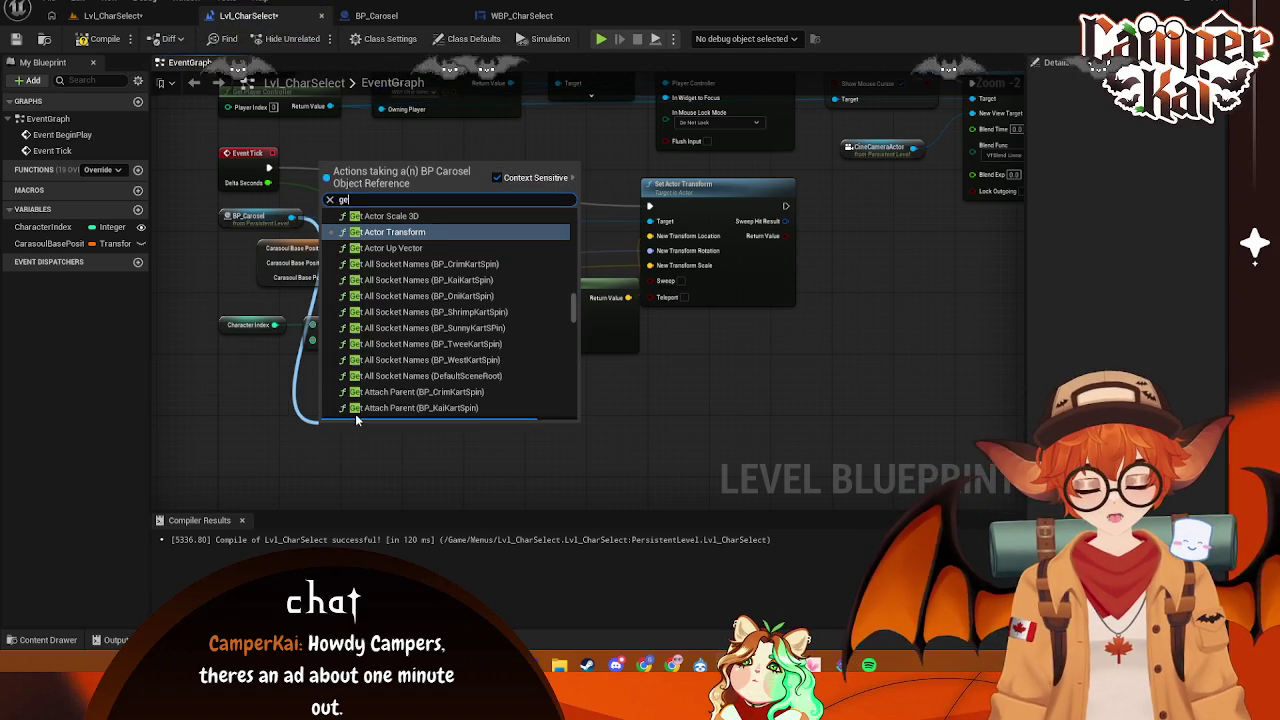
type("get actor lo")
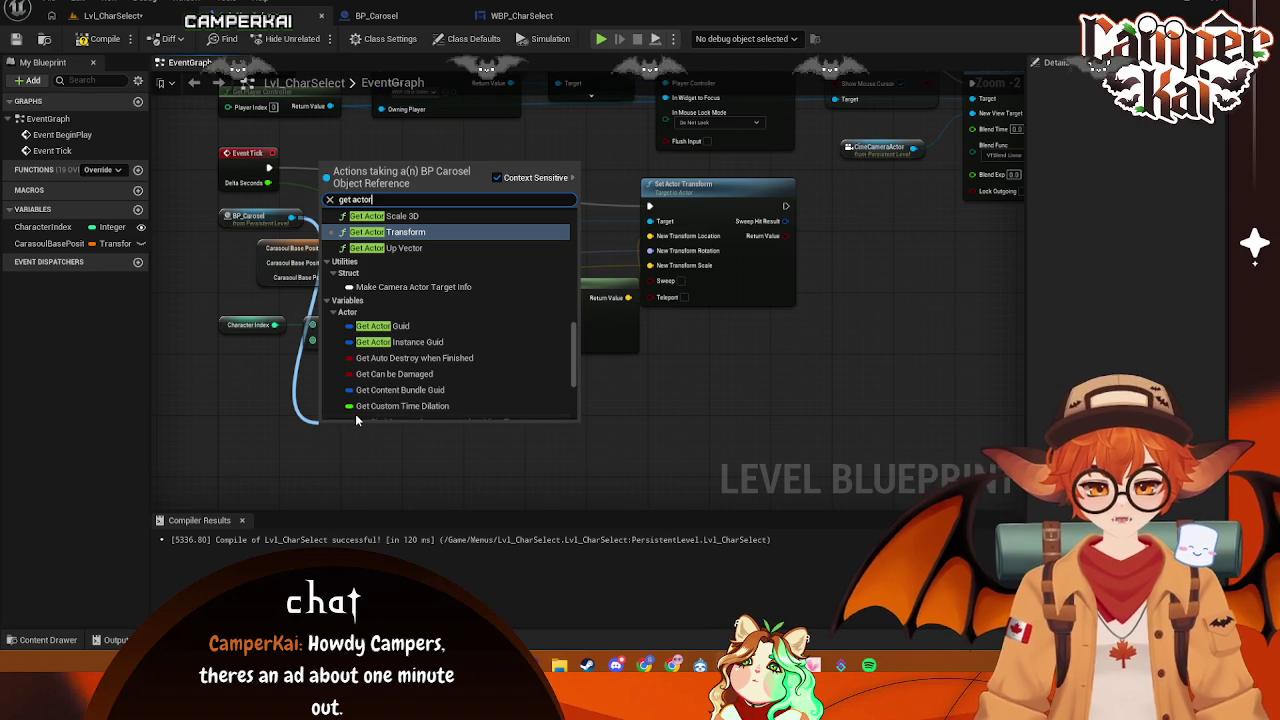
key("Return")
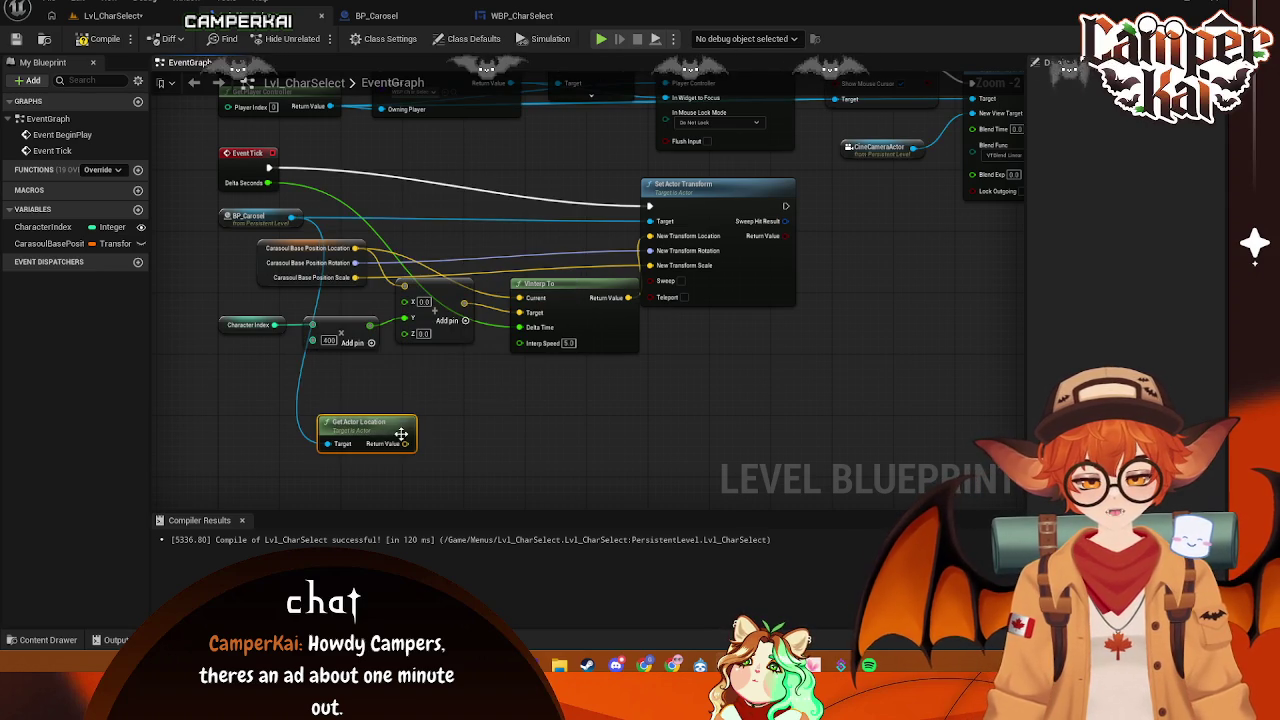
mouse_move(406, 444)
left_mouse_down()
mouse_move(520, 310)
mouse_move(581, 327)
mouse_move(562, 363)
left_mouse_up()
- Reposition Get Actor Location, Make Vector and VInterp To slightly, then save
mouse_move(364, 433)
left_mouse_down()
mouse_move(399, 215)
mouse_move(432, 218)
mouse_move(446, 240)
left_mouse_up()
left_click_drag(440, 241, 441, 239)
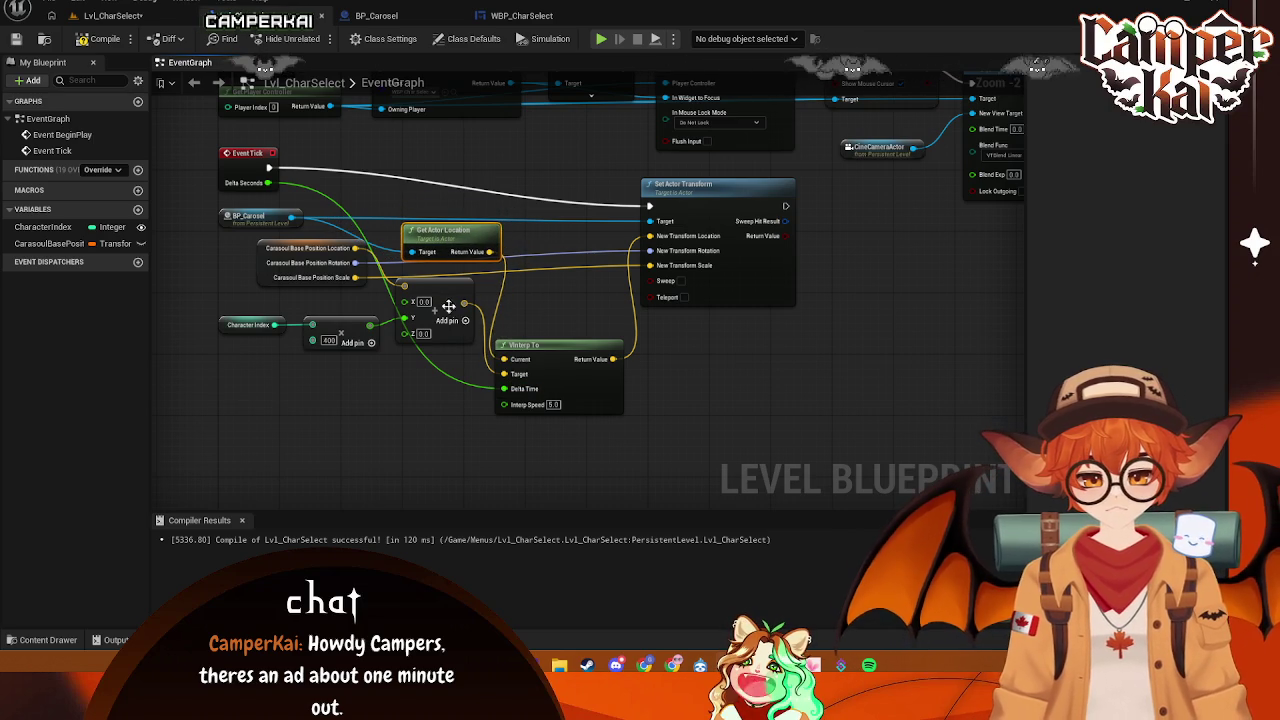
left_click_drag(450, 307, 462, 306)
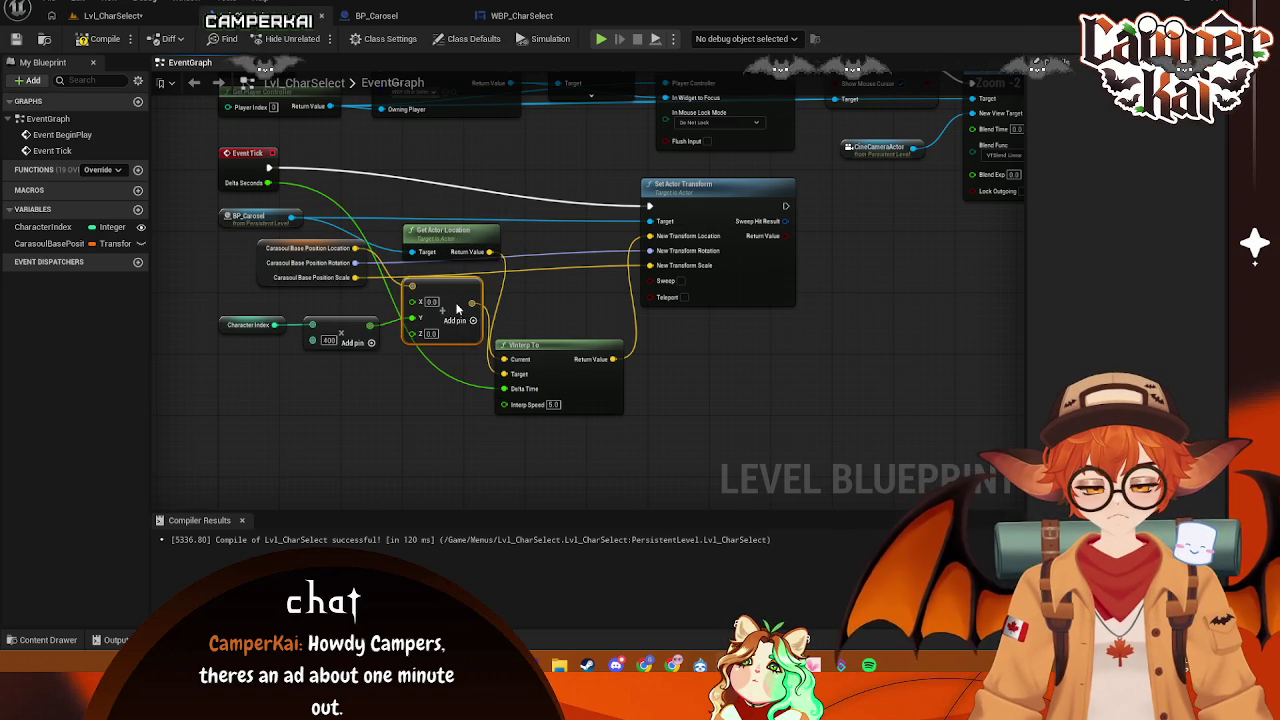
left_click_drag(549, 352, 579, 347)
key("ctrl+s")
- Shift Set Actor Transform right and down, save again, and deselect it
left_click_drag(707, 188, 745, 195)
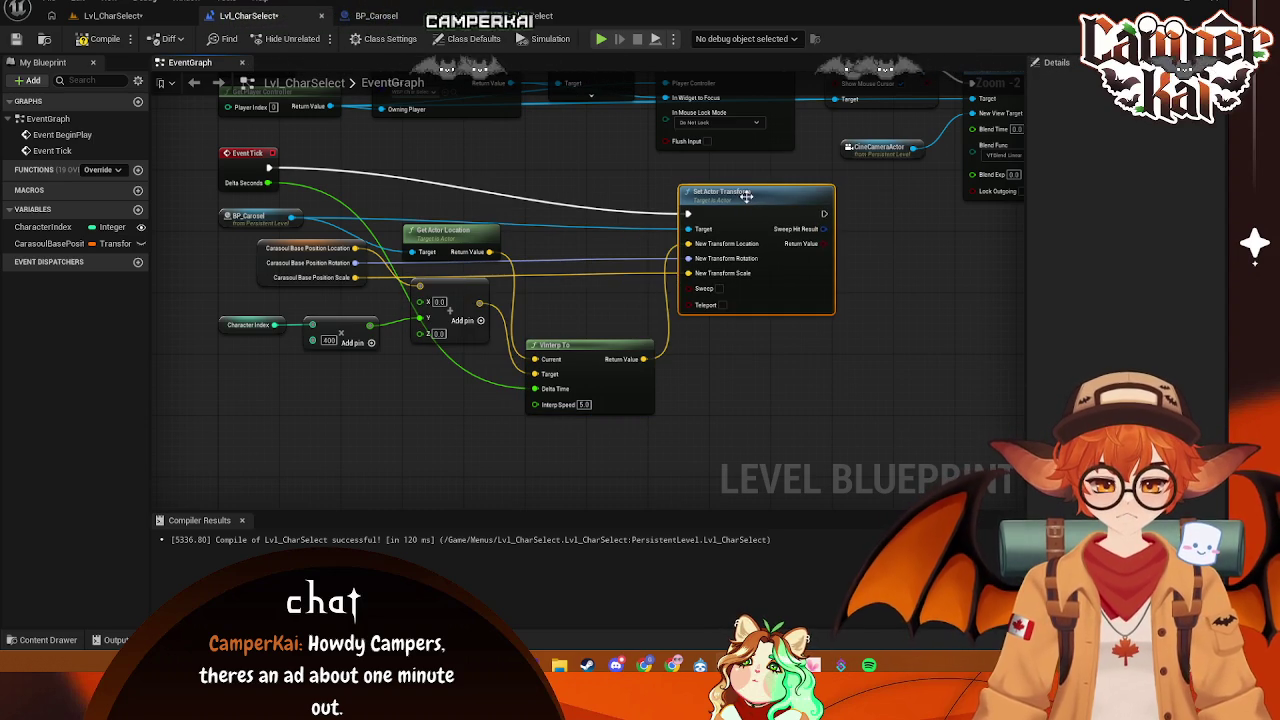
key("ctrl+s")
left_click(590, 458)
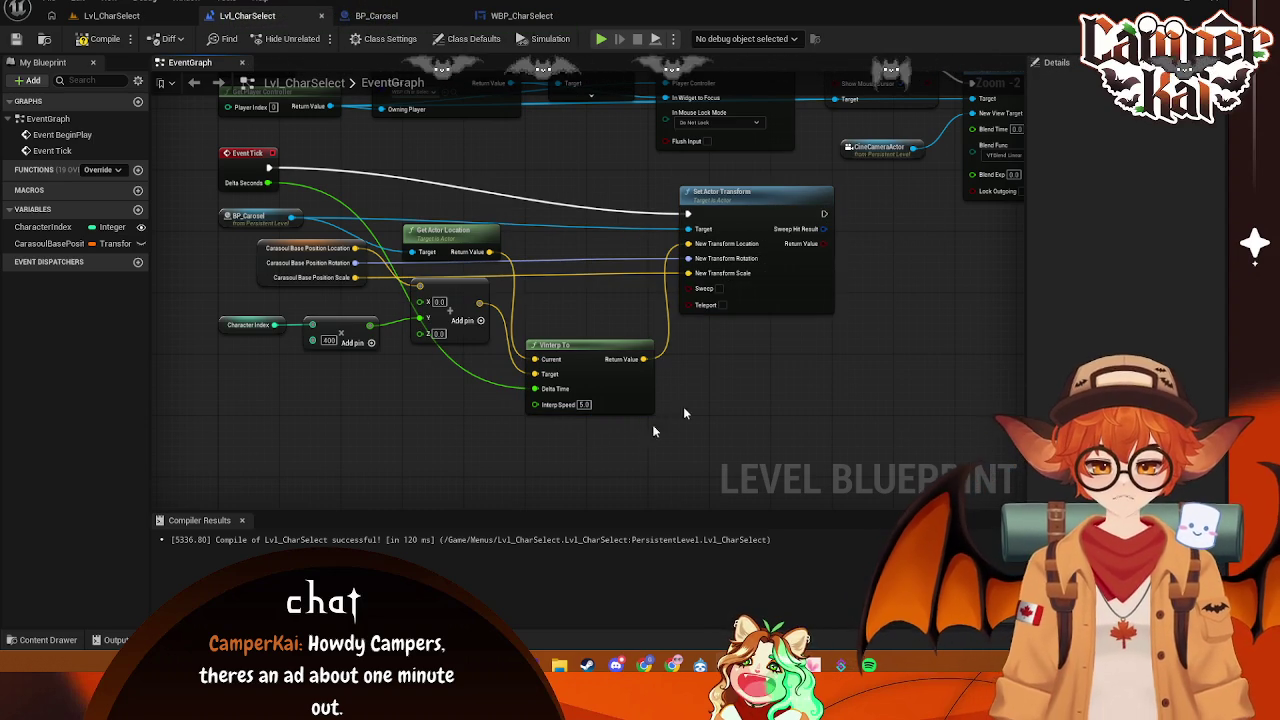
left_click(521, 16)
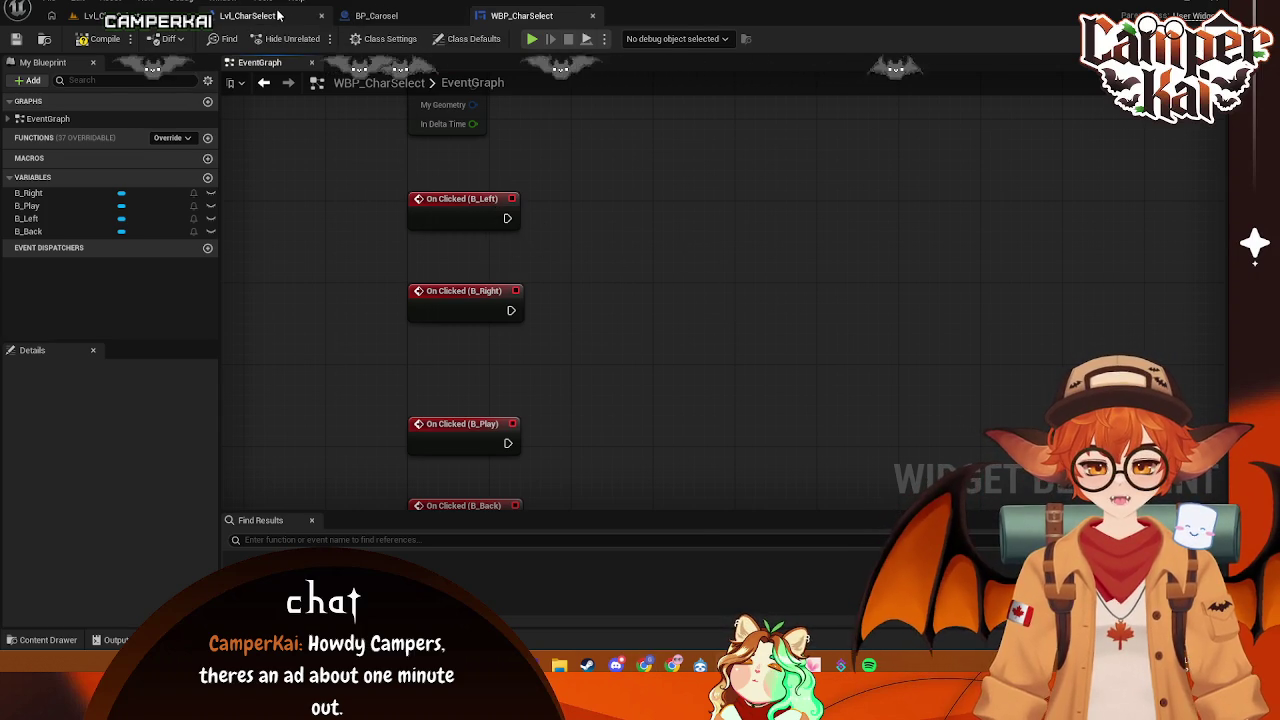
- Check the Lvl_CharSelect and BP_Carosel tabs, viewing the carousel's row of karts, then return to the level blueprint
left_click(247, 16)
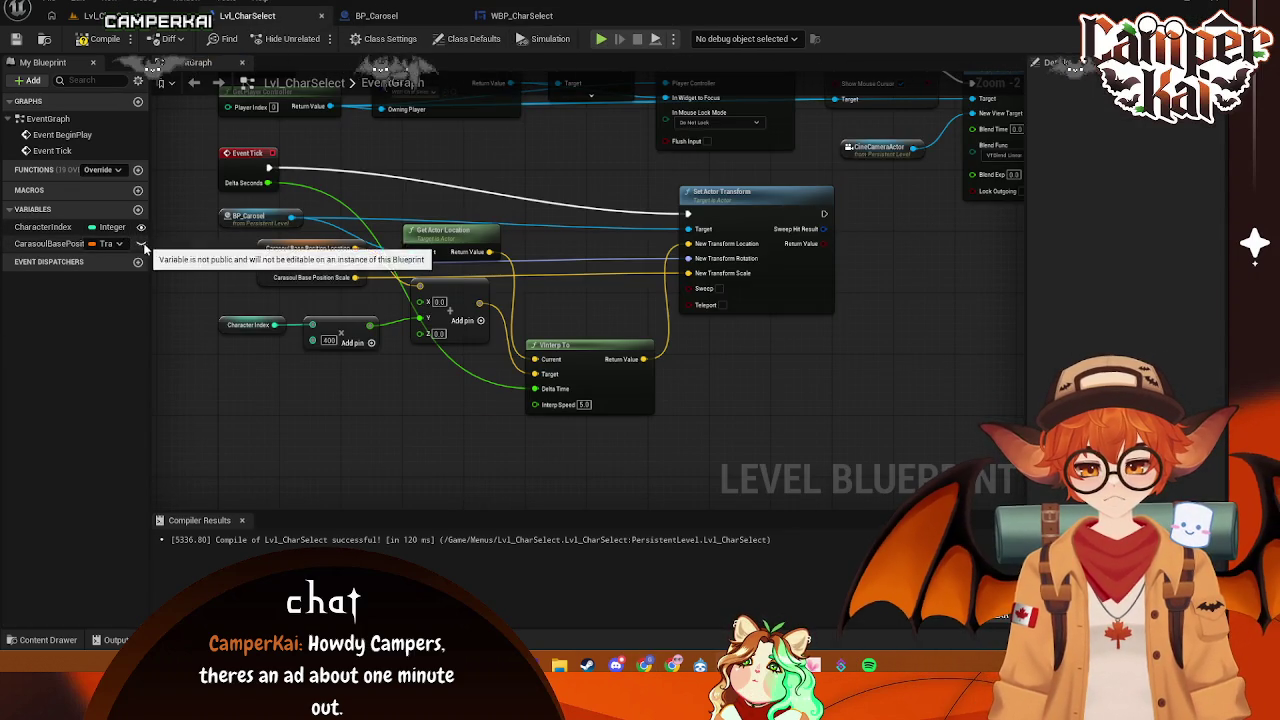
left_click(521, 16)
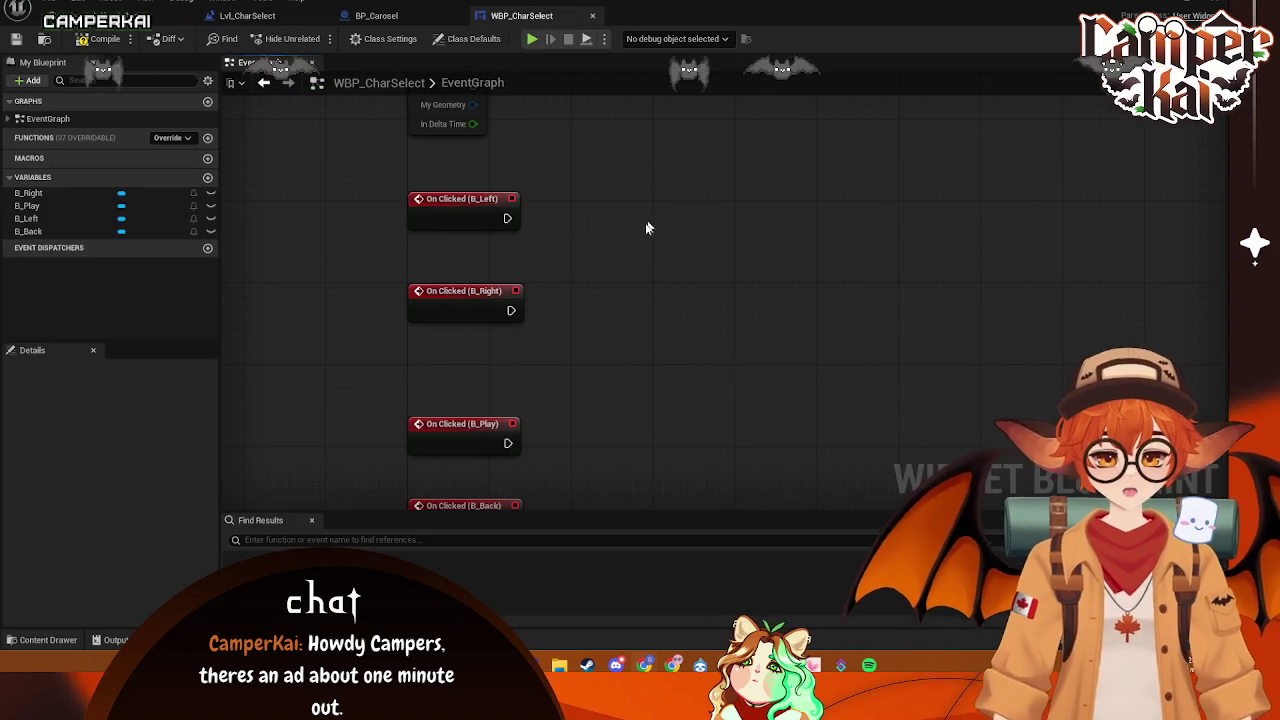
left_click(384, 14)
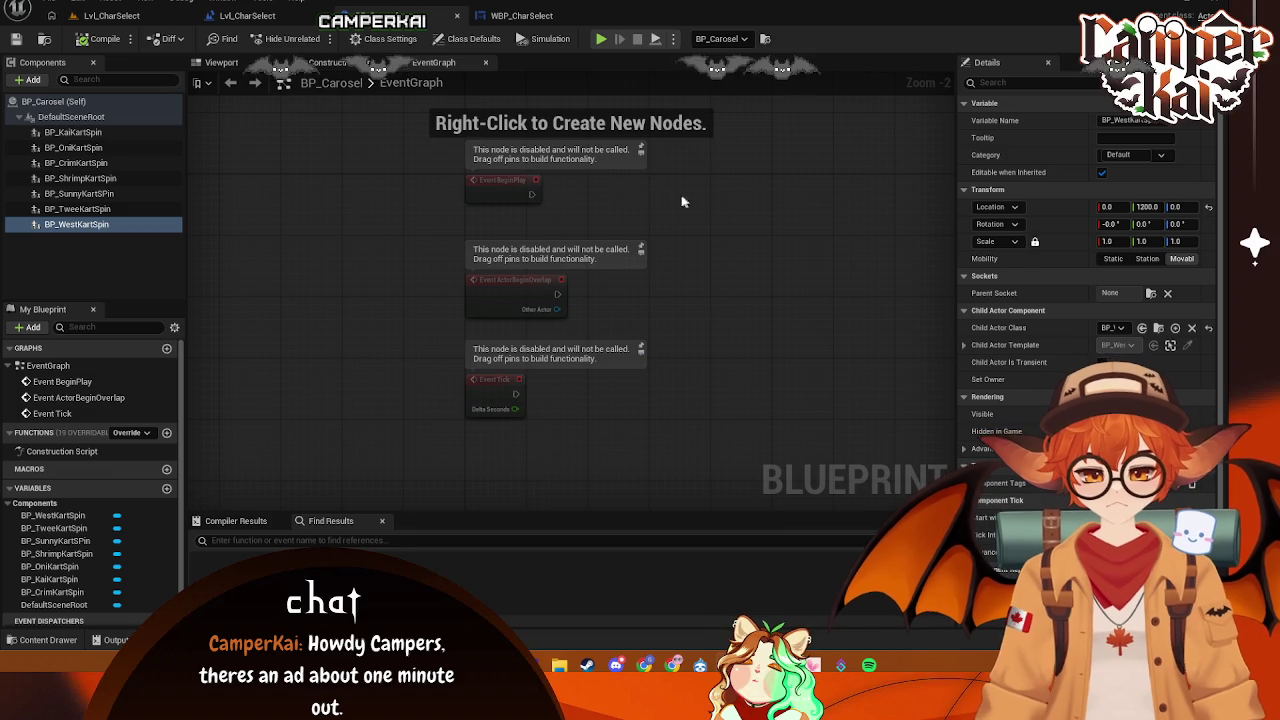
left_click(256, 66)
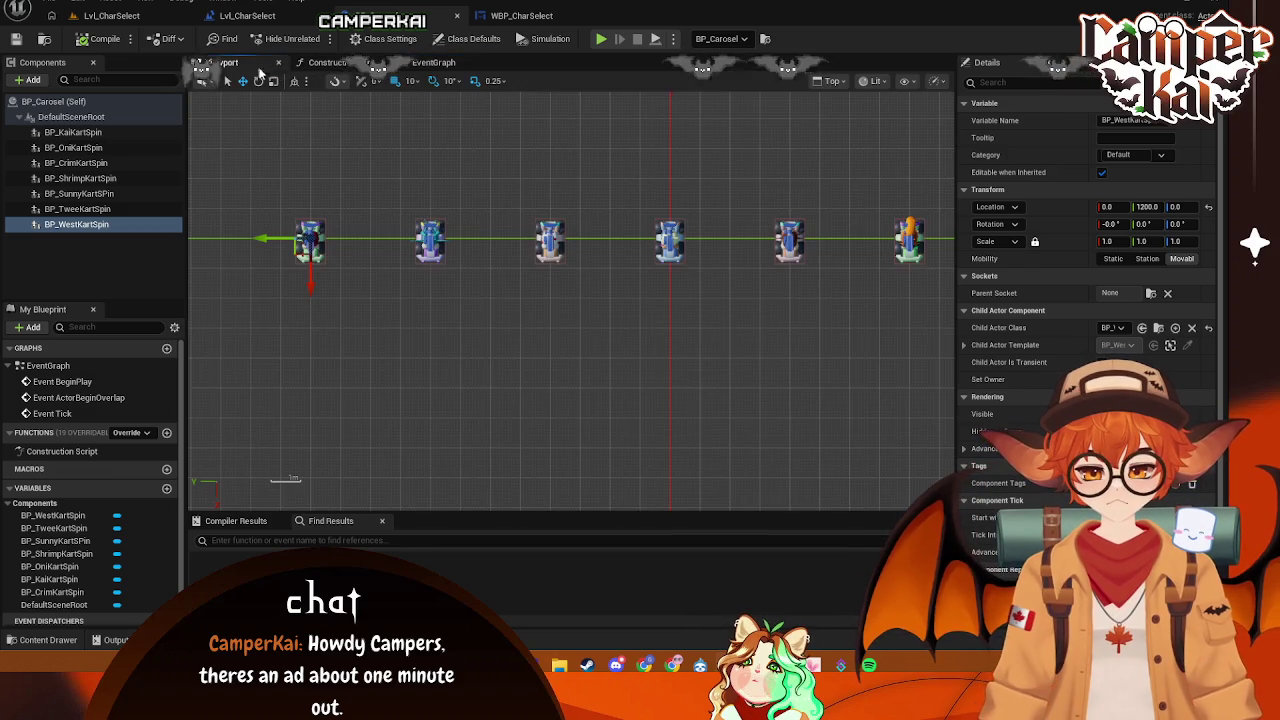
left_click(521, 18)
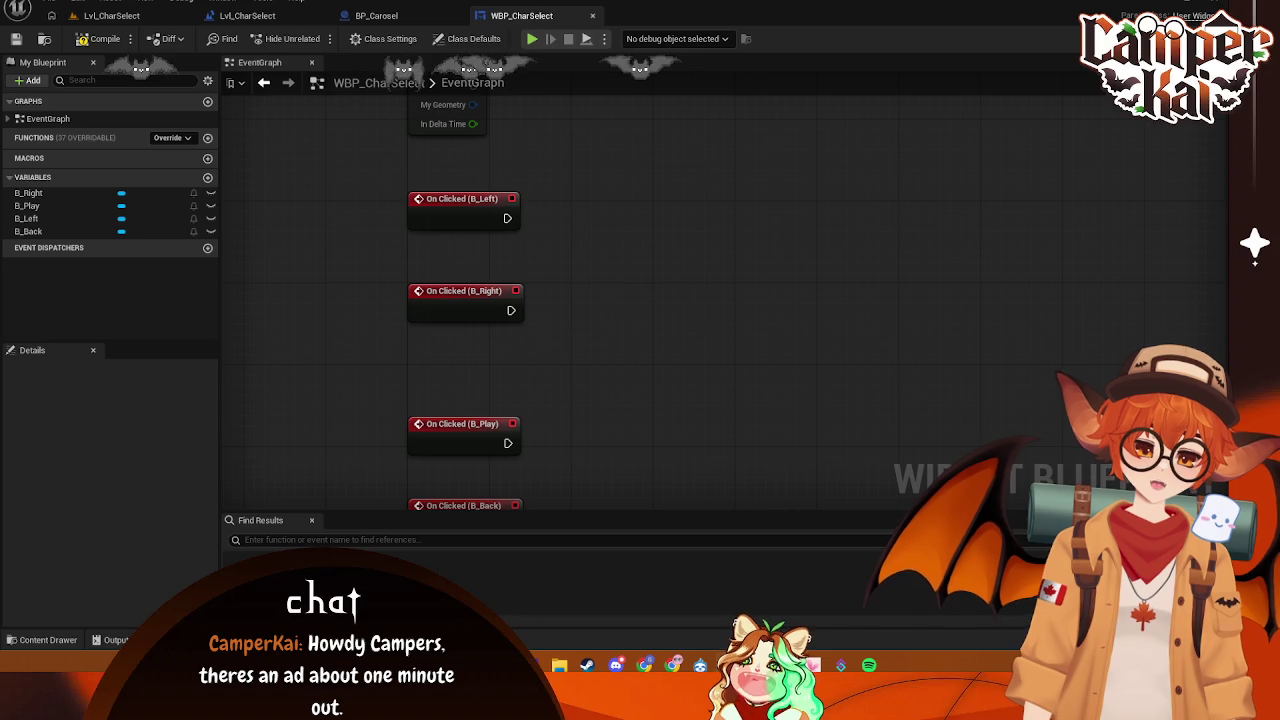
left_click(255, 16)
left_click_drag(462, 437, 492, 403)
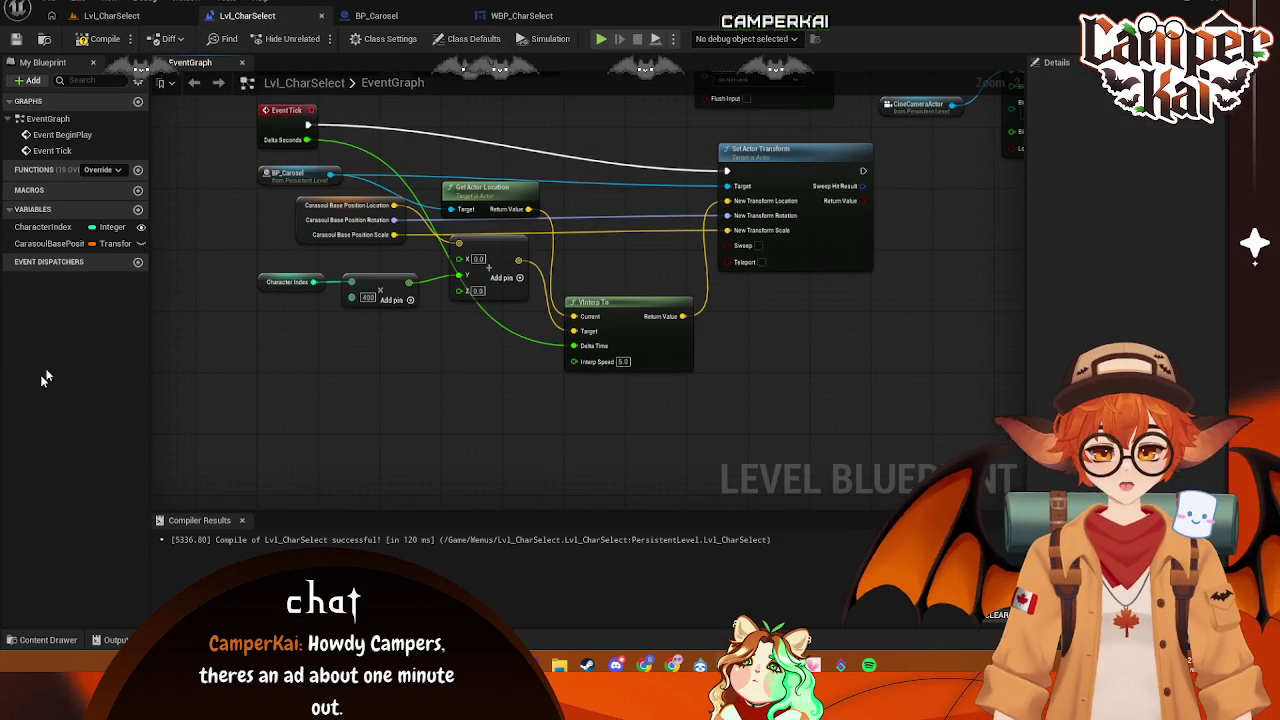
- Add a Custom Event named UpdateCarouselIndex to the level blueprint
right_click(245, 327)
type("custom eve")
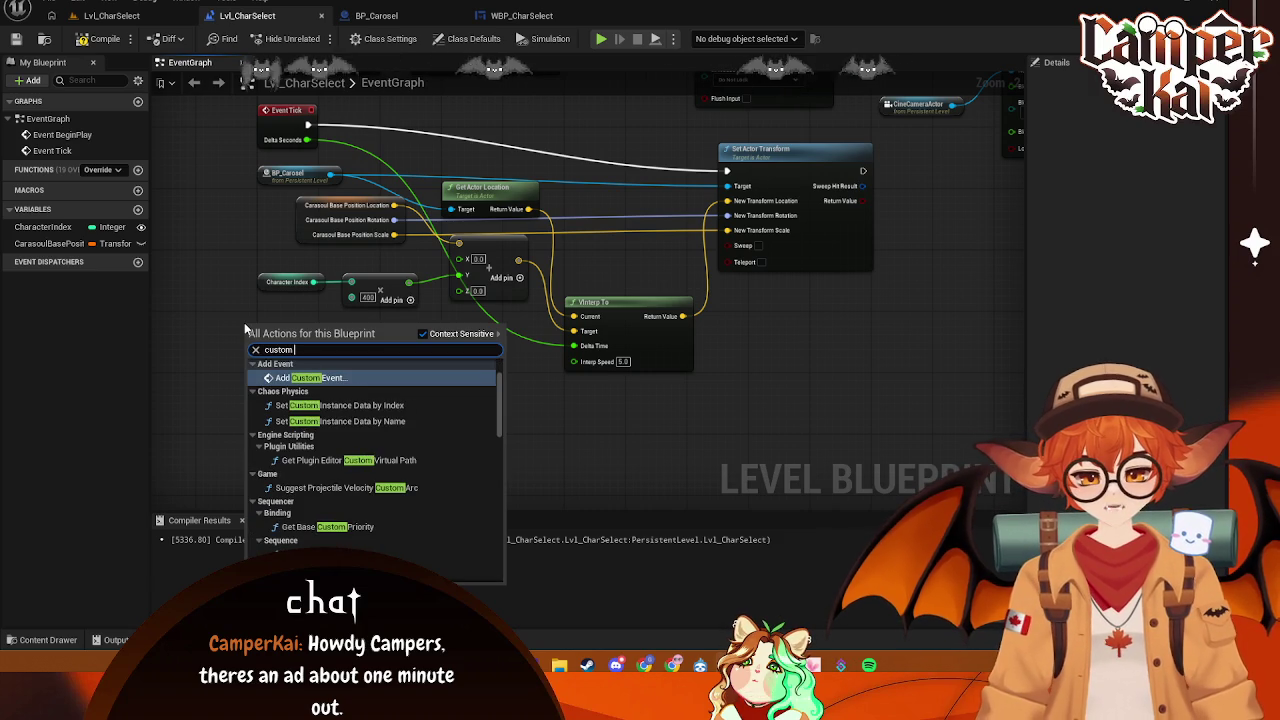
left_click(318, 378)
type("UpdateCa")
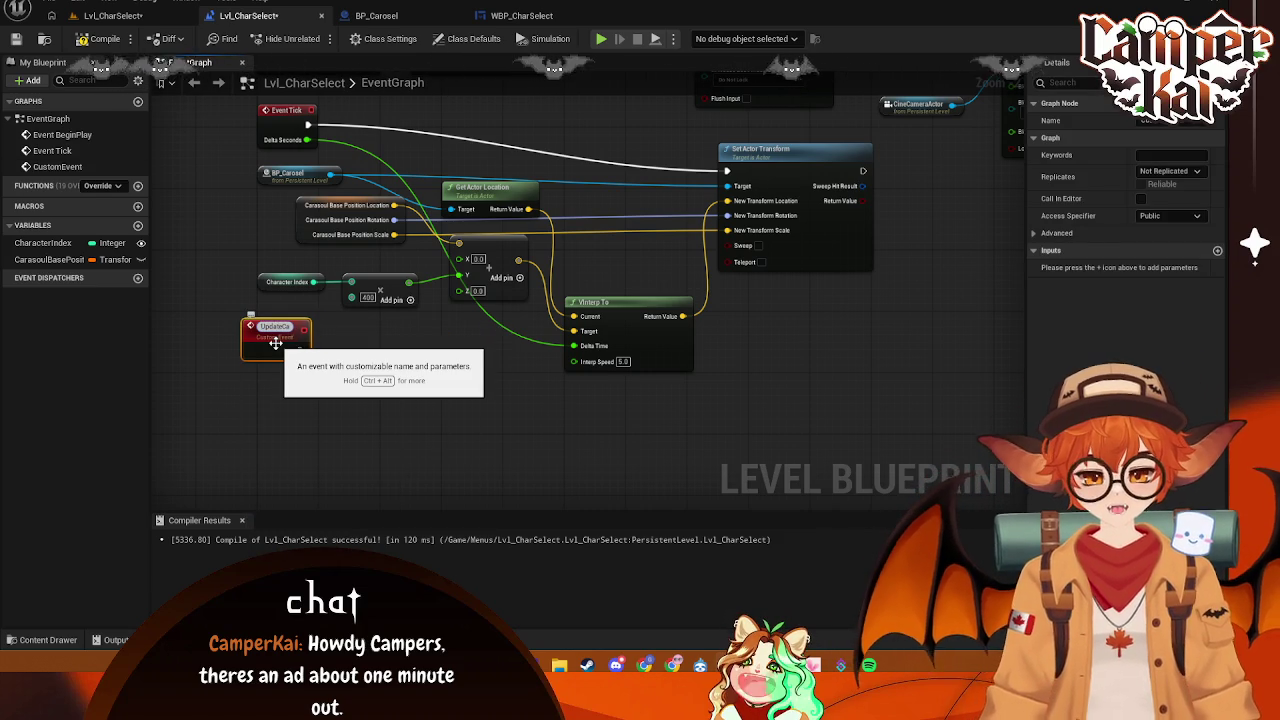
type("ro")
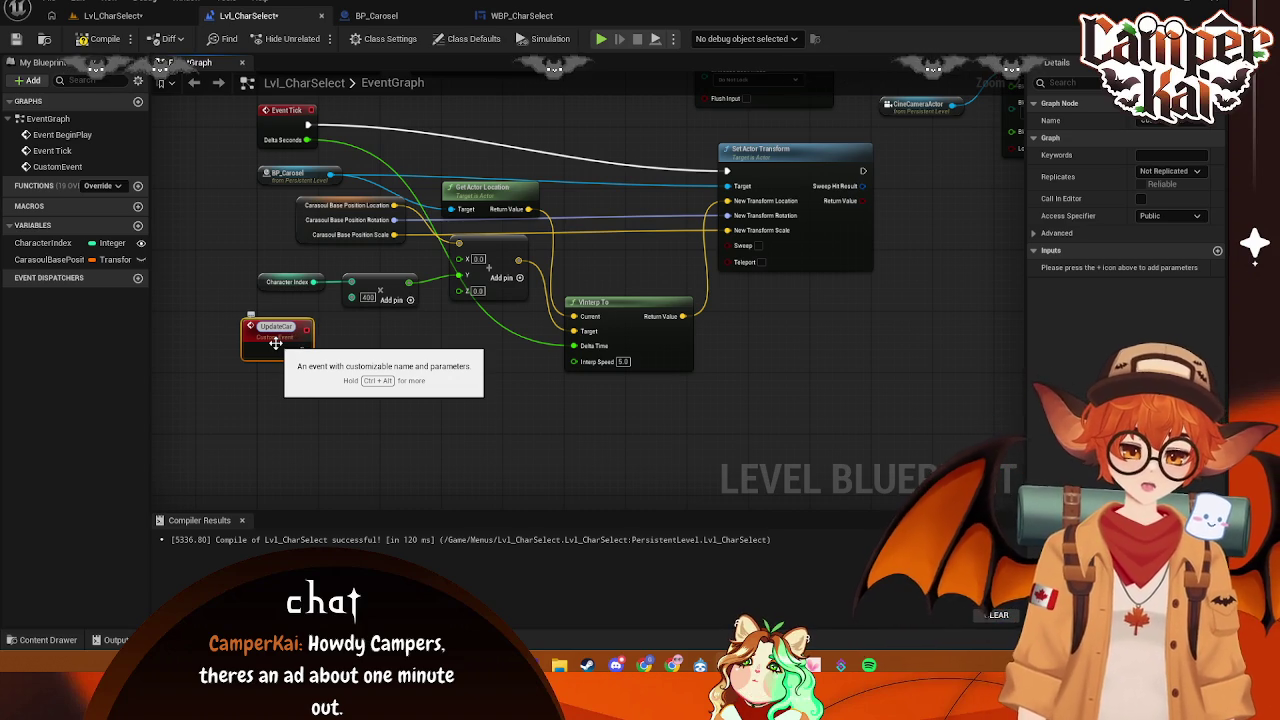
type("uselInde")
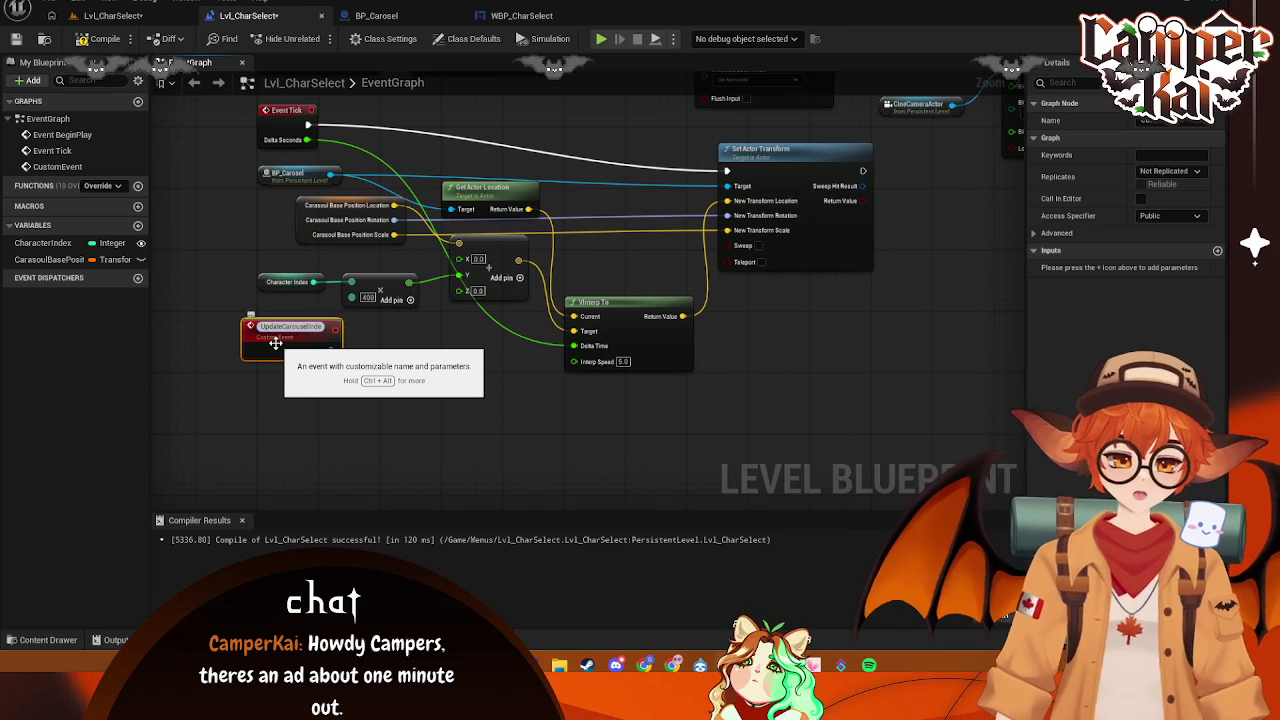
type("x")
key("Return")
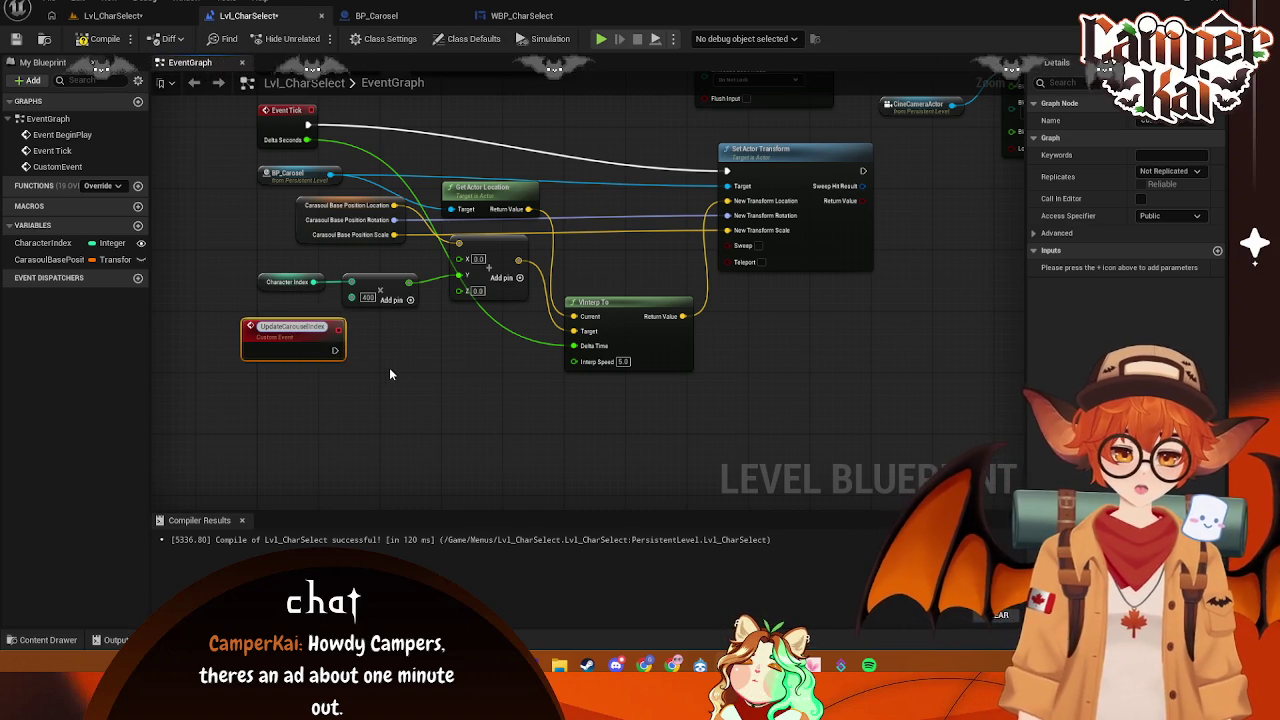
left_click(389, 367)
- Give UpdateCarouselIndex an Integer input named NewIndex
left_click(304, 336)
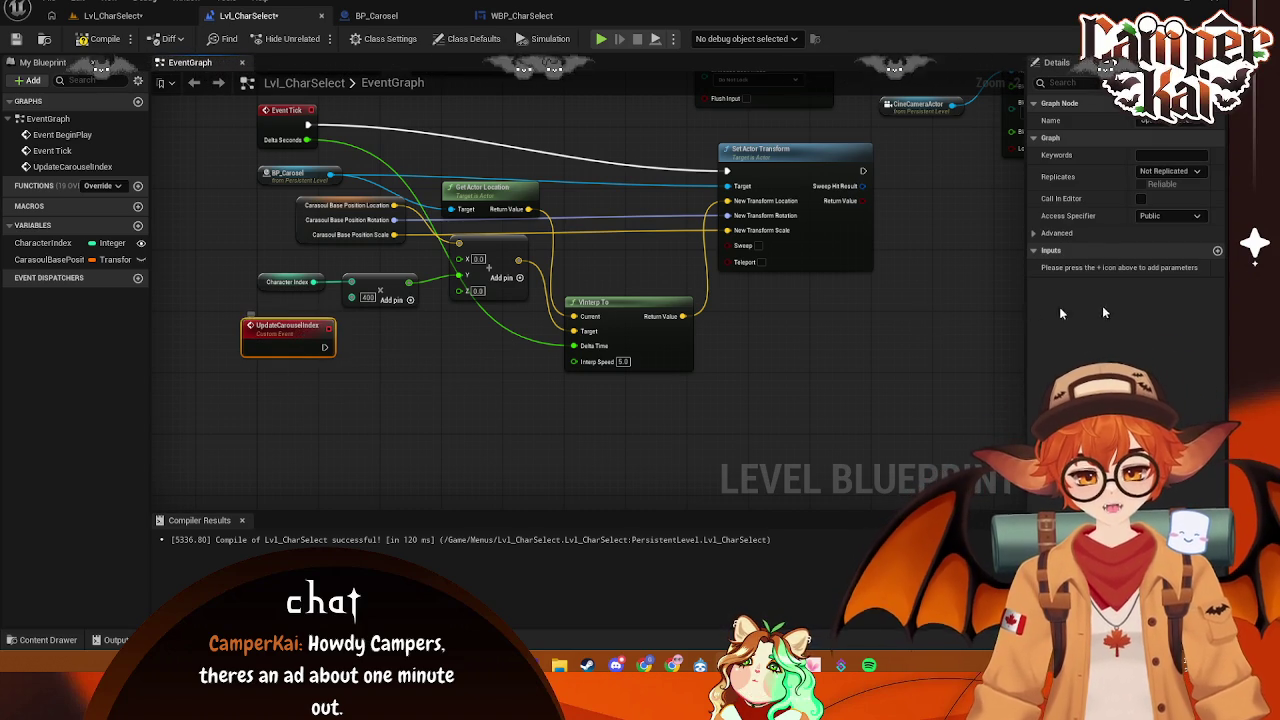
left_click(1217, 250)
double_click(1075, 267)
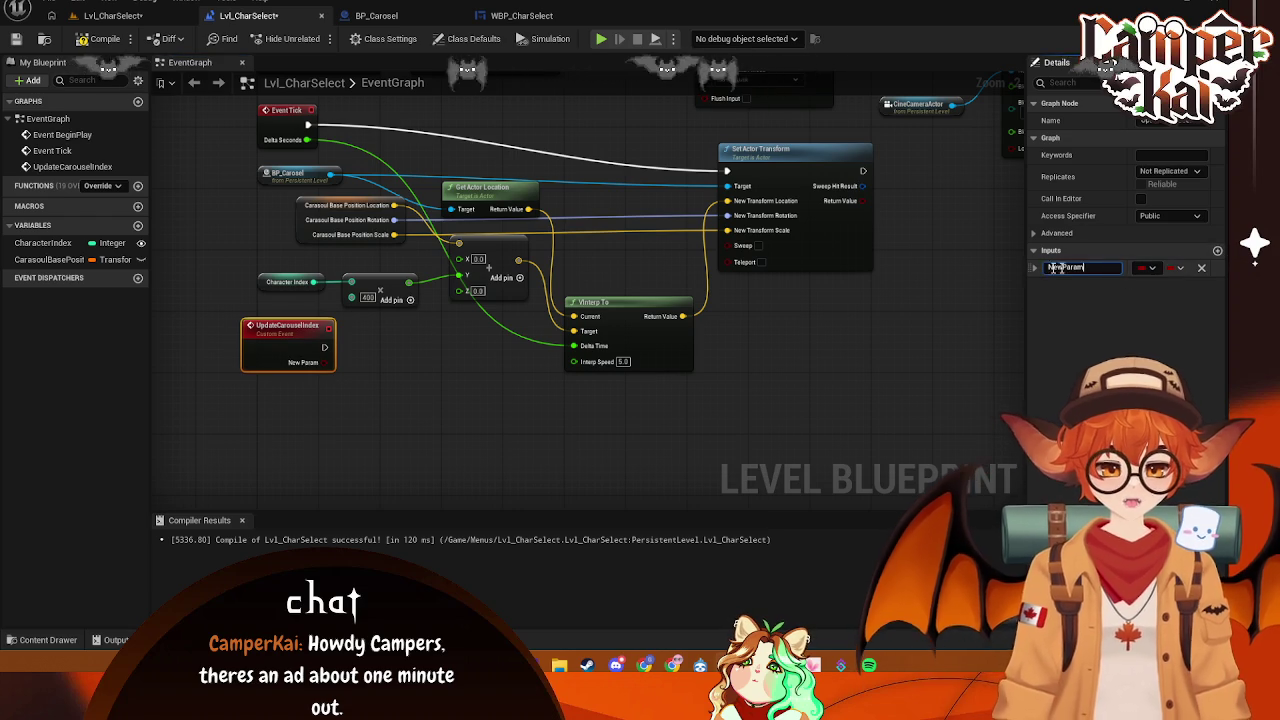
type("NewIndex")
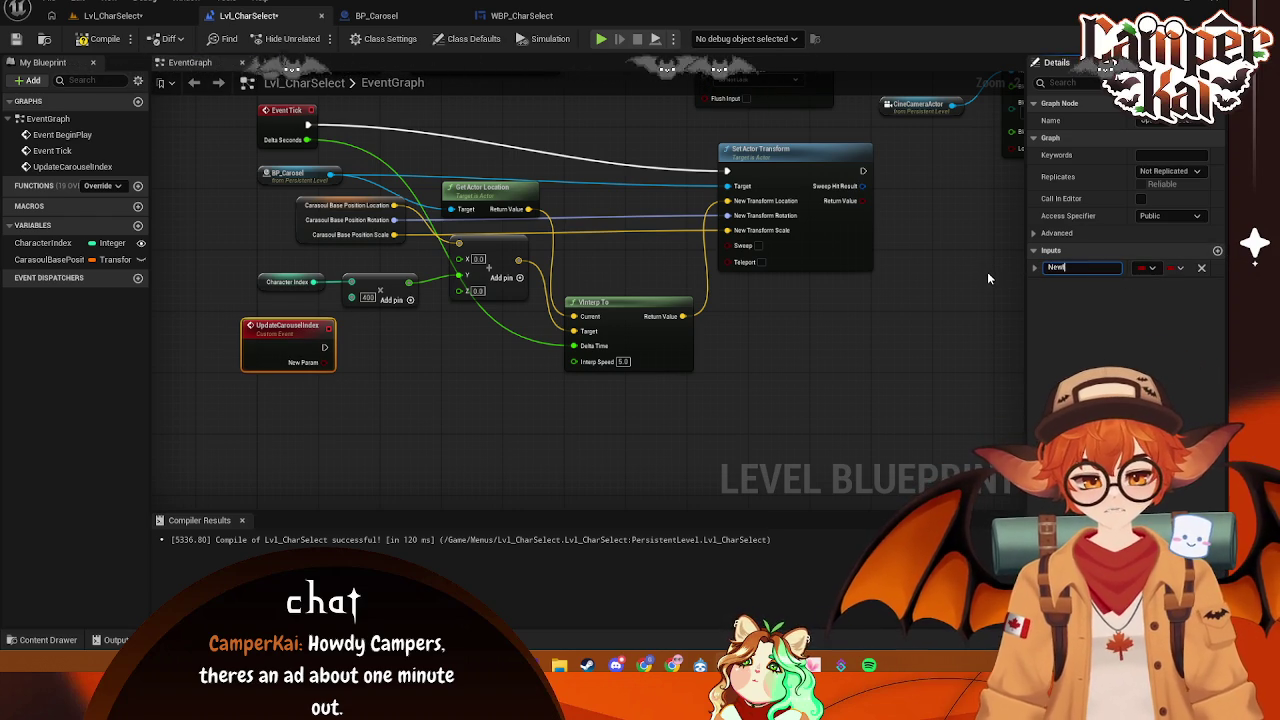
left_click(1152, 268)
left_click(1075, 325)
left_click_drag(277, 347, 296, 383)
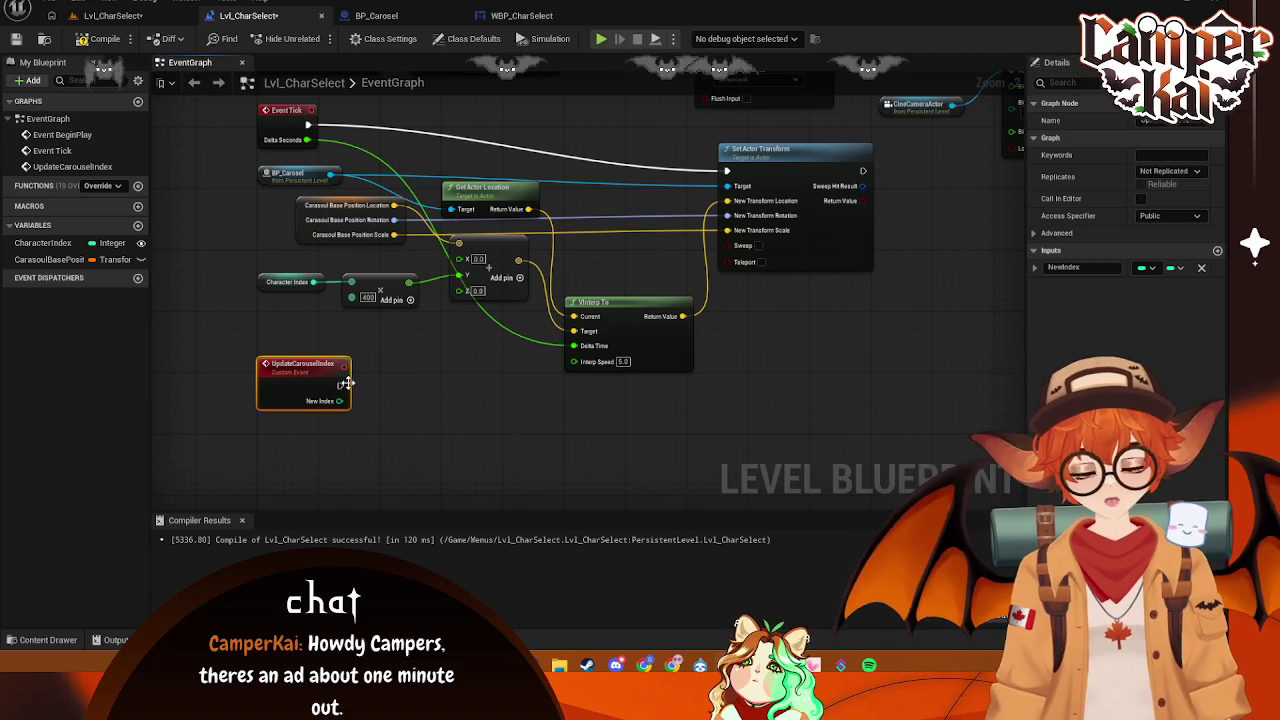
- Have UpdateCarouselIndex set Character Index from NewIndex
mouse_move(340, 385)
left_mouse_down()
mouse_move(368, 400)
mouse_move(418, 388)
left_mouse_up()
type("set chaR")
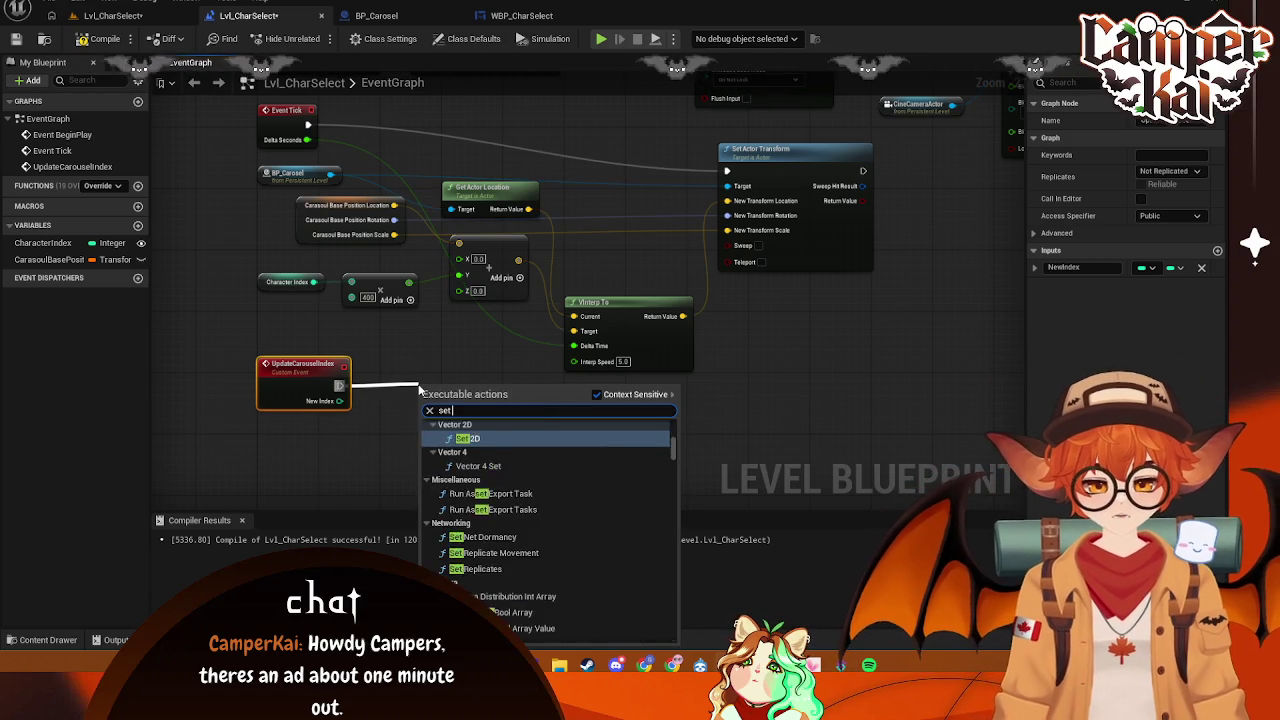
key("Return")
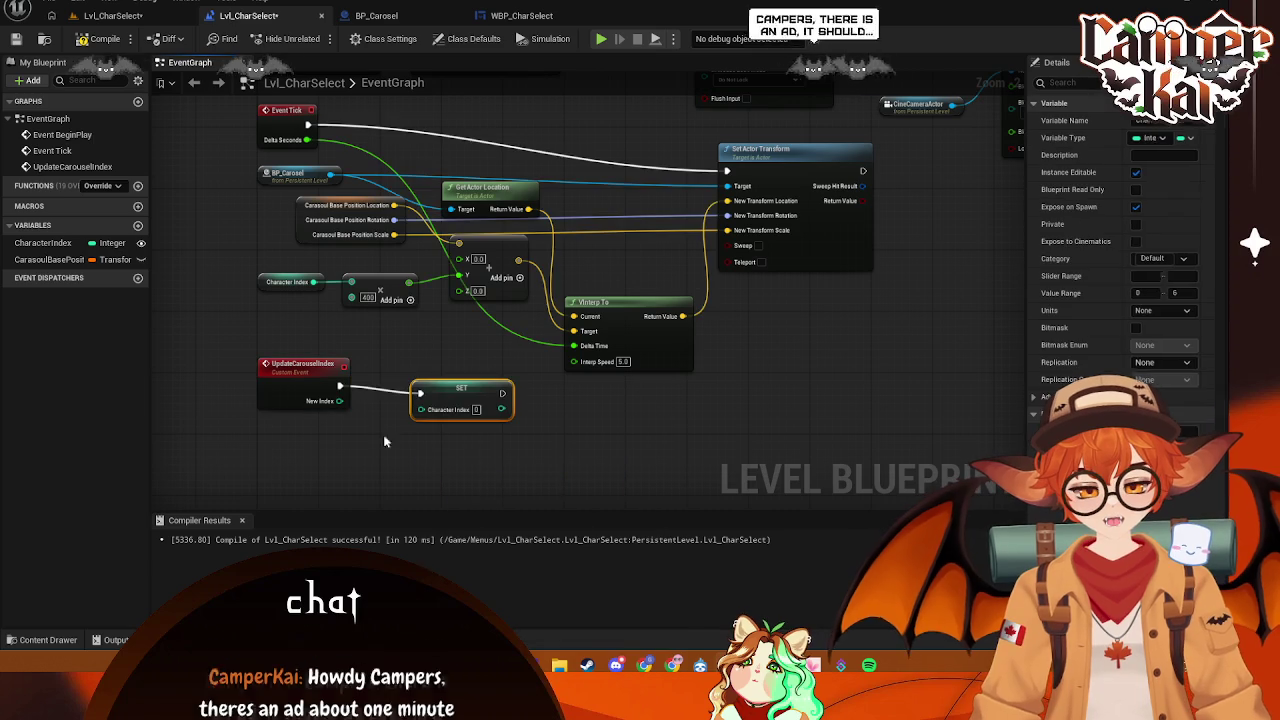
mouse_move(340, 401)
left_mouse_down()
mouse_move(424, 418)
mouse_move(440, 395)
left_mouse_up()
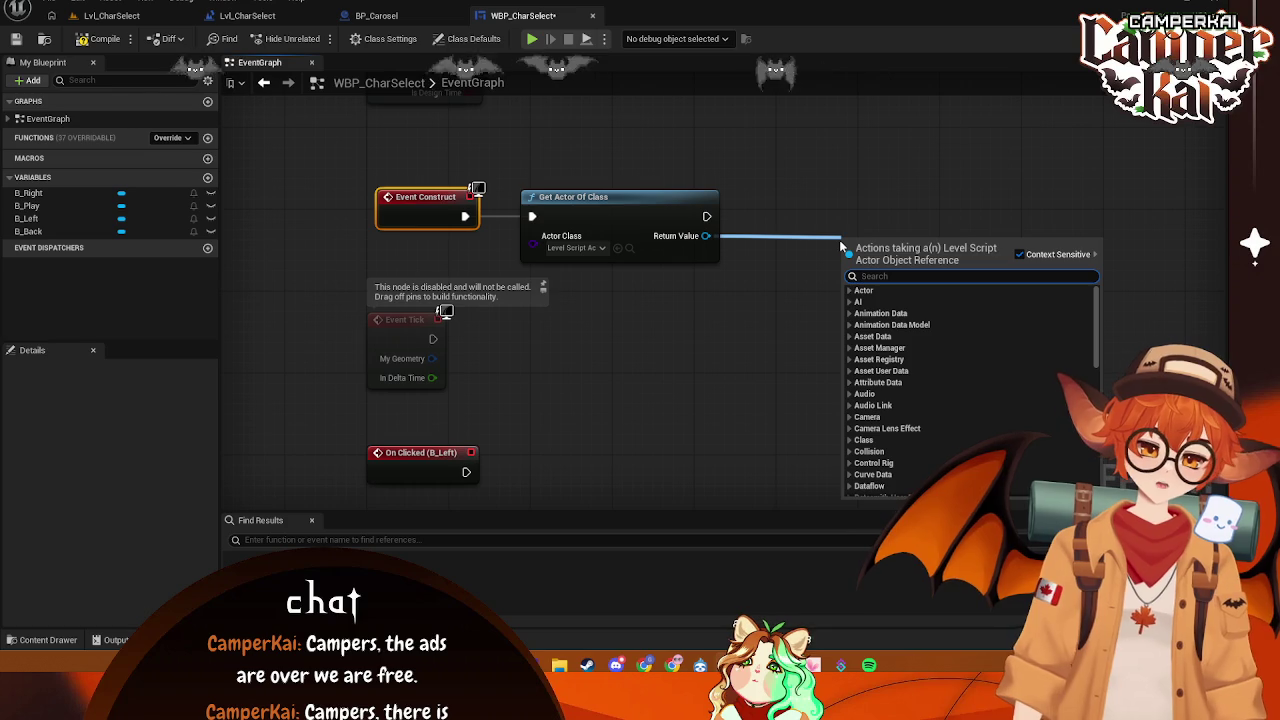
- Search for a character node, then review the level blueprint, BP_Carosel and the CharacterIndex variable
type("get")
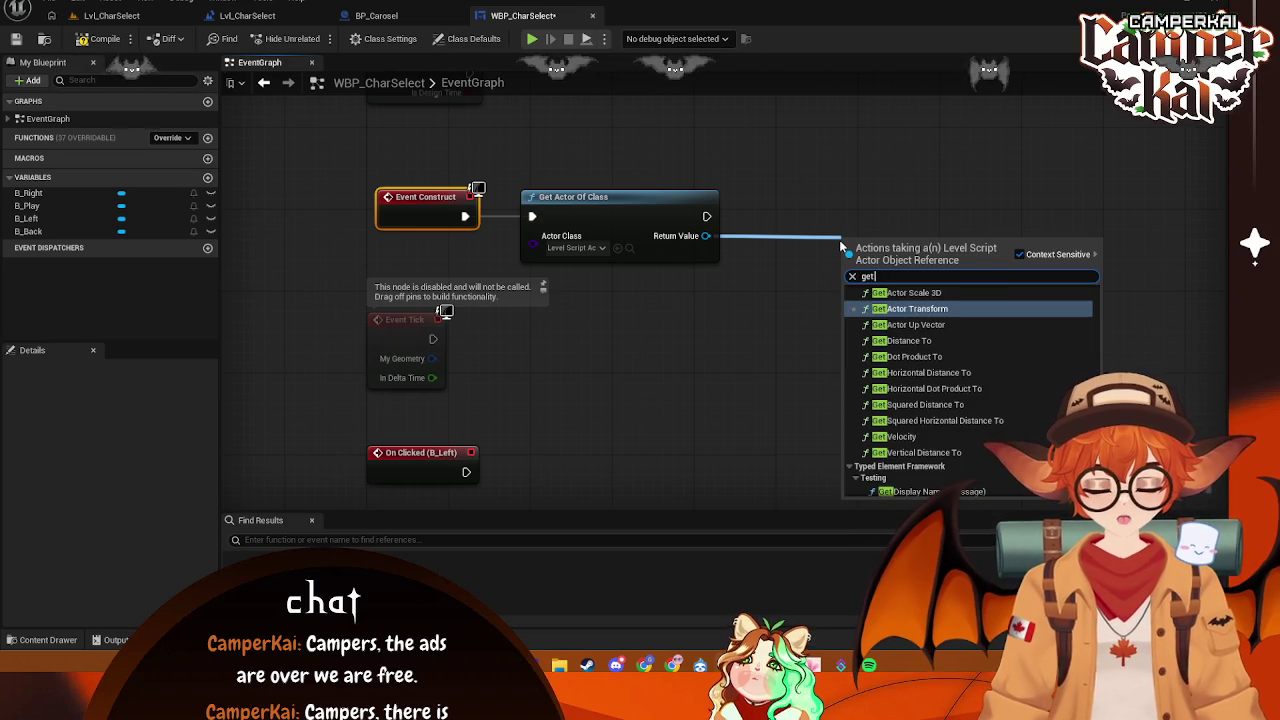
type(" cha")
key("BackSpace")
key("BackSpace")
key("BackSpace")
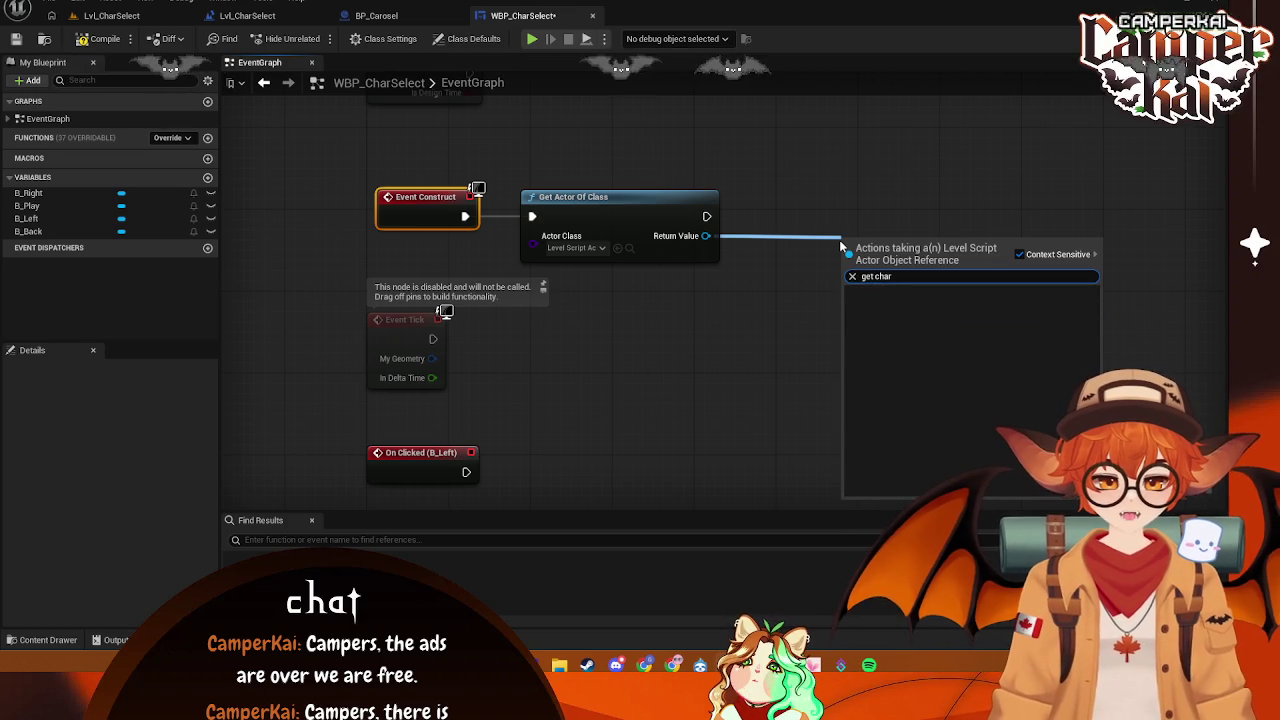
type("t")
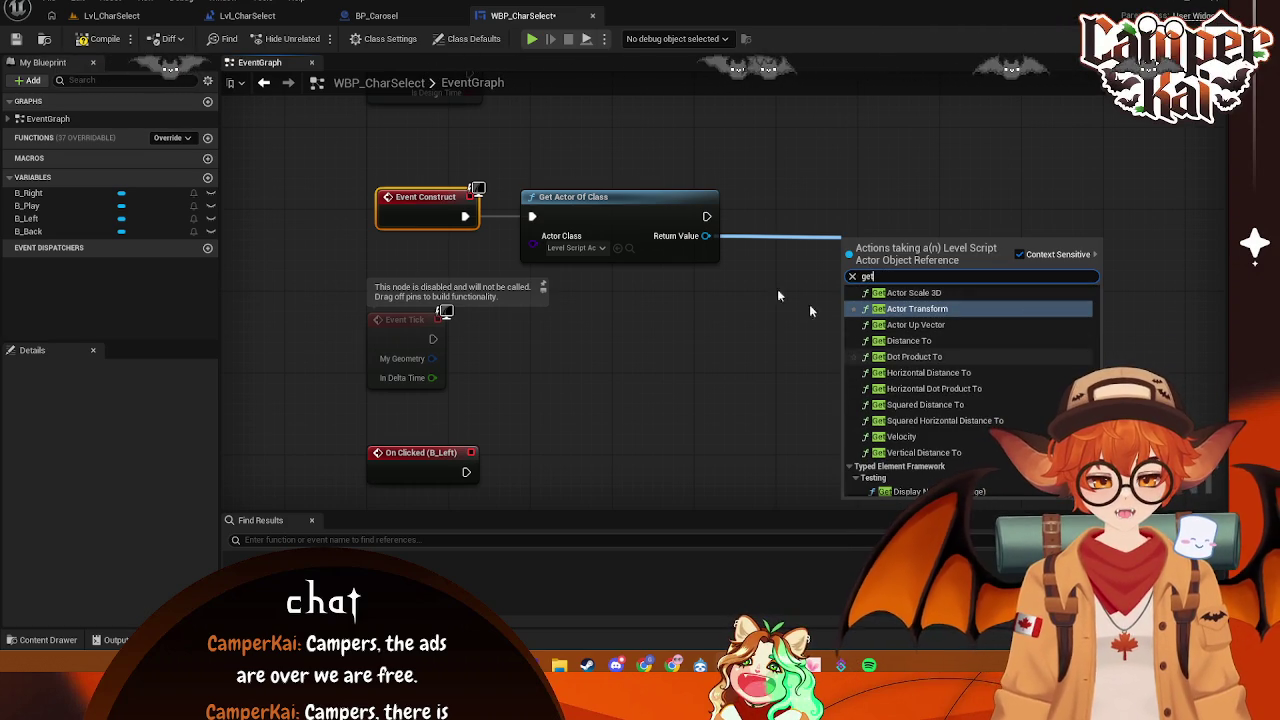
left_click(247, 15)
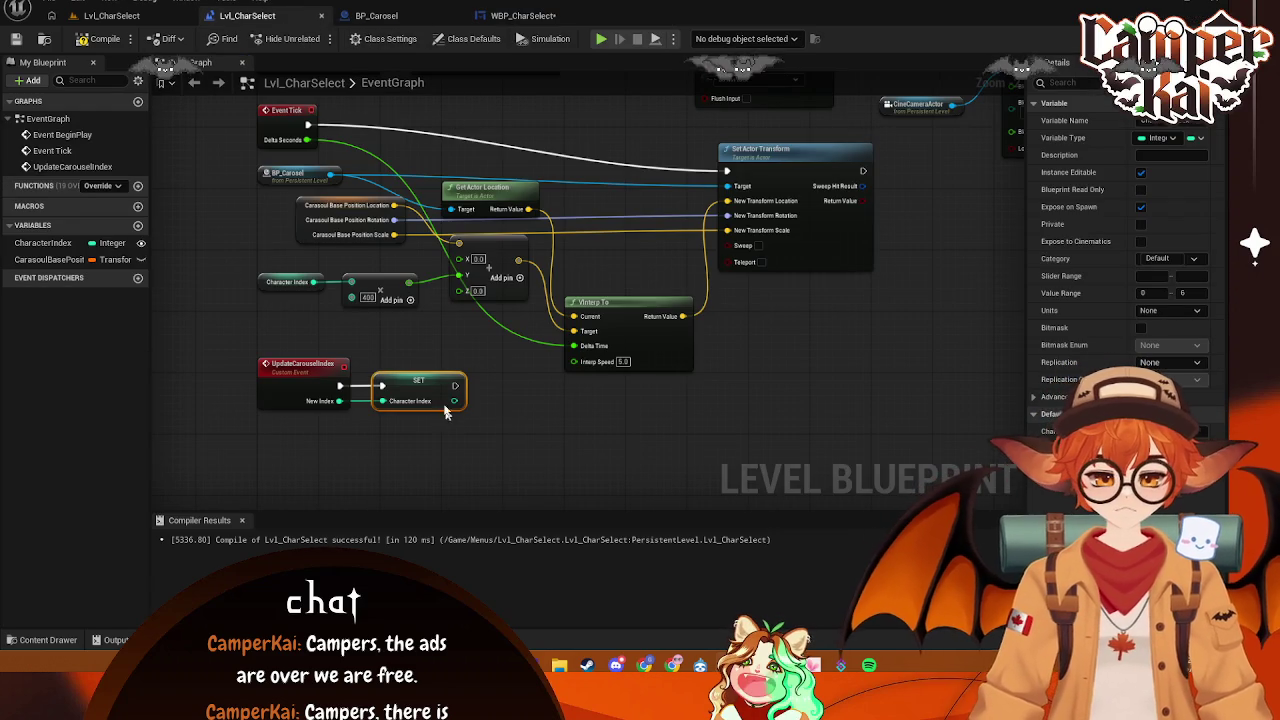
left_click(408, 17)
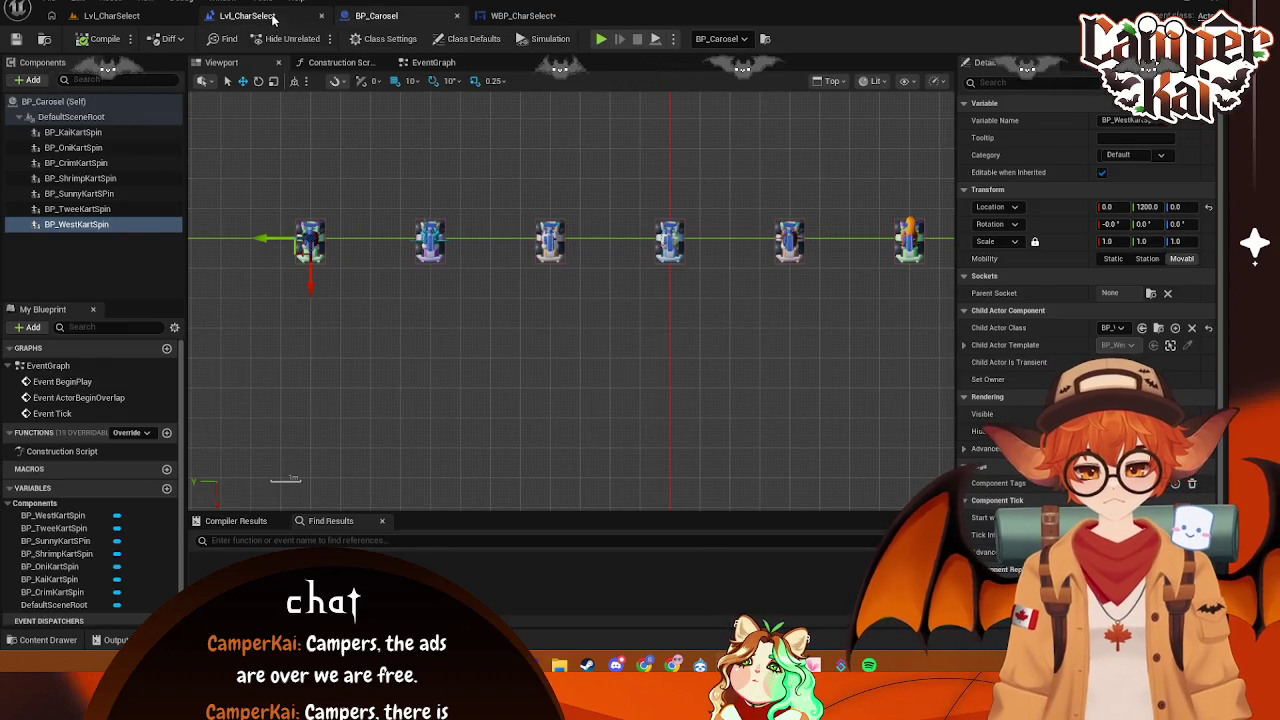
left_click(250, 15)
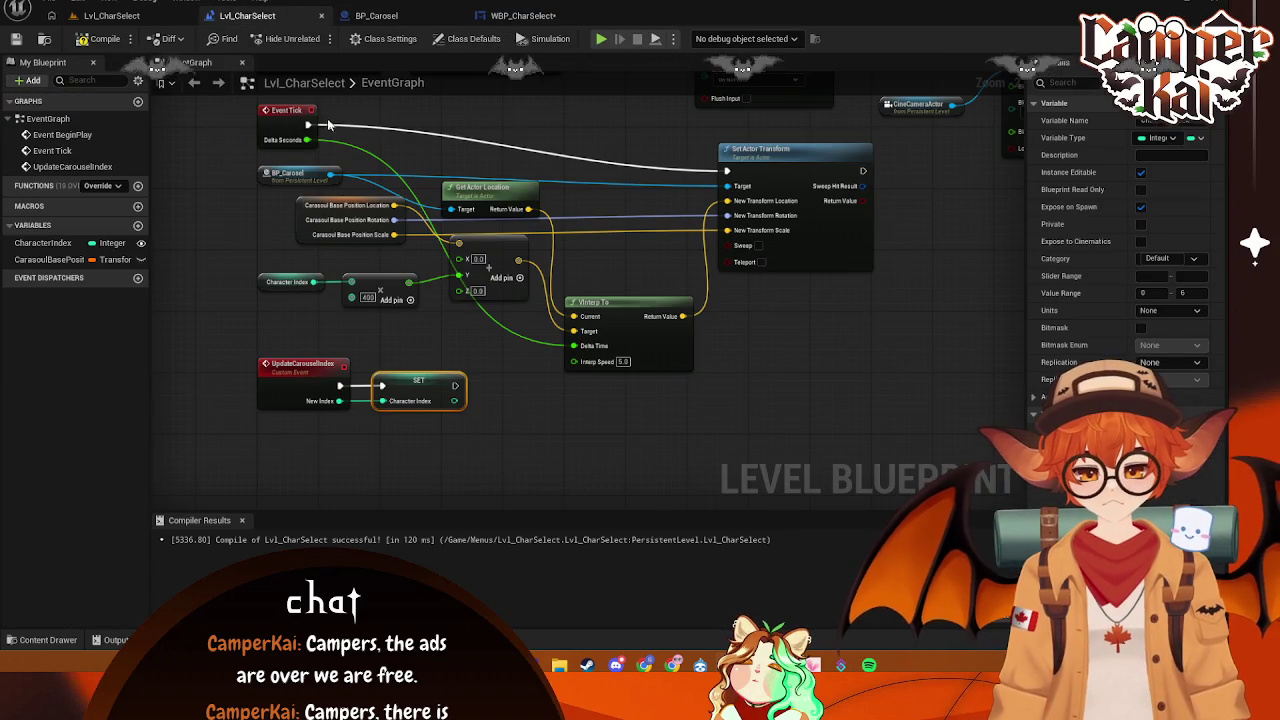
left_click(68, 245)
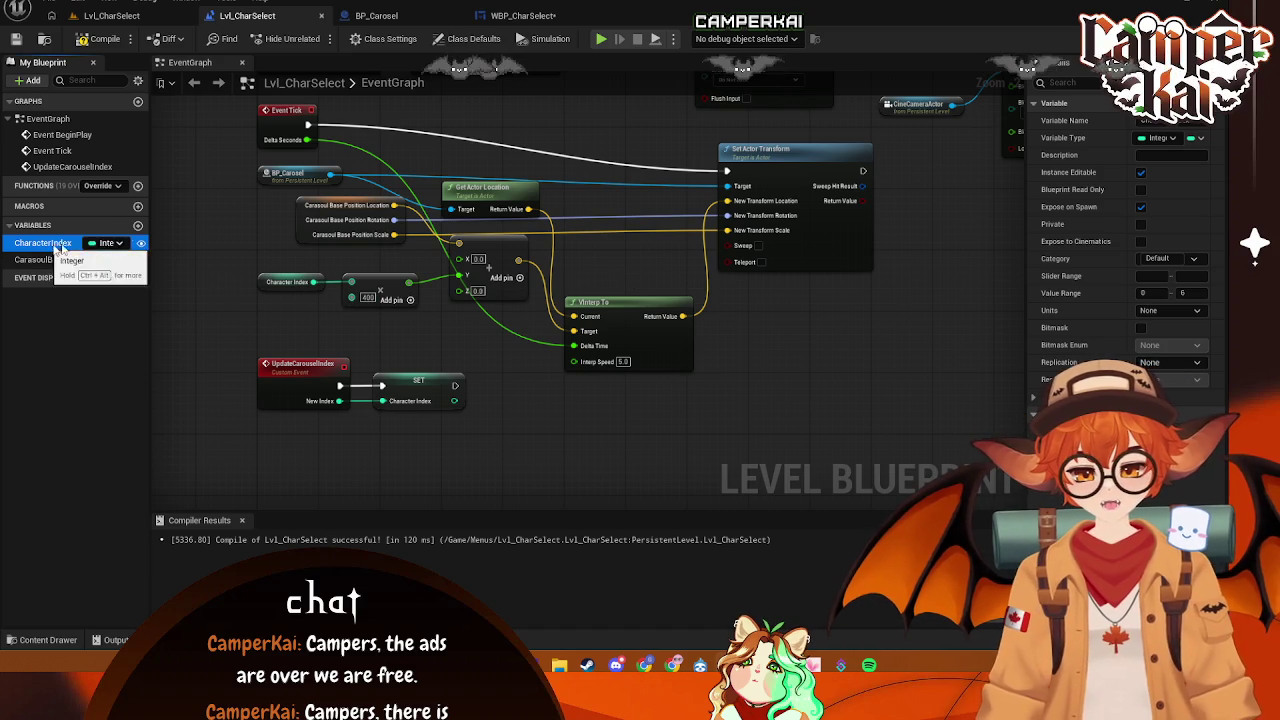
left_click(518, 15)
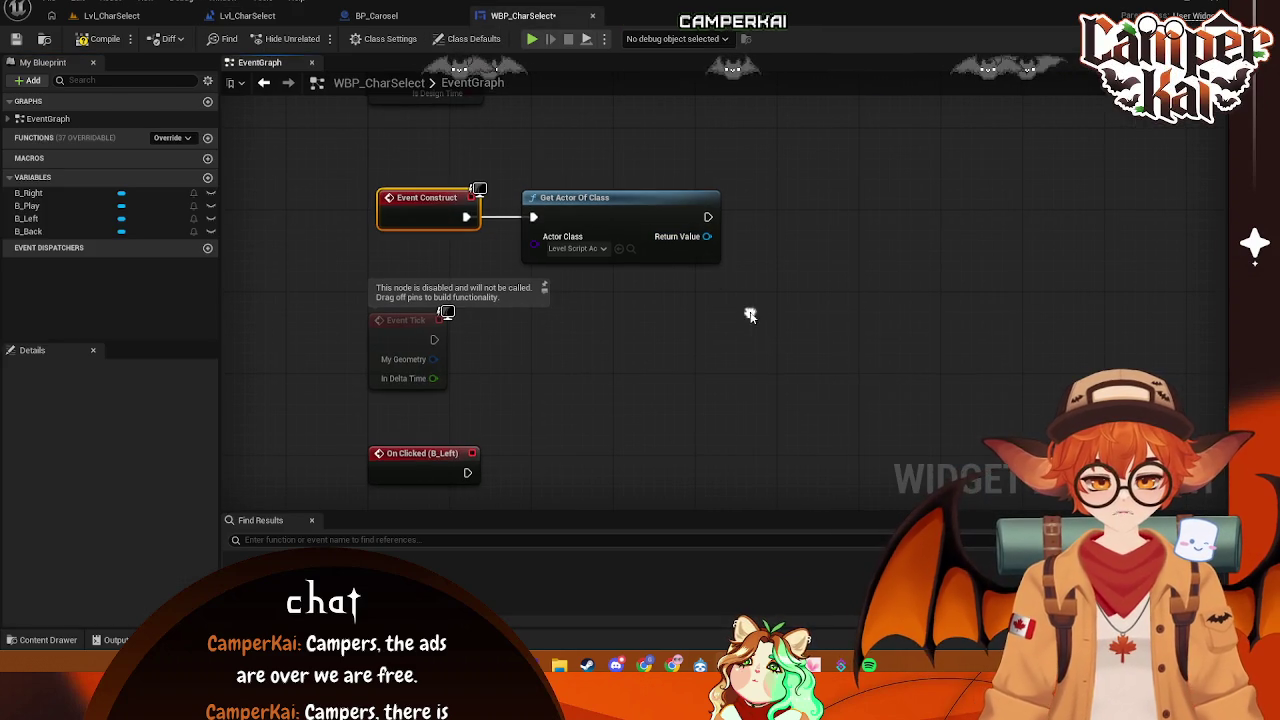
- Search actions from Get Actor Of Class's Return Value with 'get', then cancel without adding a node
left_click_drag(706, 238, 740, 272)
type("get")
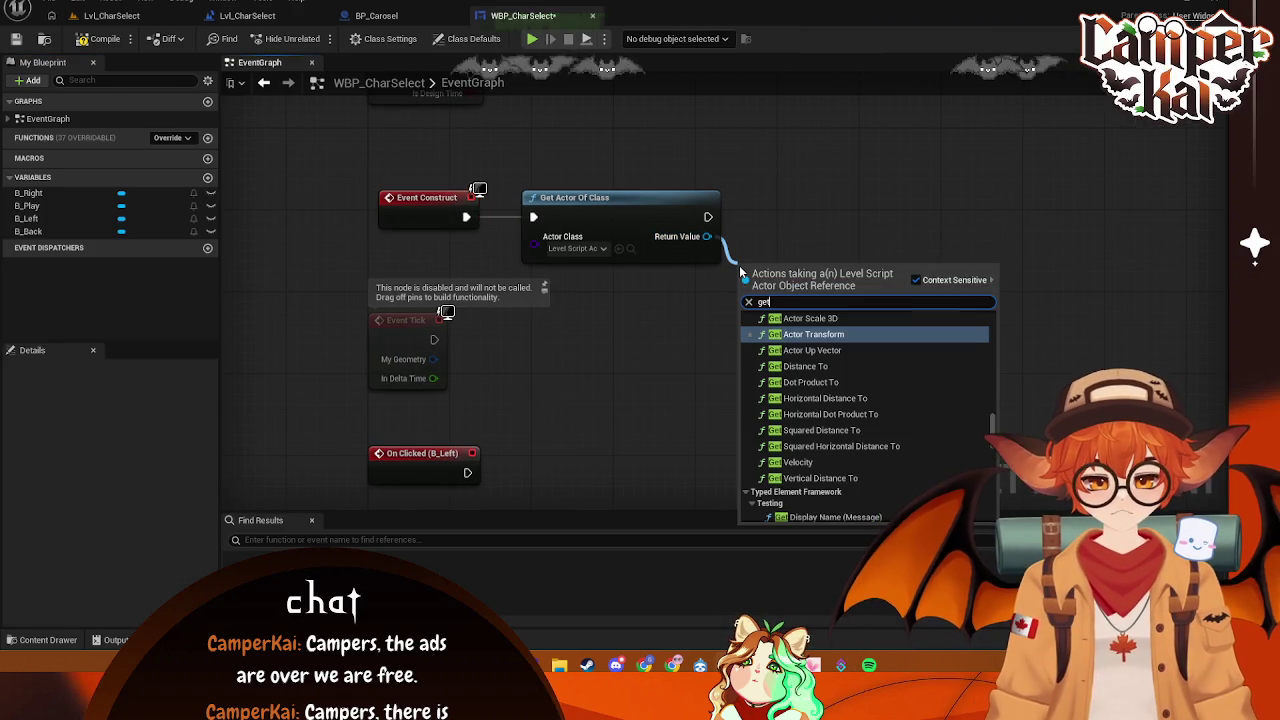
key("BackSpace")
key("BackSpace")
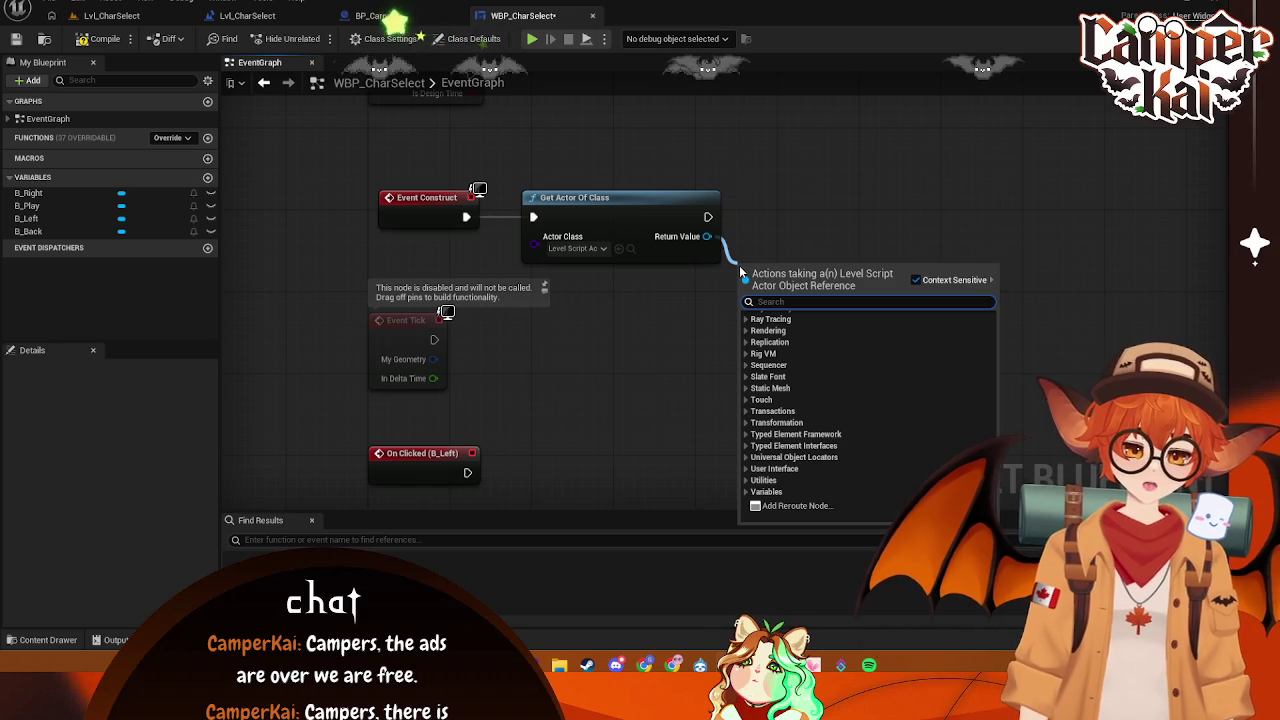
left_click(116, 400)
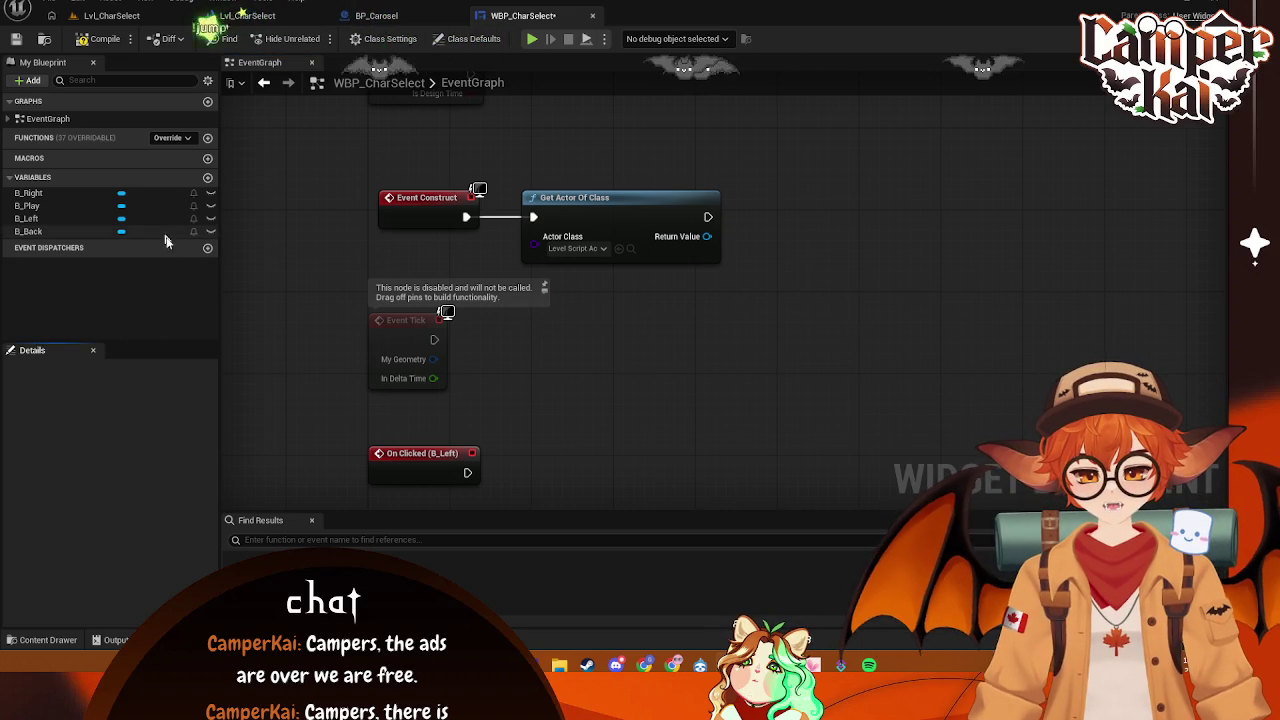
- Add an Integer variable named CharacterIndex to WBP_CharSelect, showing its default value of 0
left_click(207, 177)
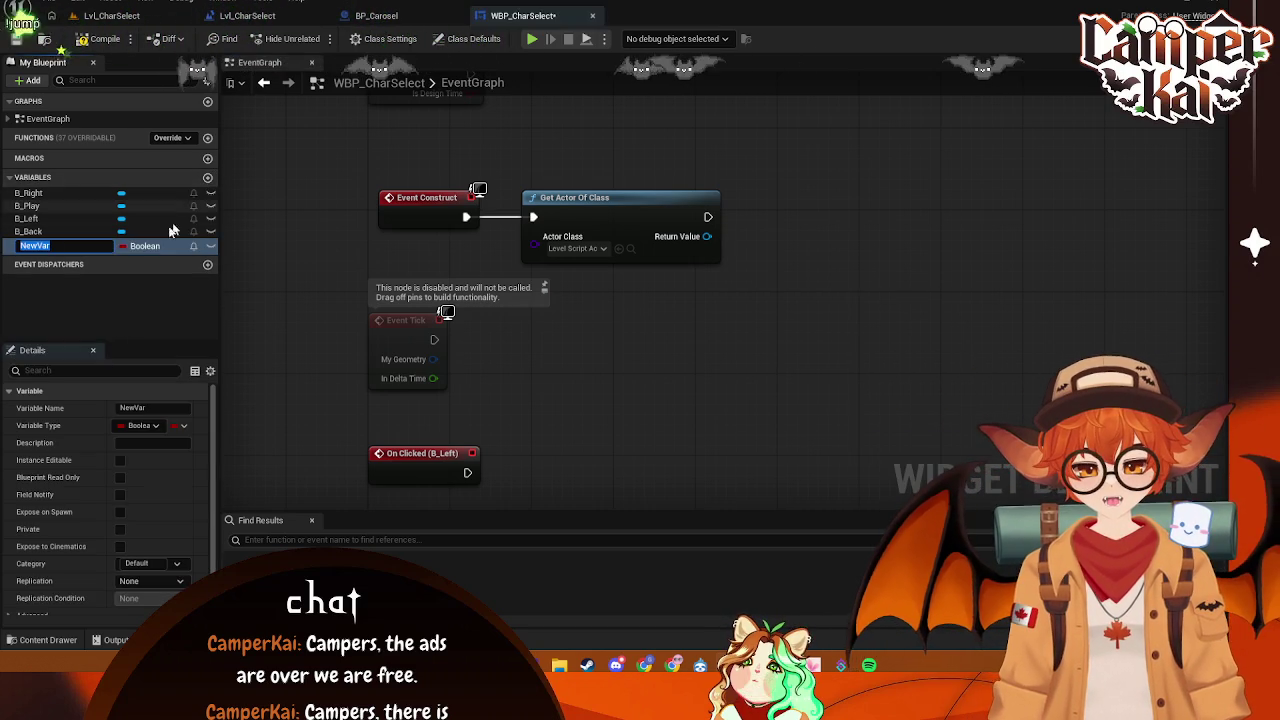
left_click(145, 246)
left_click(158, 305)
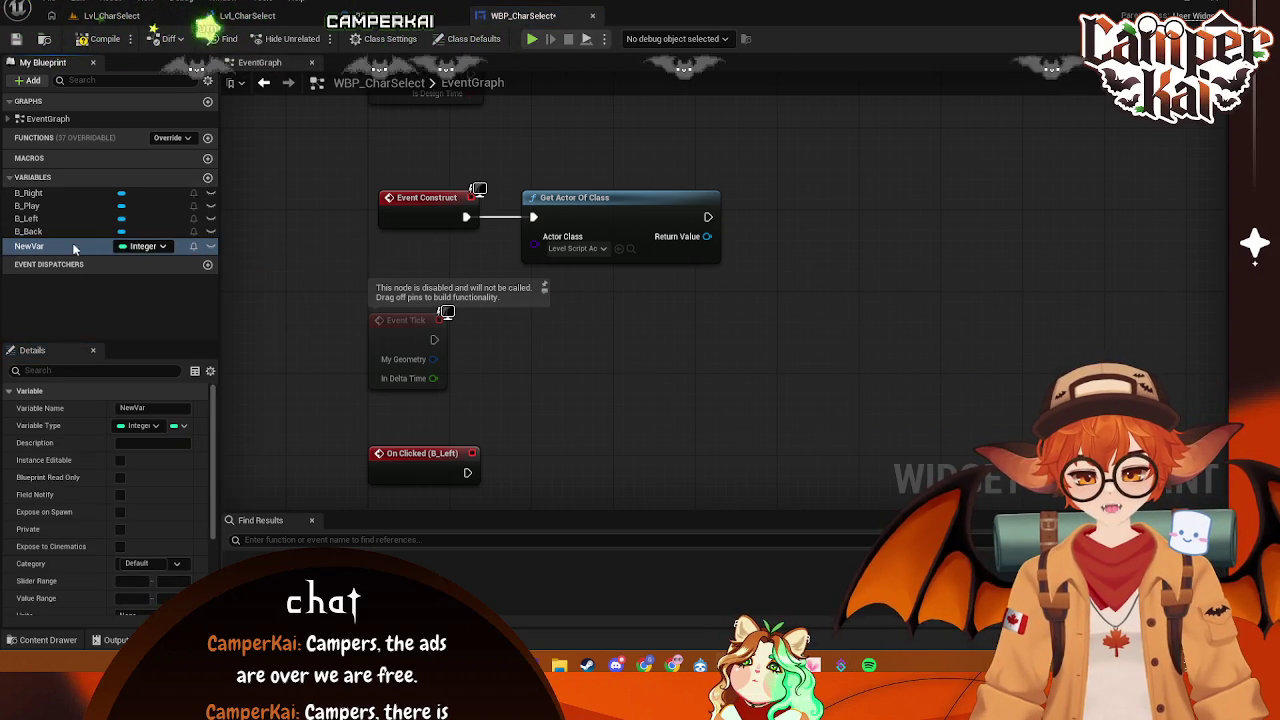
left_click(74, 248)
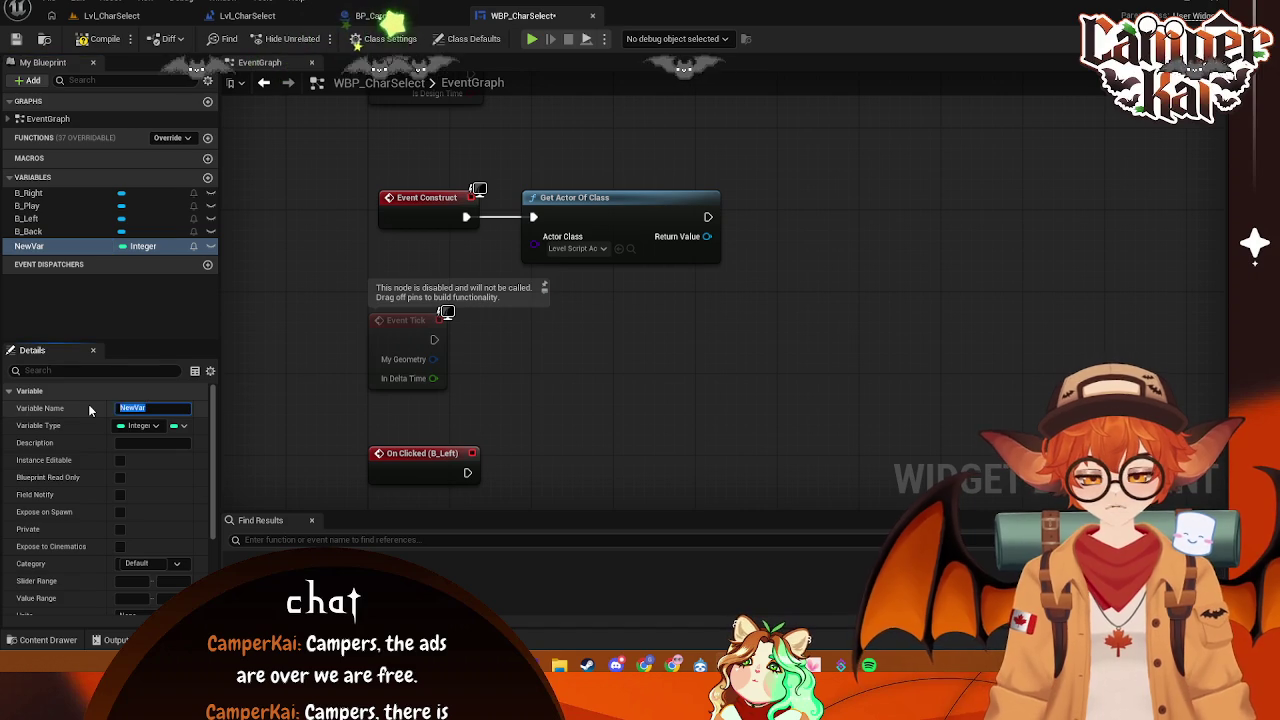
type("CharacterIn")
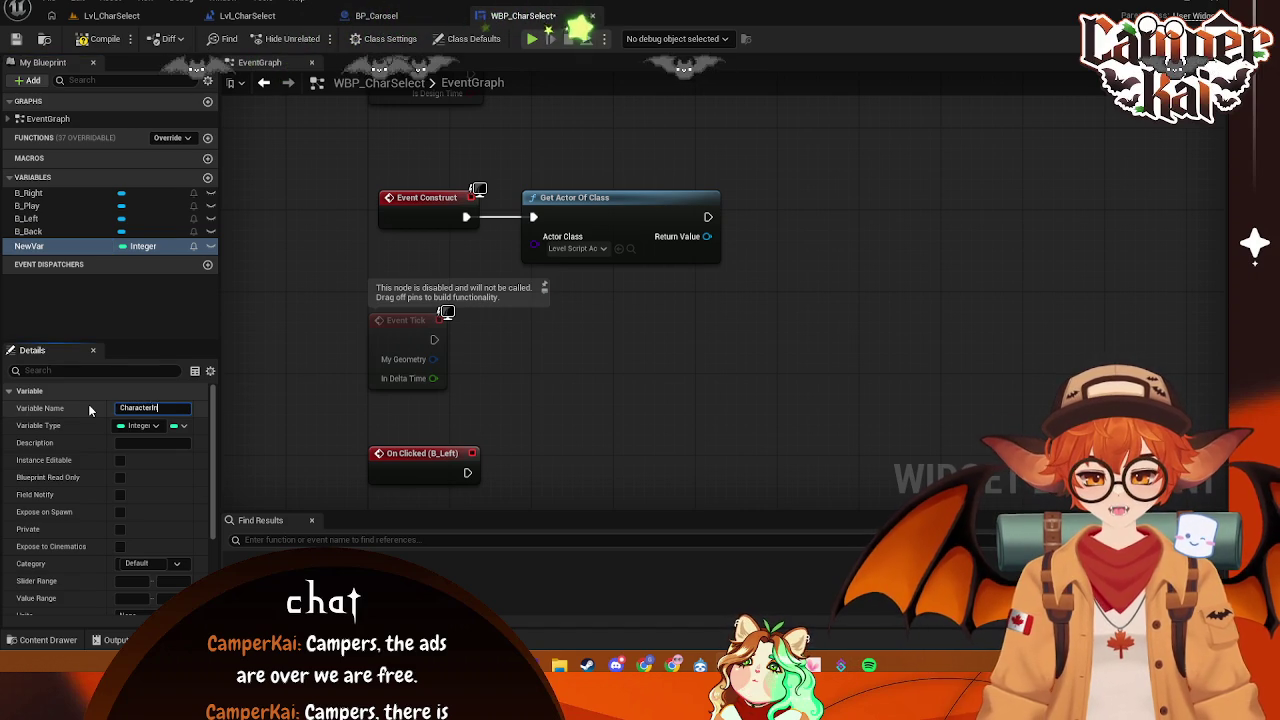
type("dex")
key("Return")
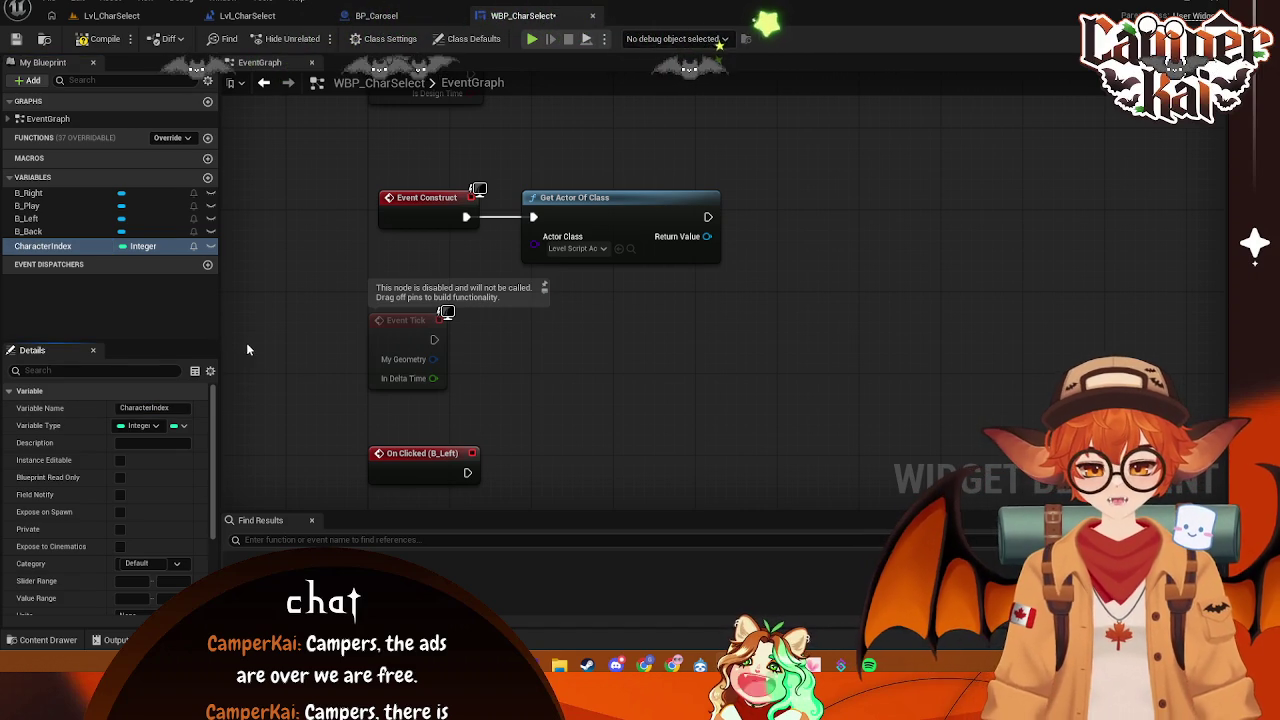
left_click(52, 246)
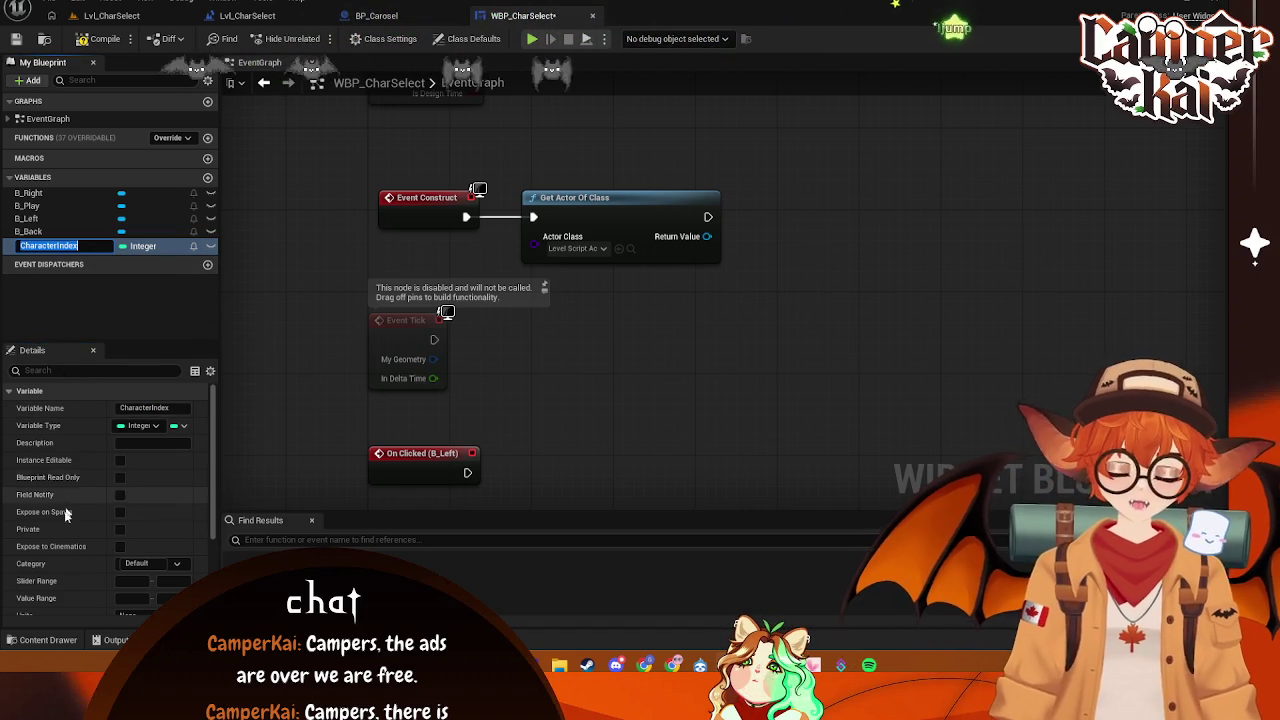
scroll(68, 505, "down", 3)
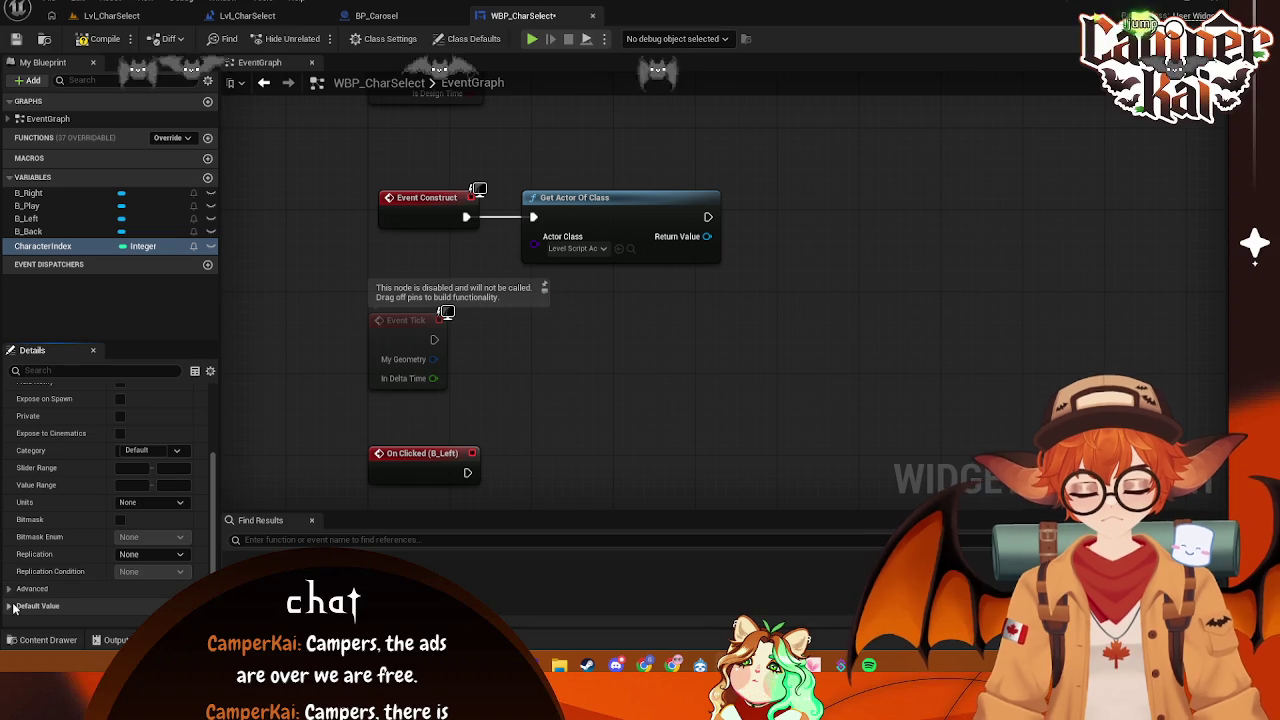
left_click(14, 606)
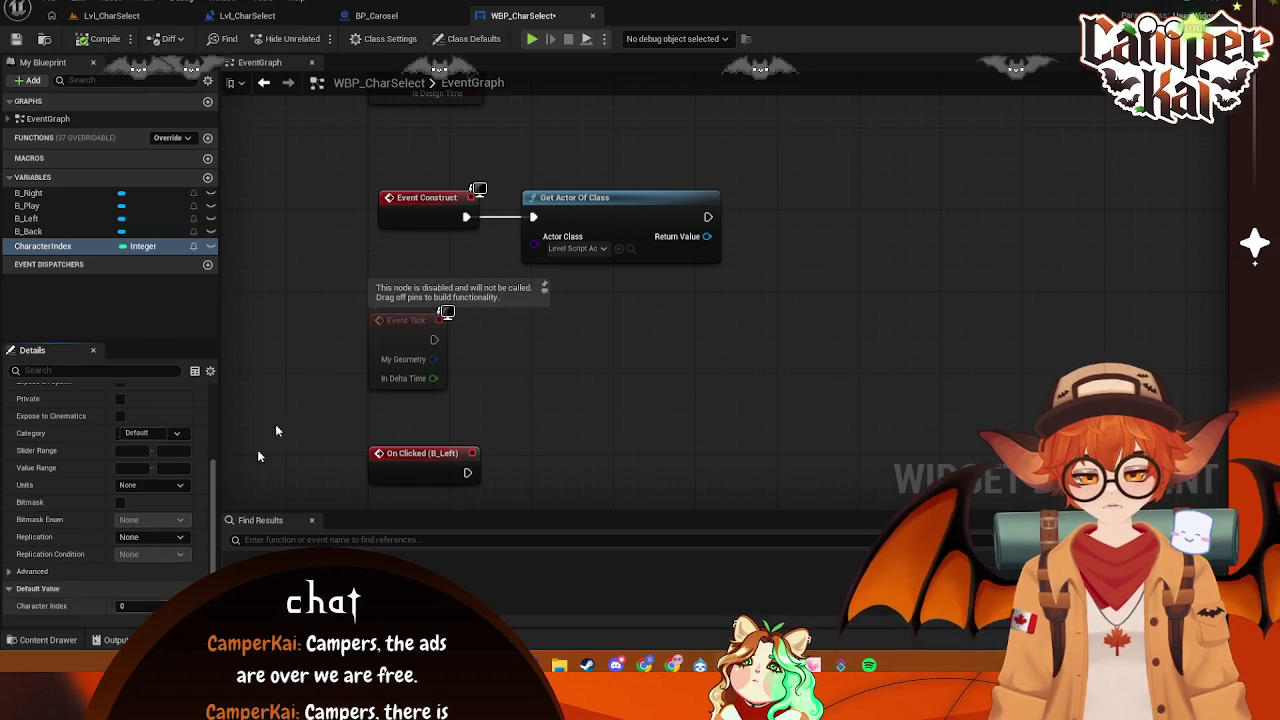
- Save all changes from the level blueprint, then return to WBP_CharSelect
left_click(112, 15)
left_click(247, 15)
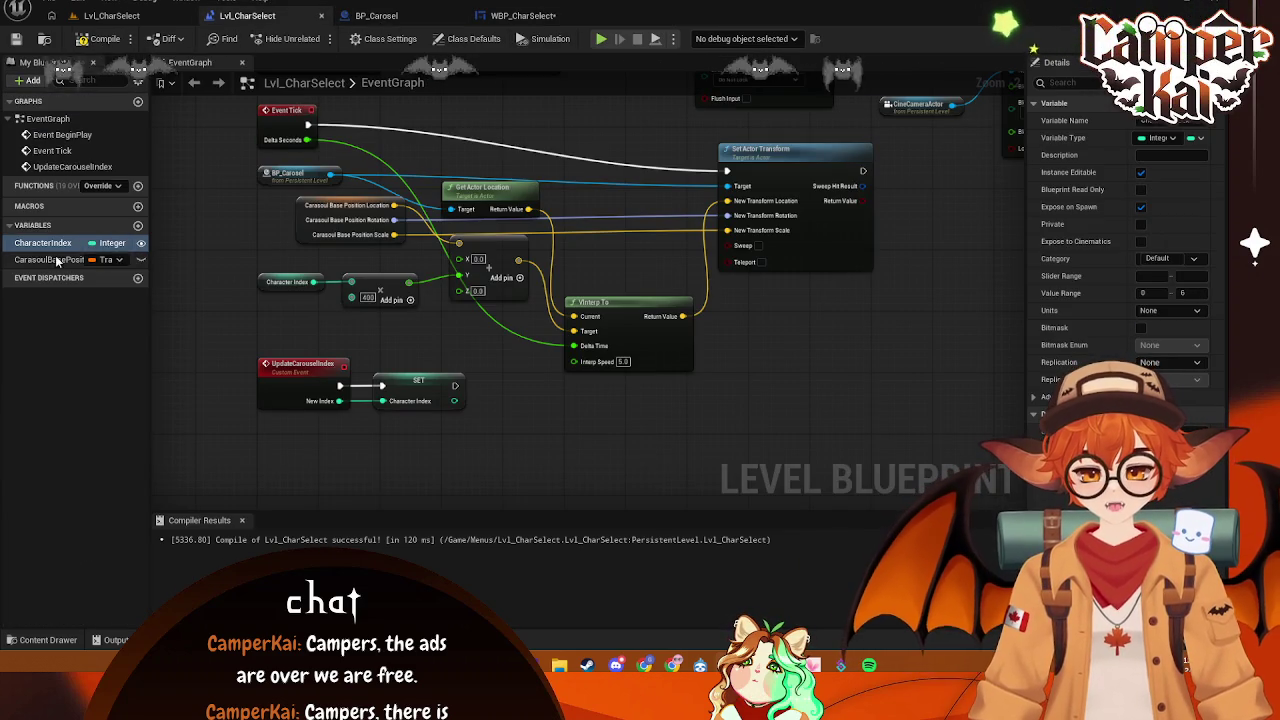
key("ctrl+s")
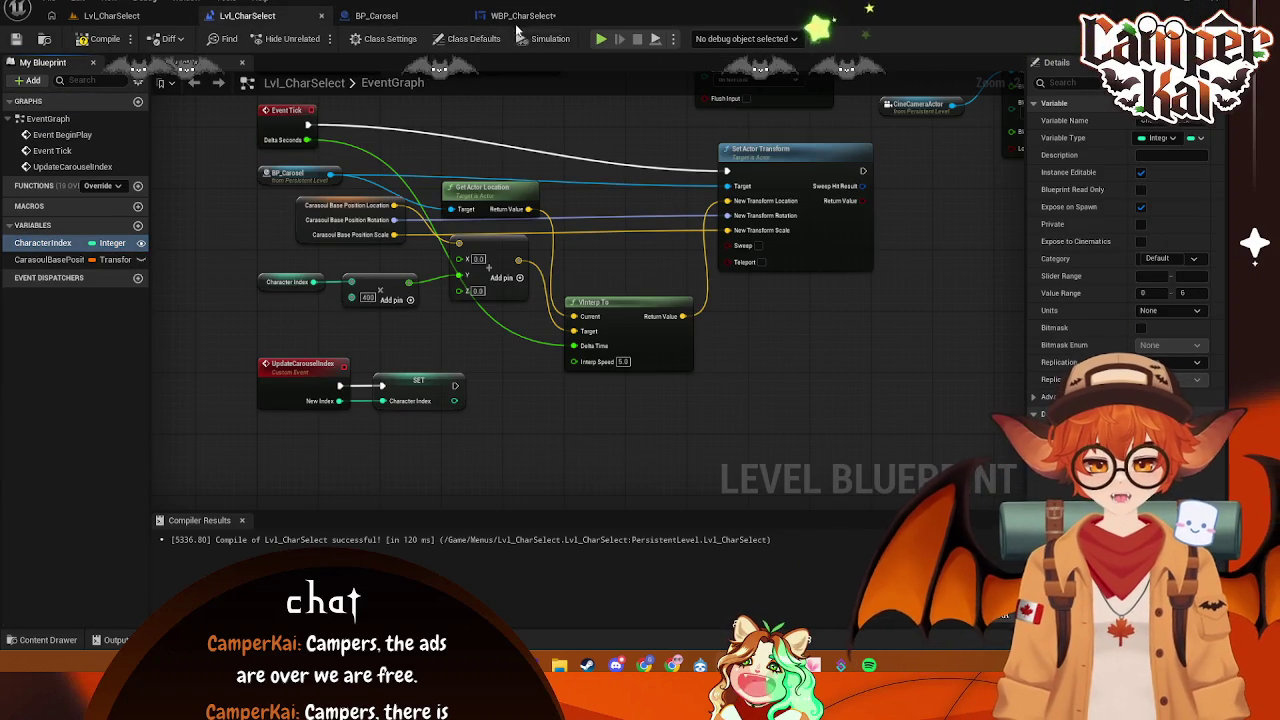
left_click(516, 15)
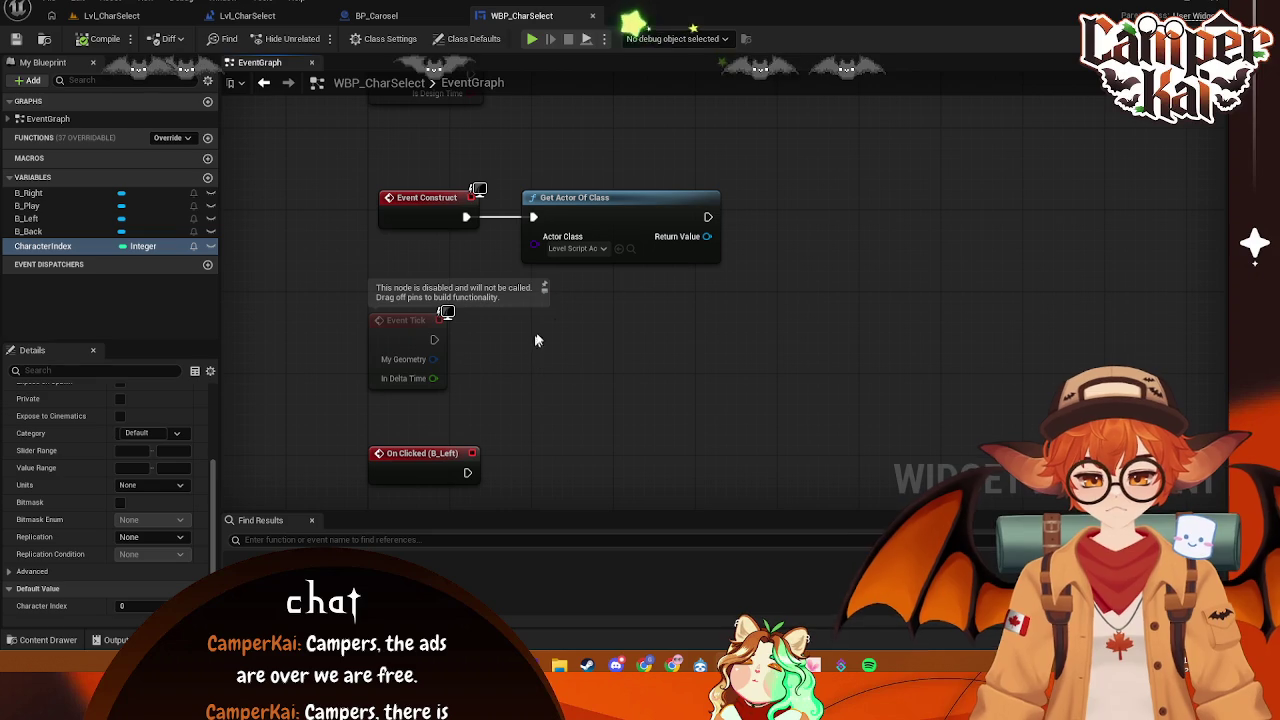
- Break Get Actor Of Class's link to Event Construct and drive it from On Clicked (B_Left) instead
scroll(734, 280, "down", 5)
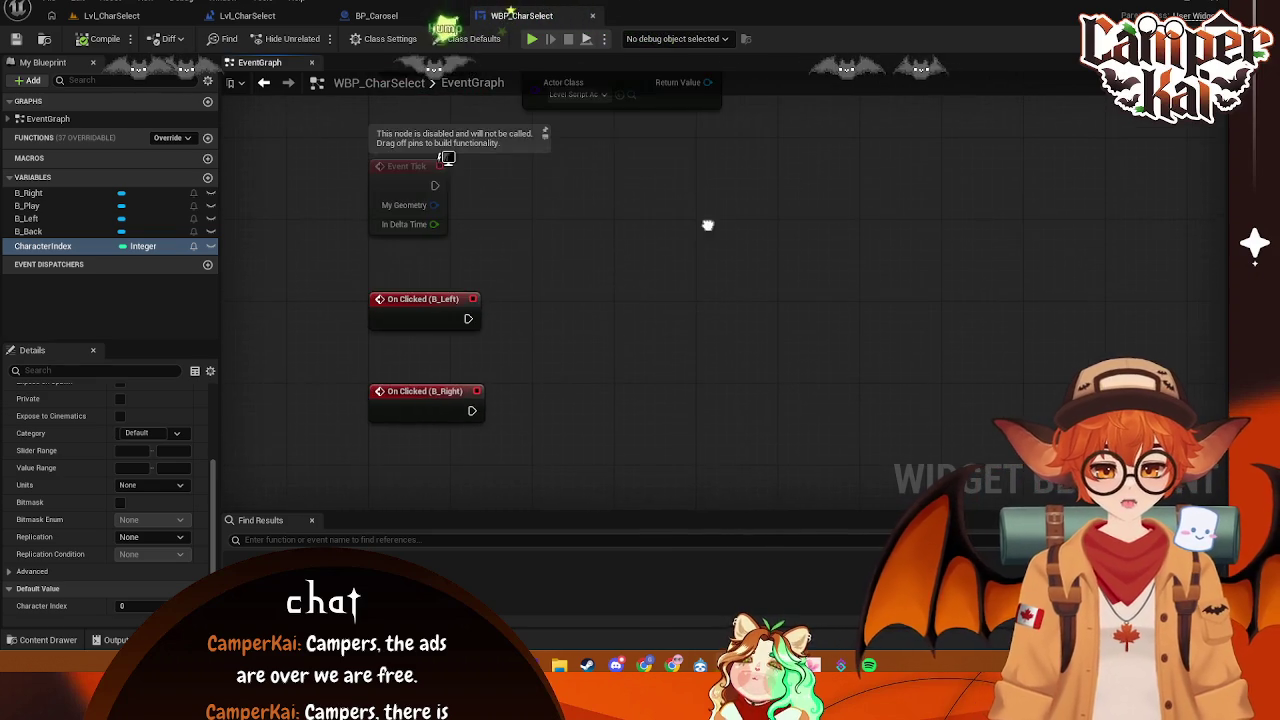
scroll(557, 366, "up", 3)
left_click(650, 163)
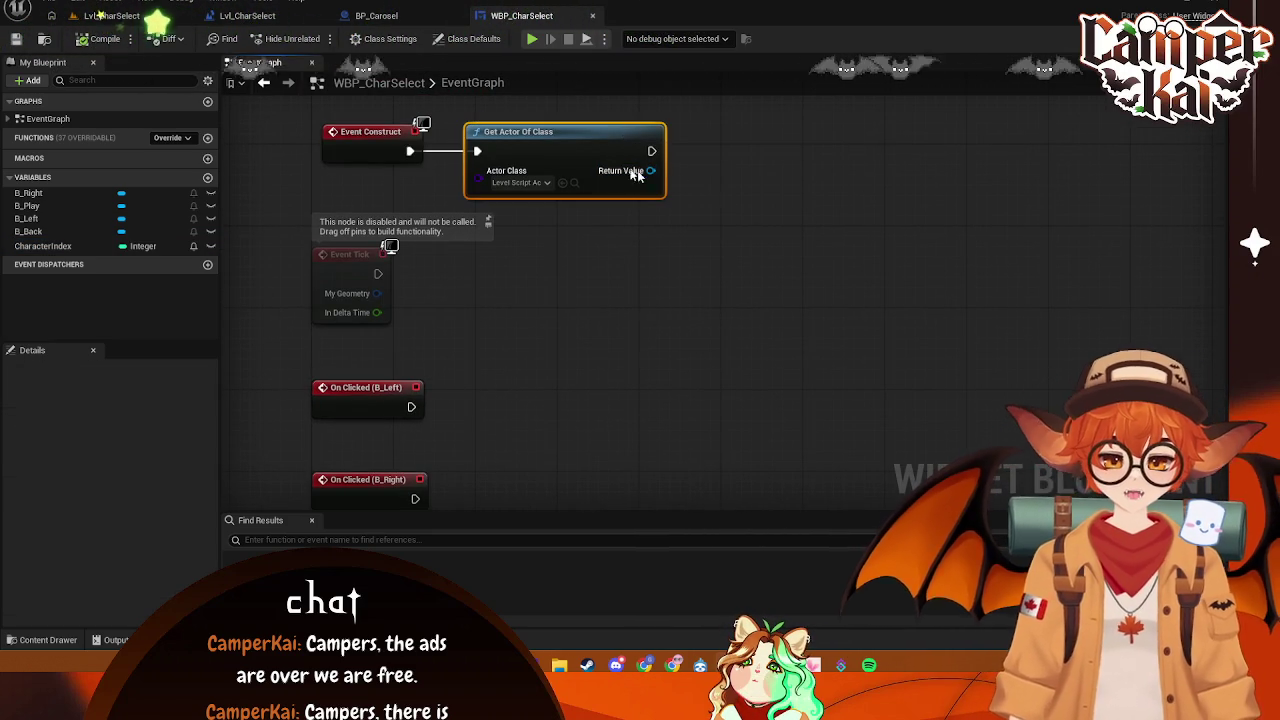
mouse_move(566, 131)
left_mouse_down()
mouse_move(648, 285)
mouse_move(648, 336)
mouse_move(542, 308)
left_mouse_up()
right_click(559, 356)
left_click(606, 394)
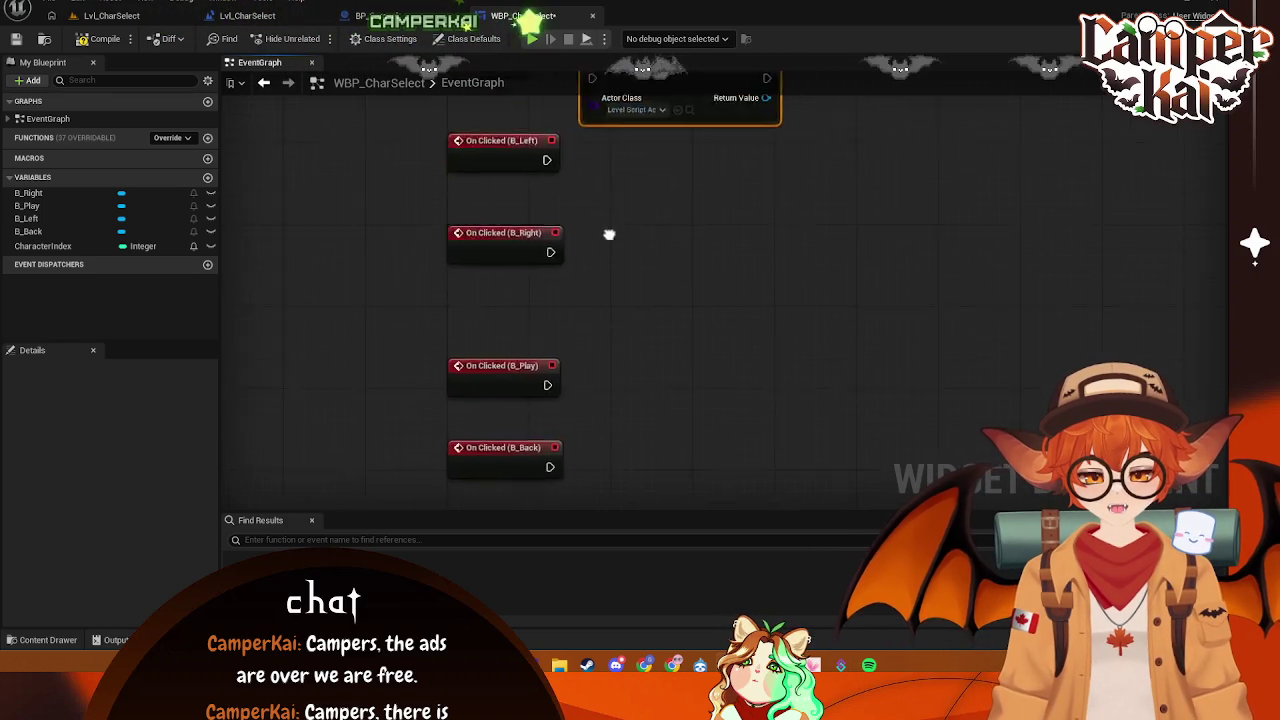
left_click_drag(555, 211, 585, 293)
left_click_drag(399, 281, 475, 281)
mouse_move(664, 292)
left_mouse_down()
mouse_move(548, 308)
mouse_move(600, 298)
left_mouse_up()
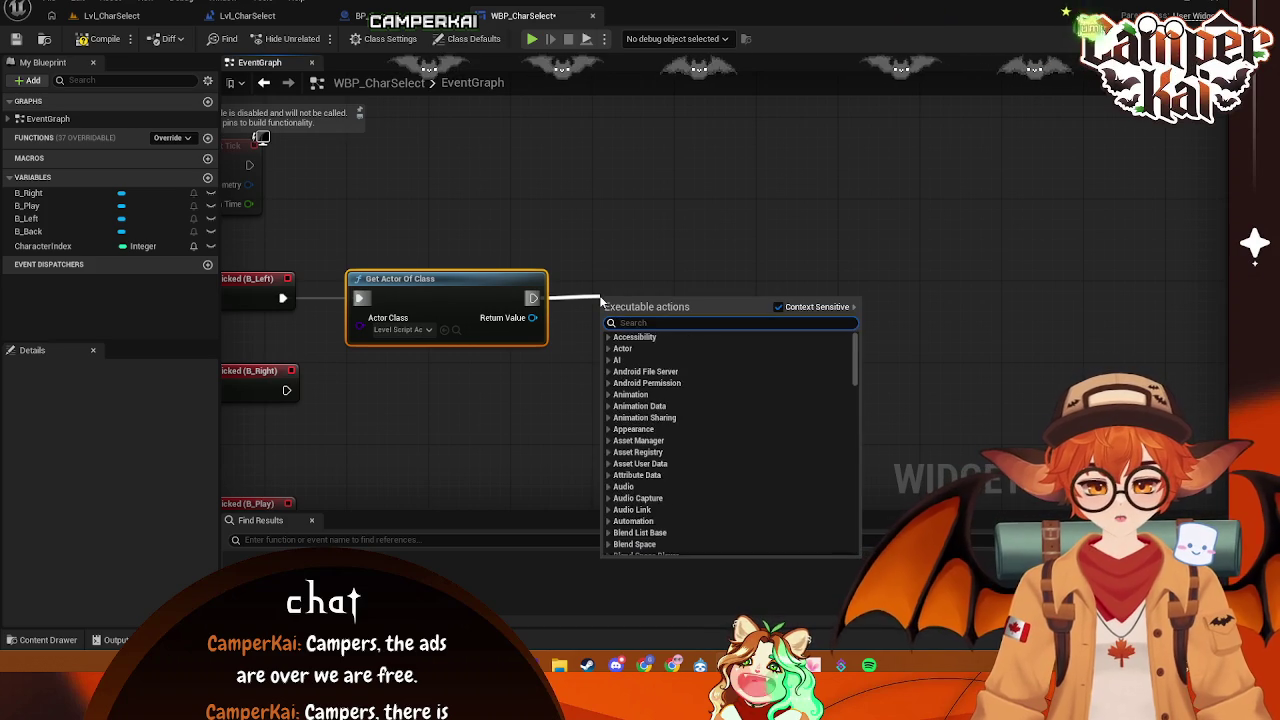
- Search 'set char' for a follow-up node, cancel, and switch to the level blueprint
type("set char")
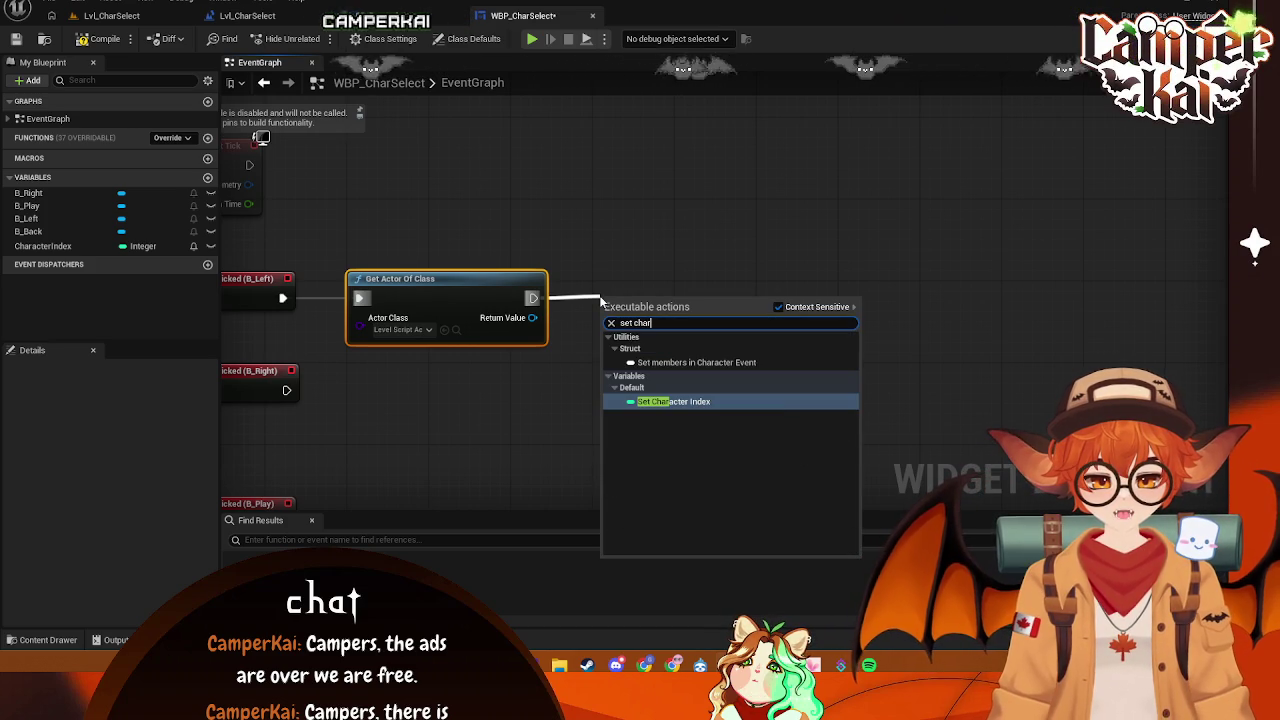
left_click(680, 203)
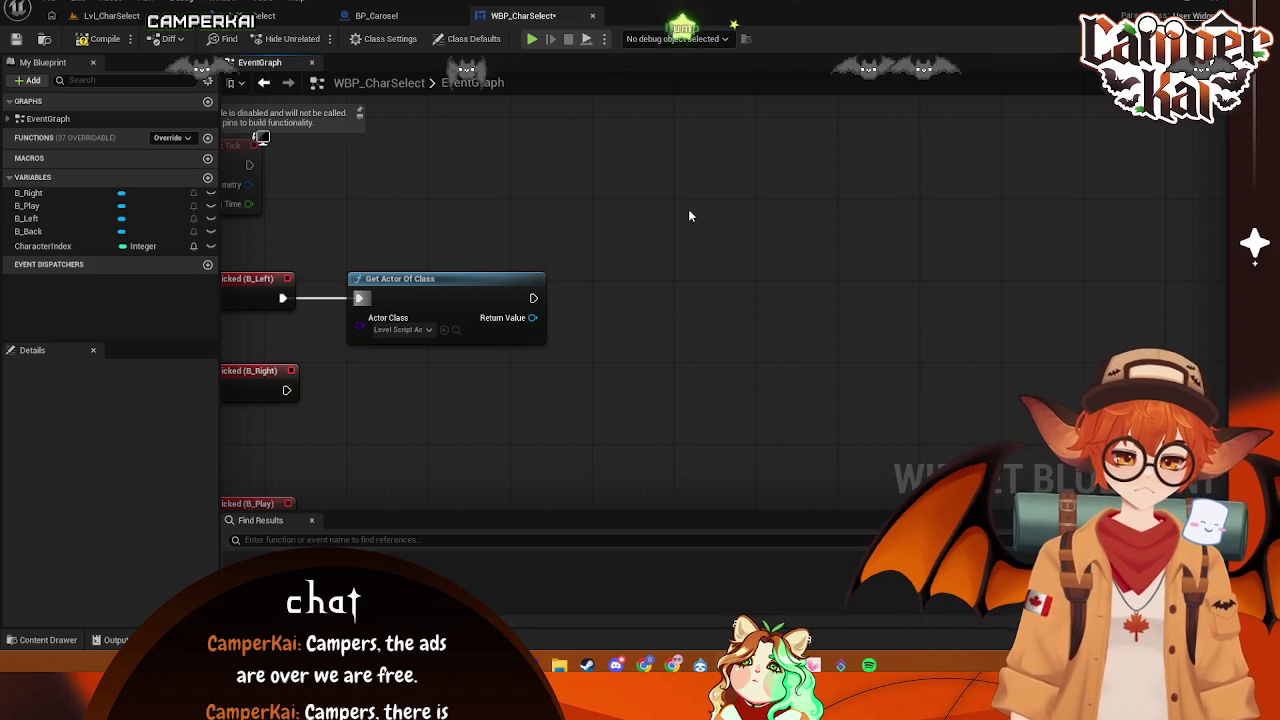
left_click(108, 15)
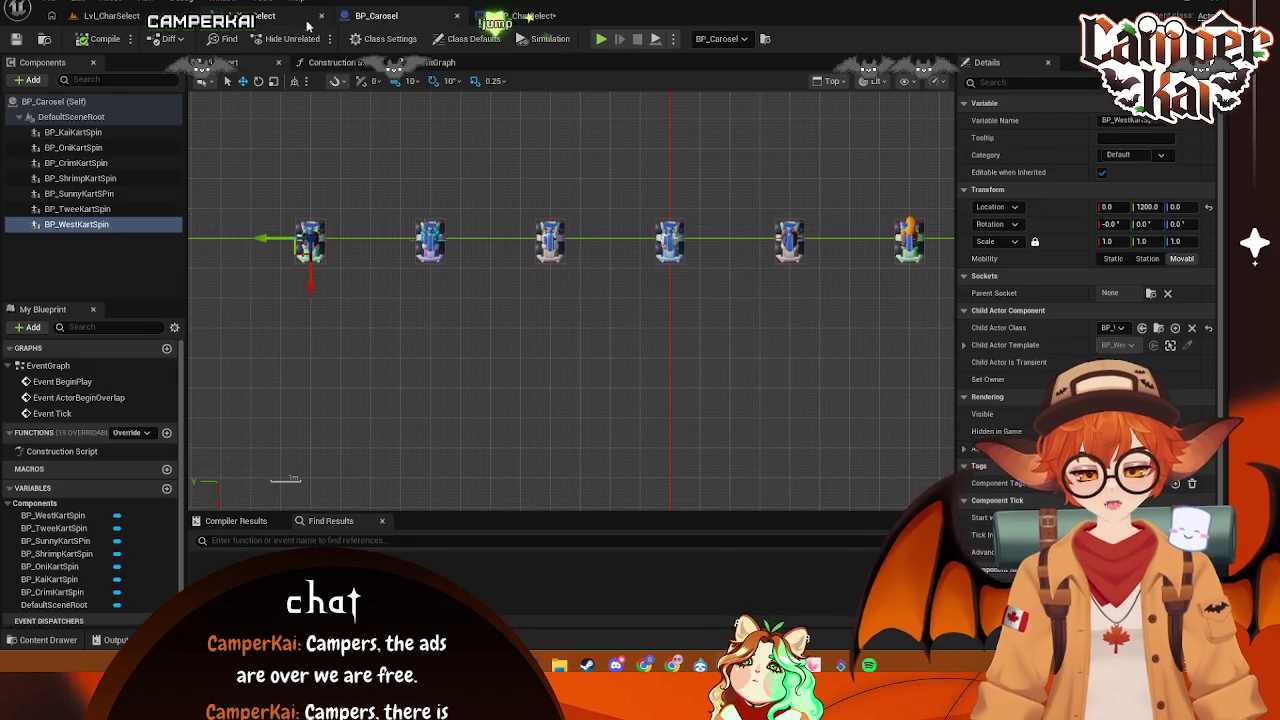
- Try searching the actions after Get Actor Of Class for the carousel update event, then cancel
left_click(250, 15)
left_click(522, 16)
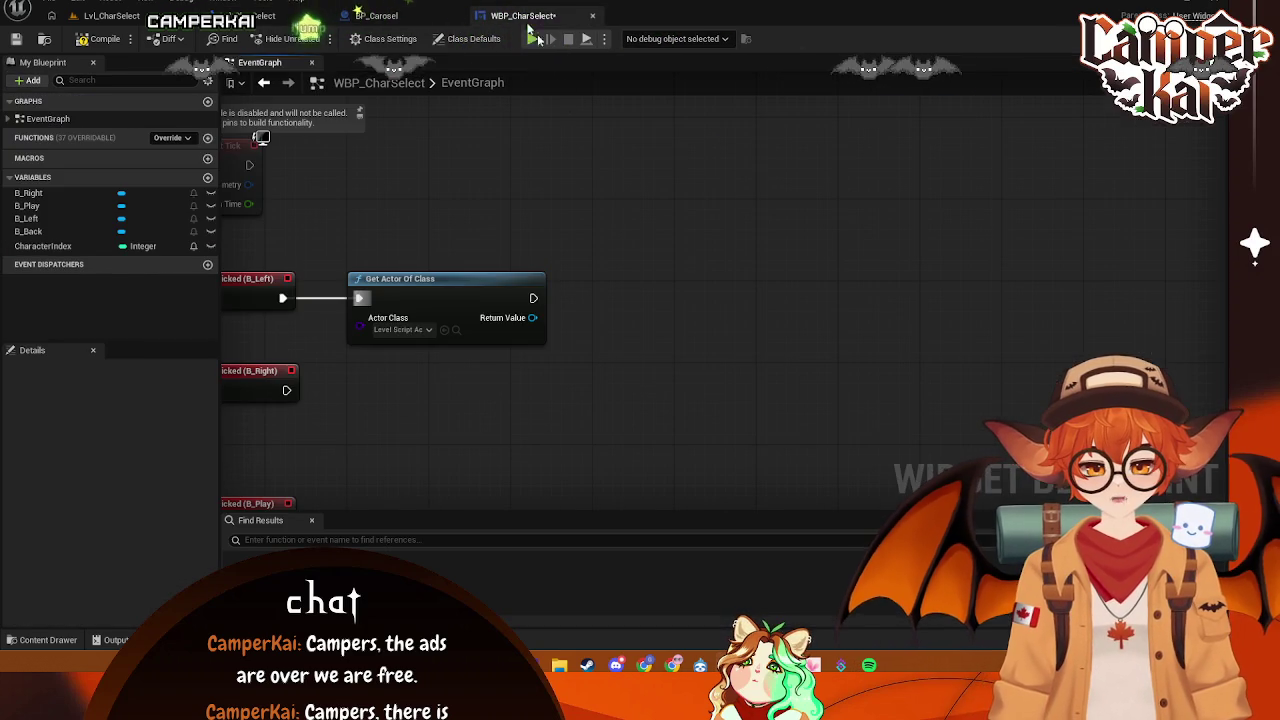
mouse_move(533, 318)
left_mouse_down()
mouse_move(575, 321)
mouse_move(621, 298)
left_mouse_up()
key("Escape")
type("updater")
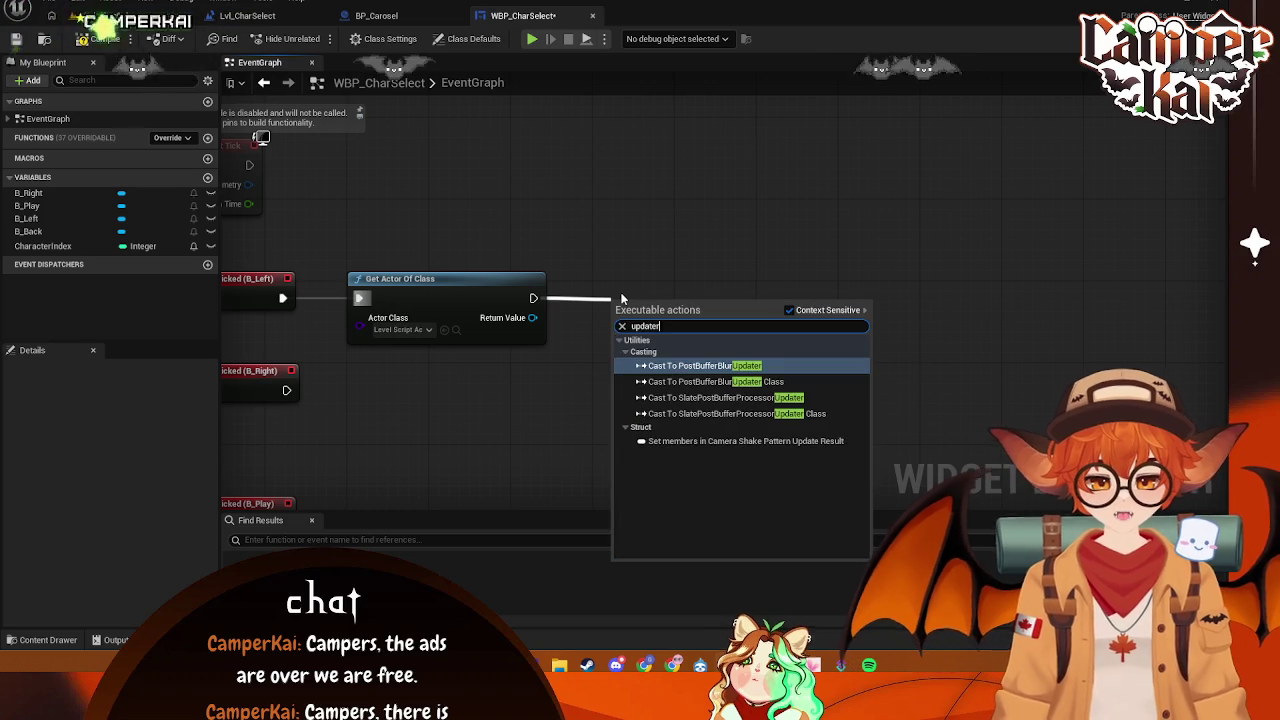
key("BackSpace")
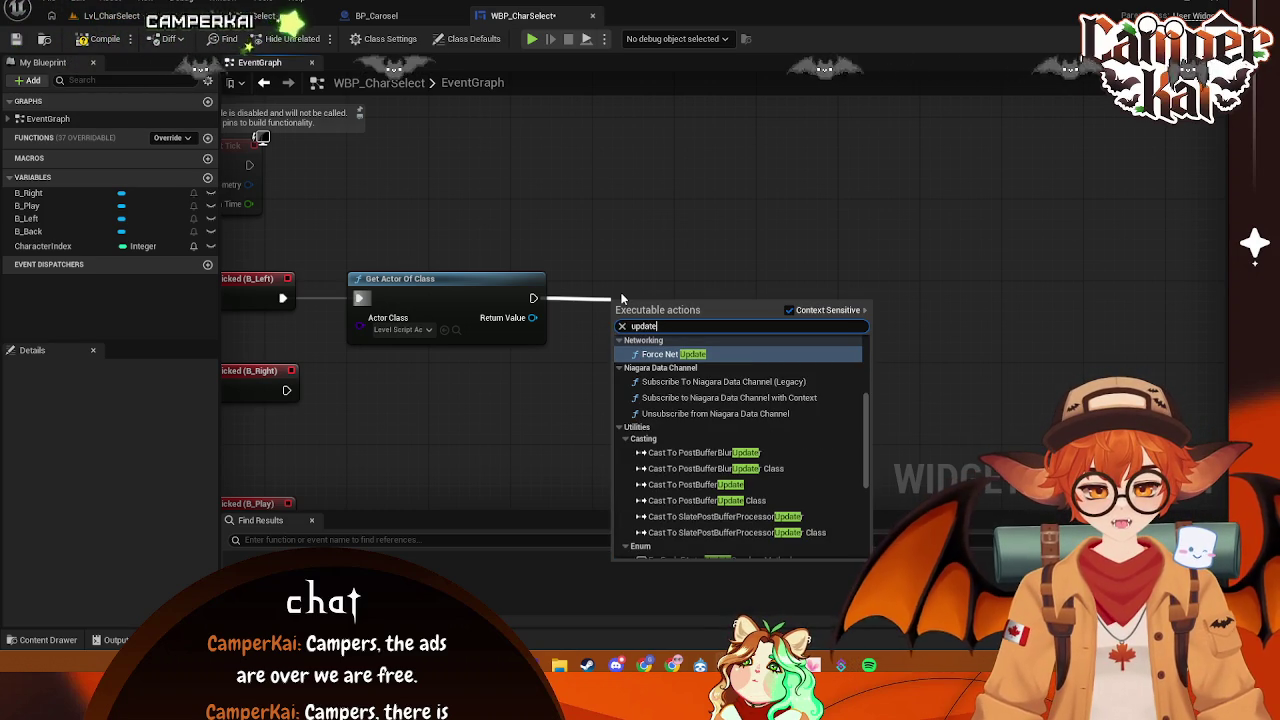
type("cara")
key("BackSpace")
key("BackSpace")
key("BackSpace")
type("ca")
key("BackSpace")
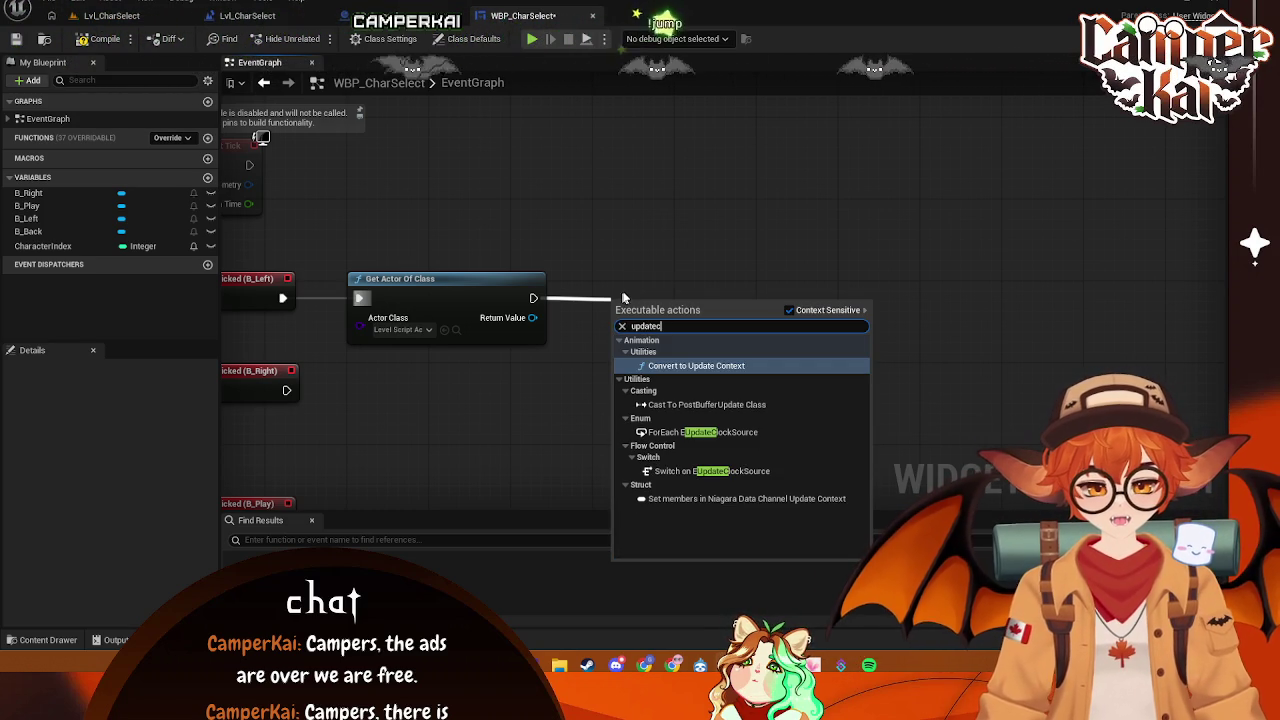
key("Escape")
- Inspect UpdateCarouselIndex's advanced settings, save all, and search WBP_CharSelect's full action list for 'ca'
left_click(283, 375)
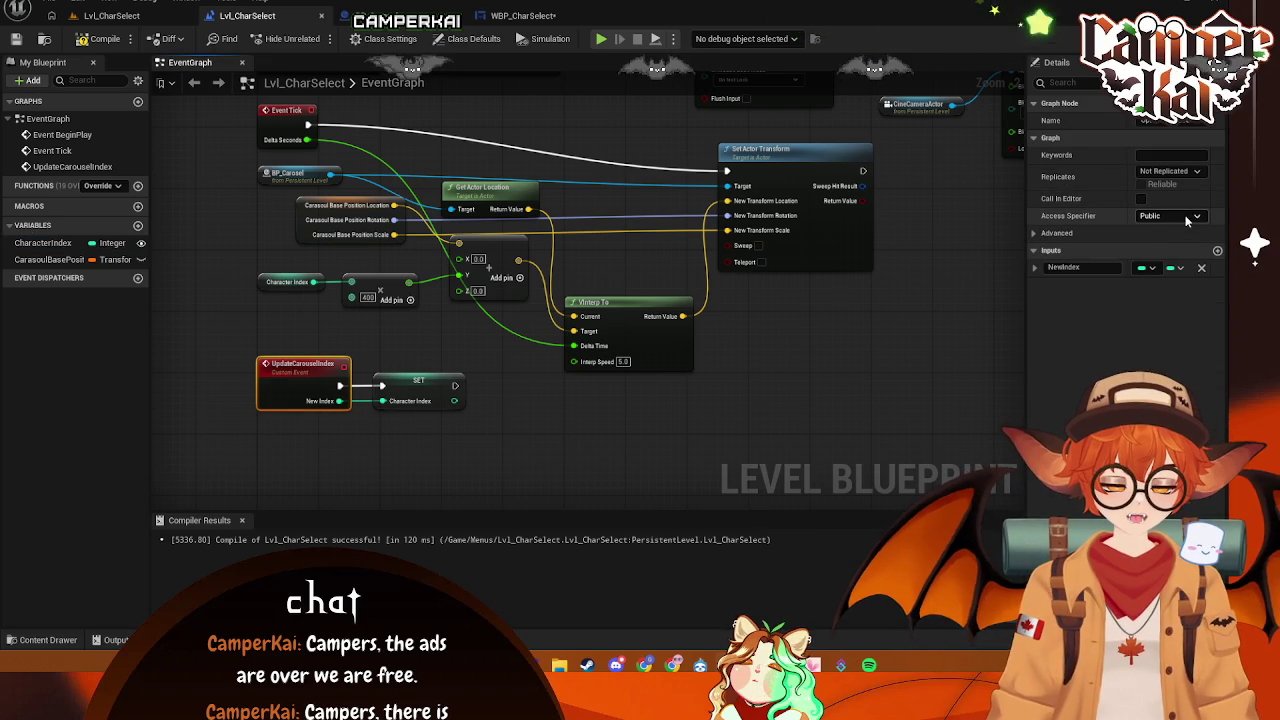
left_click(1034, 232)
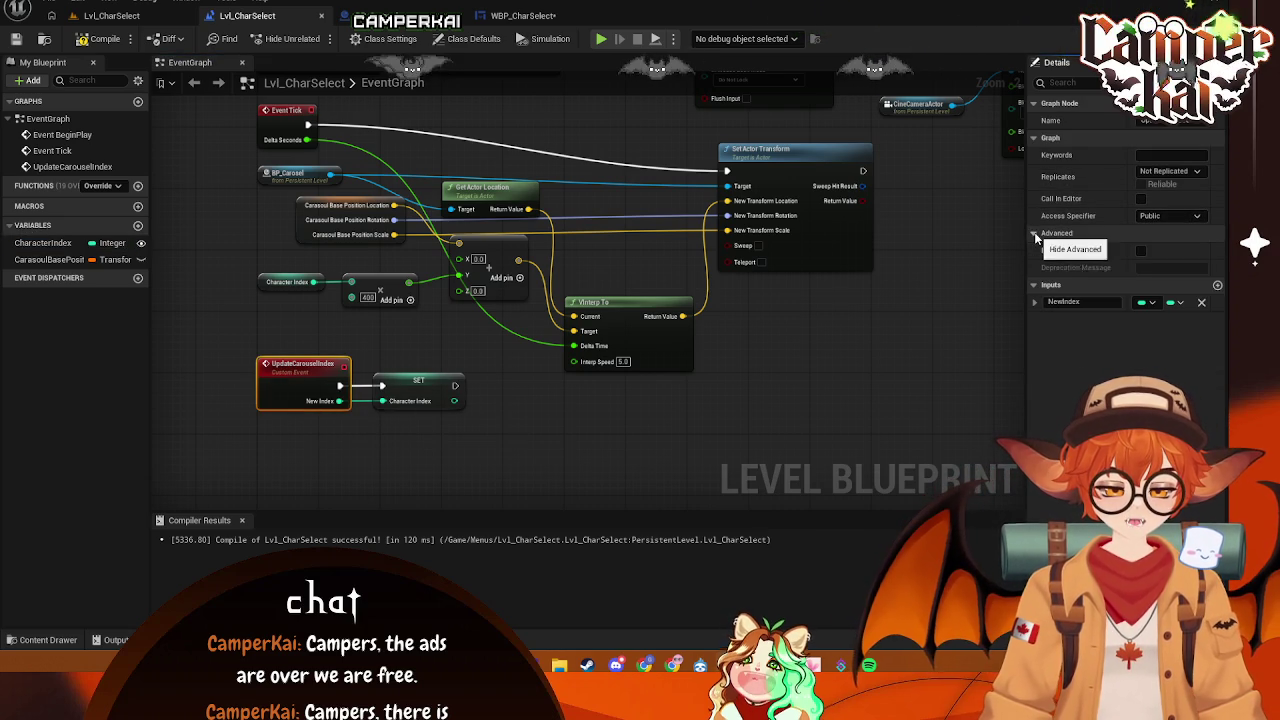
key("ctrl+s")
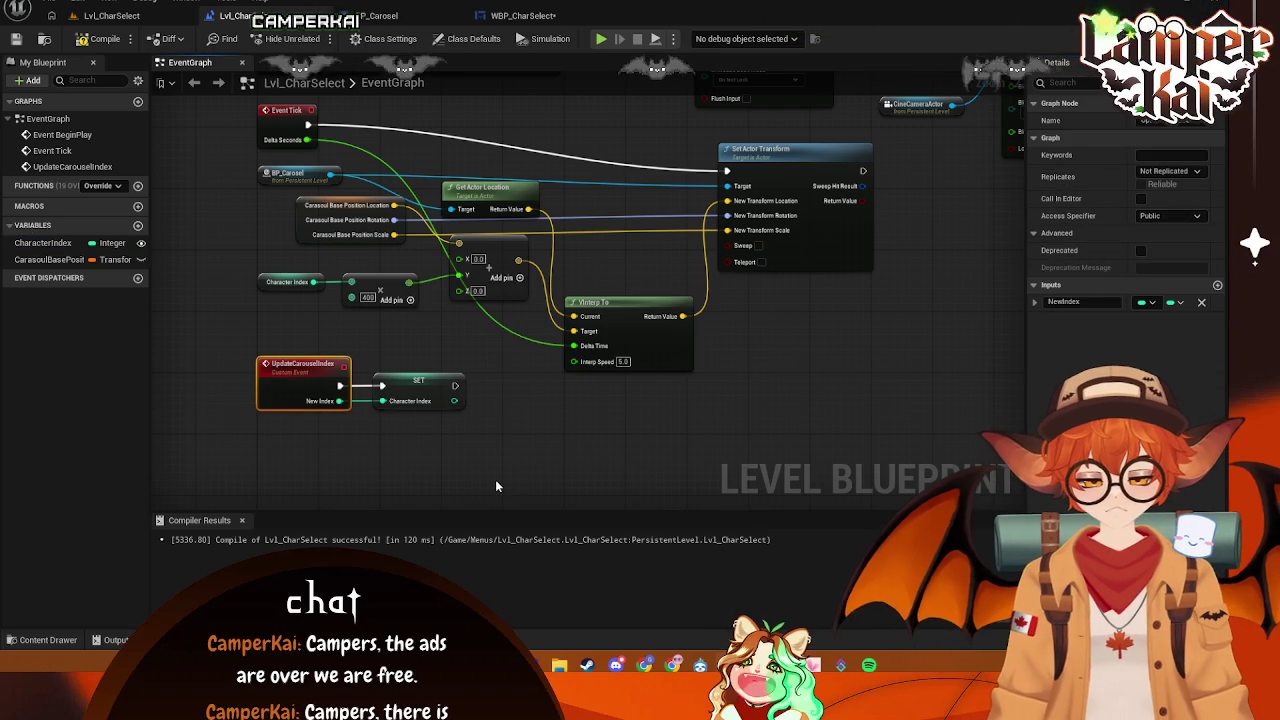
left_click(507, 22)
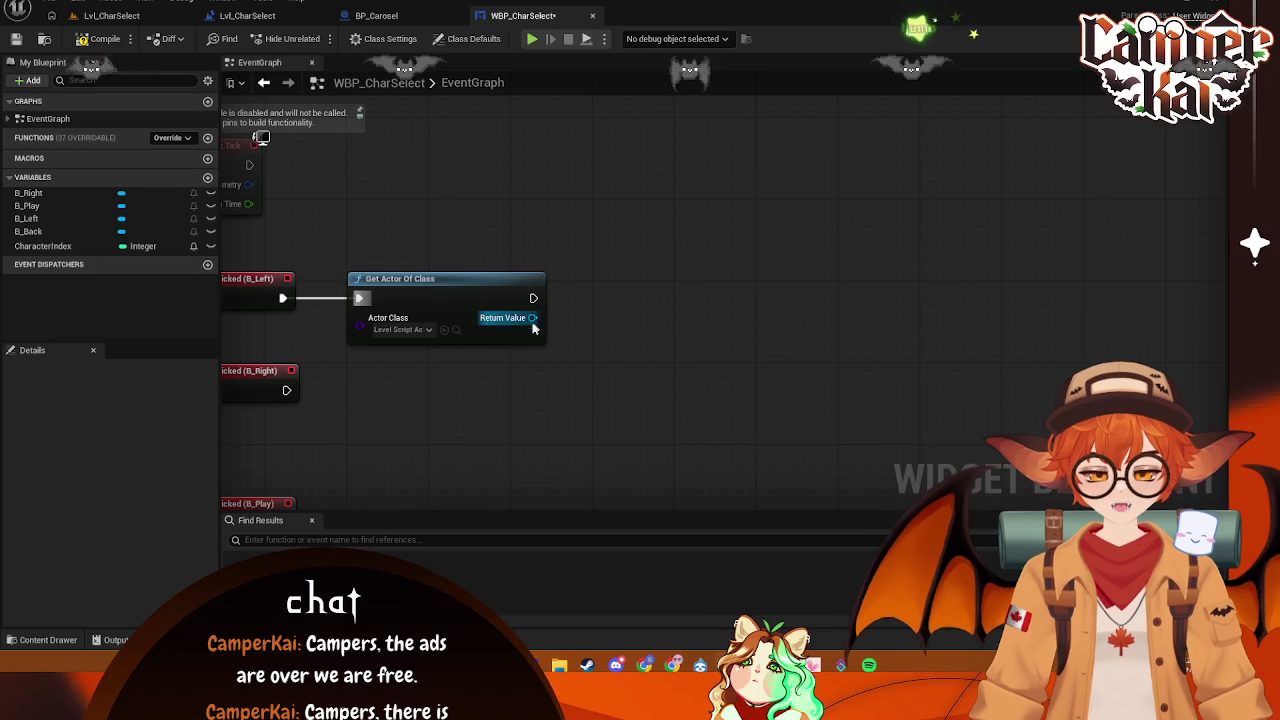
right_click(585, 358)
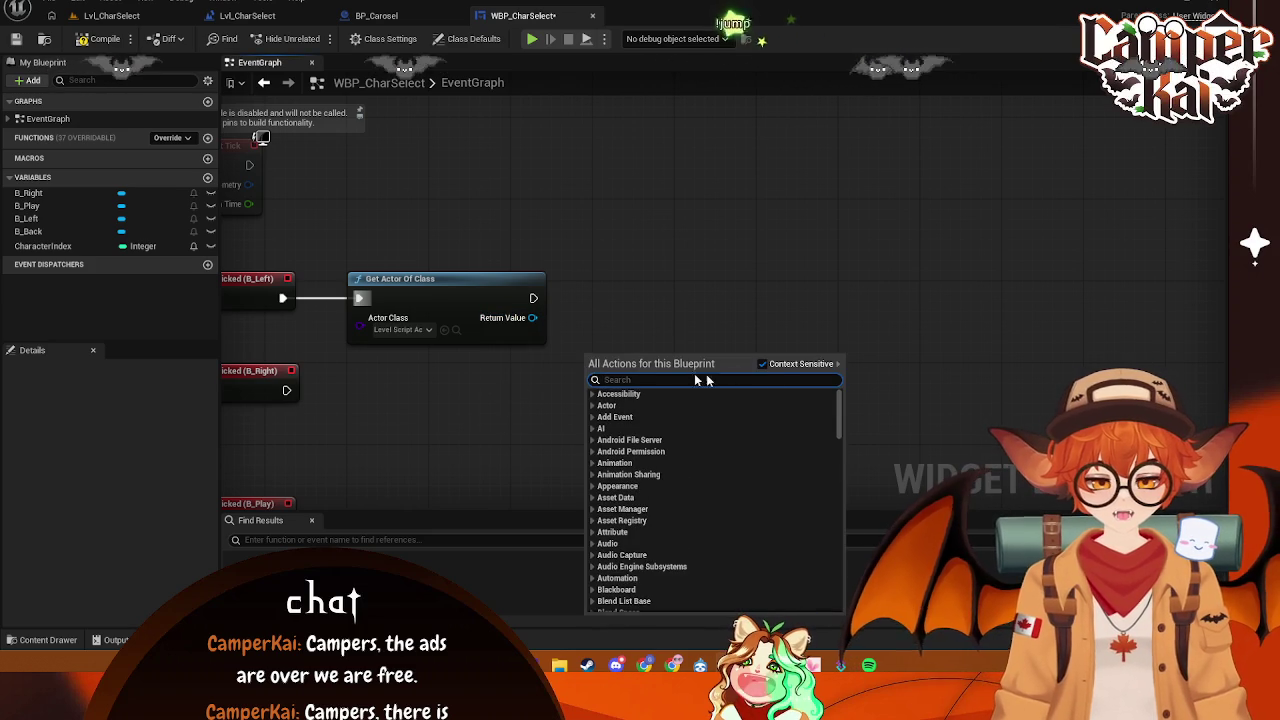
left_click(762, 364)
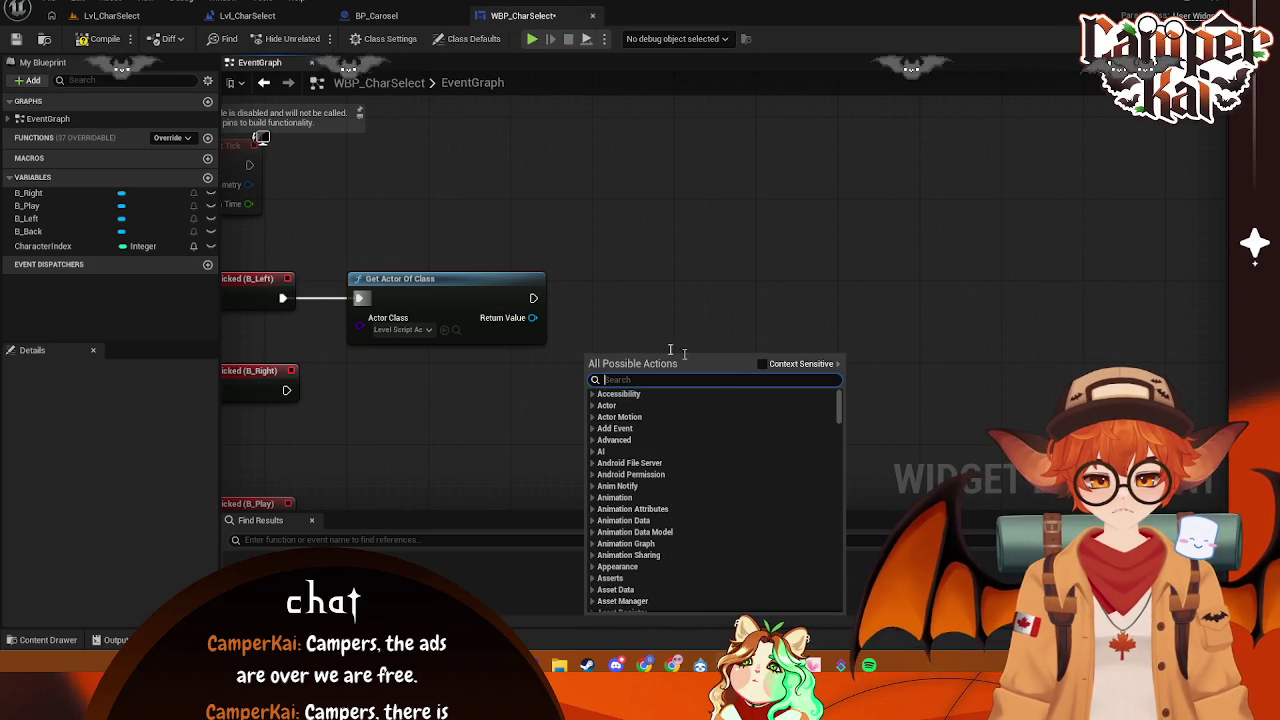
type("ca")
- Search WBP_CharSelect's actions for UpdateCarouselIndex from the Get Actor Of Class node
left_click(247, 15)
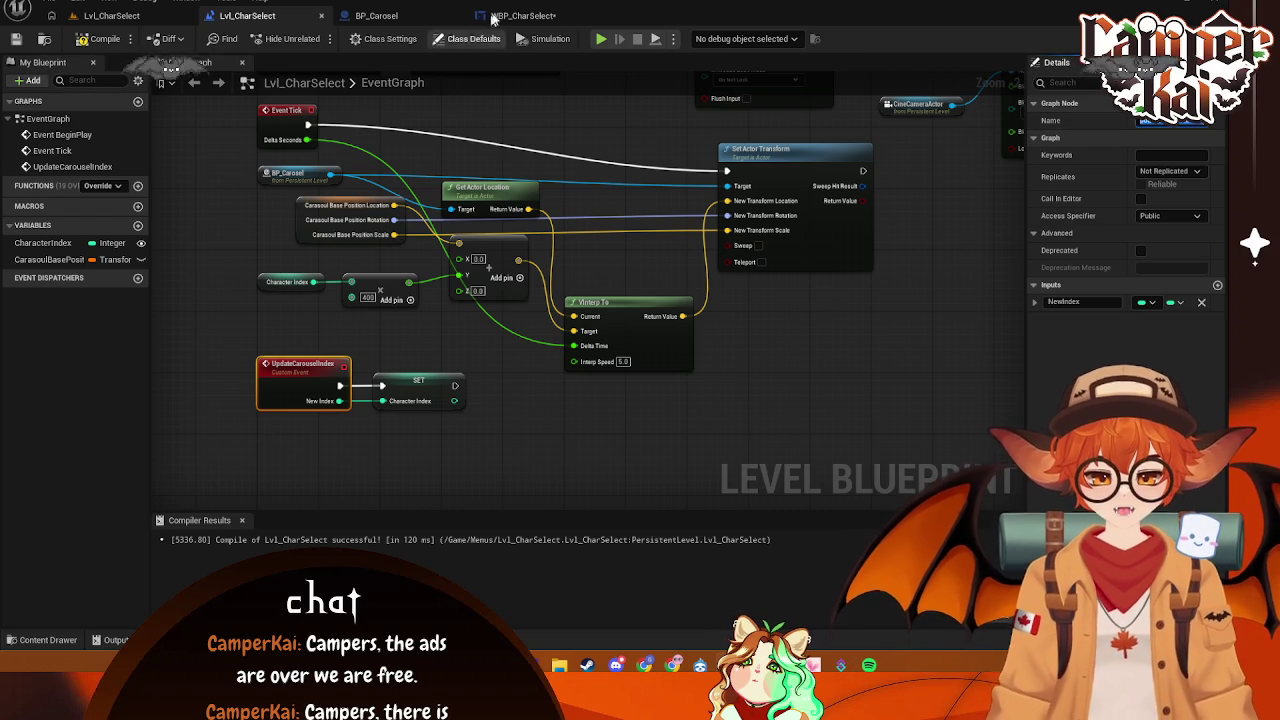
left_click(522, 15)
left_click(478, 303)
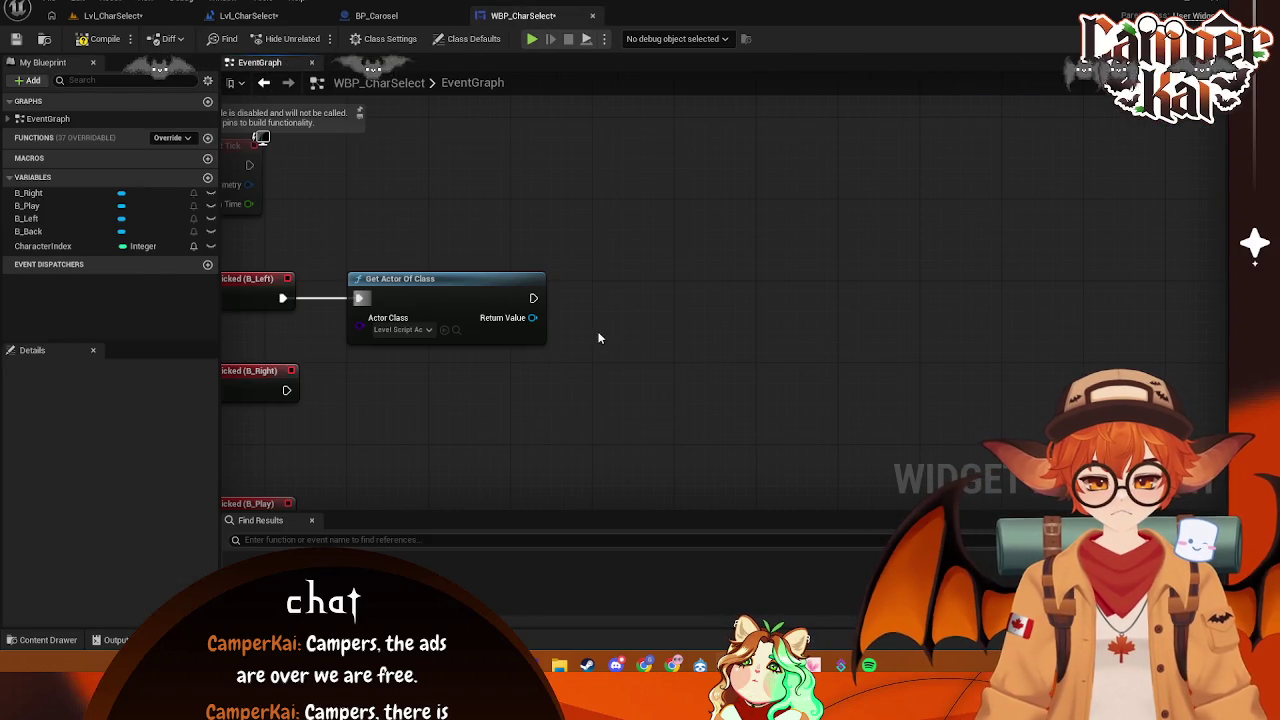
right_click(601, 337)
type("UpdateCarouselIndex")
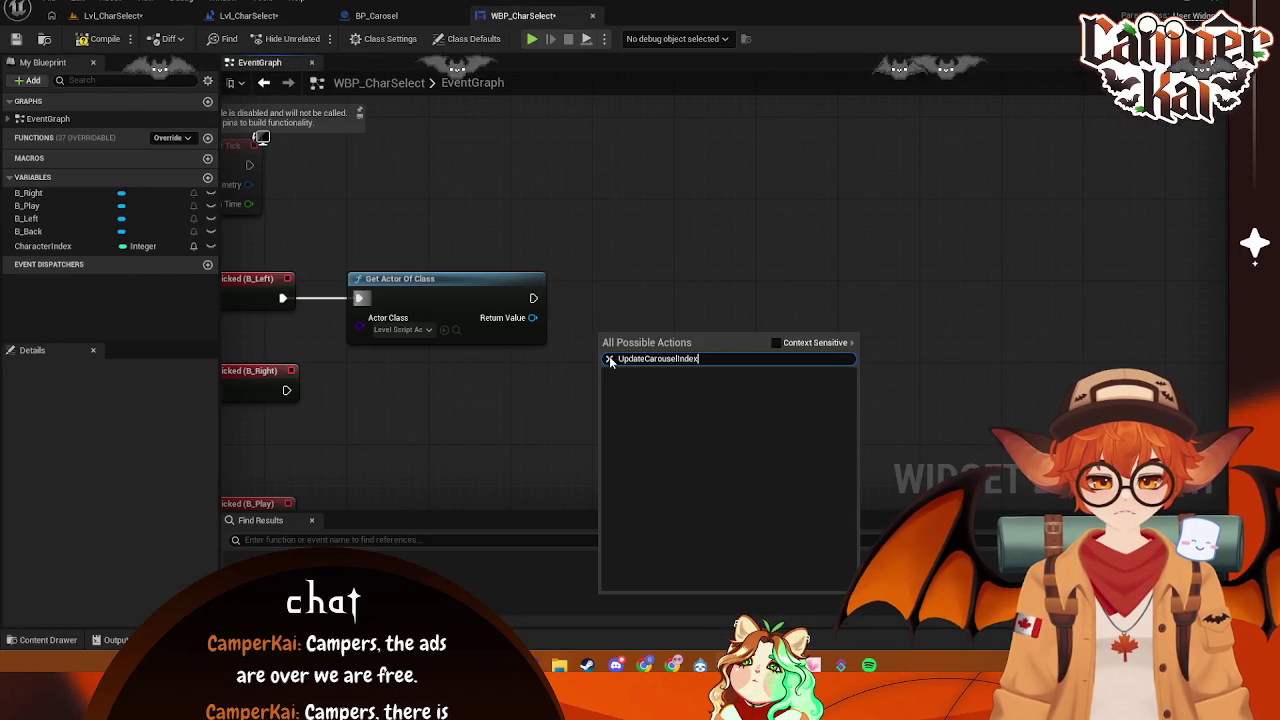
left_click(610, 362)
left_click_drag(618, 300, 693, 295)
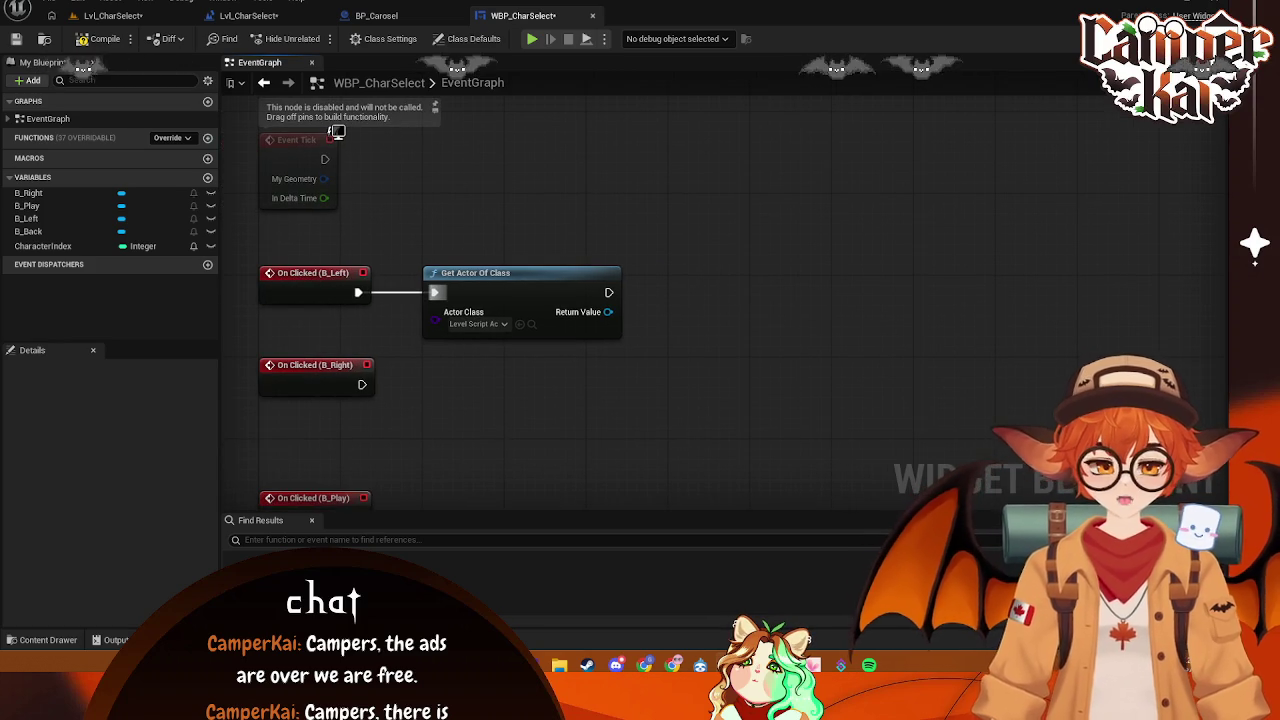
- Check Get Actor Of Class's Actor Class and list Return Value actions for the level script actor
left_click(528, 294)
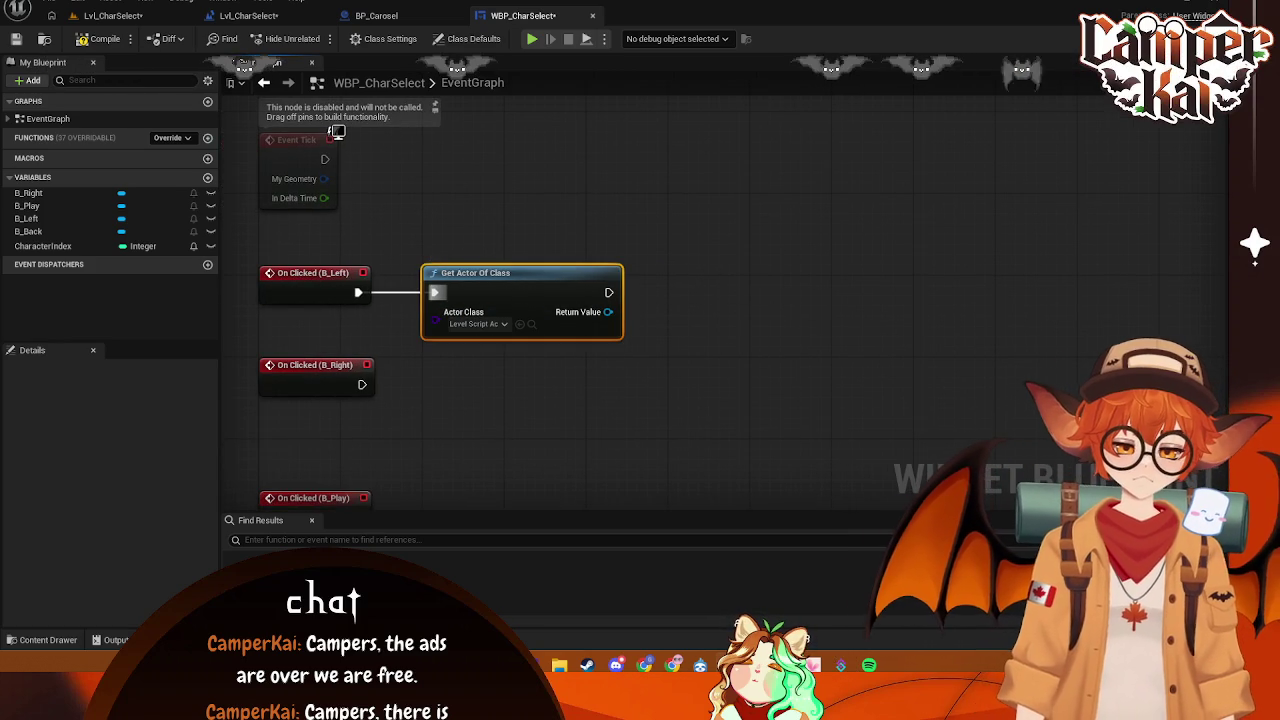
left_click(505, 323)
left_click(728, 305)
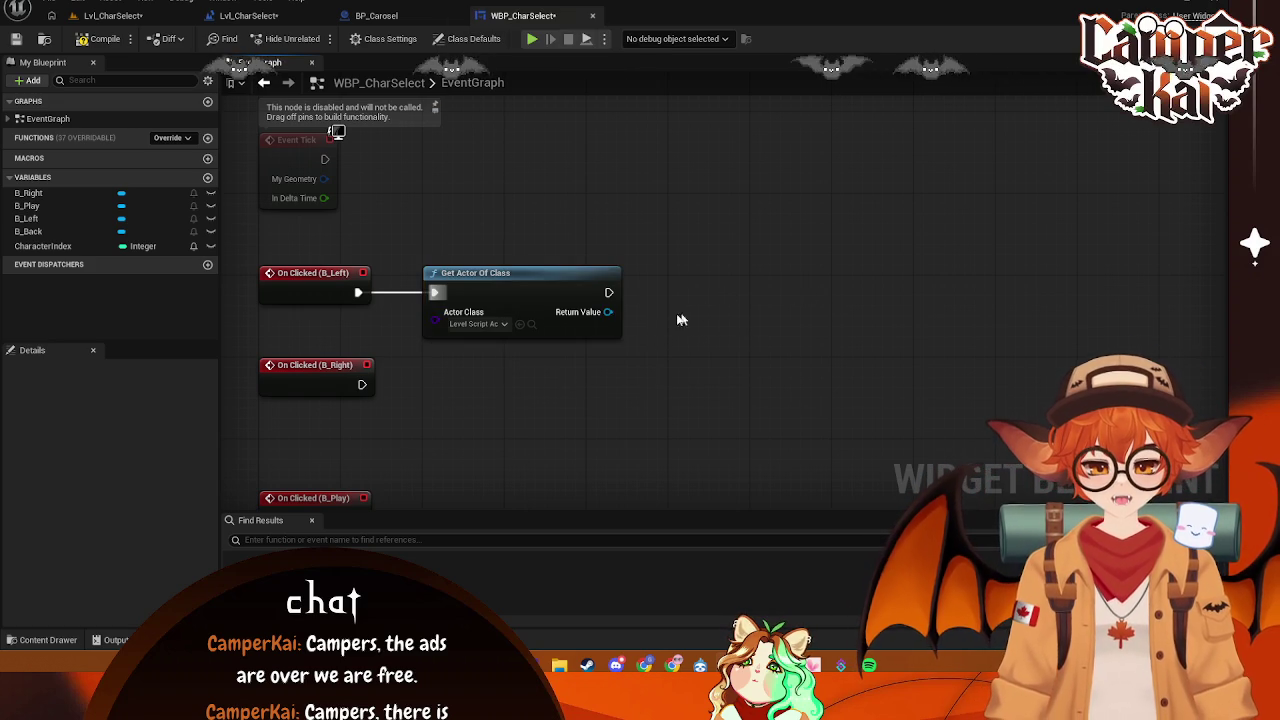
left_click_drag(607, 312, 650, 352)
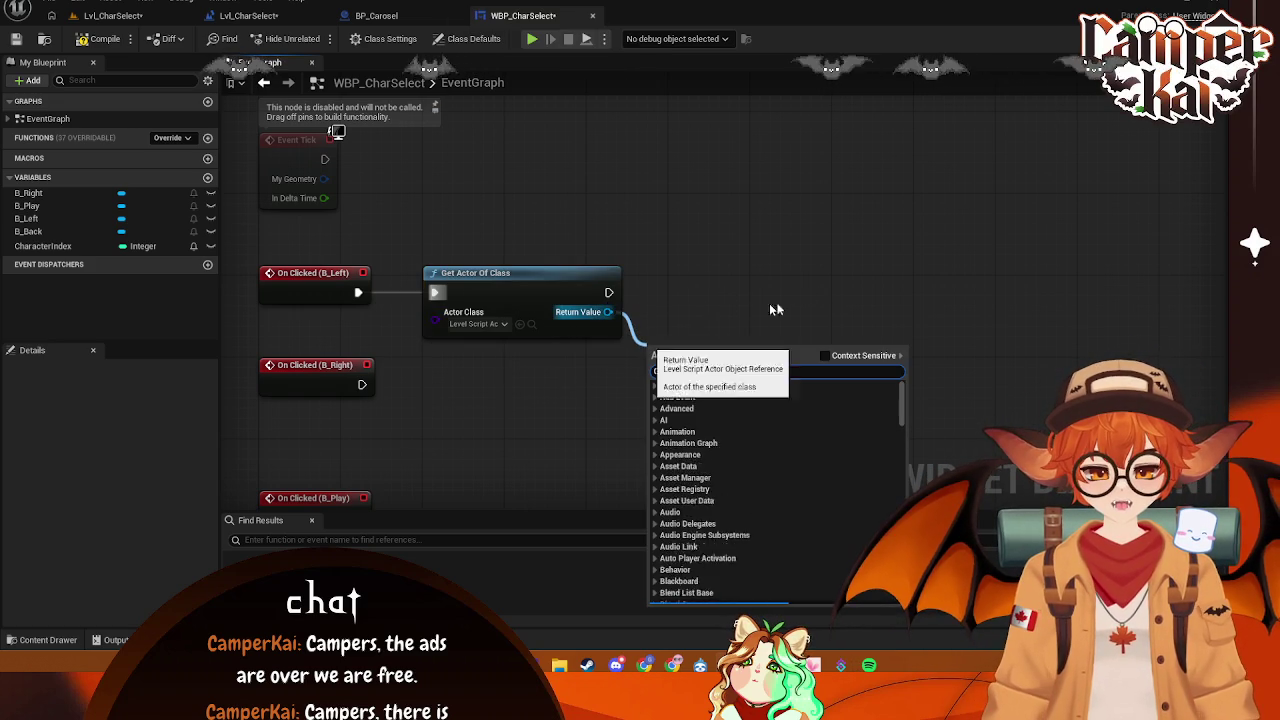
left_click(824, 355)
scroll(785, 415, "down", 5)
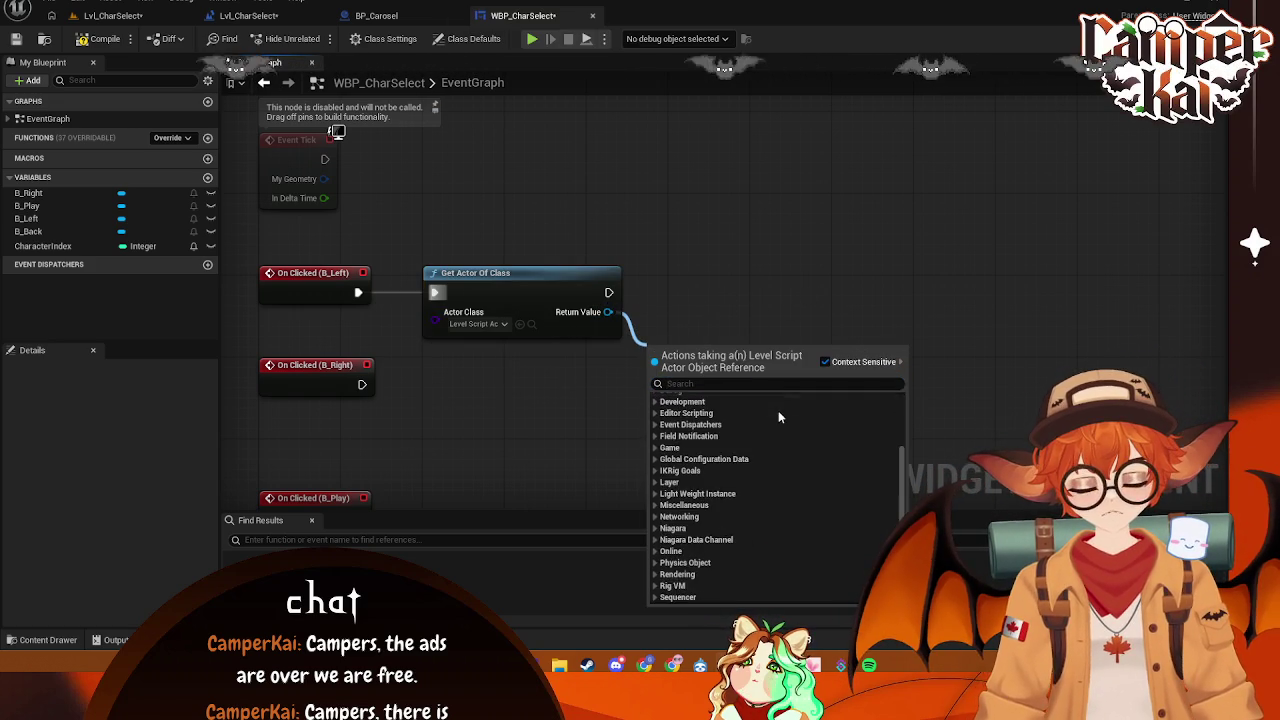
left_click(766, 266)
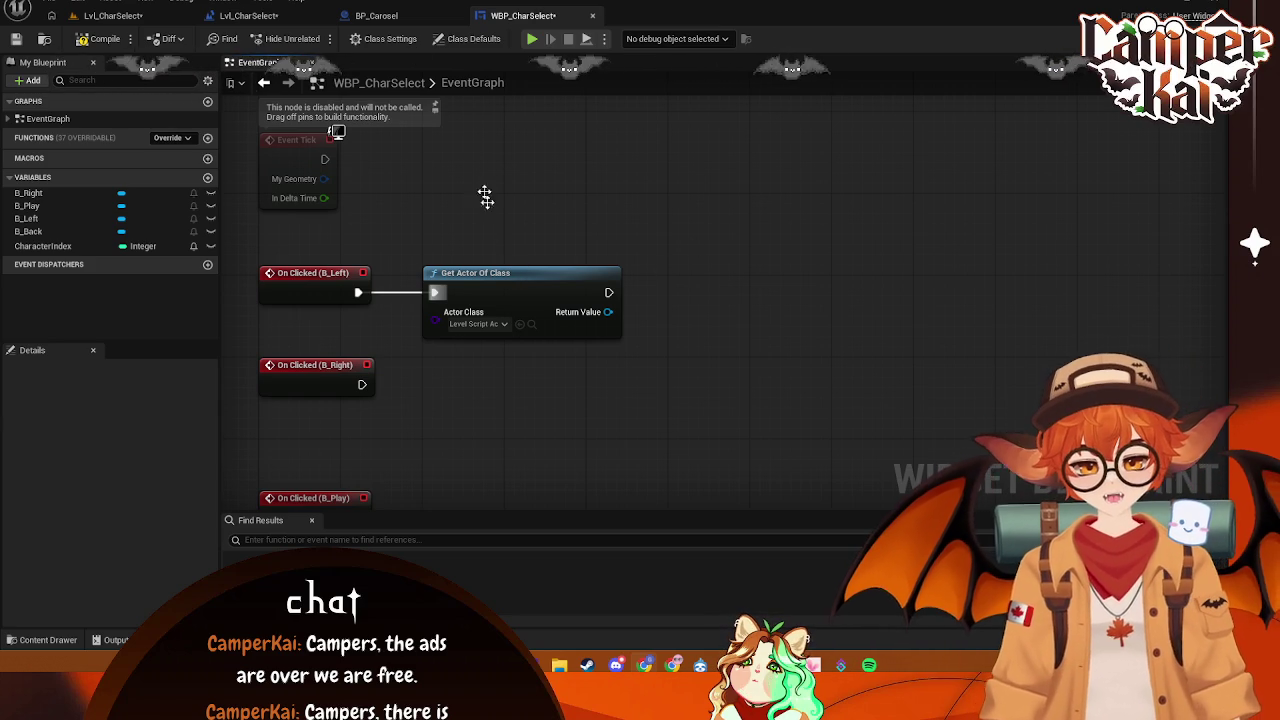
left_click(248, 15)
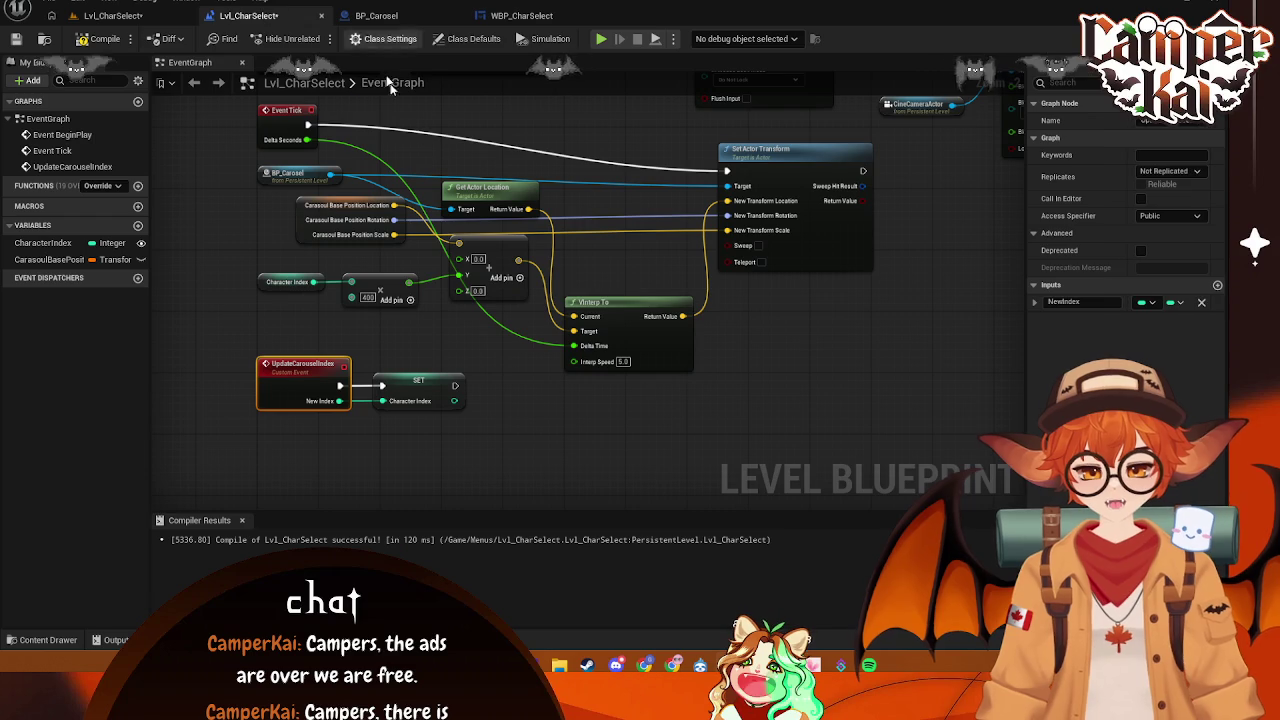
- Save the Lvl_CharSelect map and check BP_Carosel's right-click actions in the level viewport
key("ctrl+s")
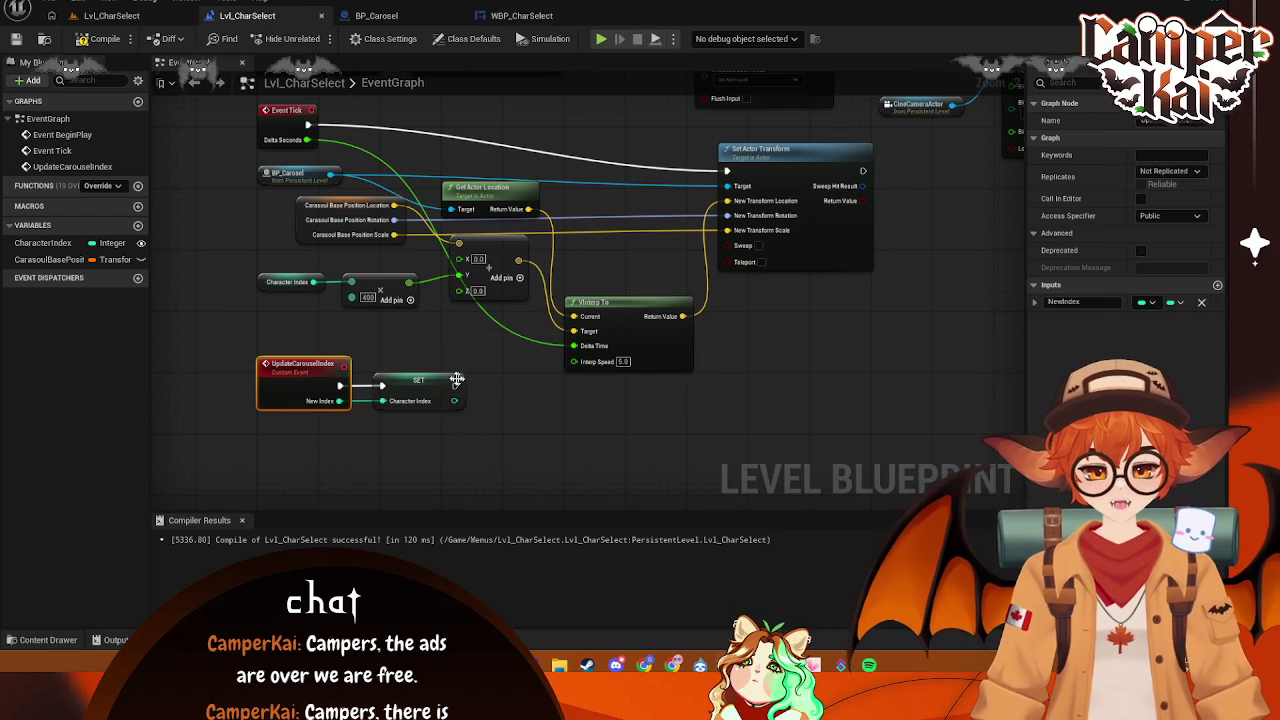
left_click(418, 382)
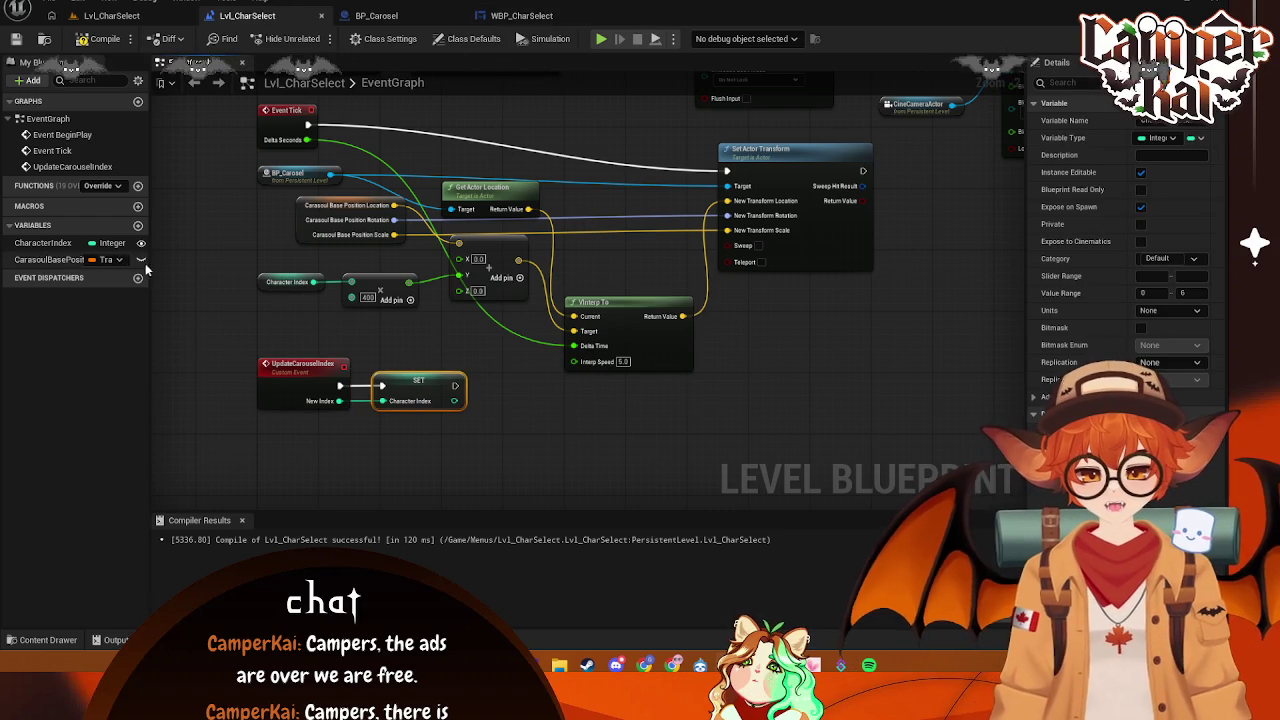
left_click(521, 15)
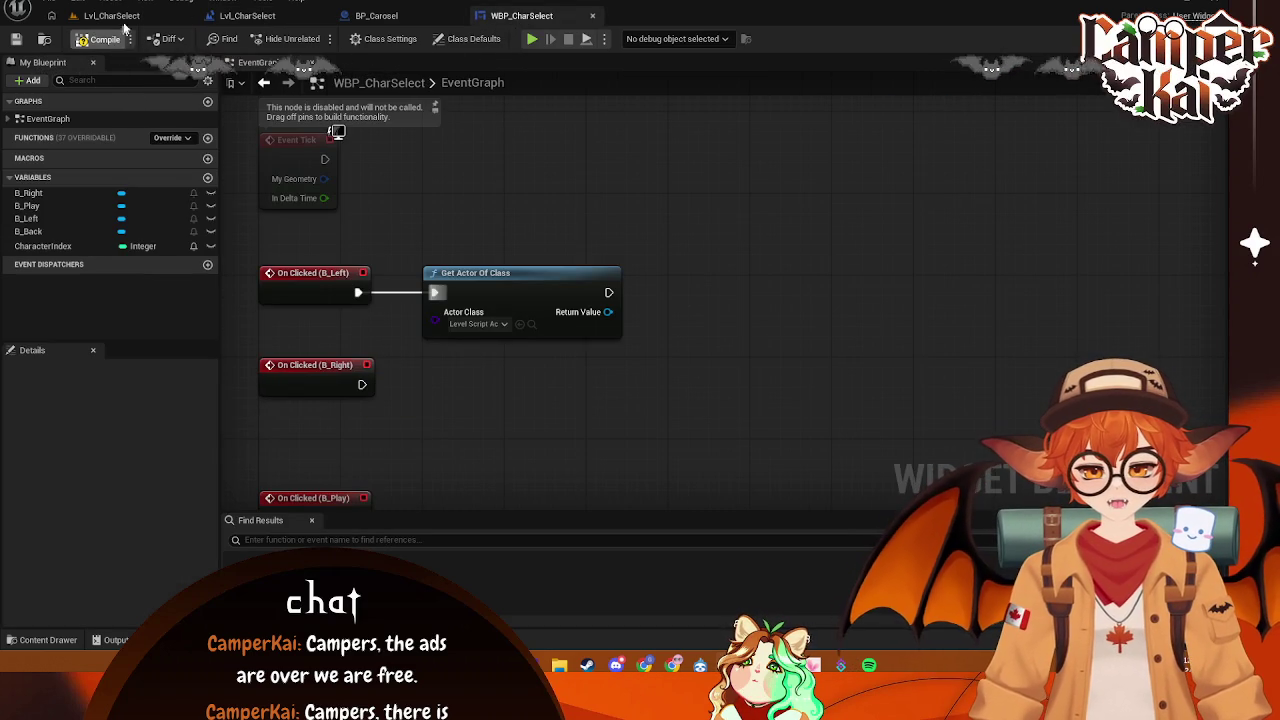
left_click(111, 15)
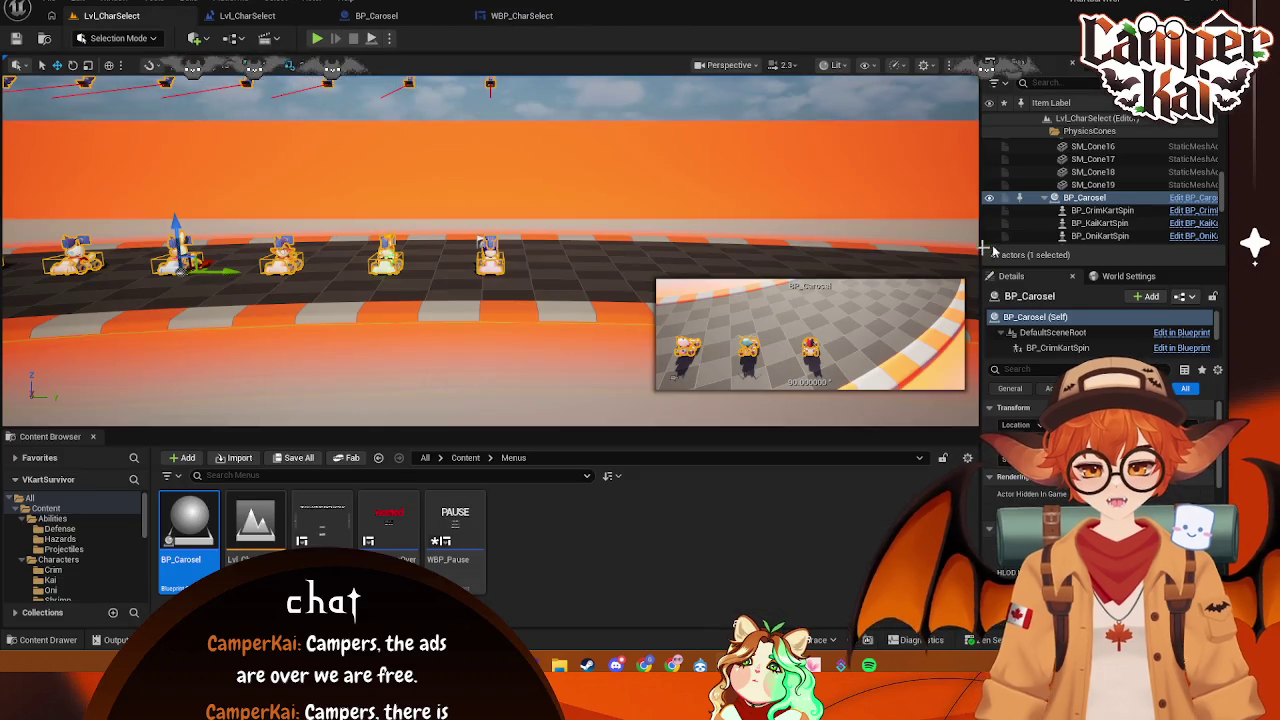
right_click(1121, 199)
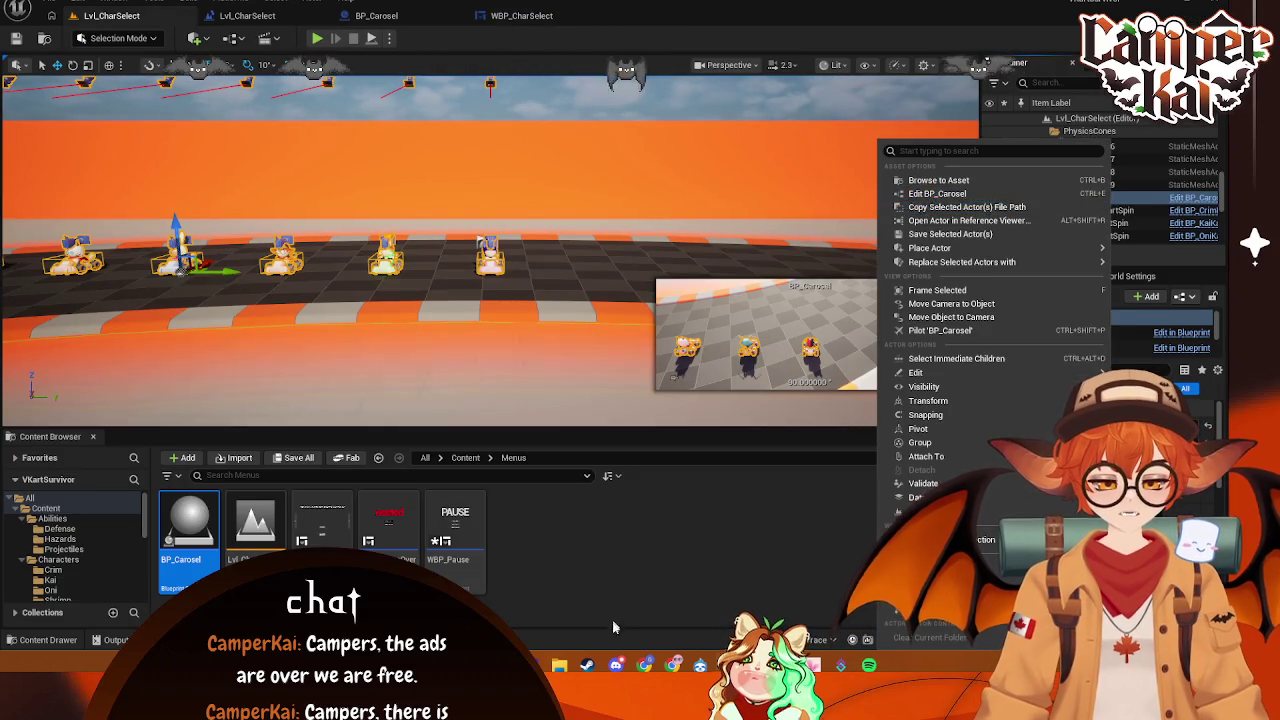
key("Escape")
left_click(521, 15)
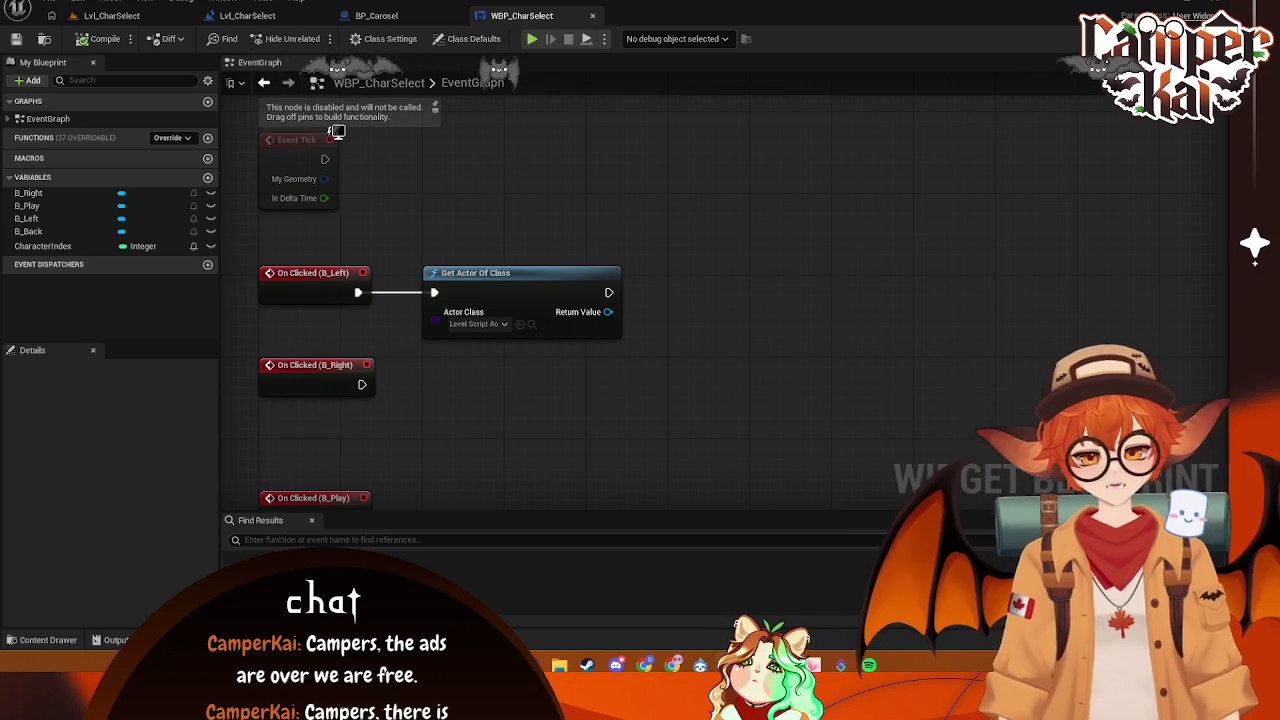
left_click(247, 15)
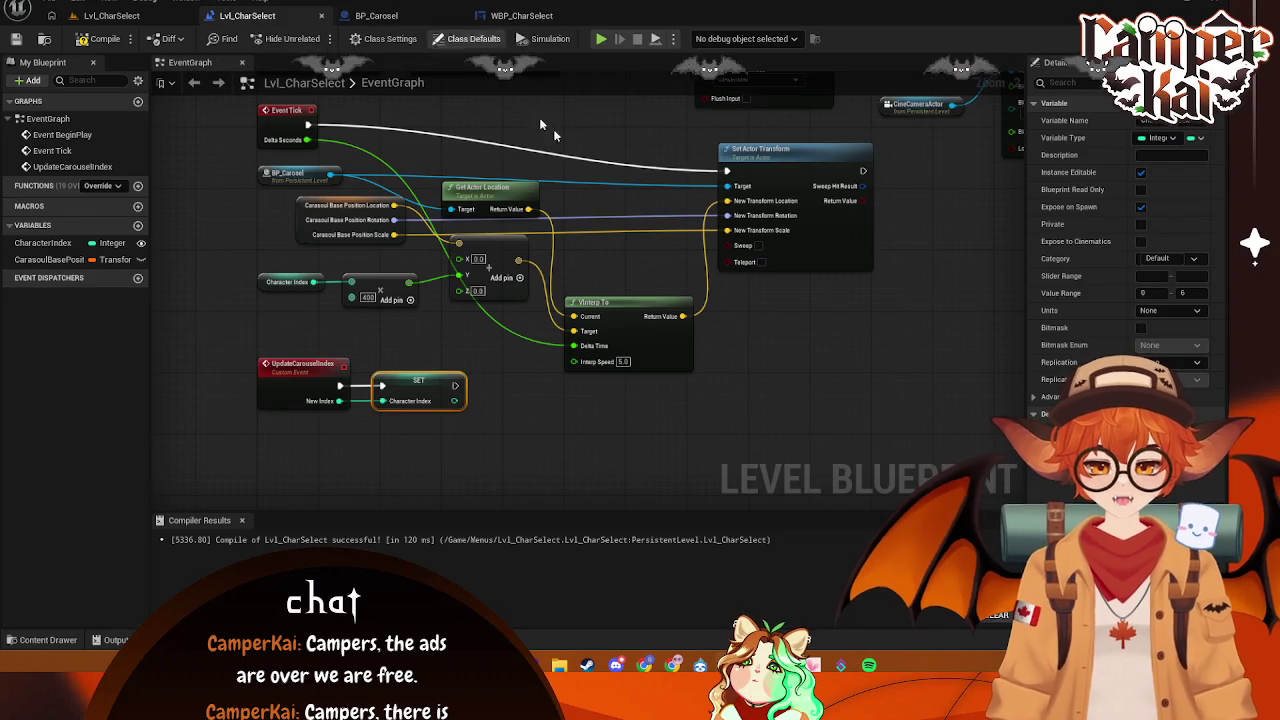
- Paste the copied carousel logic nodes from the level blueprint into BP_Carosel's event graph
mouse_move(704, 262)
left_mouse_down()
mouse_move(743, 331)
mouse_move(532, 317)
mouse_move(566, 334)
mouse_move(552, 334)
mouse_move(790, 300)
left_mouse_up()
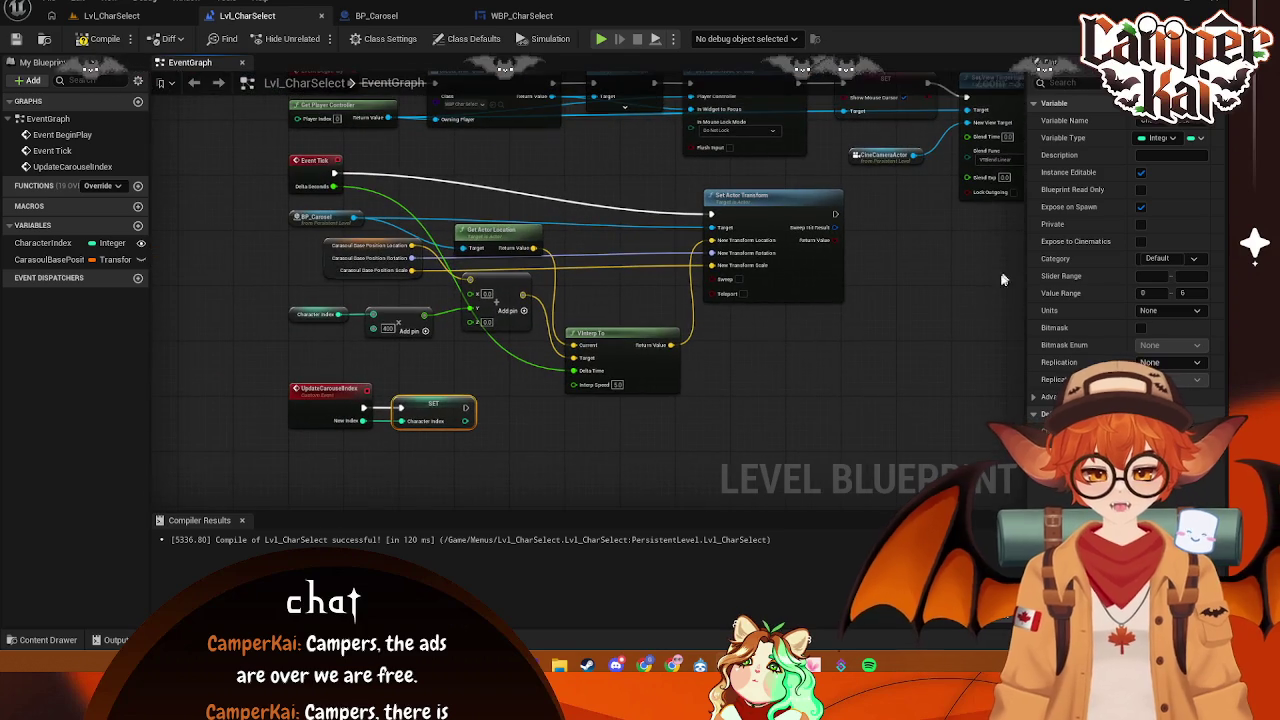
left_click_drag(826, 447, 280, 207)
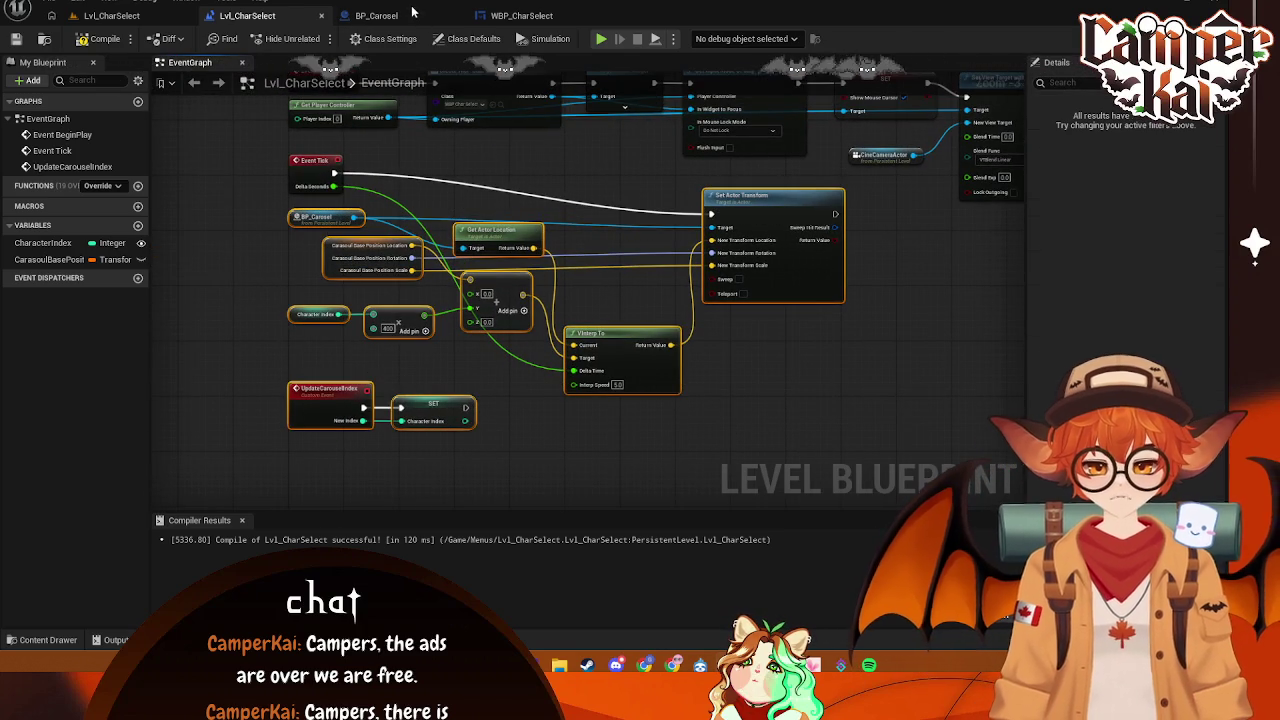
left_click(412, 12)
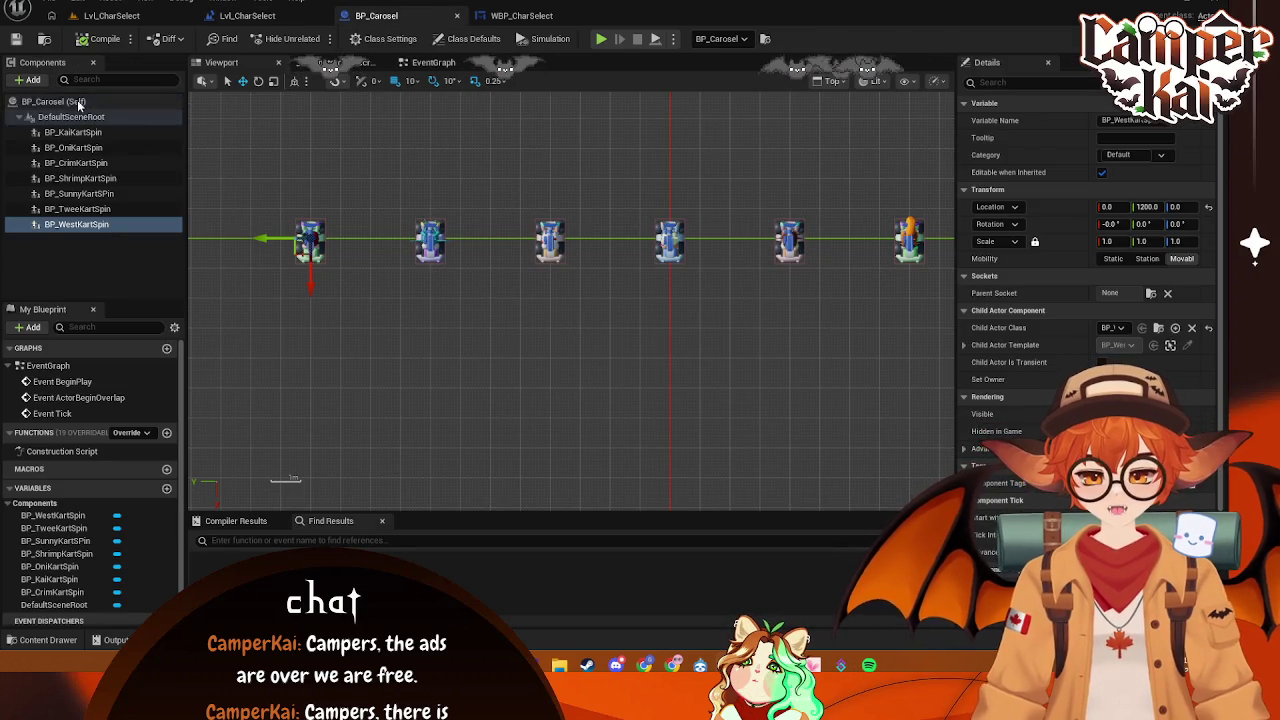
left_click(60, 101)
left_click(420, 62)
mouse_move(680, 270)
left_mouse_down()
mouse_move(608, 178)
mouse_move(556, 324)
mouse_move(547, 303)
left_mouse_up()
key("ctrl+v")
- Delete the broken Unknown reference node from the pasted carousel nodes
left_click(550, 242)
left_click(356, 284)
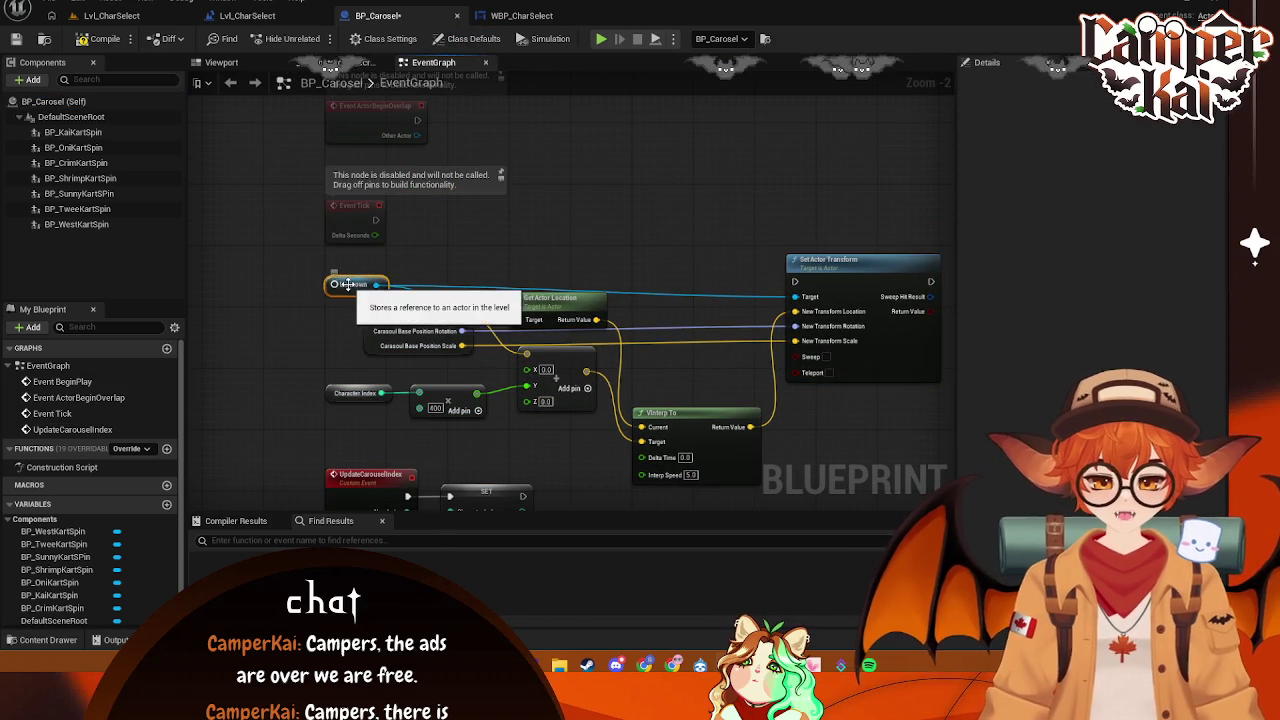
key("Delete")
left_click_drag(661, 208, 648, 145)
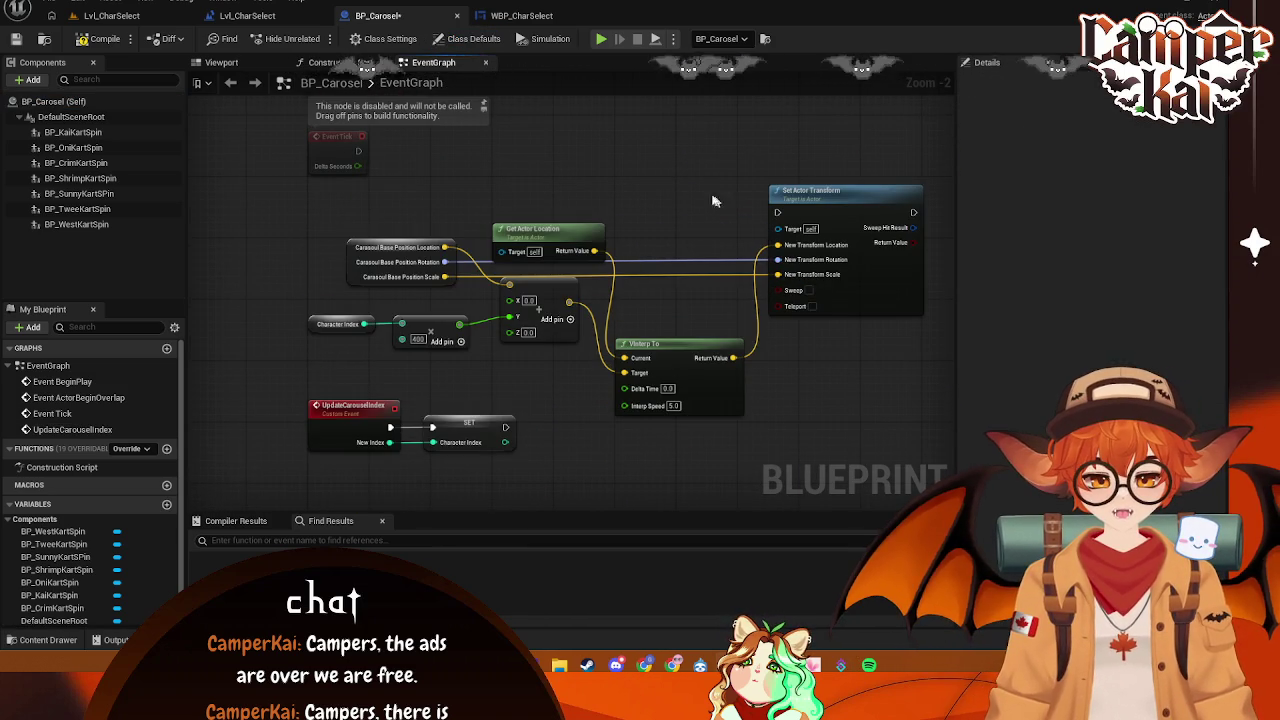
left_click_drag(716, 221, 686, 217)
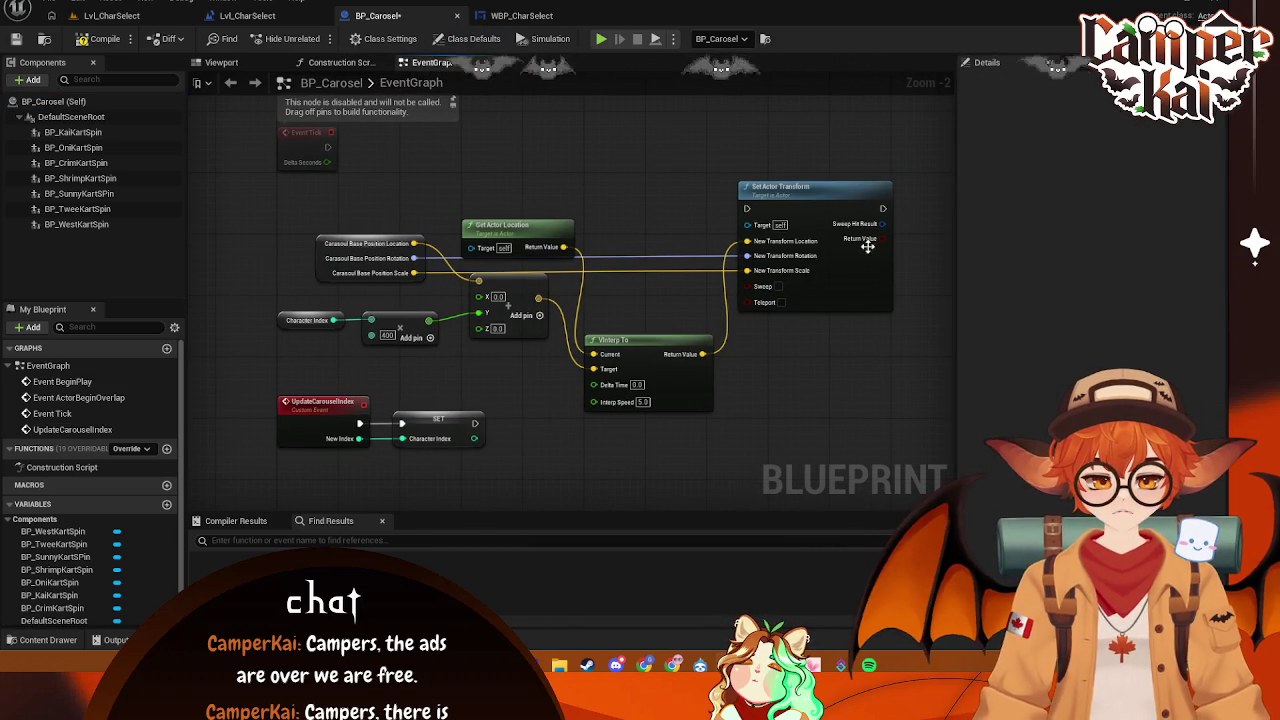
- Delete the carousel nodes, including SET, Get Actor Transform and BP_Carosel, from the level blueprint and save
left_click(247, 15)
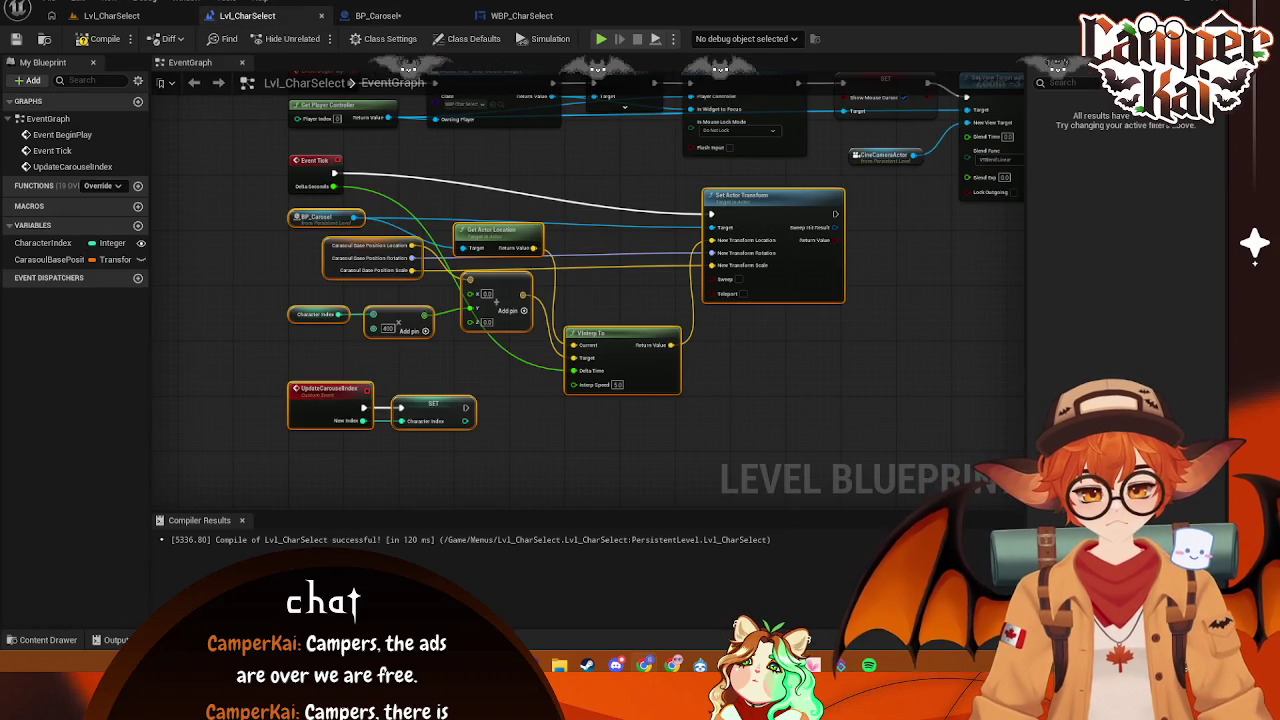
left_click(818, 468)
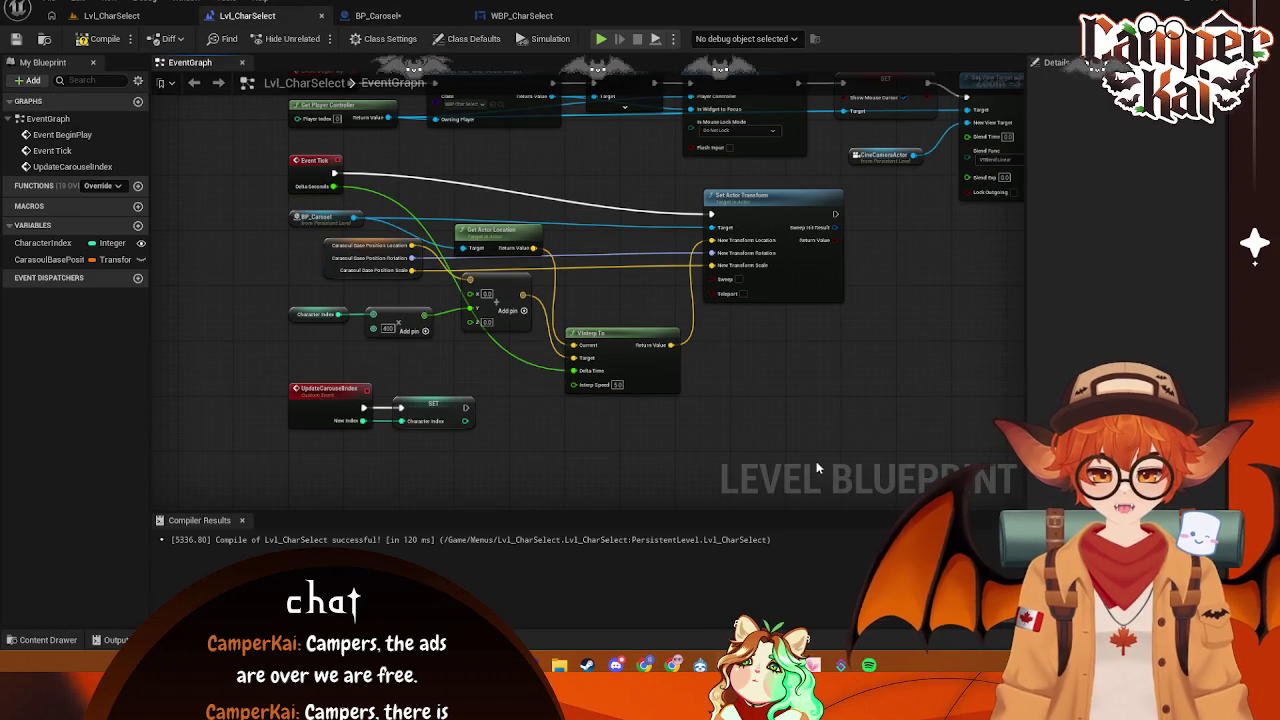
mouse_move(785, 421)
left_mouse_down()
mouse_move(265, 385)
mouse_move(270, 234)
left_mouse_up()
key("Delete")
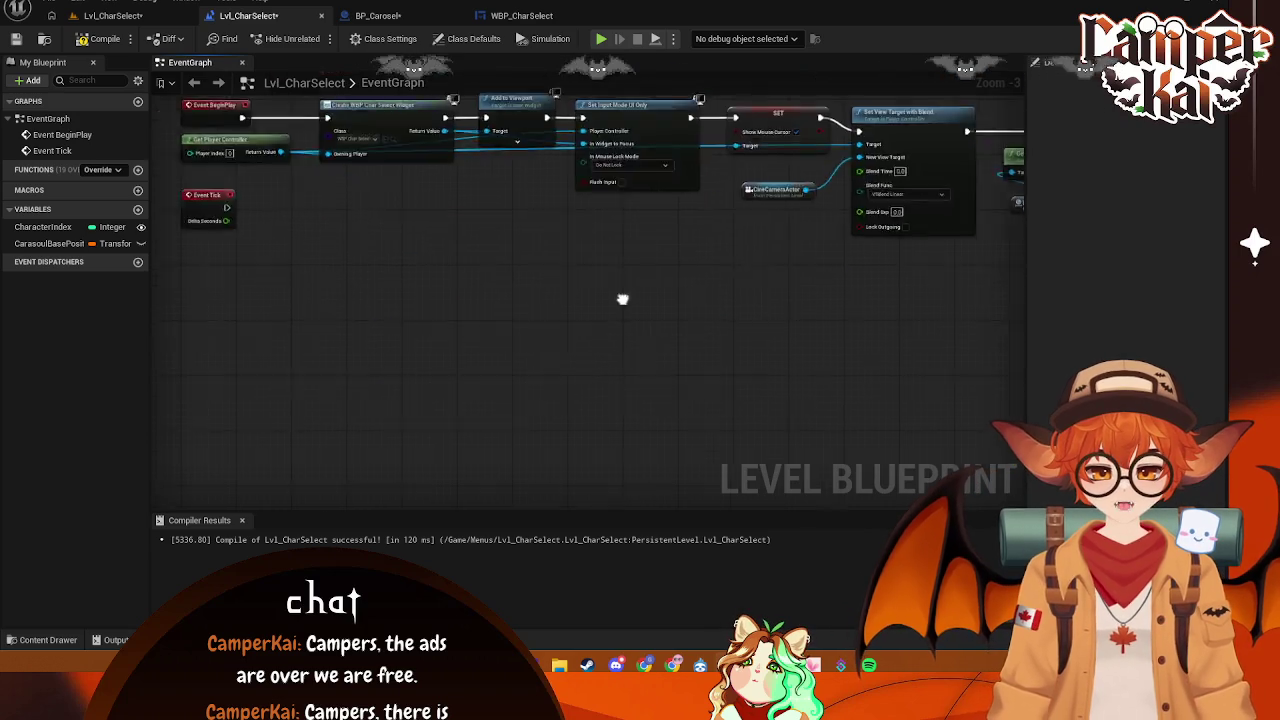
mouse_move(961, 188)
left_mouse_down()
mouse_move(771, 366)
mouse_move(782, 341)
left_mouse_up()
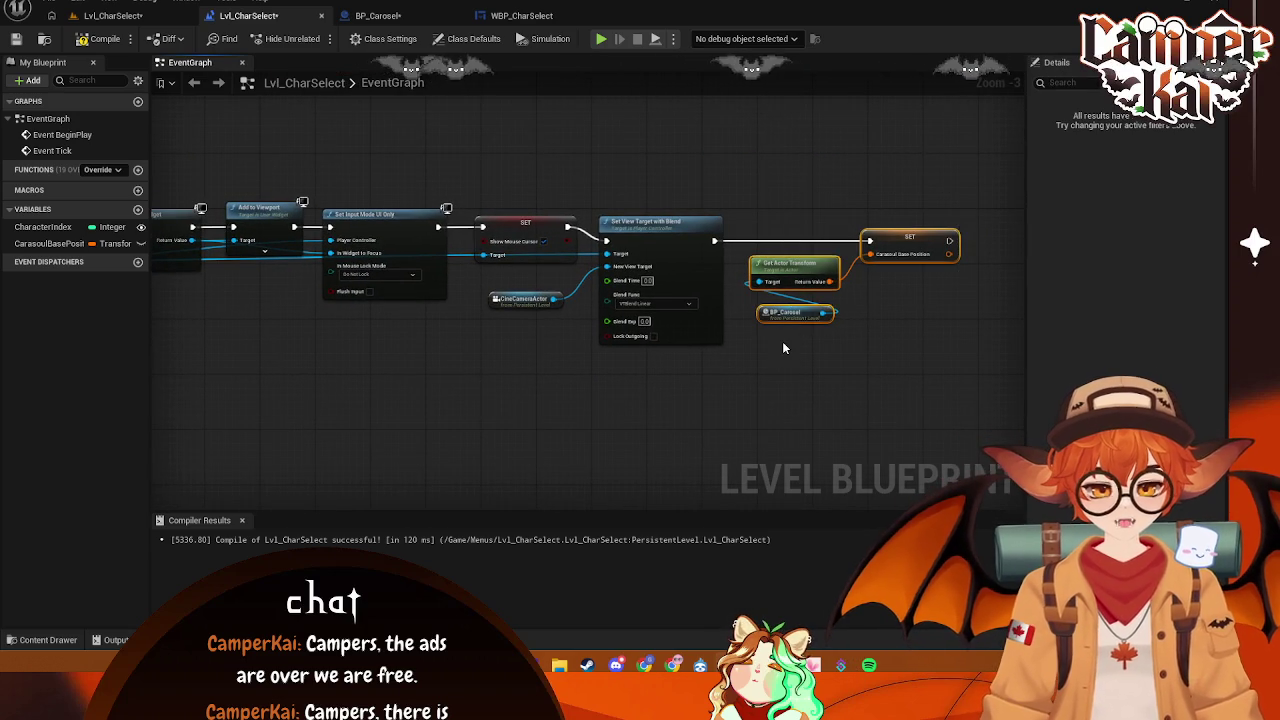
key("Delete")
key("ctrl+s")
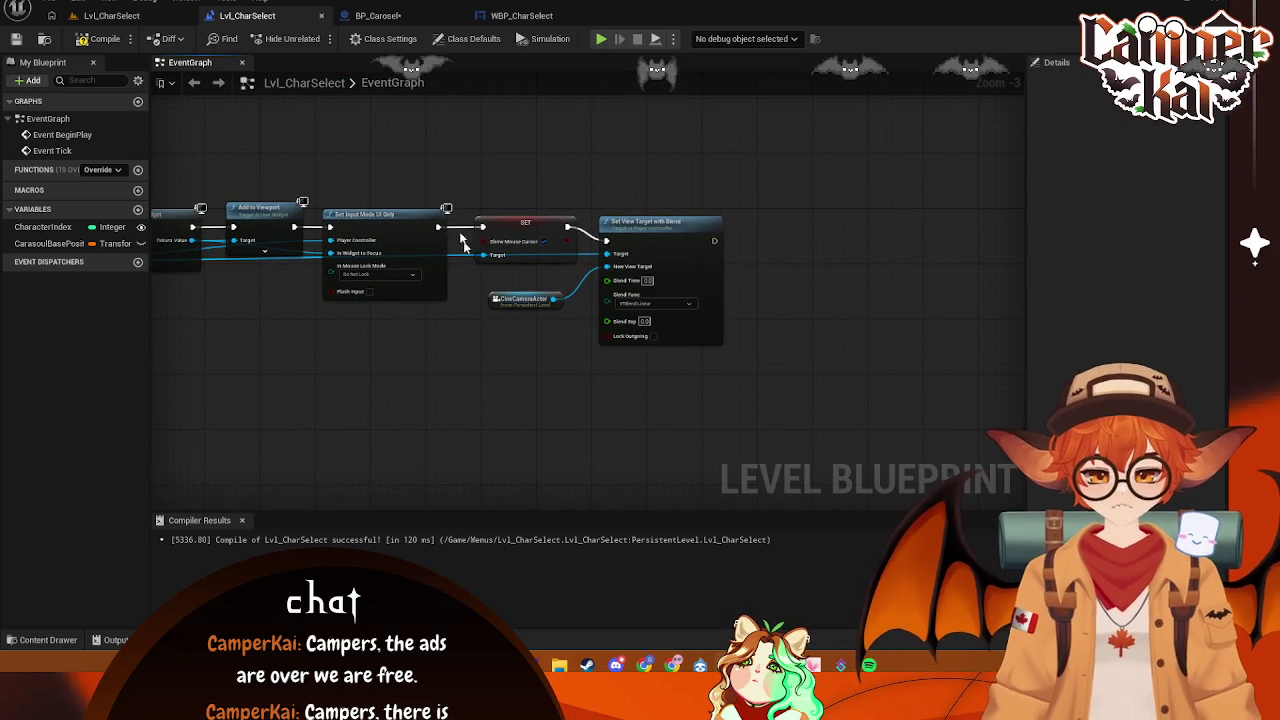
- Save BP_Carosel and start a new connection from its Event BeginPlay
left_click(377, 15)
key("ctrl+s")
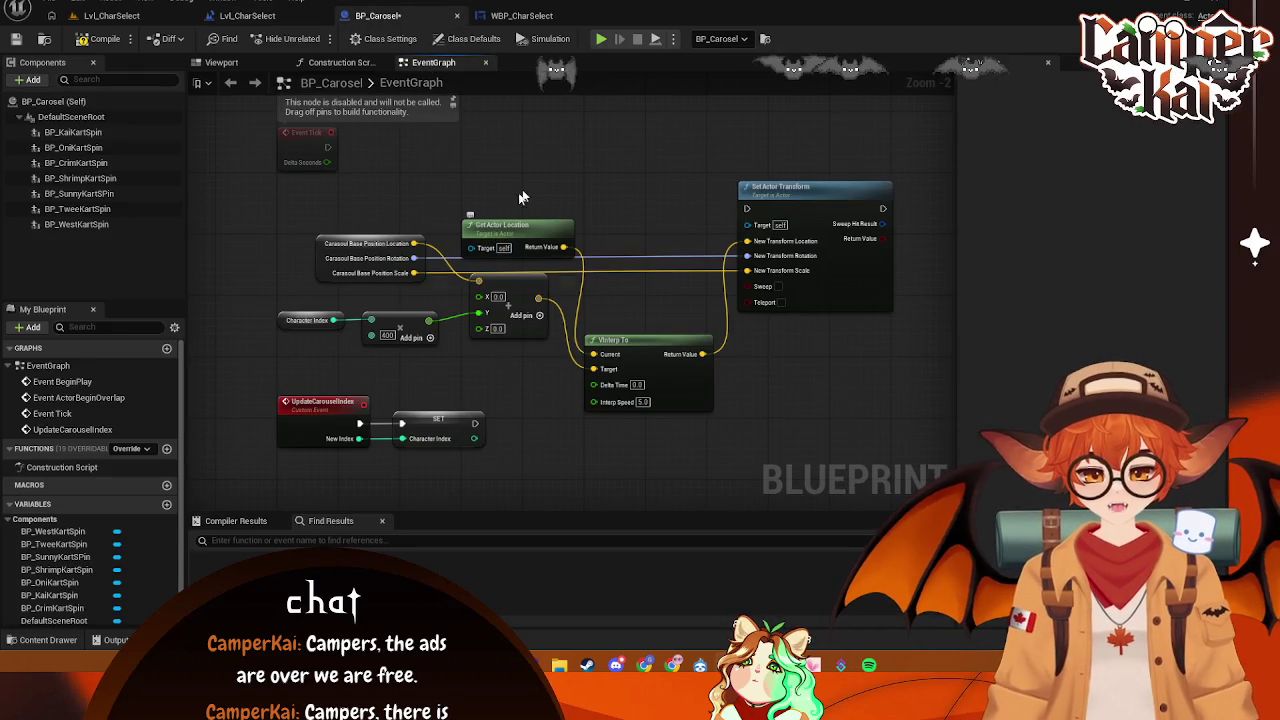
mouse_move(585, 157)
left_mouse_down()
mouse_move(523, 334)
mouse_move(369, 305)
left_mouse_up()
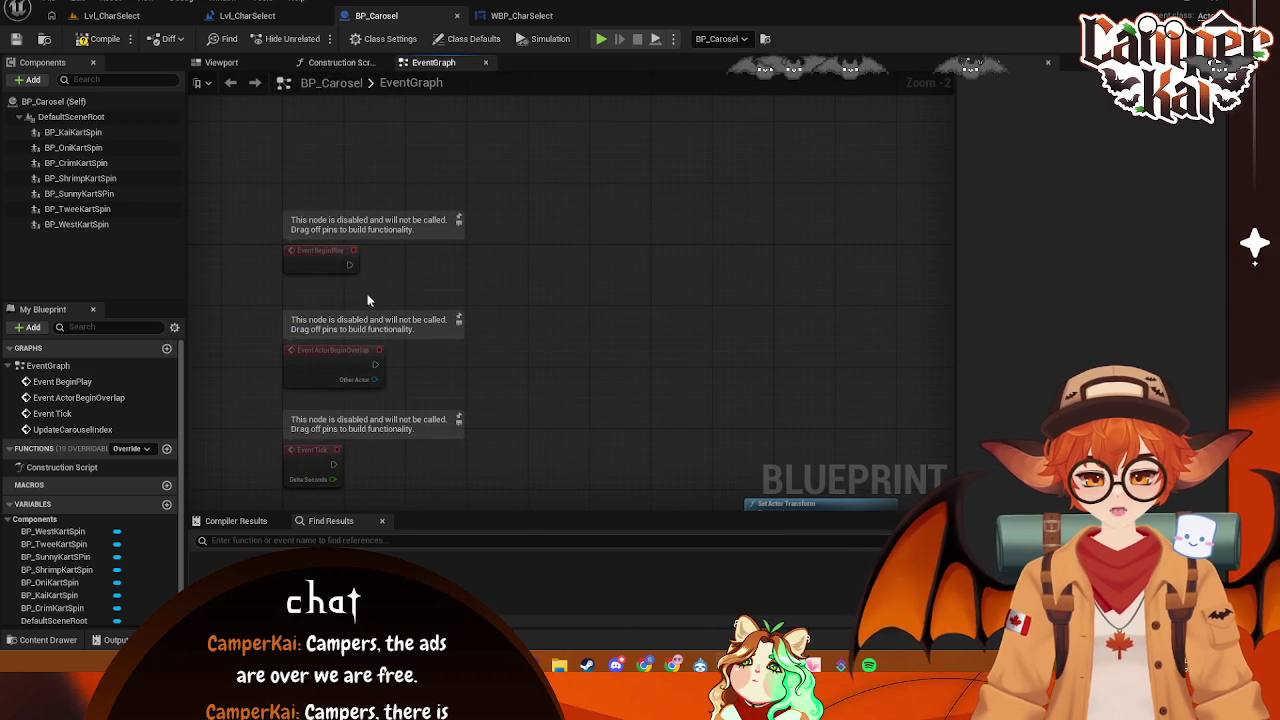
left_click_drag(353, 251, 499, 275)
left_click(247, 15)
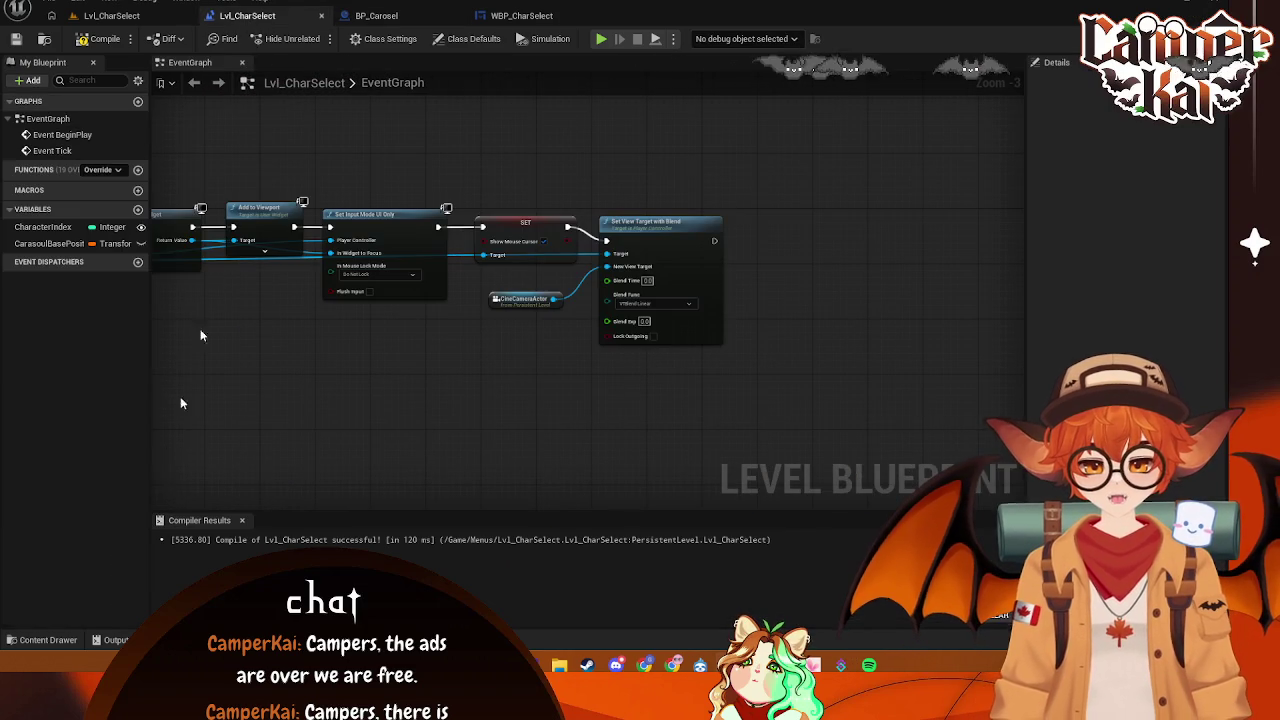
- Delete the level blueprint's CharacterIndex and carousel base-position variables
right_click(80, 232)
left_click(85, 338)
right_click(60, 228)
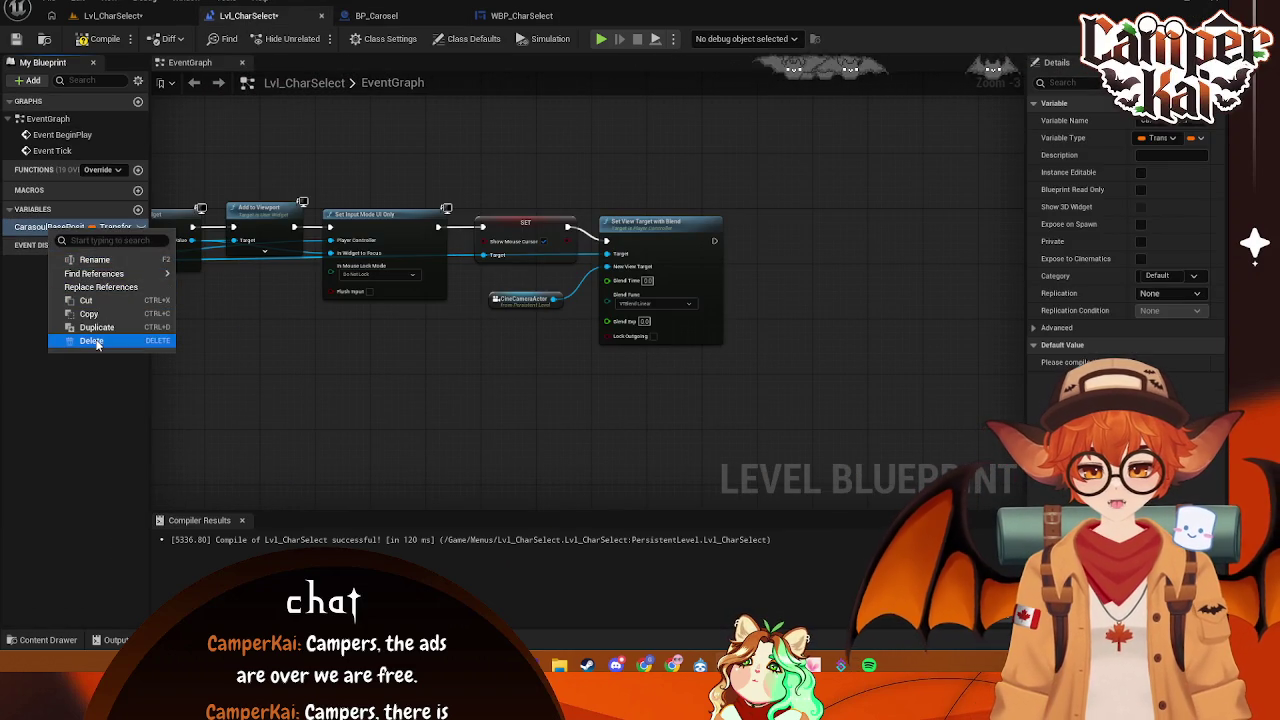
left_click(80, 338)
- Add an Integer variable CharacterIndex to BP_Carosel with value range 0 to 8
left_click(376, 15)
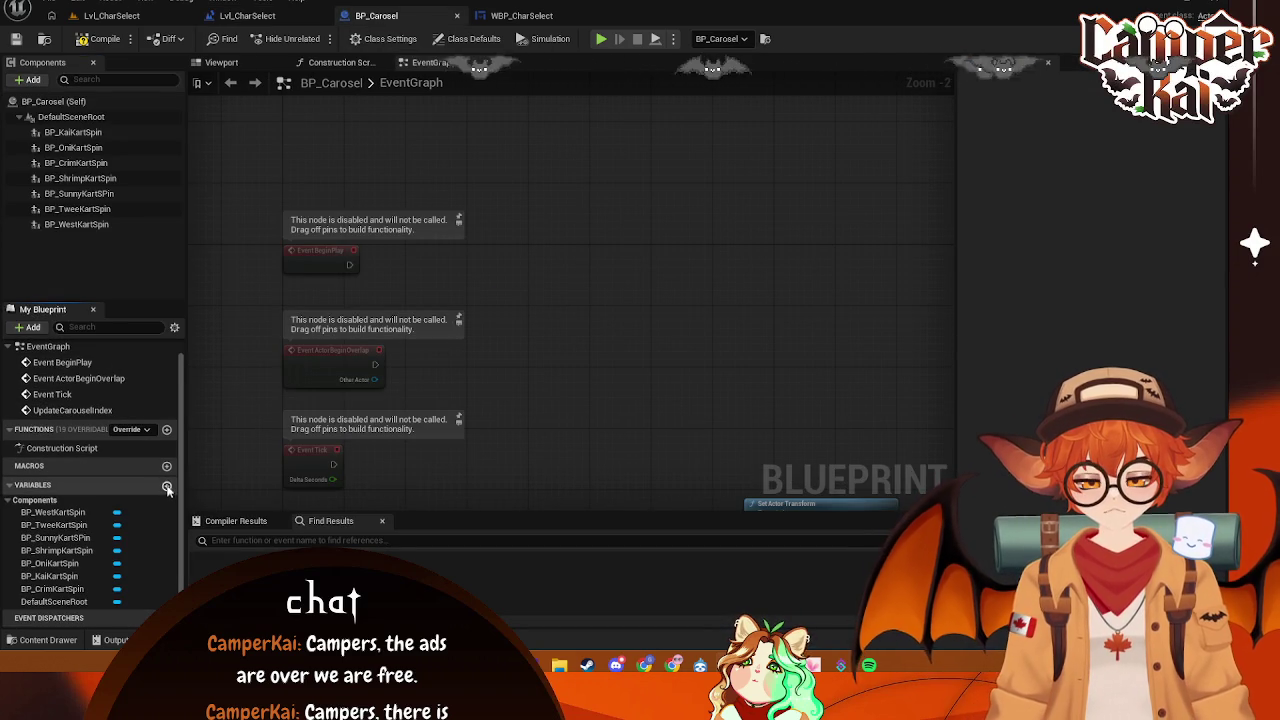
left_click(166, 485)
left_click(130, 616)
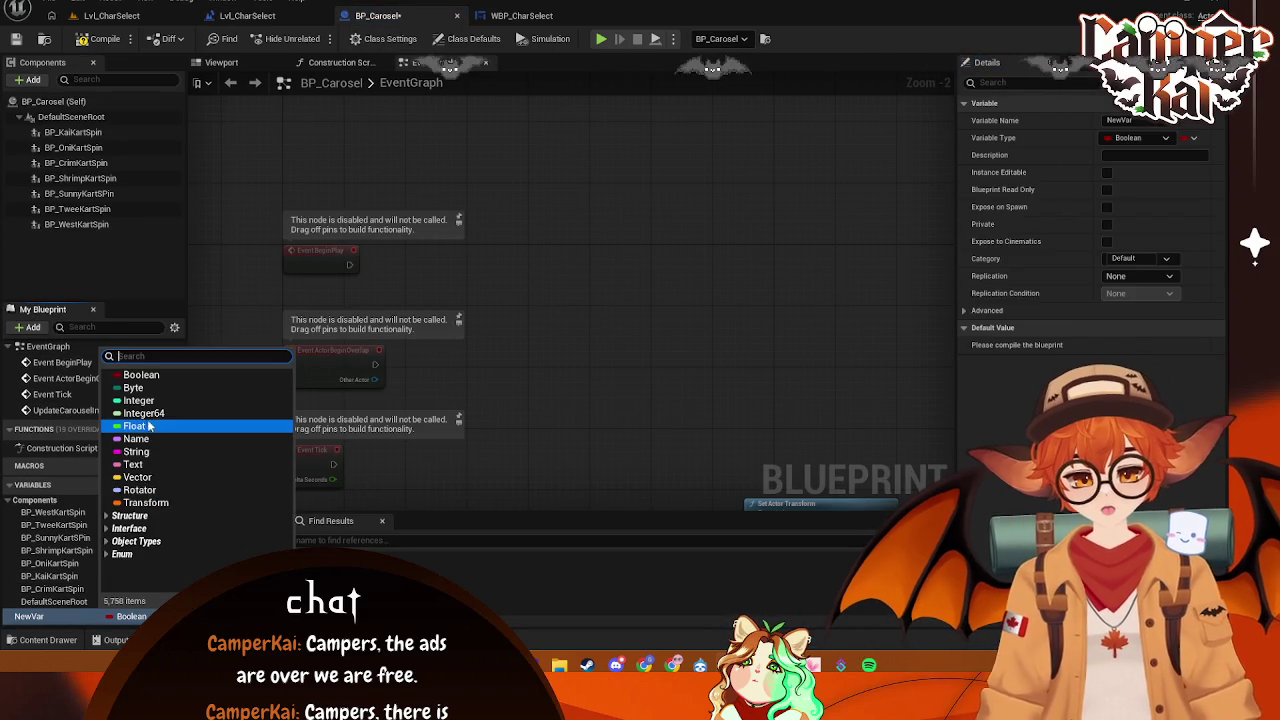
left_click(140, 403)
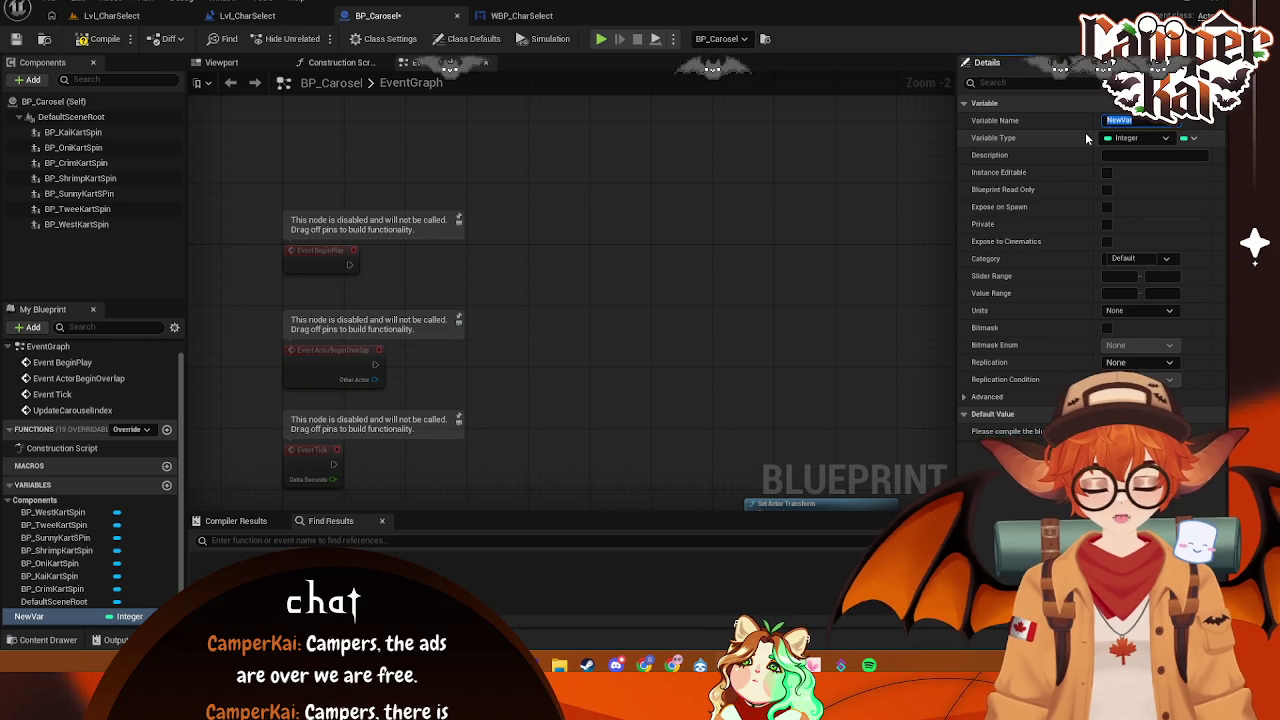
left_click(1155, 120)
type("CharacterIn")
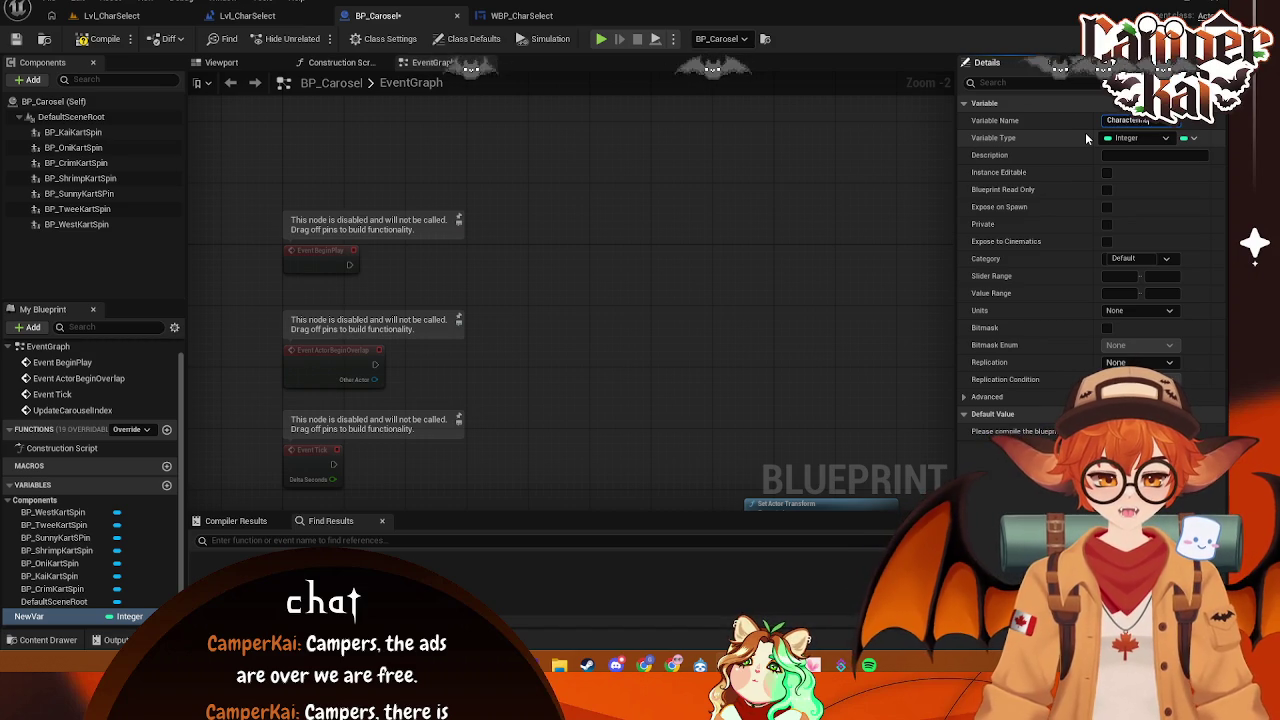
type("dex")
key("Return")
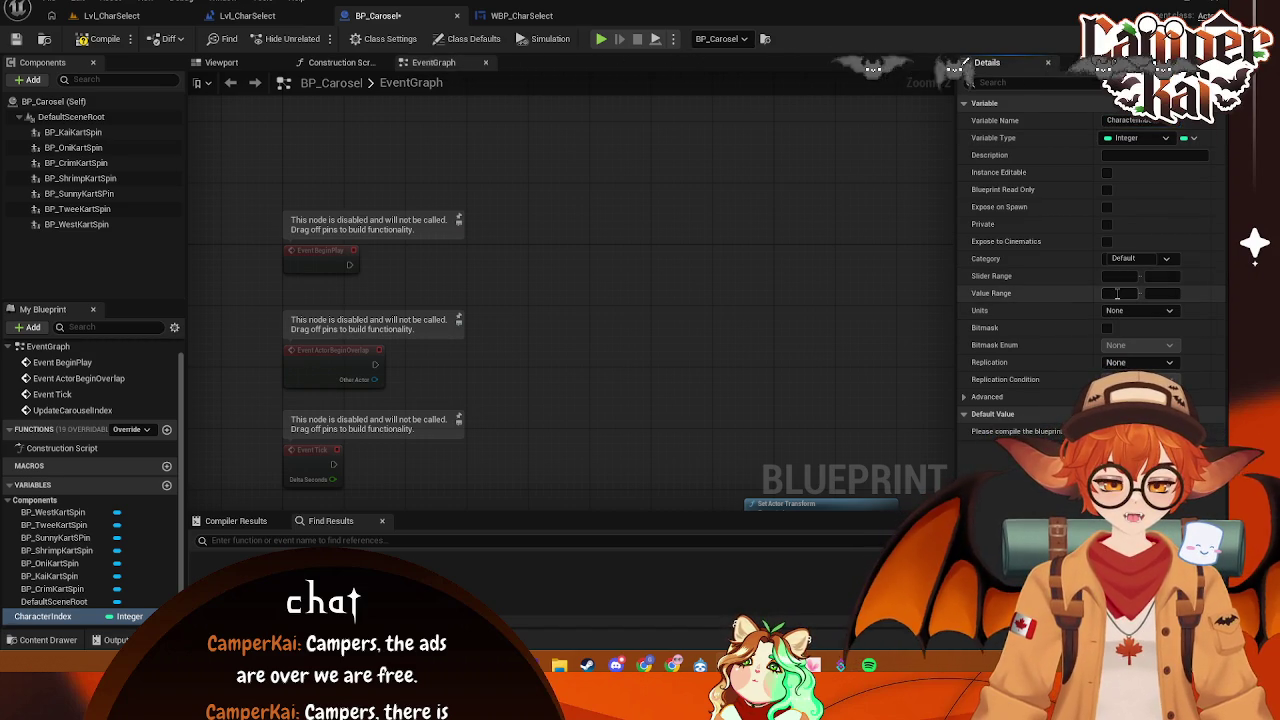
type("0")
key("Return")
left_click(1150, 294)
type("8")
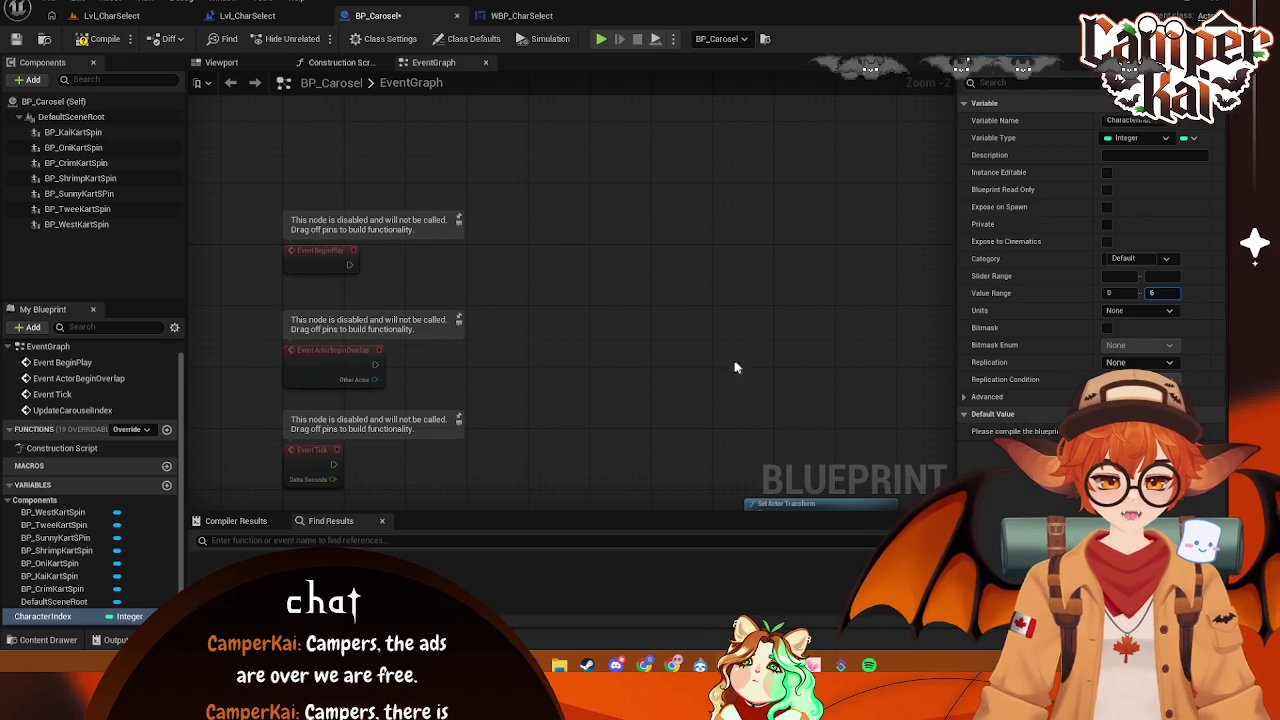
left_click_drag(449, 288, 407, 182)
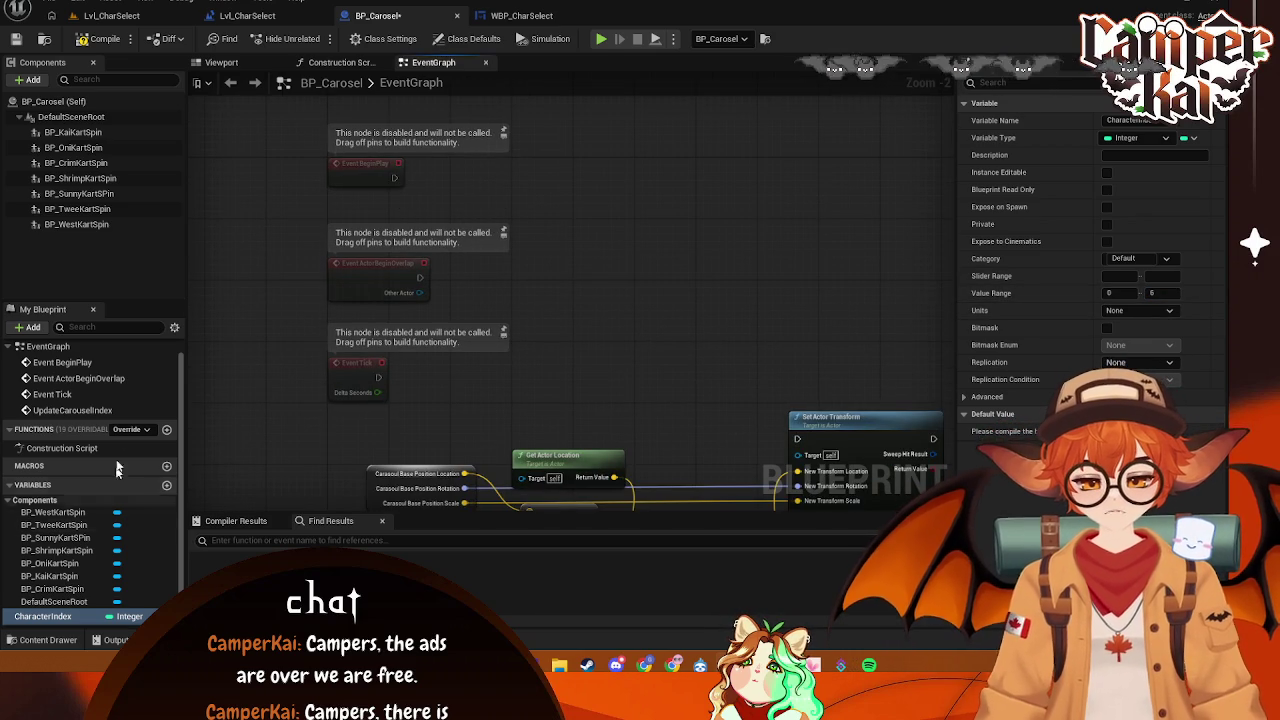
scroll(160, 473, "down", 1)
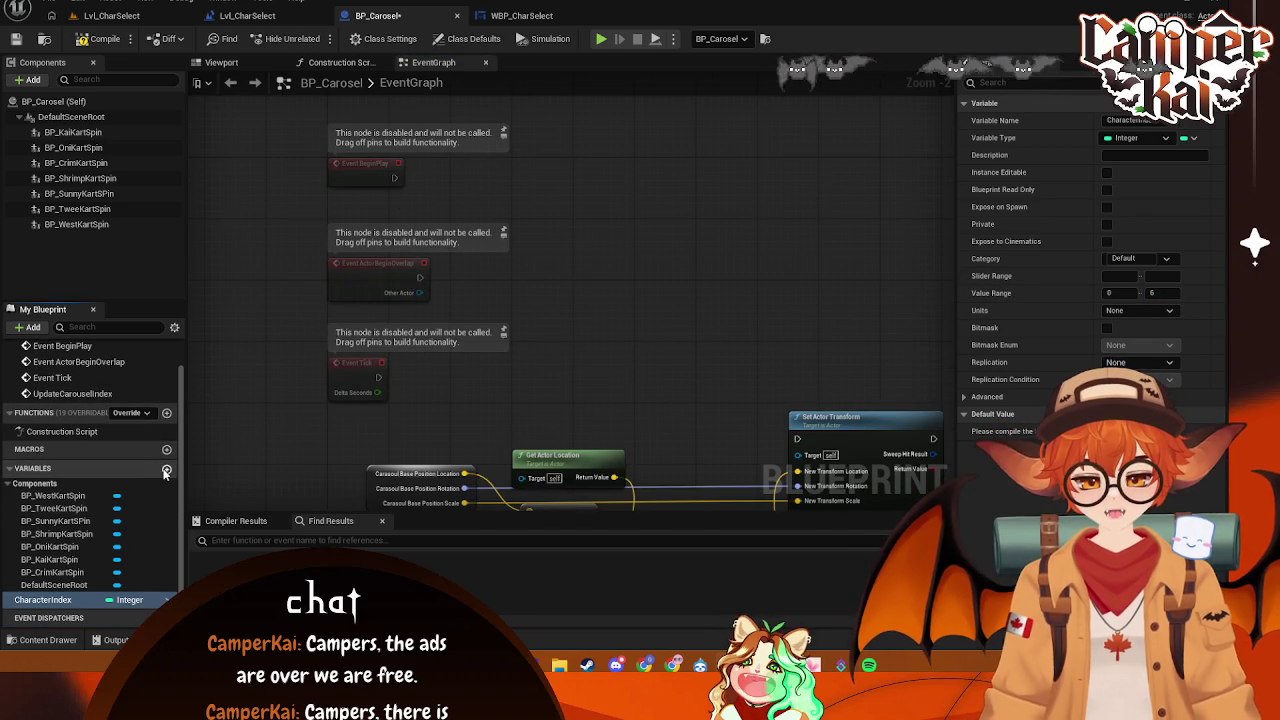
- Add a Vector variable StartPOS and search 'set startpos' from Event BeginPlay
left_click(166, 468)
type("ve")
key("Return")
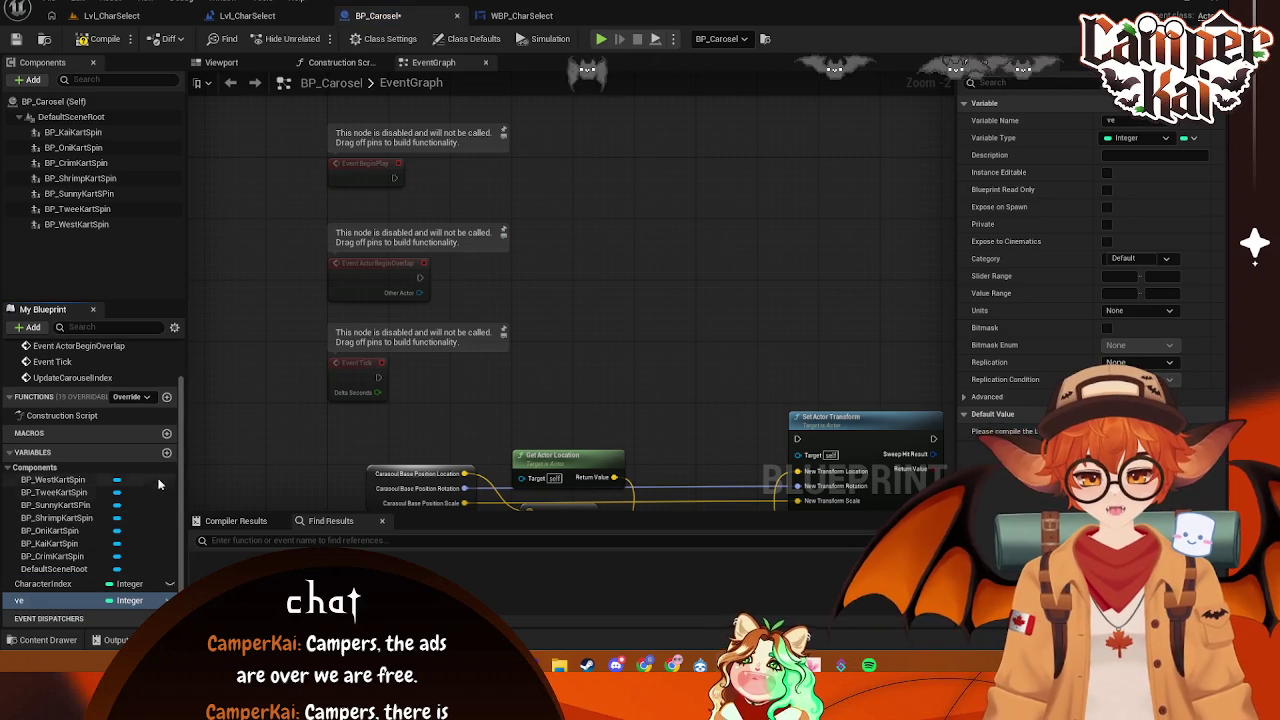
left_click(1130, 138)
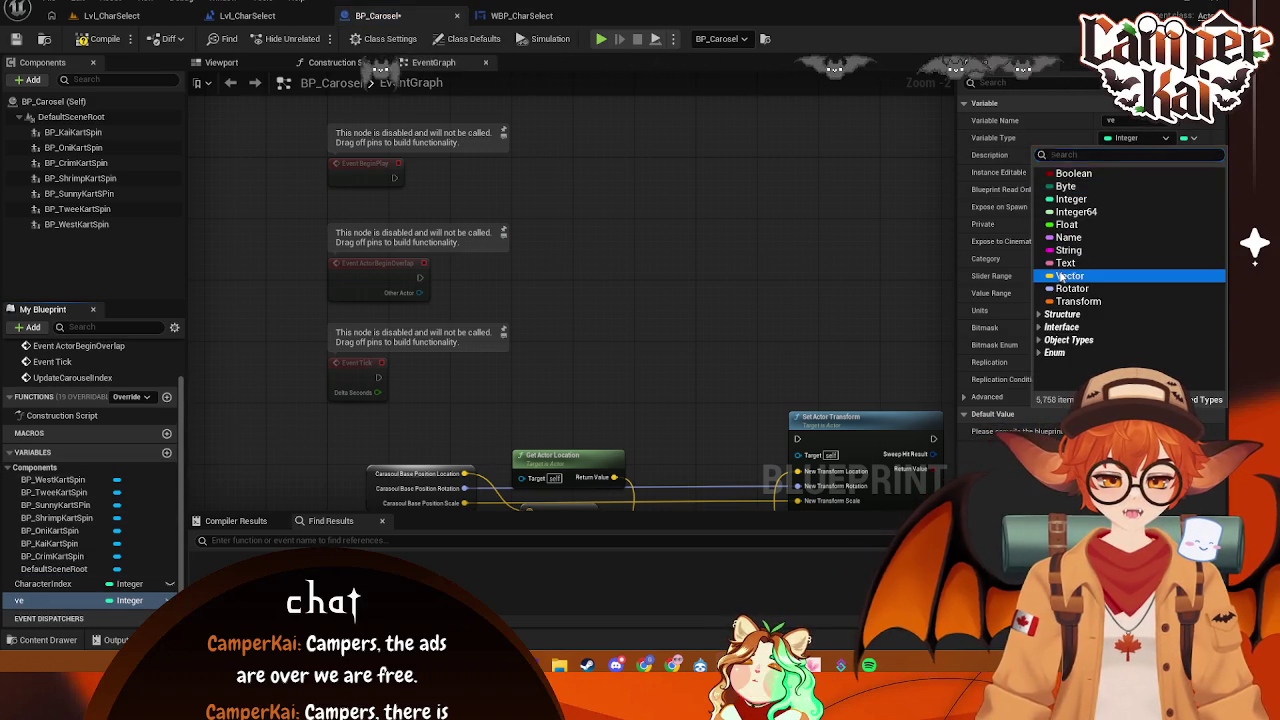
left_click(1069, 276)
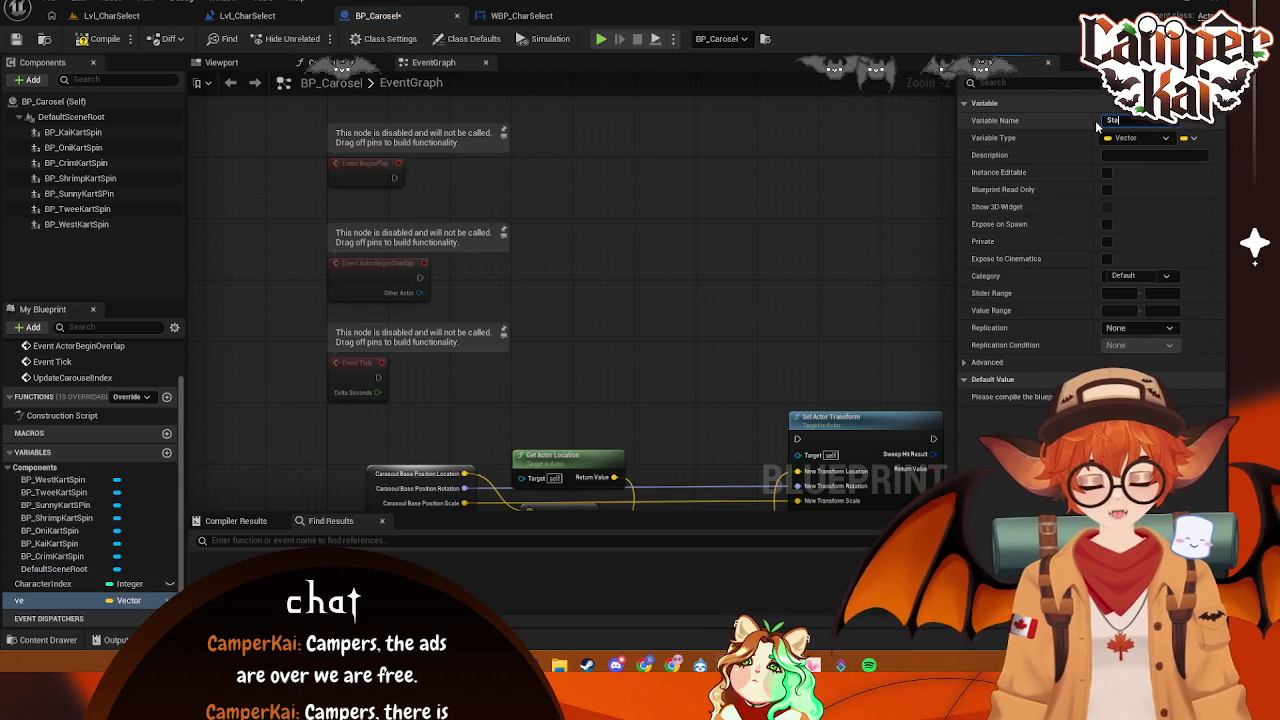
type("artPos")
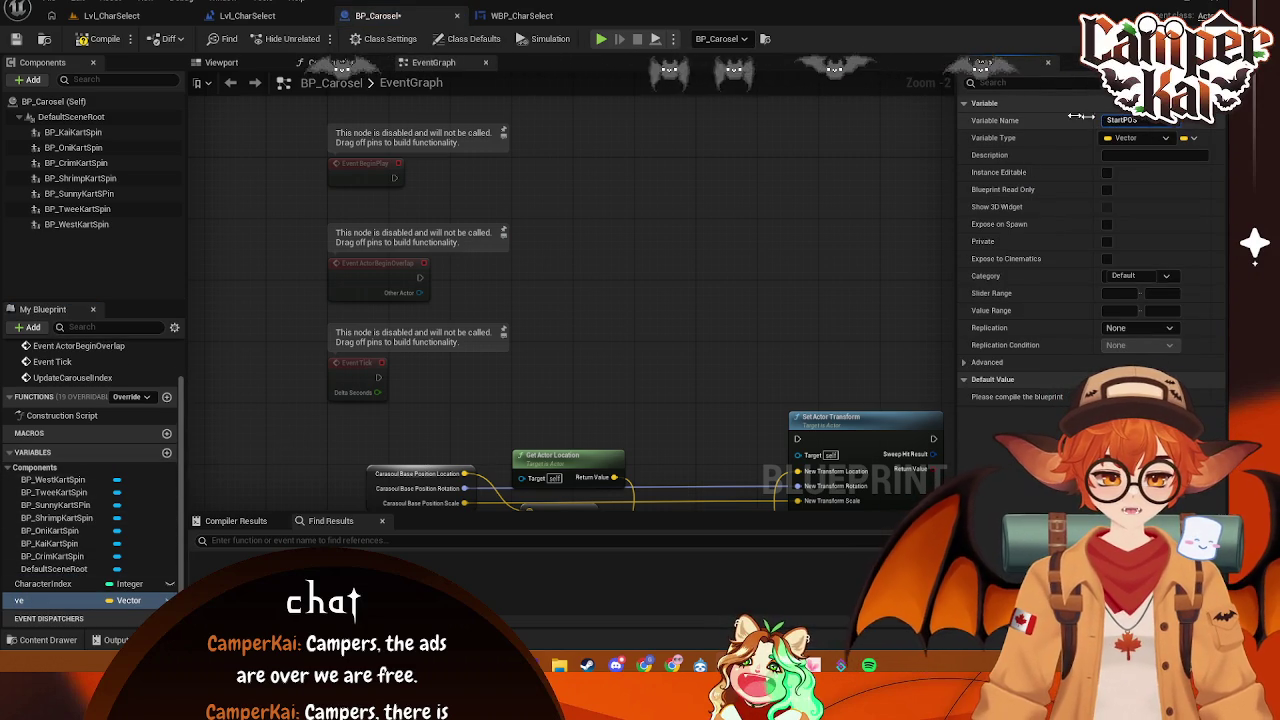
key("Return")
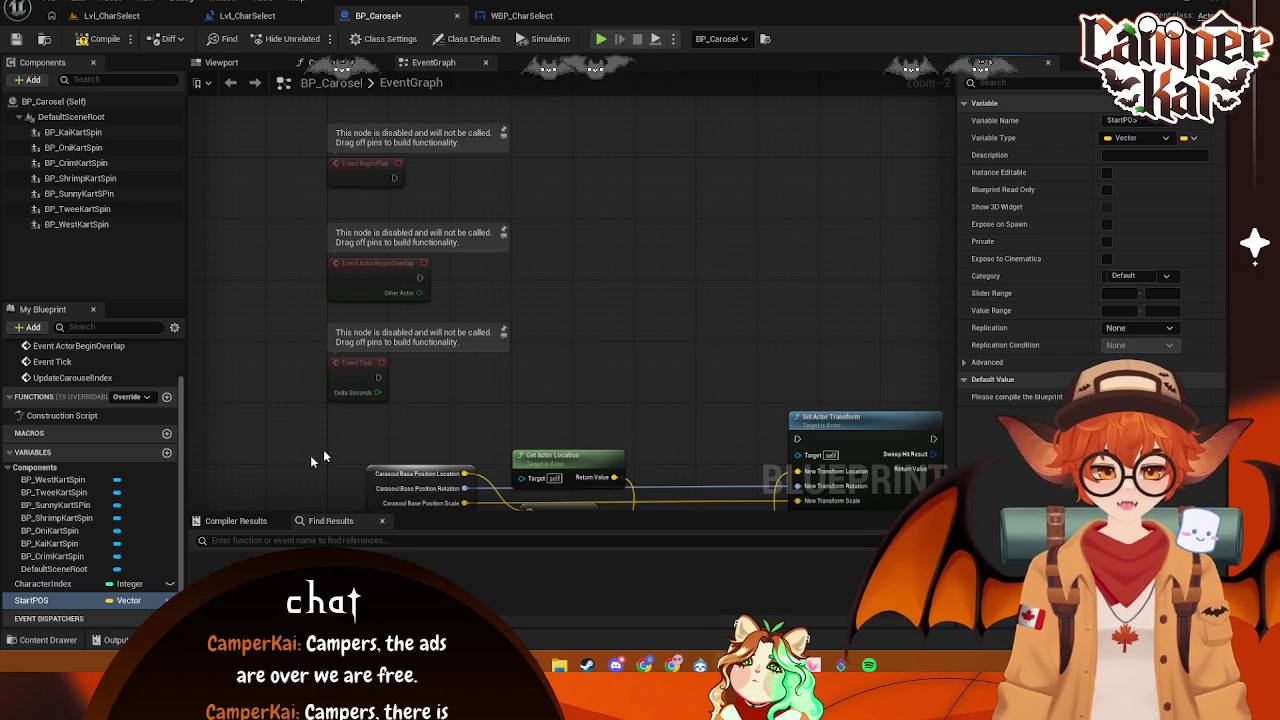
left_click_drag(45, 600, 548, 192)
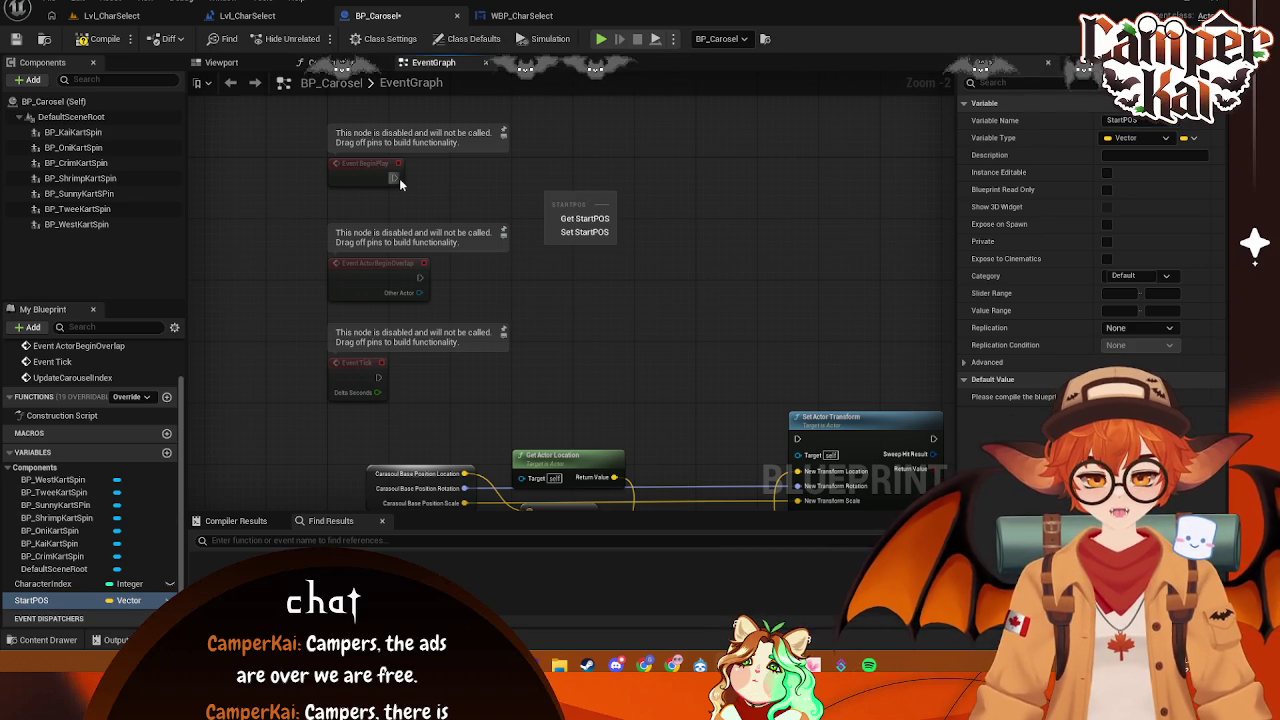
left_click_drag(395, 178, 492, 178)
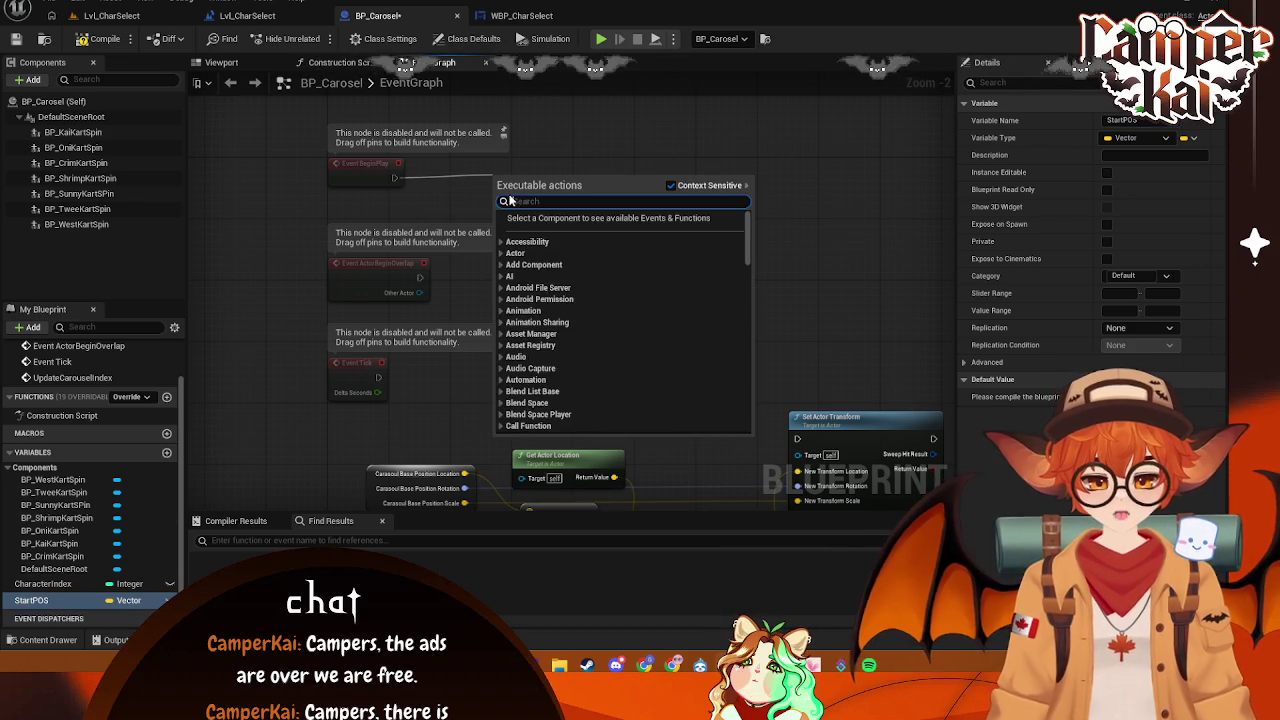
type("set star")
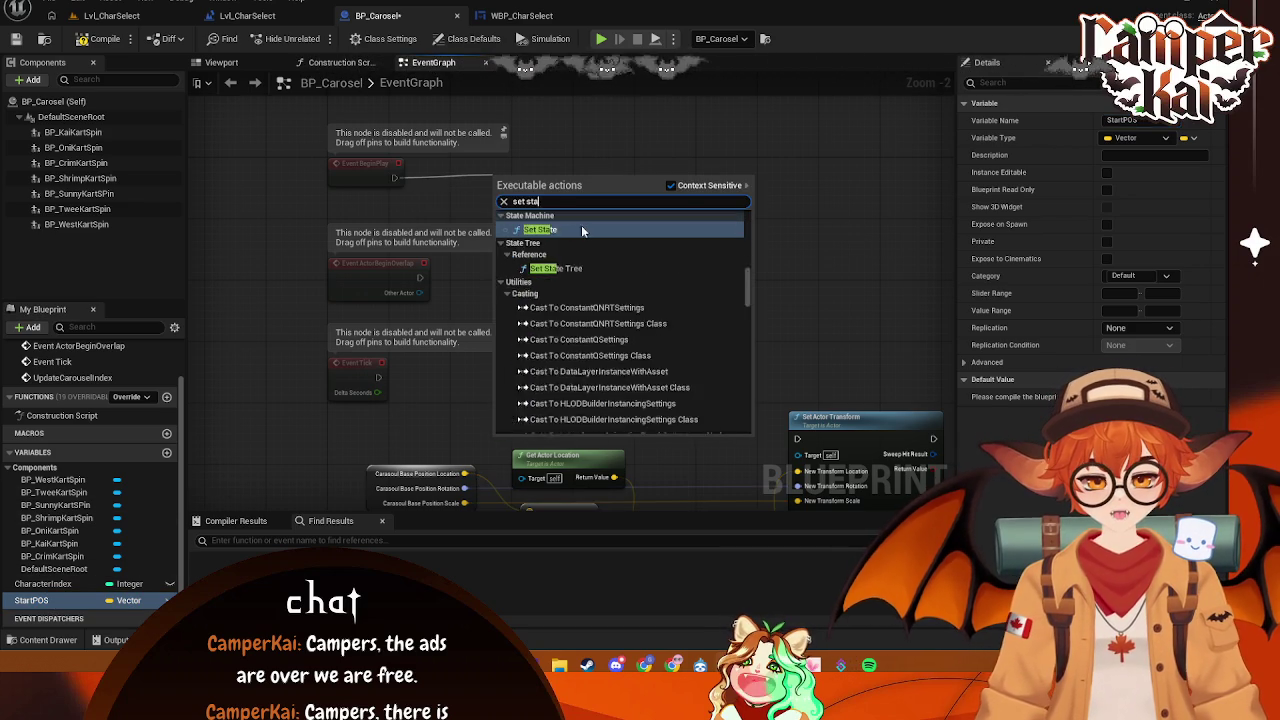
type("tpos")
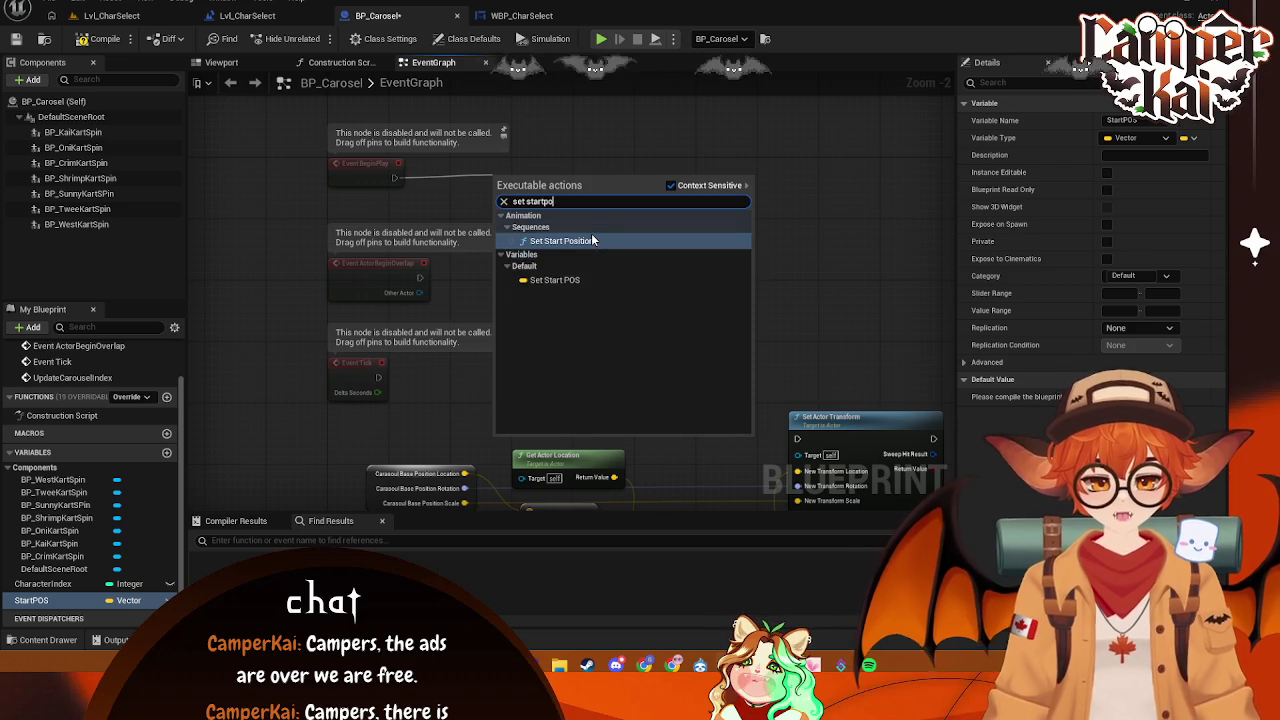
- Add a SET StartPOS node on BeginPlay fed by Get Actor Location, and arrange them
left_click(600, 280)
mouse_move(572, 188)
left_mouse_down()
mouse_move(572, 172)
mouse_move(624, 188)
mouse_move(622, 172)
mouse_move(627, 185)
mouse_move(443, 212)
left_mouse_up()
right_click(443, 208)
left_click(543, 205)
type("get")
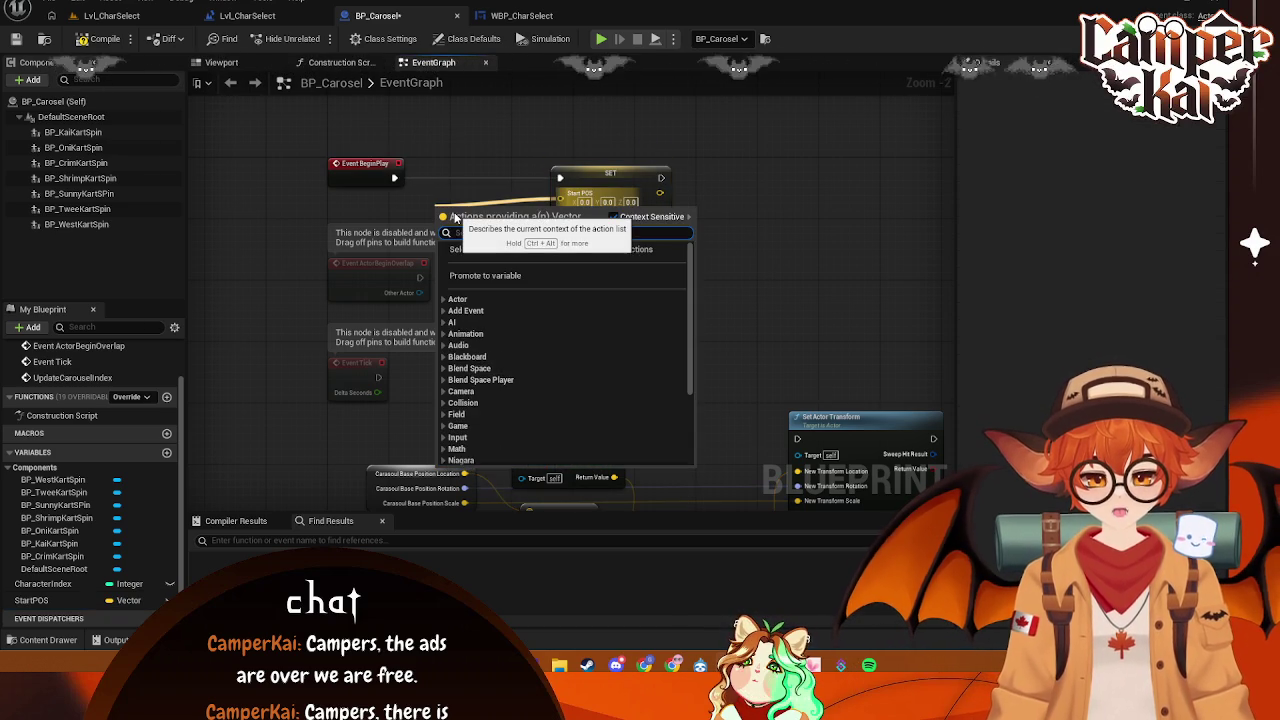
type(" v")
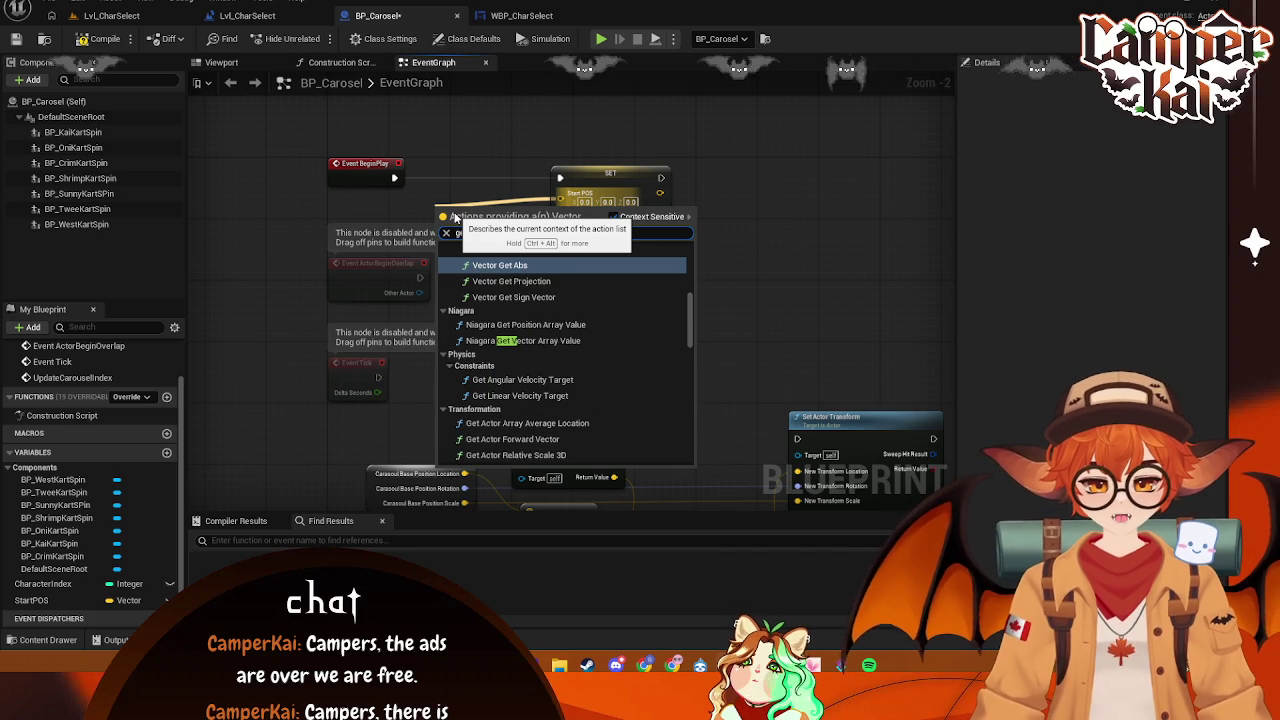
key("BackSpace")
type("actor lo")
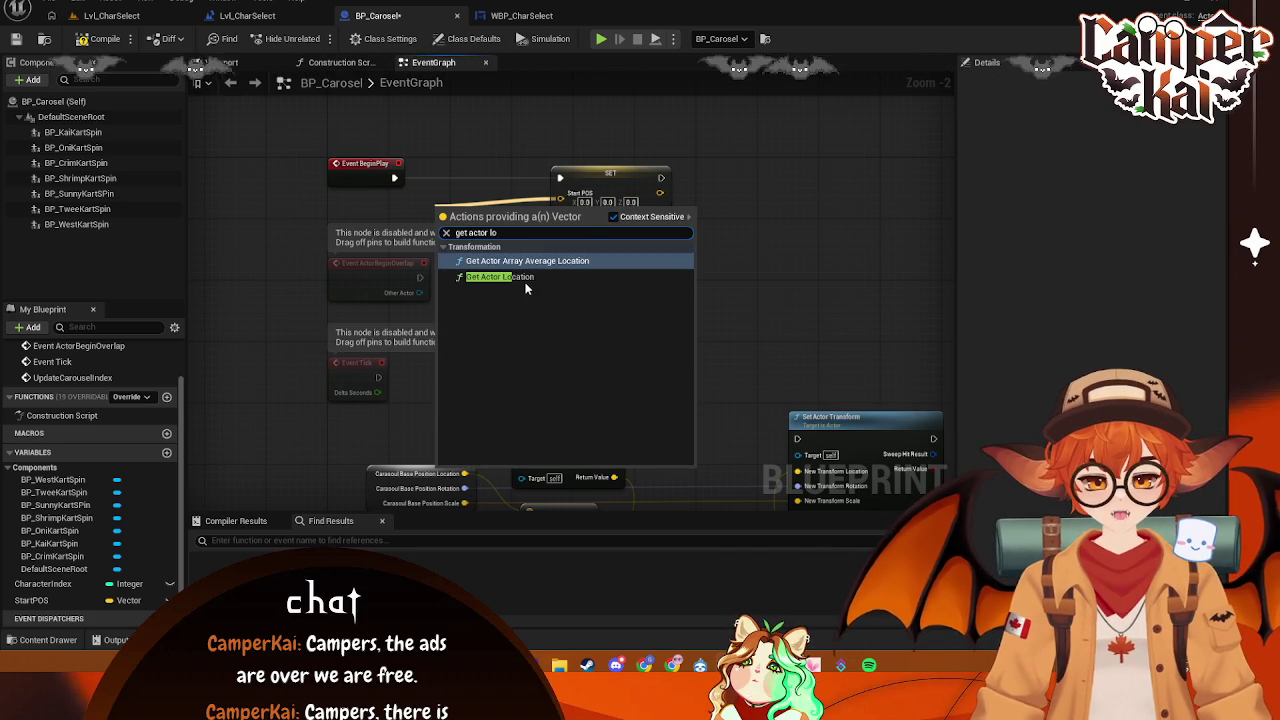
left_click(520, 278)
left_click_drag(470, 212, 454, 196)
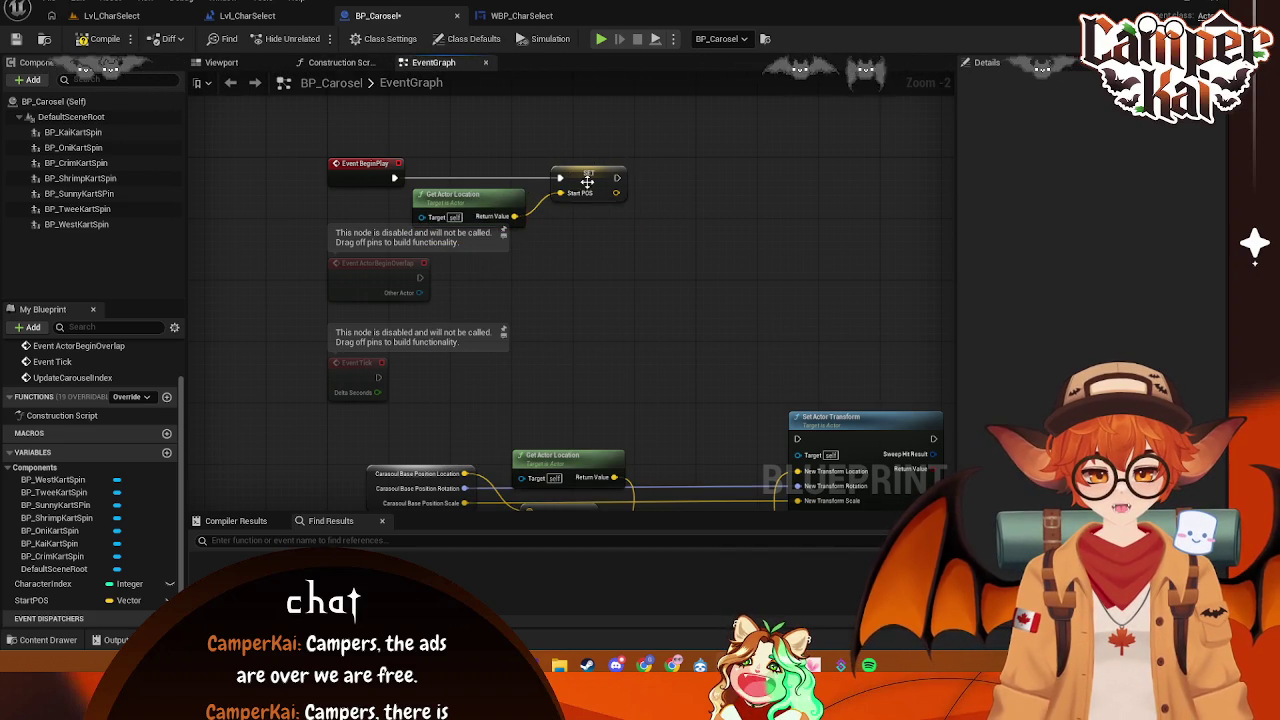
left_click_drag(593, 179, 638, 179)
left_click_drag(507, 210, 522, 203)
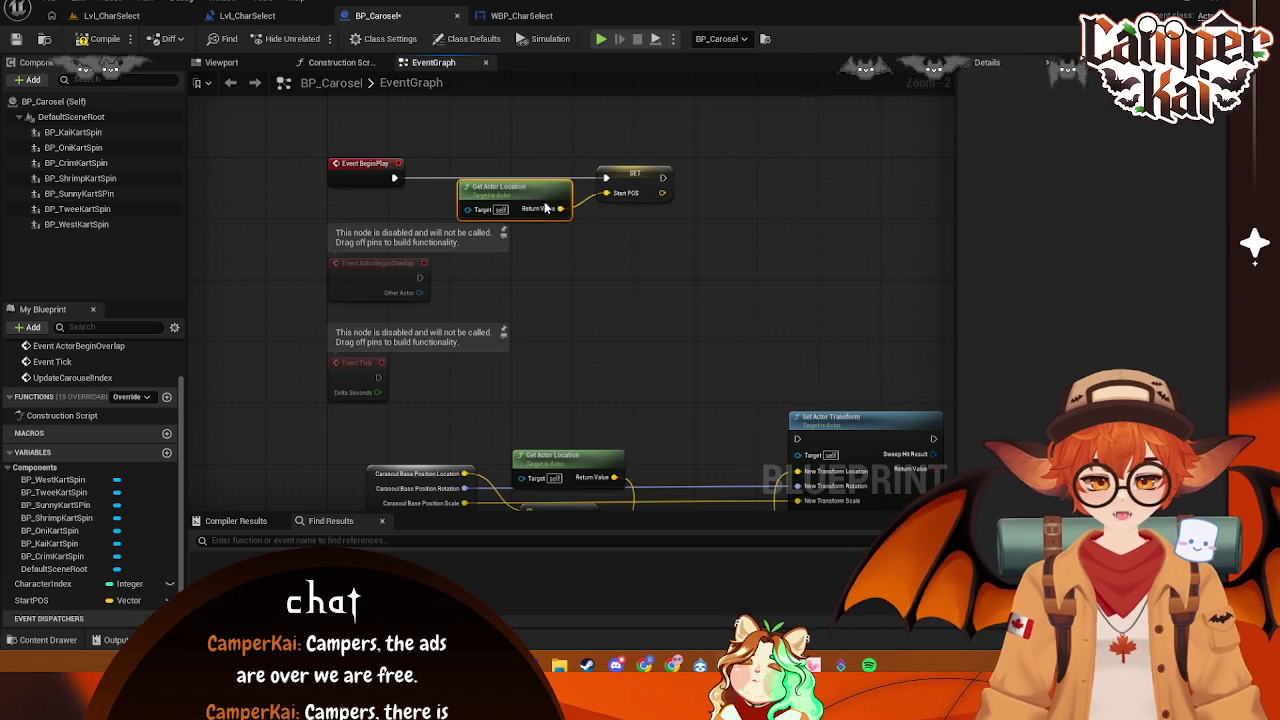
- Connect Event Tick to the Set Actor Transform node
mouse_move(635, 359)
left_mouse_down()
mouse_move(654, 289)
mouse_move(551, 95)
left_mouse_up()
left_click_drag(383, 120, 416, 248)
left_click_drag(333, 229, 750, 291)
- Delete the Carousel Base Position node and rearrange the tick movement nodes
mouse_move(839, 489)
left_mouse_down()
mouse_move(818, 383)
mouse_move(345, 180)
left_mouse_up()
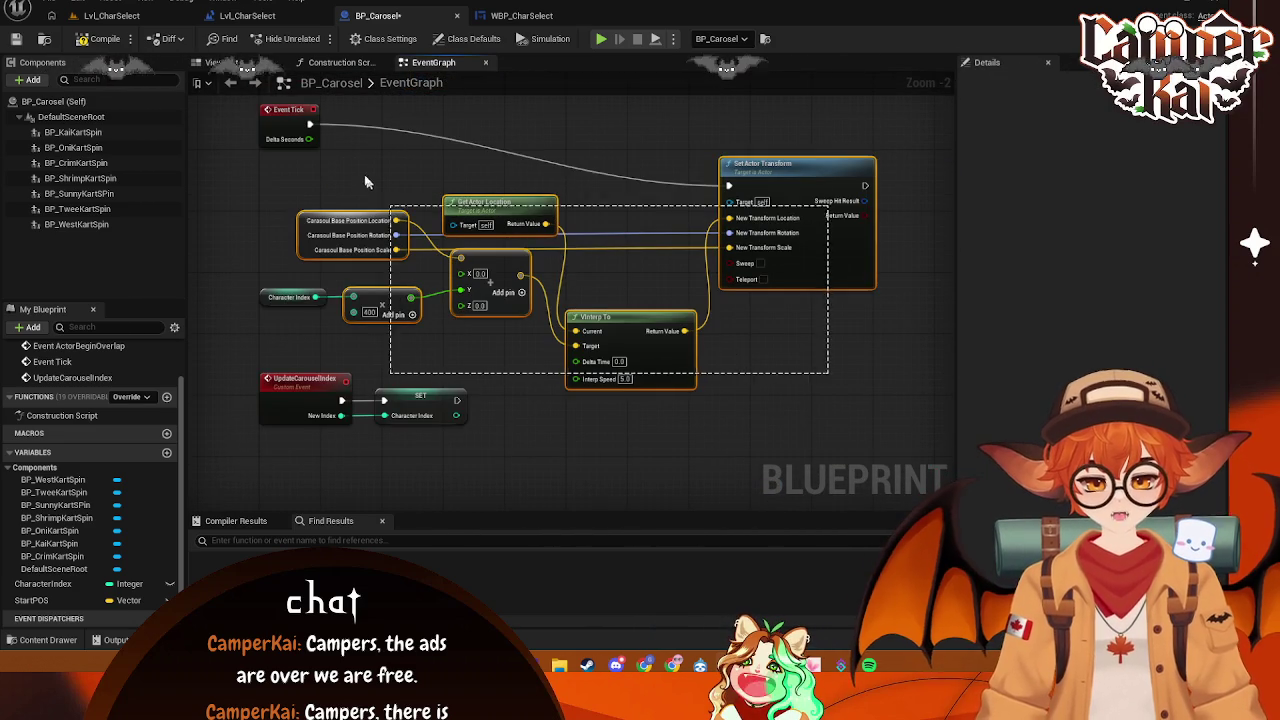
left_click_drag(763, 164, 755, 118)
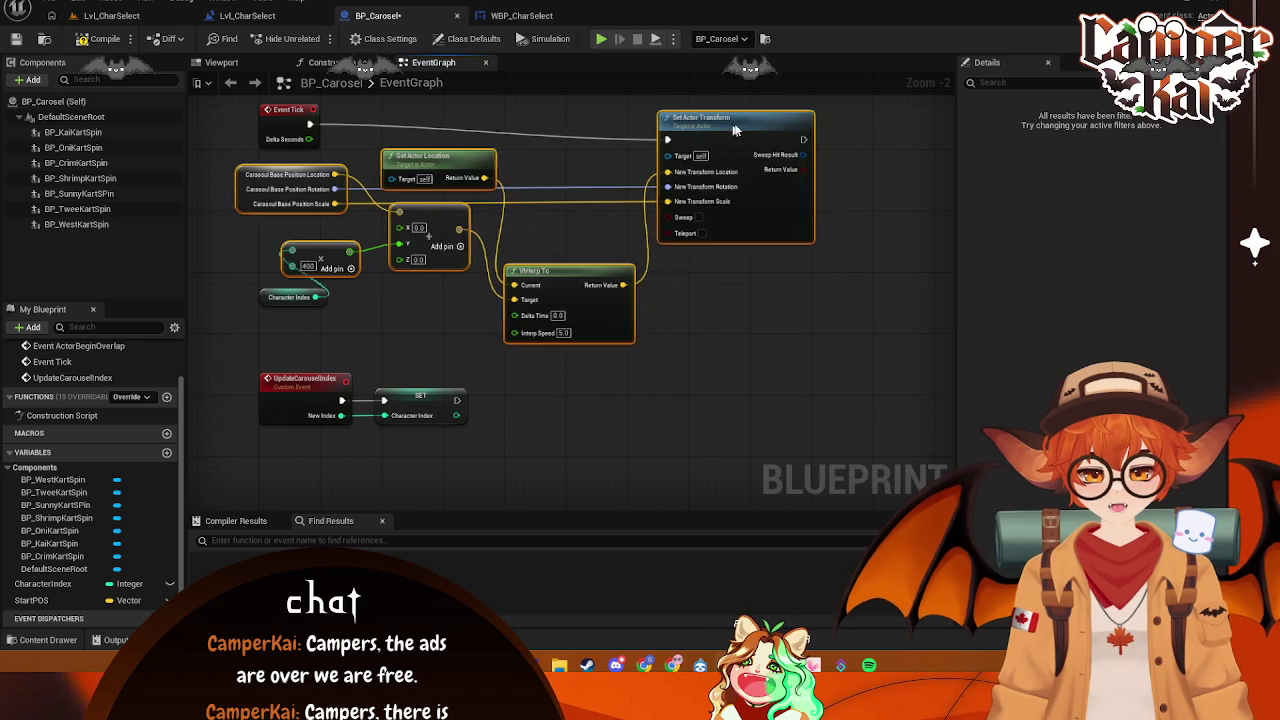
left_click_drag(268, 295, 275, 250)
left_click(310, 222)
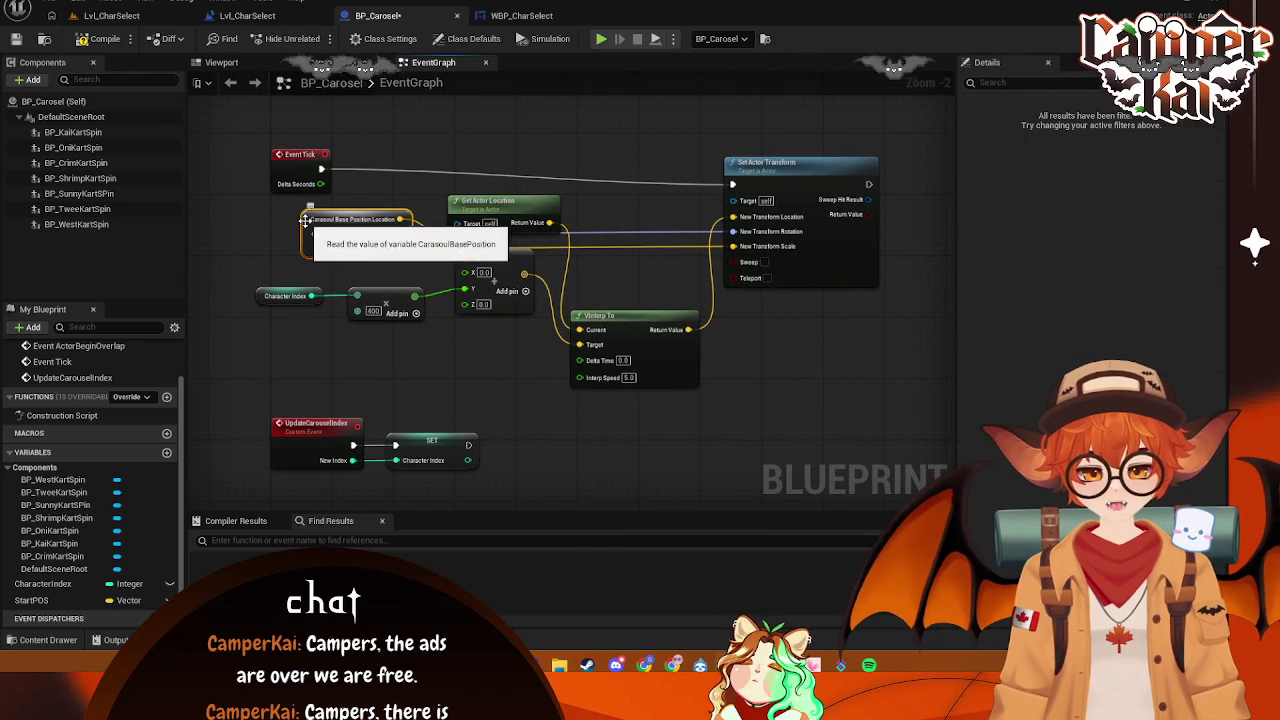
key("Delete")
mouse_move(513, 203)
left_mouse_down()
mouse_move(440, 352)
mouse_move(423, 341)
left_mouse_up()
left_click_drag(650, 340, 665, 240)
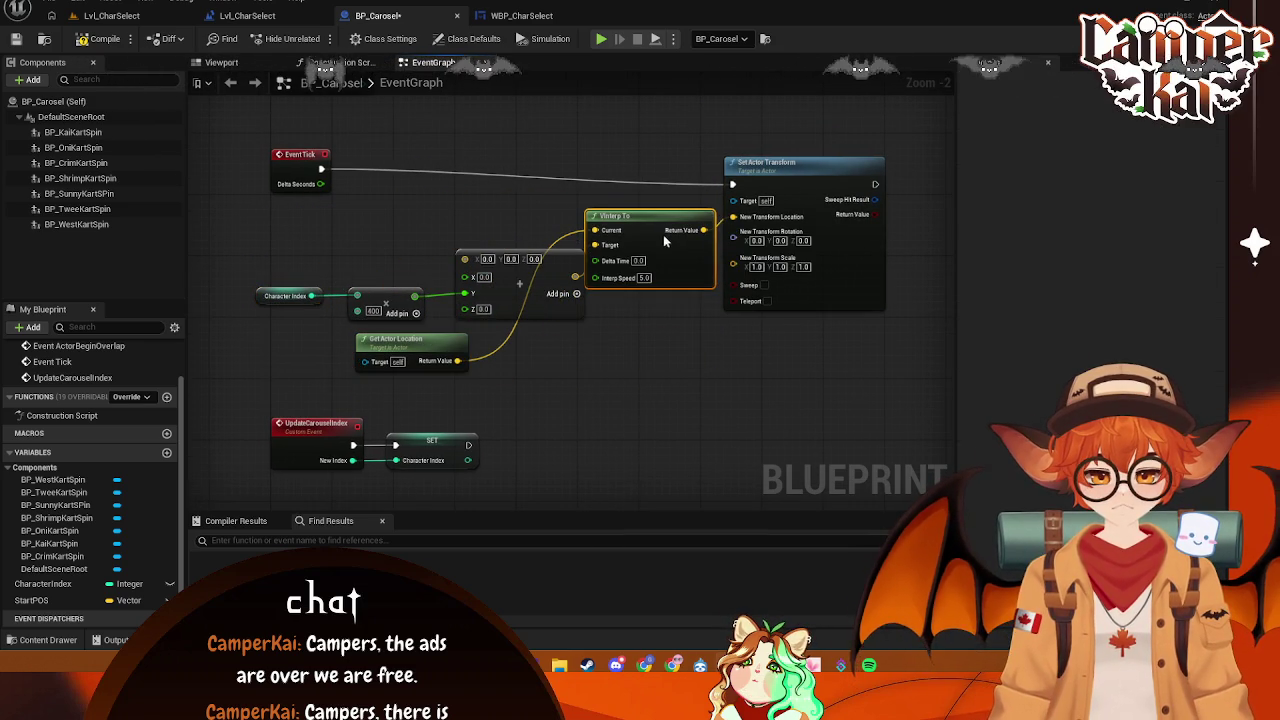
left_click_drag(400, 340, 376, 217)
left_click_drag(520, 293, 496, 315)
mouse_move(218, 272)
left_mouse_down()
mouse_move(343, 320)
mouse_move(391, 313)
mouse_move(362, 333)
left_mouse_up()
left_click(638, 222)
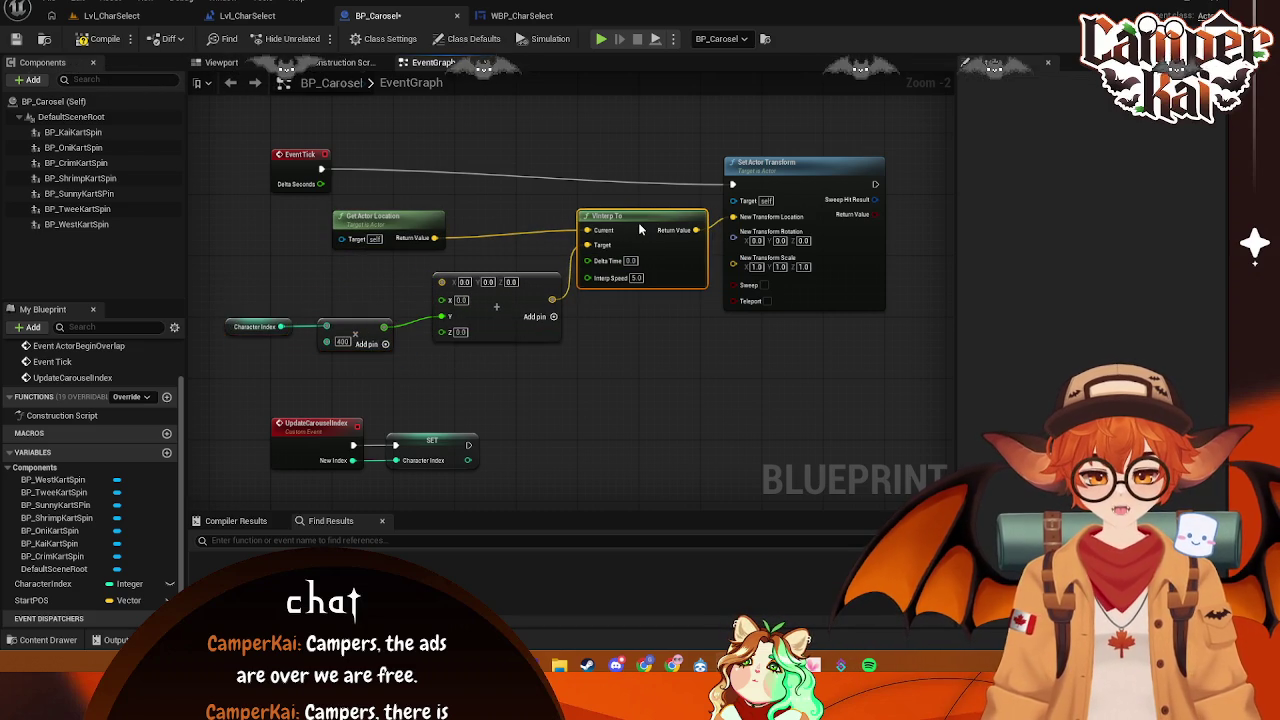
mouse_move(405, 224)
left_mouse_down()
mouse_move(311, 224)
mouse_move(428, 286)
mouse_move(438, 265)
mouse_move(420, 246)
left_mouse_up()
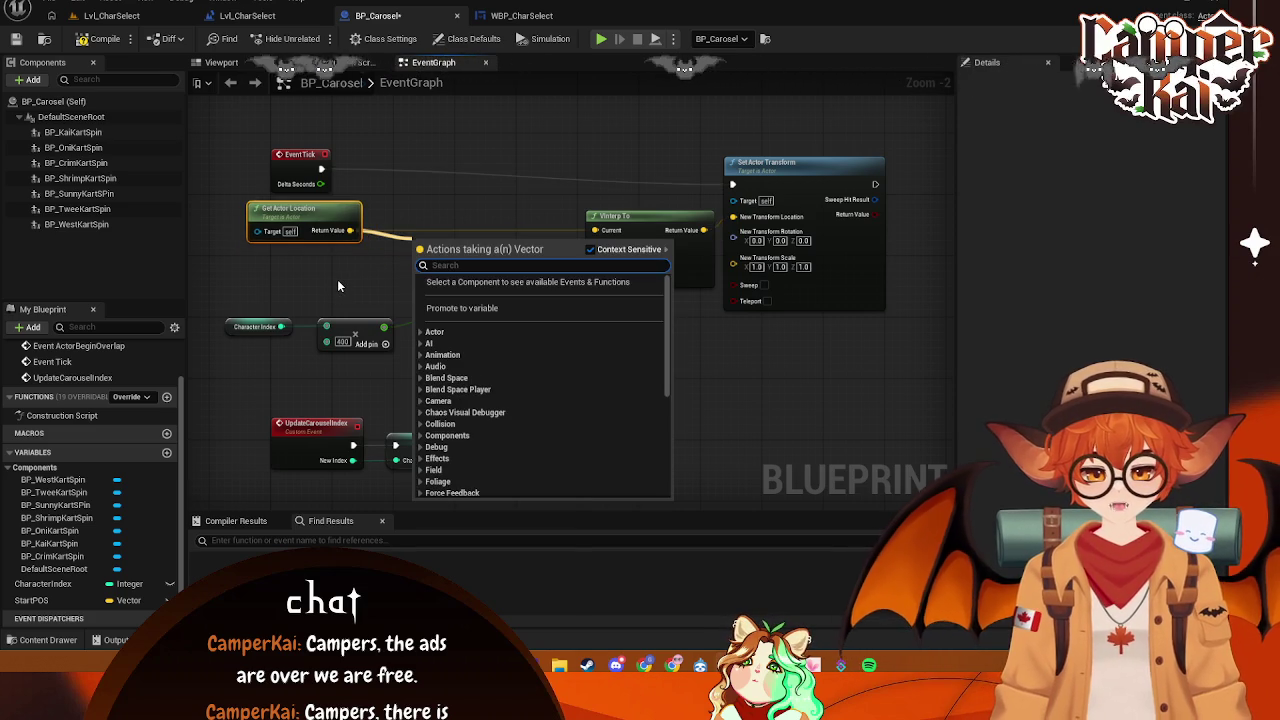
left_click(337, 278)
- Wire a StartPOS getter into the Add node's input, tidy the nodes, and save BP_Carosel
left_click_drag(31, 600, 357, 283)
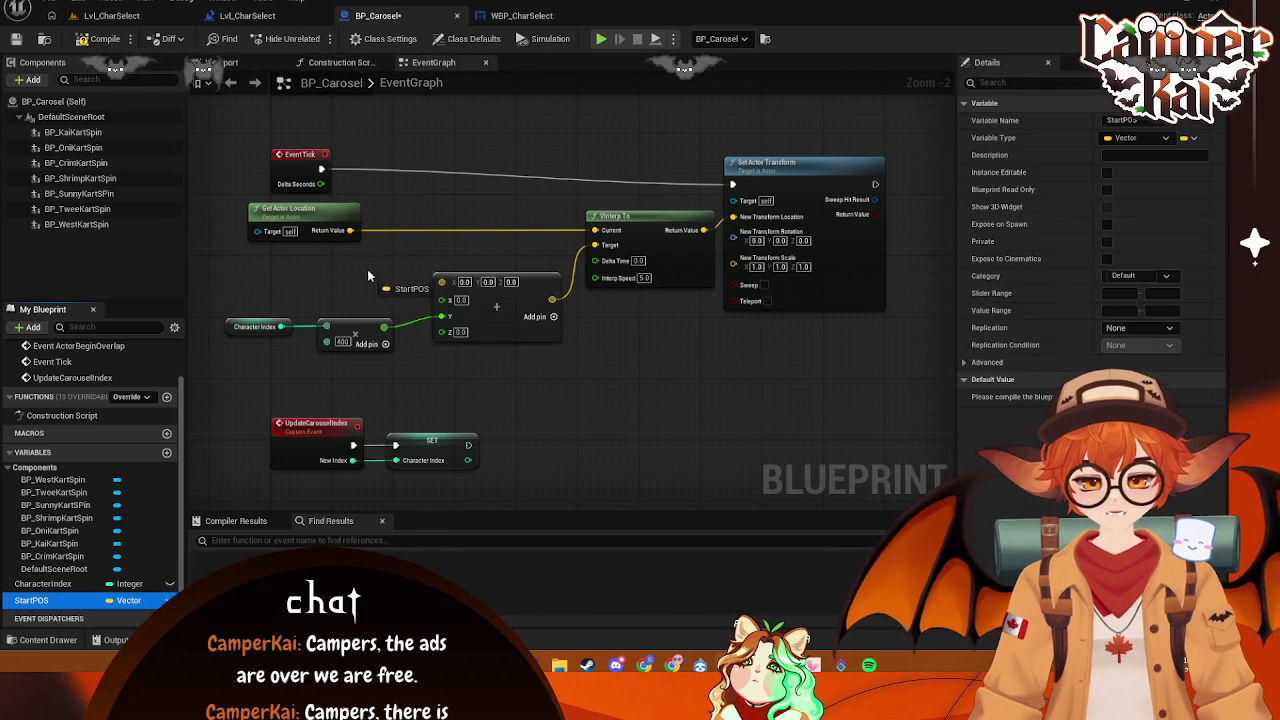
left_click(336, 299)
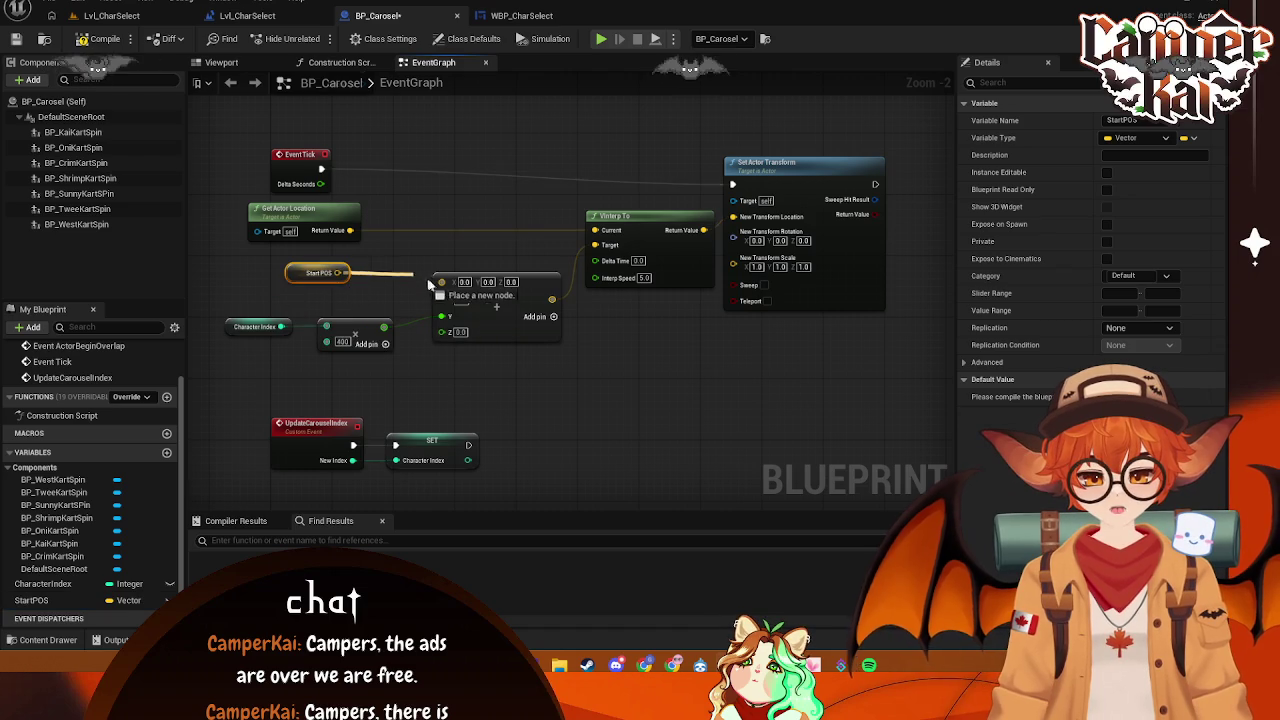
left_click_drag(444, 284, 441, 283)
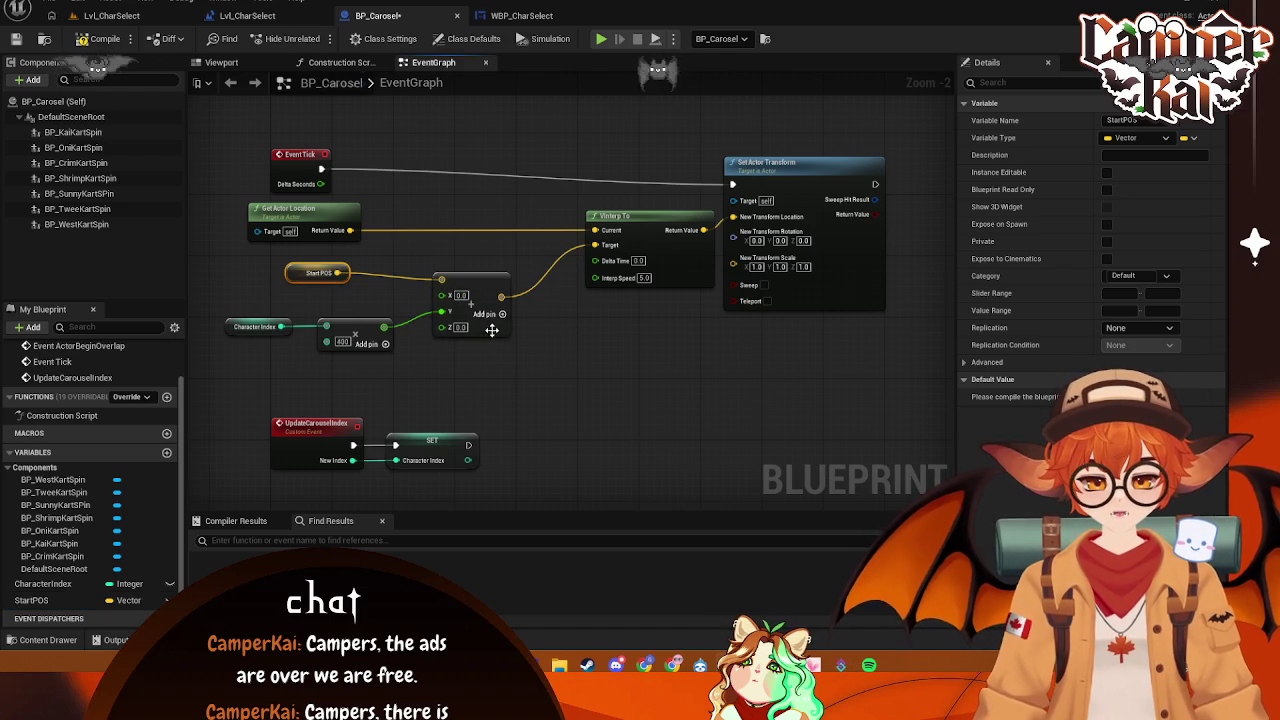
mouse_move(516, 360)
left_mouse_down()
mouse_move(222, 262)
mouse_move(244, 200)
mouse_move(358, 220)
left_mouse_up()
left_click(700, 303)
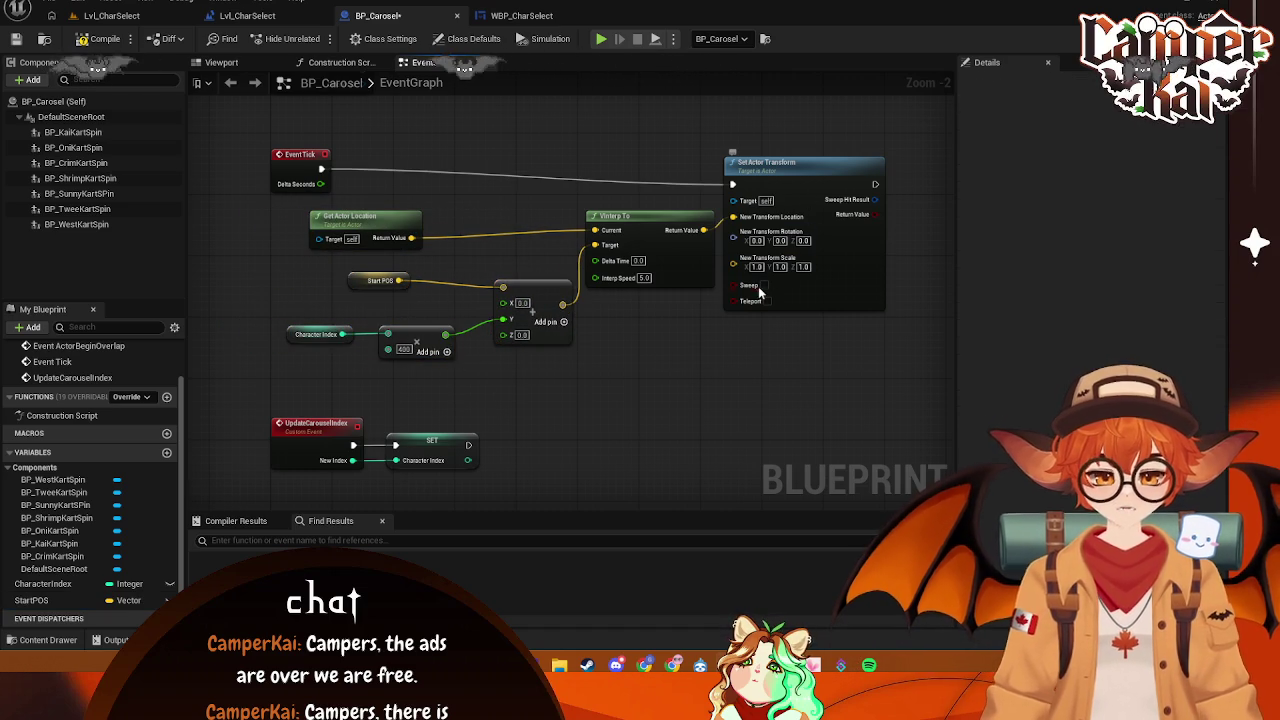
left_click_drag(552, 336, 549, 411)
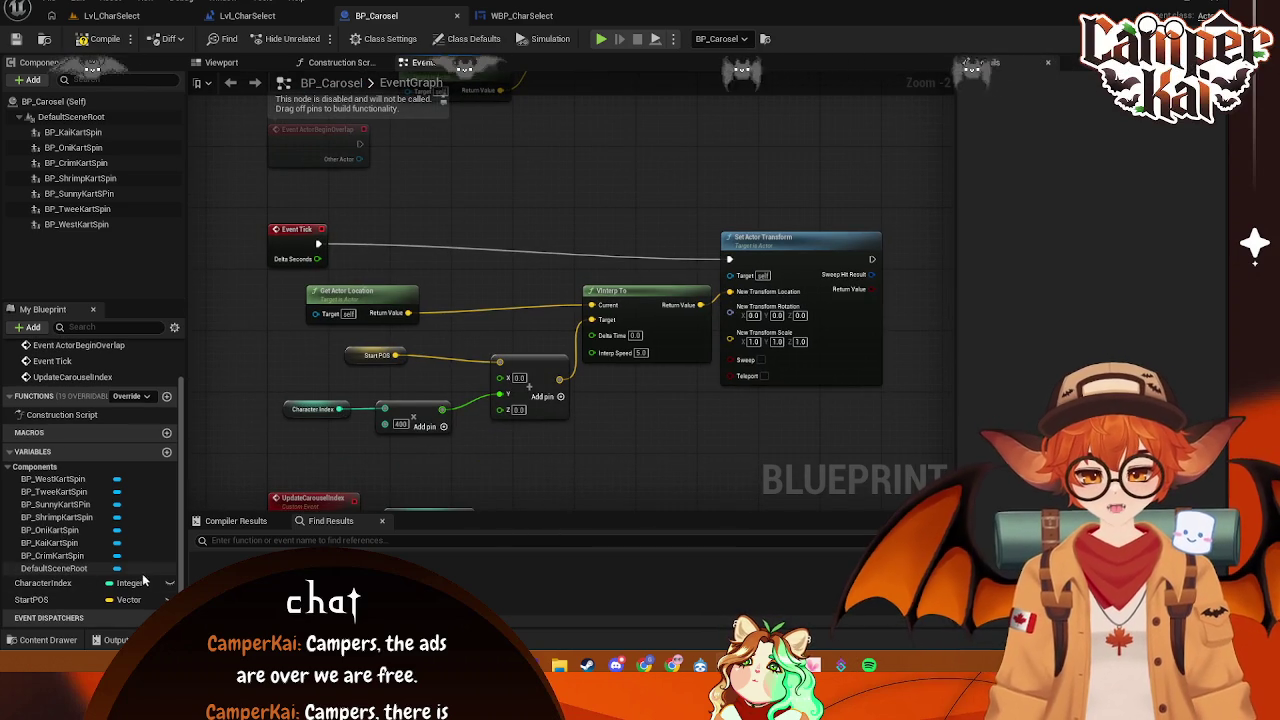
key("ctrl+s")
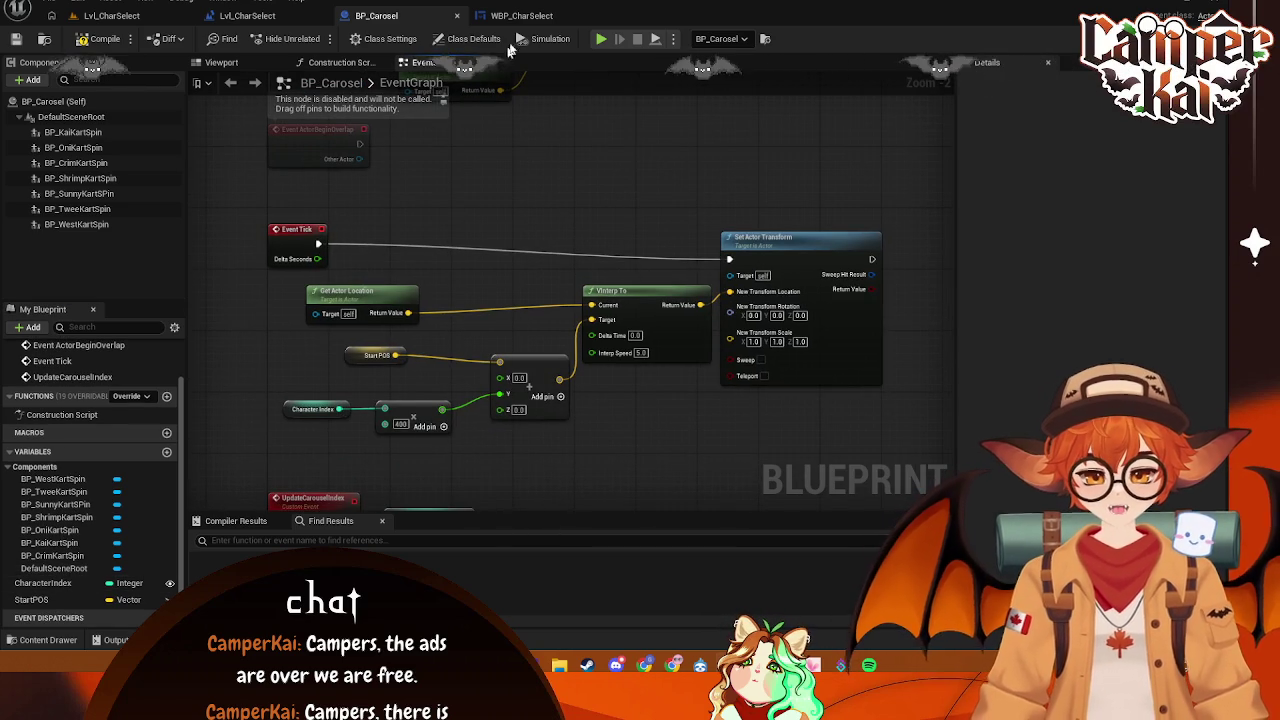
- Replace the old node after On Clicked (B_Left) with Get Actor Of Class targeting BP_Carosel
left_click(523, 17)
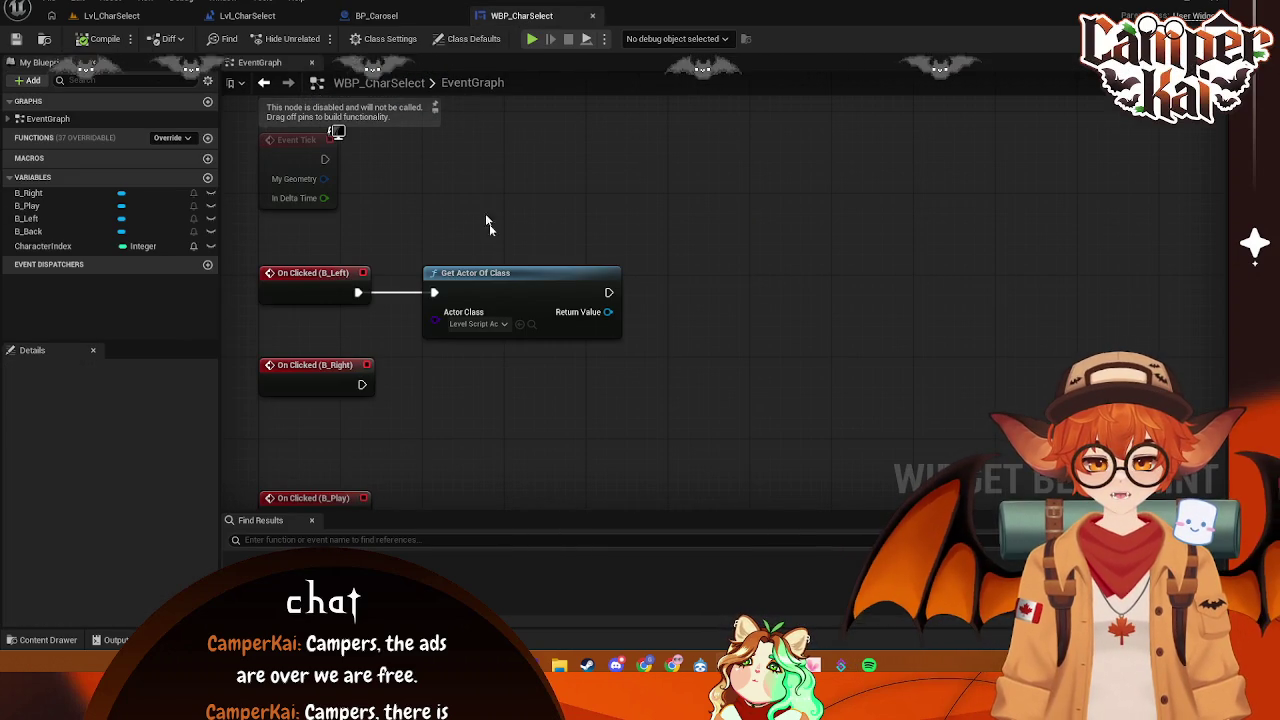
left_click(470, 272)
key("Delete")
left_click_drag(358, 292, 480, 296)
type("get actor")
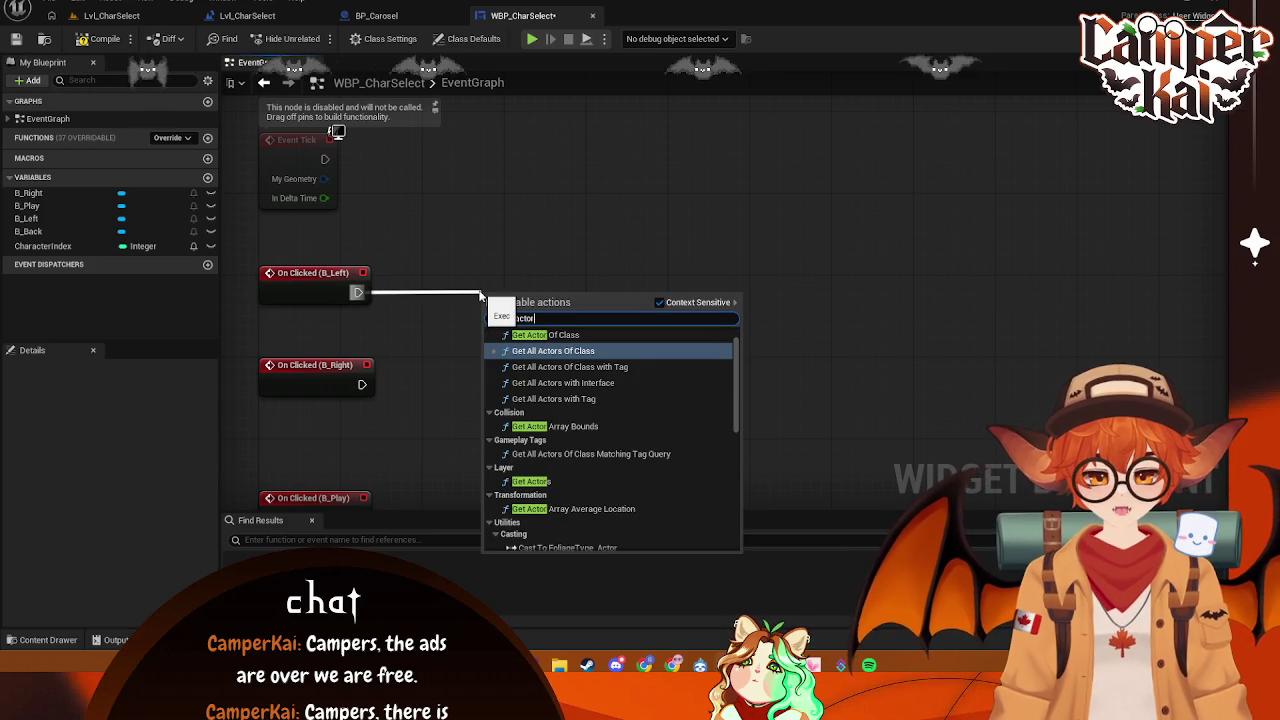
left_click(545, 335)
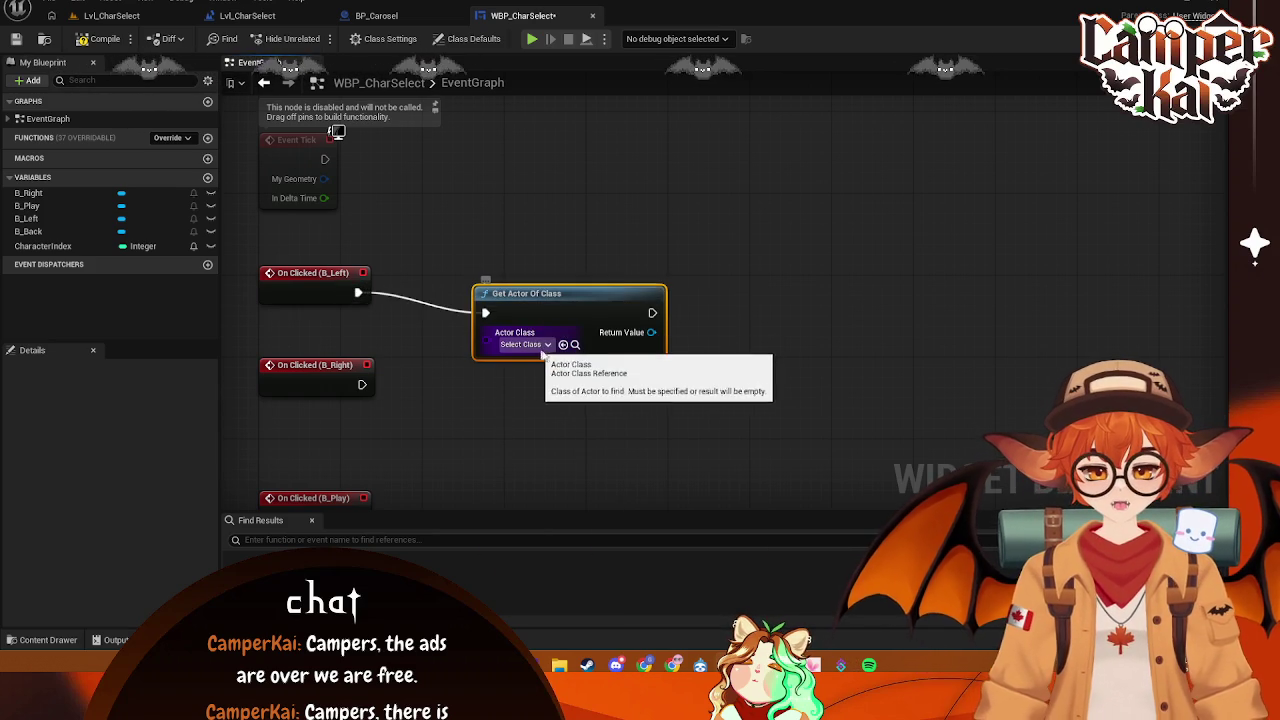
left_click(547, 346)
type("_")
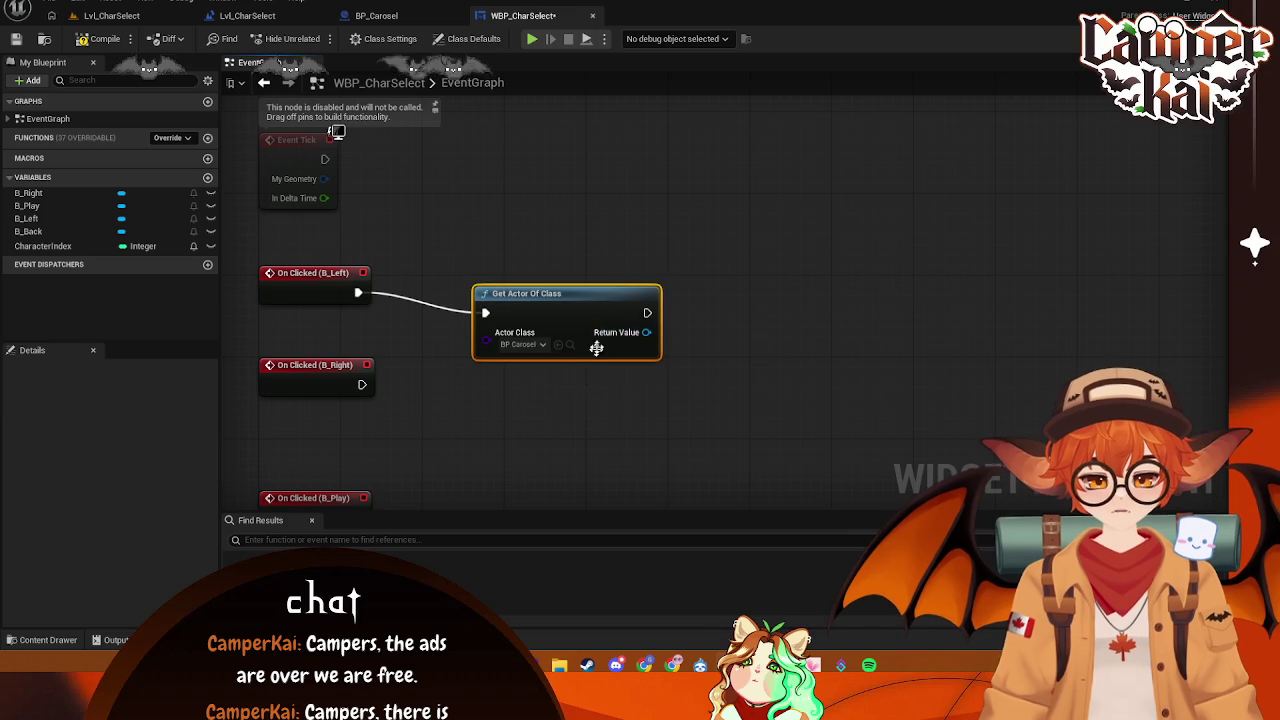
left_click_drag(568, 295, 528, 276)
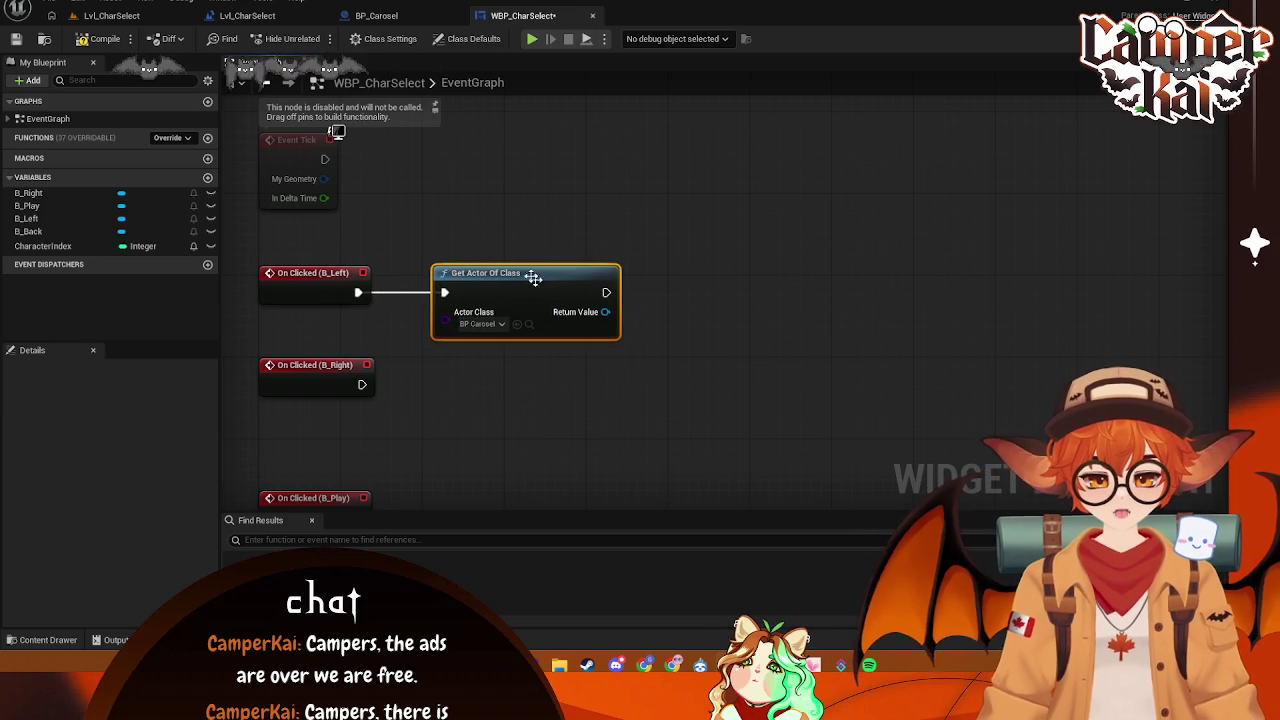
- Add a SET Character Index node from the BP_Carosel reference, then delete it again
left_click_drag(605, 312, 708, 280)
type("set")
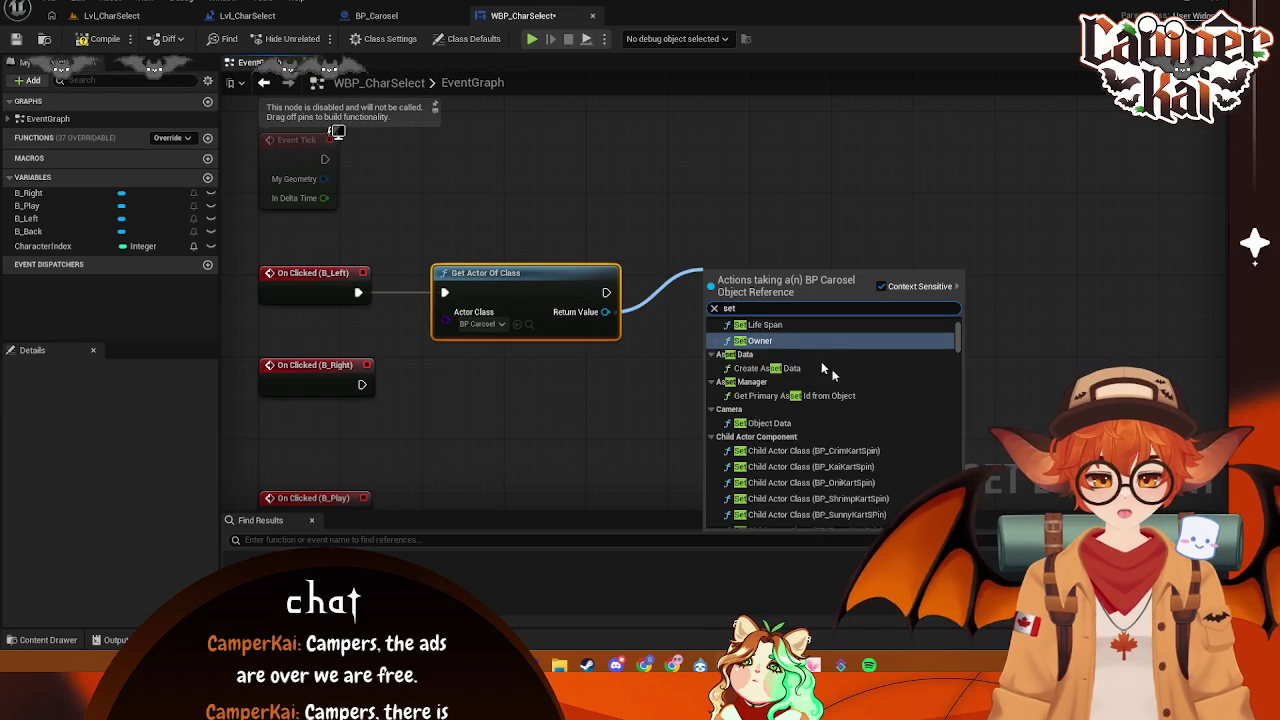
type(" c")
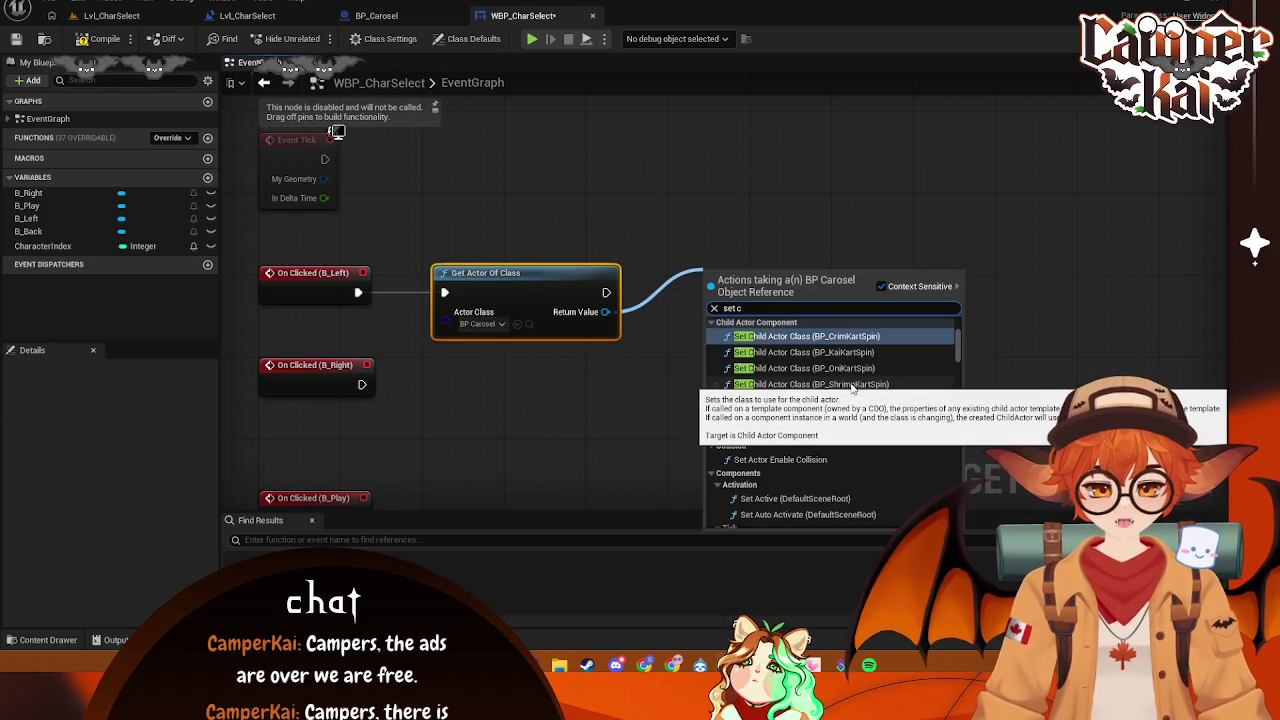
type("har")
left_click(786, 347)
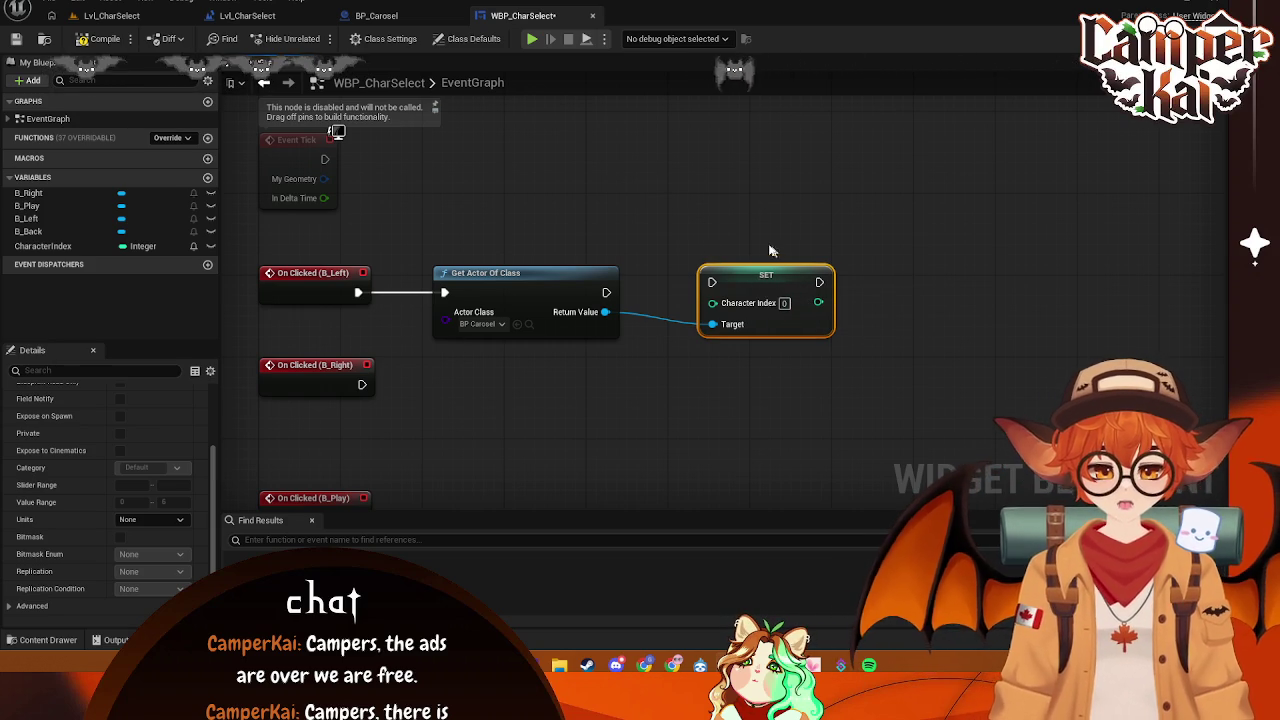
left_click(378, 16)
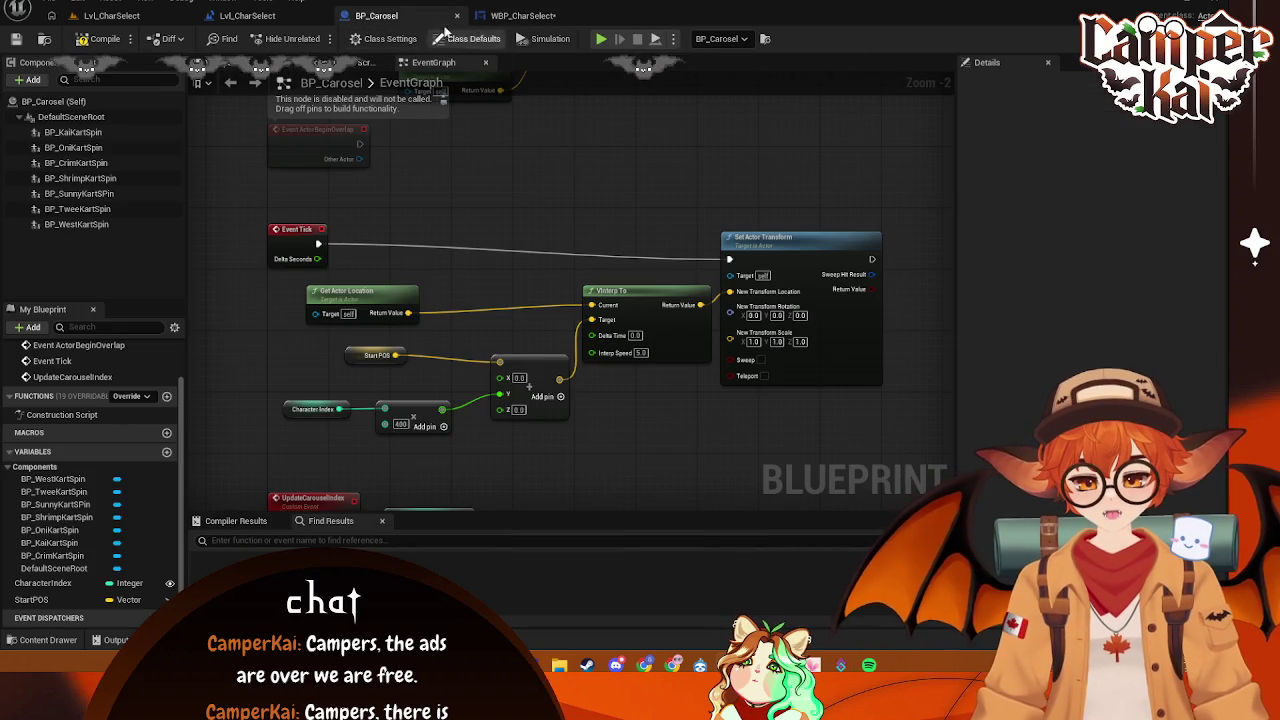
left_click(520, 16)
key("Delete")
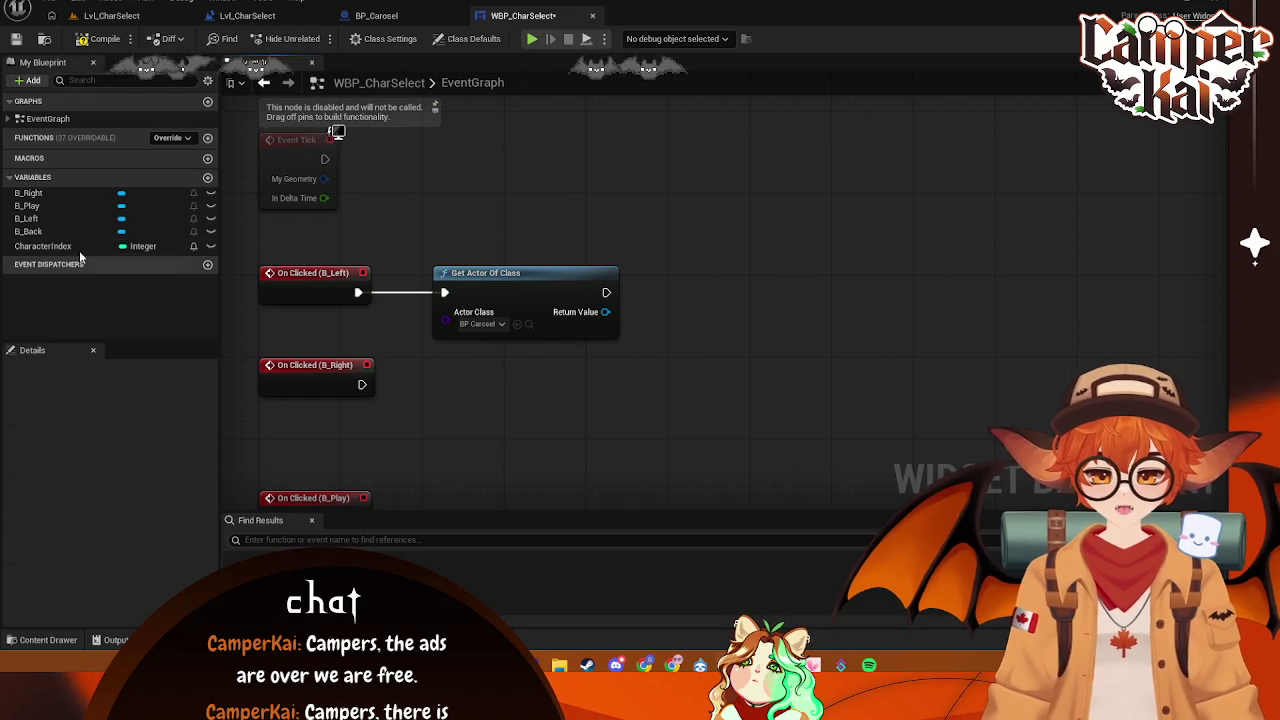
- Delete the CharacterIndex variable and add a SET Character Index node for the carousel reference
right_click(50, 246)
left_click(92, 358)
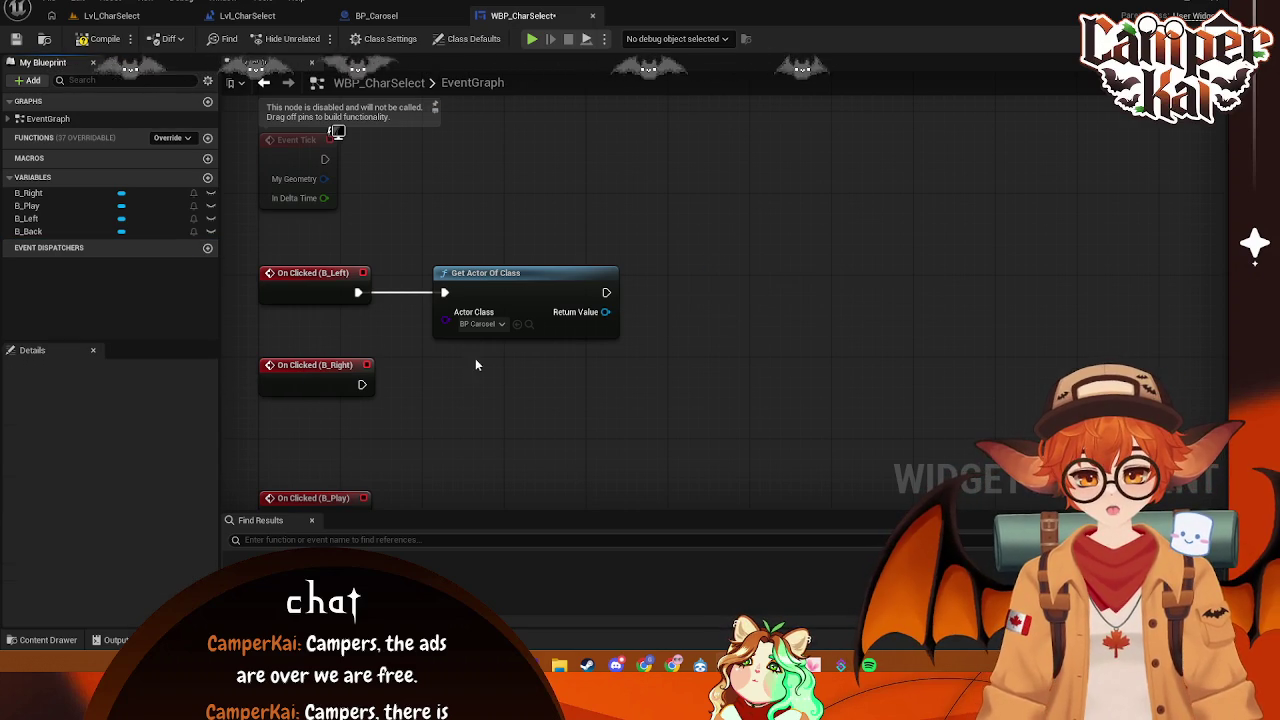
left_click_drag(605, 311, 716, 298)
type("set char")
left_click(784, 374)
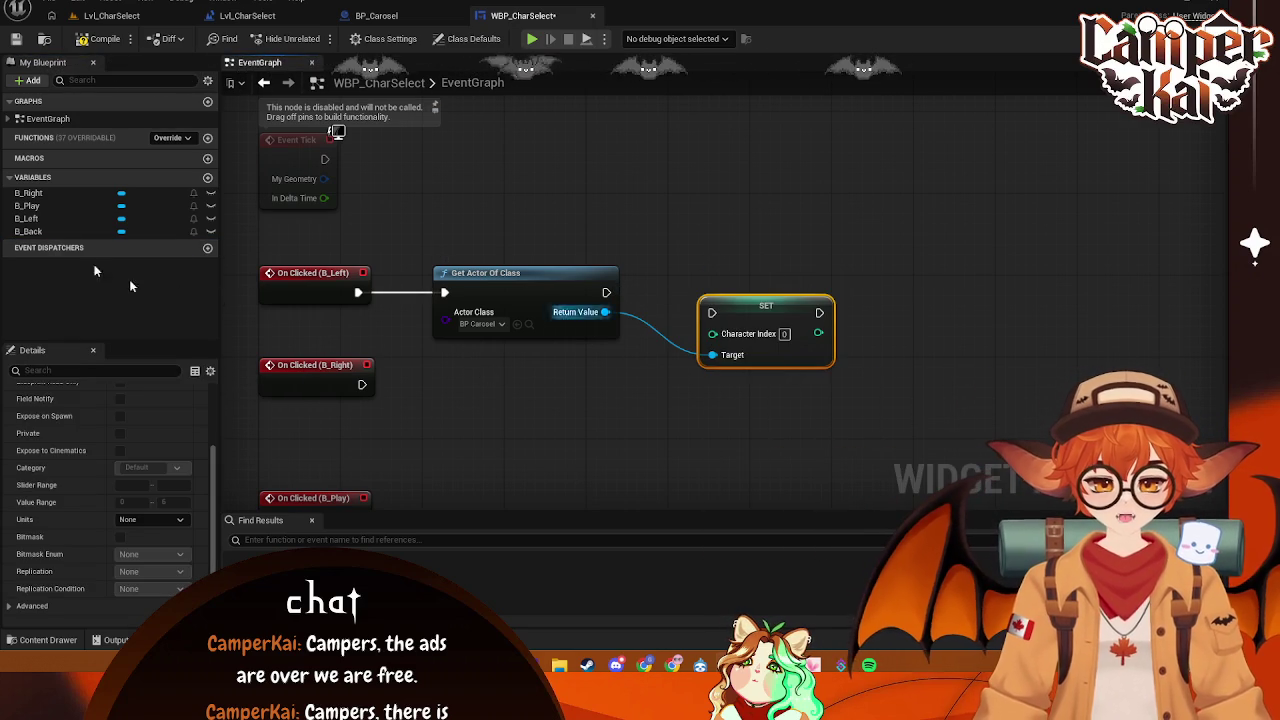
- Create a new integer variable named SelectedChar
left_click(207, 177)
type("se")
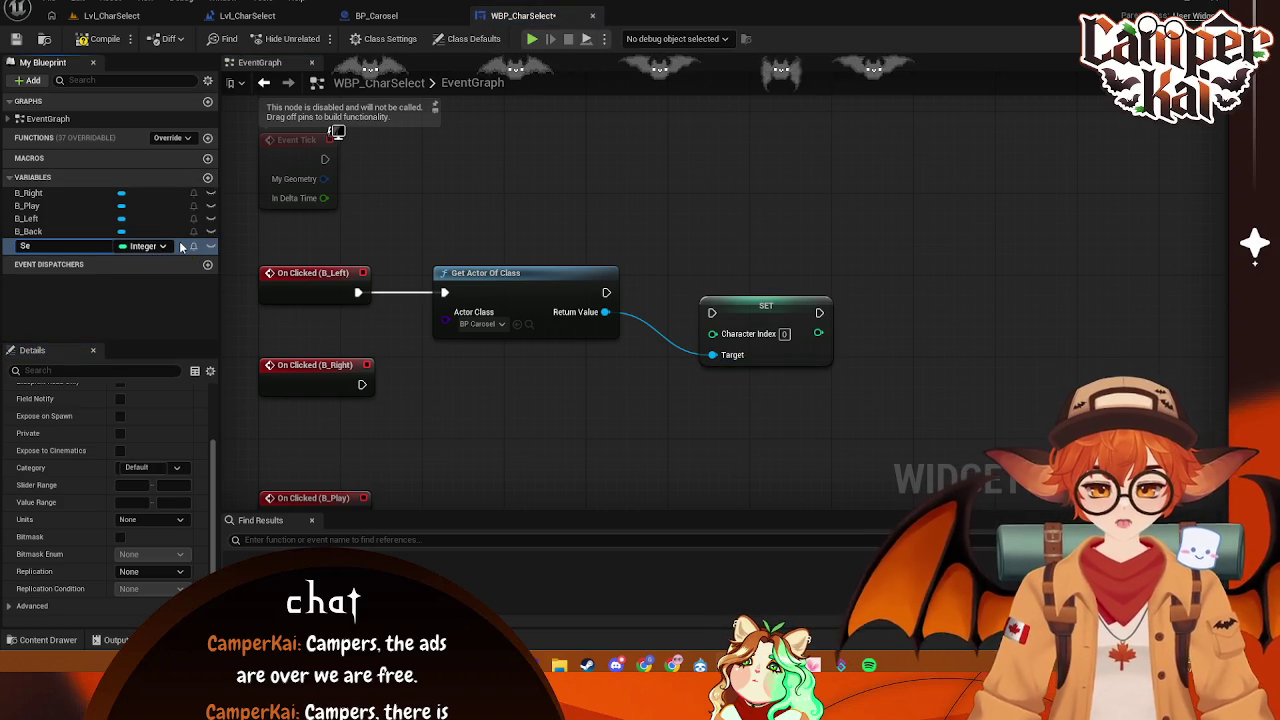
type("lectedChar")
key("Return")
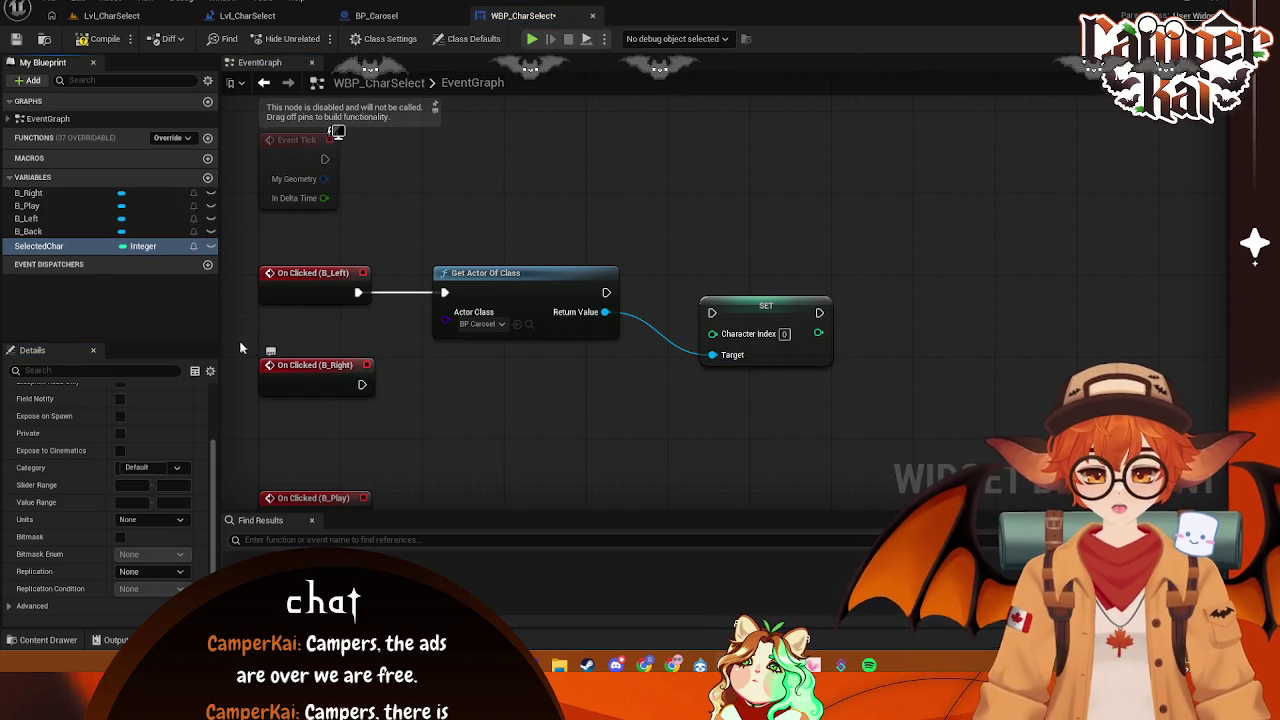
scroll(155, 545, "down", 1)
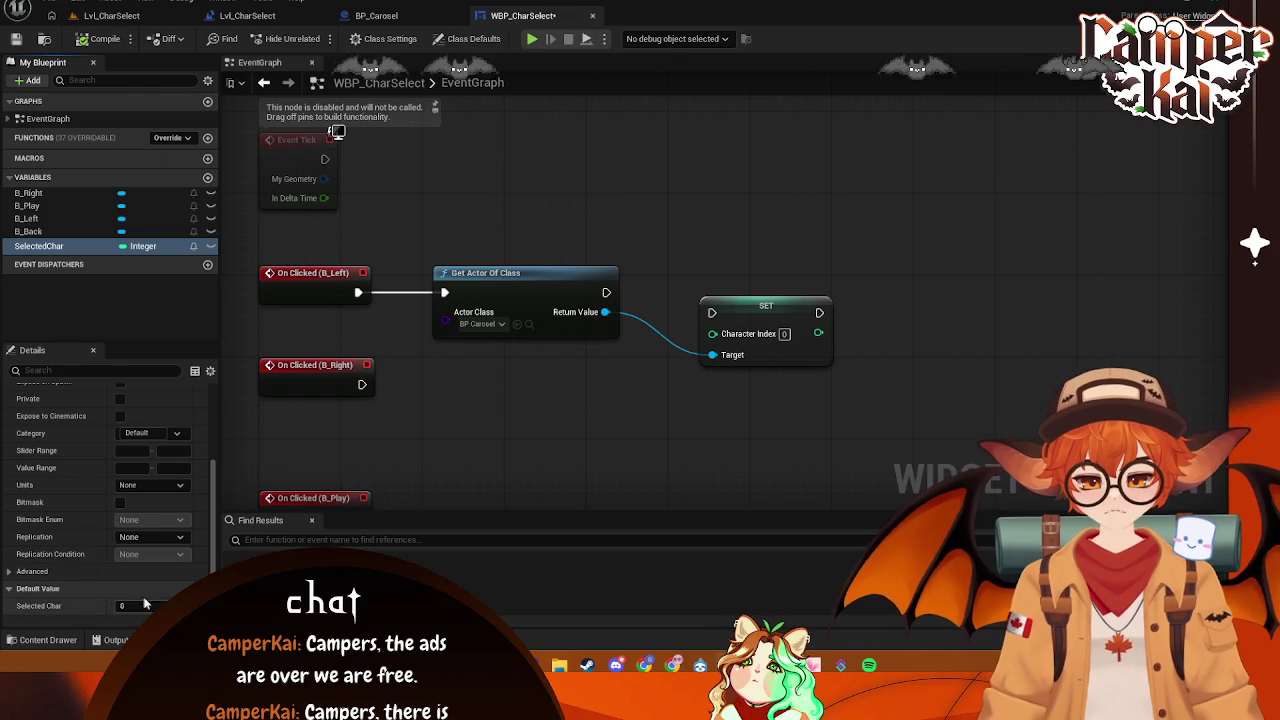
- Feed a SelectedChar getter into Character Index and run SET after Get Actor Of Class
left_click_drag(83, 248, 565, 356)
right_click(690, 322)
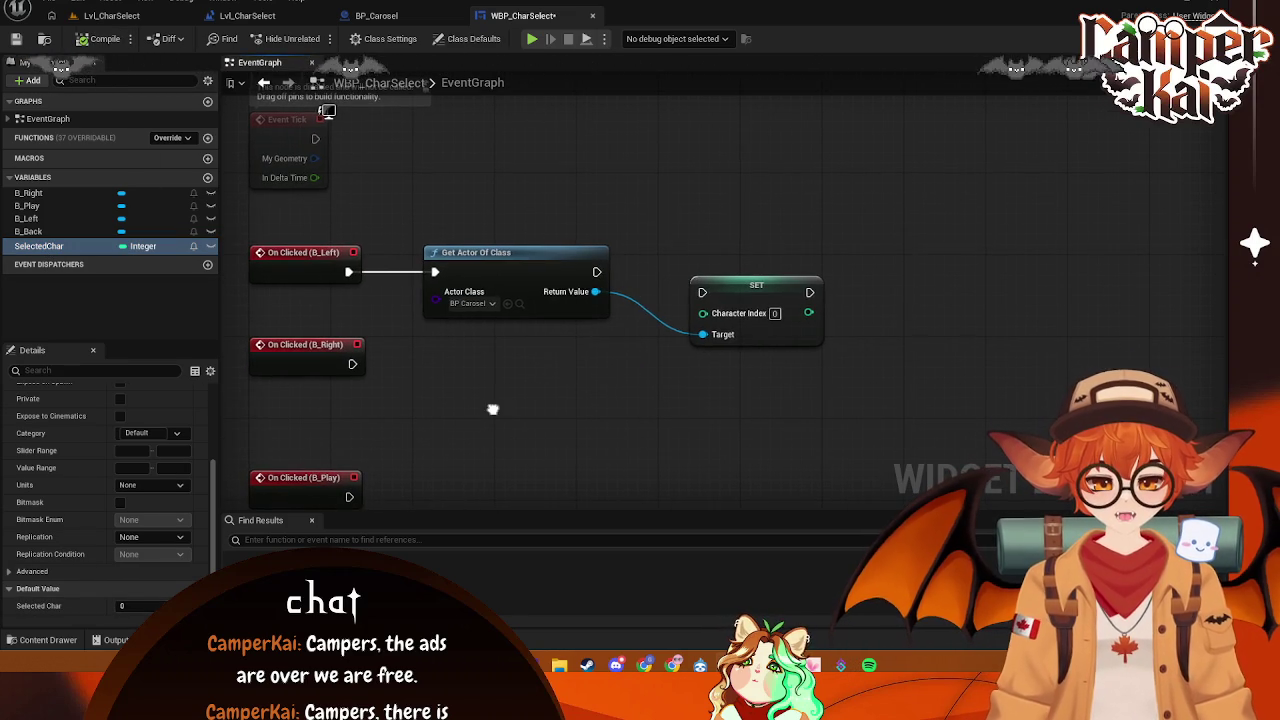
right_click(494, 408)
left_click(421, 458)
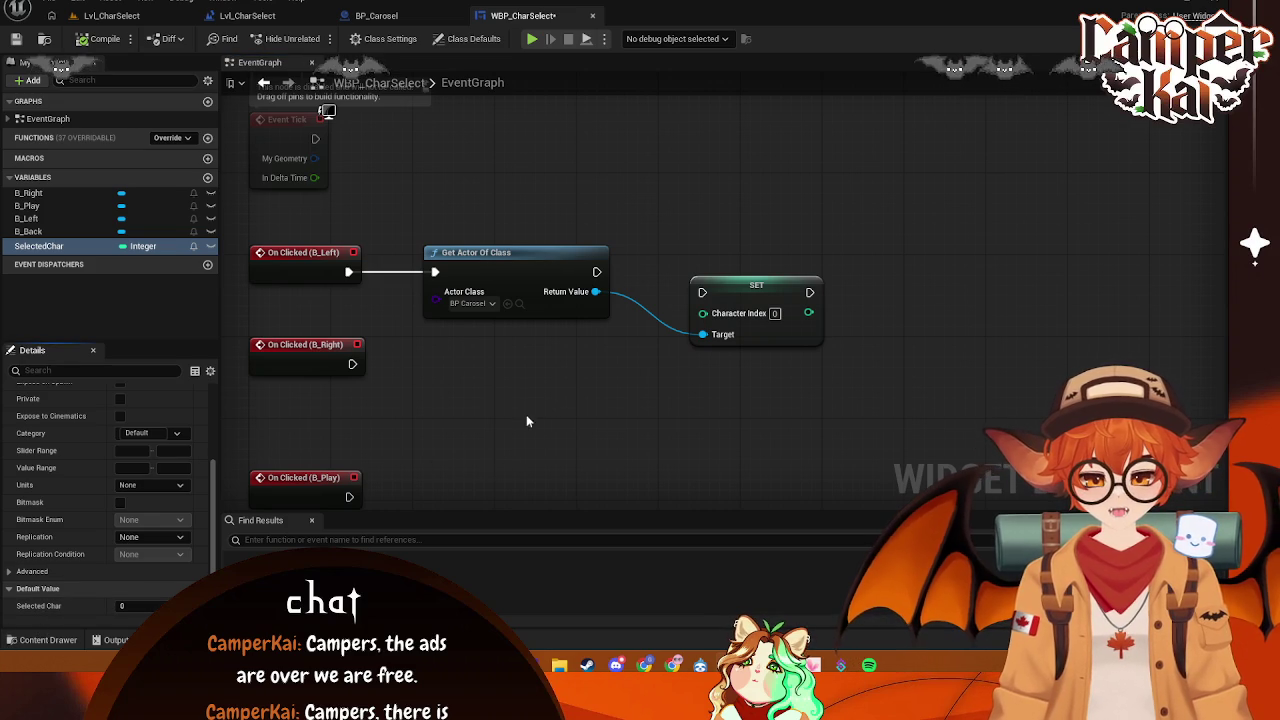
mouse_move(40, 246)
left_mouse_down()
mouse_move(622, 267)
mouse_move(720, 310)
mouse_move(783, 303)
mouse_move(844, 258)
left_mouse_up()
left_click(667, 285)
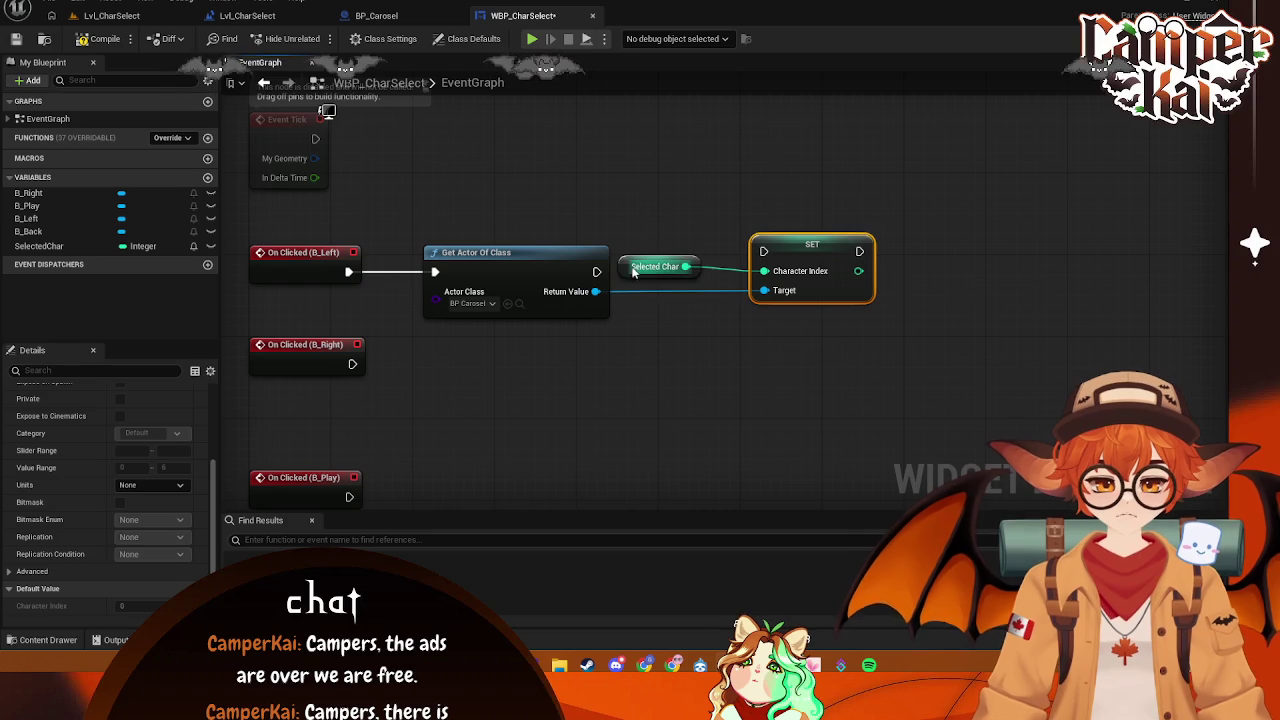
left_click_drag(633, 272, 643, 313)
mouse_move(594, 271)
left_mouse_down()
mouse_move(750, 250)
mouse_move(802, 266)
mouse_move(812, 256)
left_mouse_up()
left_click_drag(643, 338, 645, 287)
left_click(691, 363)
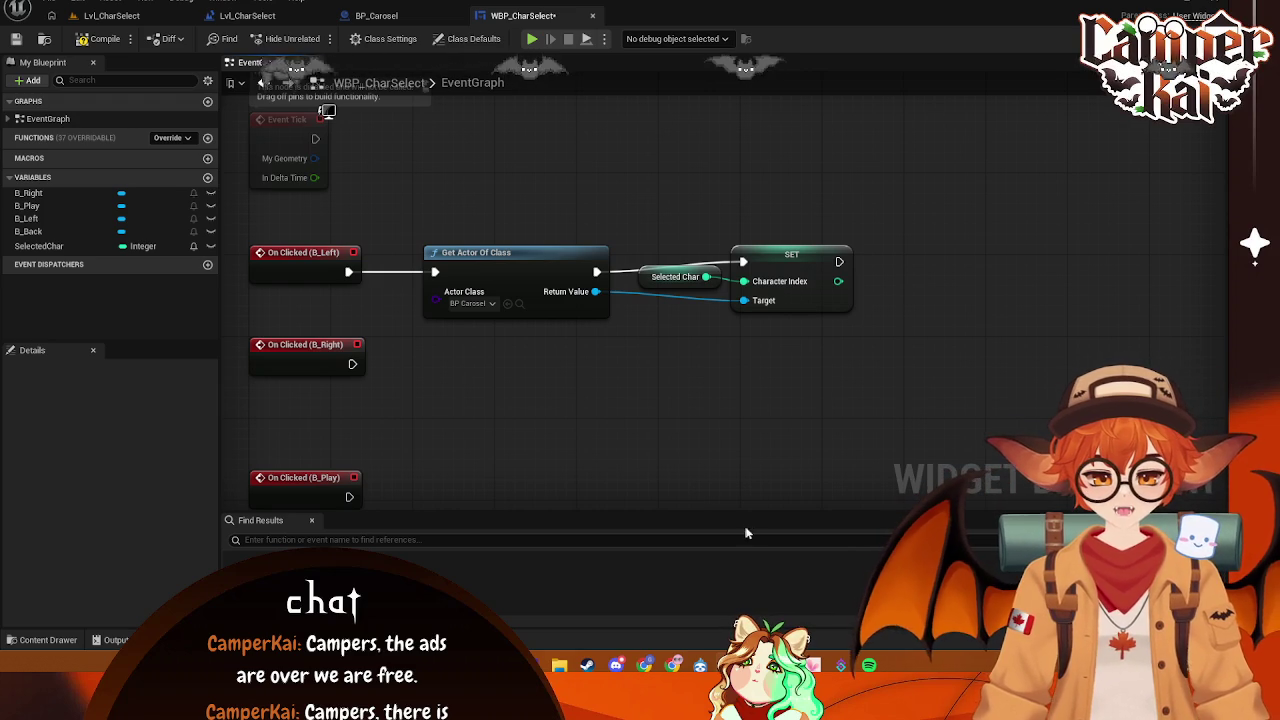
- Insert a Selected Char getter and an Add node into the B_Left chain, unlinking the direct connection
left_click_drag(914, 206, 660, 350)
left_click_drag(793, 249, 978, 254)
left_click_drag(595, 271, 680, 232)
type("select")
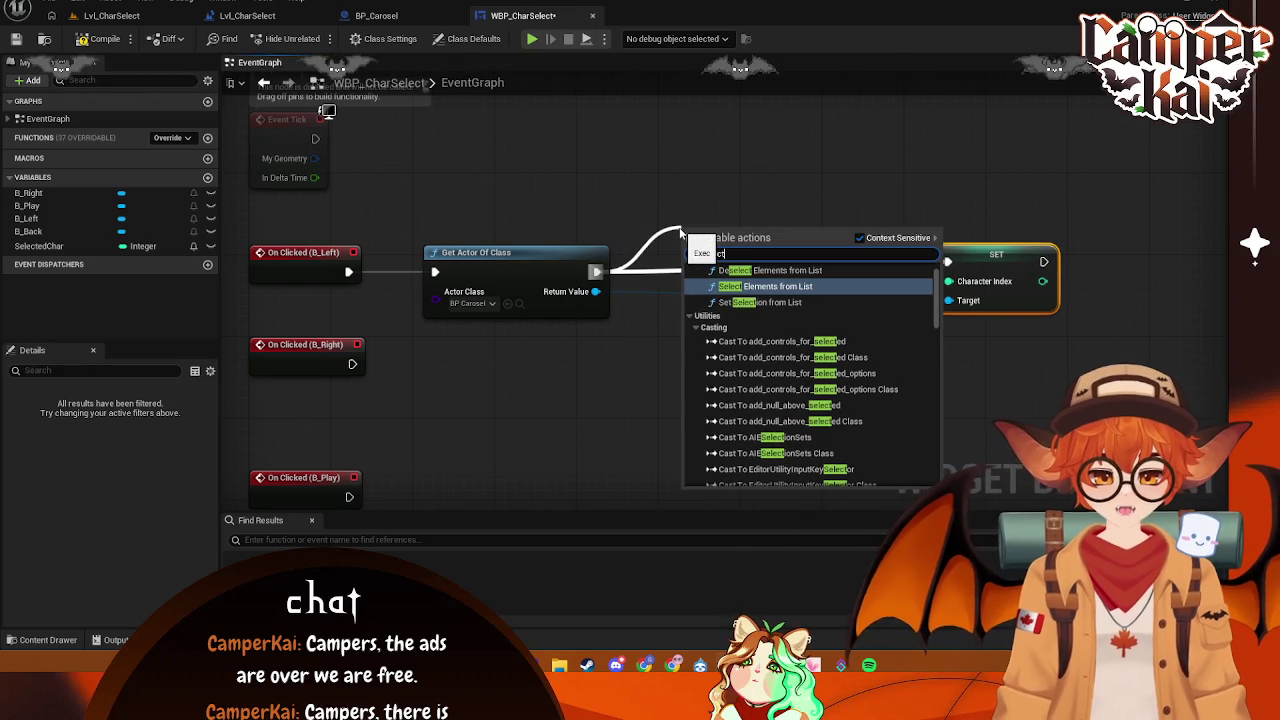
type("ed c")
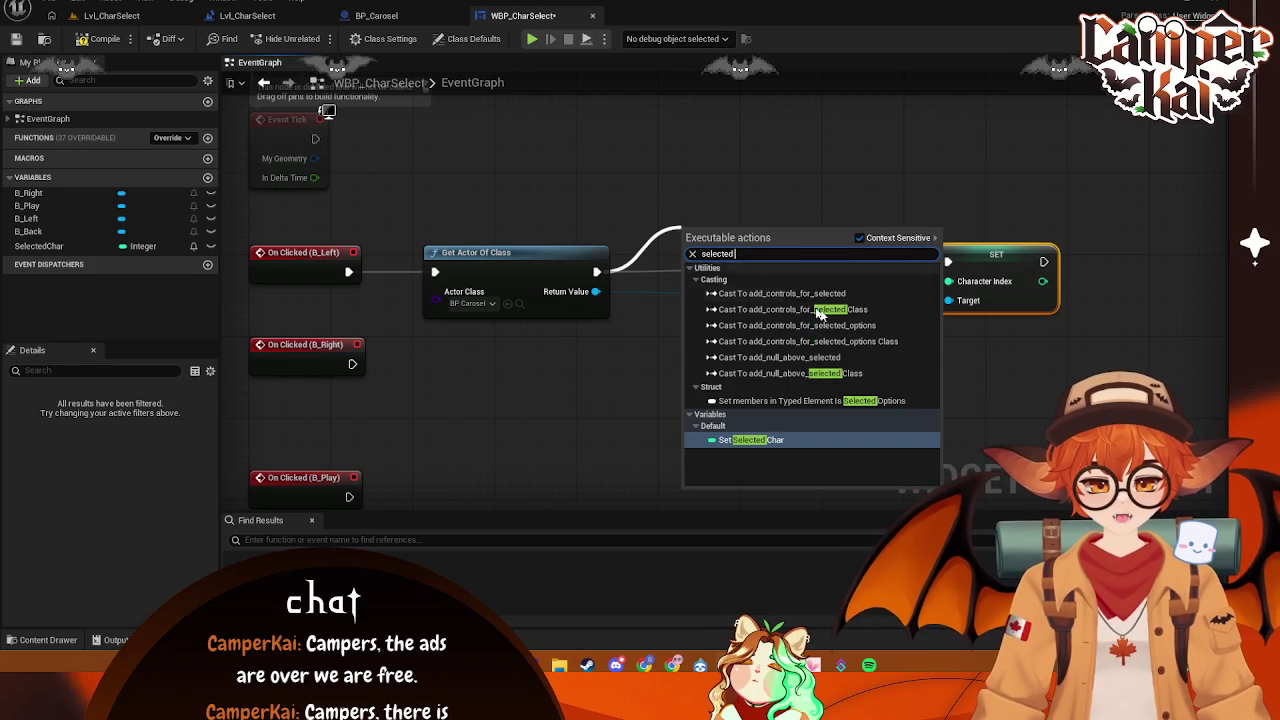
key("Return")
left_click_drag(597, 271, 729, 232)
type("add")
key("Return")
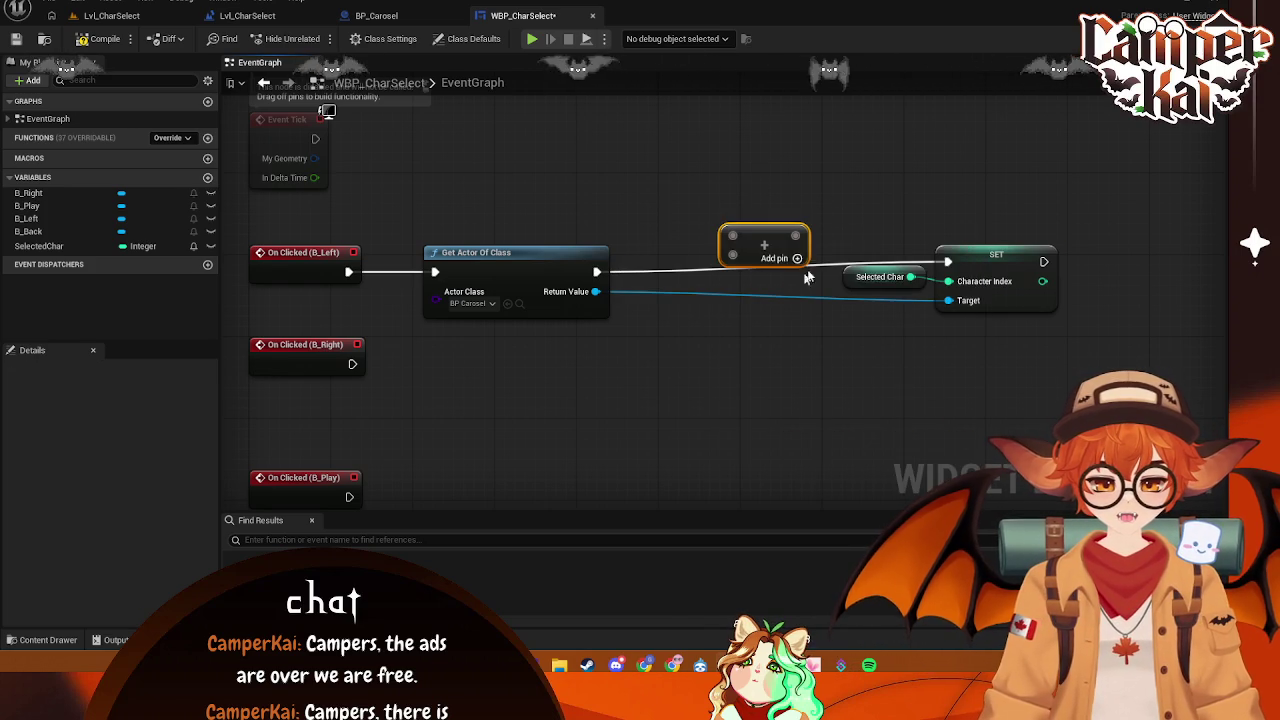
mouse_move(875, 277)
left_mouse_down()
mouse_move(670, 278)
mouse_move(692, 223)
mouse_move(671, 205)
mouse_move(742, 242)
mouse_move(733, 236)
left_mouse_up()
right_click(670, 280)
left_click(703, 334)
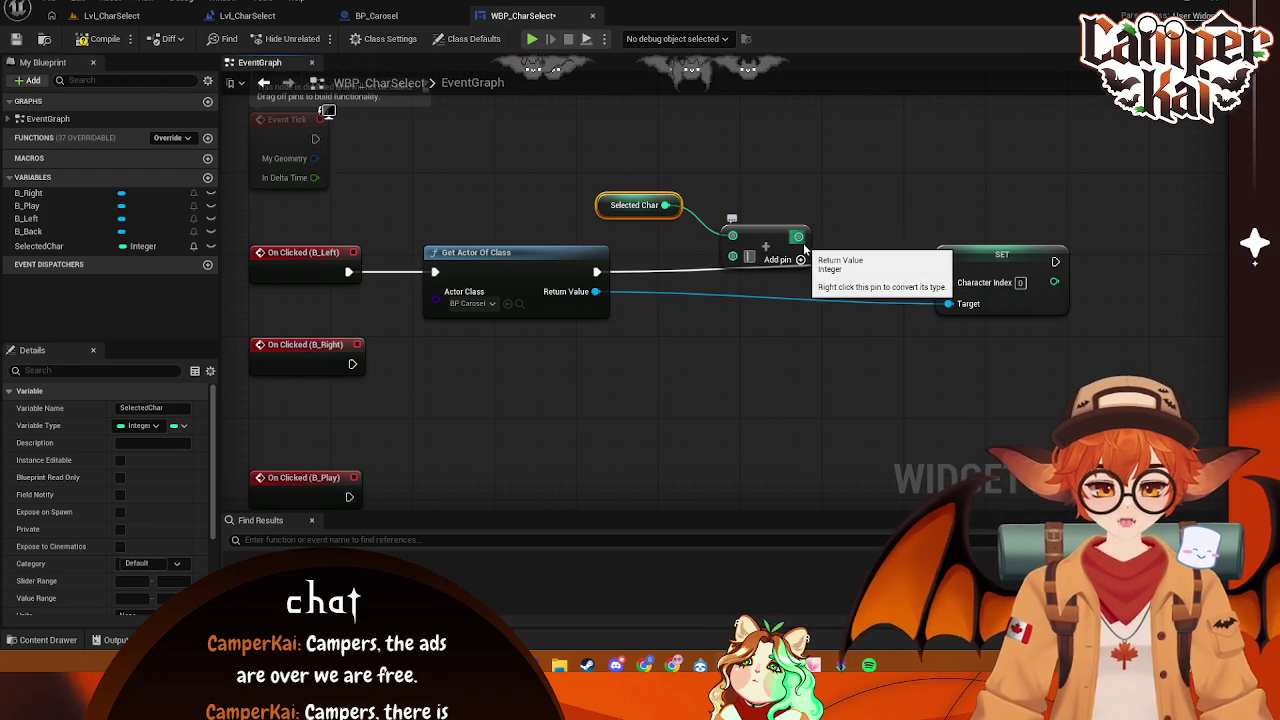
- Connect the Add result to Character Index, placing both nodes between Get Actor Of Class and SET
mouse_move(801, 237)
left_mouse_down()
mouse_move(913, 298)
mouse_move(945, 282)
mouse_move(868, 292)
left_mouse_up()
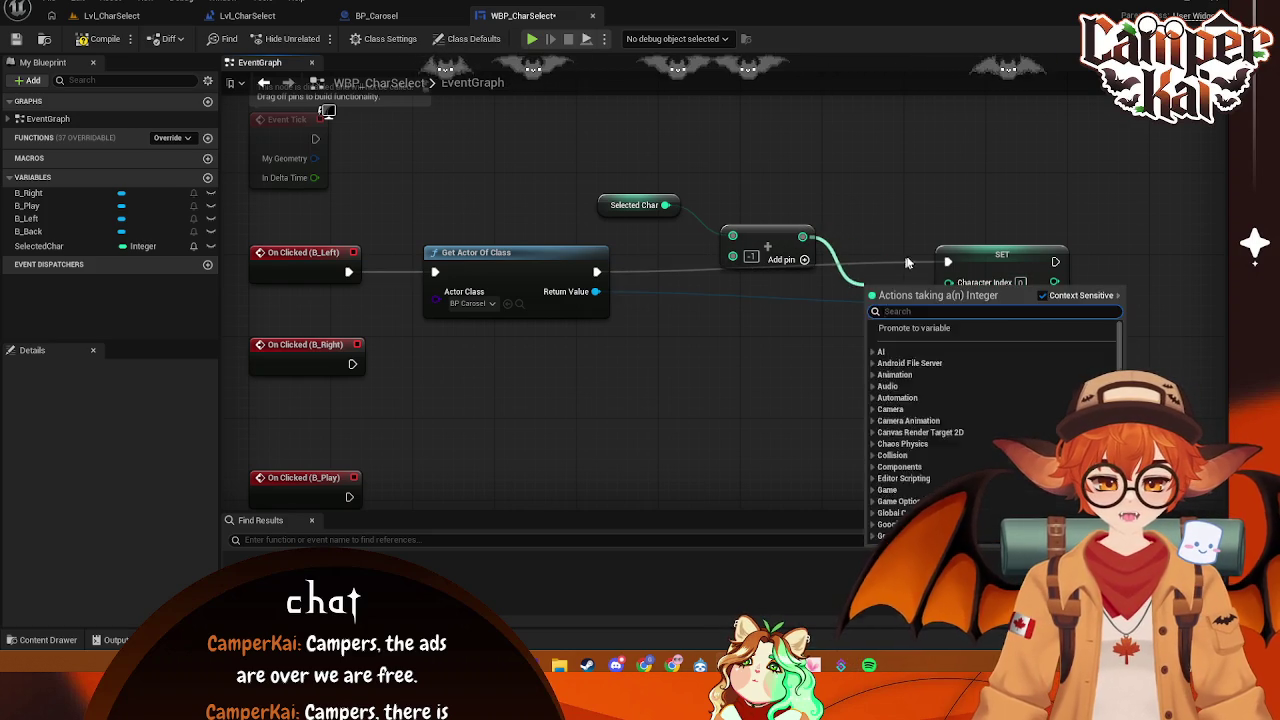
left_click(896, 267)
left_click(975, 322)
key("Delete")
left_click_drag(830, 135, 650, 345)
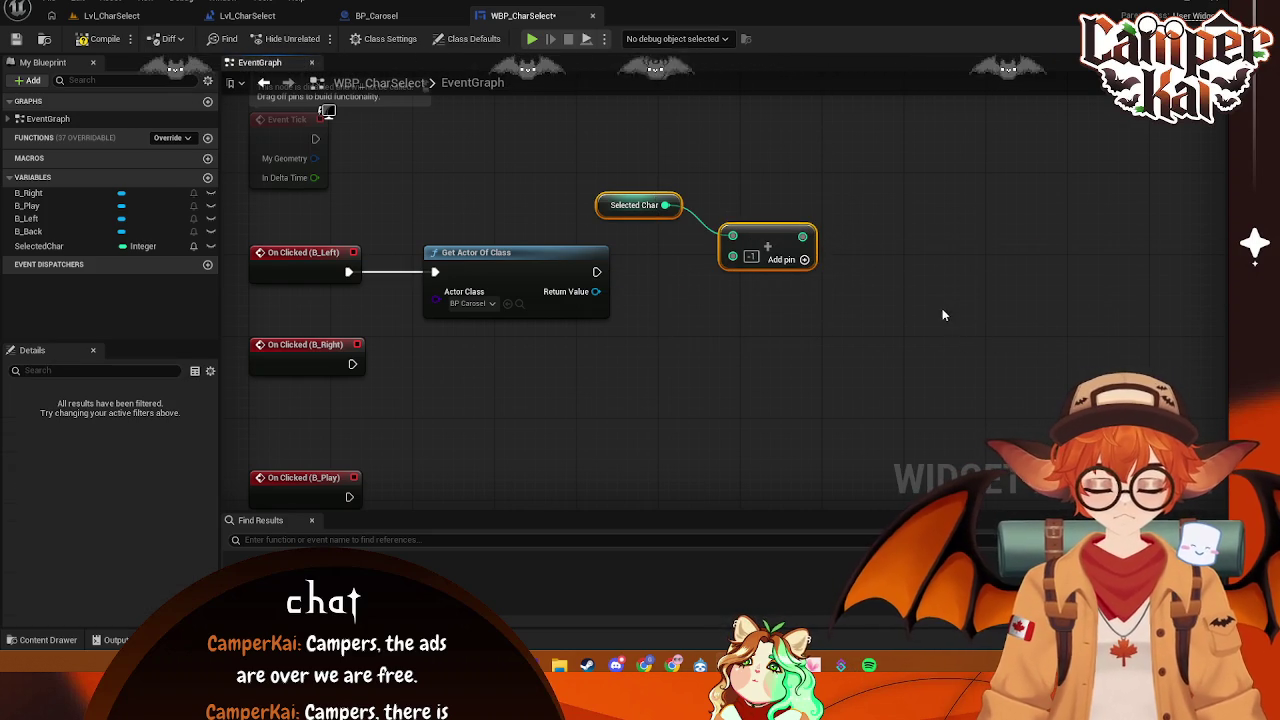
key("ctrl+z")
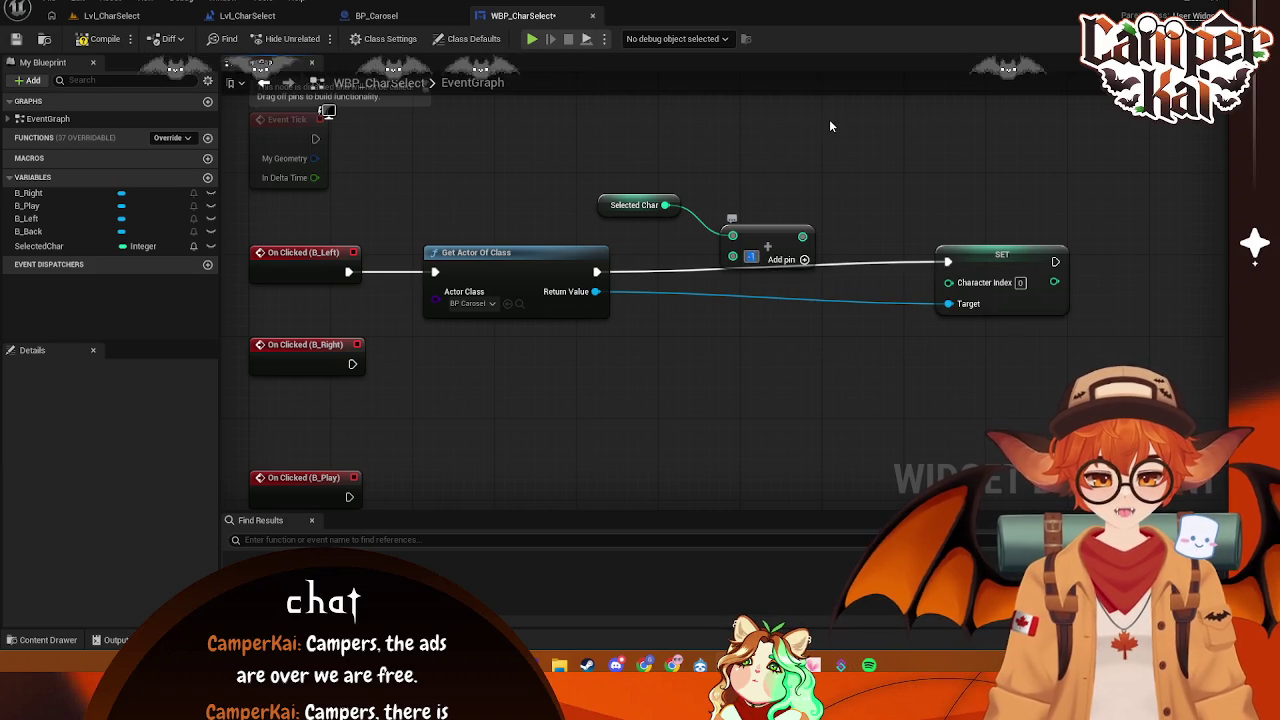
left_click_drag(803, 235, 948, 282)
mouse_move(590, 185)
left_mouse_down()
mouse_move(806, 276)
mouse_move(811, 367)
mouse_move(827, 281)
mouse_move(813, 225)
mouse_move(827, 240)
left_mouse_up()
left_click(500, 275, "ctrl")
left_click_drag(640, 393, 685, 302)
- Copy the four-node B_Left chain and wire the pasted copy to the B_Right click event
left_click_drag(669, 355, 604, 351)
left_click_drag(998, 305, 465, 102)
key("ctrl+c")
key("ctrl+v")
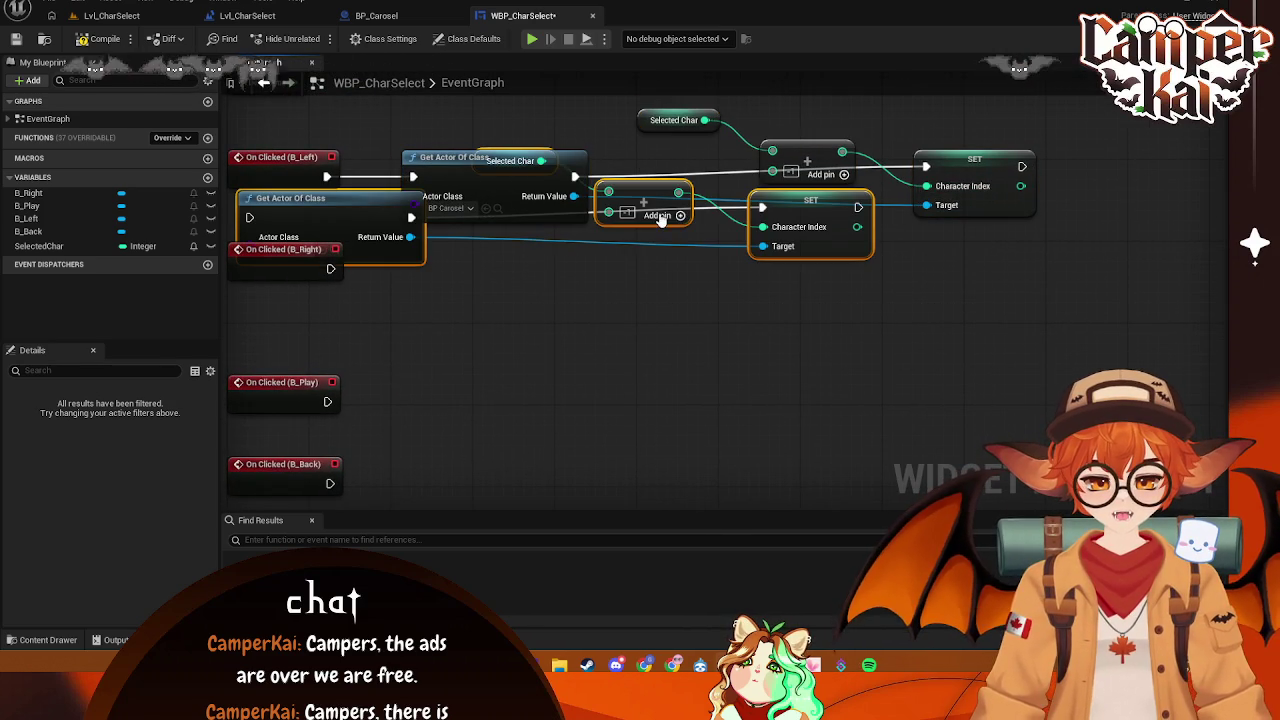
left_click(655, 205)
mouse_move(640, 192)
left_mouse_down()
mouse_move(720, 270)
mouse_move(699, 260)
left_mouse_up()
key("ctrl+z")
key("ctrl+z")
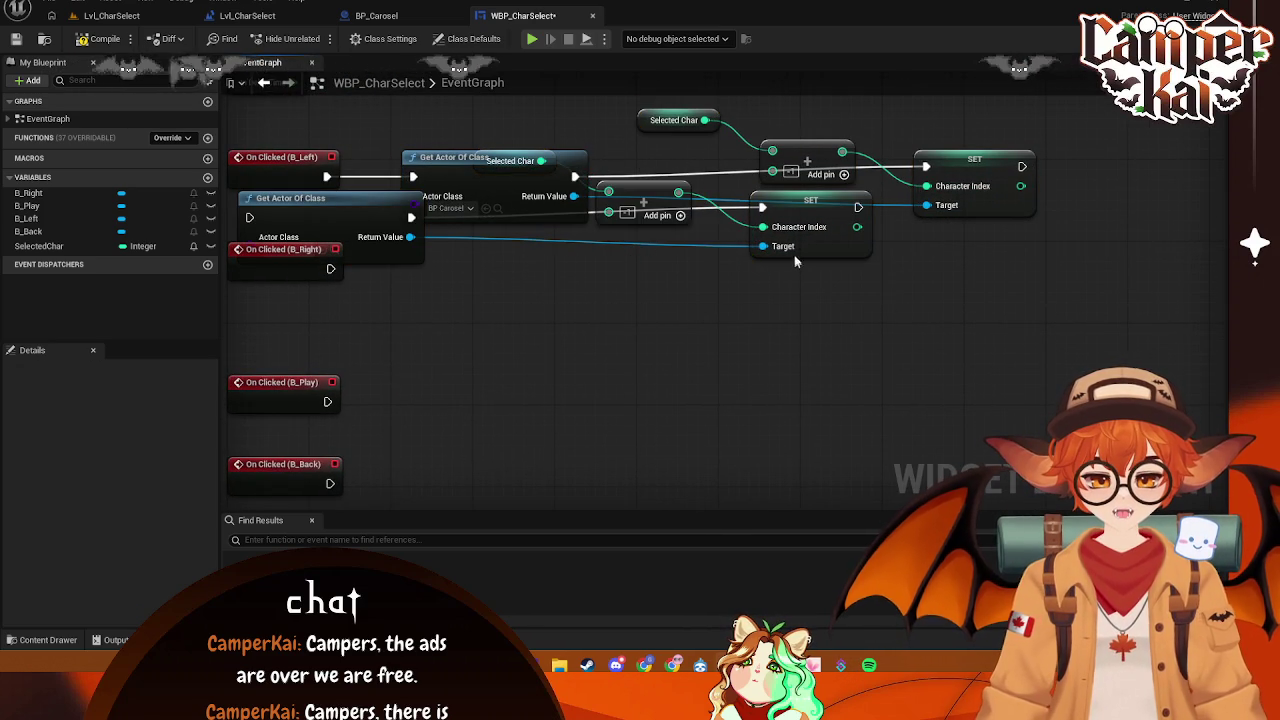
key("ctrl+z")
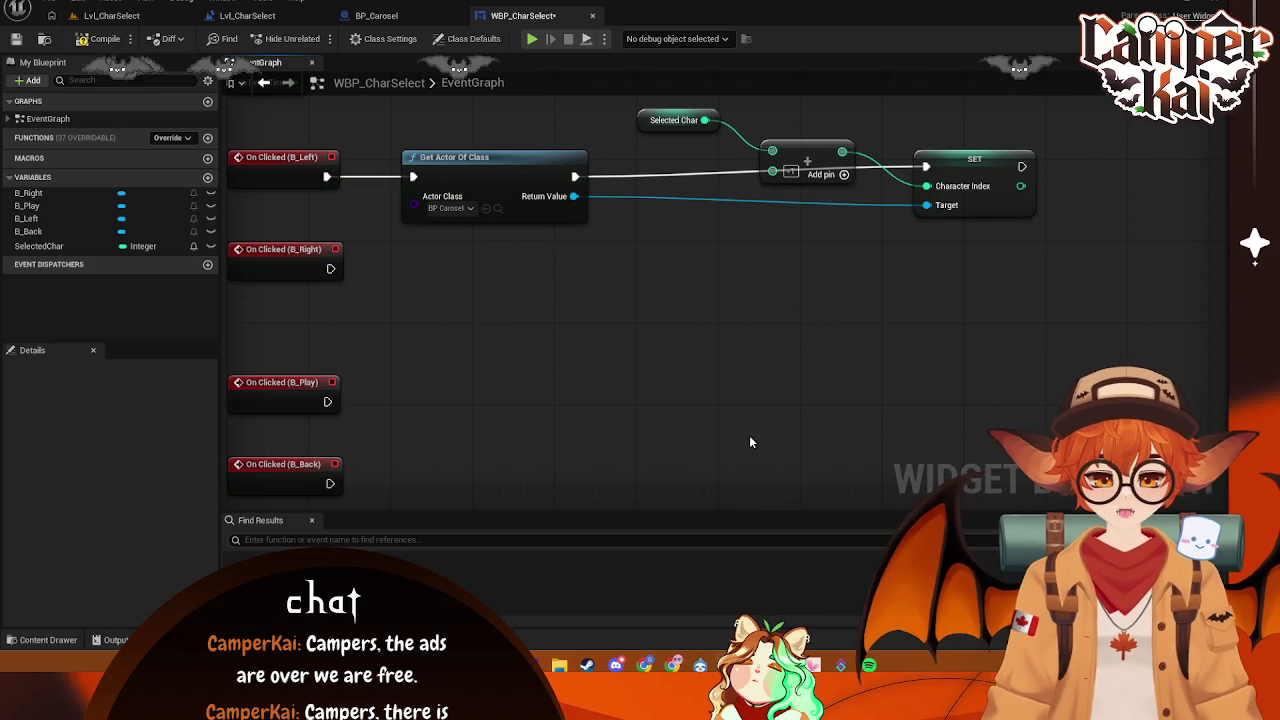
key("ctrl+v")
mouse_move(1050, 465)
left_mouse_down()
mouse_move(1032, 387)
mouse_move(968, 302)
left_mouse_up()
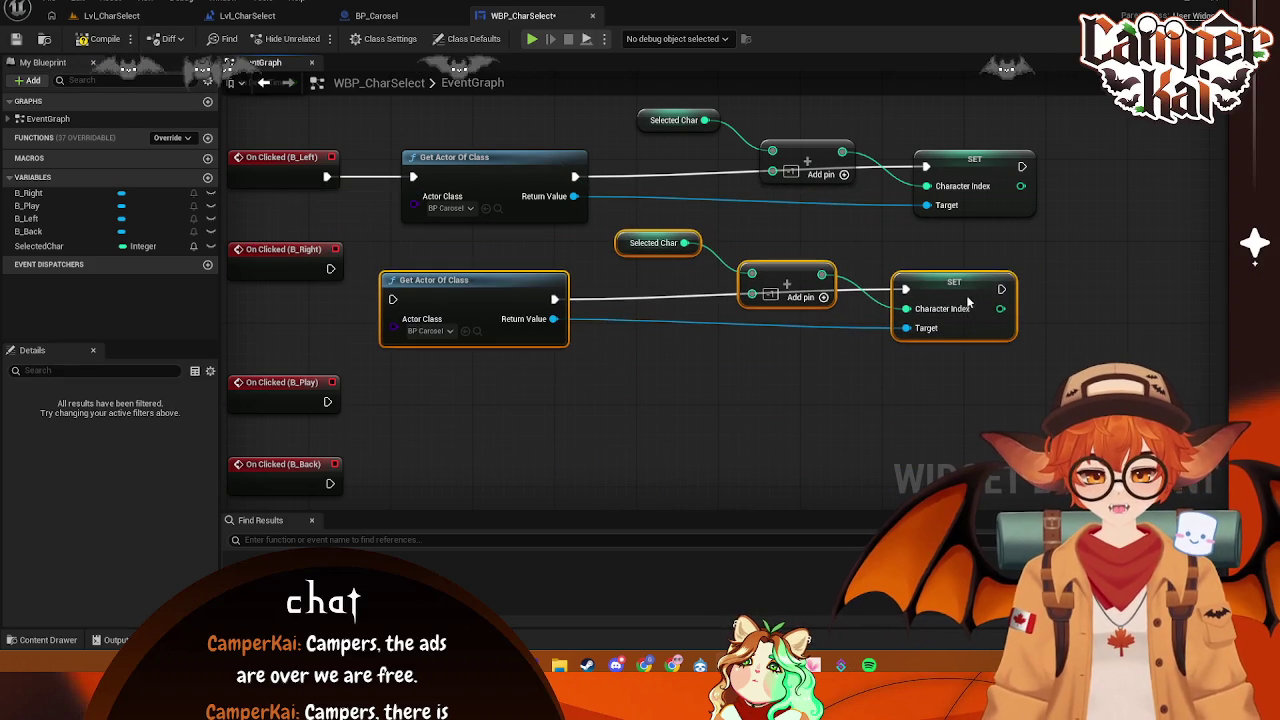
left_click_drag(330, 268, 393, 299)
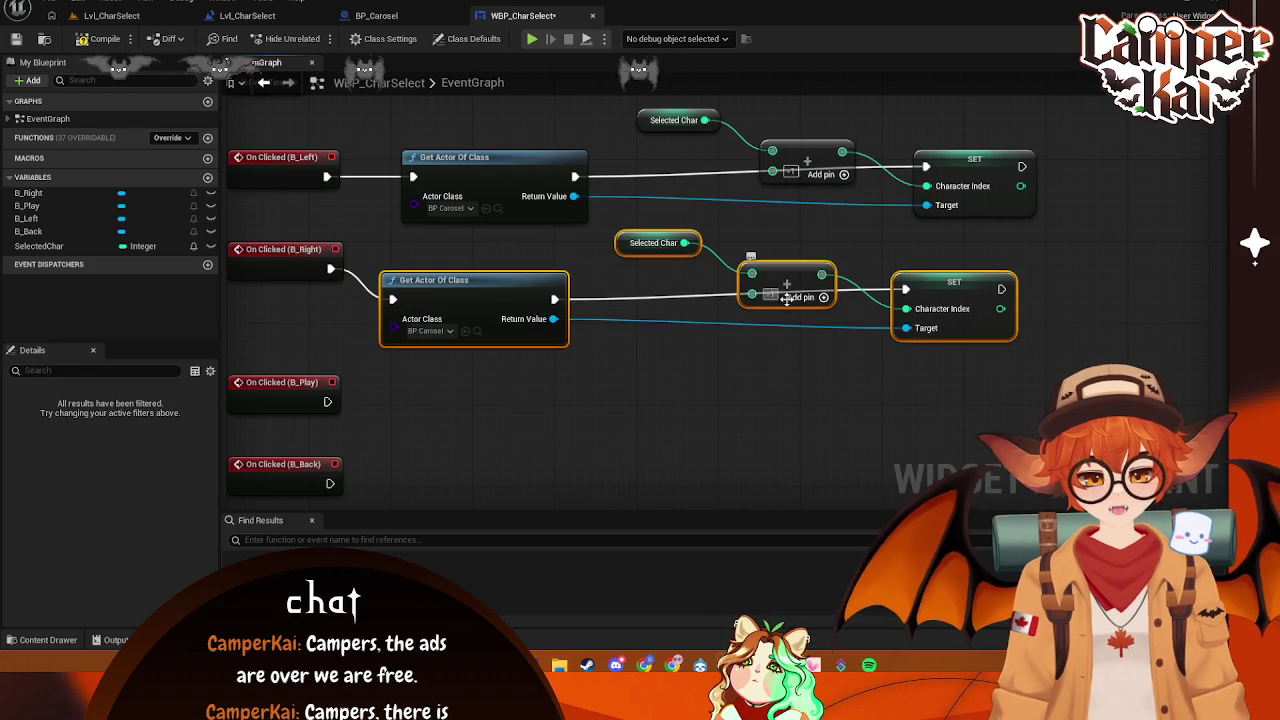
- Align the nodes of both click chains and save WBP_CharSelect
left_click(750, 407)
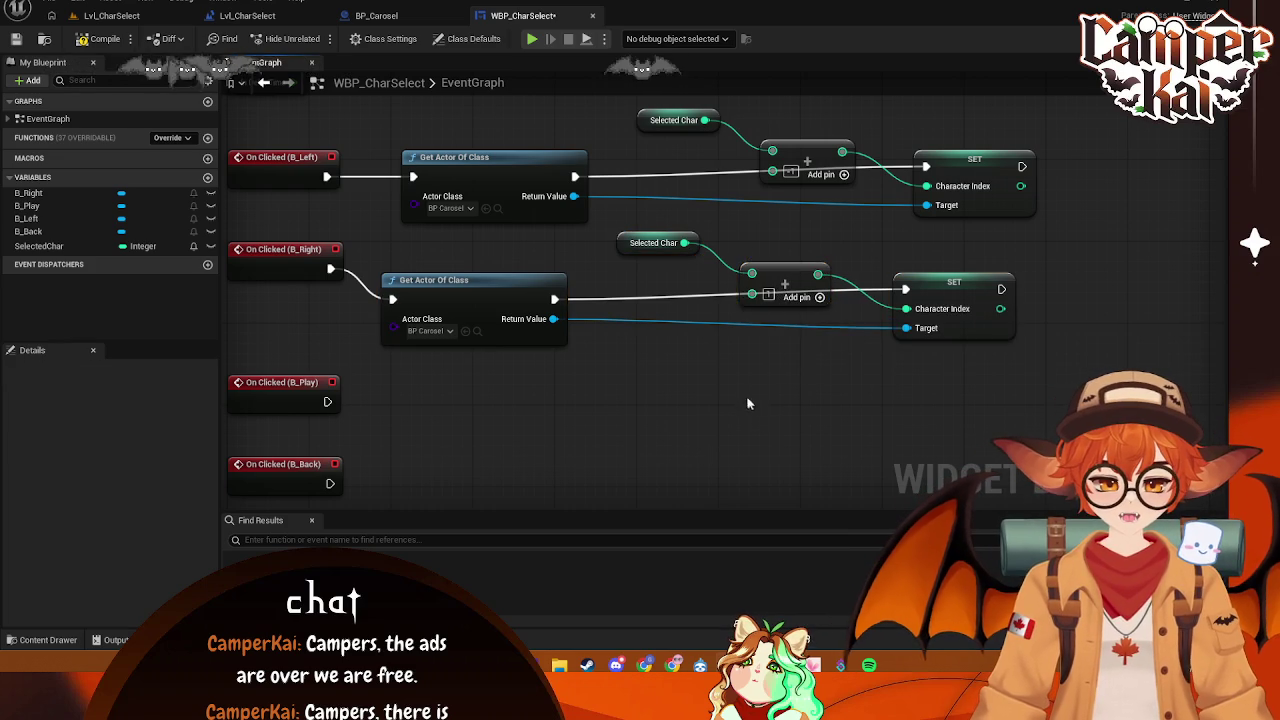
left_click_drag(633, 248, 633, 278)
left_click_drag(642, 121, 620, 141)
key("ctrl+s")
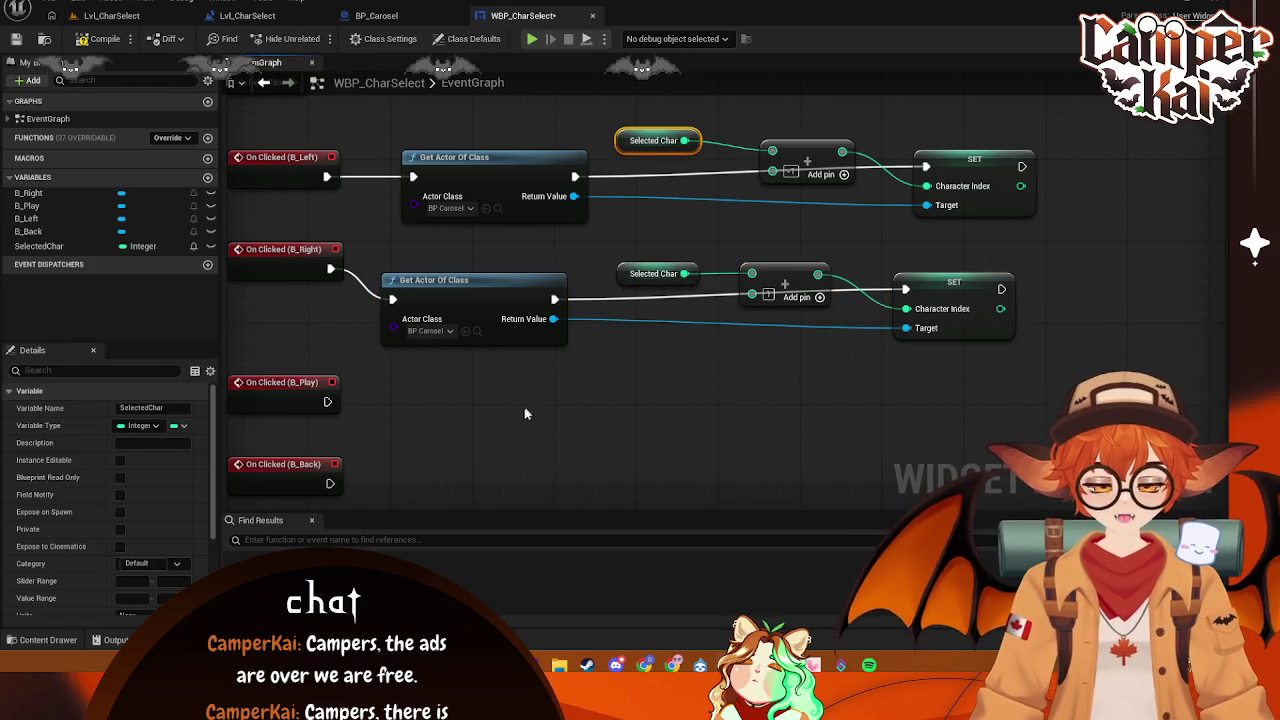
scroll(746, 205, "down", 1)
scroll(617, 352, "up", 1)
left_click_drag(521, 275, 535, 245)
left_click(693, 293)
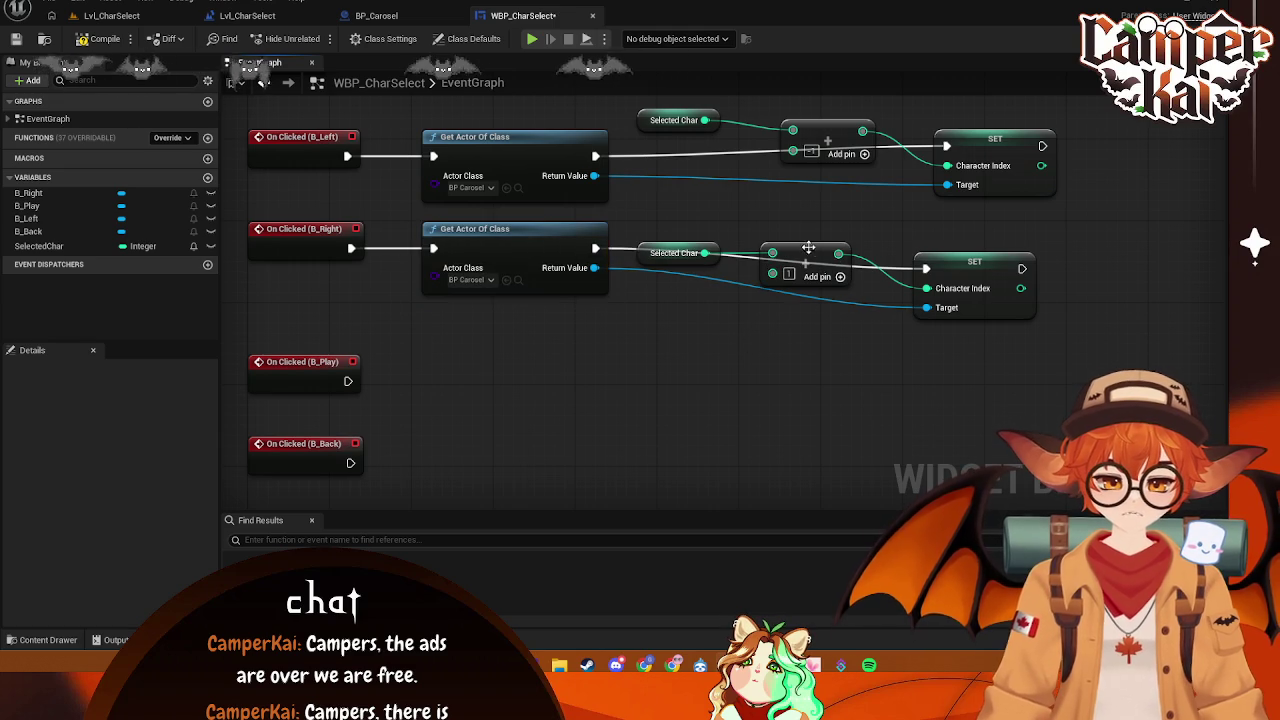
left_click_drag(978, 262, 988, 250)
key("ctrl+s")
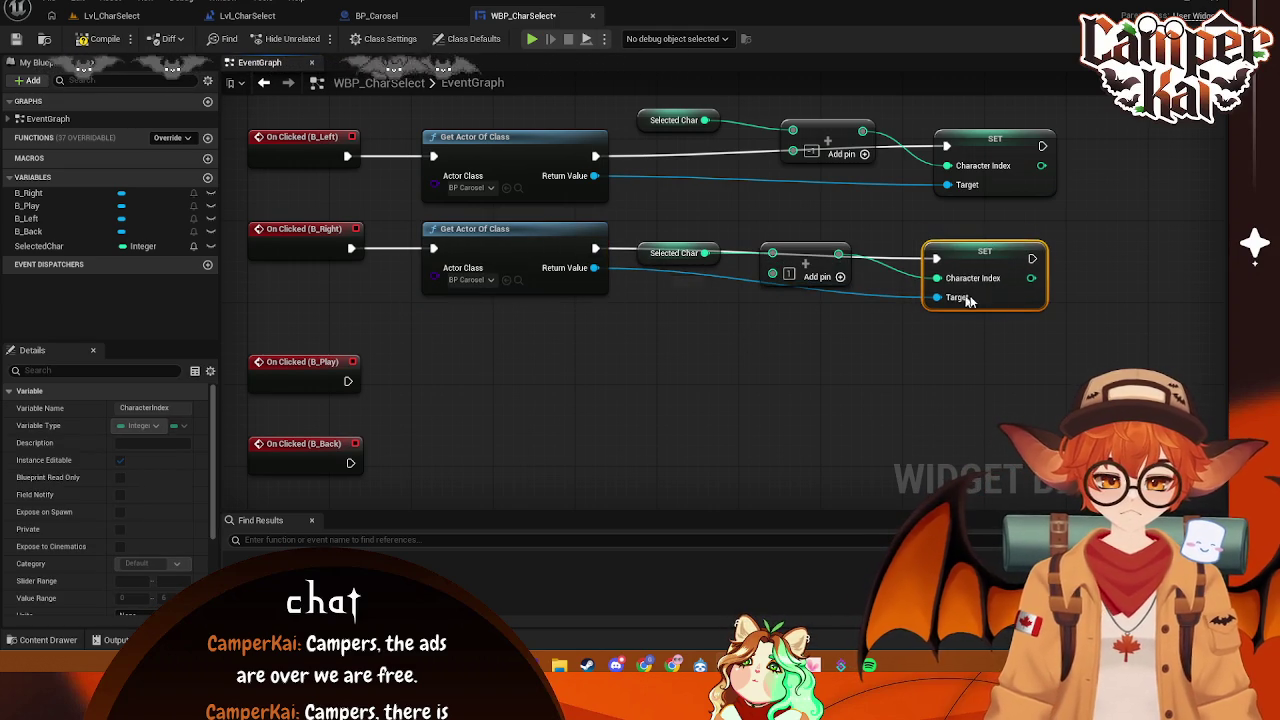
left_click_drag(969, 357, 961, 373)
left_click_drag(791, 193, 768, 193)
mouse_move(980, 218)
left_mouse_down()
mouse_move(960, 218)
mouse_move(977, 215)
left_mouse_up()
left_click(1042, 281)
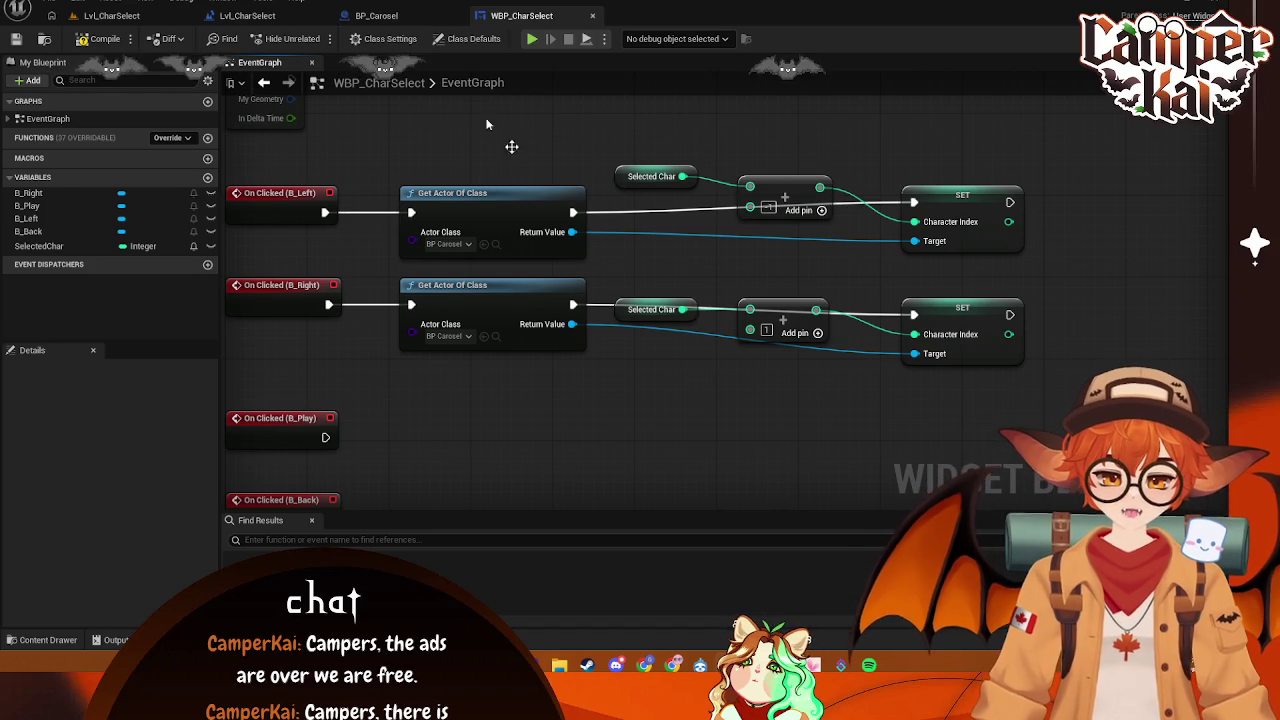
left_click(402, 17)
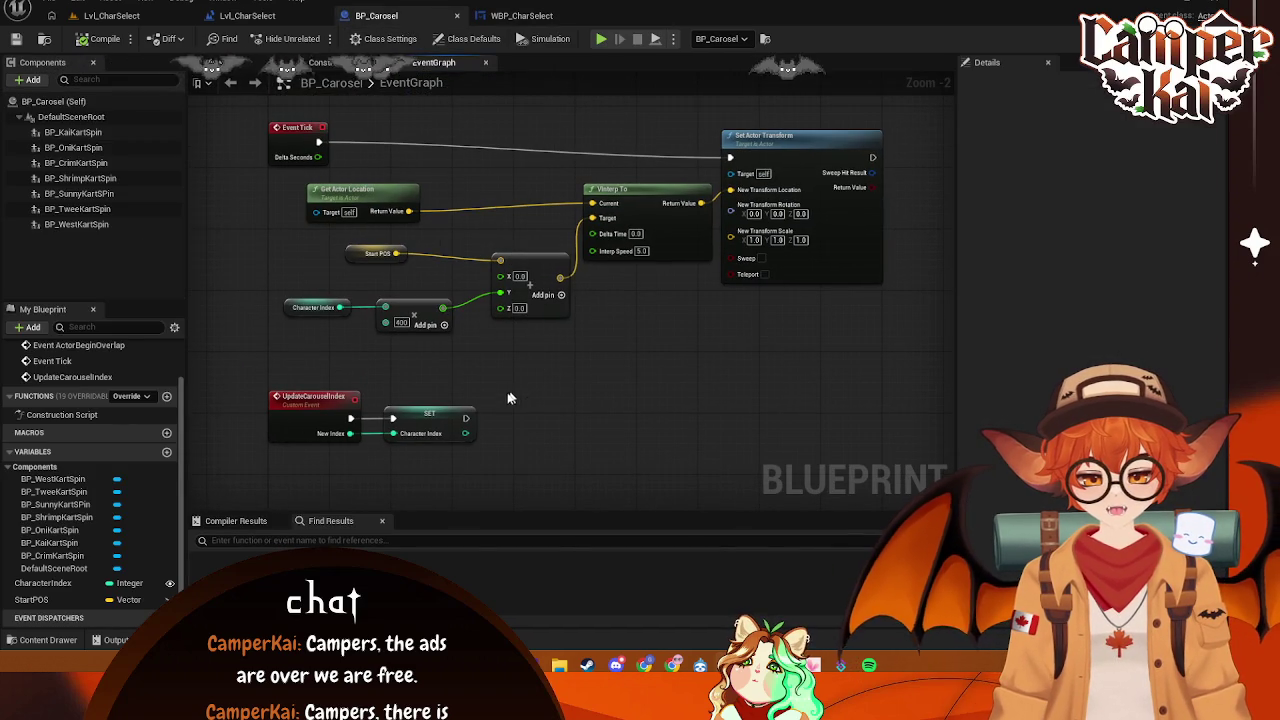
- Remove BP_Carosel's UpdateCarouselIndex custom event and its SET node, then return to Lvl_CharSelect
left_click_drag(574, 379, 572, 392)
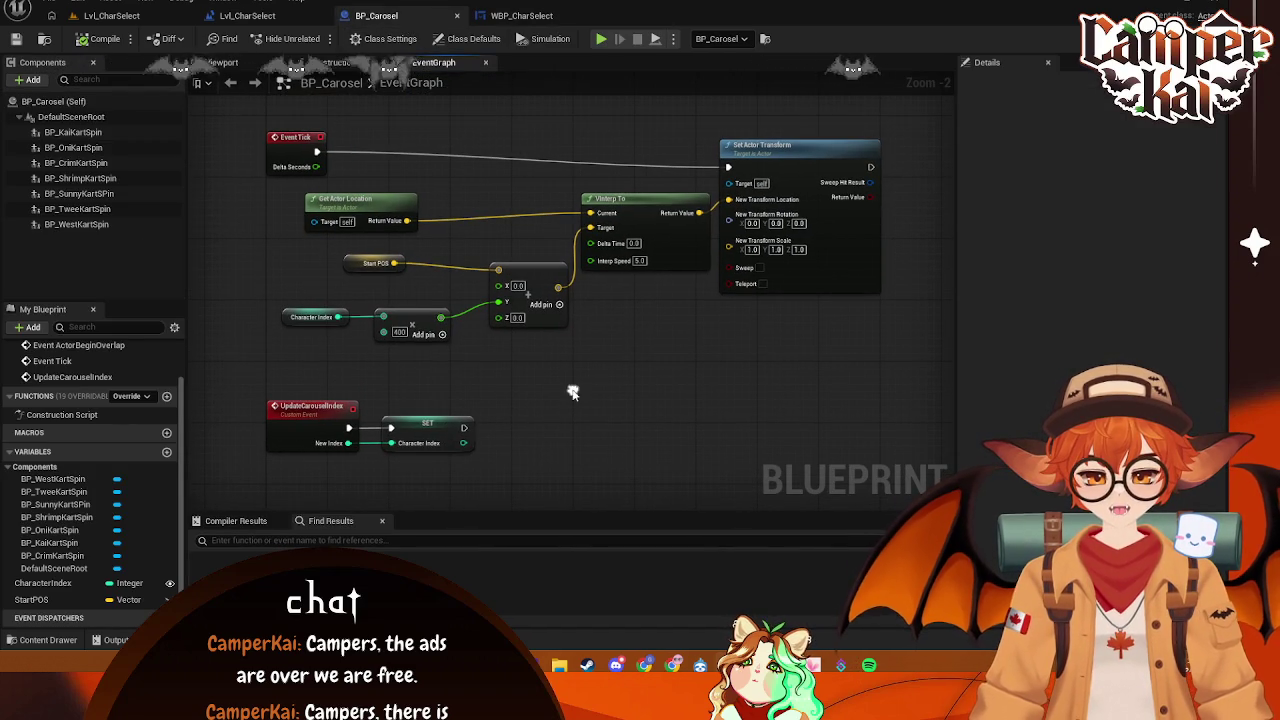
left_click_drag(543, 371, 265, 455)
key("Delete")
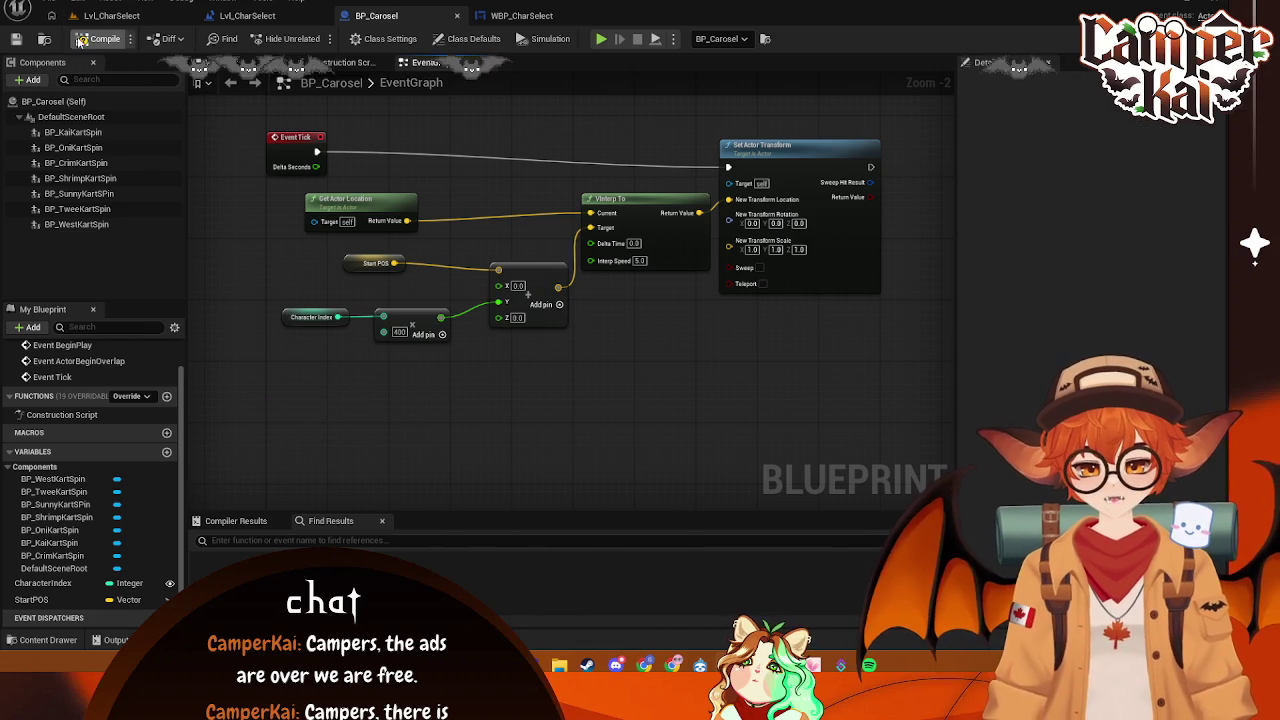
left_click(123, 18)
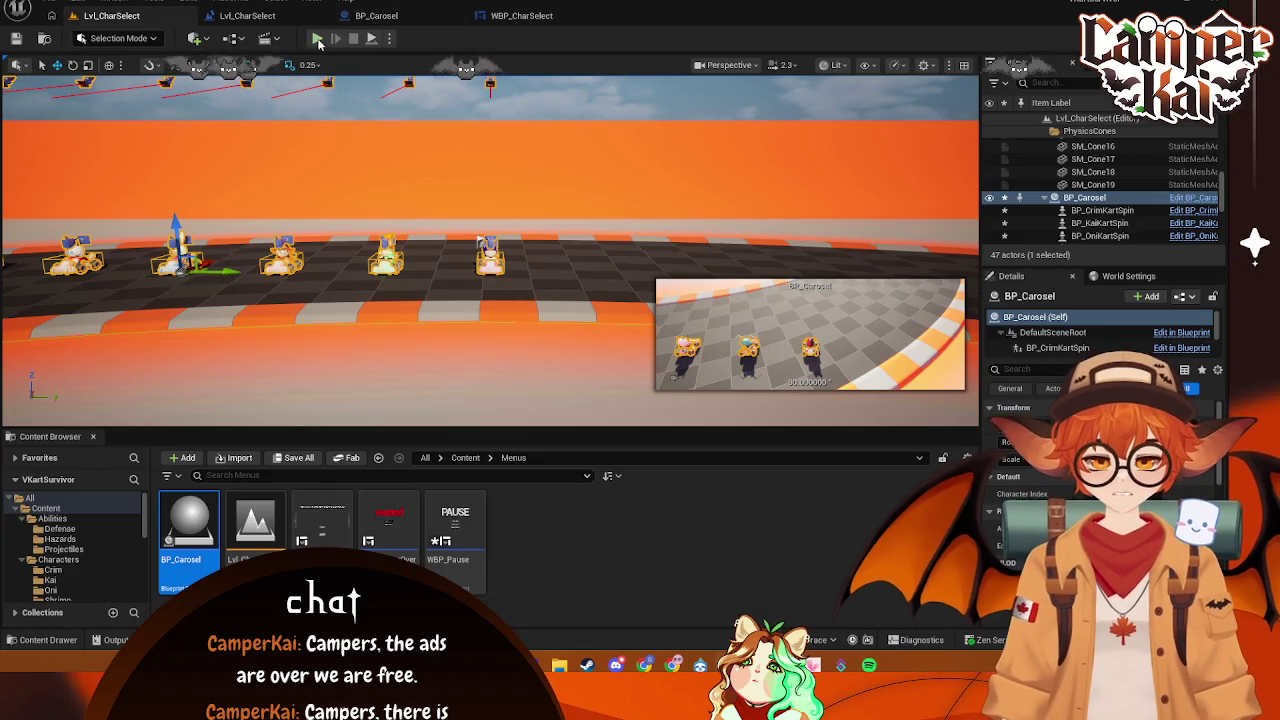
- Run a Play-in-Editor test of the carousel, stop it, and go back to WBP_CharSelect
key("alt+p")
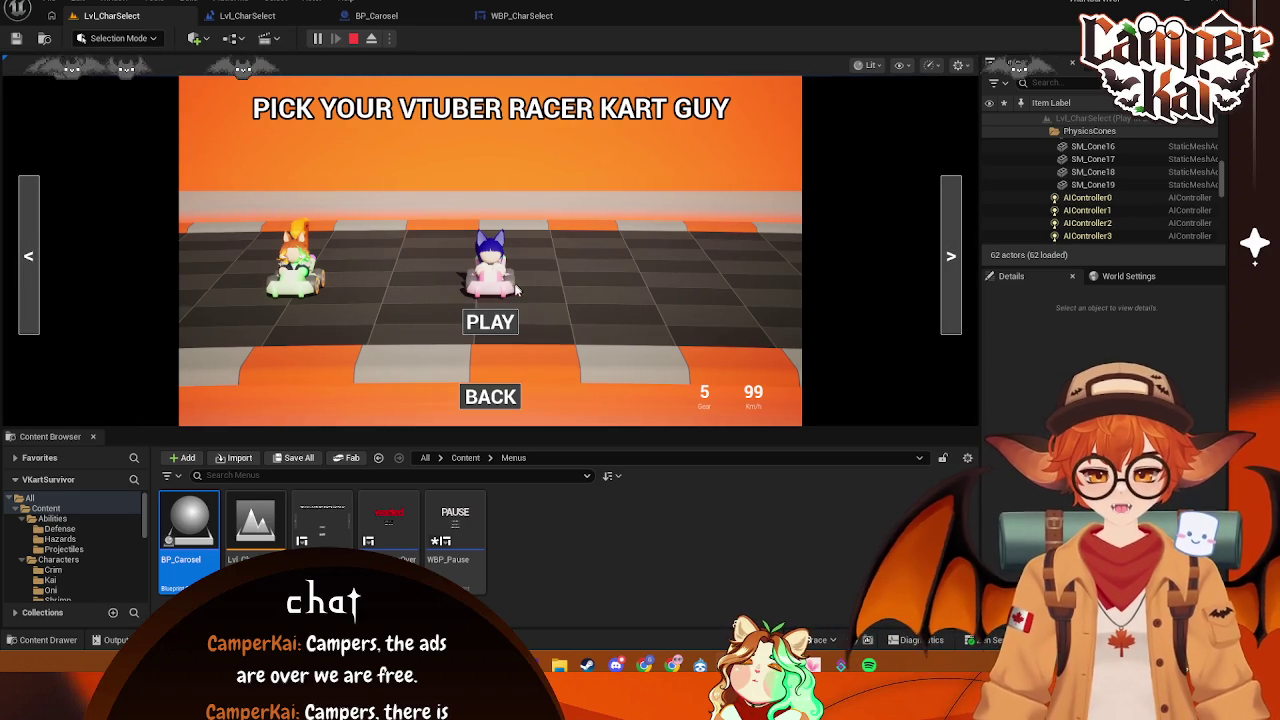
left_click(352, 39)
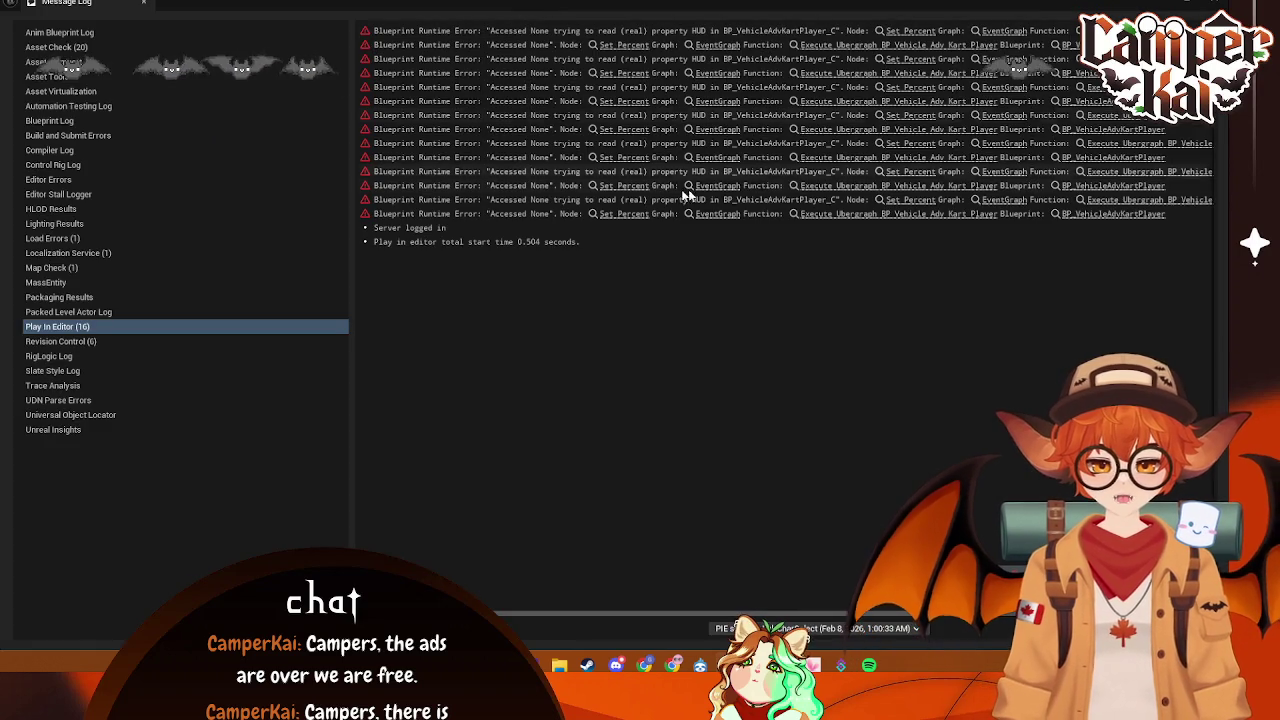
left_click(1224, 2)
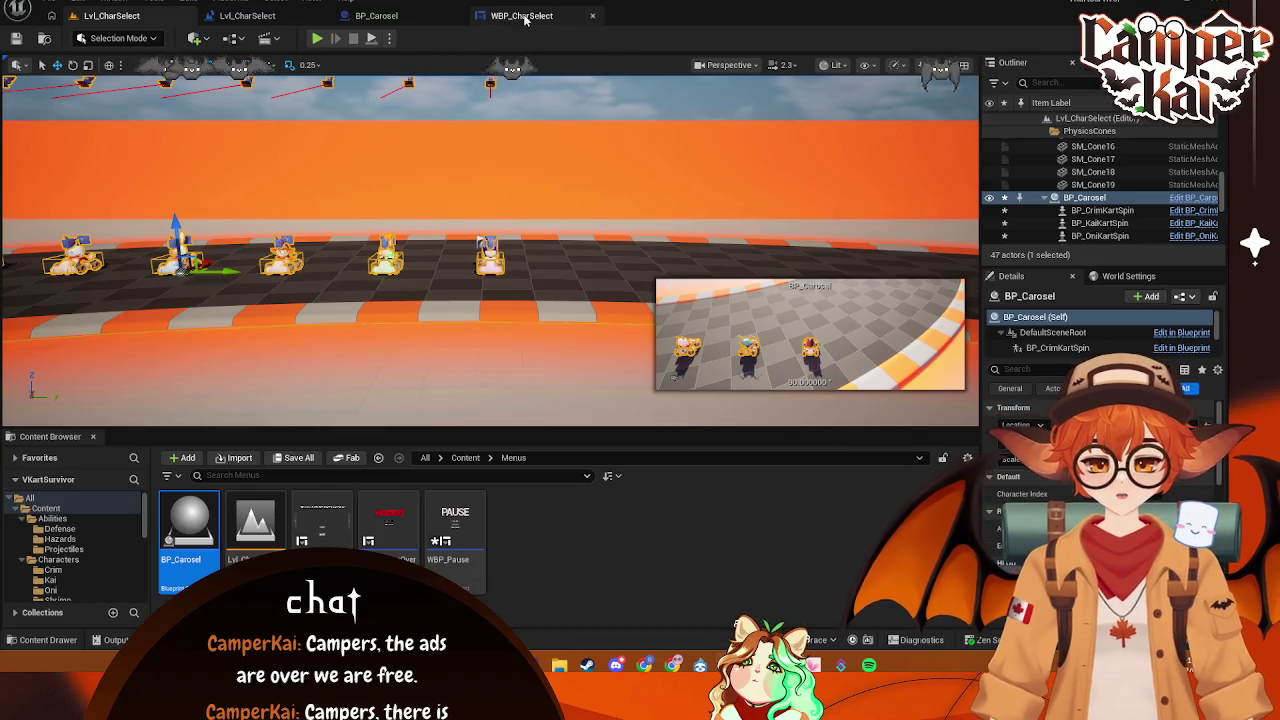
left_click(521, 15)
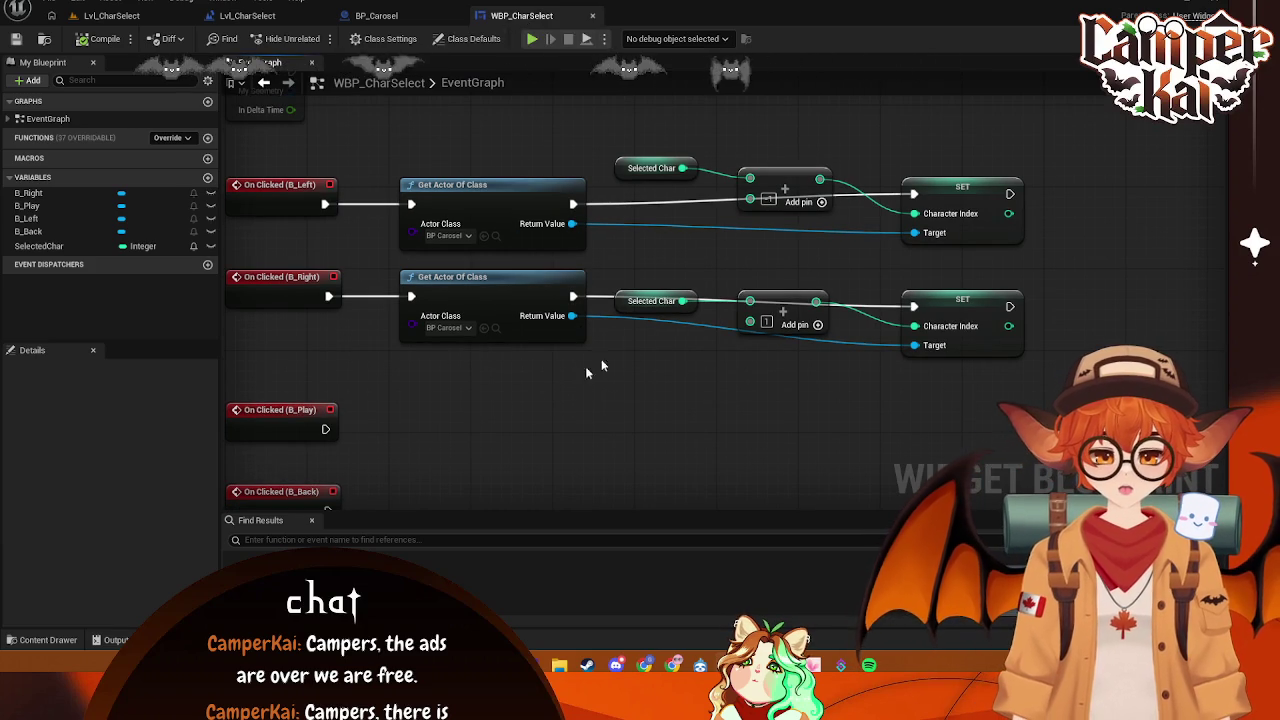
- Take a screenshot of the WBP_CharSelect graph
left_click(414, 16)
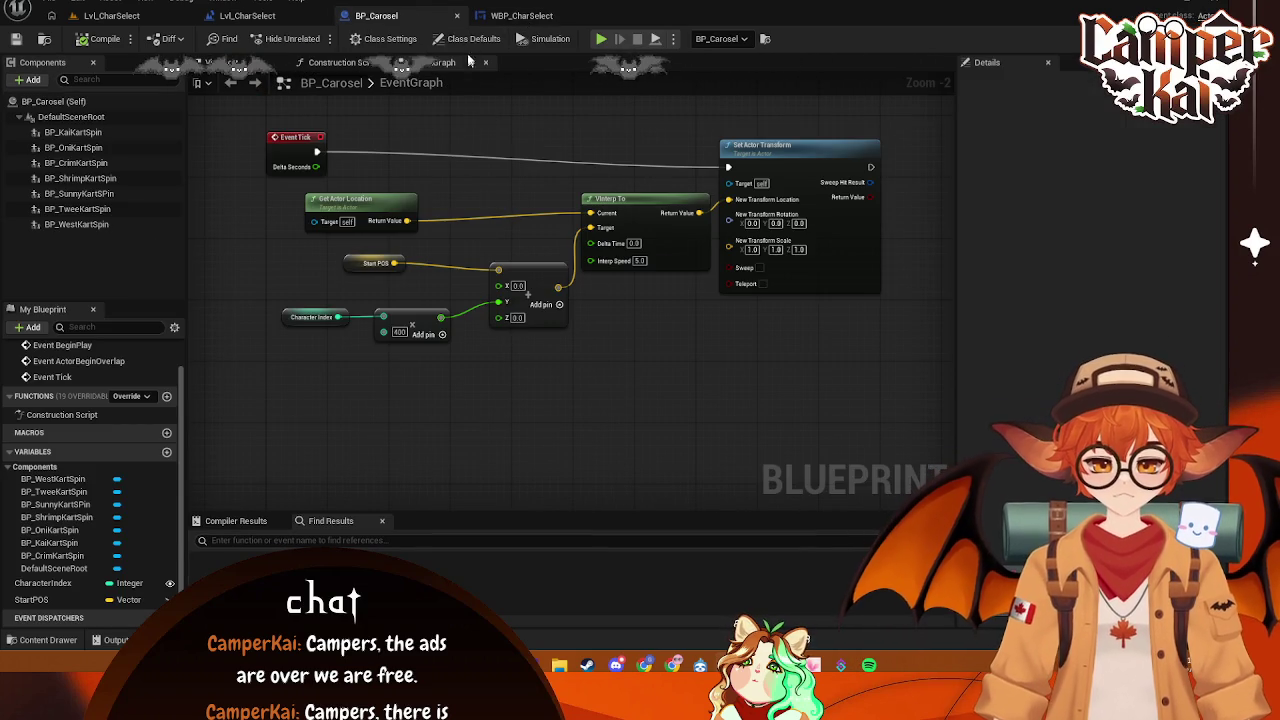
left_click(502, 17)
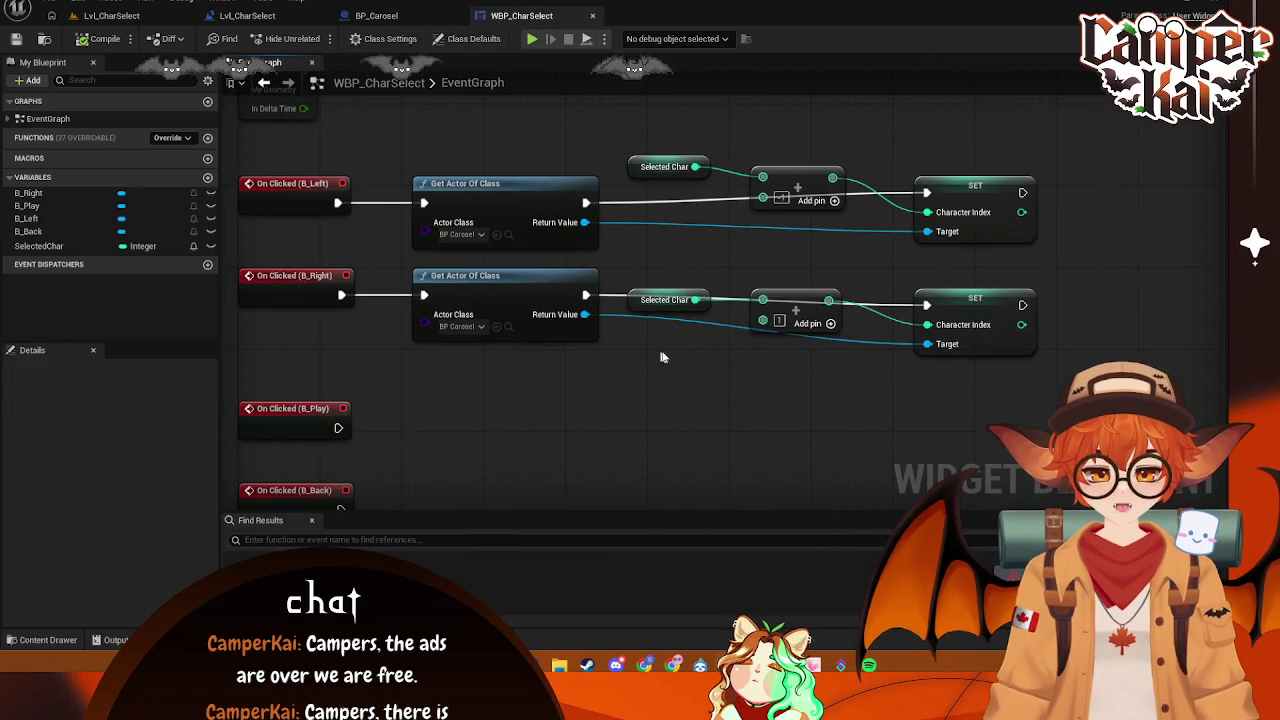
key("super+shift+s")
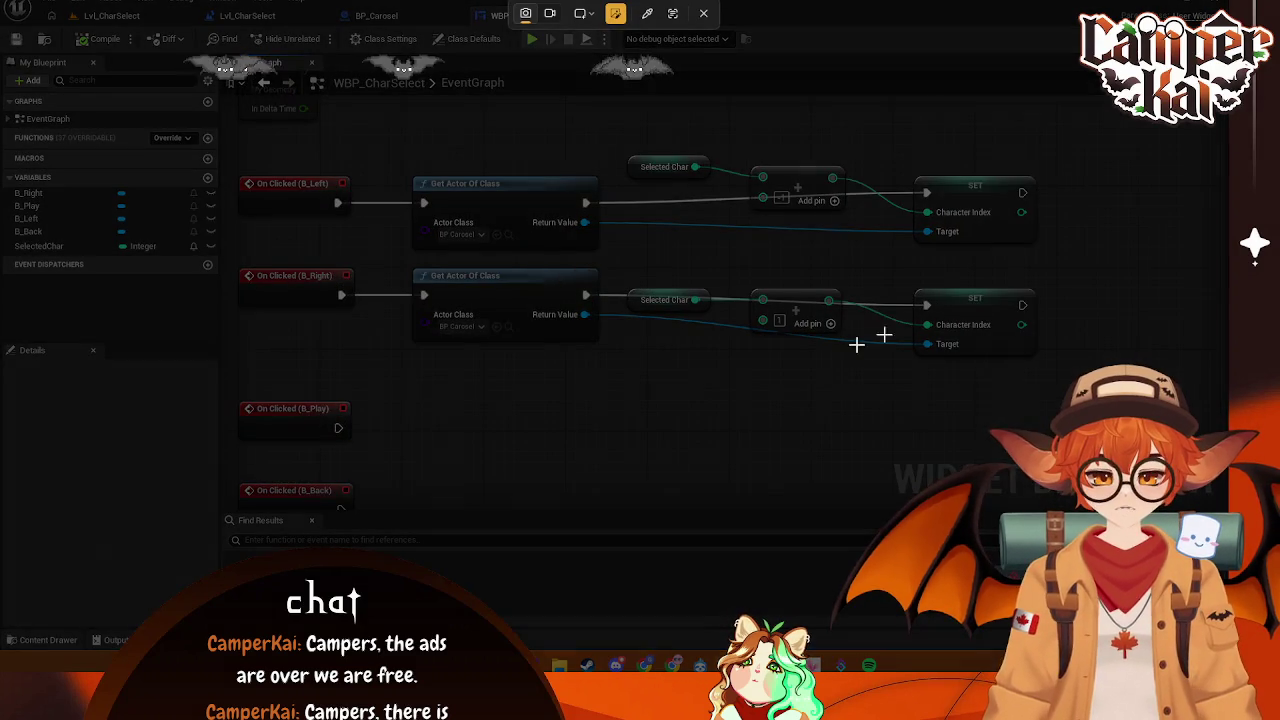
mouse_move(1079, 84)
left_mouse_down()
mouse_move(240, 409)
mouse_move(1, 368)
left_mouse_up()
left_click(390, 389)
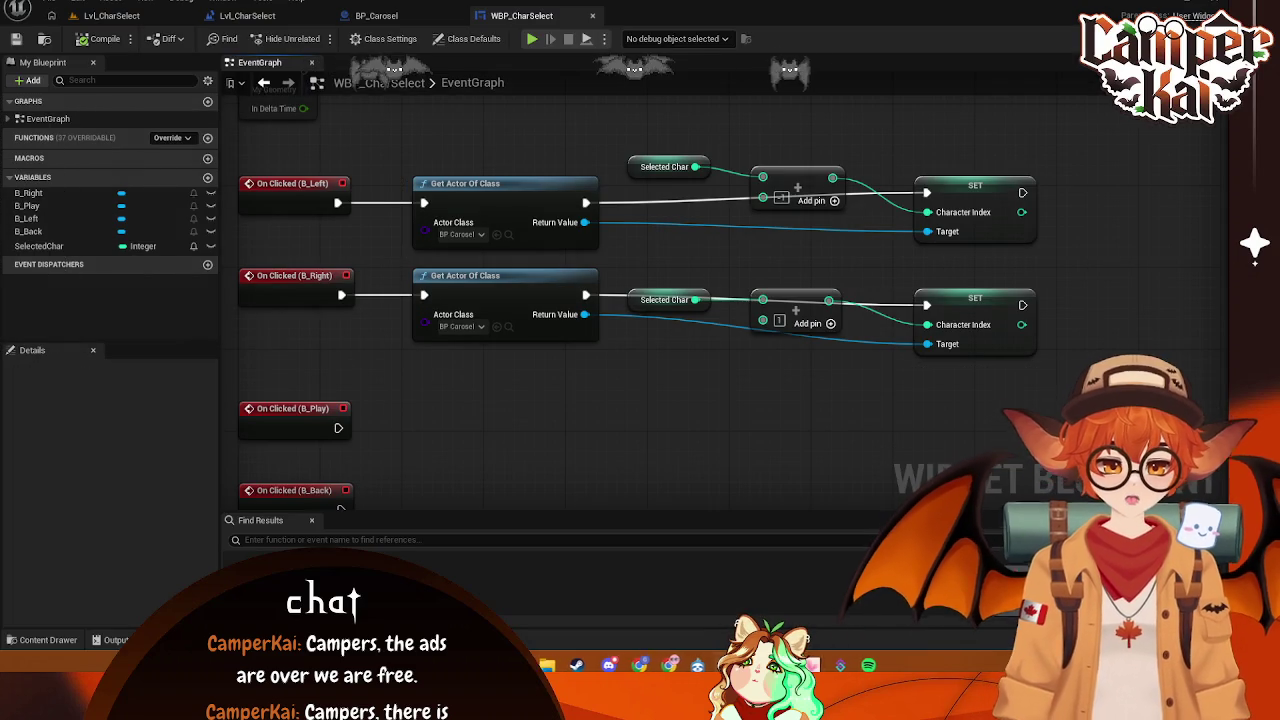
- Capture a screenshot of BP_Carosel's event graph nodes
left_click(378, 15)
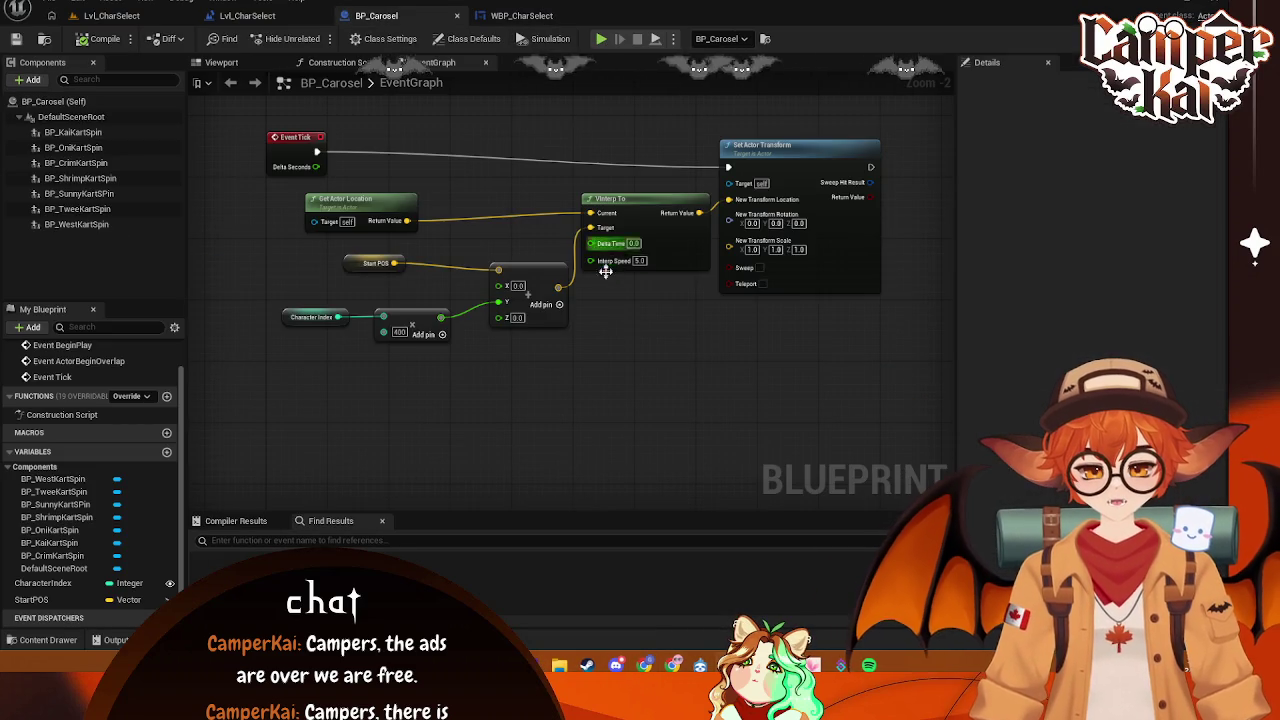
scroll(600, 345, "down", 1)
mouse_move(578, 378)
left_mouse_down()
mouse_move(544, 430)
mouse_move(553, 418)
mouse_move(550, 447)
mouse_move(662, 385)
left_mouse_up()
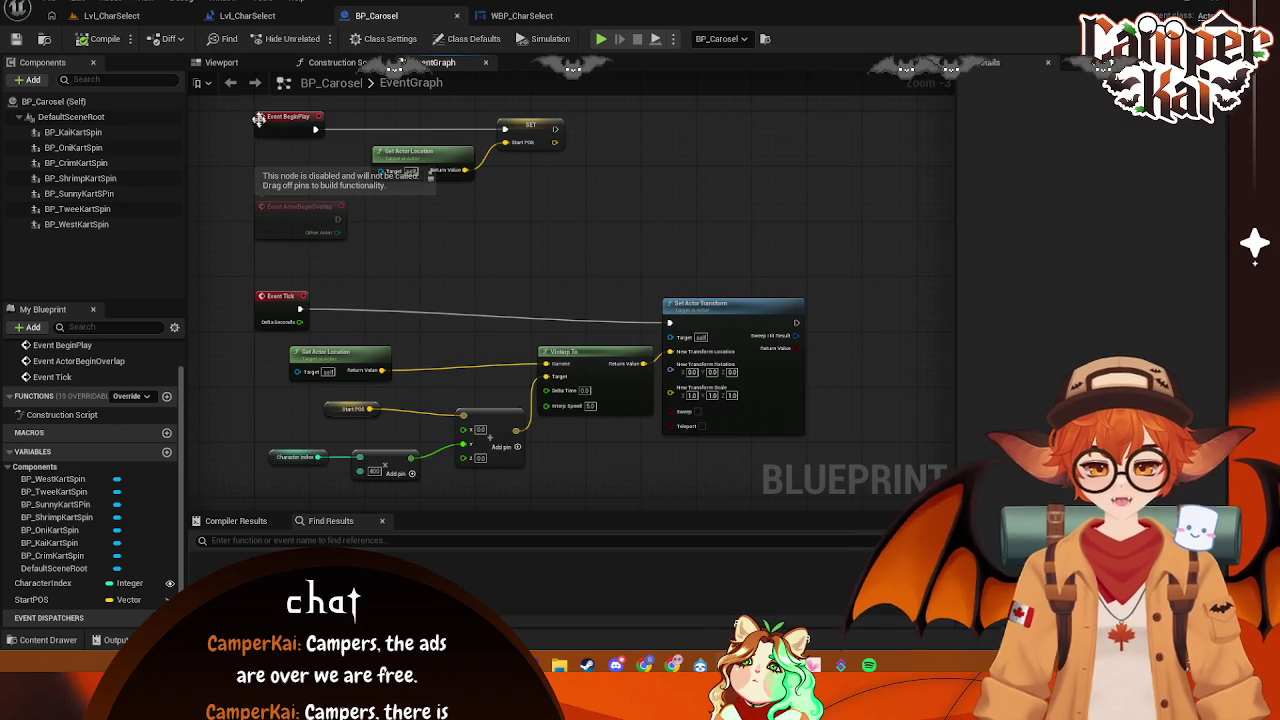
mouse_move(244, 100)
left_mouse_down()
mouse_move(404, 278)
mouse_move(860, 515)
mouse_move(812, 497)
left_mouse_up()
left_click(383, 514)
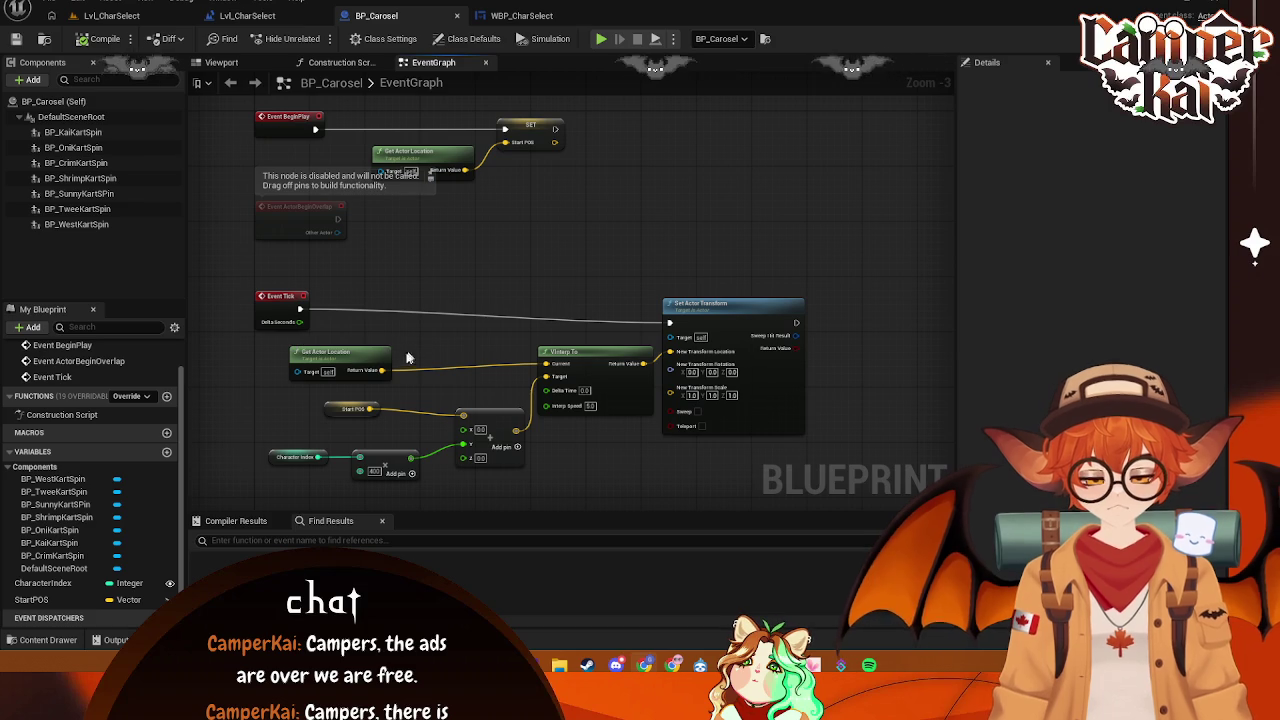
- Wire Event Tick's Delta Seconds into VInterp To's Delta Time and compile BP_Carosel
left_click_drag(300, 321, 546, 389)
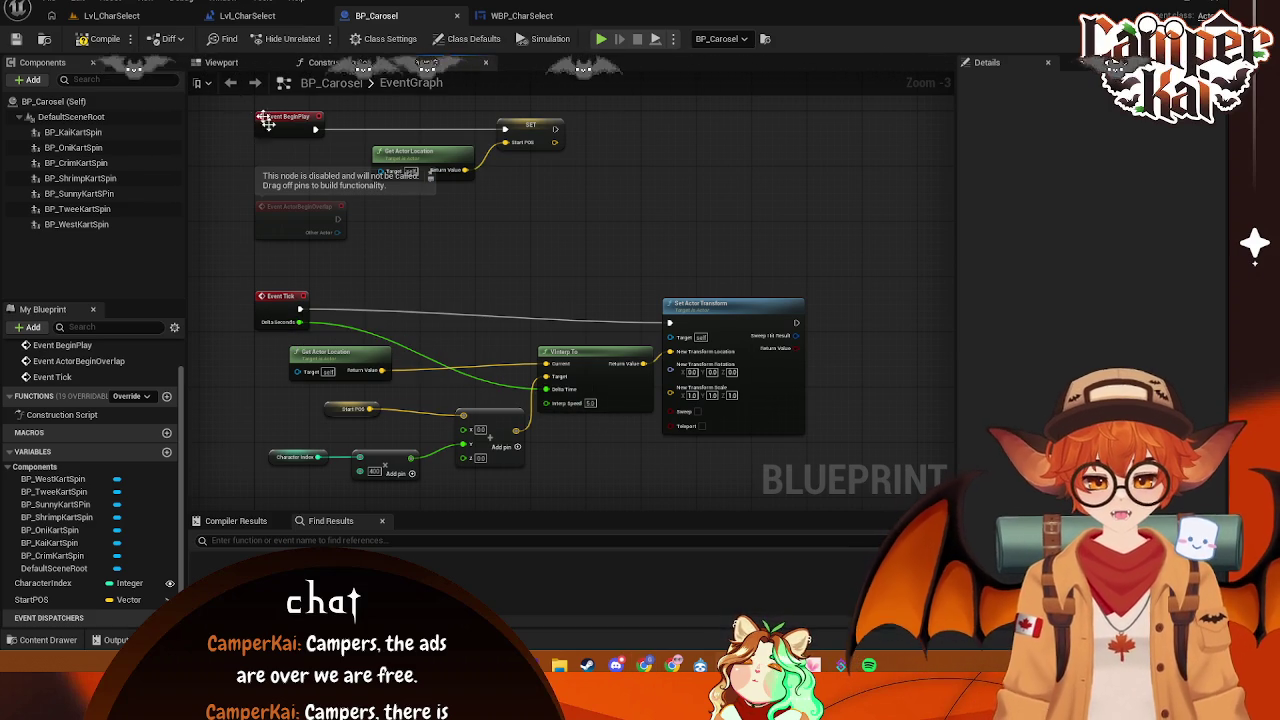
left_click(103, 40)
left_click(111, 15)
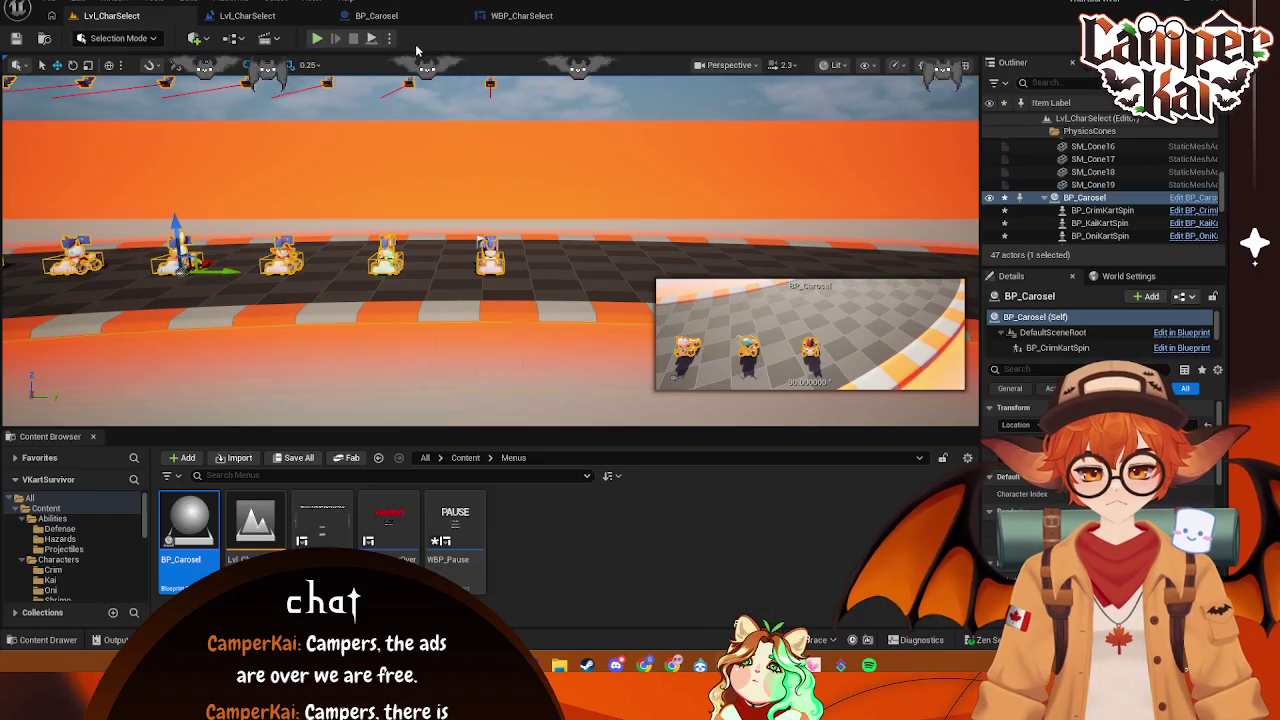
- Play-test the level, stop it with Esc, dismiss the error log, and return to WBP_CharSelect
left_click(316, 38)
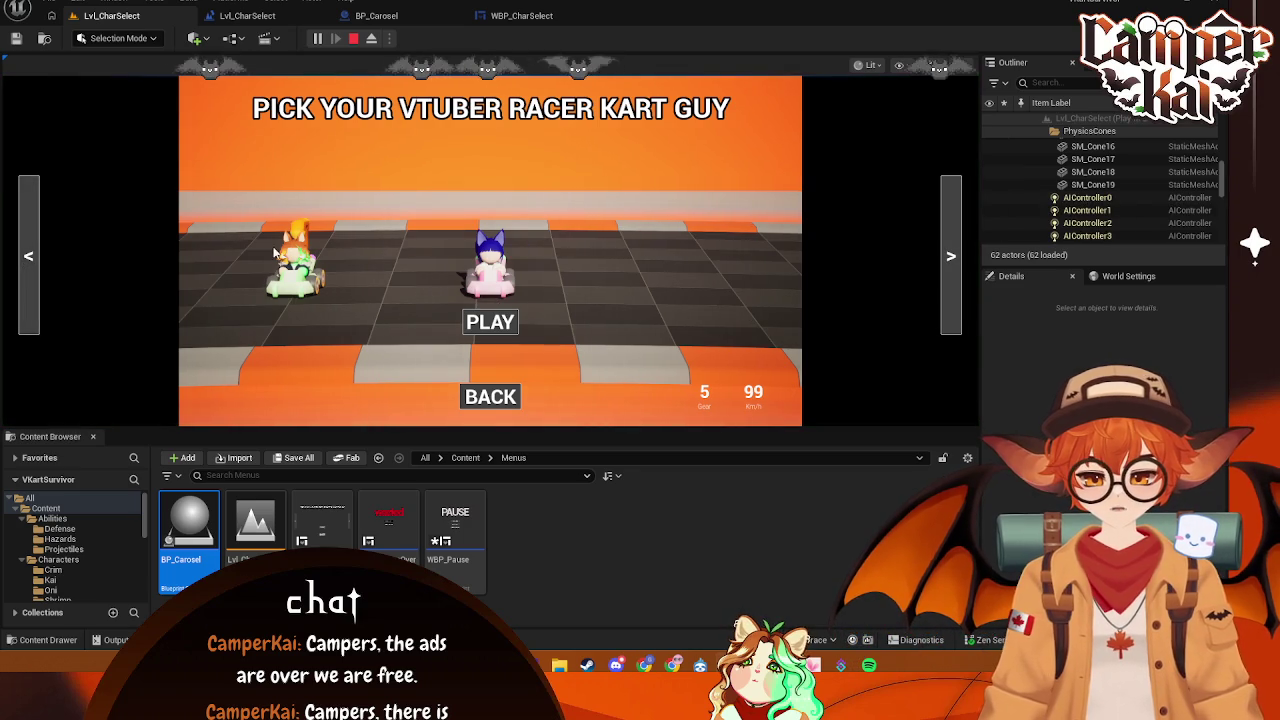
key("Escape")
key("alt+Tab")
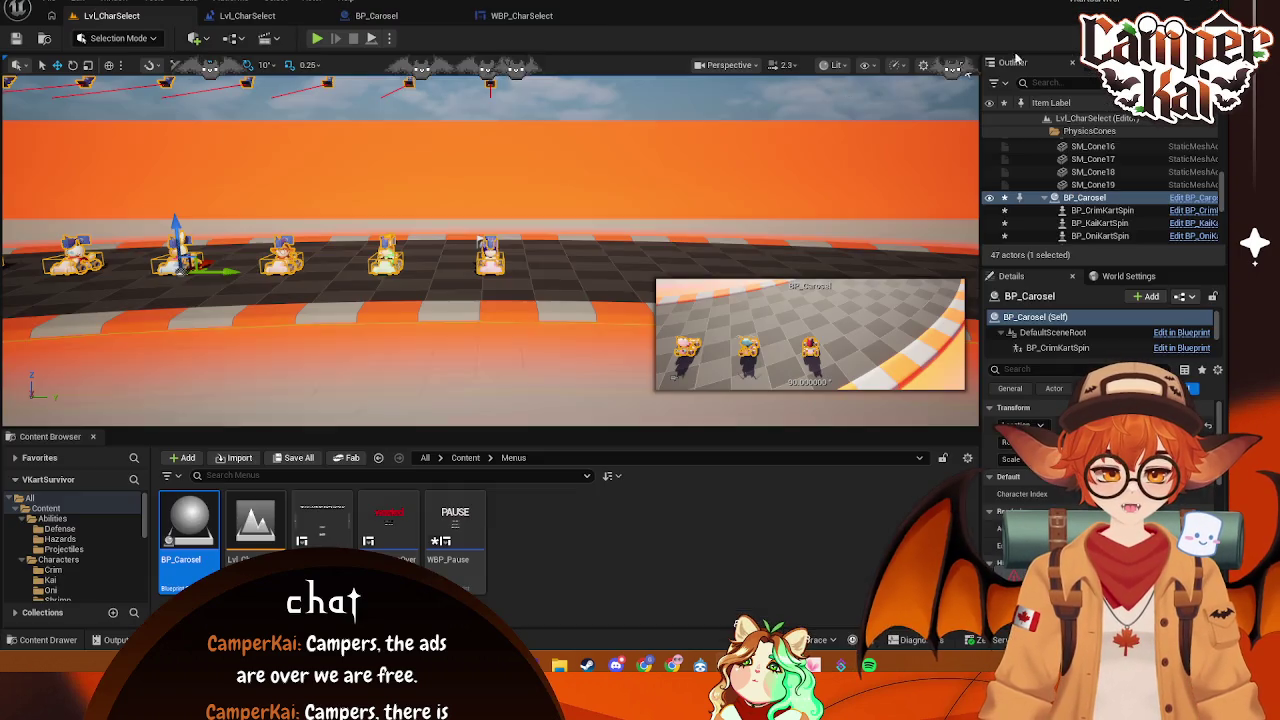
left_click(521, 15)
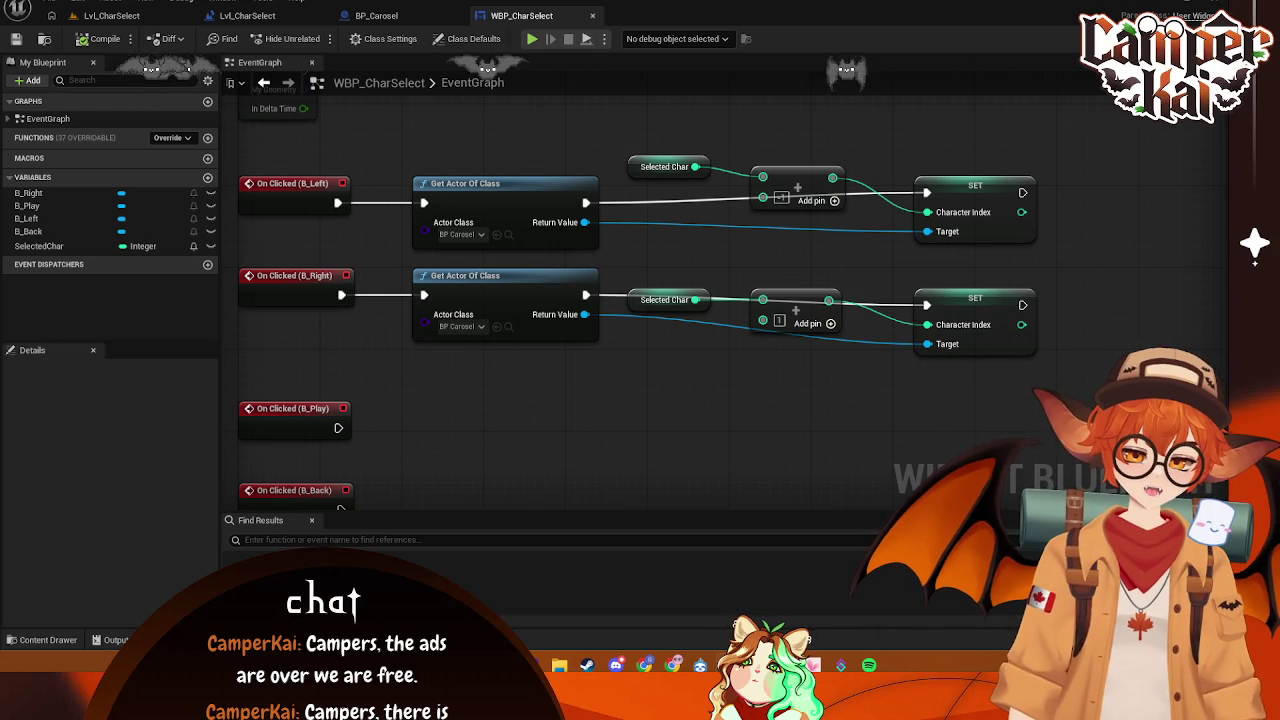
- Add a Set Selected Char node after the upper SET, fed by that chain's Add result
mouse_move(1104, 135)
left_mouse_down()
mouse_move(997, 129)
mouse_move(925, 198)
mouse_move(889, 204)
mouse_move(907, 215)
left_mouse_up()
type("set")
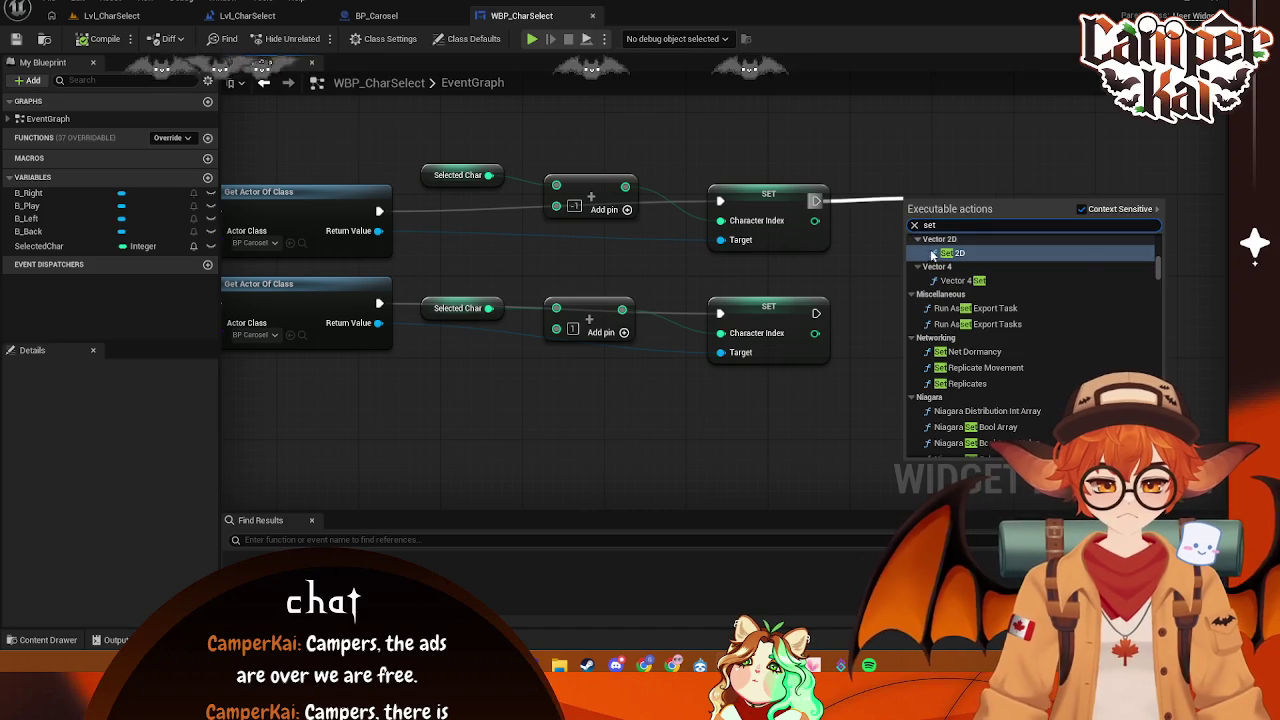
left_click(902, 159)
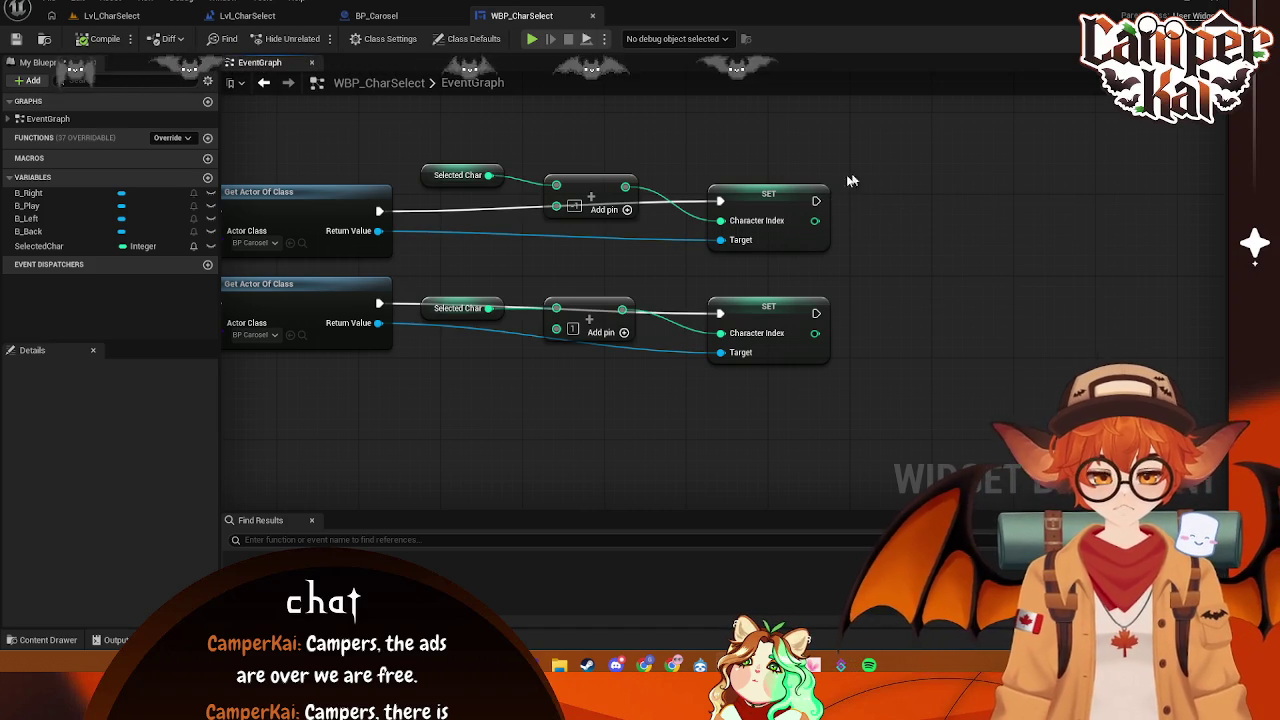
left_click_drag(816, 201, 887, 206)
type("set se")
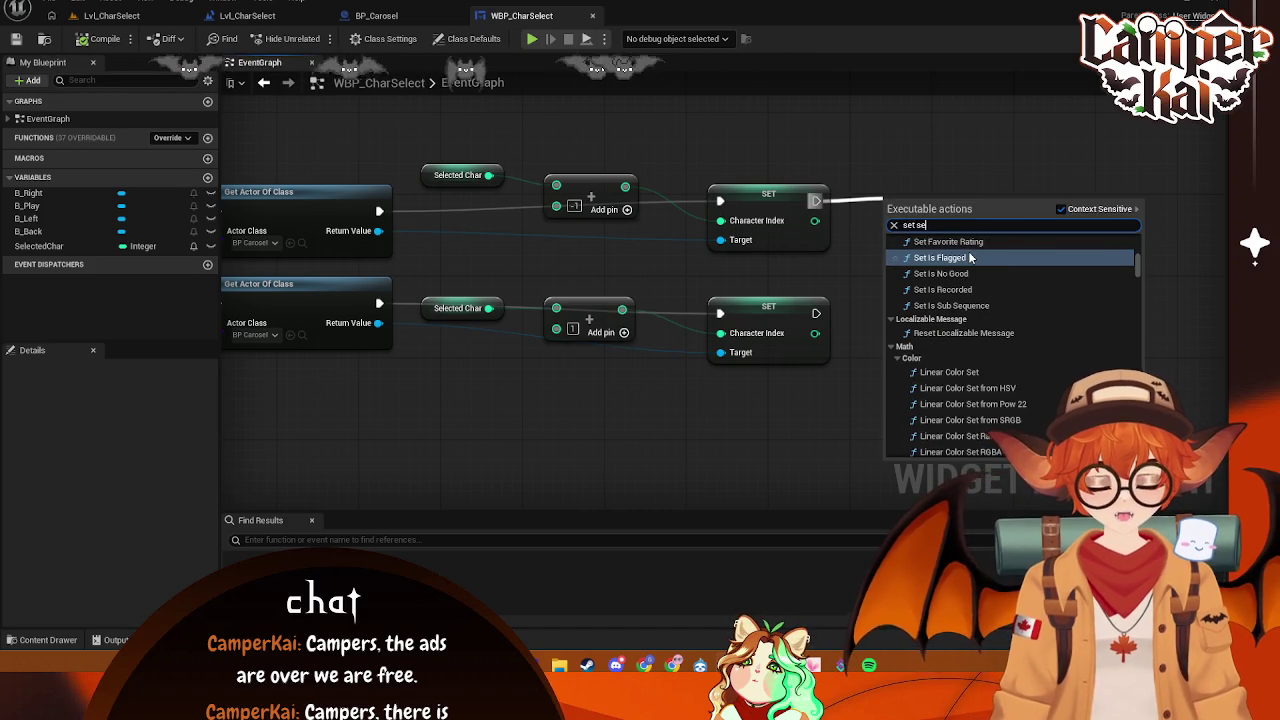
type("lected")
left_click(986, 297)
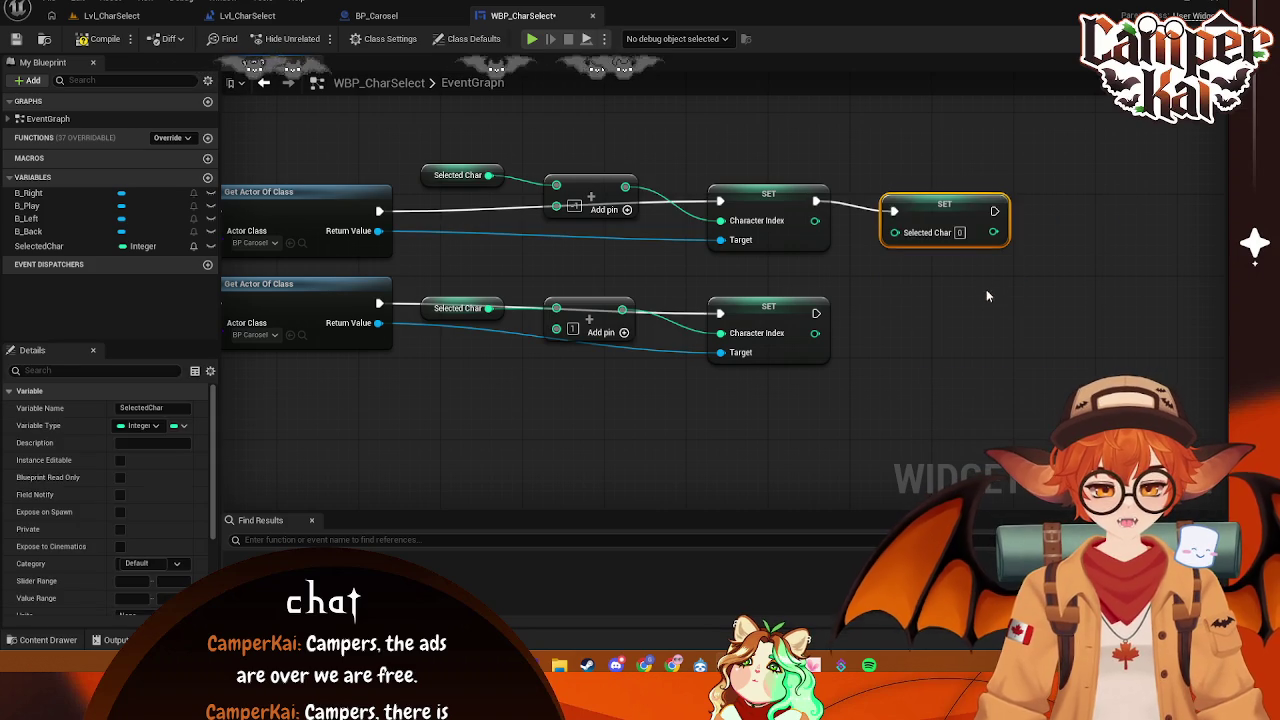
mouse_move(625, 187)
left_mouse_down()
mouse_move(905, 233)
mouse_move(931, 209)
left_mouse_up()
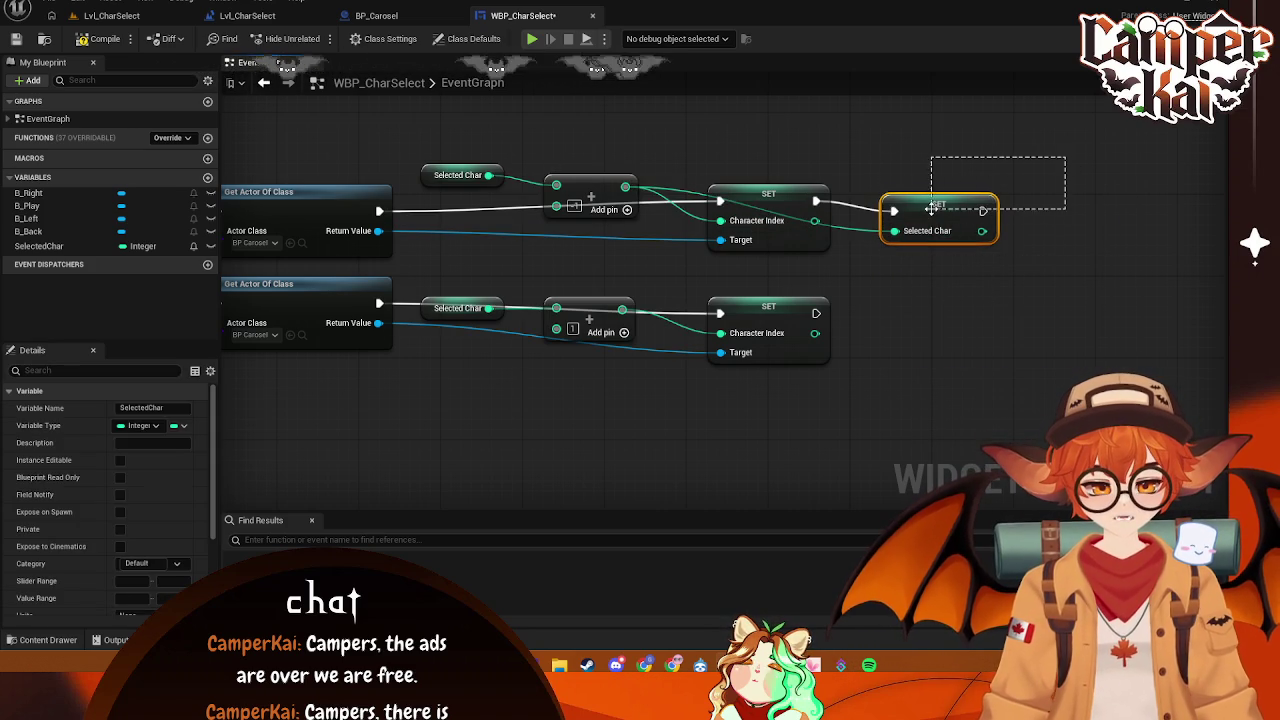
- Duplicate Set Selected Char for the lower chain and feed it the lower Add result
key("ctrl+d")
left_click_drag(1012, 222, 942, 318)
left_click_drag(624, 310, 884, 343)
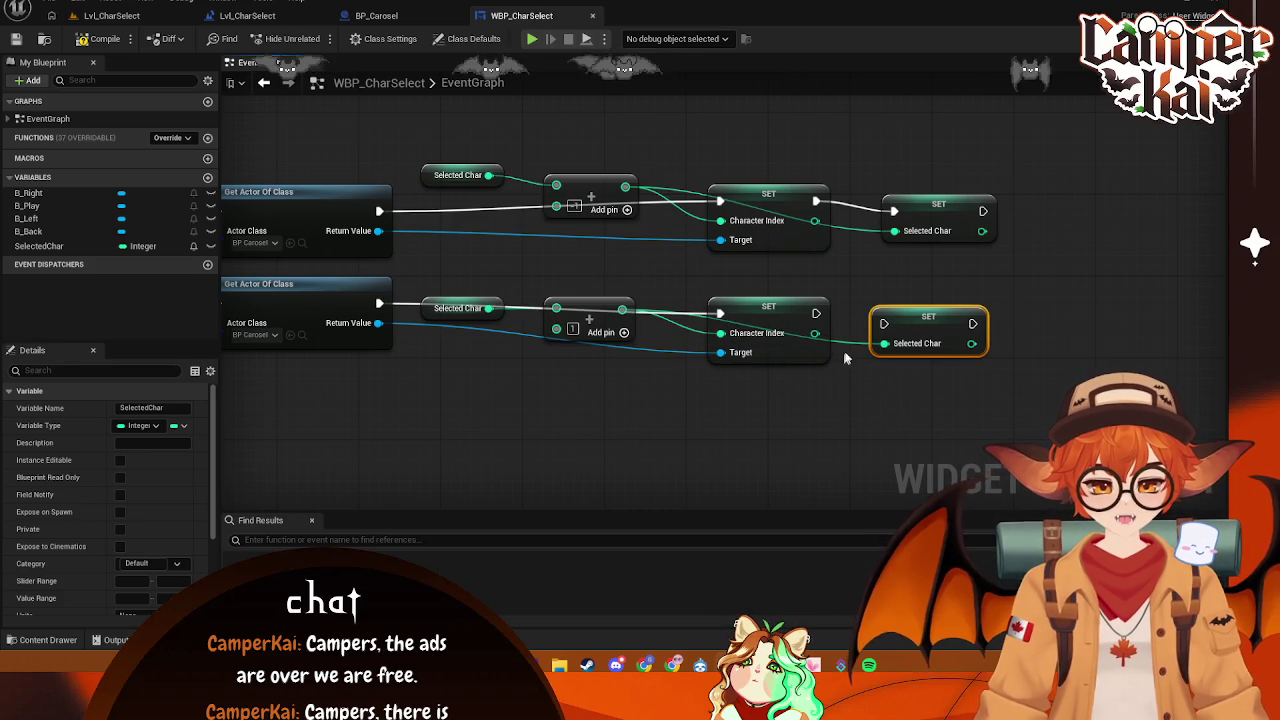
- Take a screenshot of the completed node graph
left_click_drag(812, 376, 747, 379)
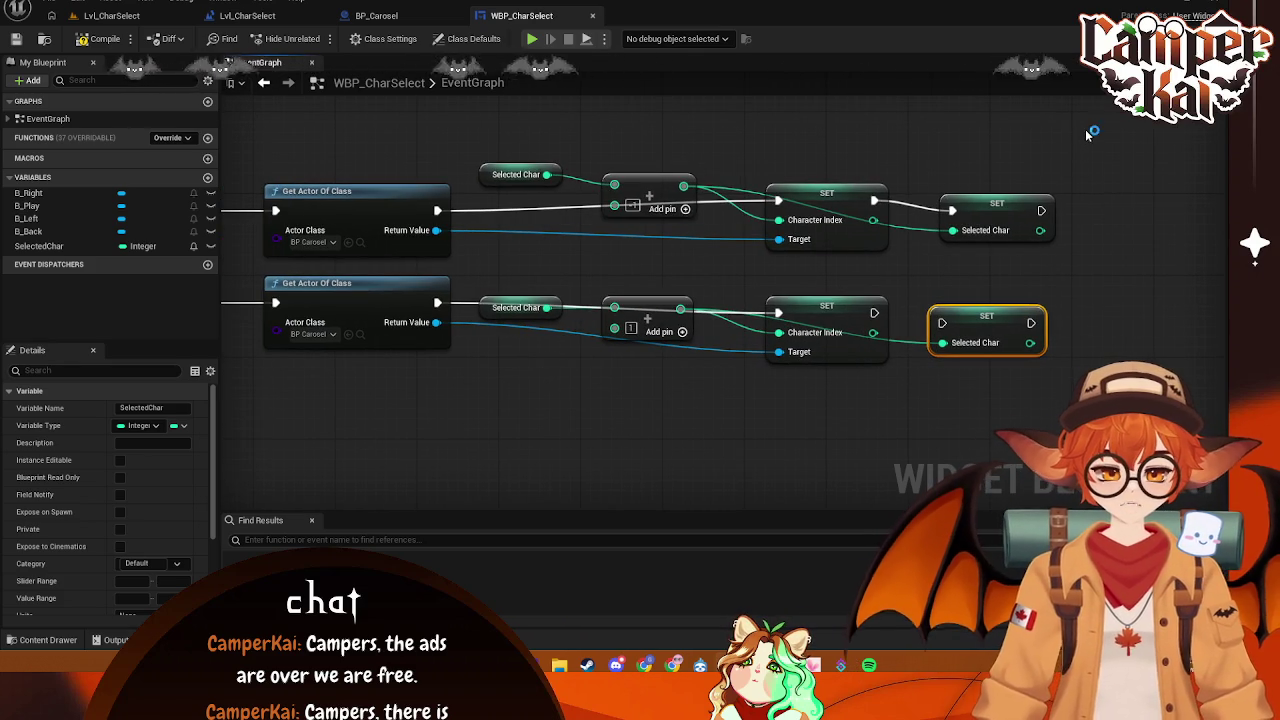
key("super+shift+s")
left_click_drag(1110, 128, 434, 387)
left_click(618, 408)
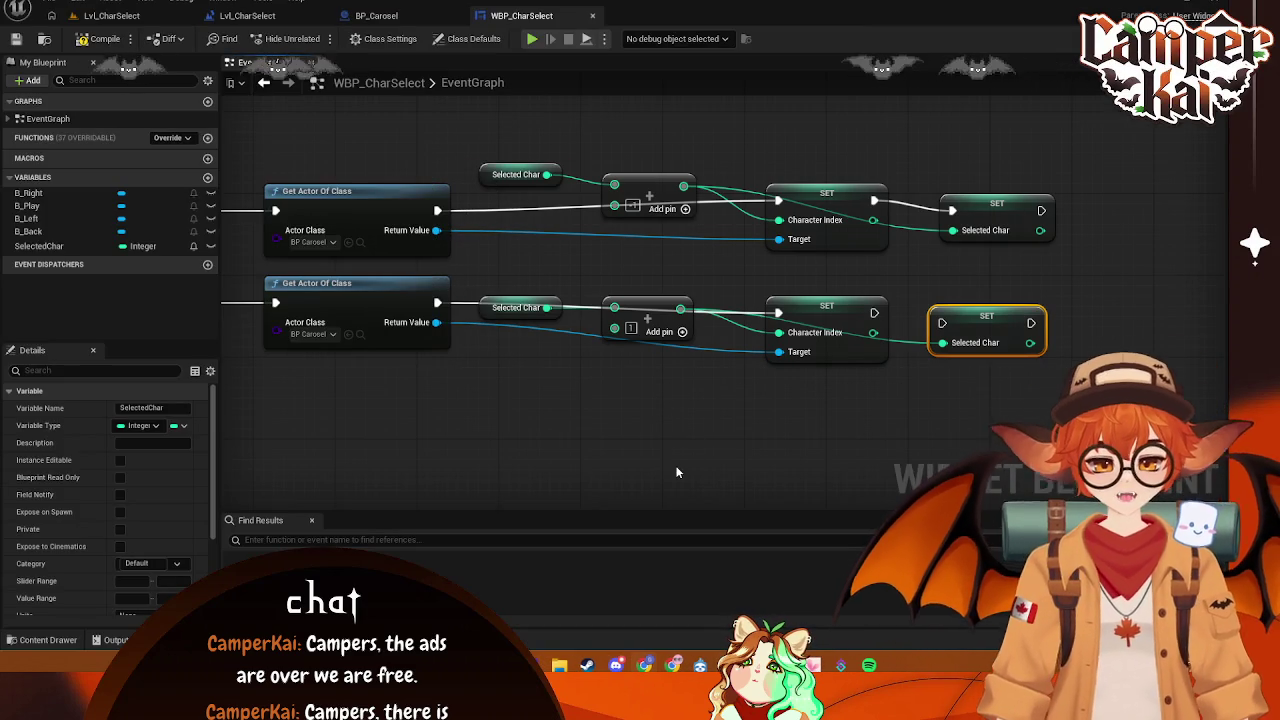
left_click(670, 466)
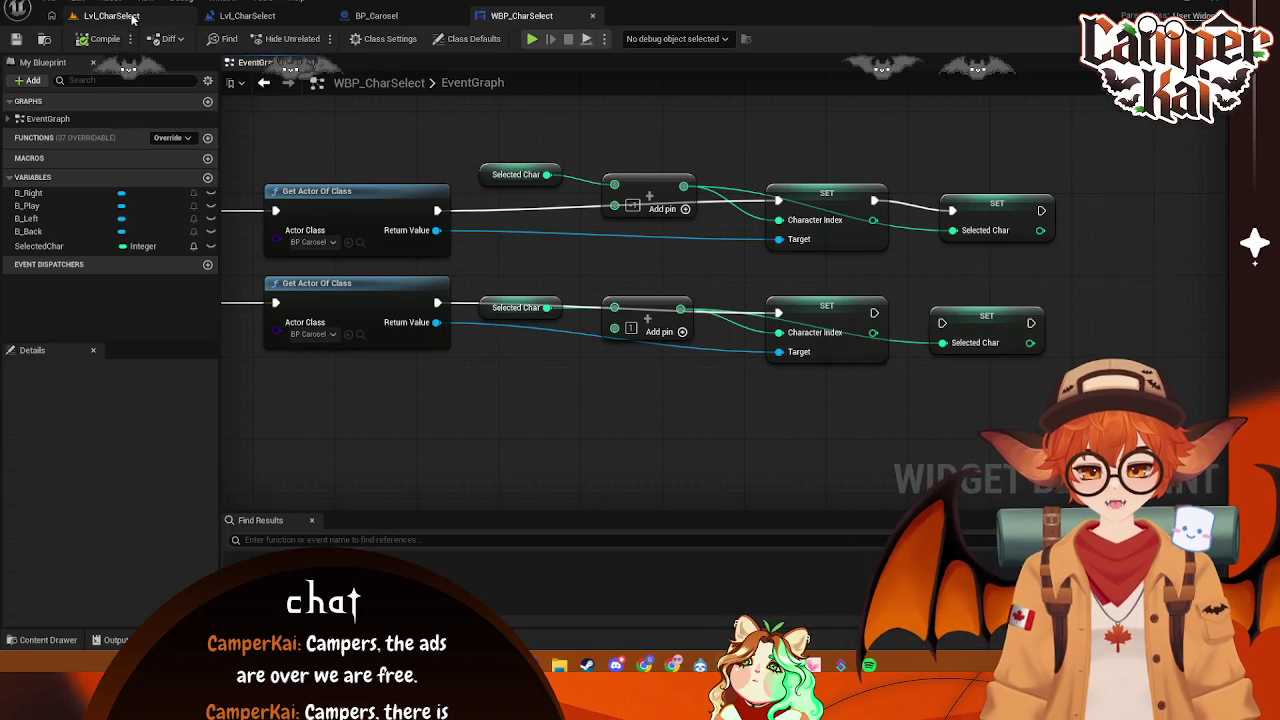
- Start Play-in-Editor on Lvl_CharSelect and select BP_Carosel in the Outliner to view its Details
left_click(111, 15)
key("alt+p")
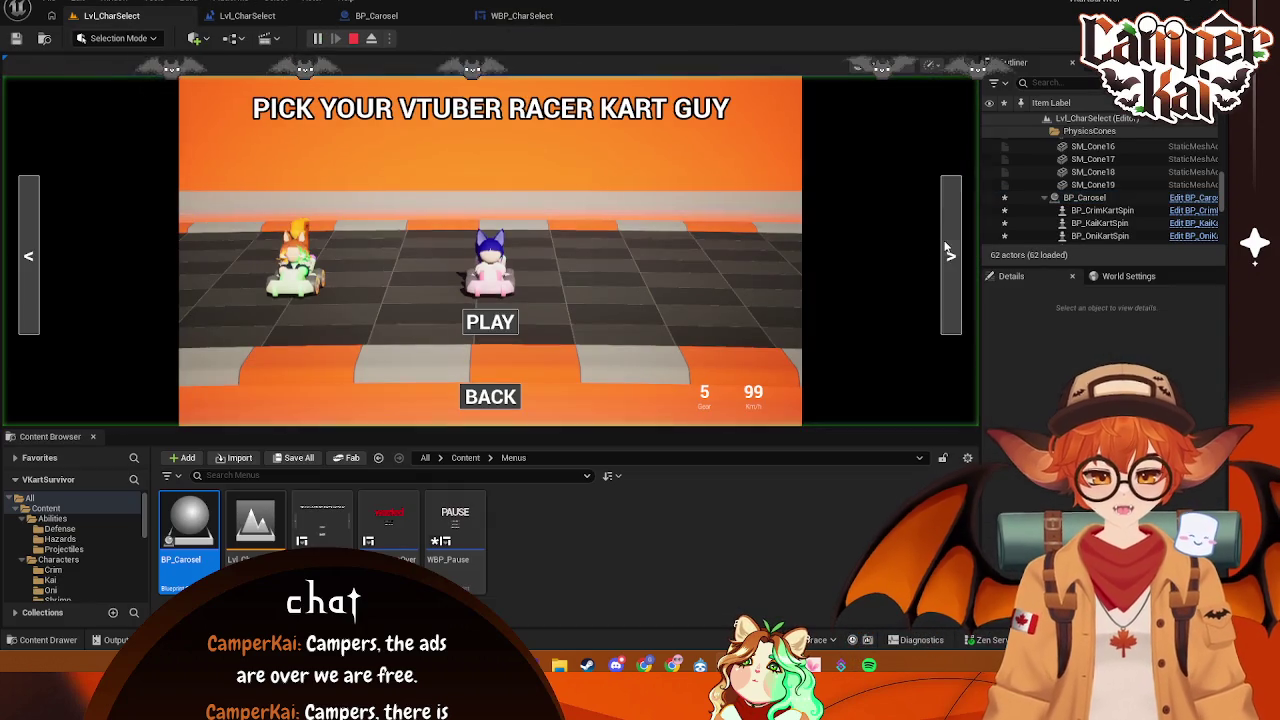
left_click(1128, 276)
scroll(1100, 172, "up", 1)
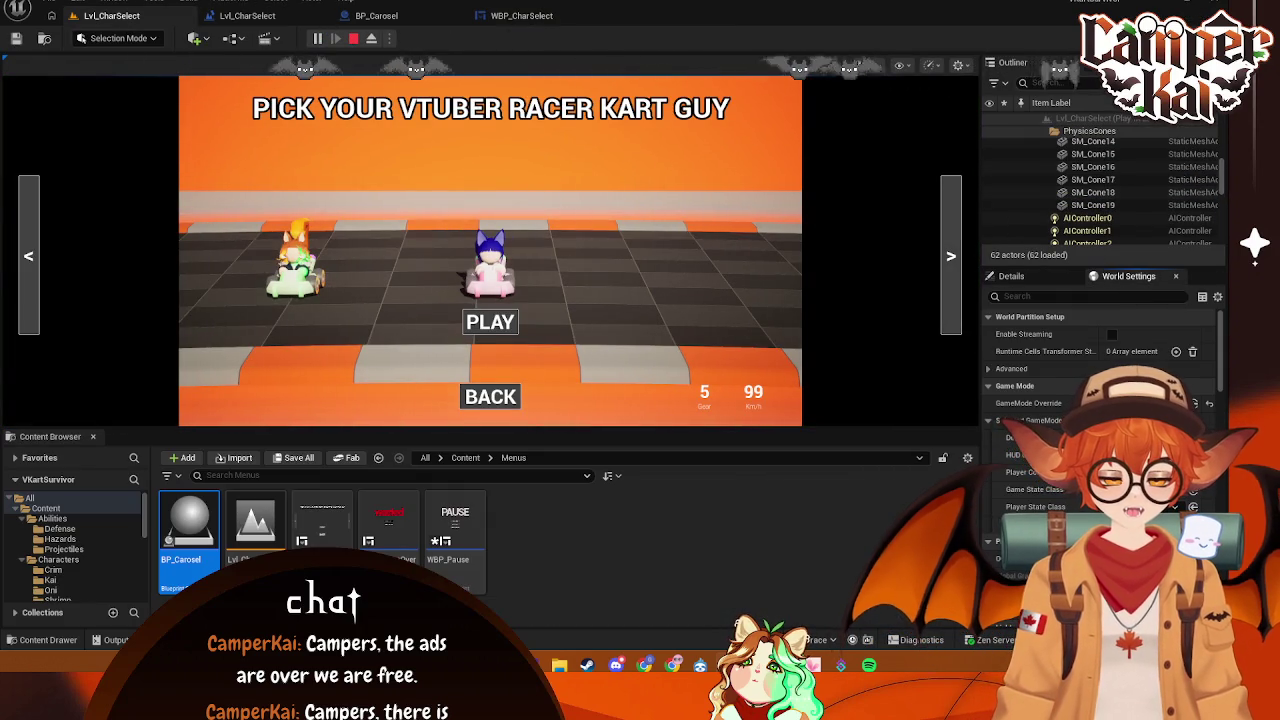
mouse_move(1221, 170)
left_mouse_down()
mouse_move(1221, 131)
mouse_move(1224, 229)
mouse_move(1222, 133)
mouse_move(1222, 197)
left_mouse_up()
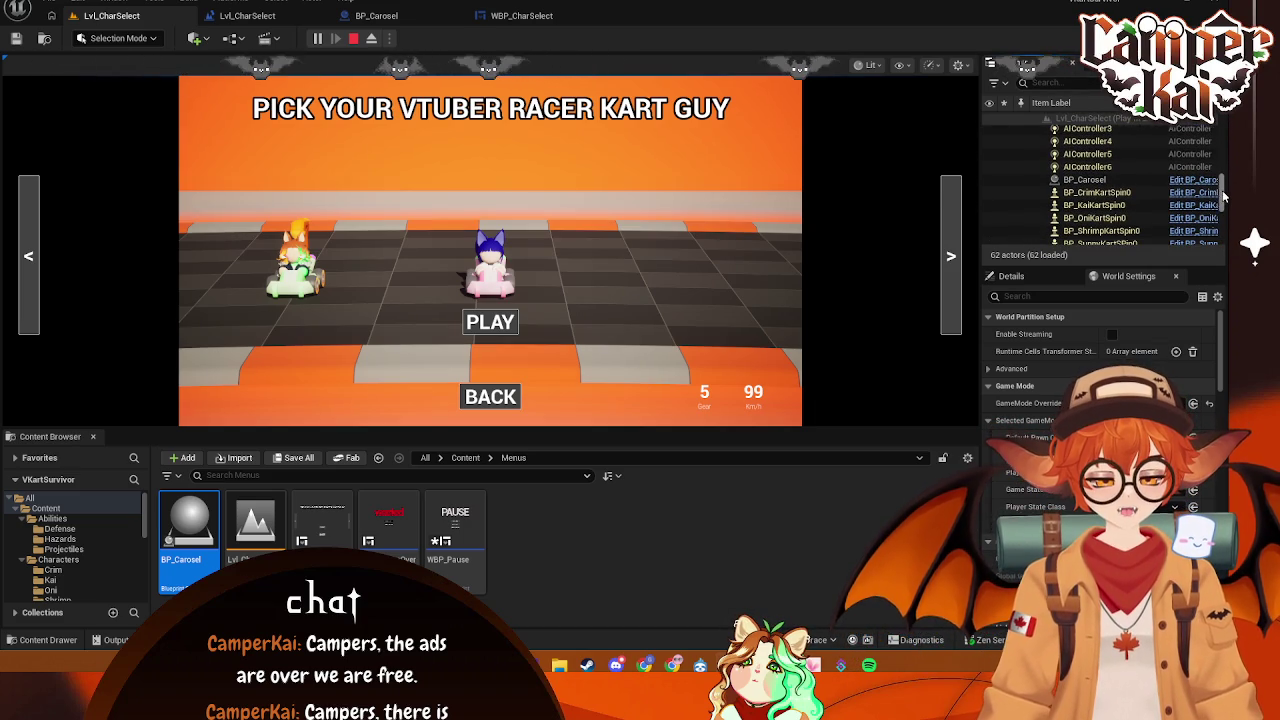
left_click(1089, 167)
left_click(1090, 180)
scroll(1100, 195, "down", 2)
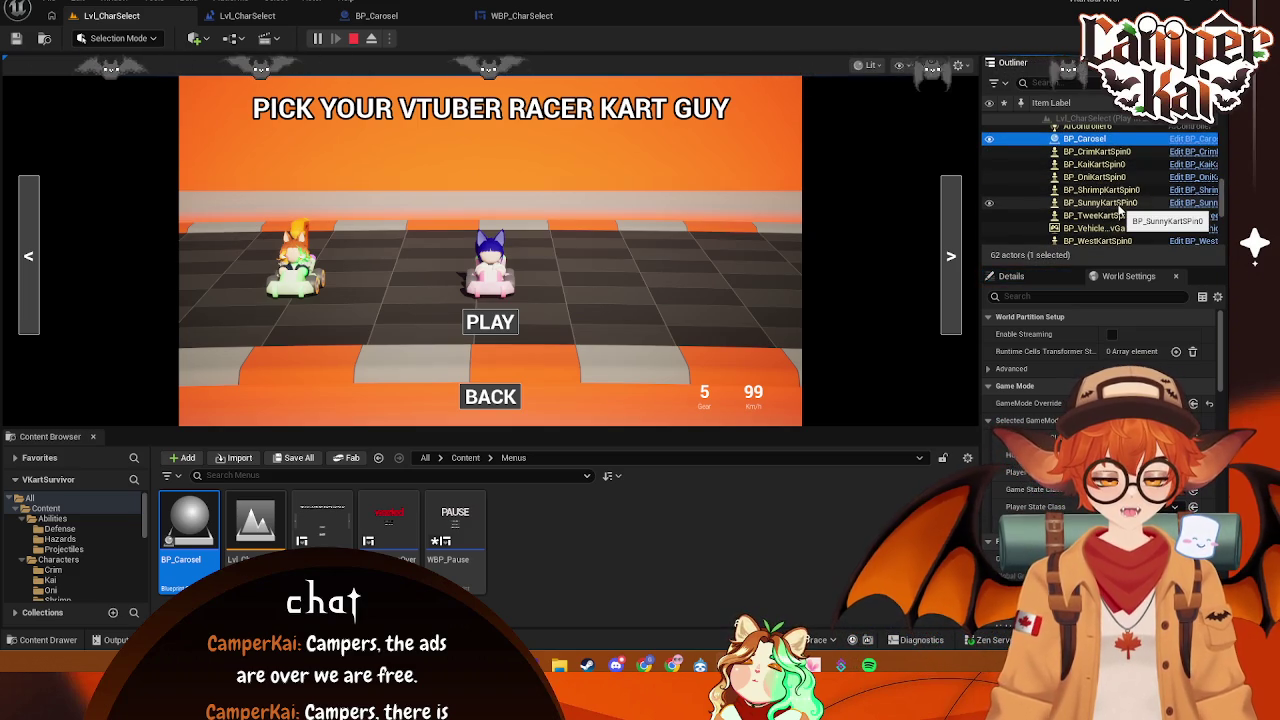
scroll(1100, 180, "up", 1)
left_click(1083, 157)
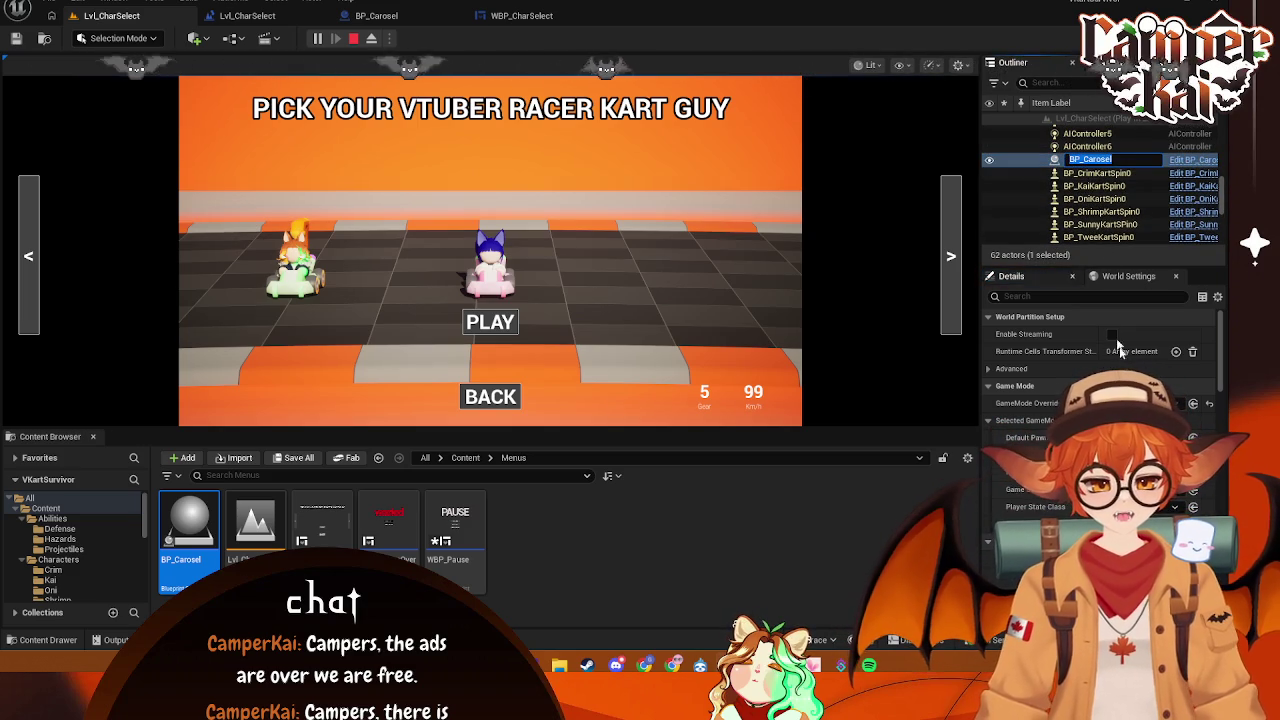
key("Return")
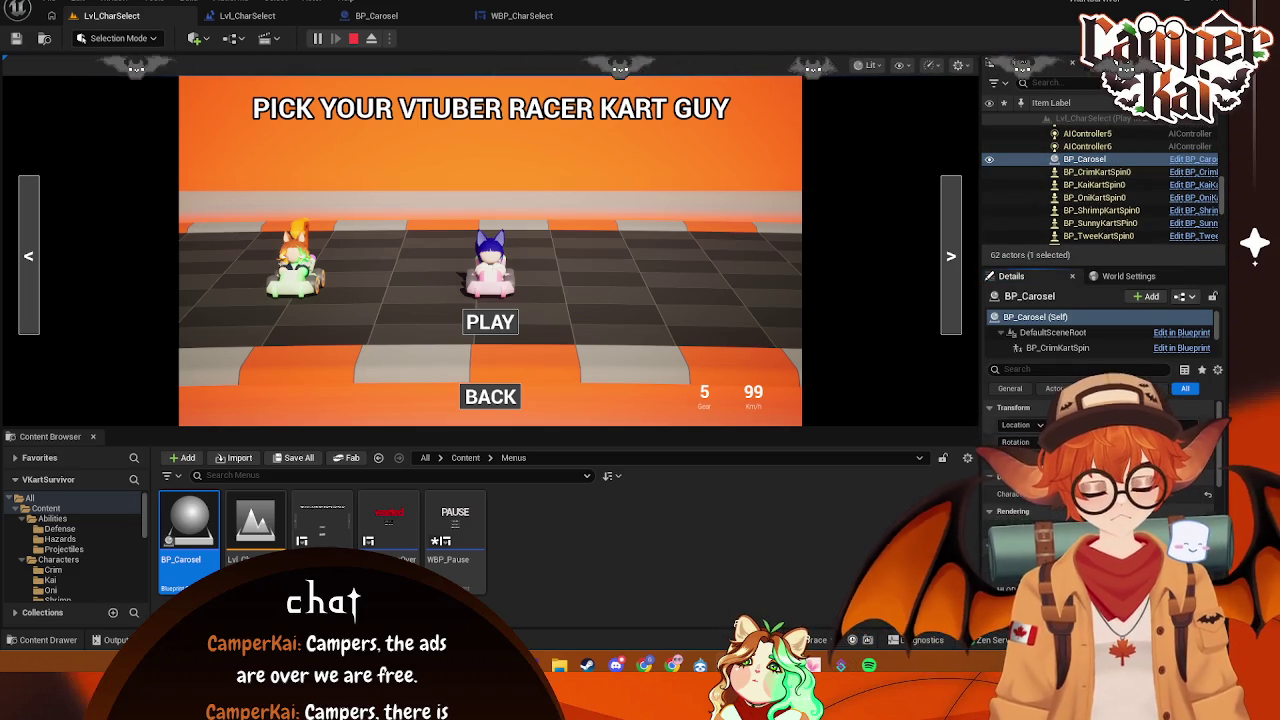
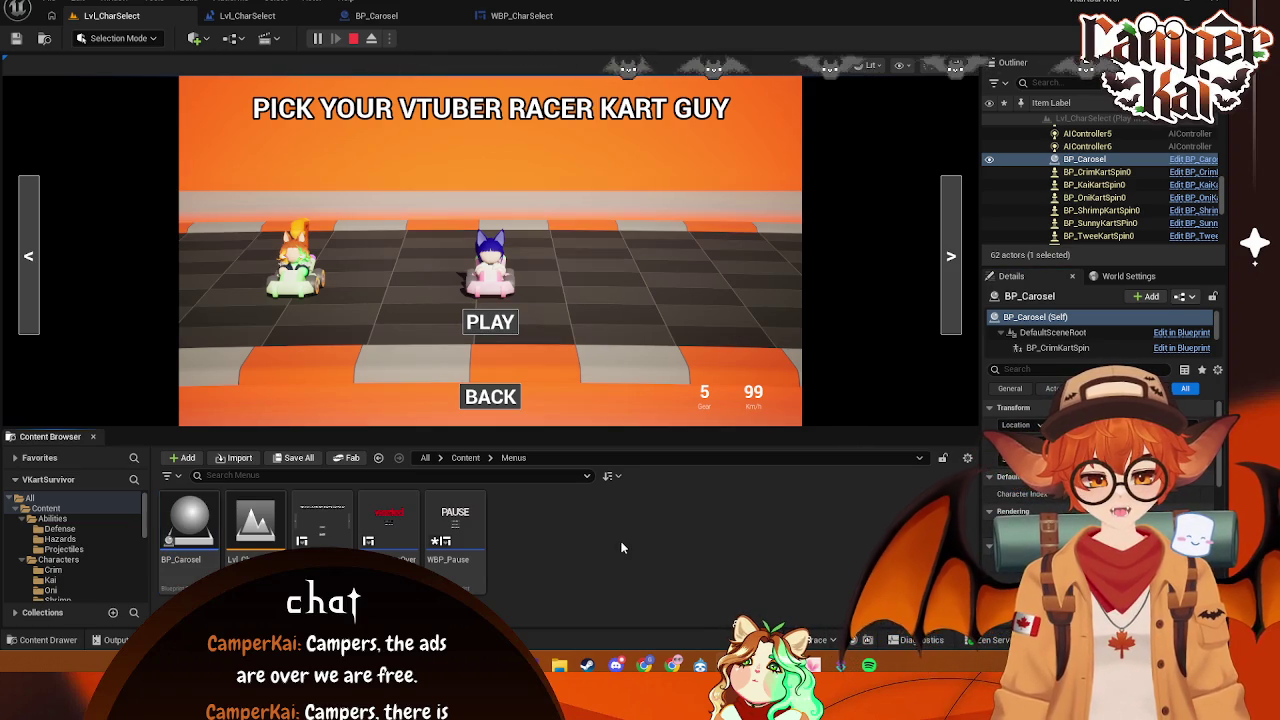
- Stop the running simulation from BP_Carosel's Event Tick graph and close the Message Log
left_click(265, 18)
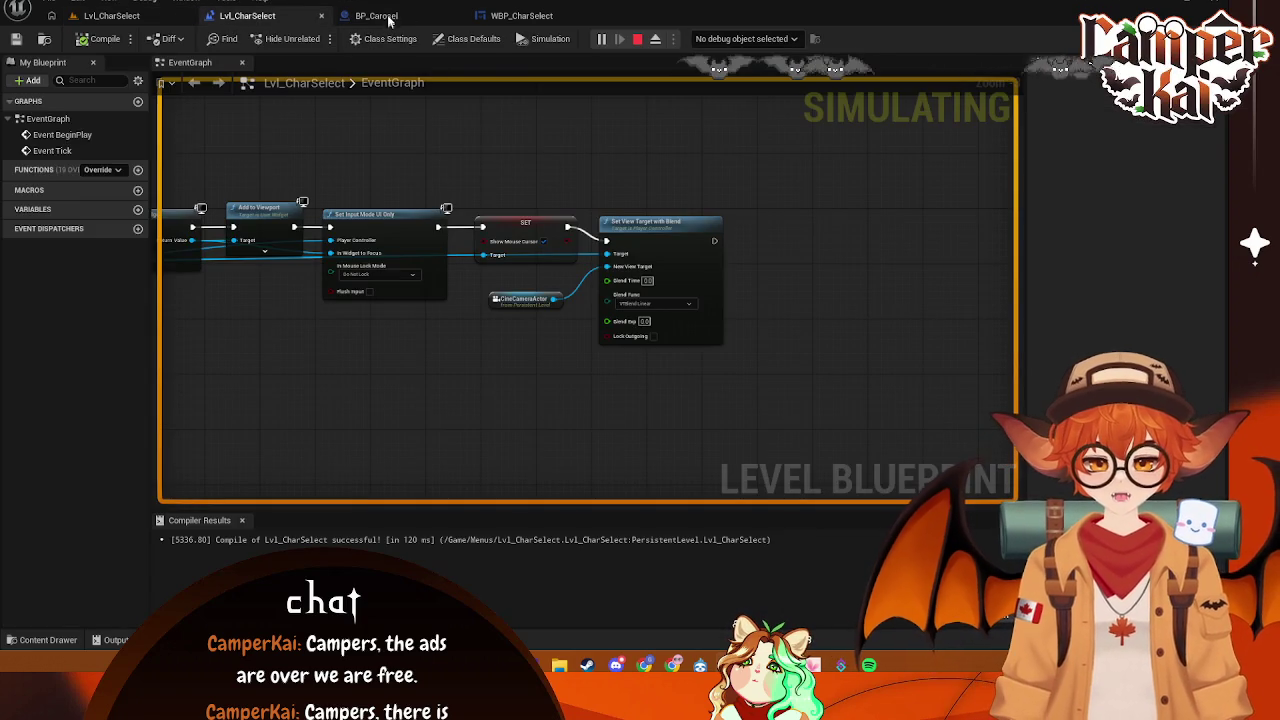
left_click(386, 18)
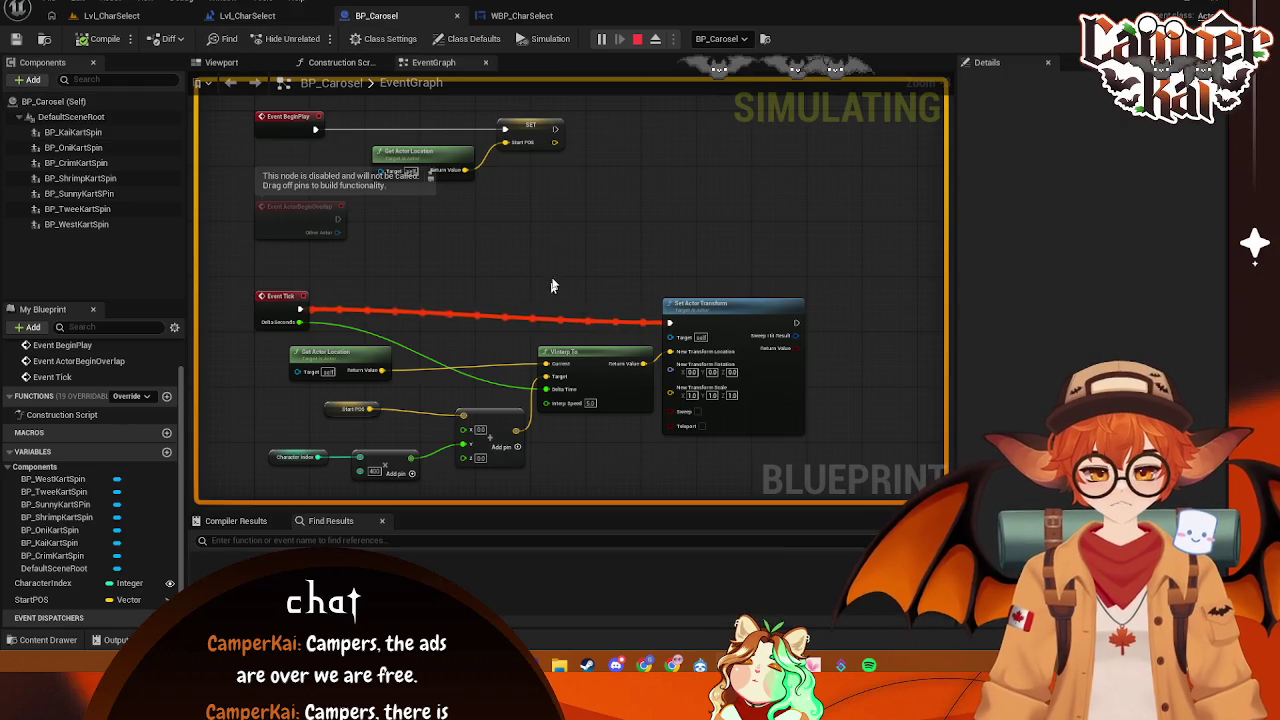
left_click_drag(550, 289, 550, 232)
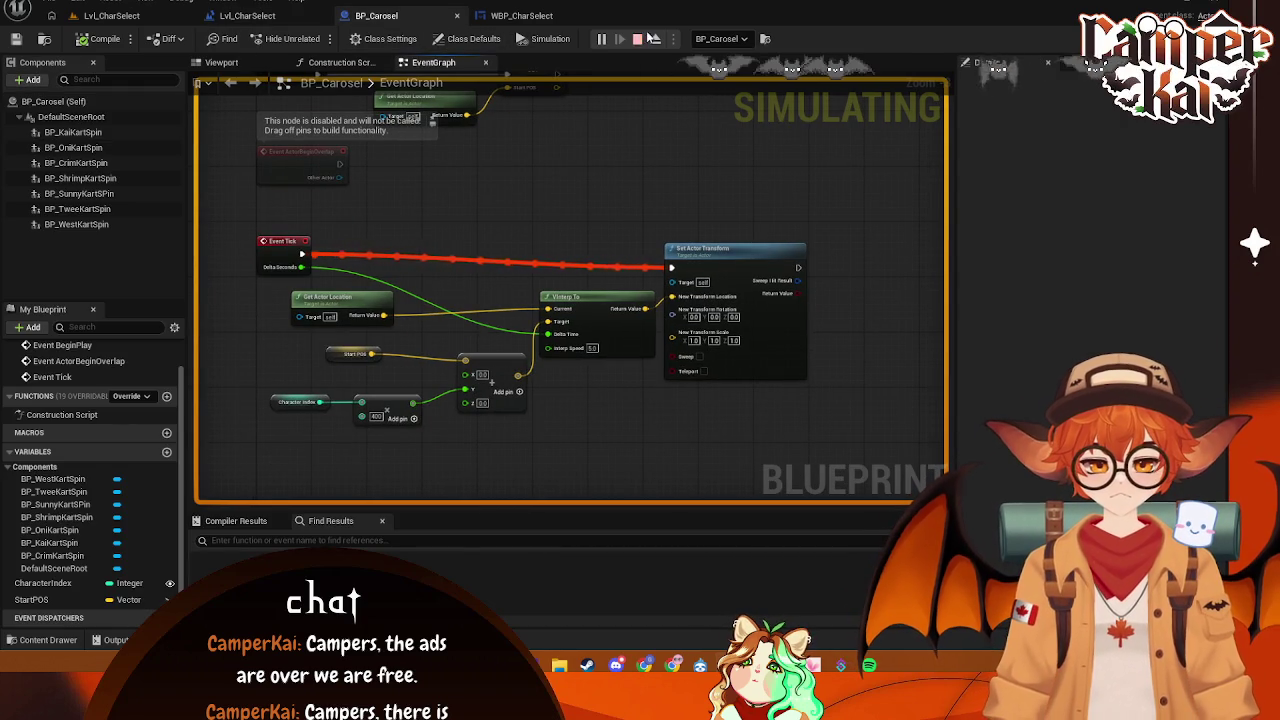
left_click(638, 38)
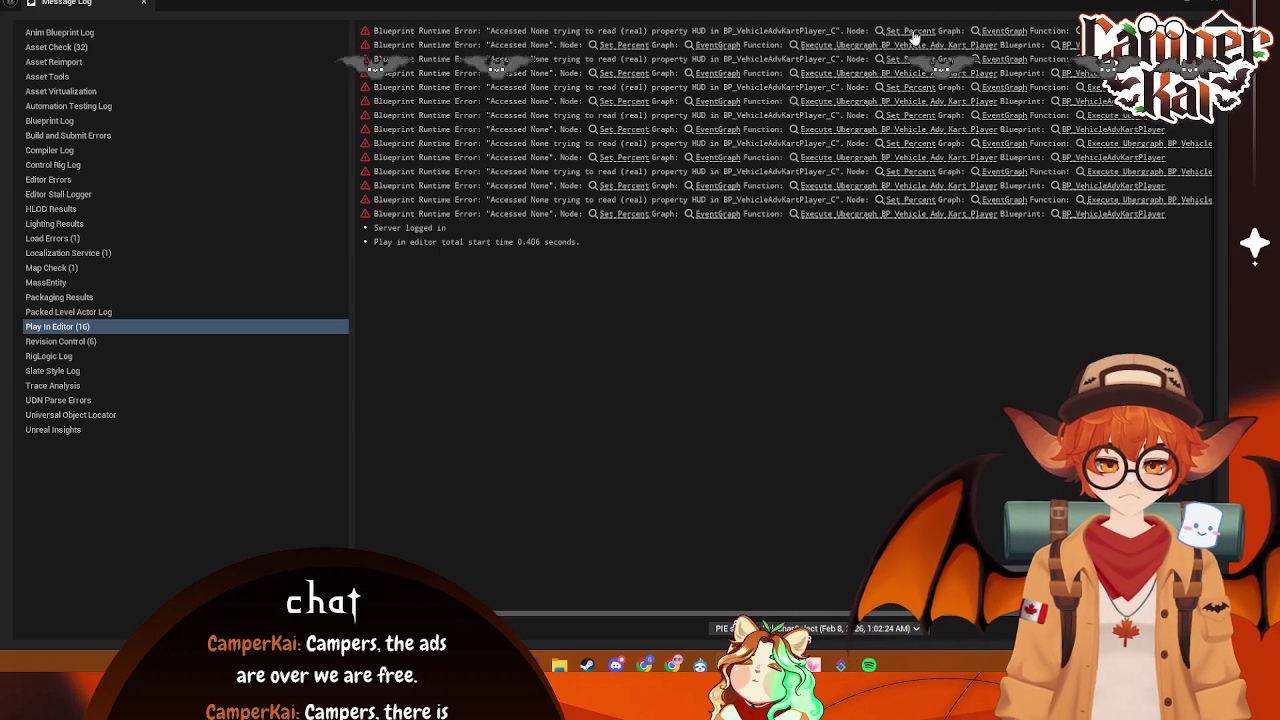
left_click(1208, 8)
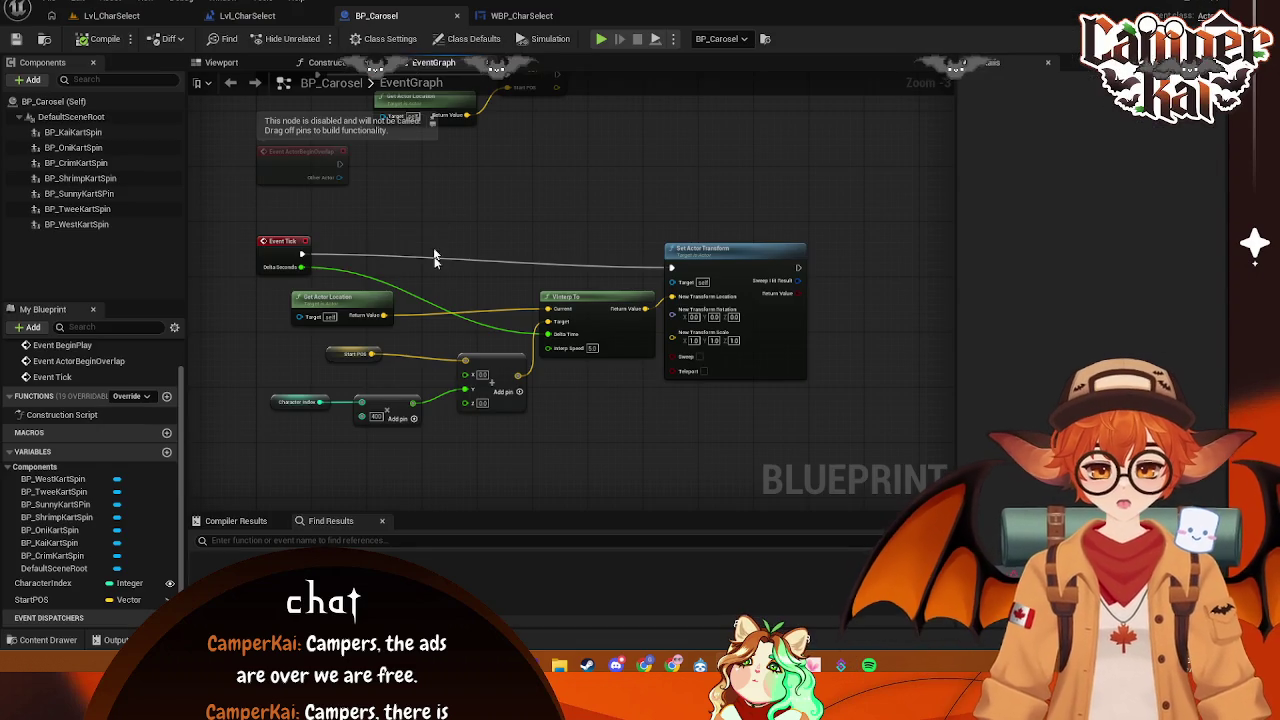
- Flip through the Lvl_CharSelect, BP_Carosel and WBP_CharSelect tabs, ending on the Lvl_CharSelect viewport
left_click(250, 16)
left_click(380, 16)
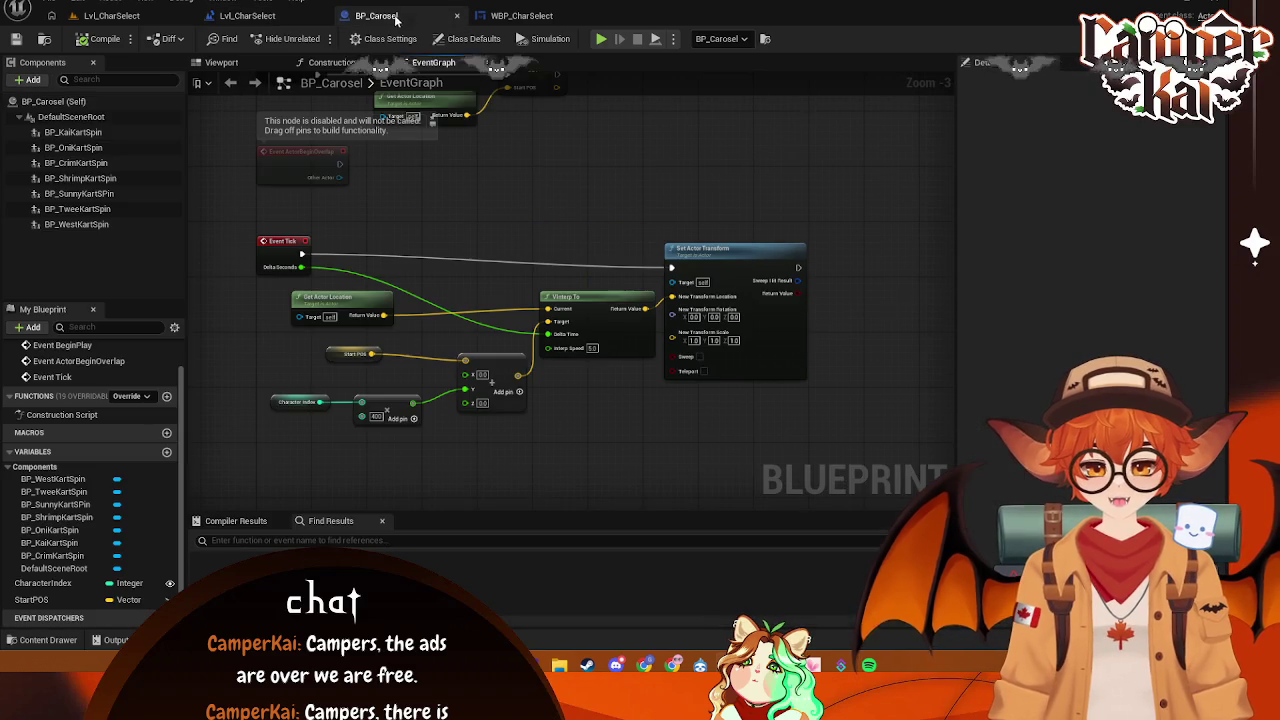
left_click(530, 16)
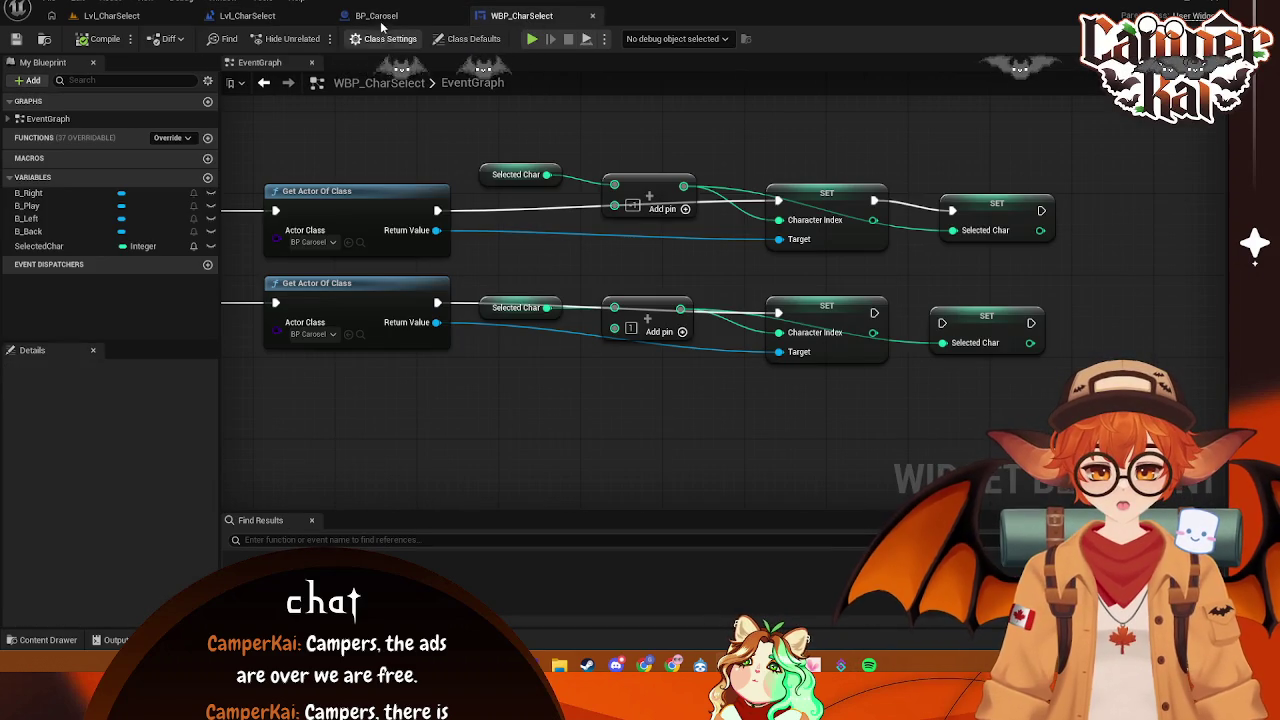
left_click(377, 16)
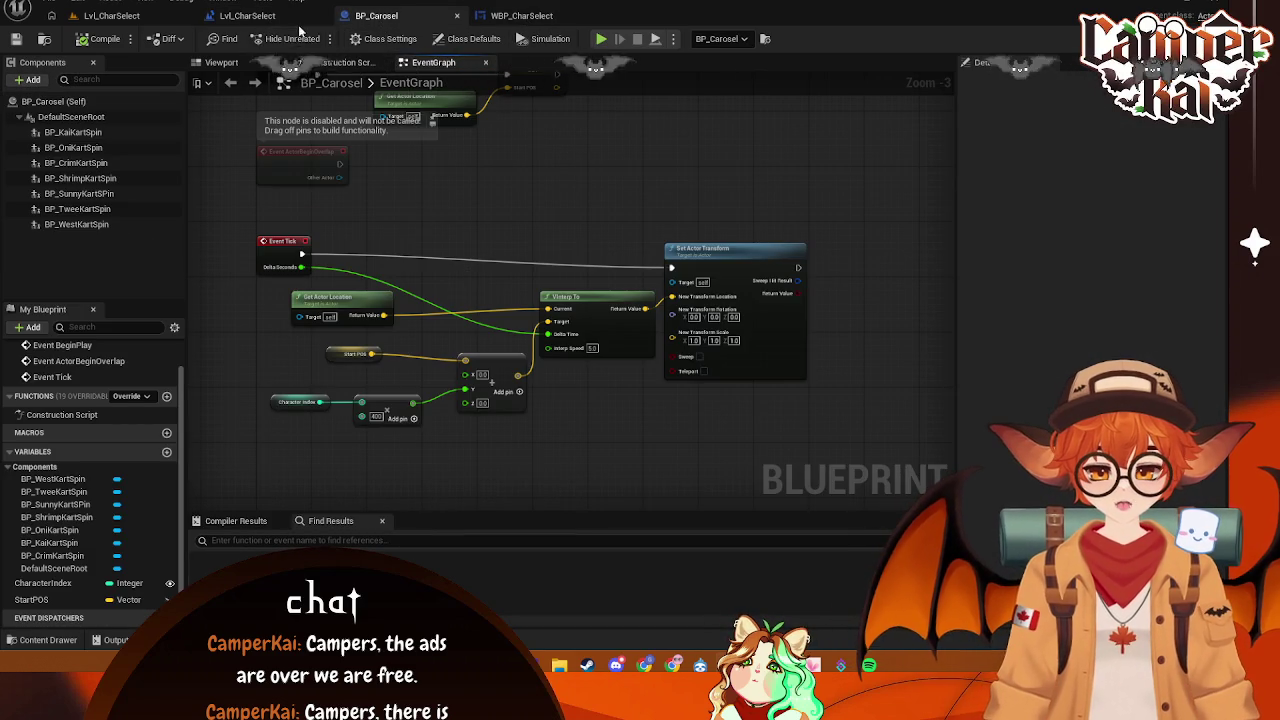
left_click(250, 16)
left_click(110, 16)
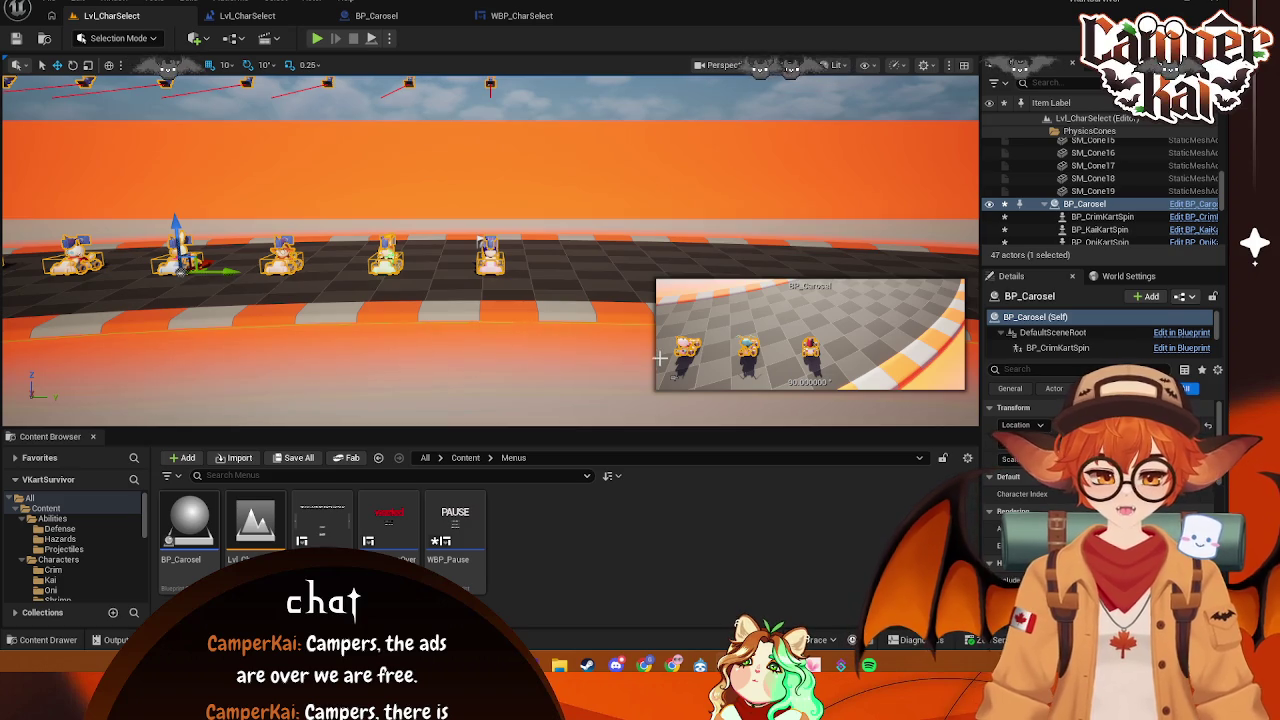
left_click(377, 16)
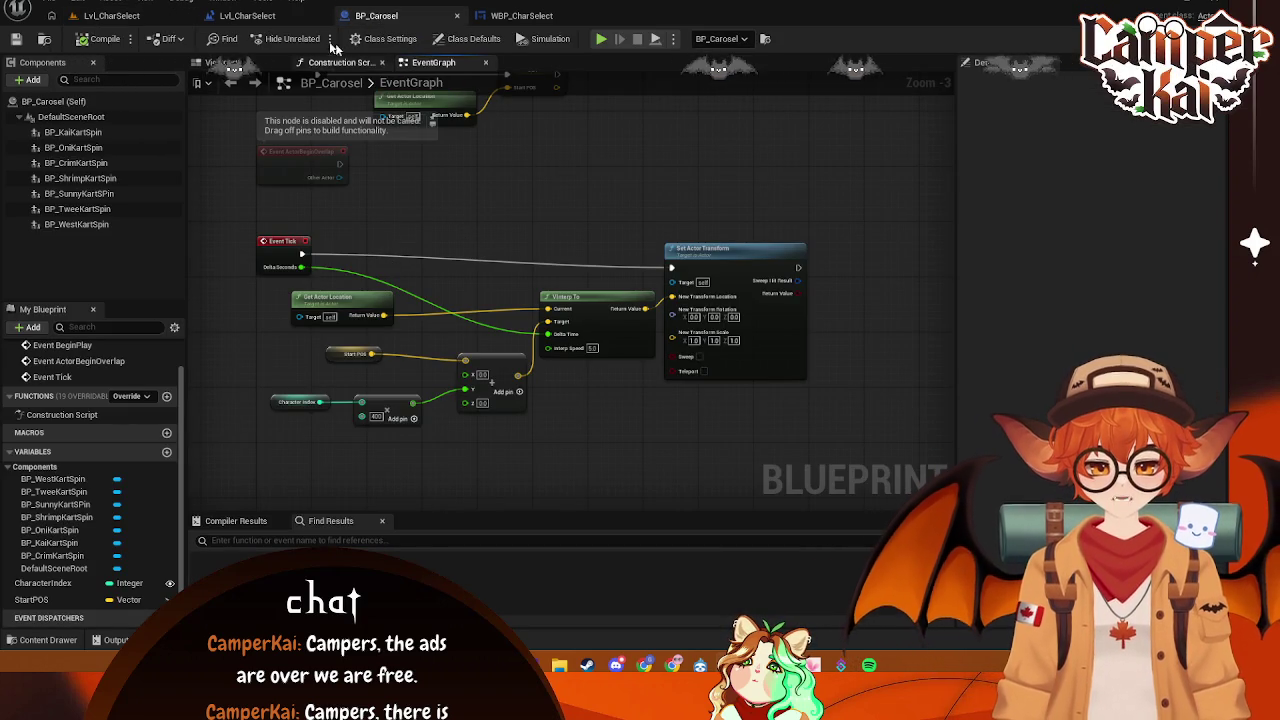
left_click(281, 15)
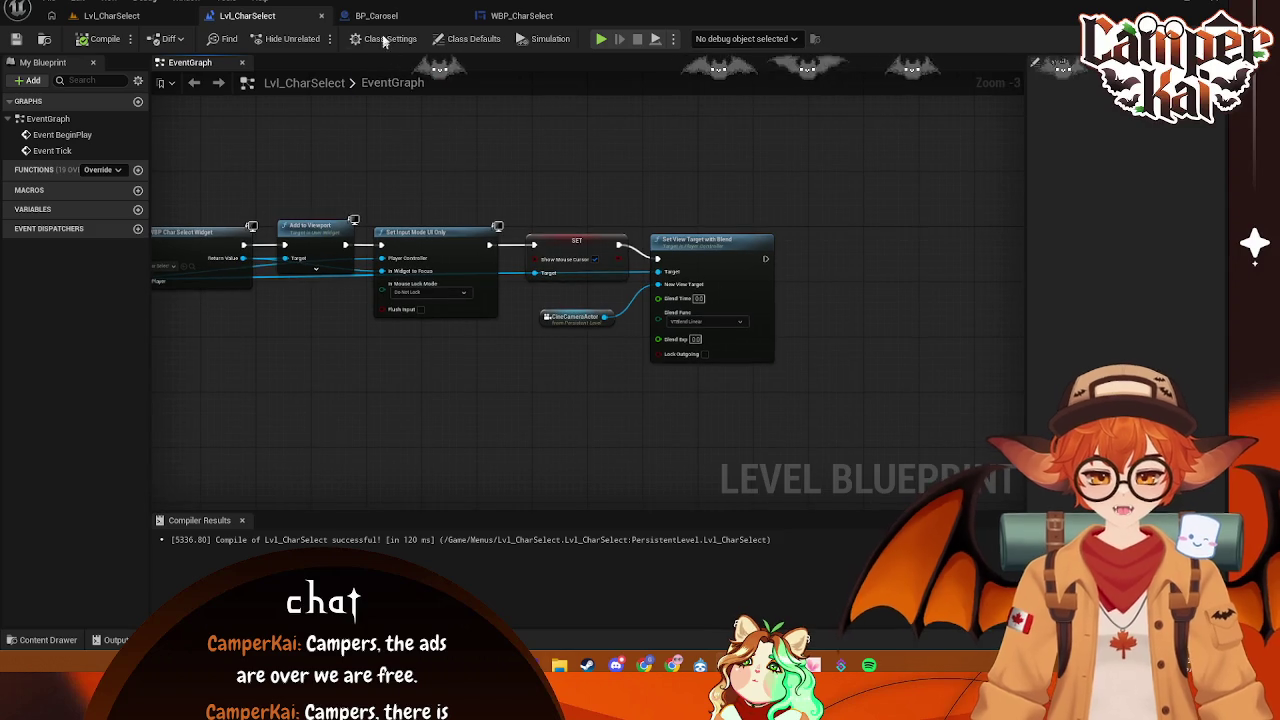
left_click(382, 17)
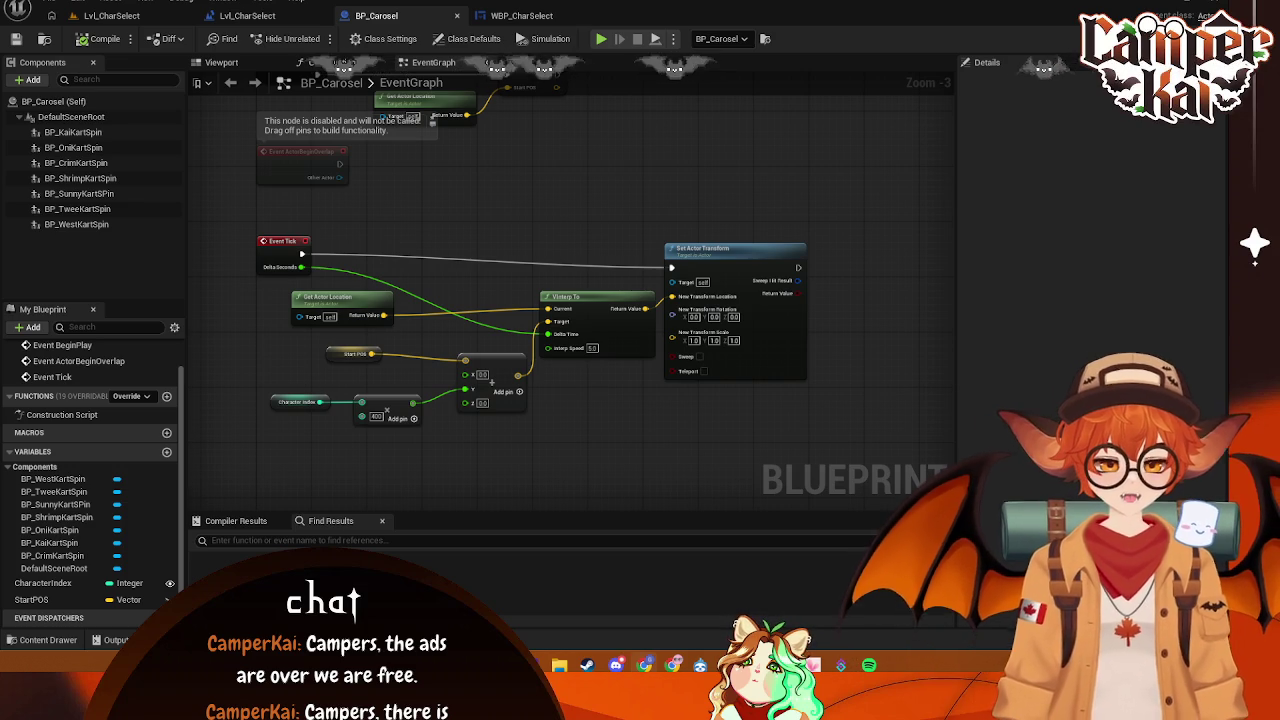
left_click(100, 16)
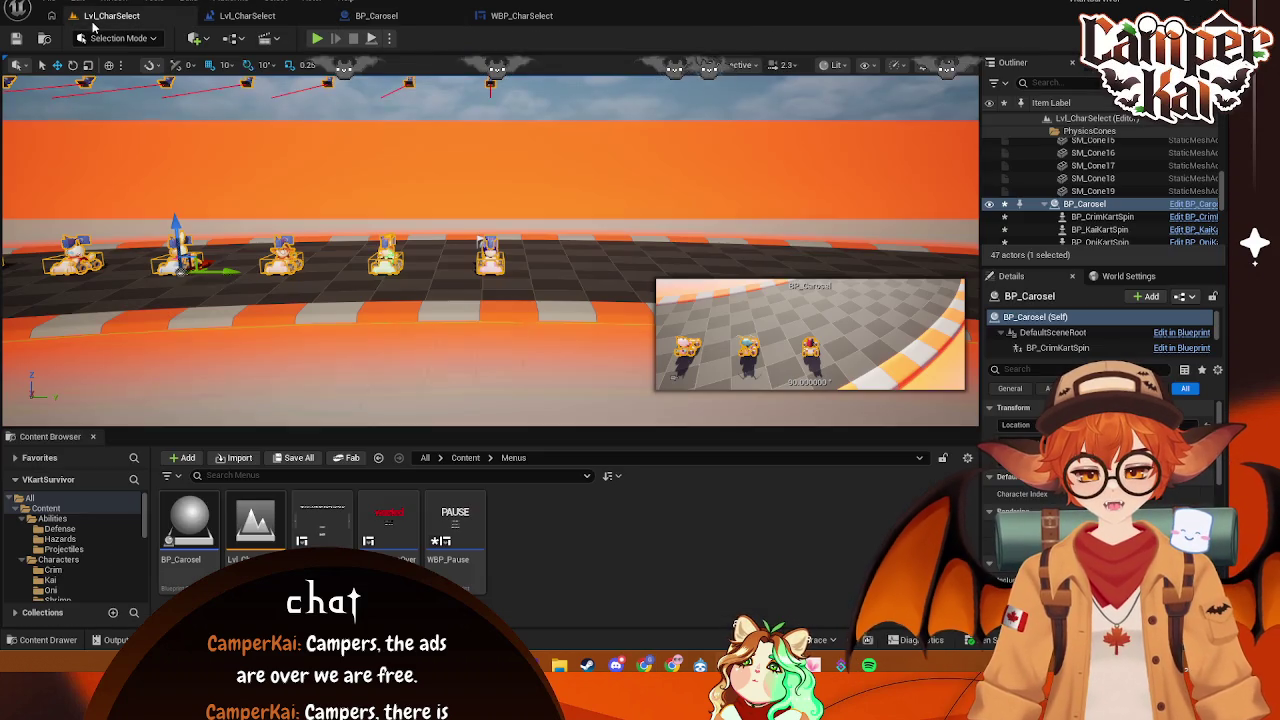
- Play the level and inspect World Settings, the CineCameraActor and BP_Carosel in the Outliner
left_click(316, 38)
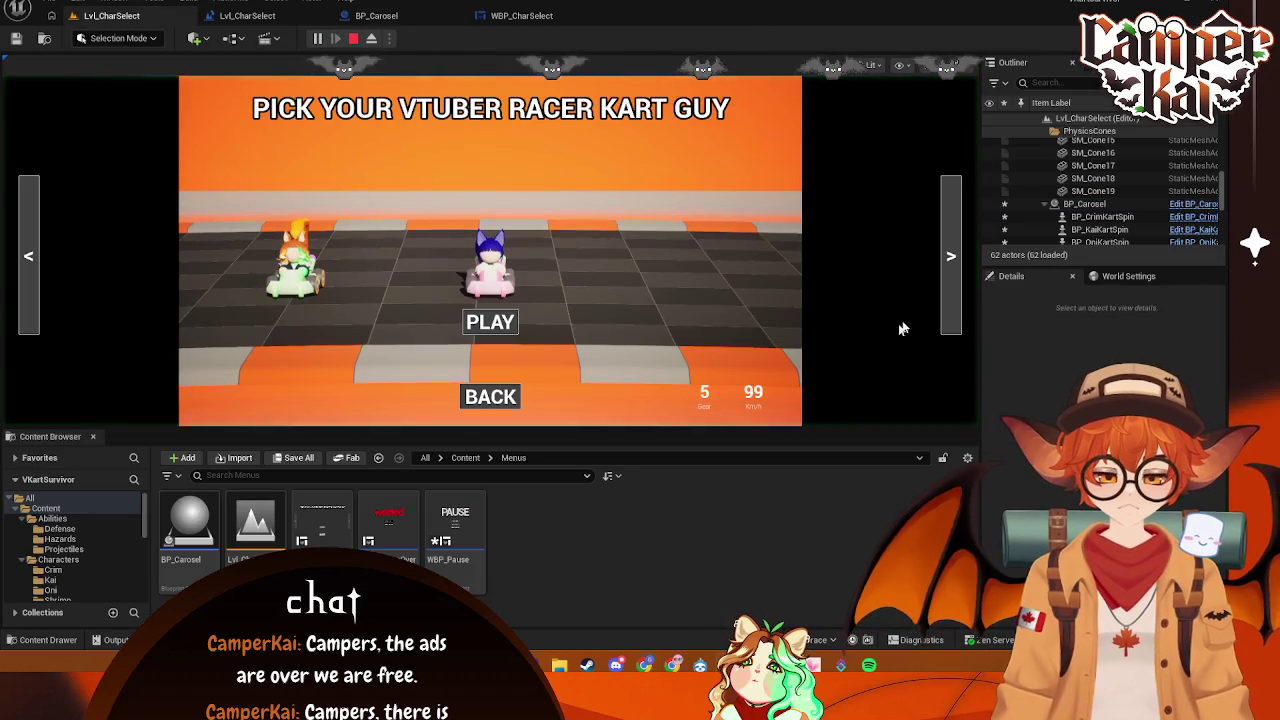
left_click(1119, 278)
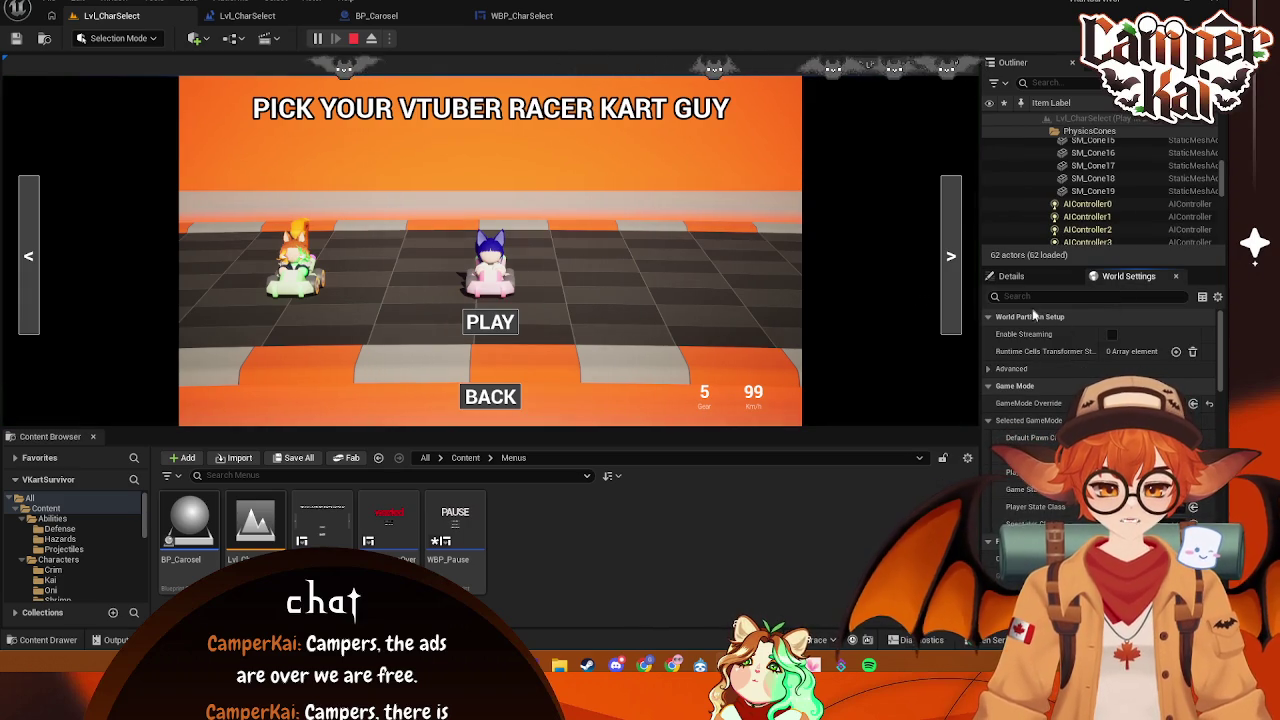
scroll(1108, 192, "down", 5)
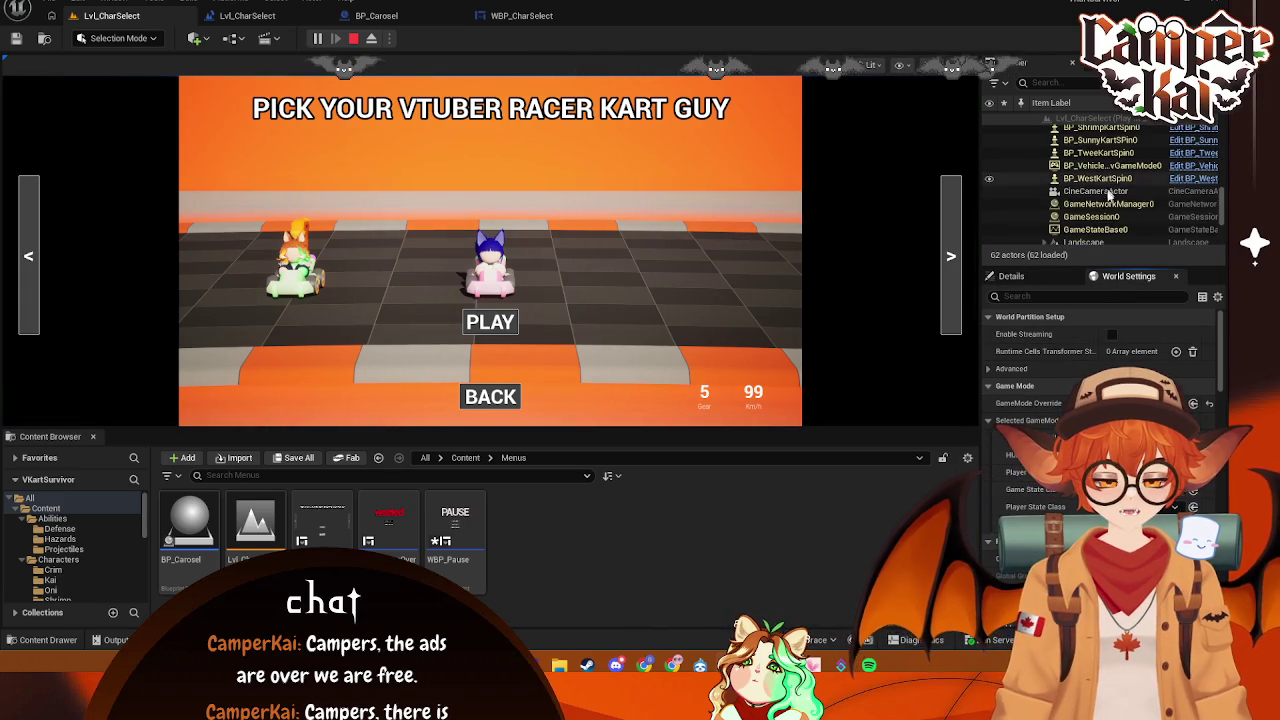
scroll(1108, 192, "up", 1)
left_click(1100, 211)
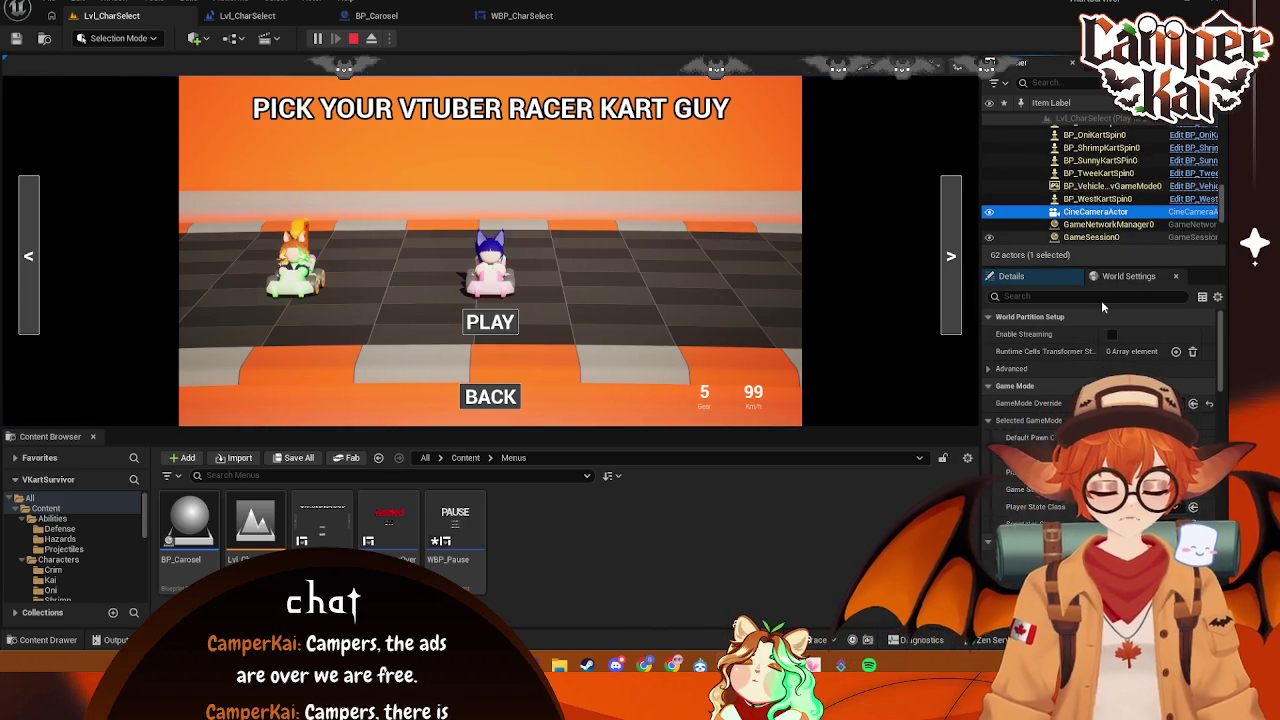
scroll(1118, 199, "up", 3)
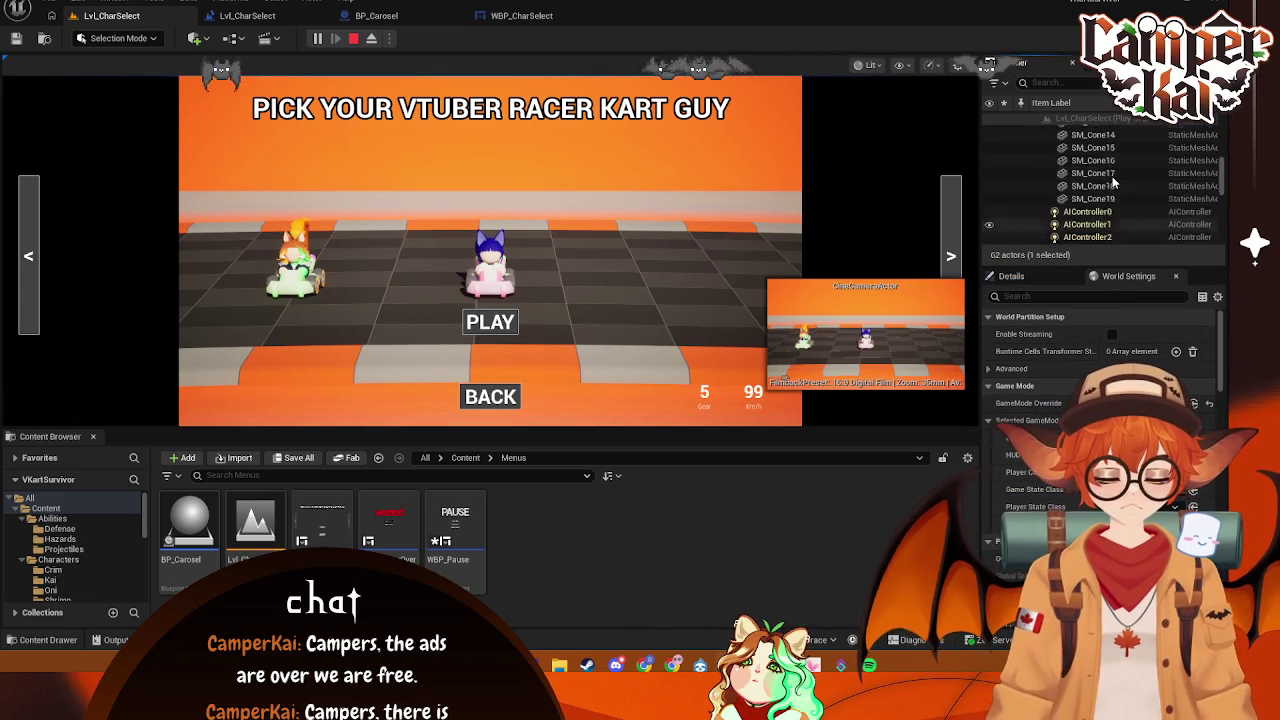
left_click(1118, 199)
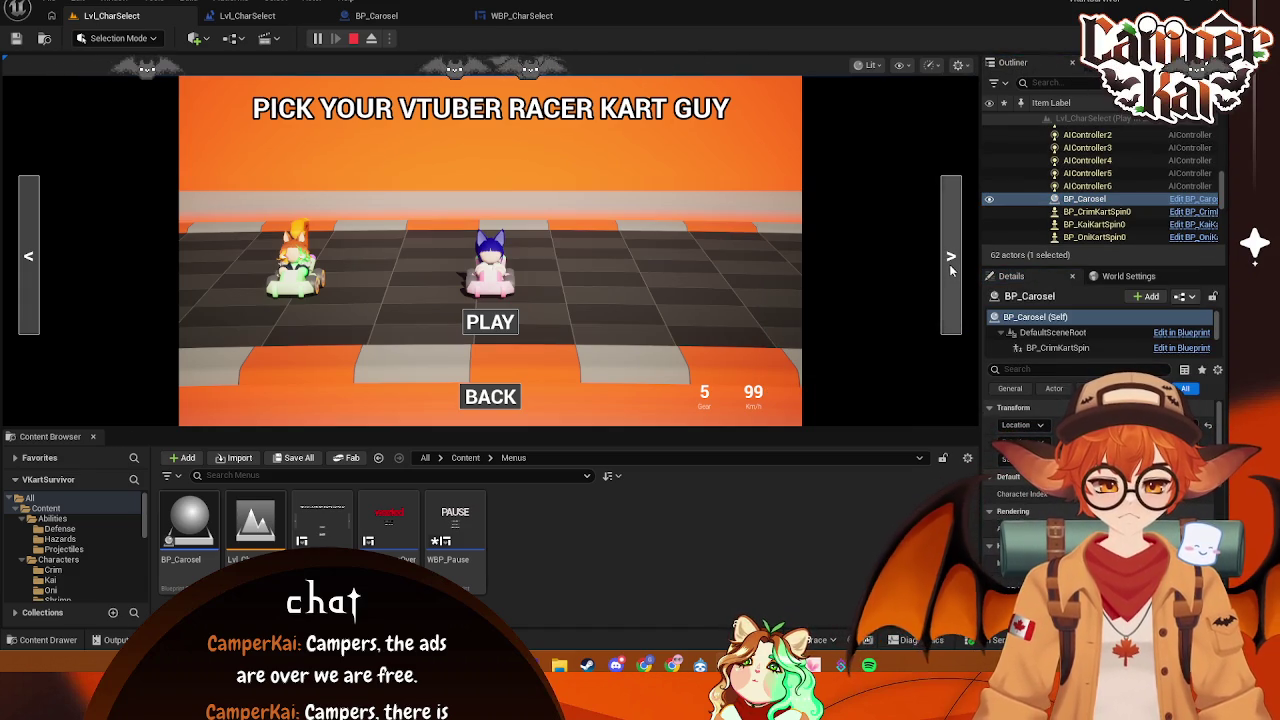
- Switch to the WBP_CharSelect graph, stop the play session and close the Message Log
left_click(491, 24)
left_click(568, 38)
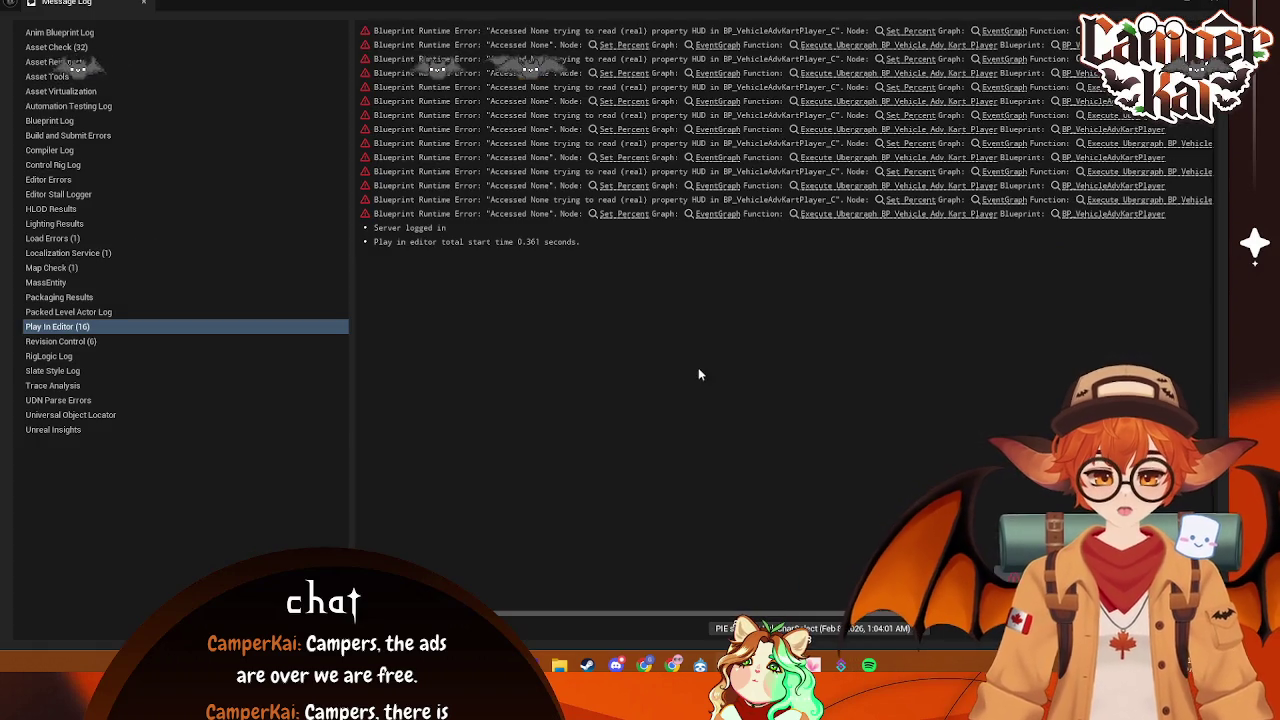
left_click(1207, 4)
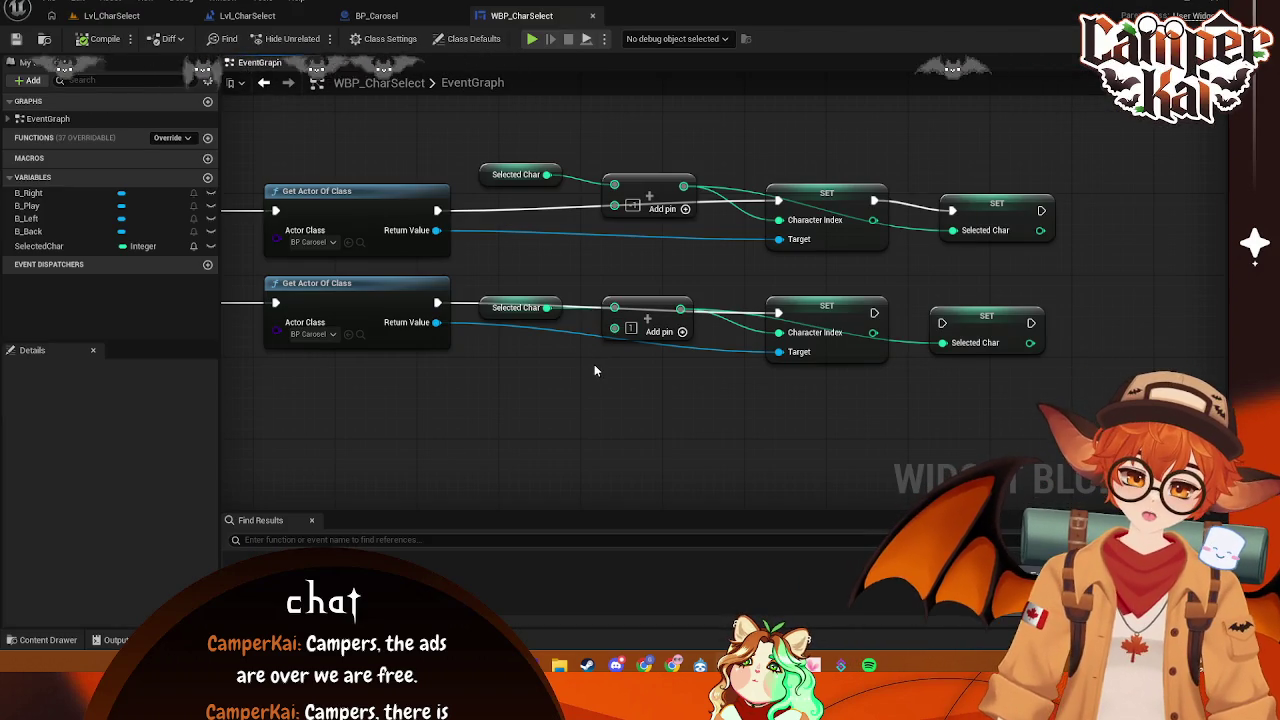
- Wire the lower Character Index SET node's exec output into the Selected Char SET node
mouse_move(434, 354)
left_mouse_down()
mouse_move(691, 329)
mouse_move(457, 330)
mouse_move(519, 353)
left_mouse_up()
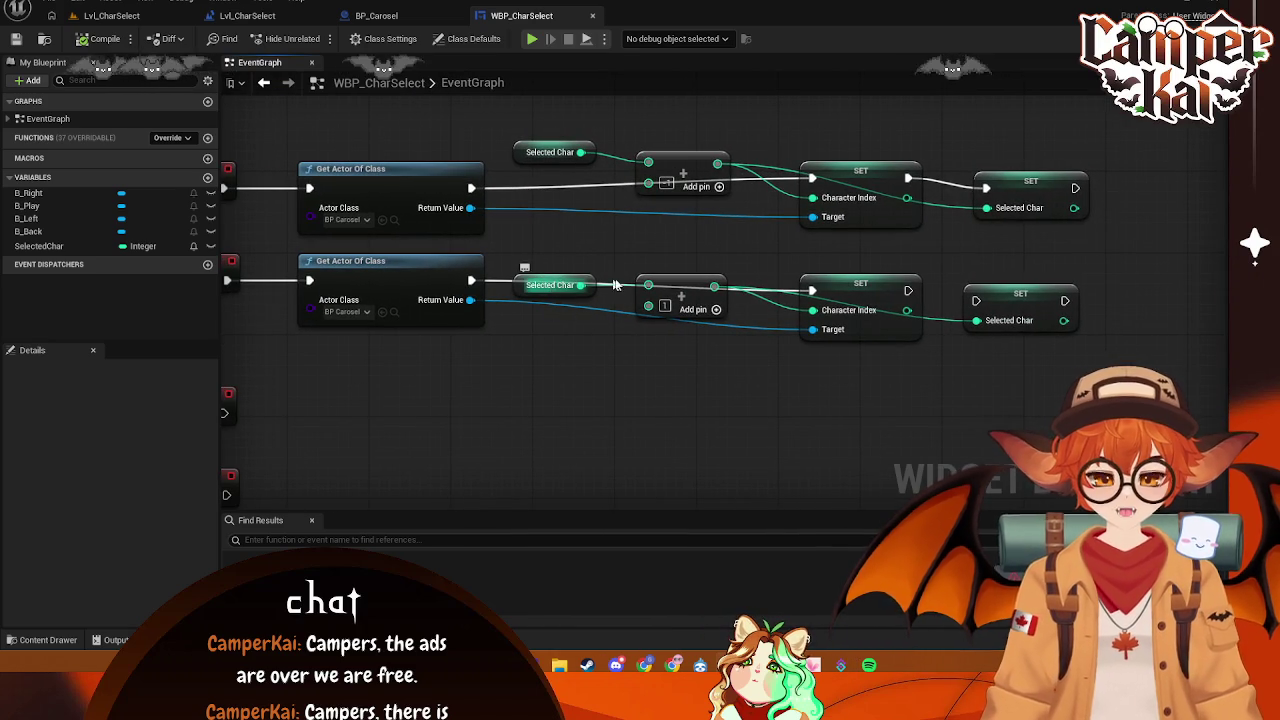
left_click_drag(731, 246, 667, 239)
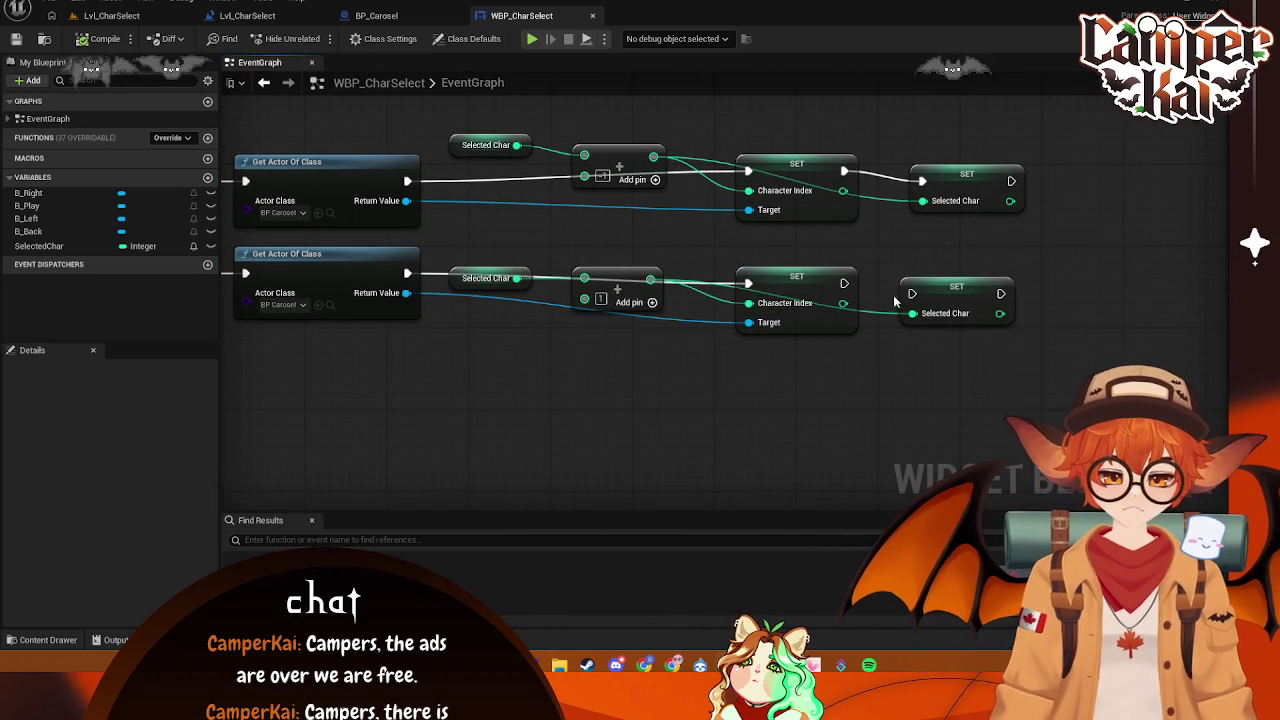
left_click_drag(843, 282, 911, 293)
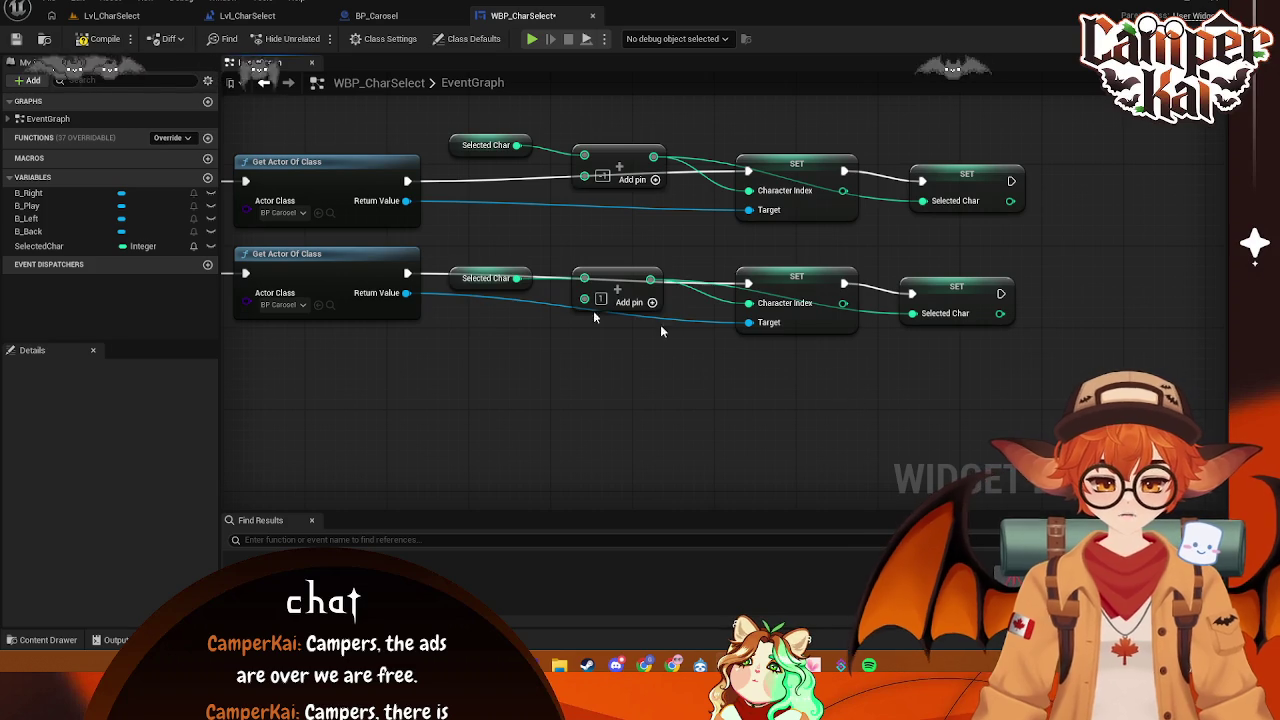
- Play-test the kart selection by cycling through characters three times, then stop and play again
left_click(530, 40)
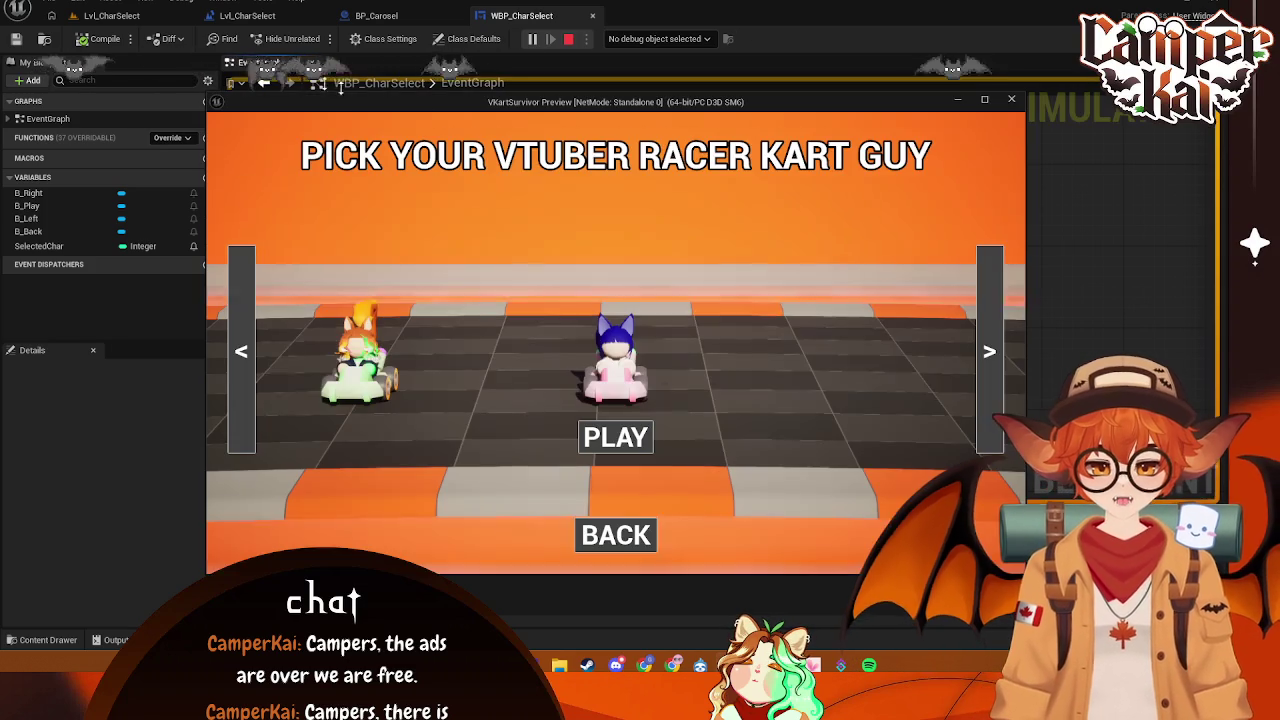
left_click(988, 336)
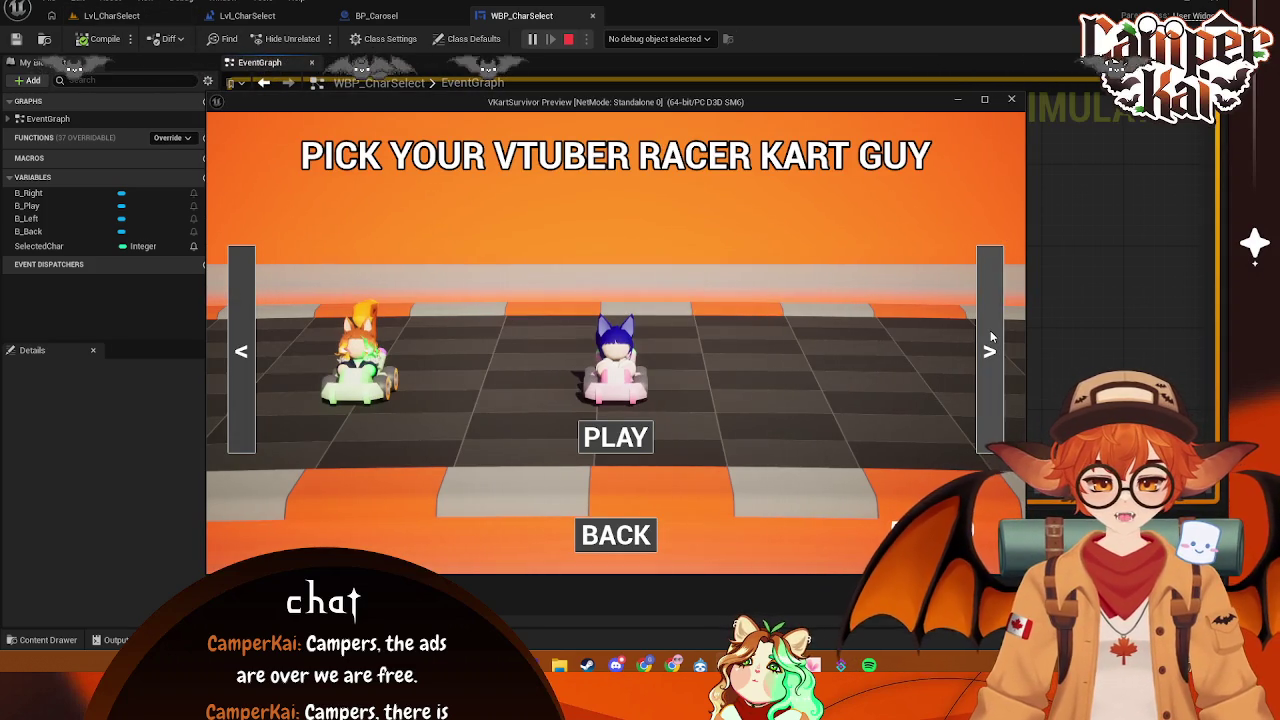
left_click(991, 337)
left_click(991, 337)
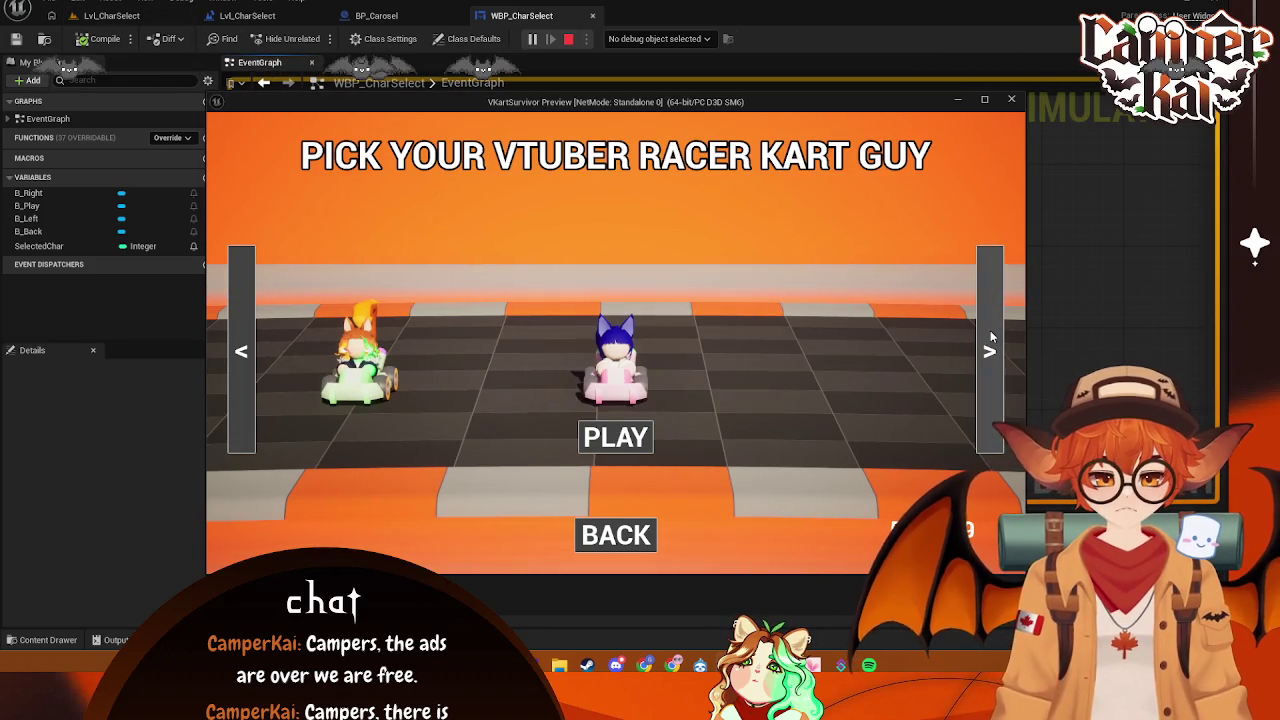
left_click(1011, 99)
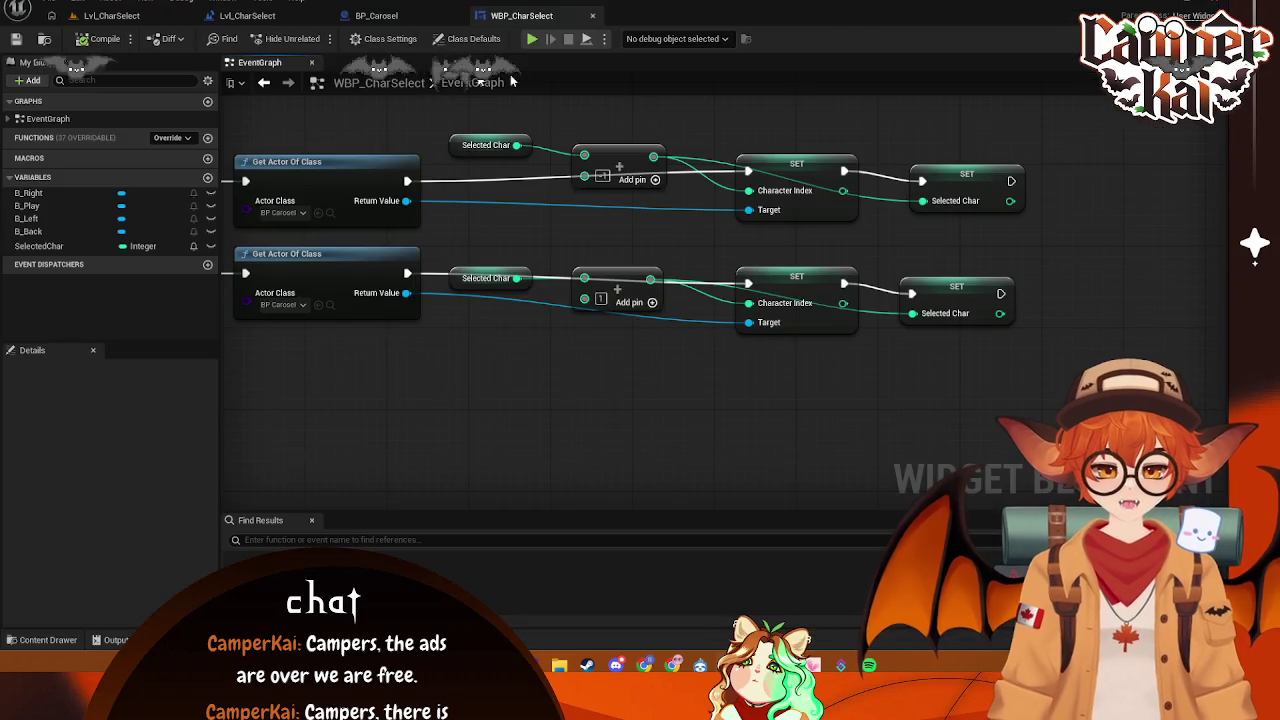
left_click(111, 15)
left_click(381, 36)
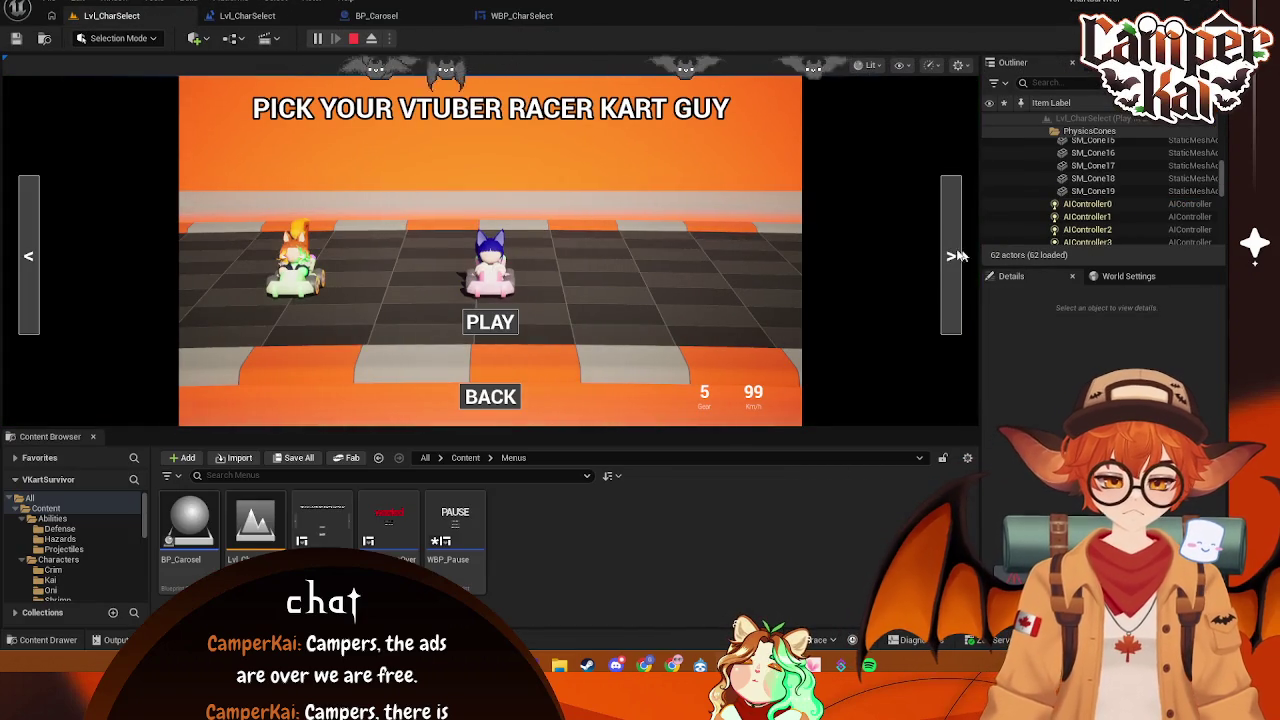
- During play, select BP_Carosel in the Outliner and cycle to the next kart character
scroll(1090, 180, "down", 5)
left_click(1085, 138)
left_click(955, 264)
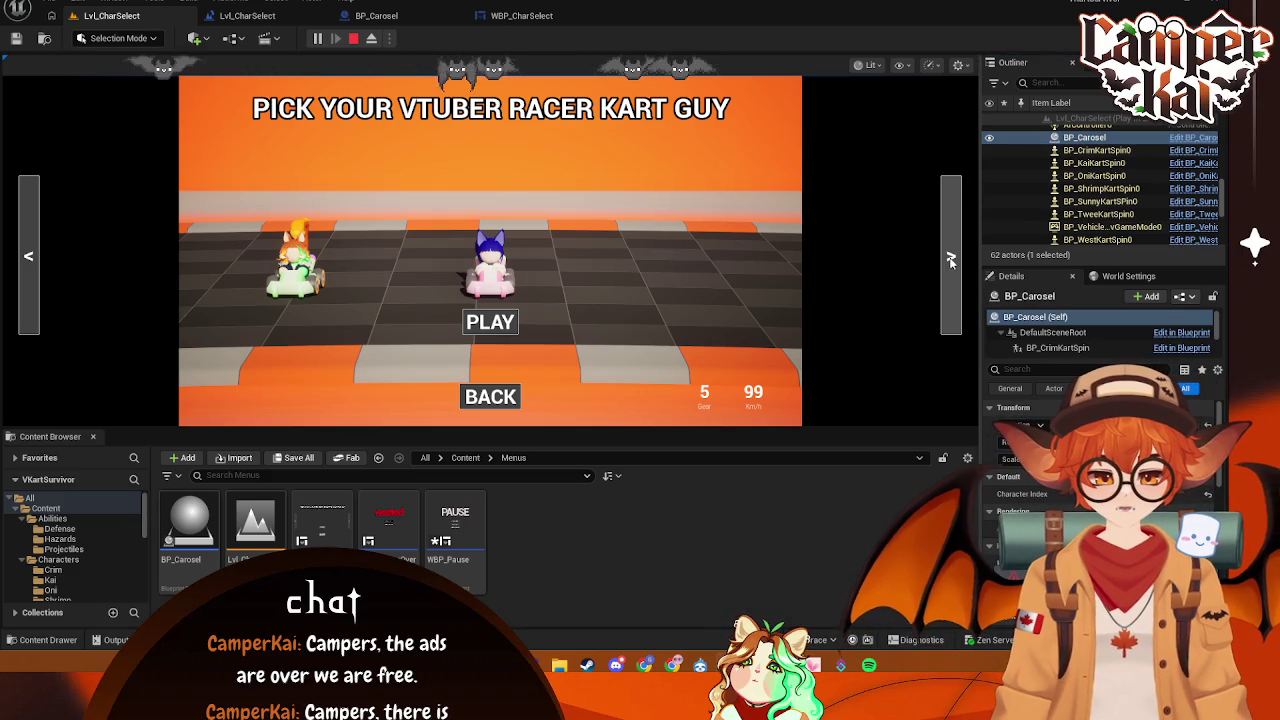
- End the test play with Esc, review the Accessed None HUD errors, and close the log
key("Escape")
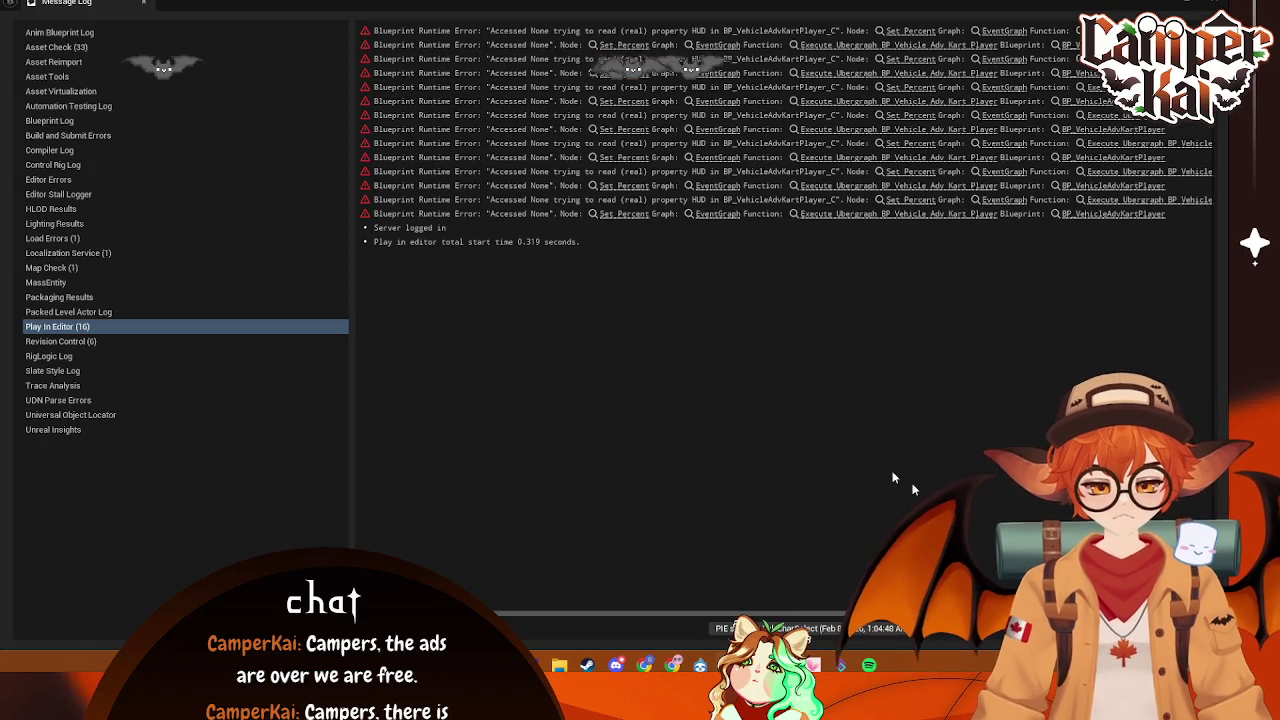
left_click(510, 48)
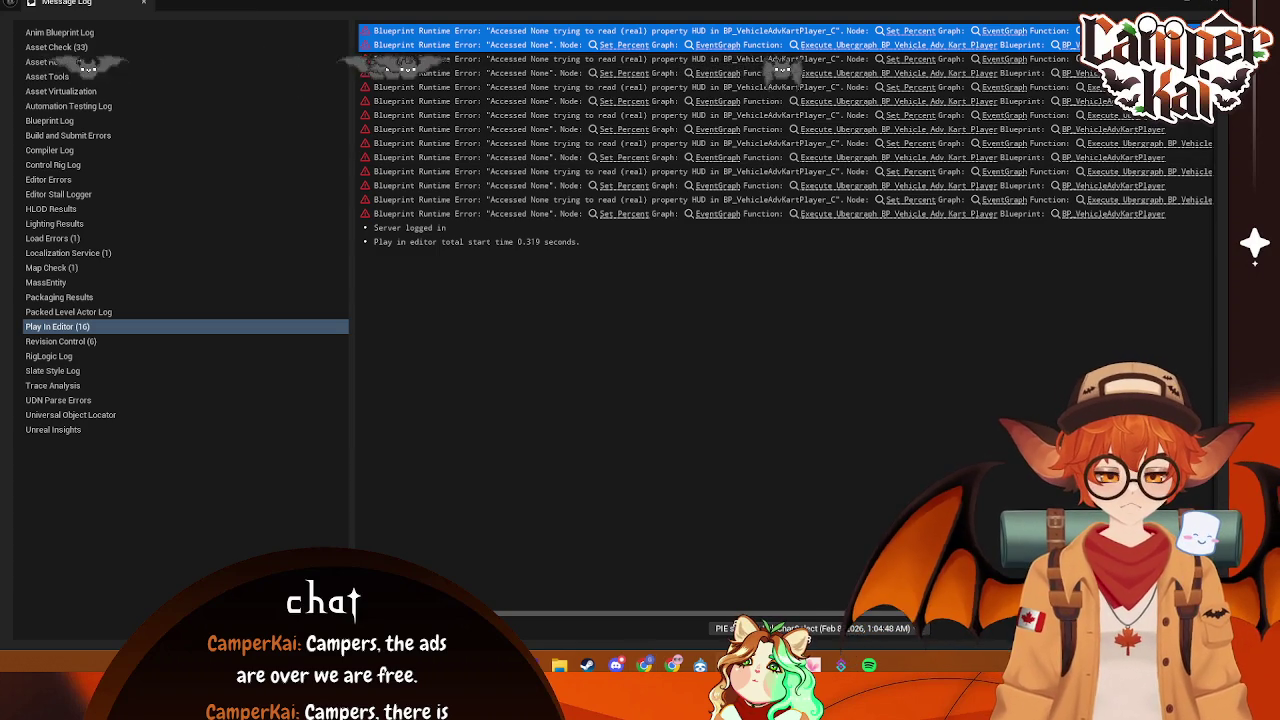
left_click(1224, 6)
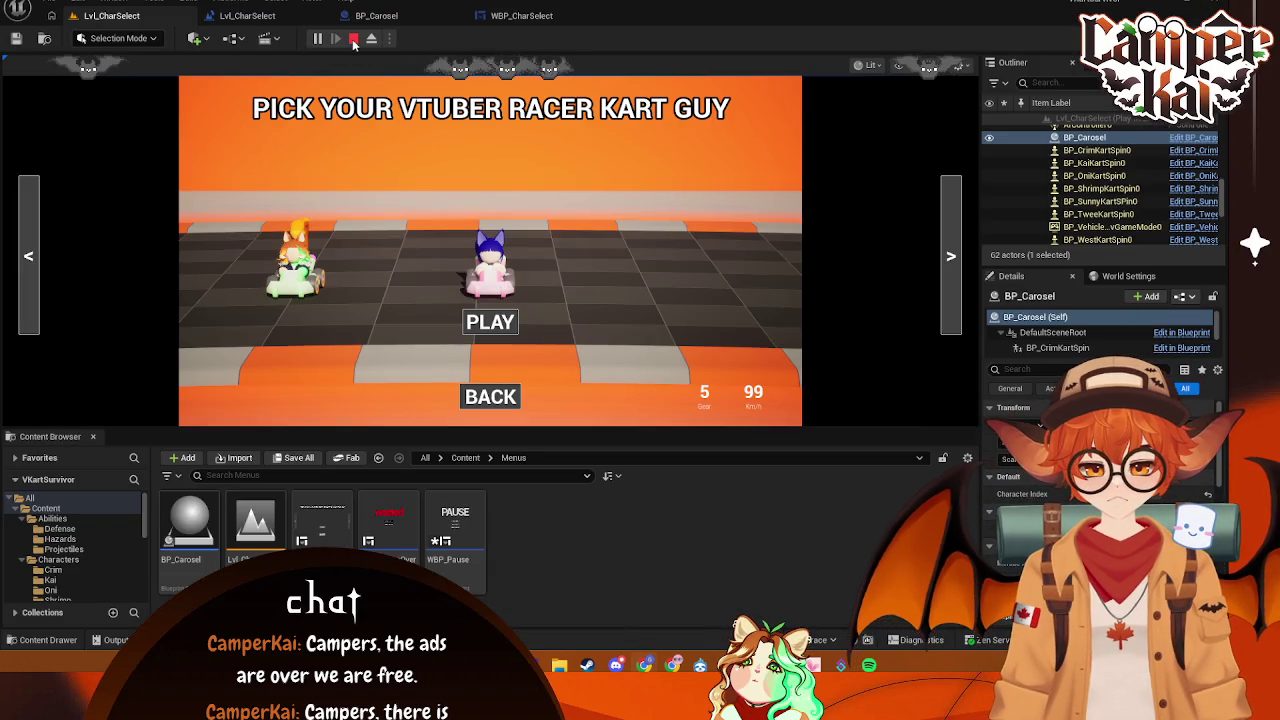
left_click(353, 39)
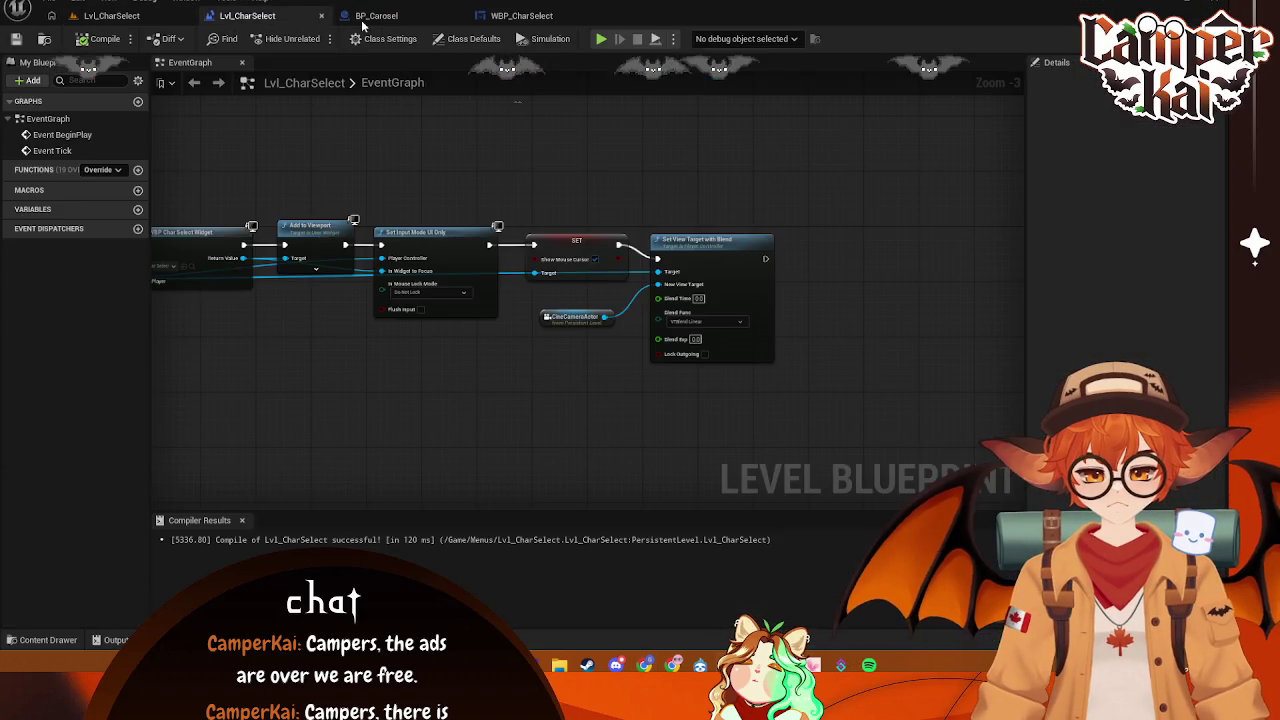
left_click(361, 18)
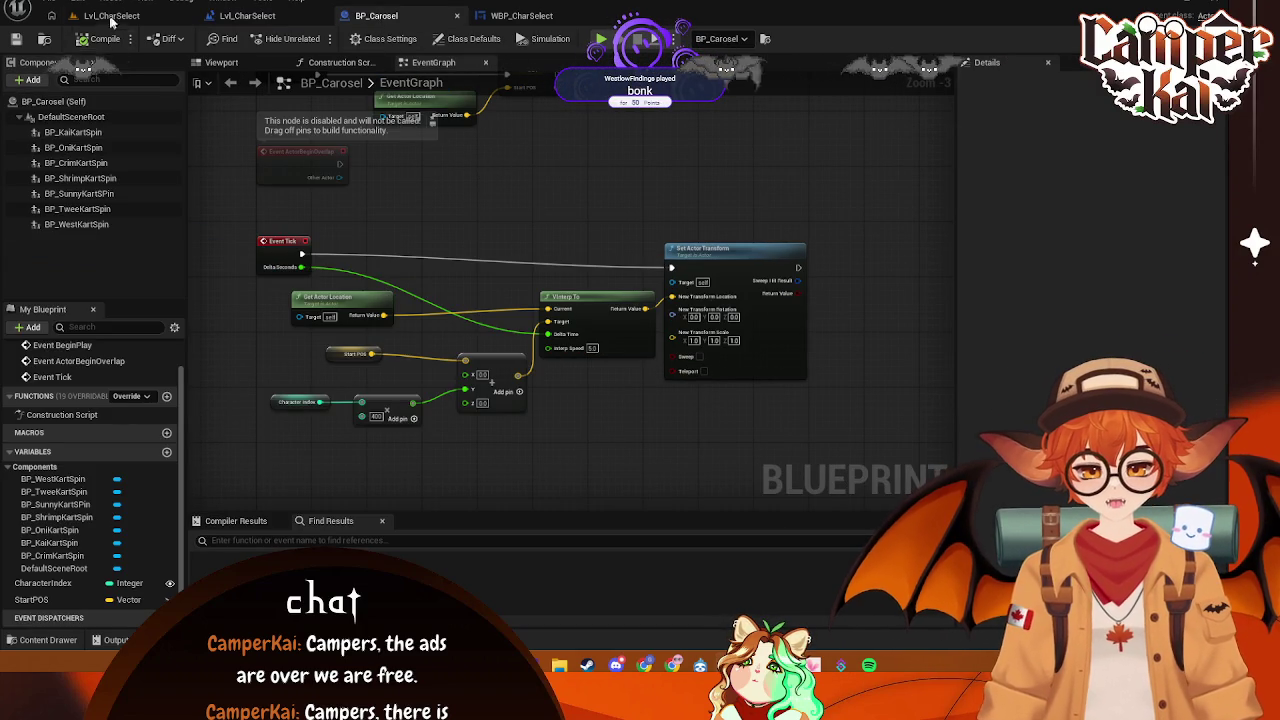
left_click(247, 15)
left_click(111, 15)
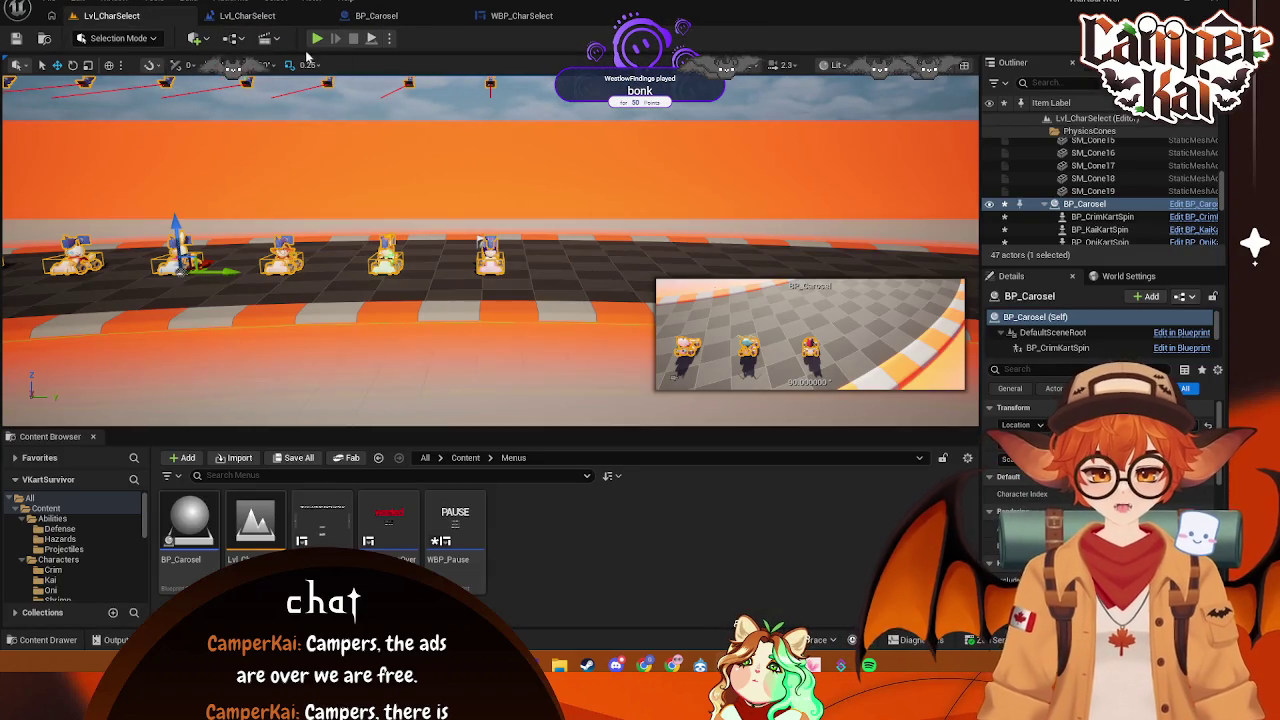
key("alt+p")
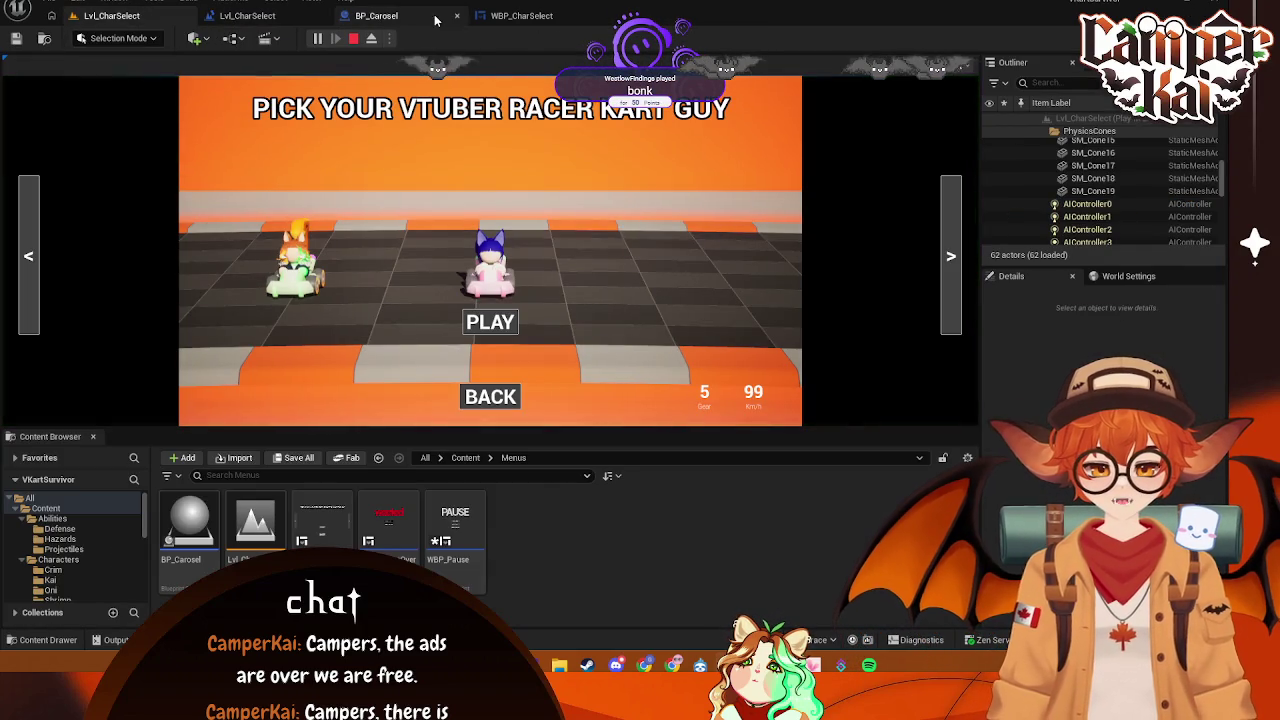
key("Escape")
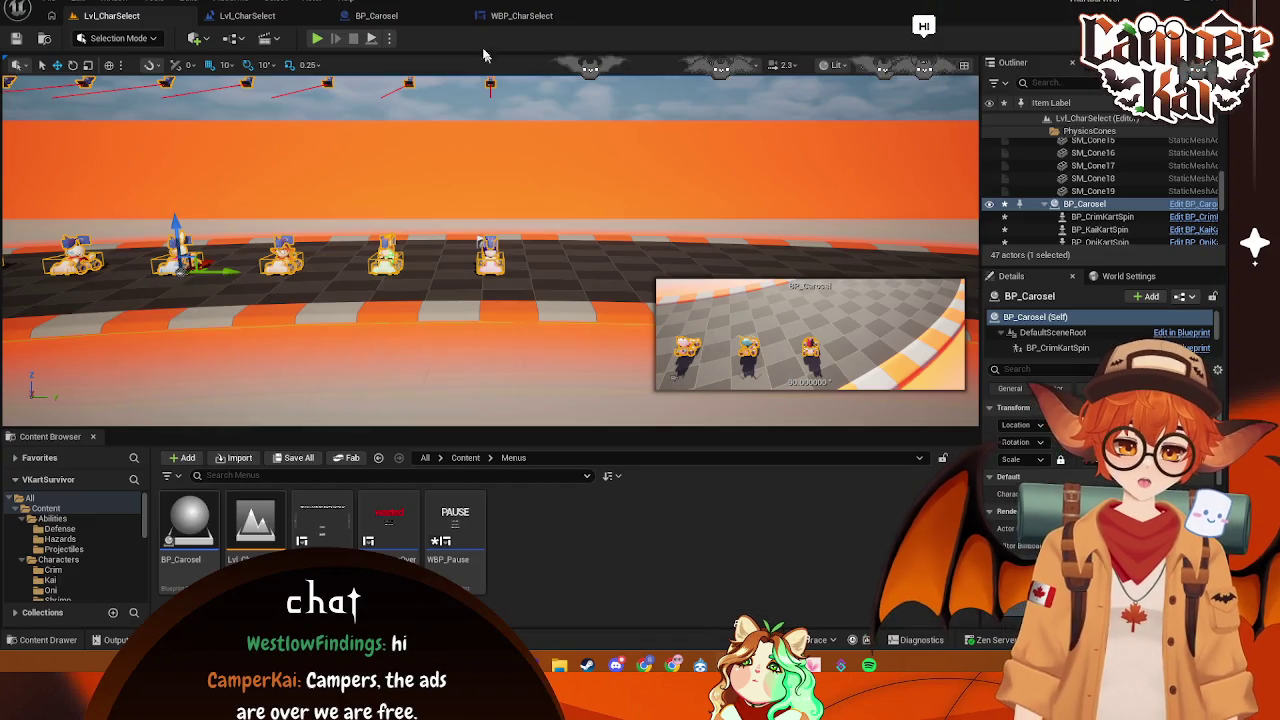
left_click(515, 16)
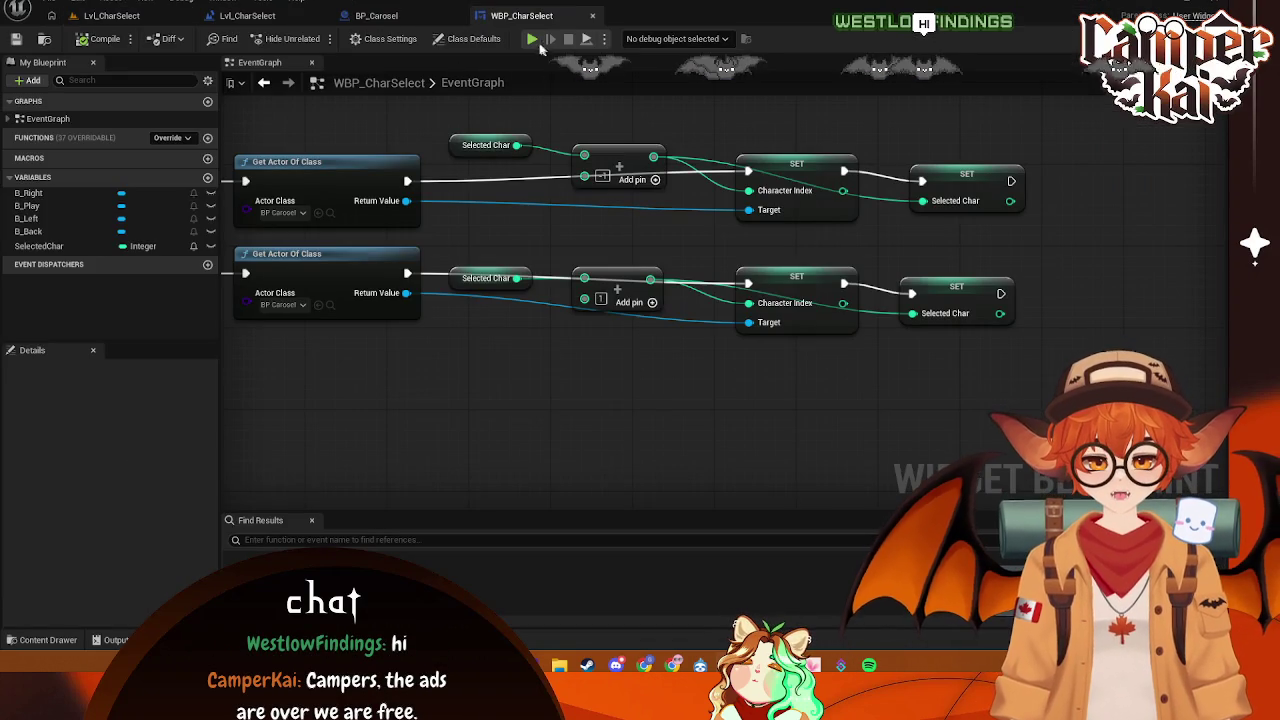
left_click(549, 34)
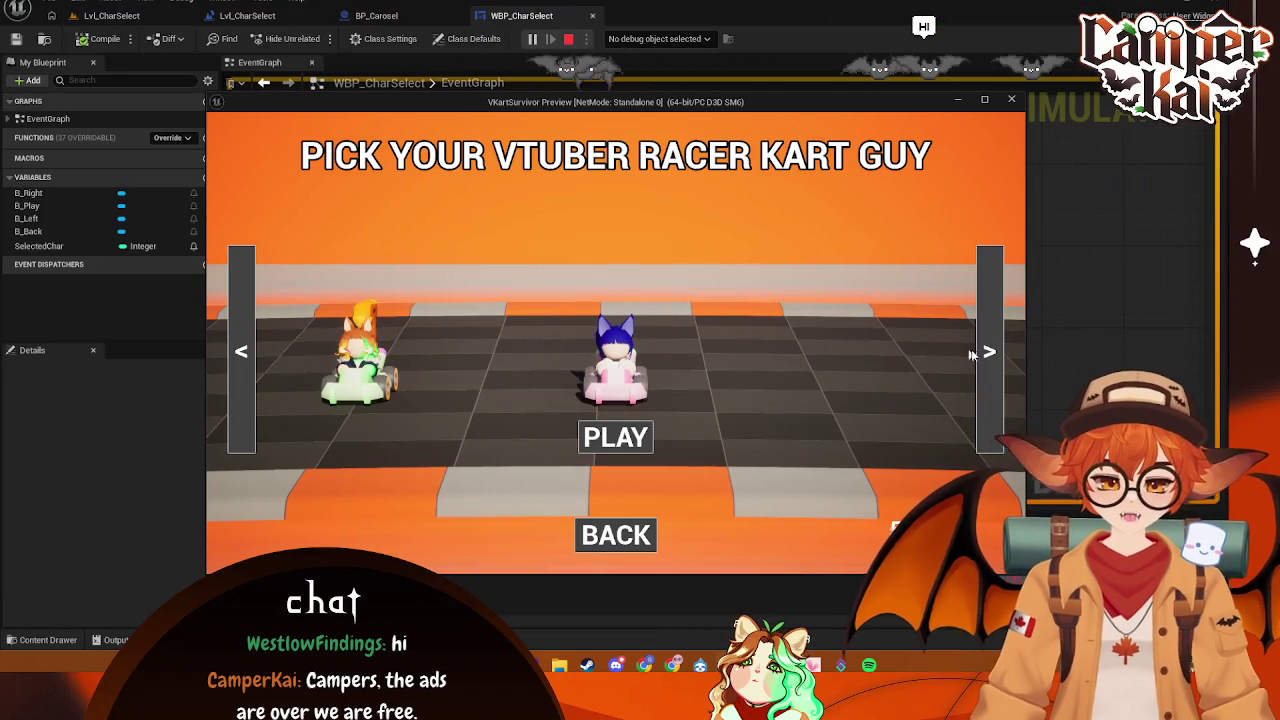
left_click(1106, 297)
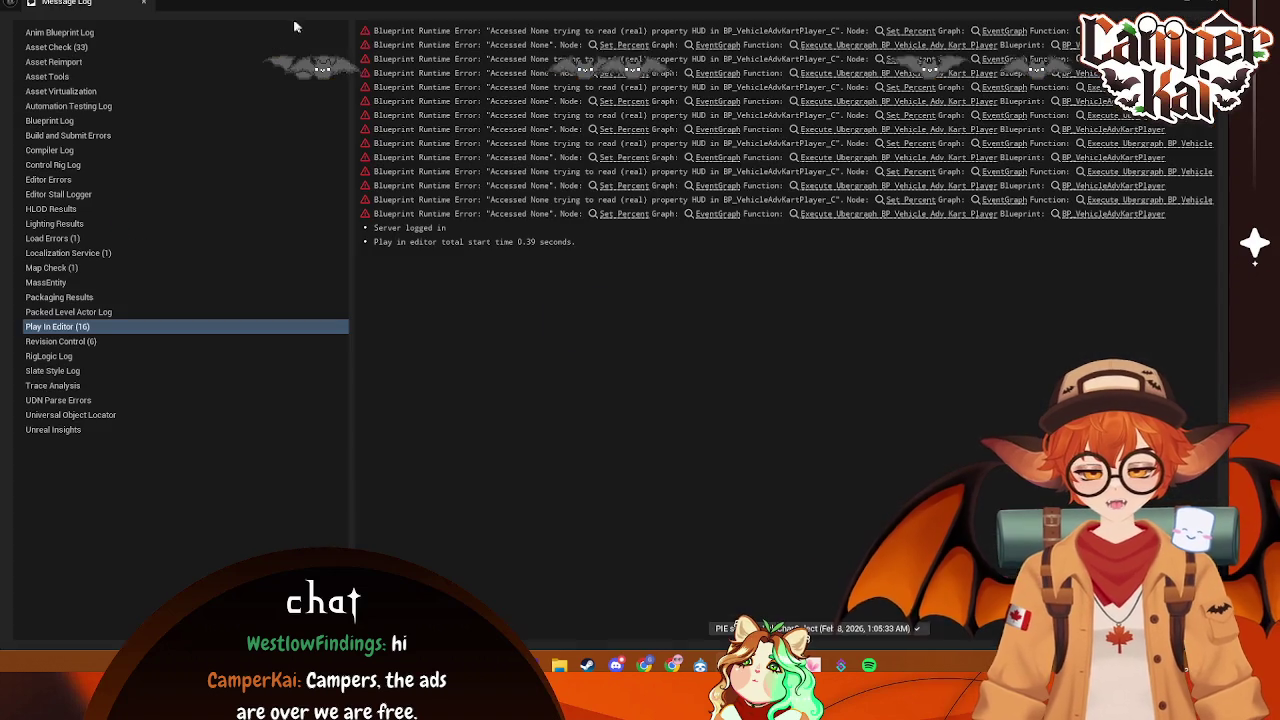
left_click(568, 38)
left_click(1208, 8)
left_click(245, 16)
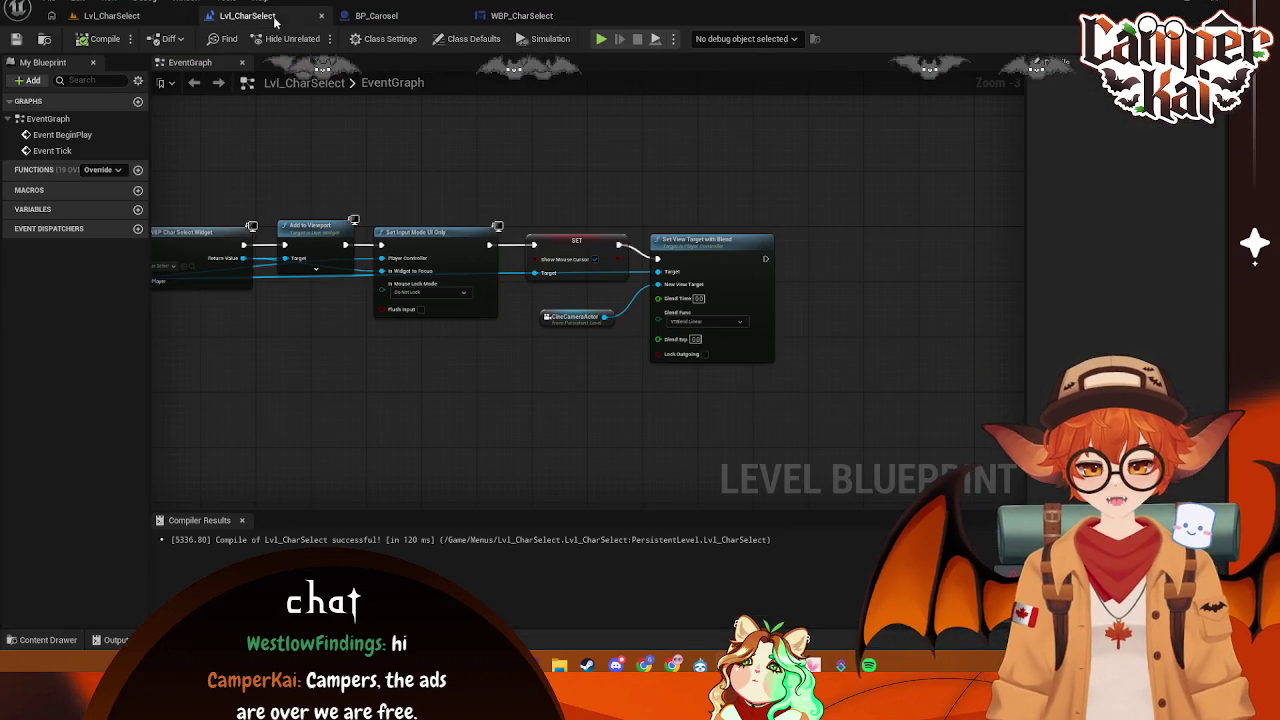
left_click(118, 16)
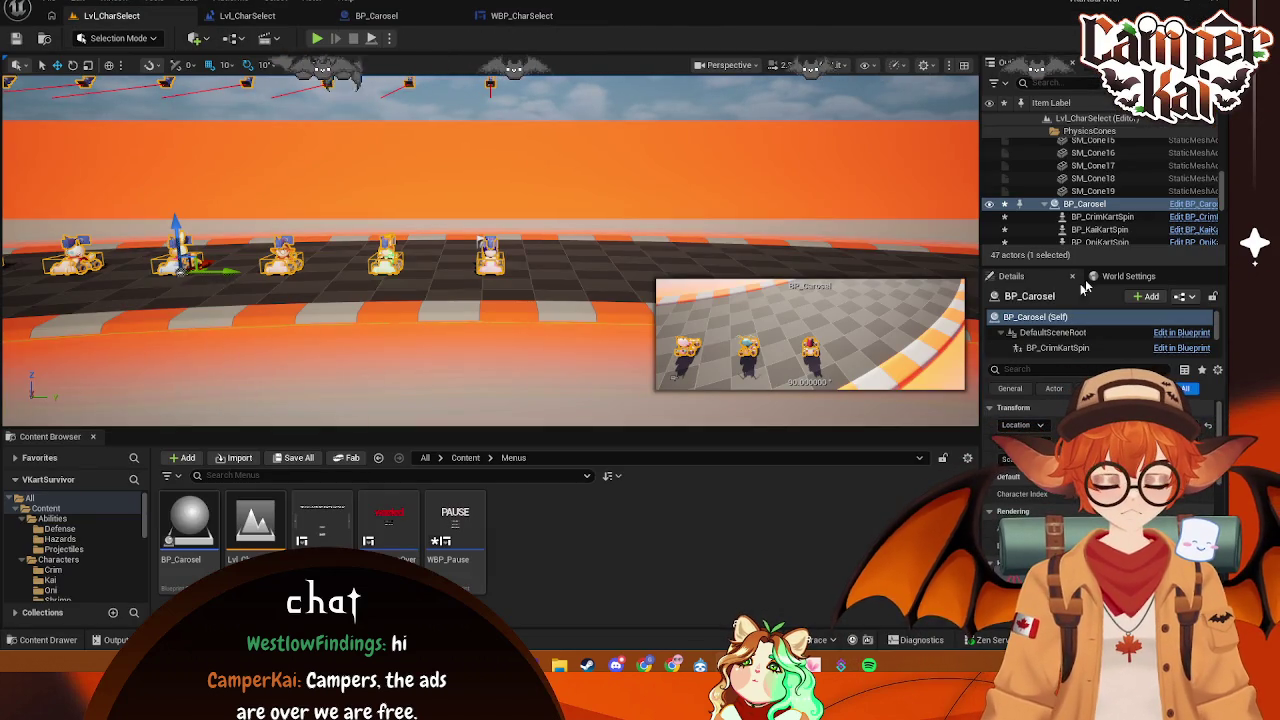
left_click(1130, 277)
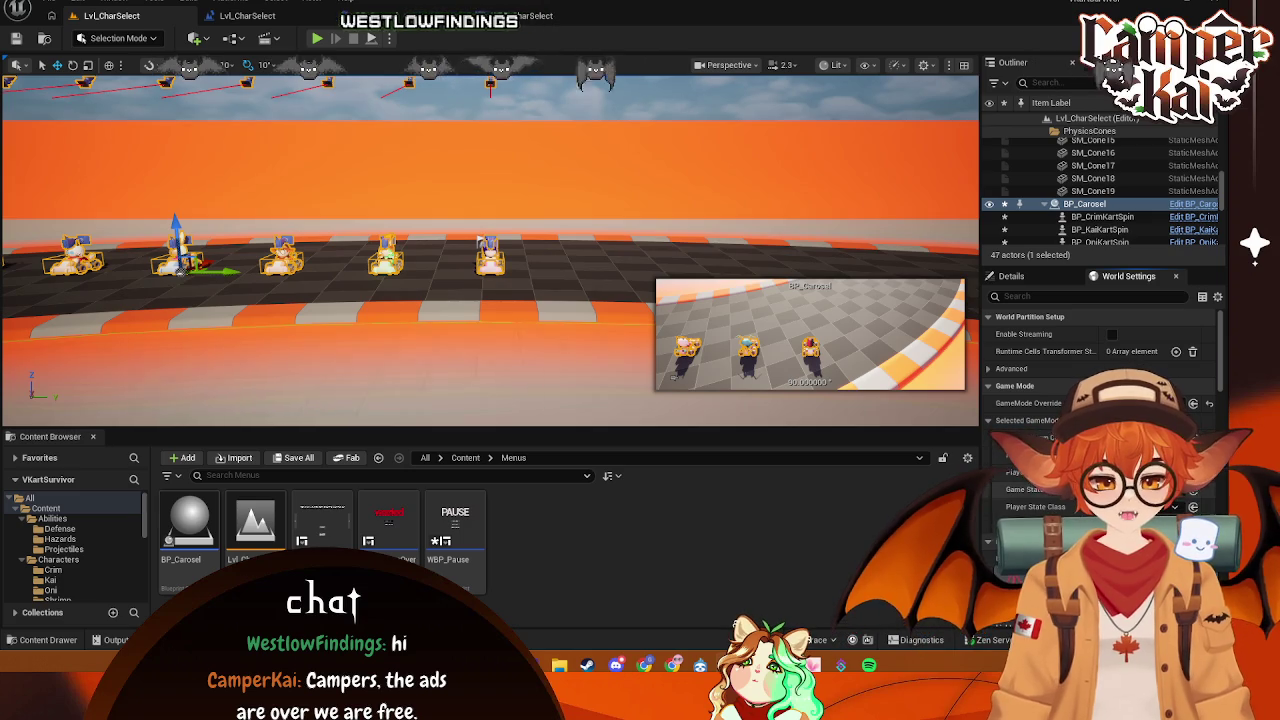
left_click(515, 16)
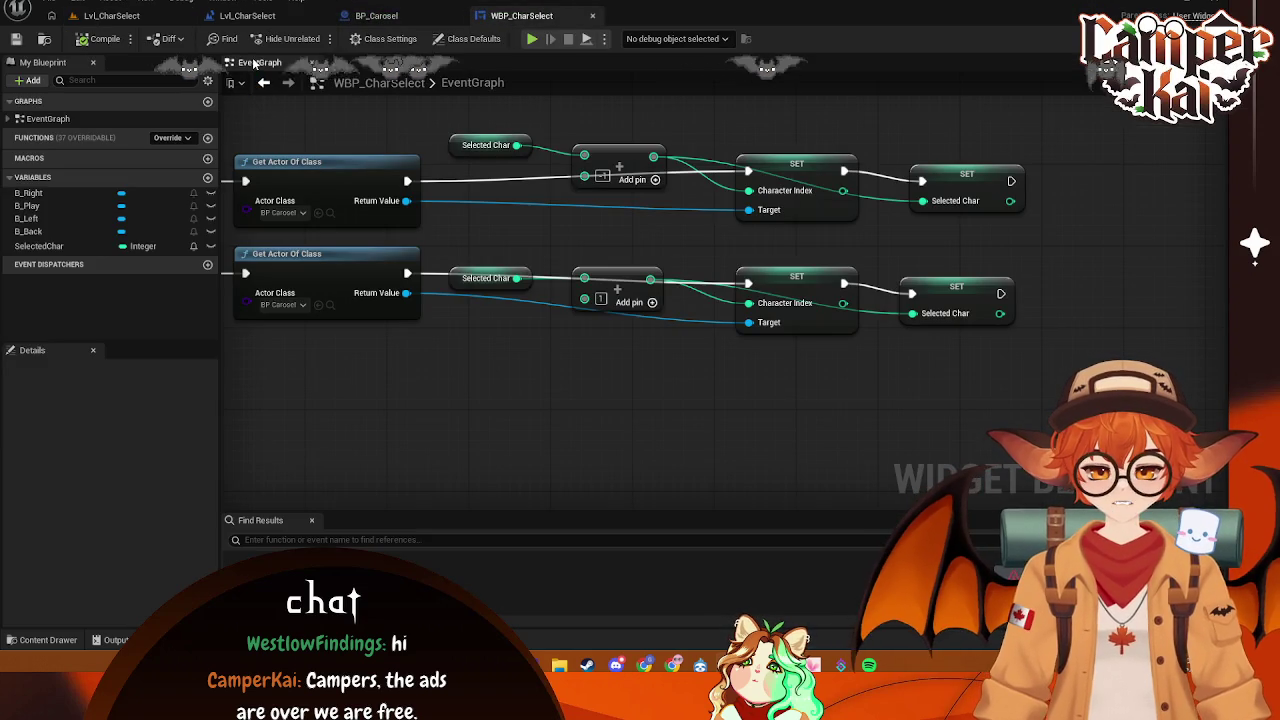
left_click(110, 16)
left_click(317, 39)
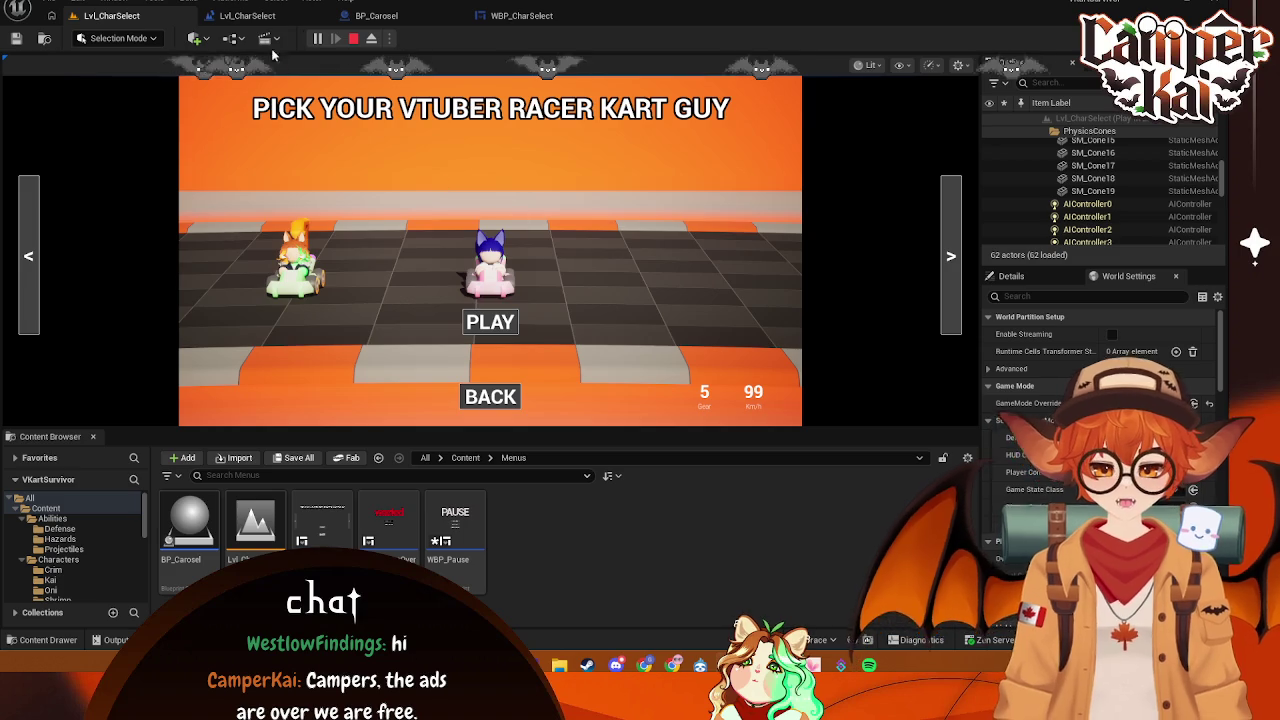
key("Escape")
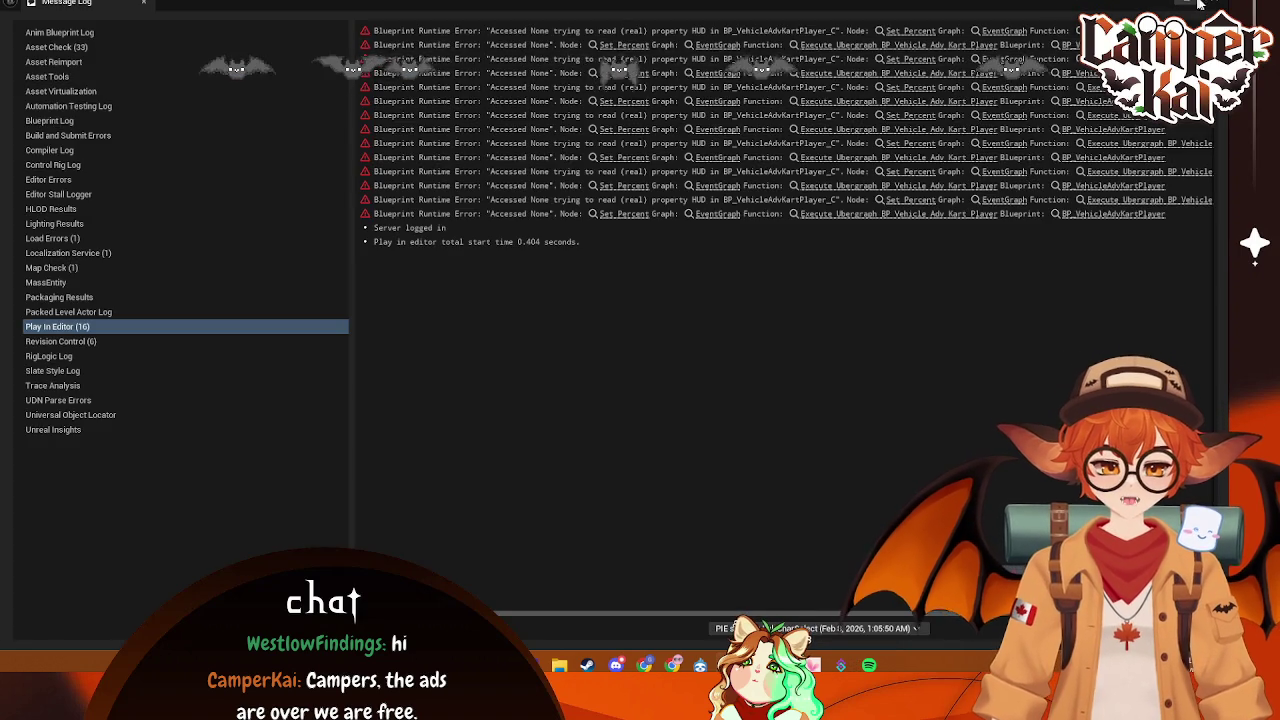
left_click(1190, 5)
left_click(252, 16)
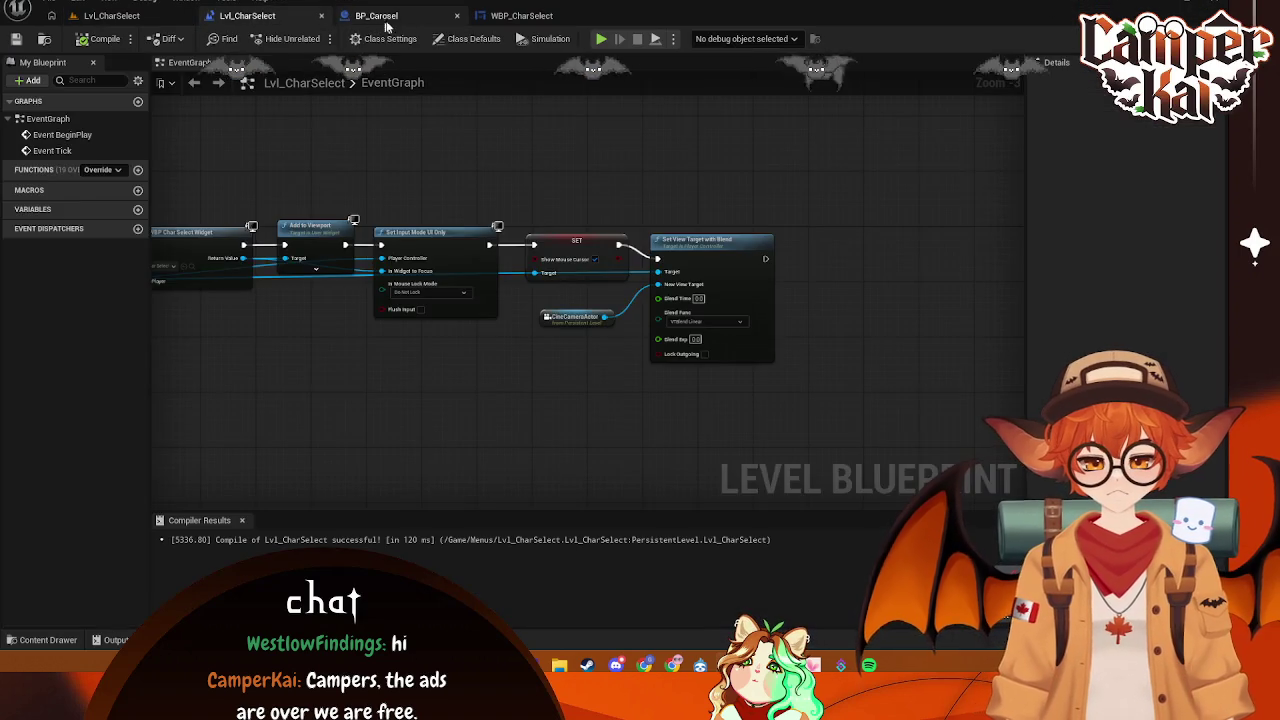
- In BP_Carosel, select all seven kart spin components from BP_KaiKartSpin through BP_WestKartSpin
left_click(376, 15)
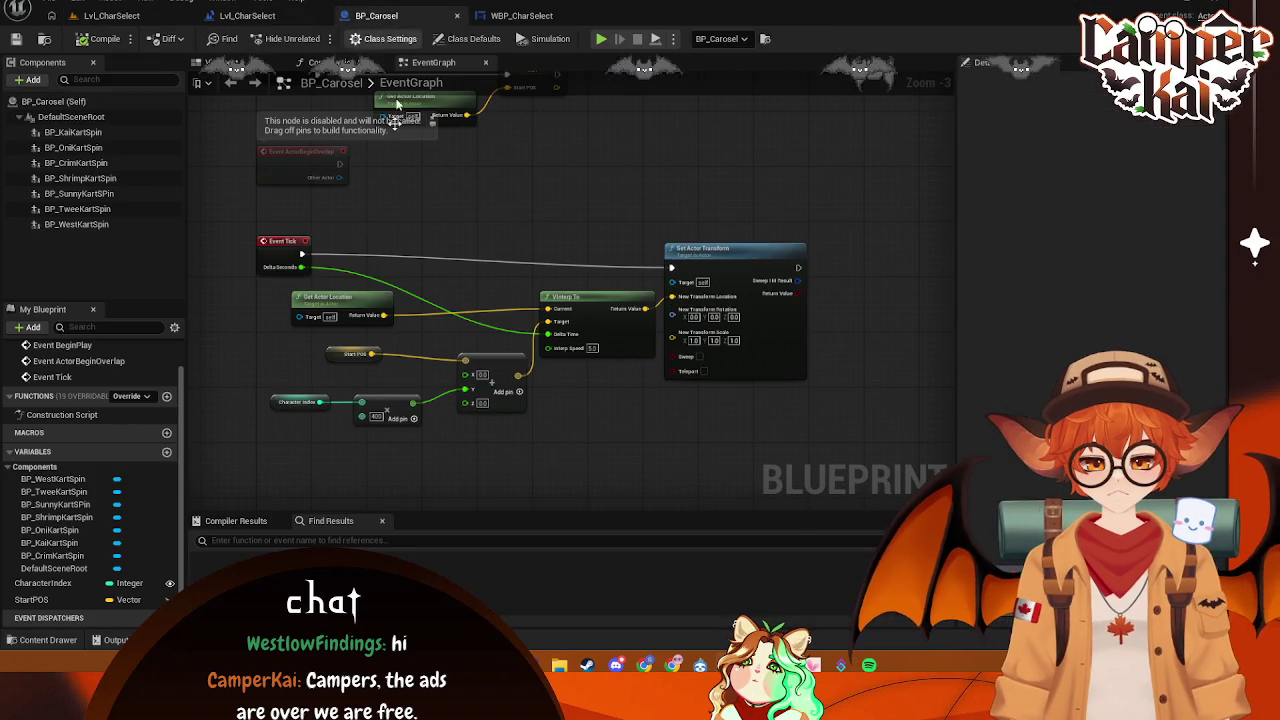
left_click(69, 133)
left_click(76, 224)
left_click(72, 132)
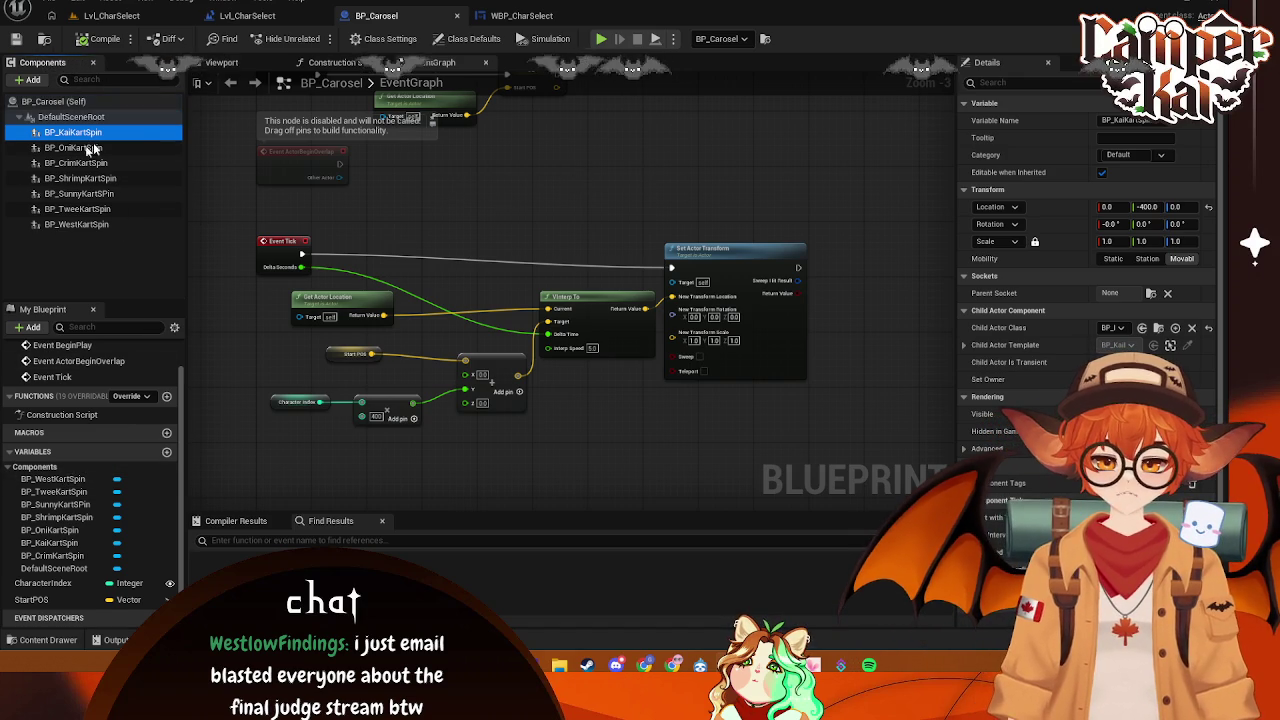
left_click(80, 226, "shift")
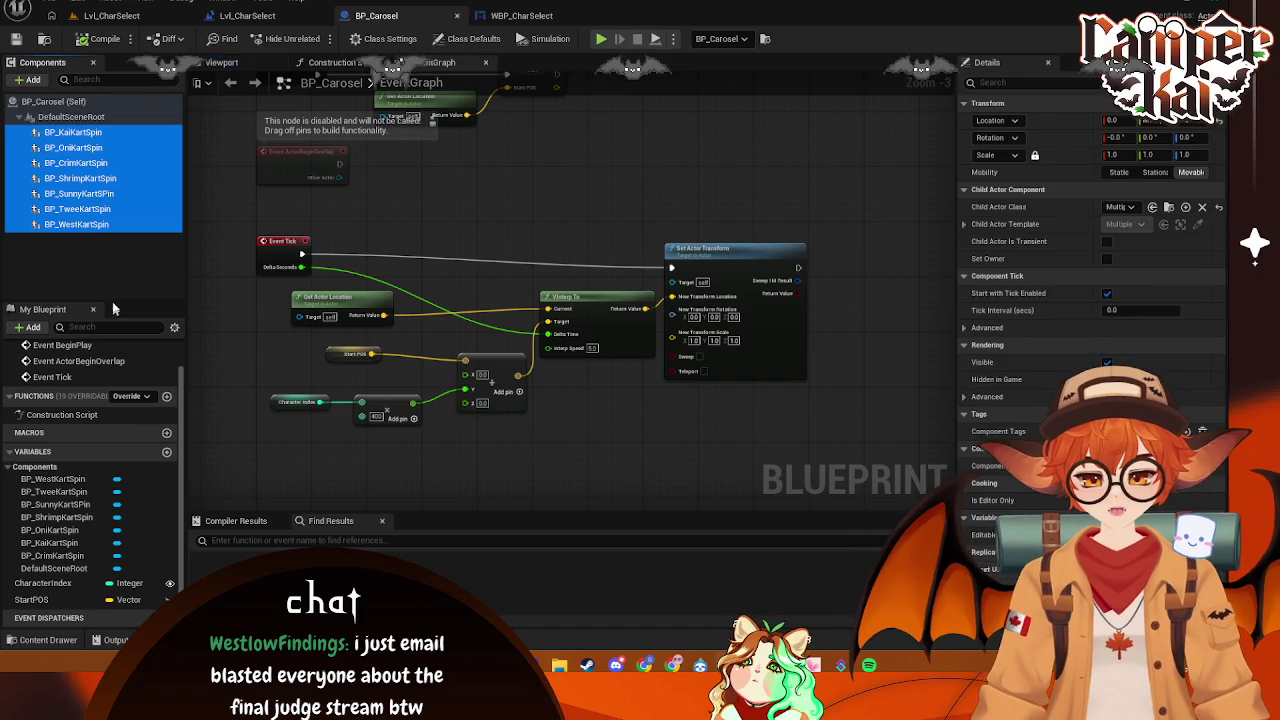
- Open BP_CrimKartSpin from Content > Characters > Crim in the Content Drawer
left_click(42, 640)
scroll(80, 500, "up", 3)
left_click(30, 464)
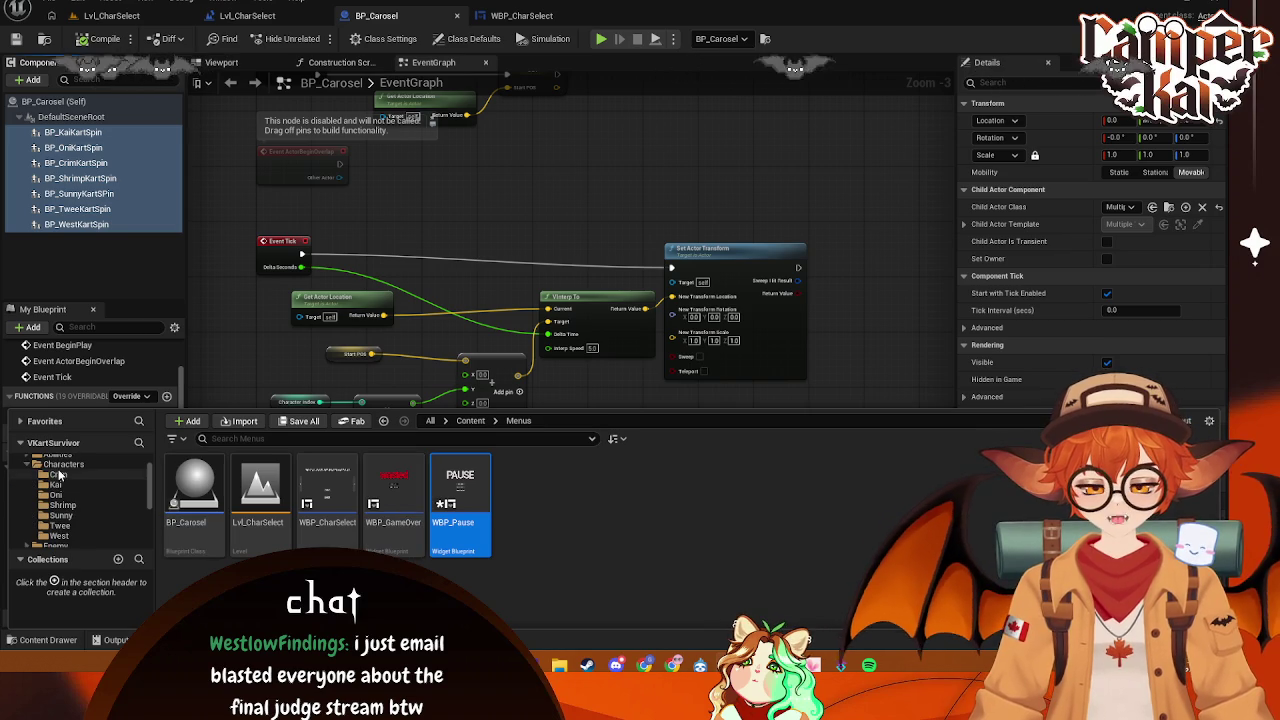
left_click(58, 474)
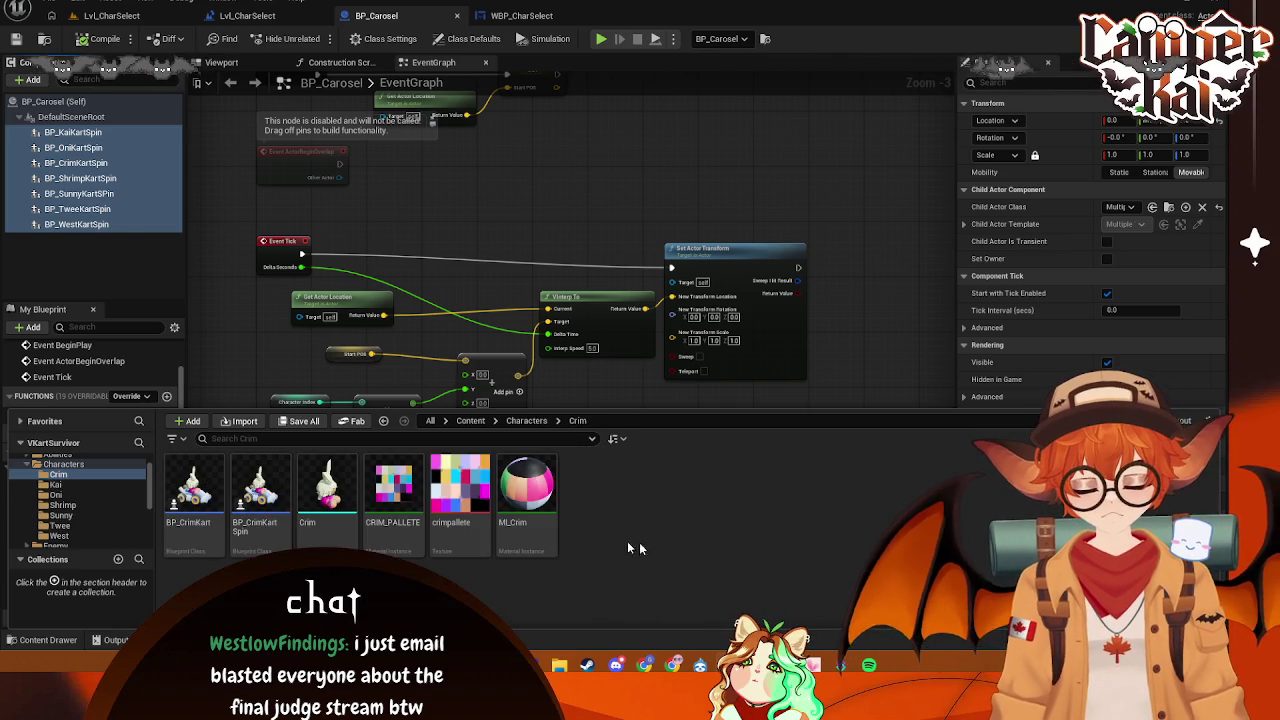
double_click(258, 507)
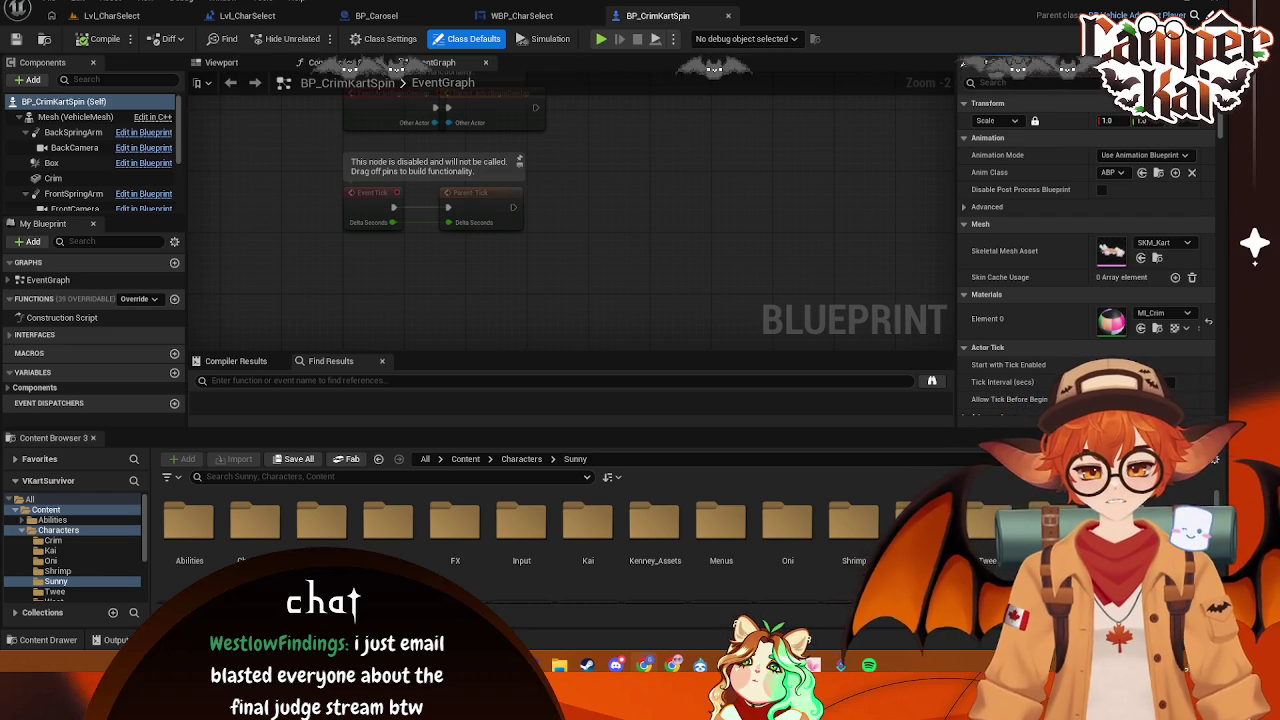
- Reopen the Crim folder and search the asset's context actions for 'repa', then dismiss the menu
left_click(55, 529)
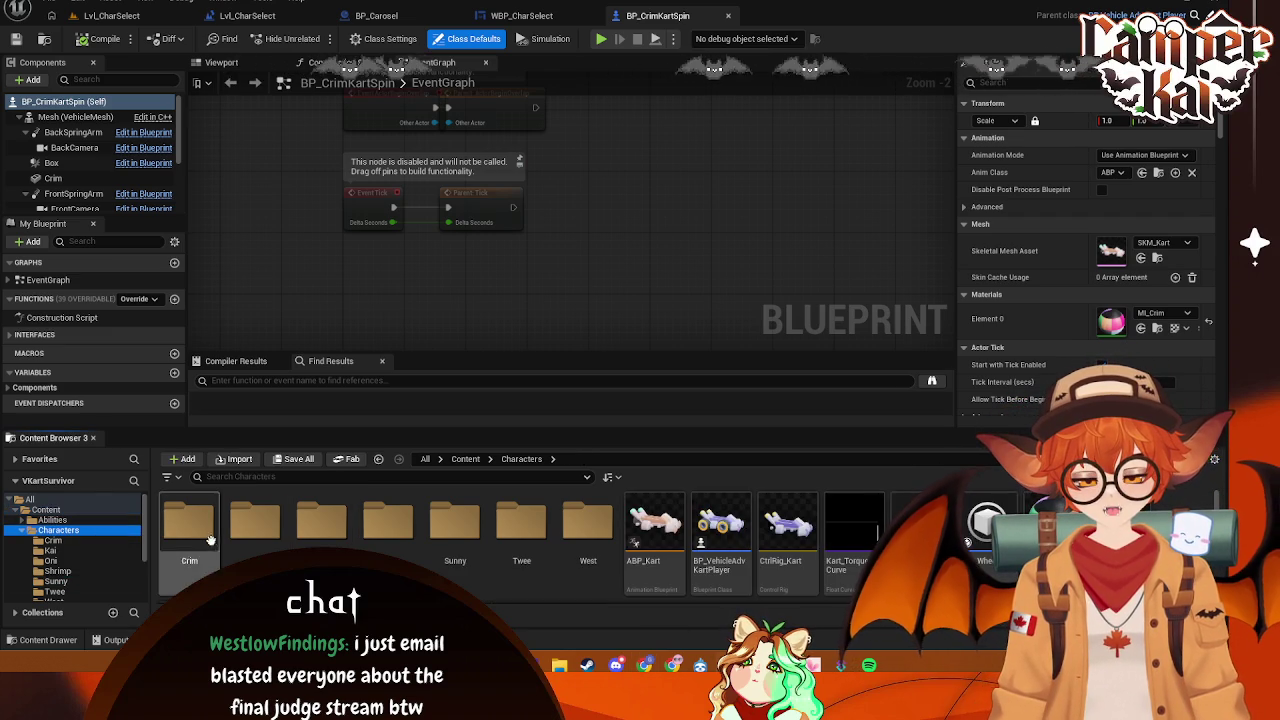
left_click(195, 525)
double_click(190, 520)
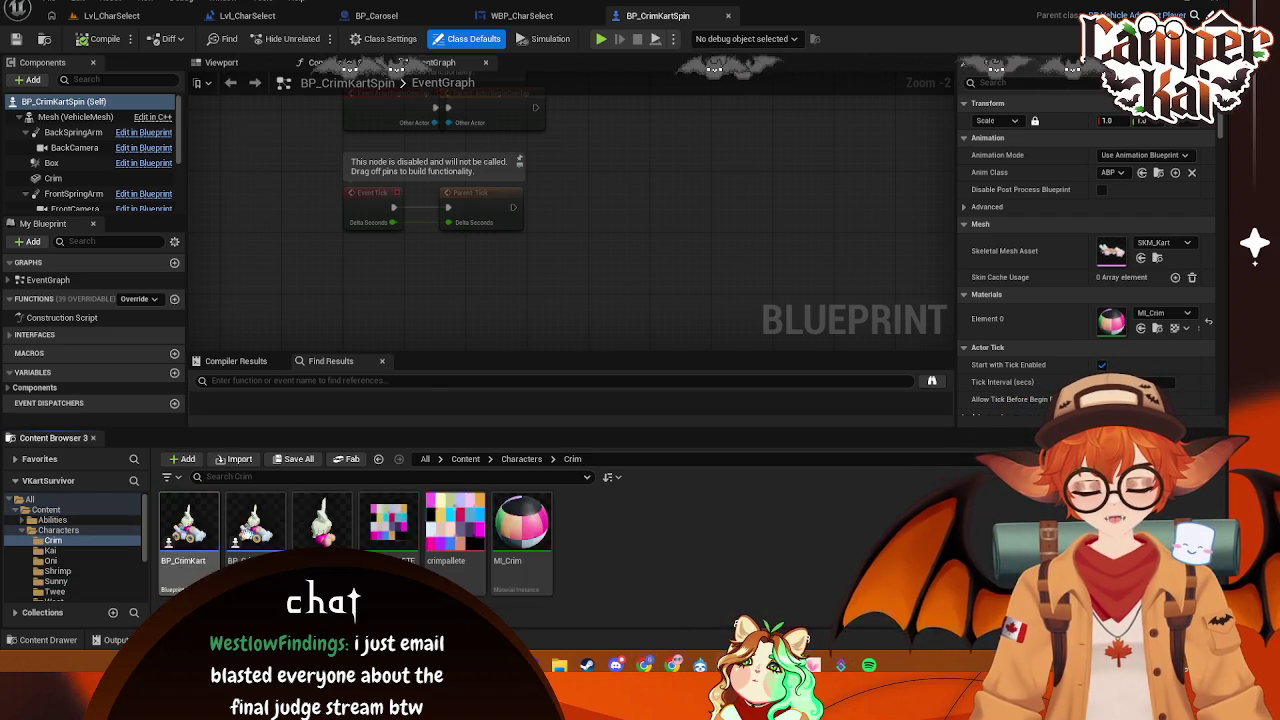
right_click(254, 522)
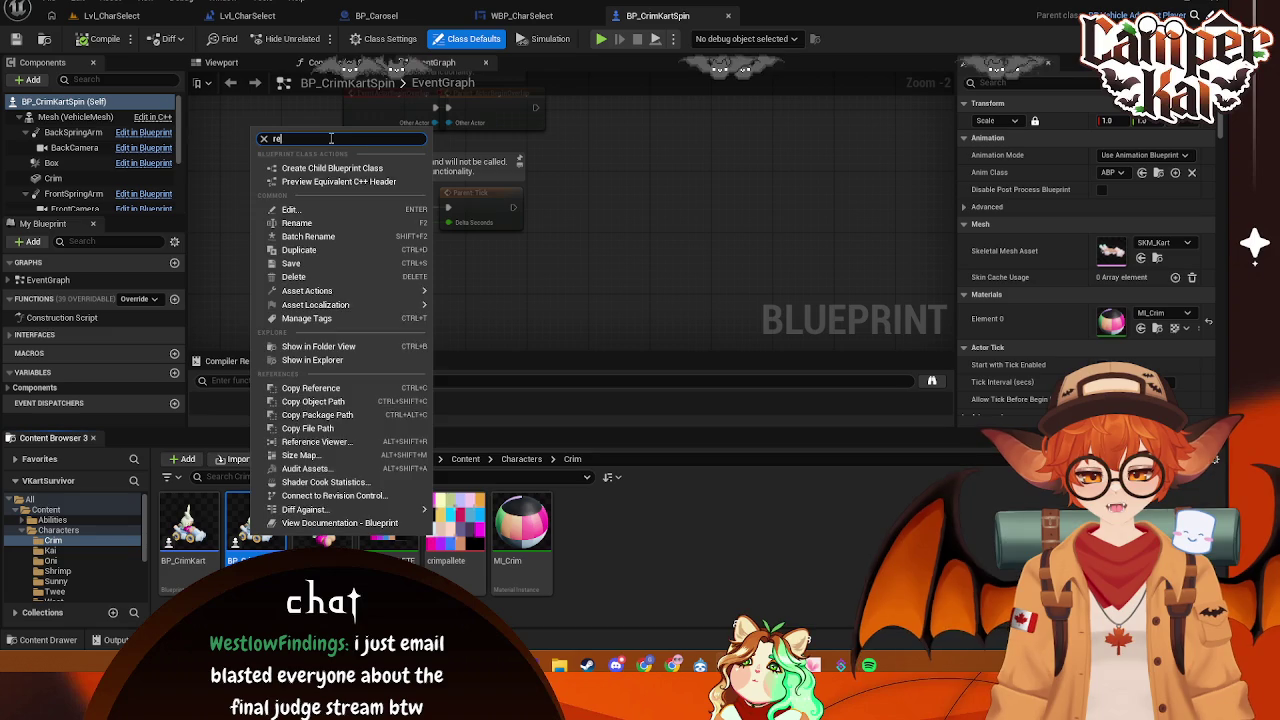
type("repa")
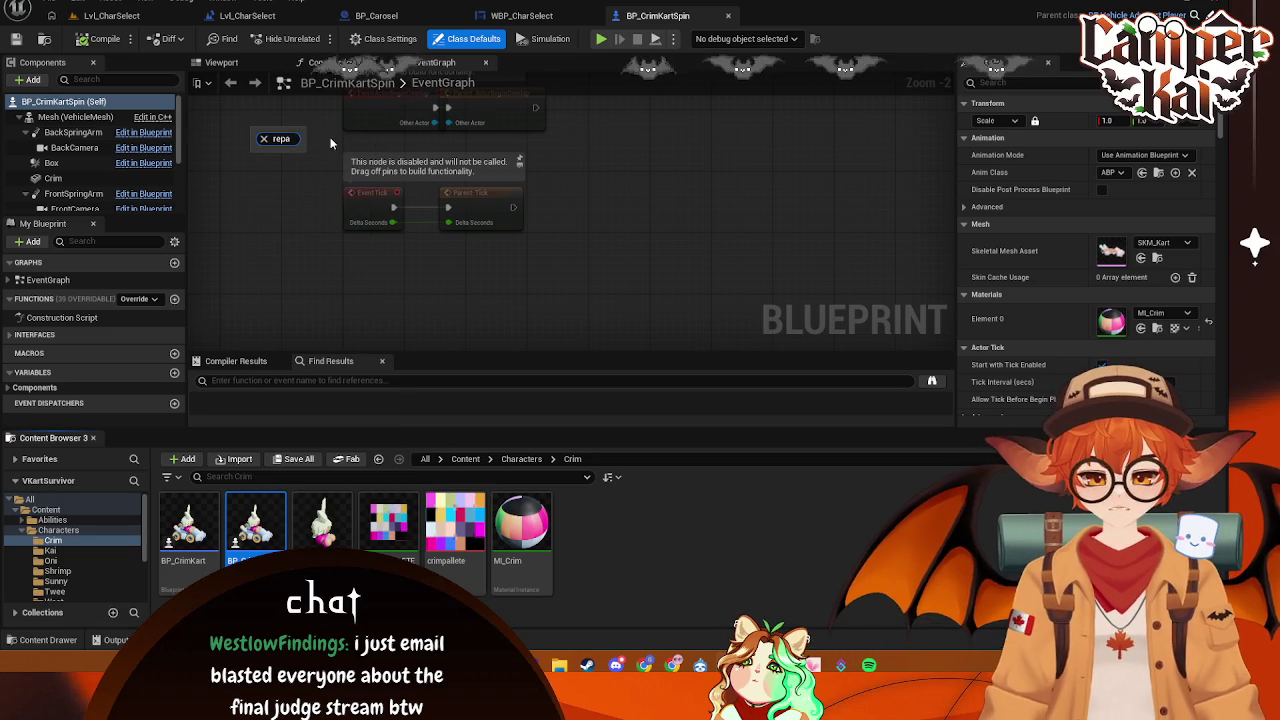
key("BackSpace")
key("BackSpace")
key("BackSpace")
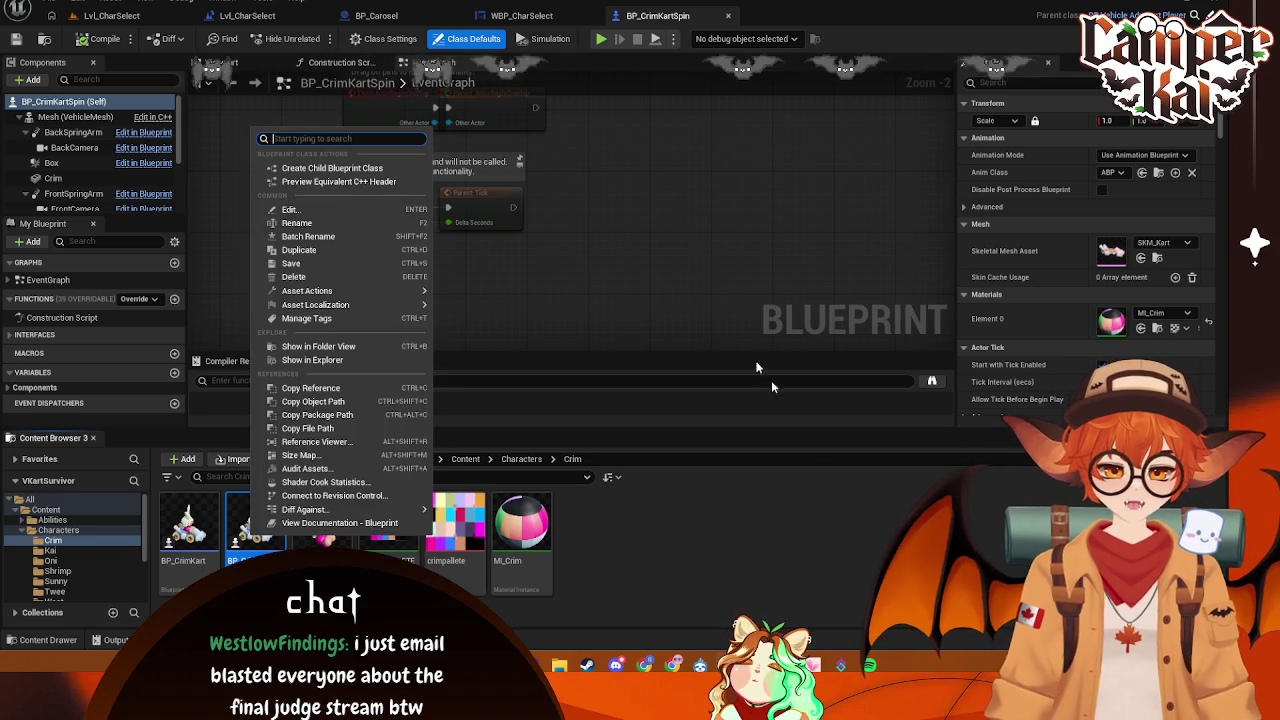
left_click(706, 286)
- In Class Settings, reparent BP_CrimKartSpin to Actor and confirm the change
left_click(383, 38)
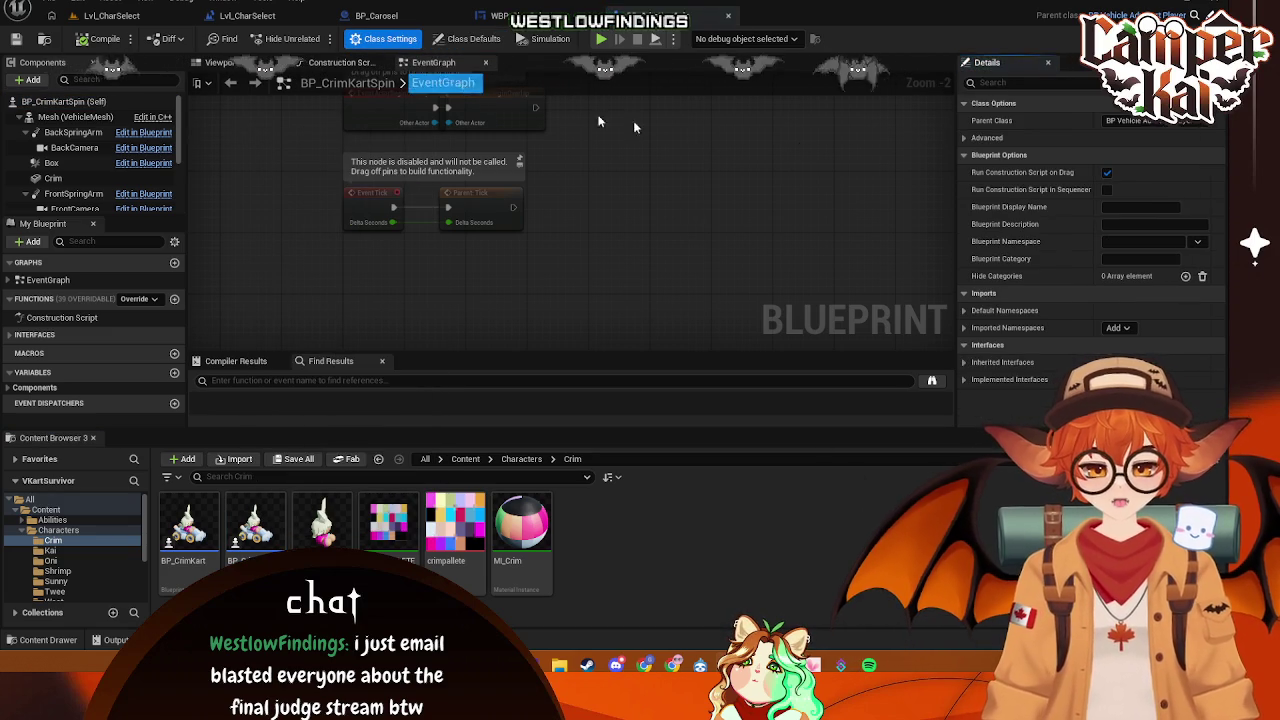
left_click(1186, 124)
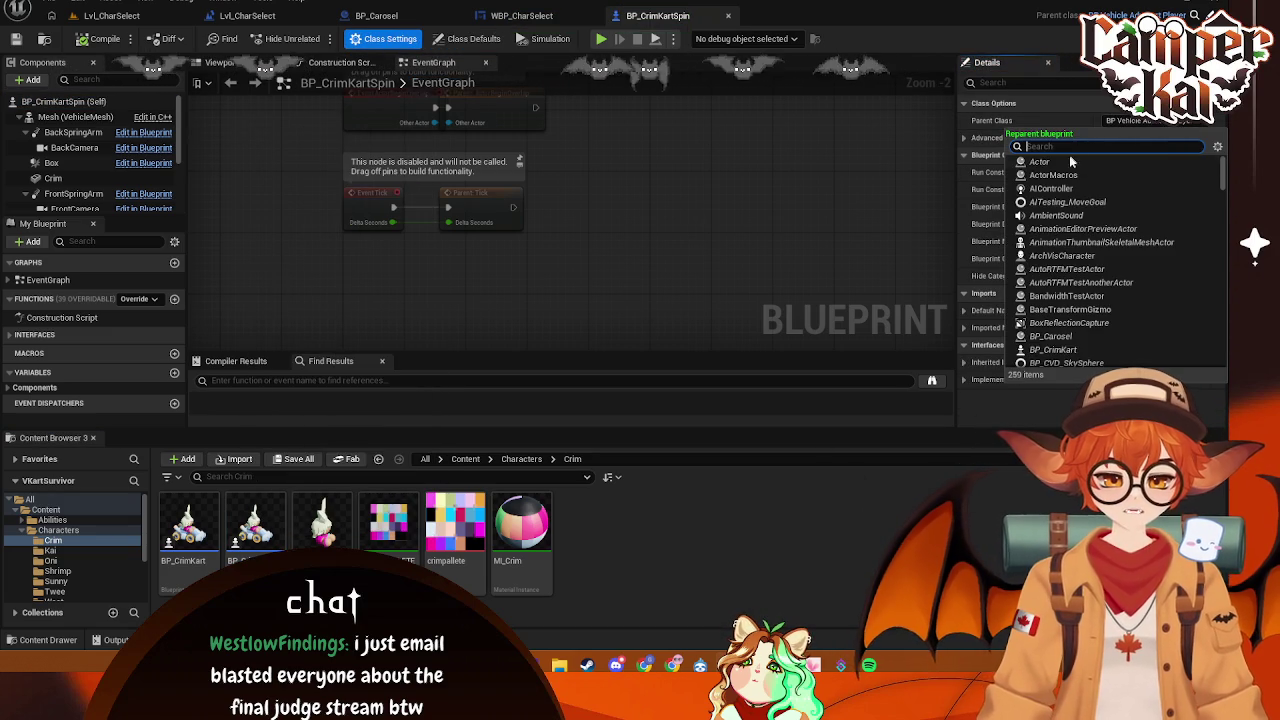
left_click(1097, 225)
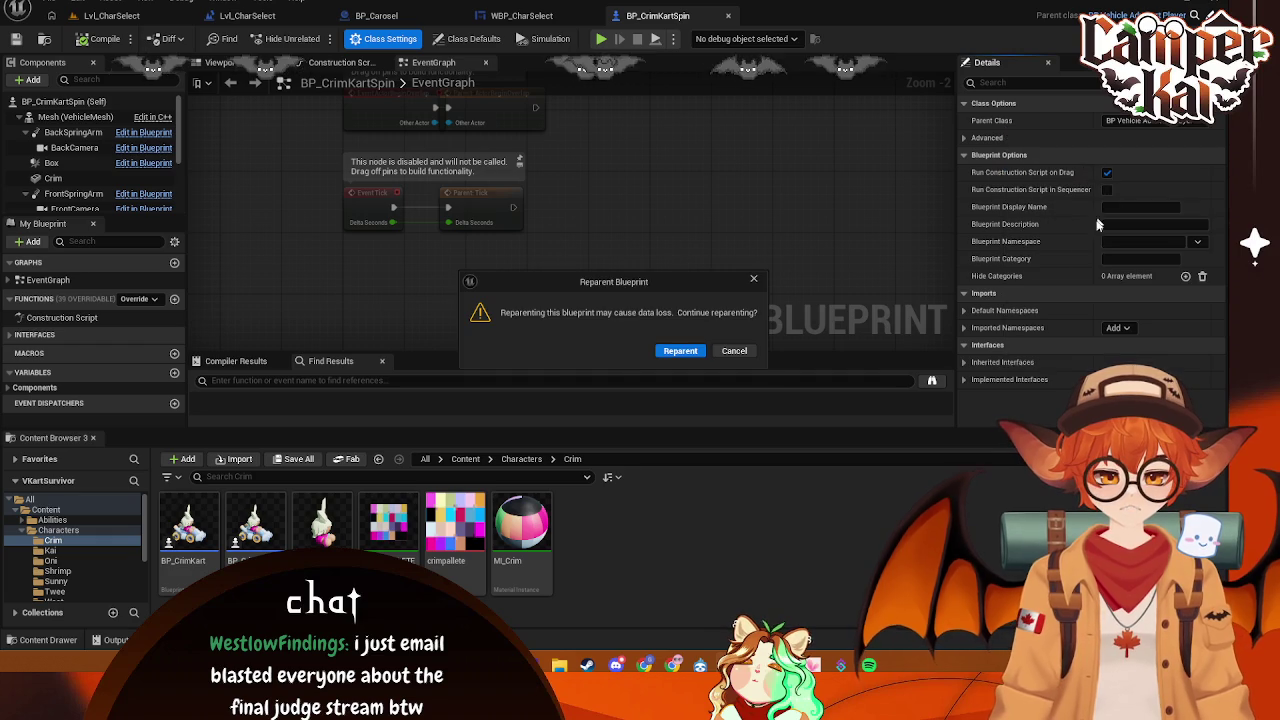
left_click(681, 351)
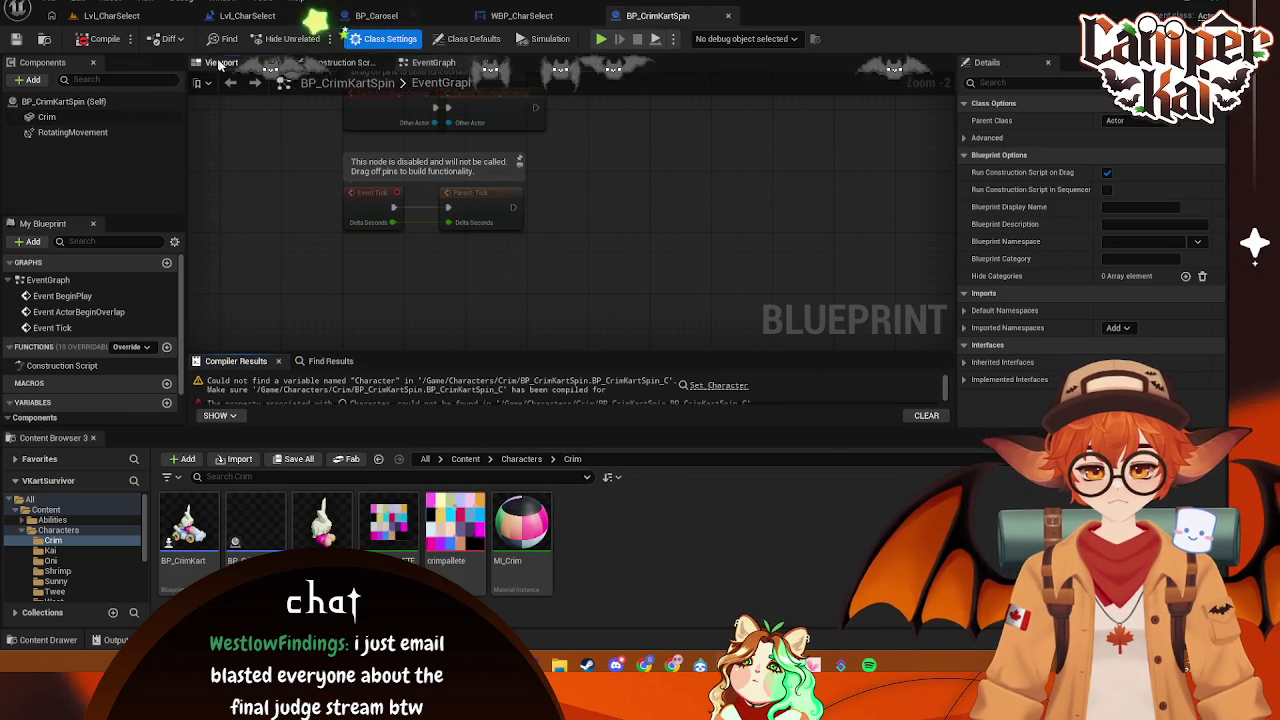
- Delete the Crim component in the blueprint's Viewport tab
left_click(220, 62)
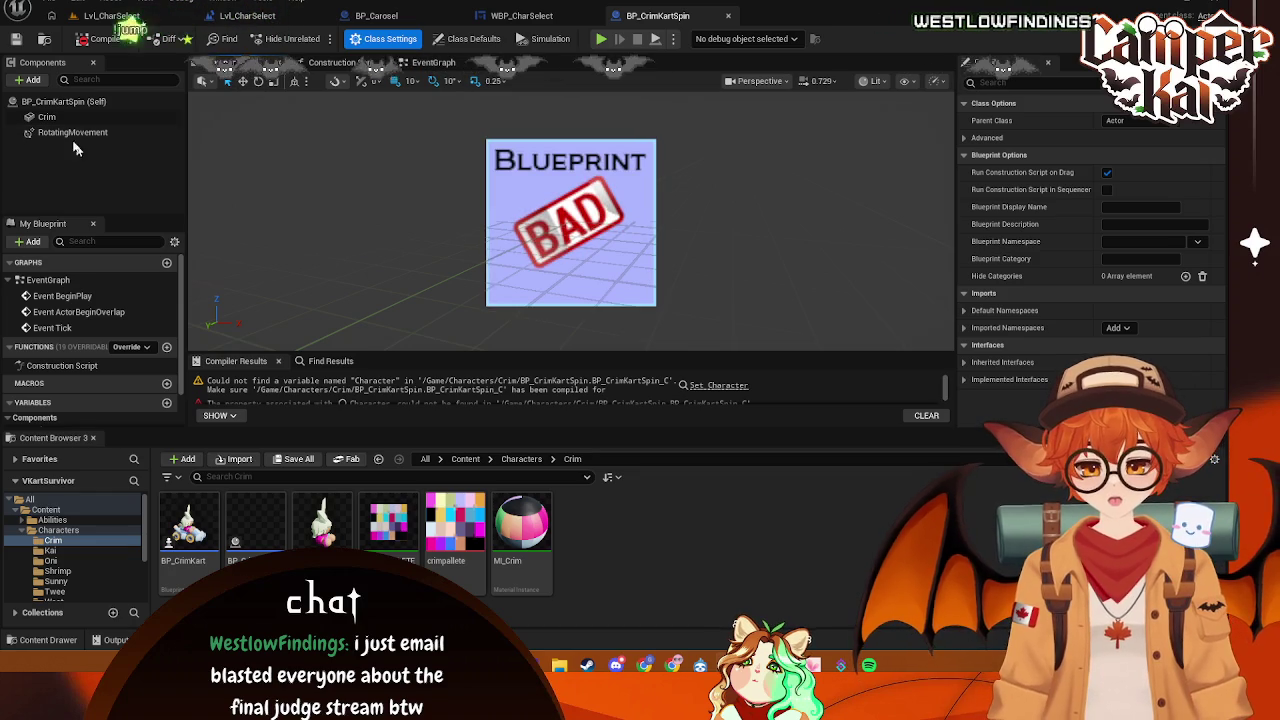
key("Delete")
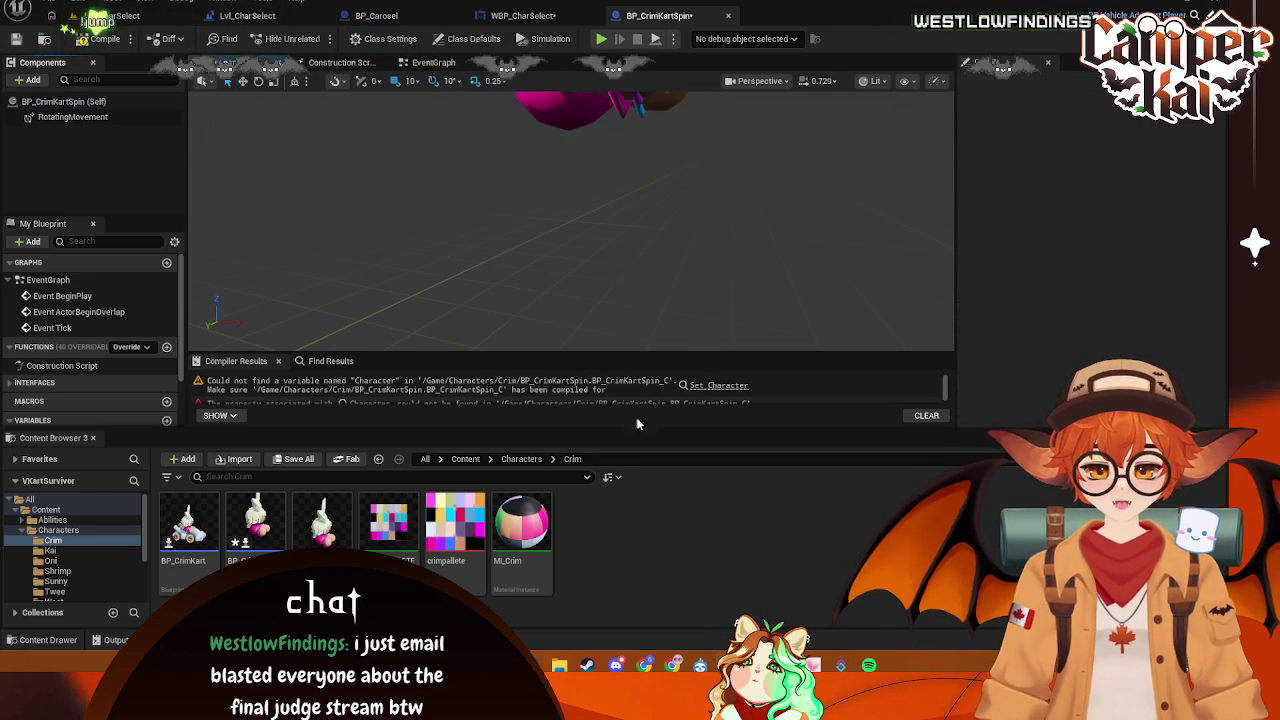
scroll(558, 316, "up", 3)
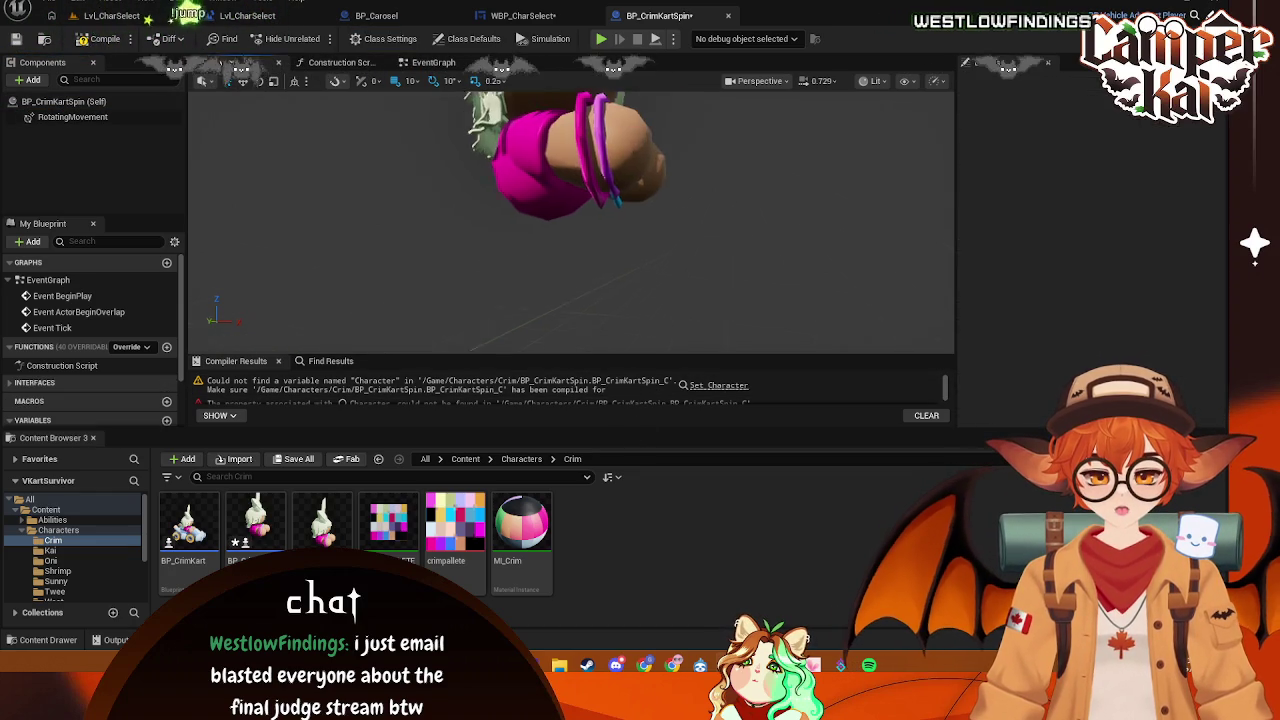
- Force delete the BP_CrimKartSpin asset from the Content Browser and dismiss the resulting error
left_click(256, 530)
left_click_drag(560, 220, 496, 260)
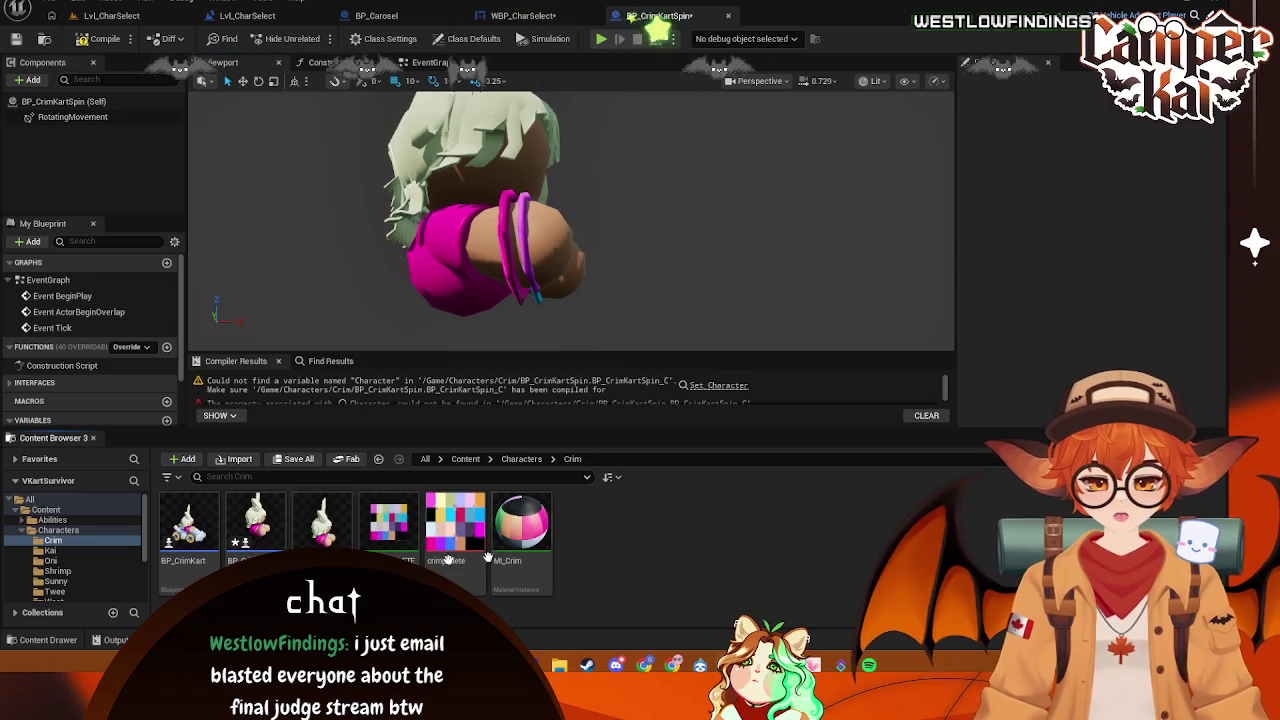
left_click(256, 530)
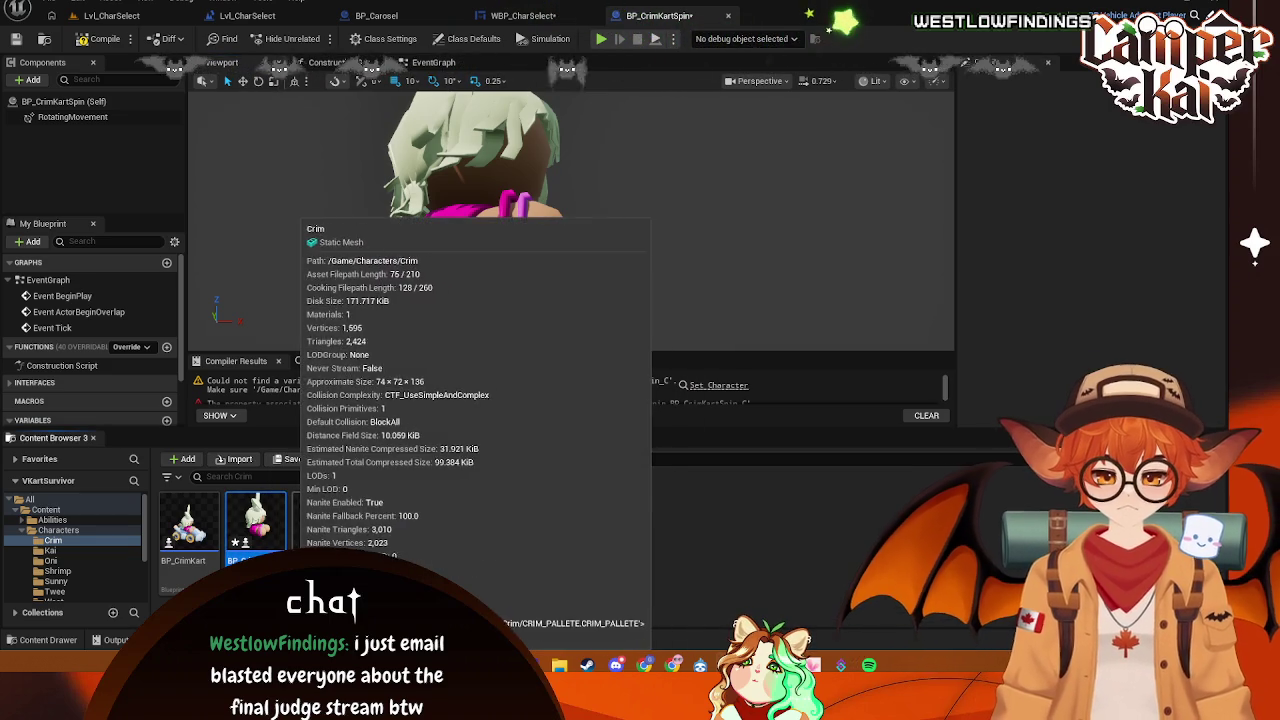
key("Delete")
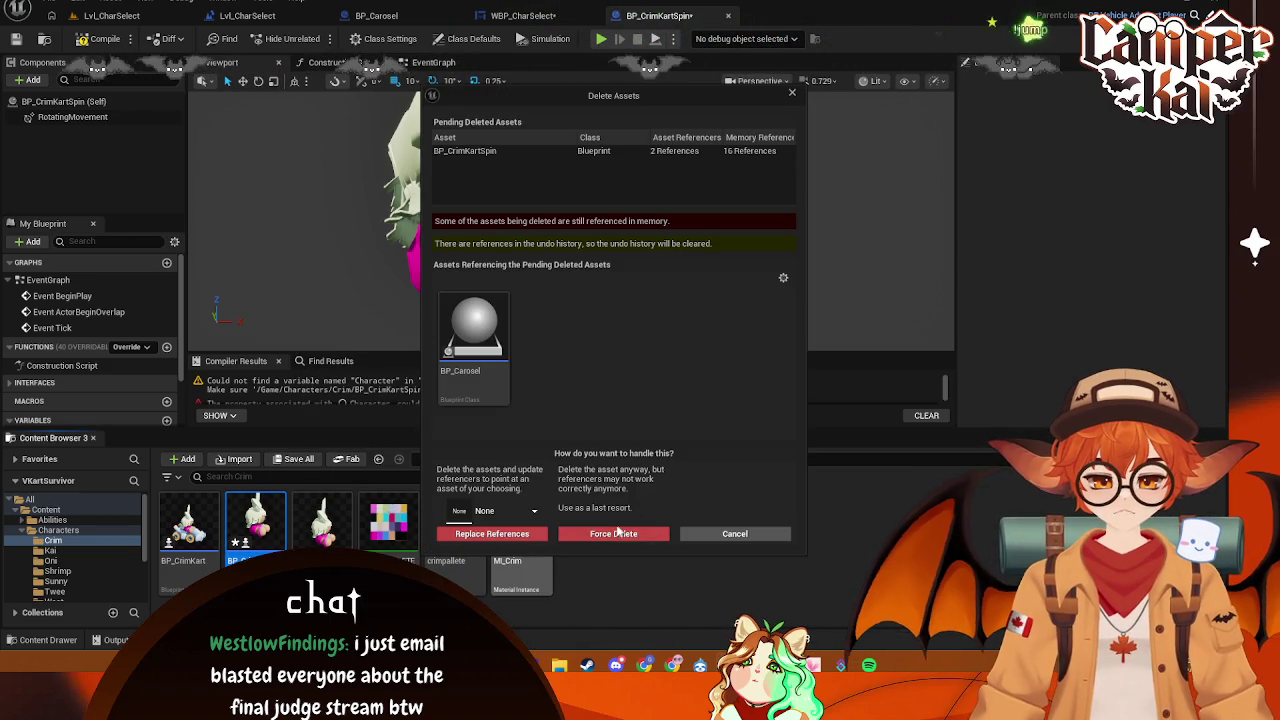
left_click(614, 533)
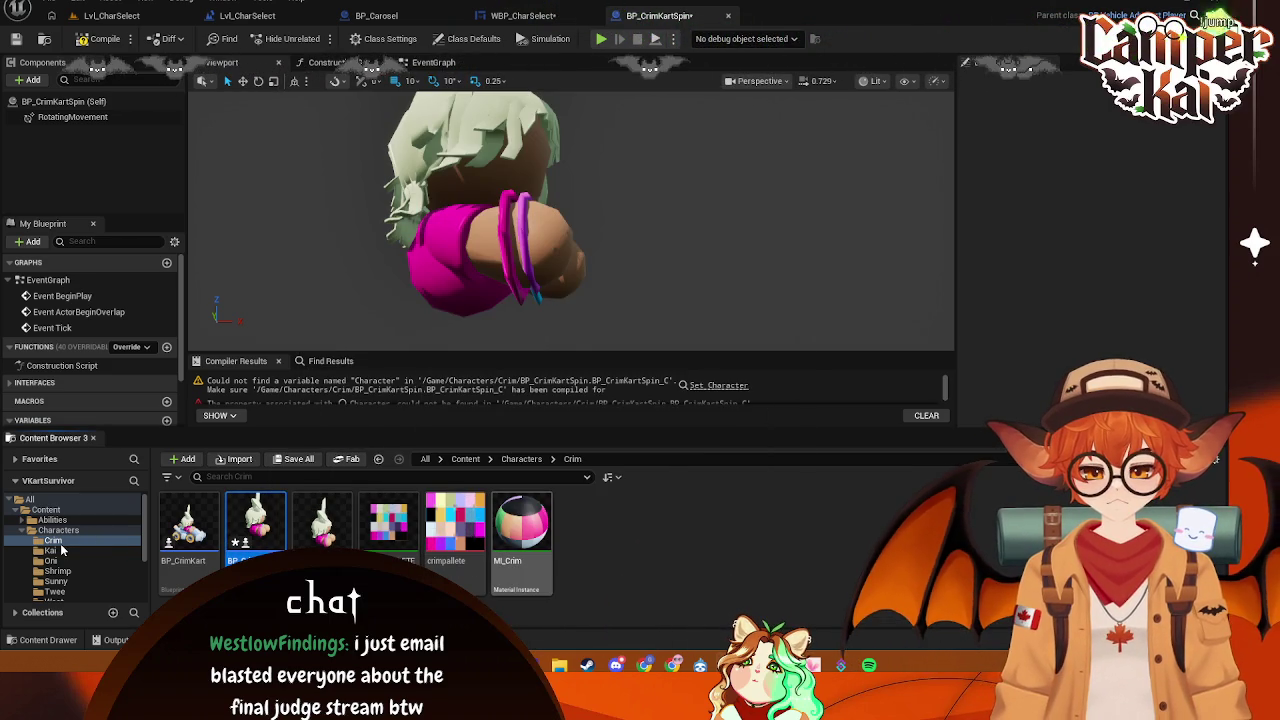
left_click(752, 348)
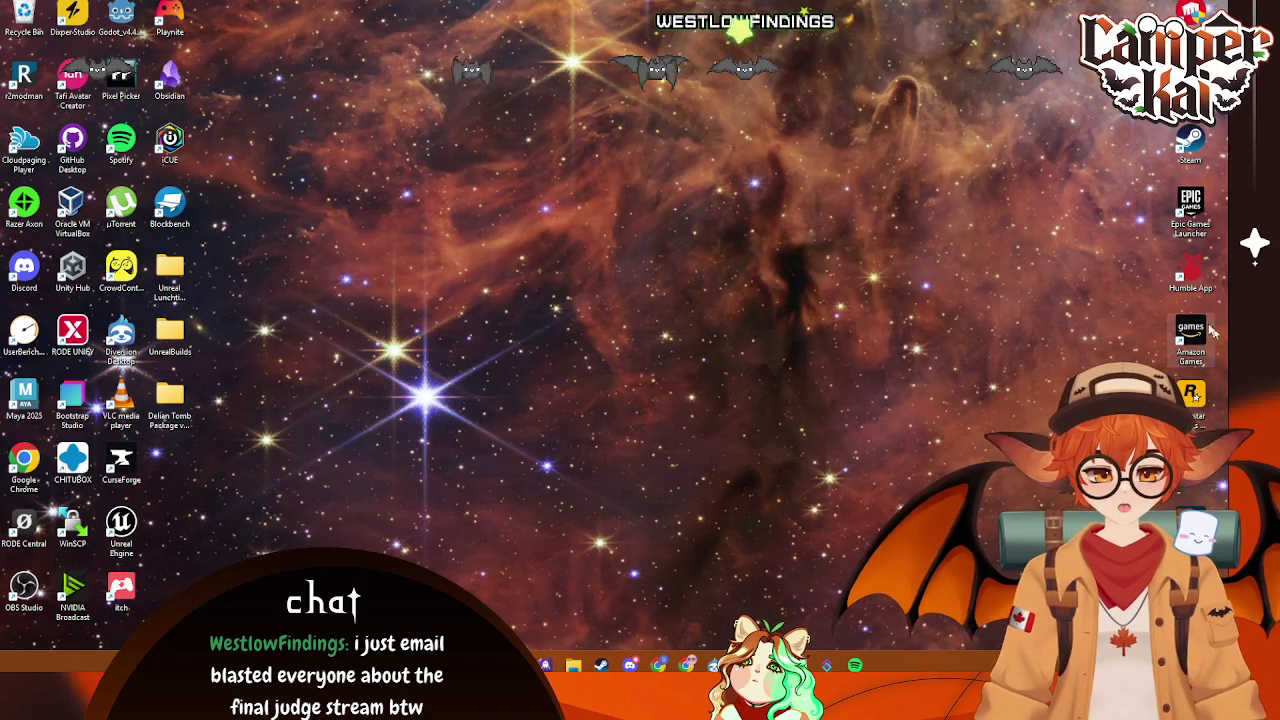
- From the Epic Games Launcher, close the Crash Reporter and relaunch the VKartSurvivor project
double_click(1190, 210)
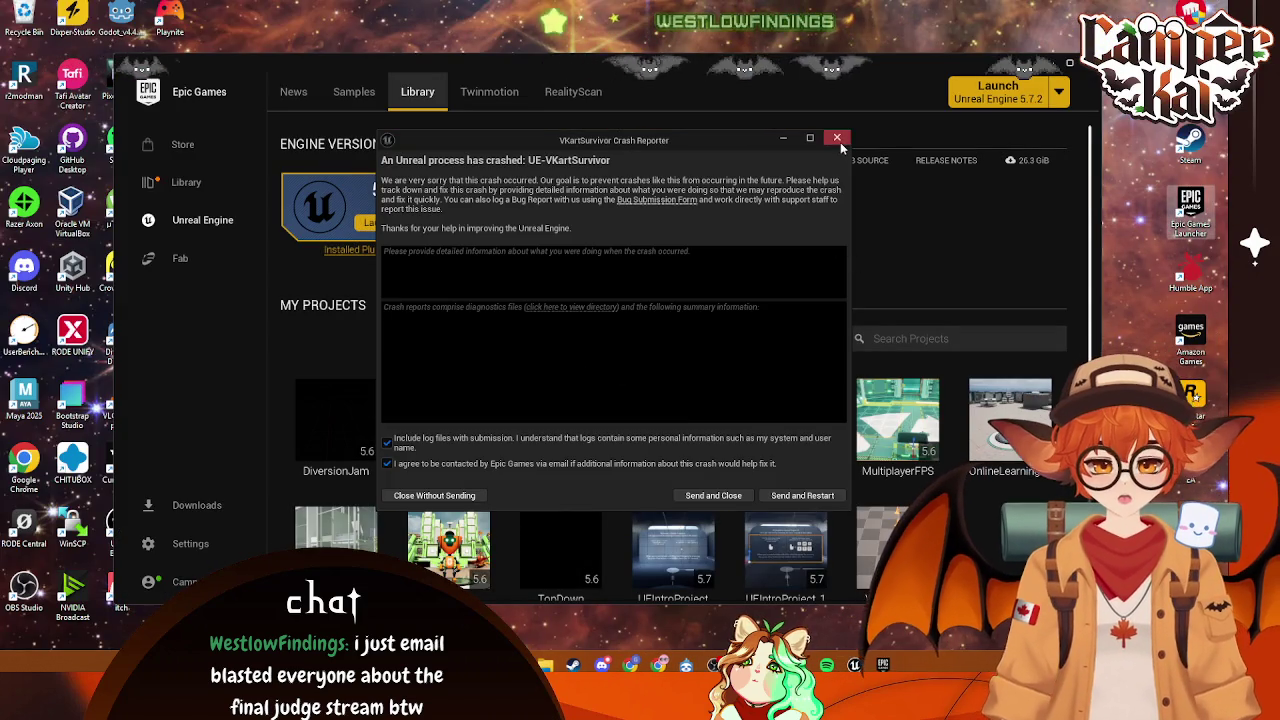
left_click(837, 138)
double_click(871, 517)
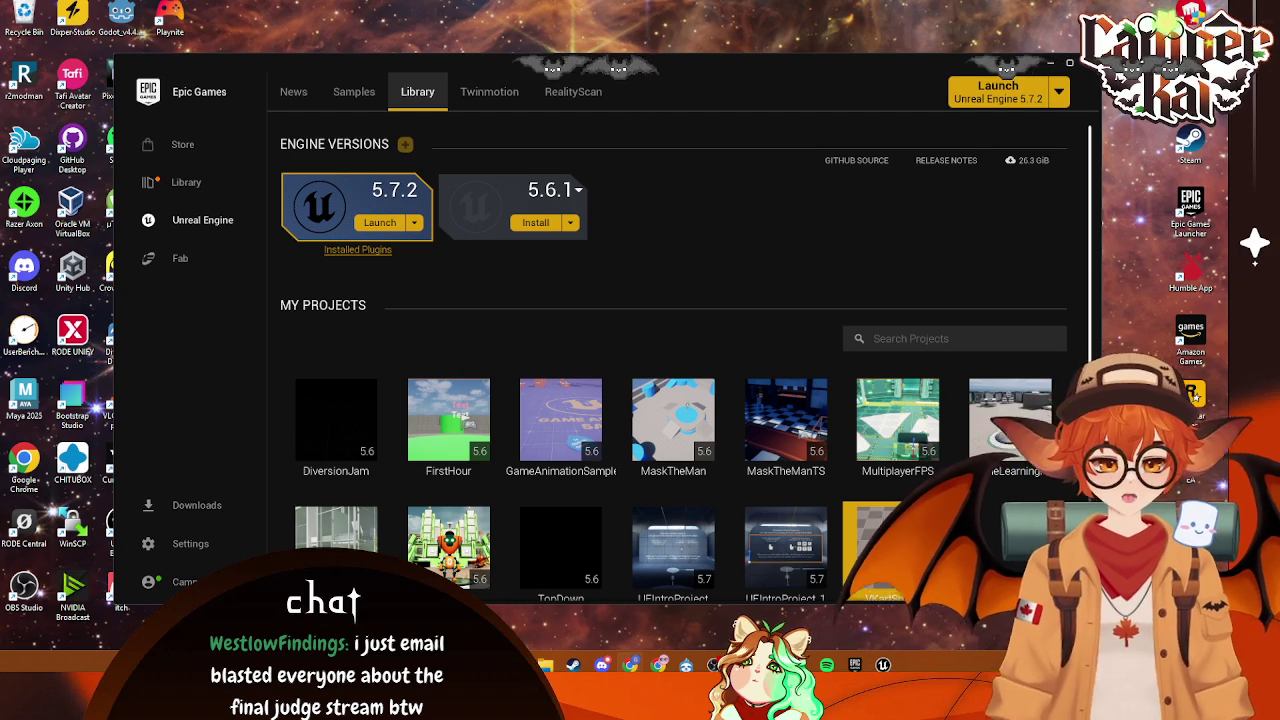
- Restore the auto-saved packages, acknowledge the result, and bring the Unreal editor to the front
left_click(885, 665)
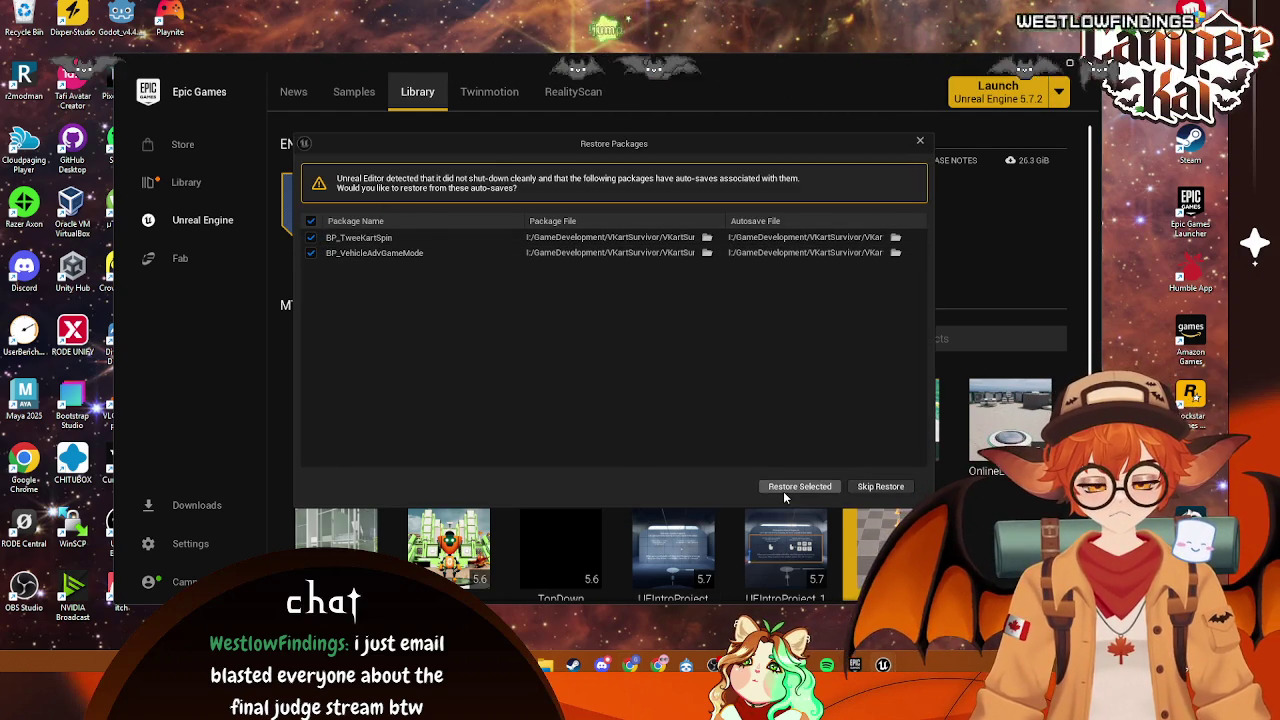
left_click(783, 488)
left_click(748, 350)
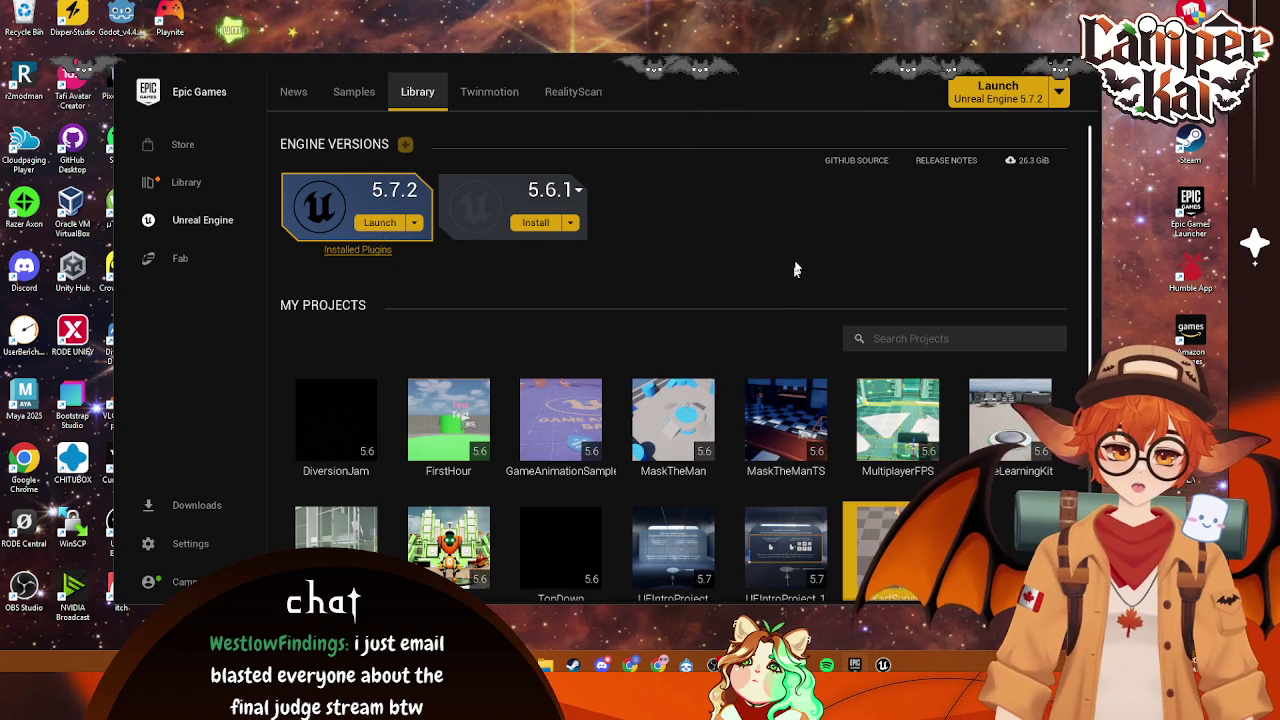
left_click(98, 24)
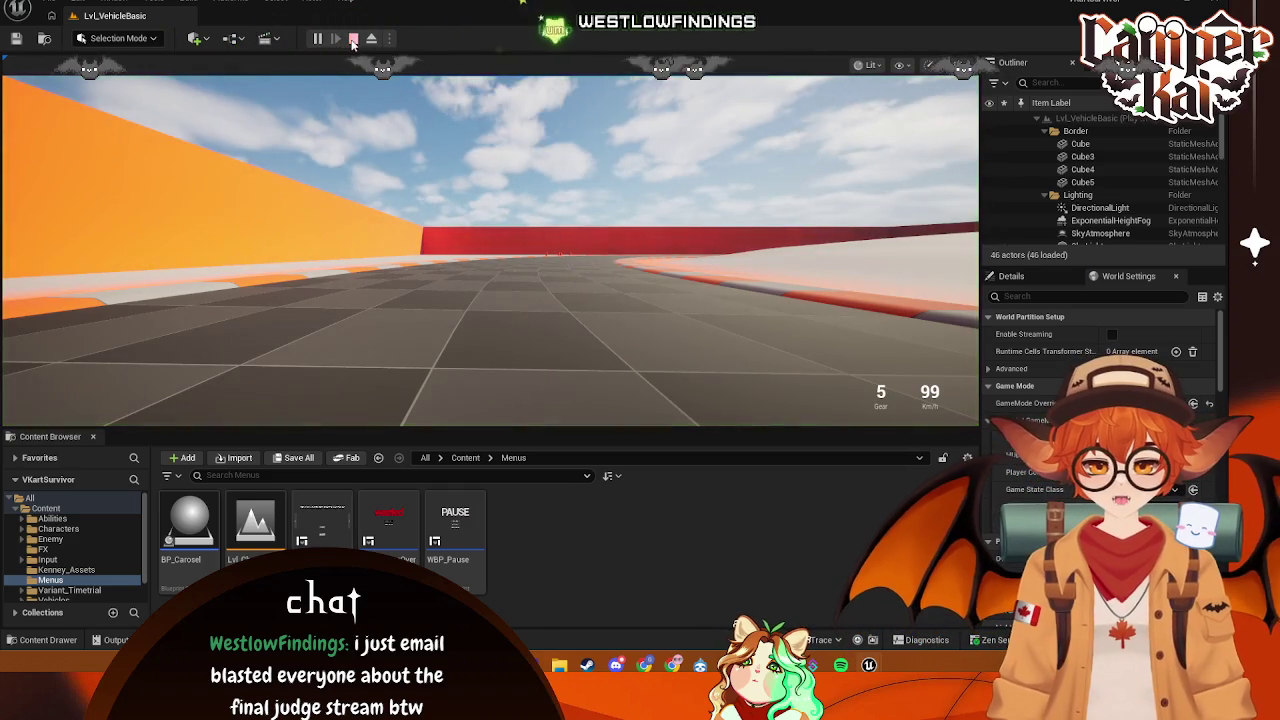
- Load Lvl_CharSelect, play-test it, dismiss the BP_CrimKartSpin compile error, and reopen BP_Carosel
scroll(83, 570, "down", 1)
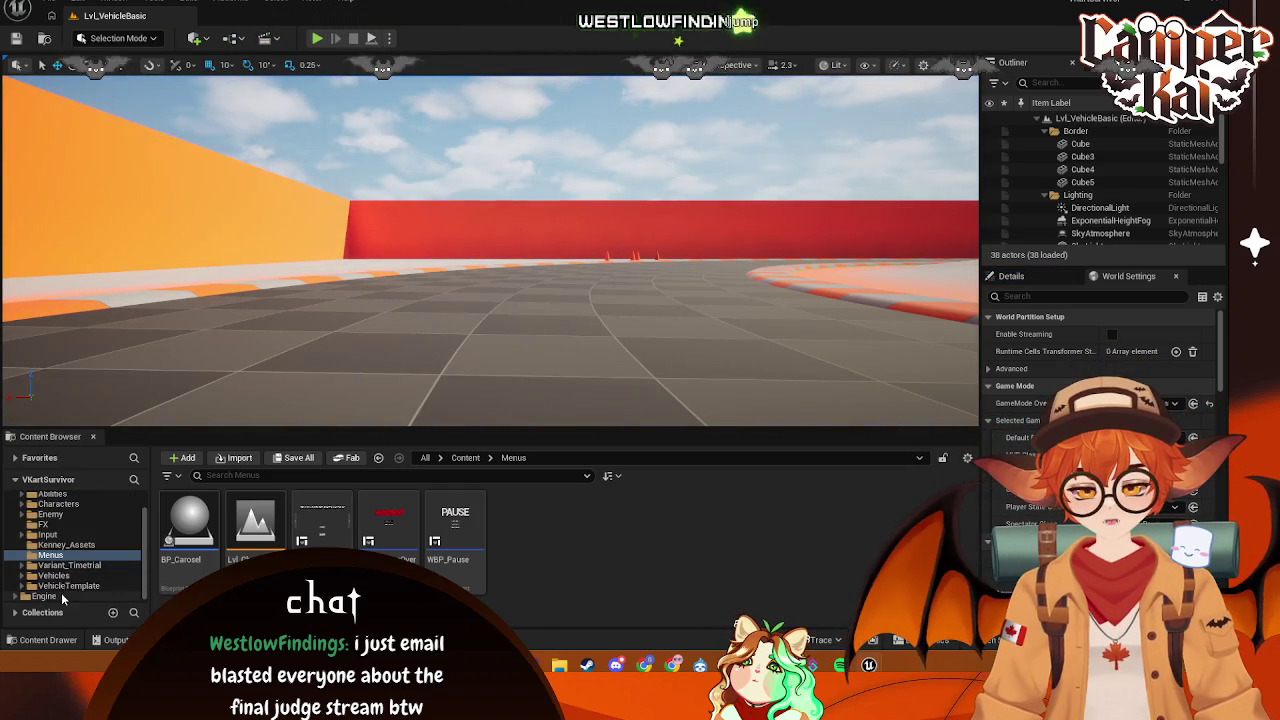
double_click(285, 533)
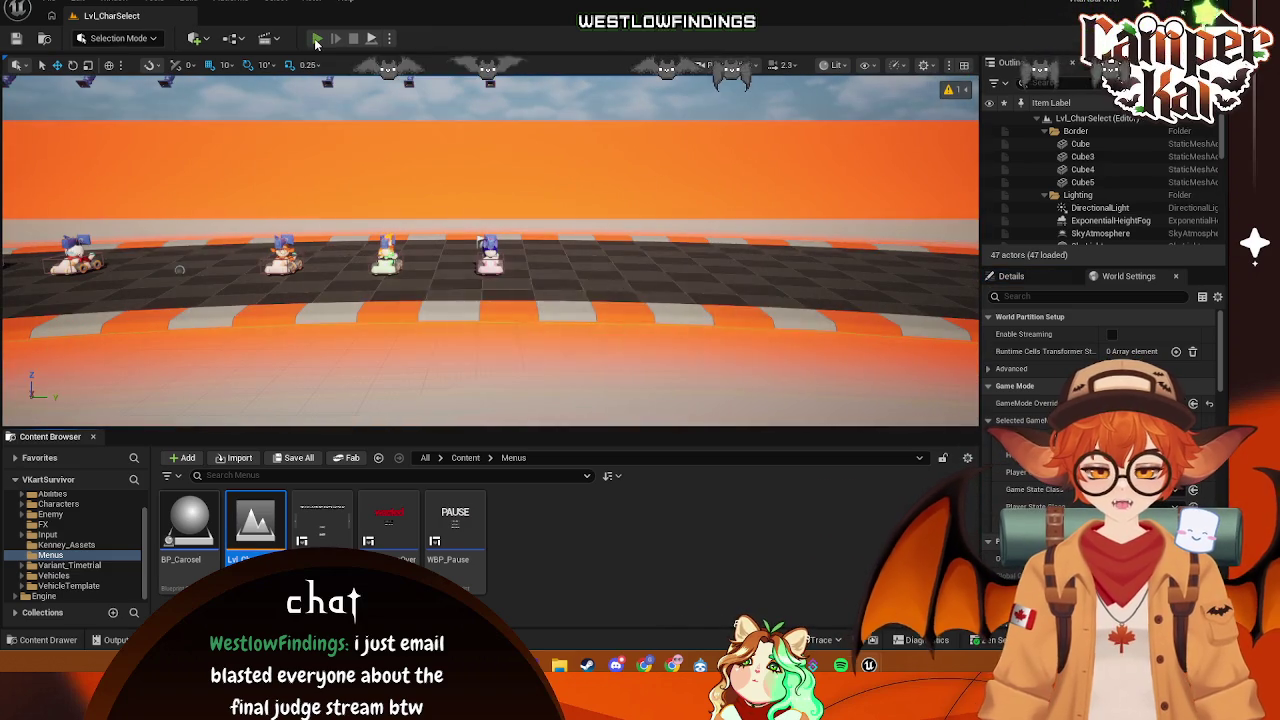
left_click(316, 40)
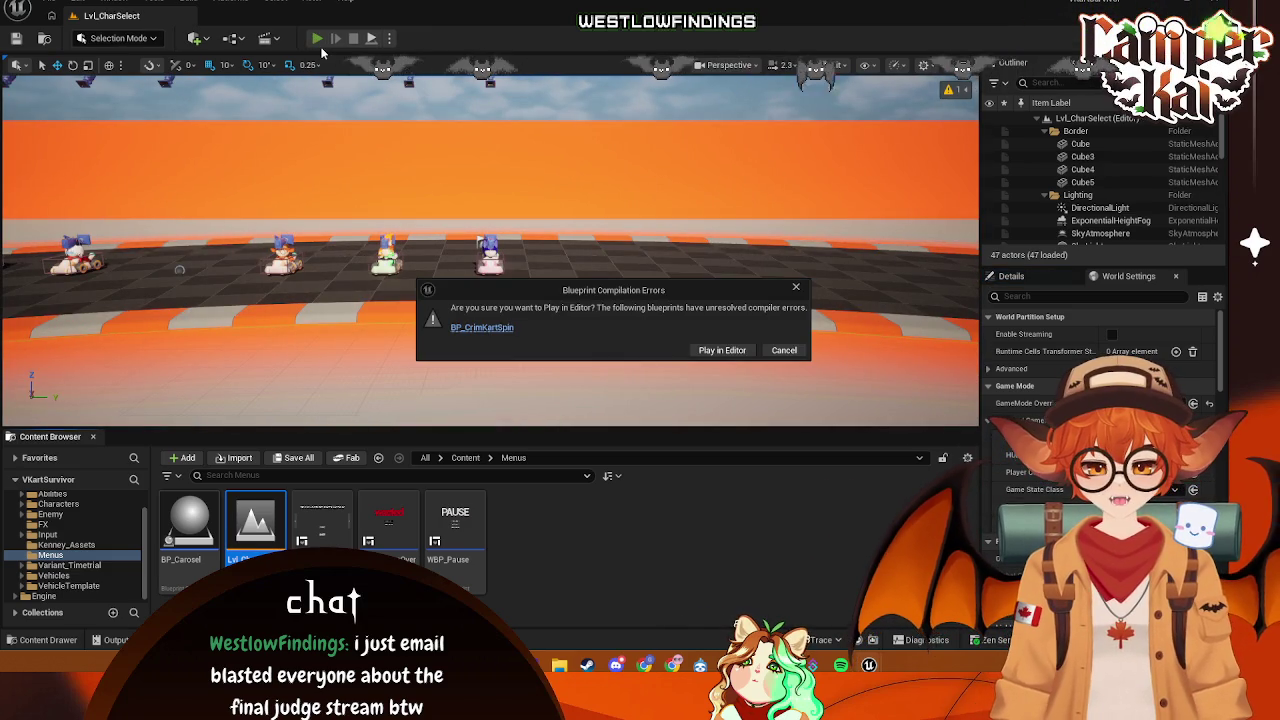
left_click(783, 351)
left_click(143, 2)
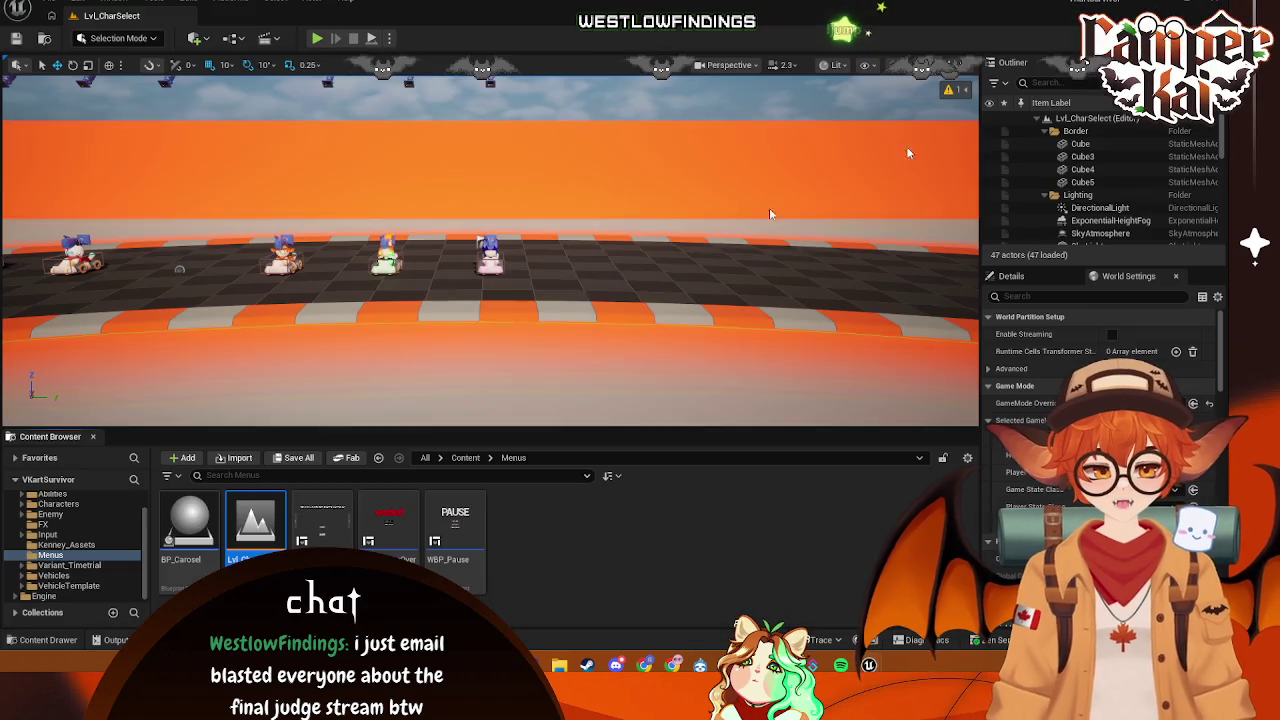
double_click(190, 525)
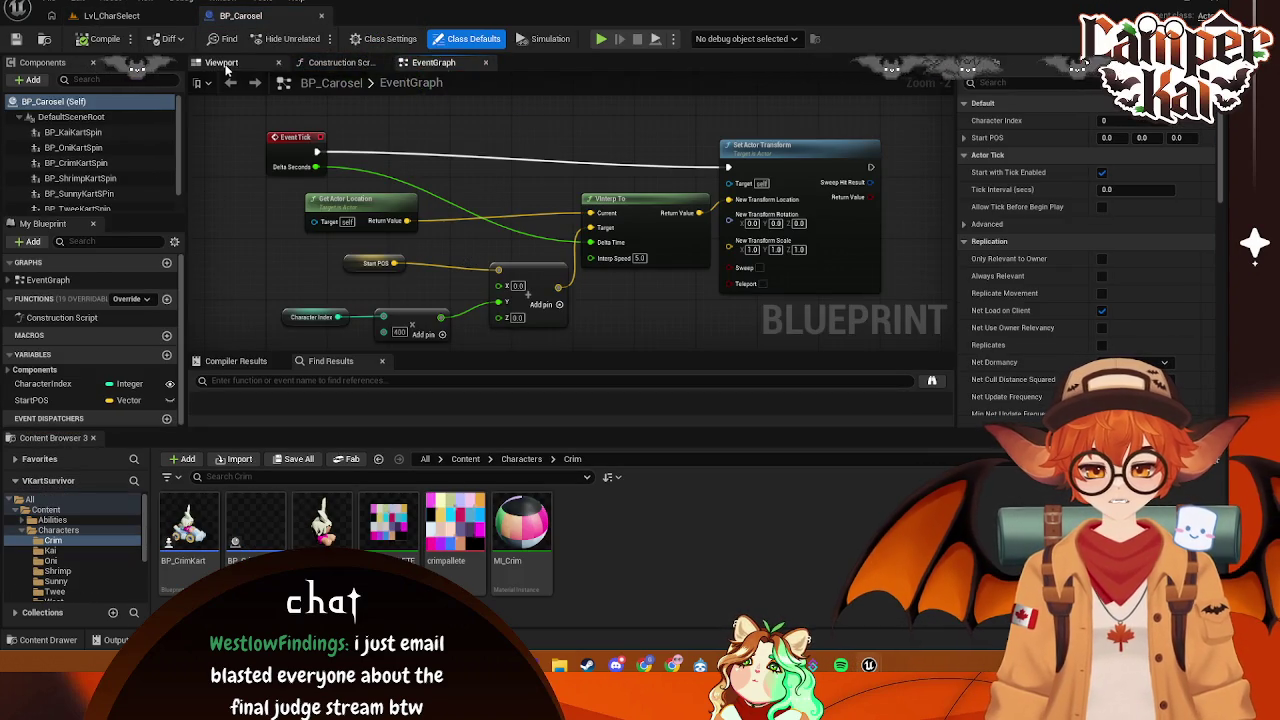
- Remove all kart-spin child components, through BP_WestKartSpin, from BP_Carosel
left_click(221, 62)
left_click(72, 132)
left_click(113, 203, "shift")
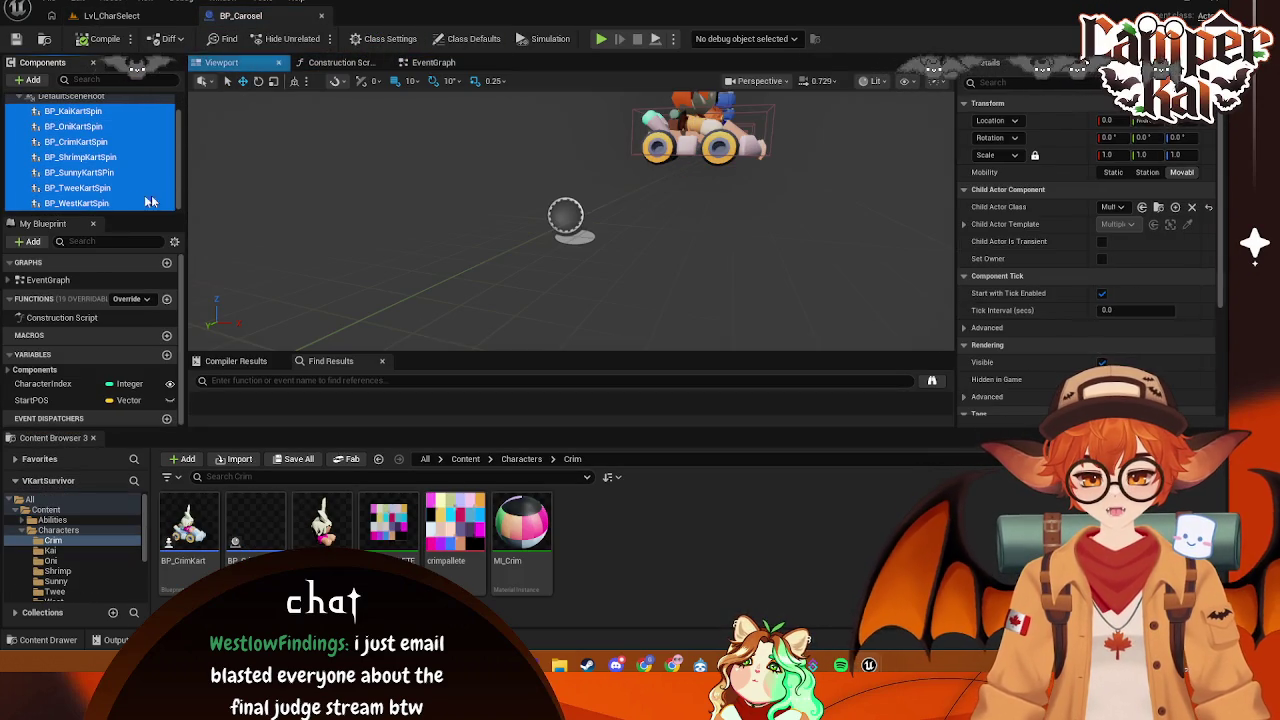
key("Delete")
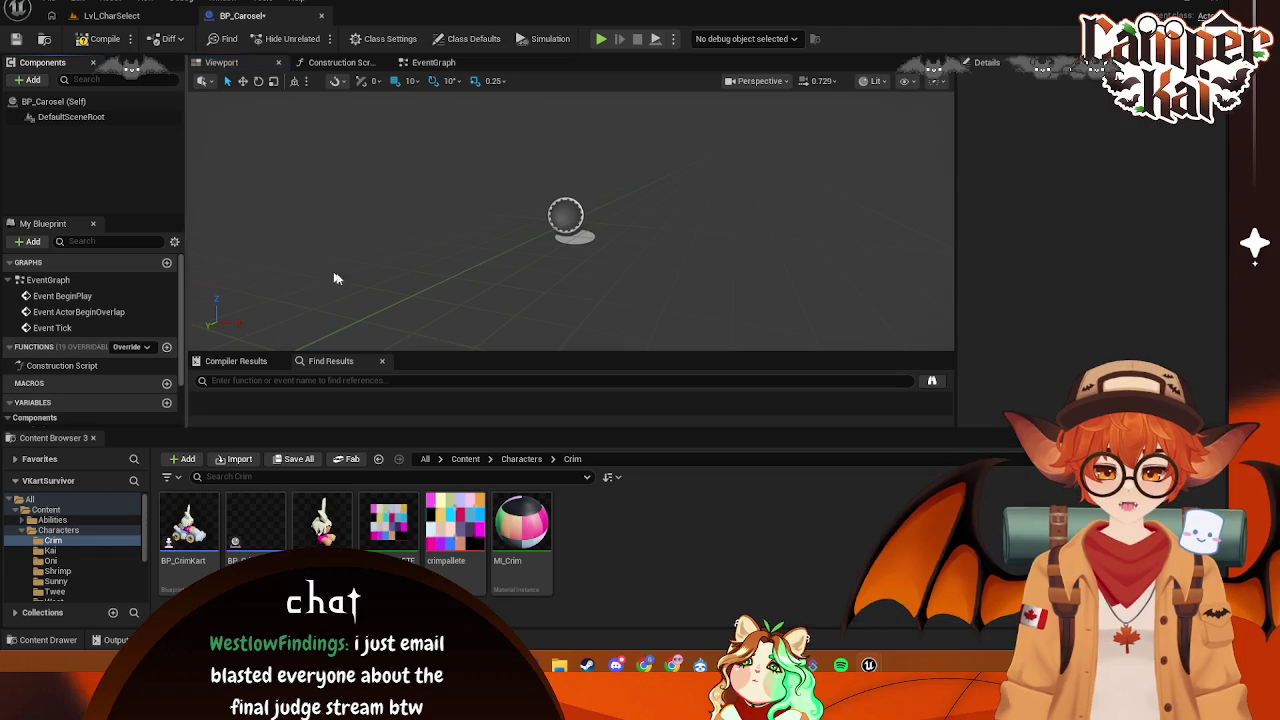
- Force-delete the BP_CrimKartSpin, BP_KaiKartSpin and Oni kart-spin blueprint assets
left_click(58, 530)
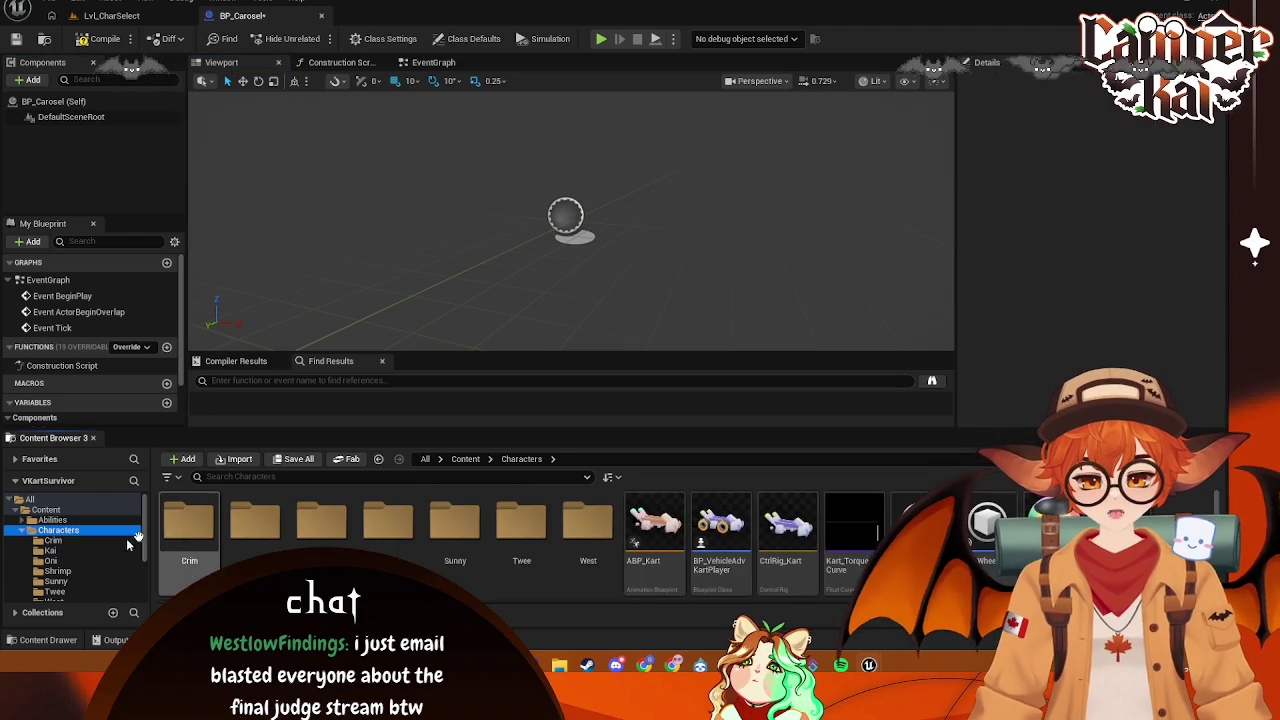
left_click(53, 540)
left_click(258, 526)
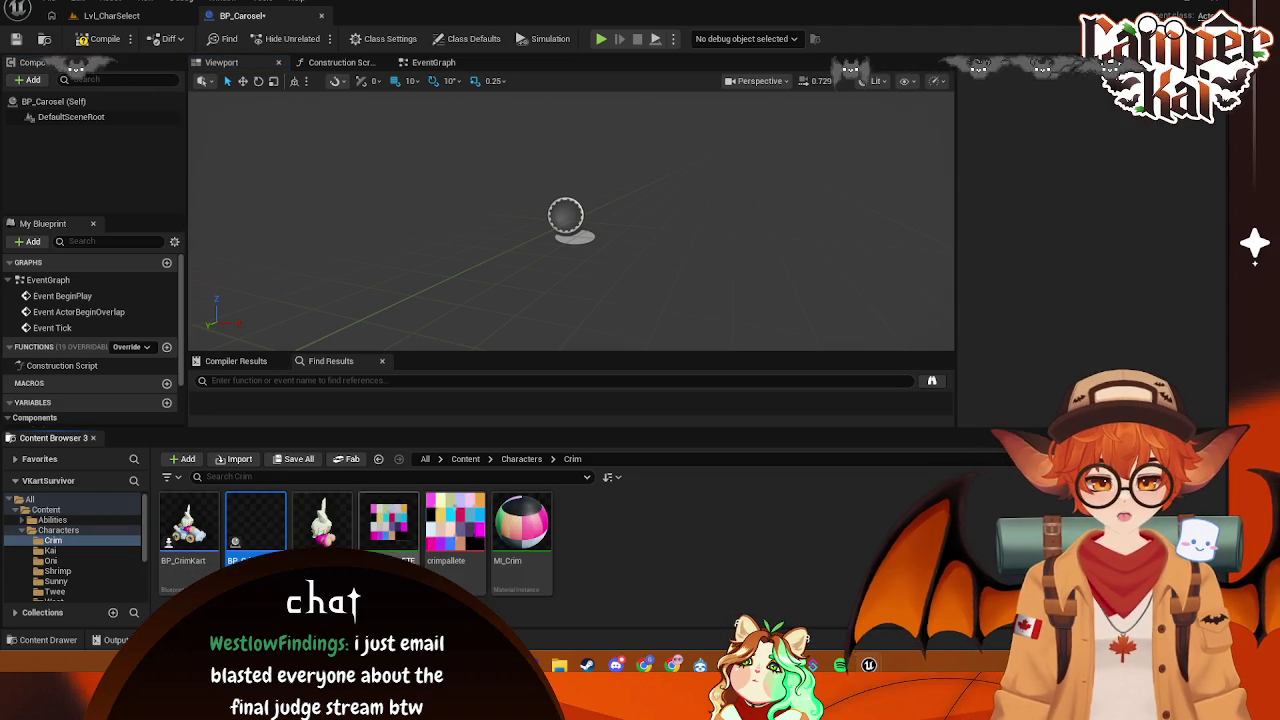
key("Delete")
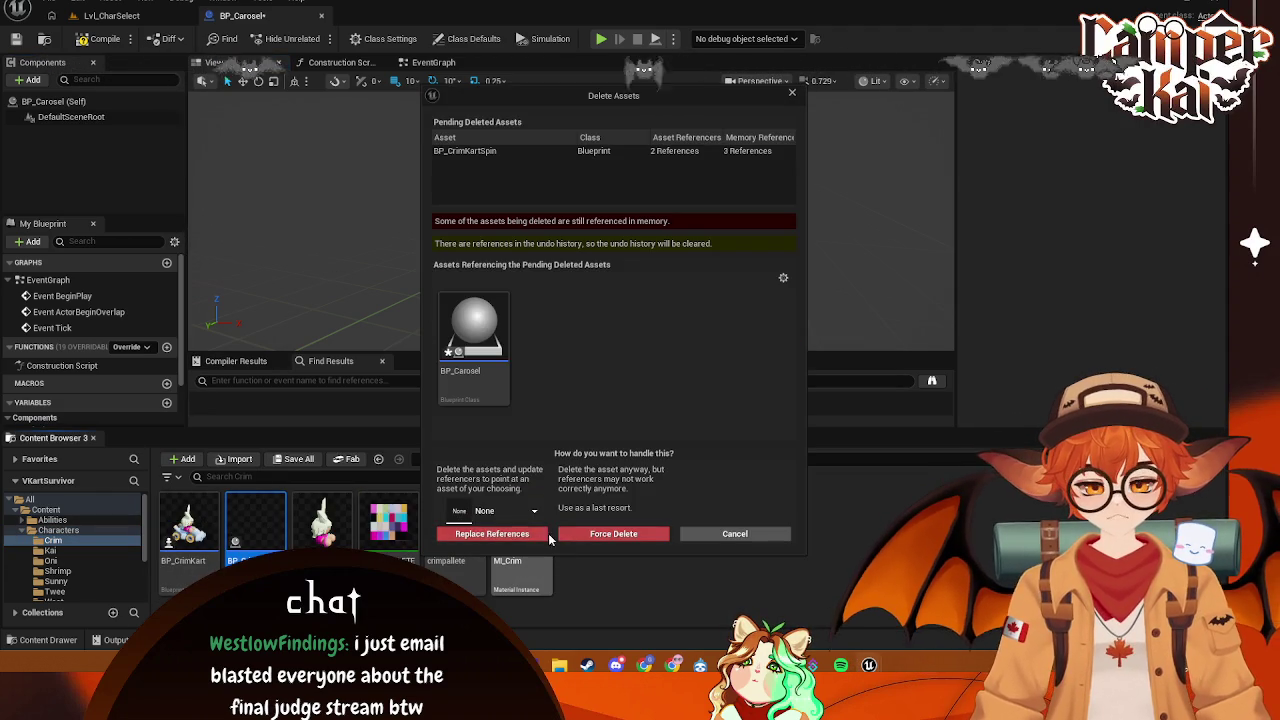
left_click(600, 537)
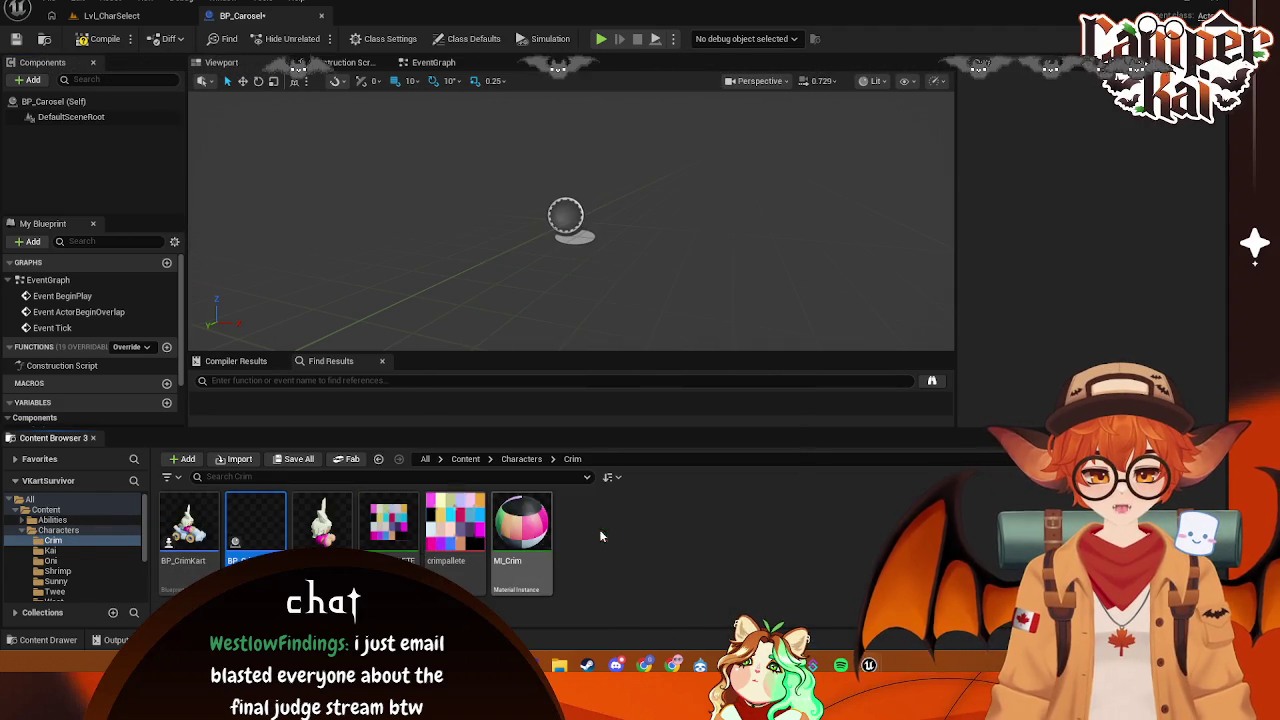
left_click(50, 551)
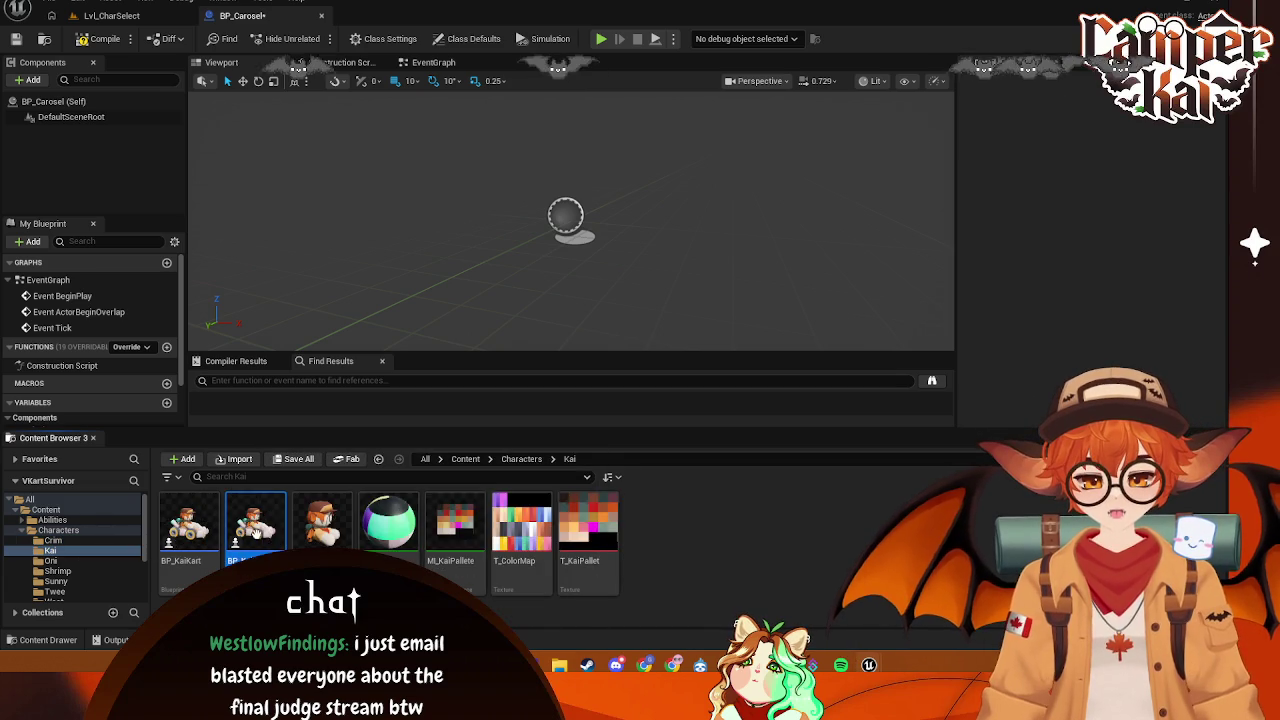
key("Delete")
left_click(614, 533)
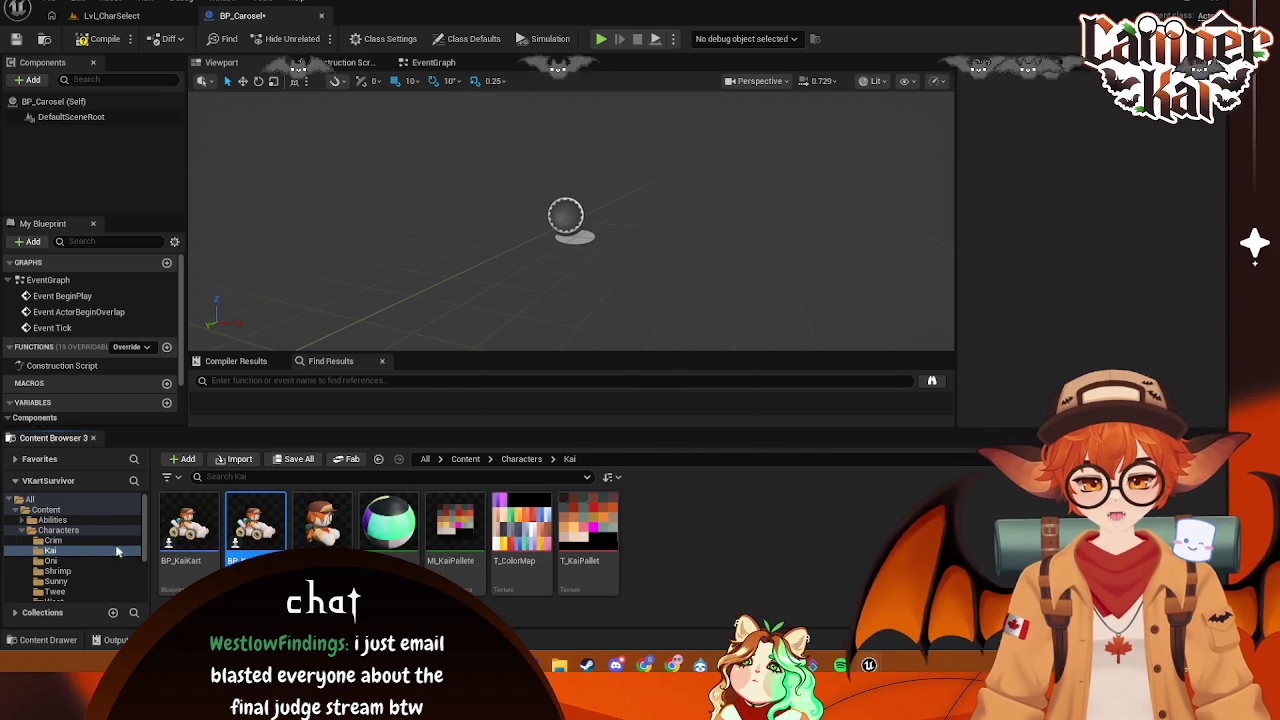
left_click(50, 561)
key("Delete")
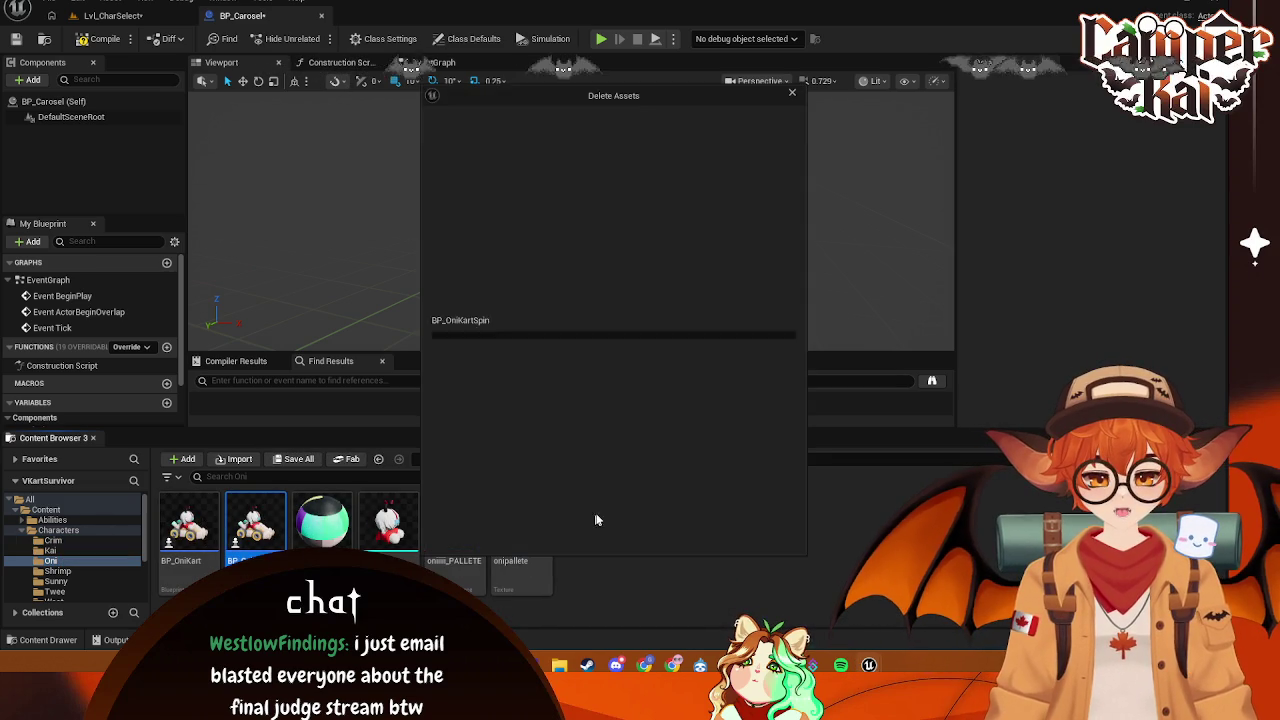
left_click(614, 530)
- Force-delete the BP_ShrimpKartSpin and Sunny kart-spin blueprints
left_click(57, 571)
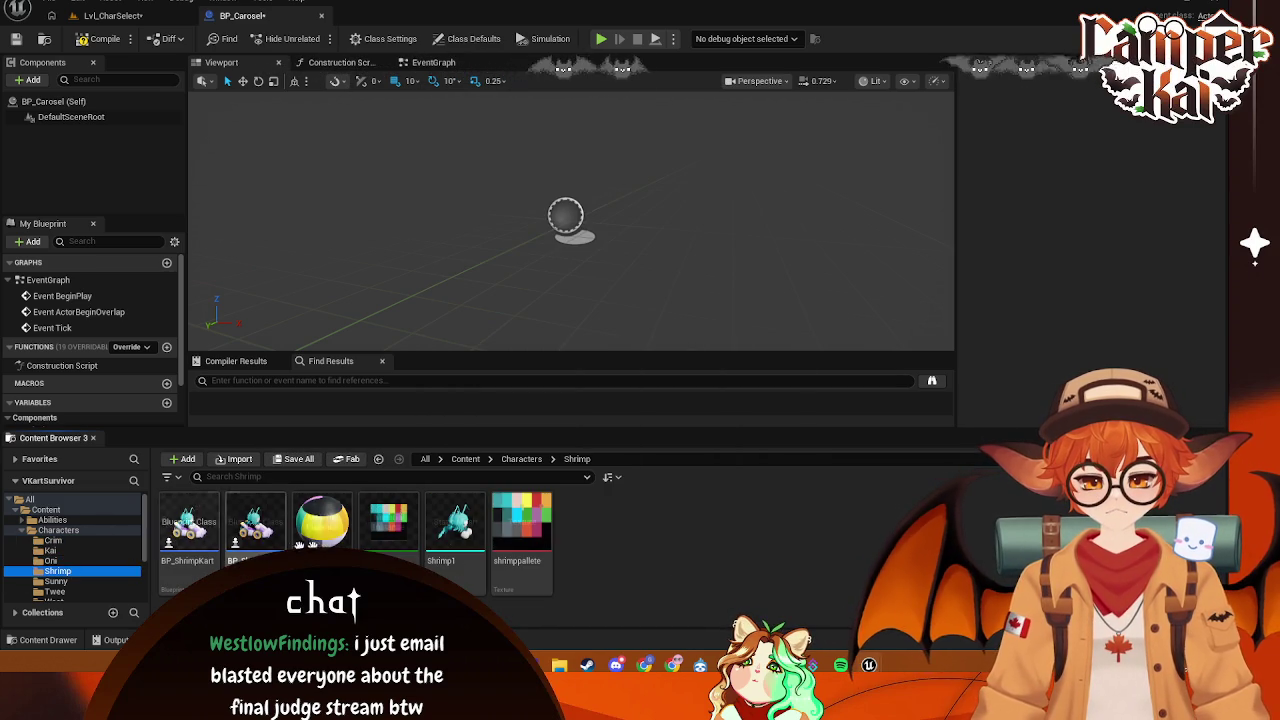
left_click(255, 522)
key("Delete")
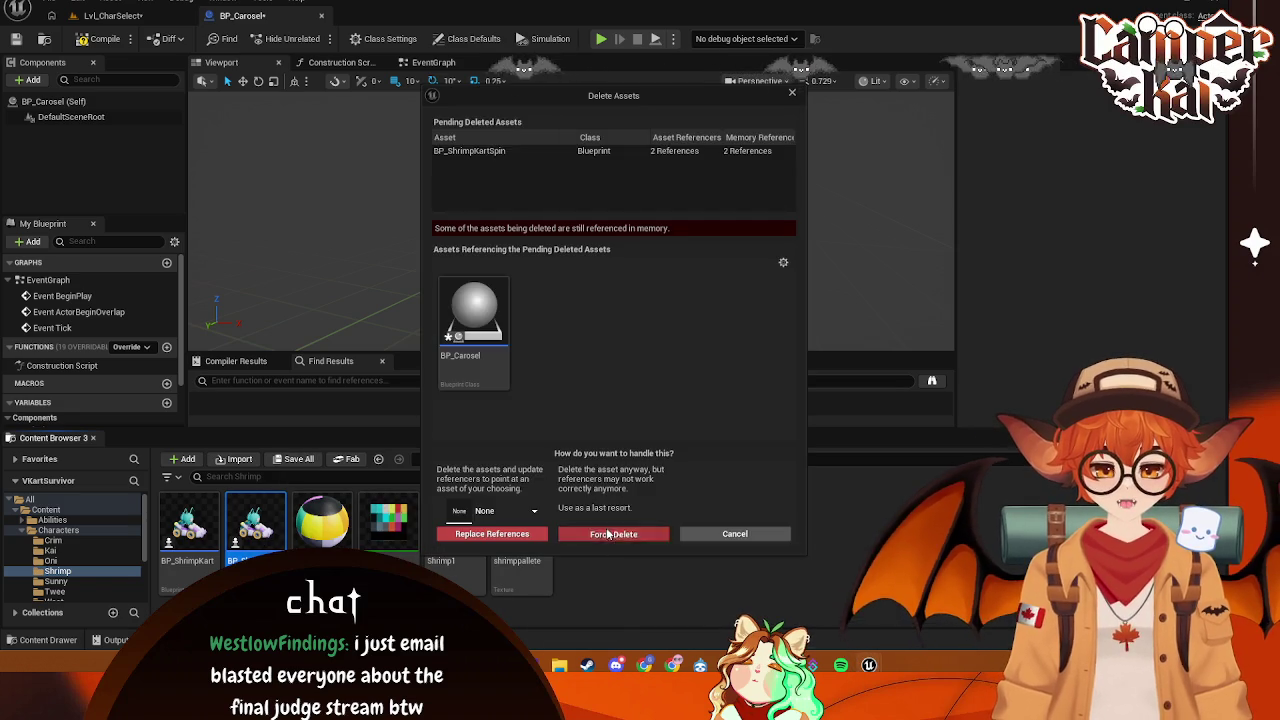
left_click(610, 534)
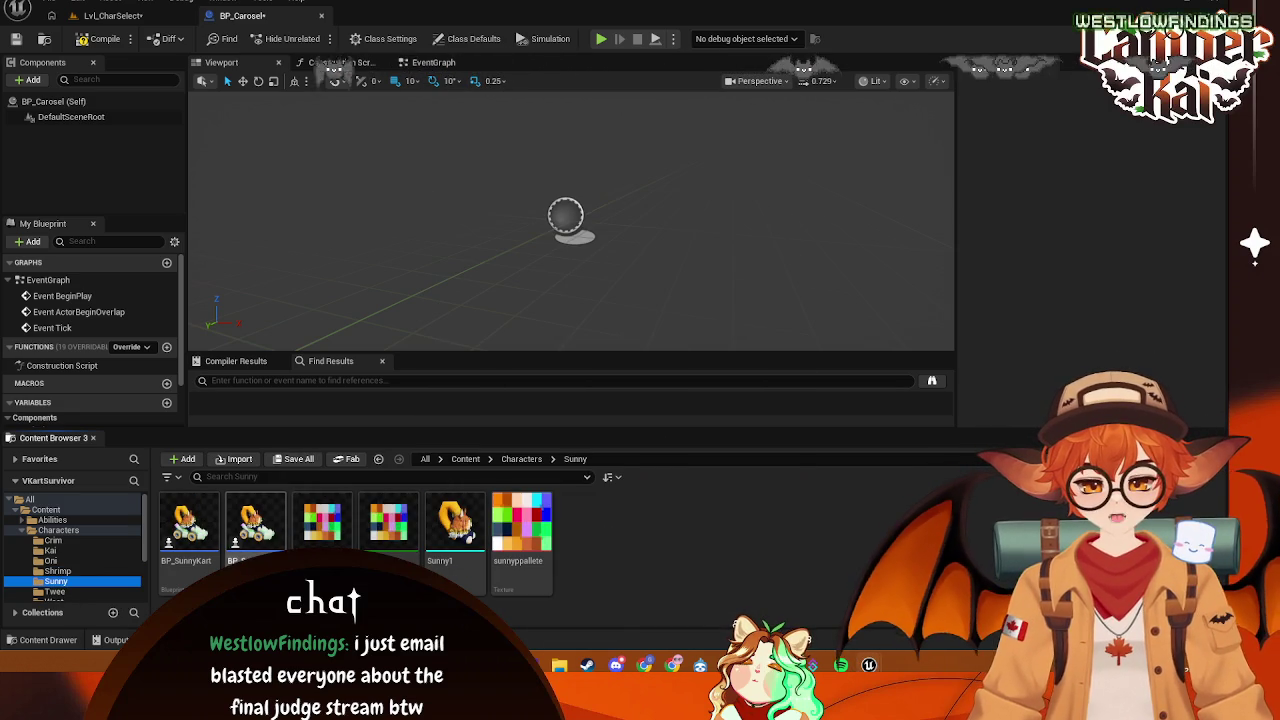
key("Delete")
left_click(618, 534)
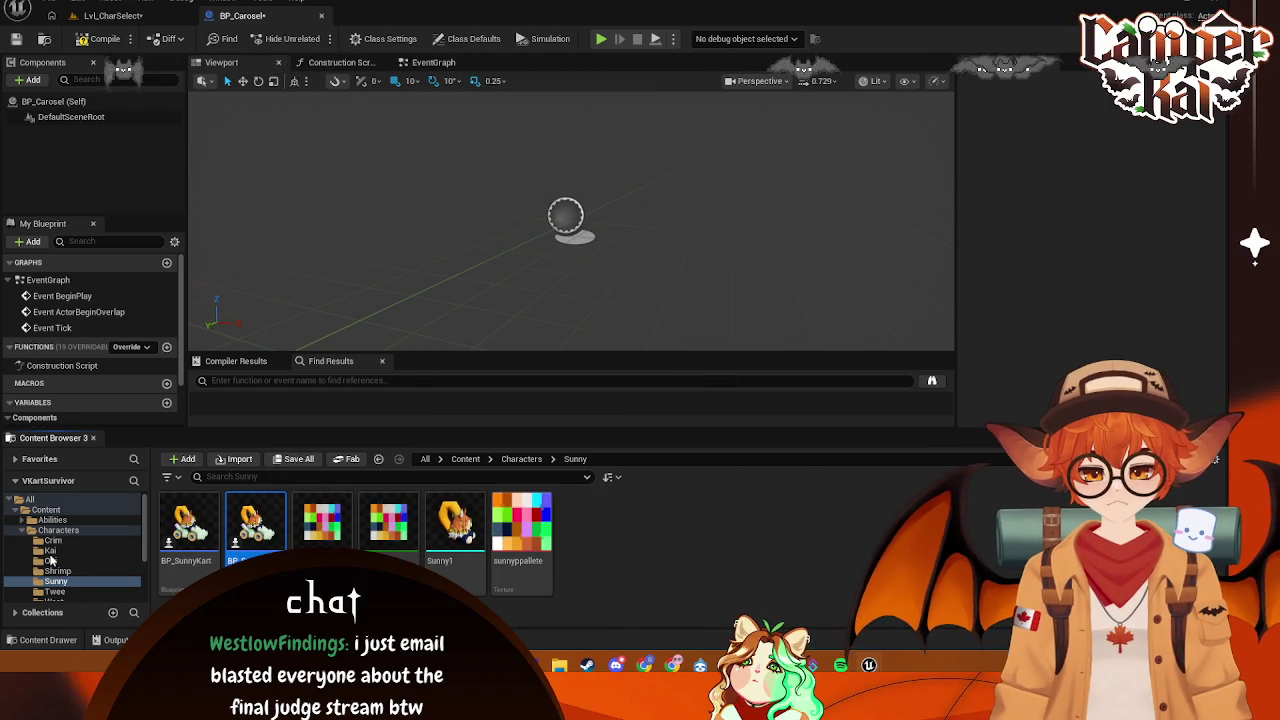
- Force-delete BP_TweeKartSpin and BP_WestKartSpin from their character folders
left_click(255, 520)
key("Delete")
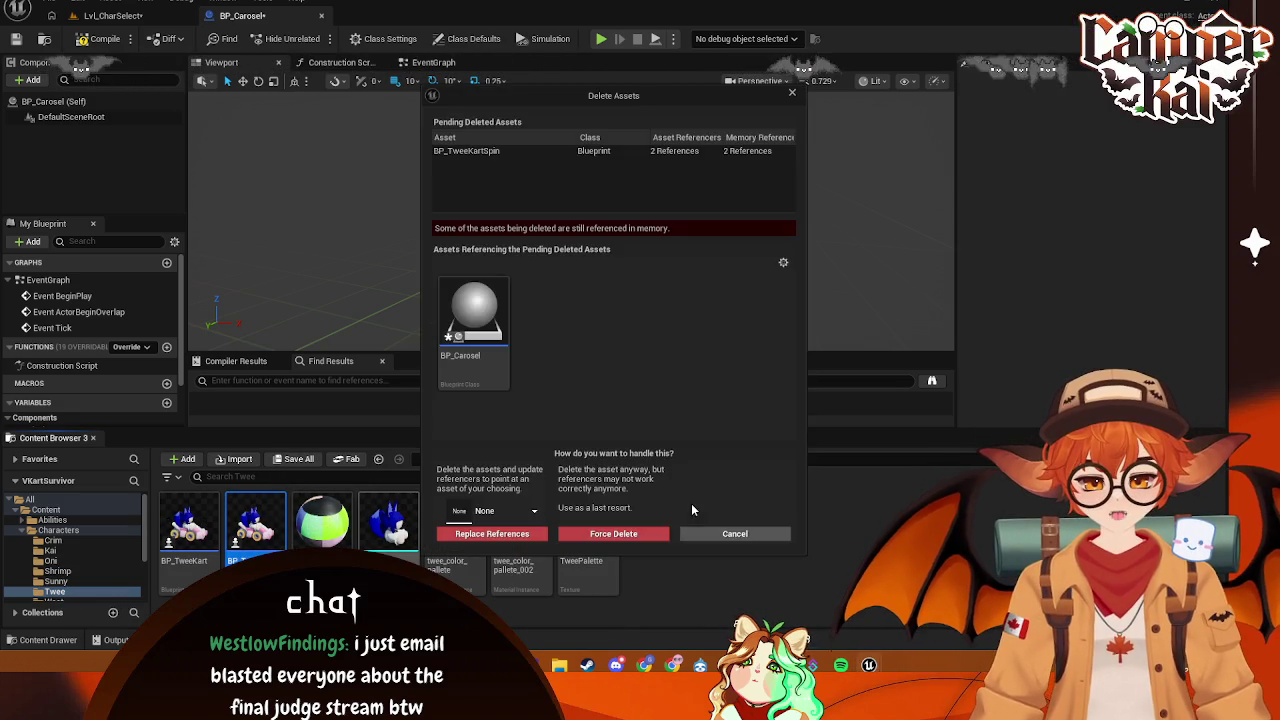
left_click(612, 537)
scroll(50, 548, "down", 1)
left_click(52, 581)
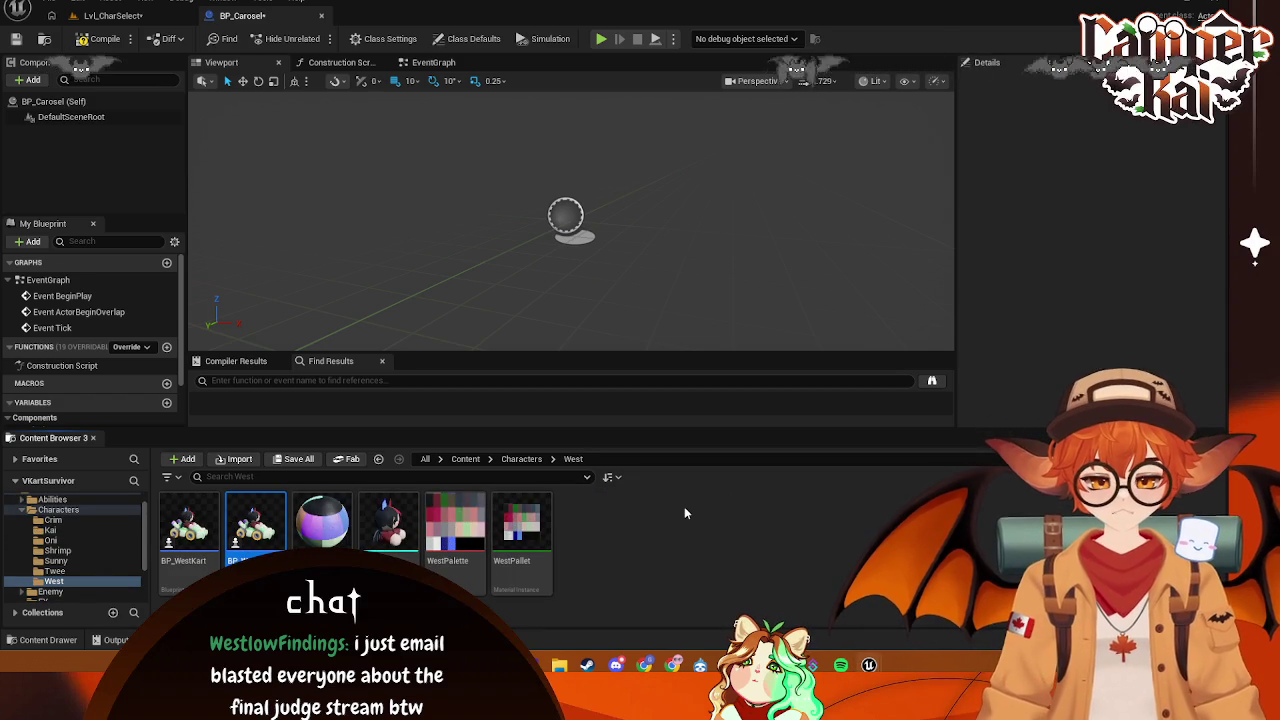
key("Delete")
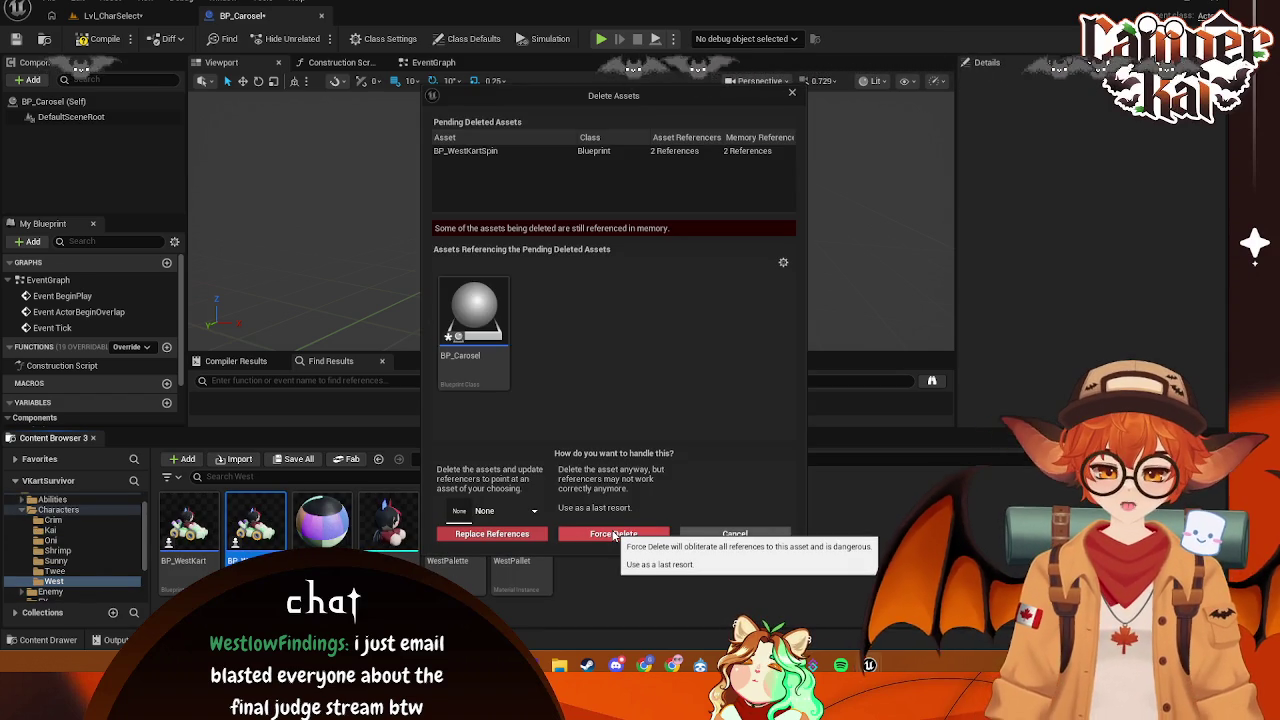
left_click(614, 535)
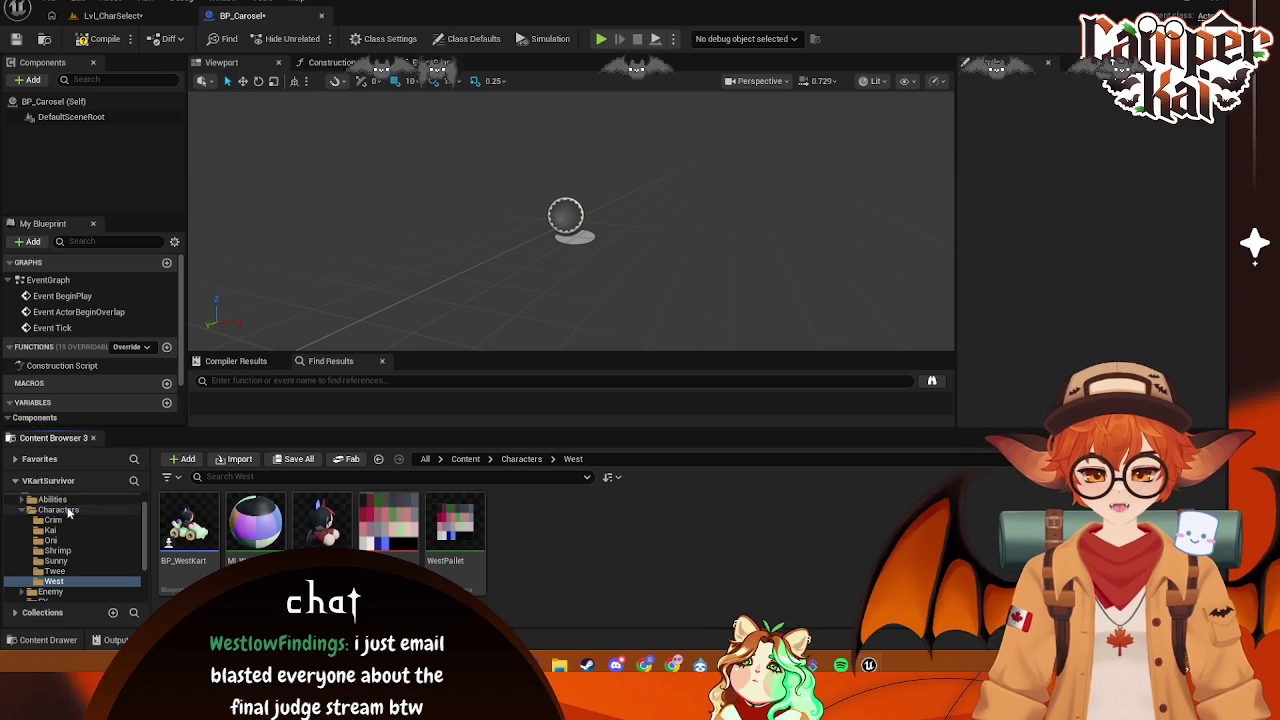
scroll(67, 546, "down", 3)
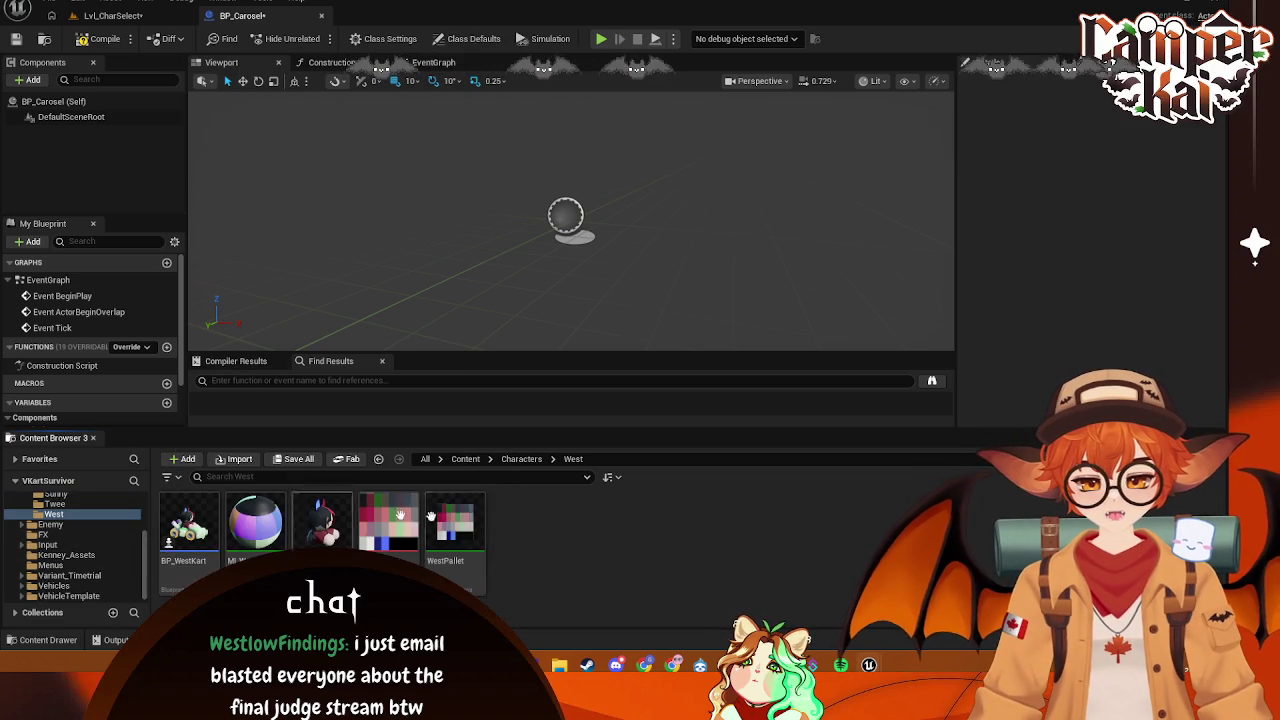
scroll(85, 550, "up", 3)
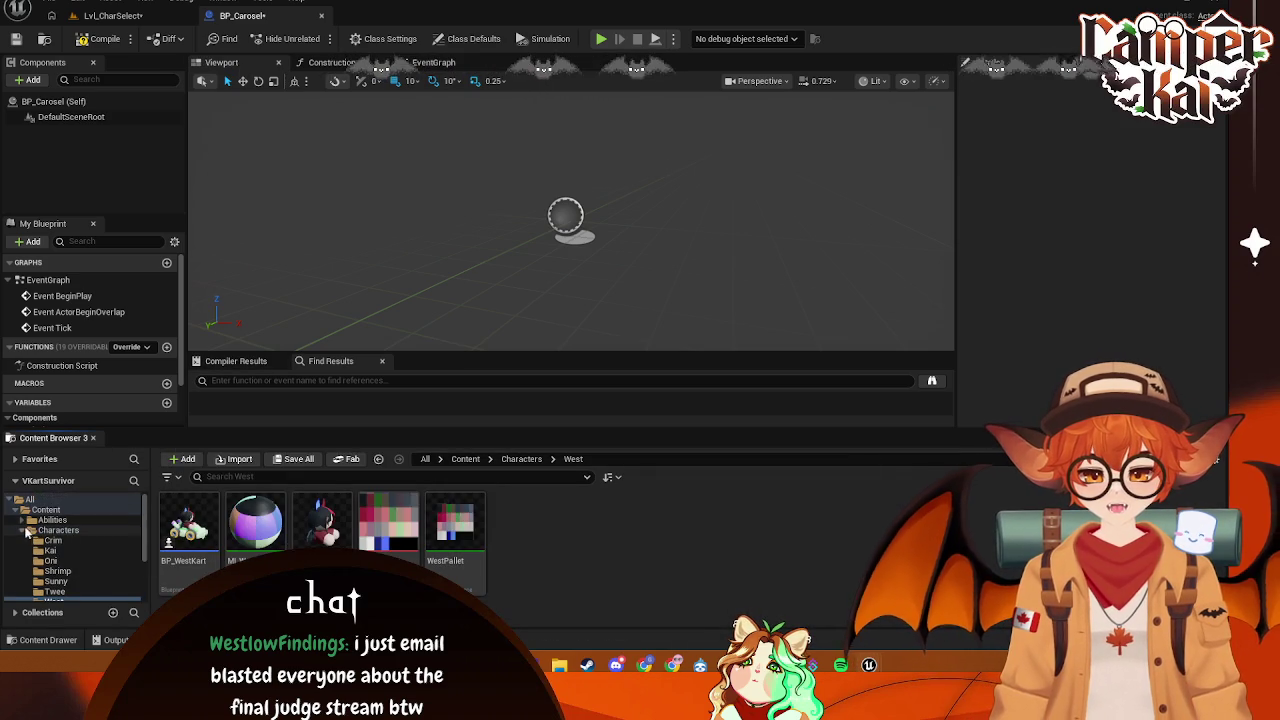
- Add SKM_Kart from the Characters folder as a component of BP_Carosel
left_click(30, 531)
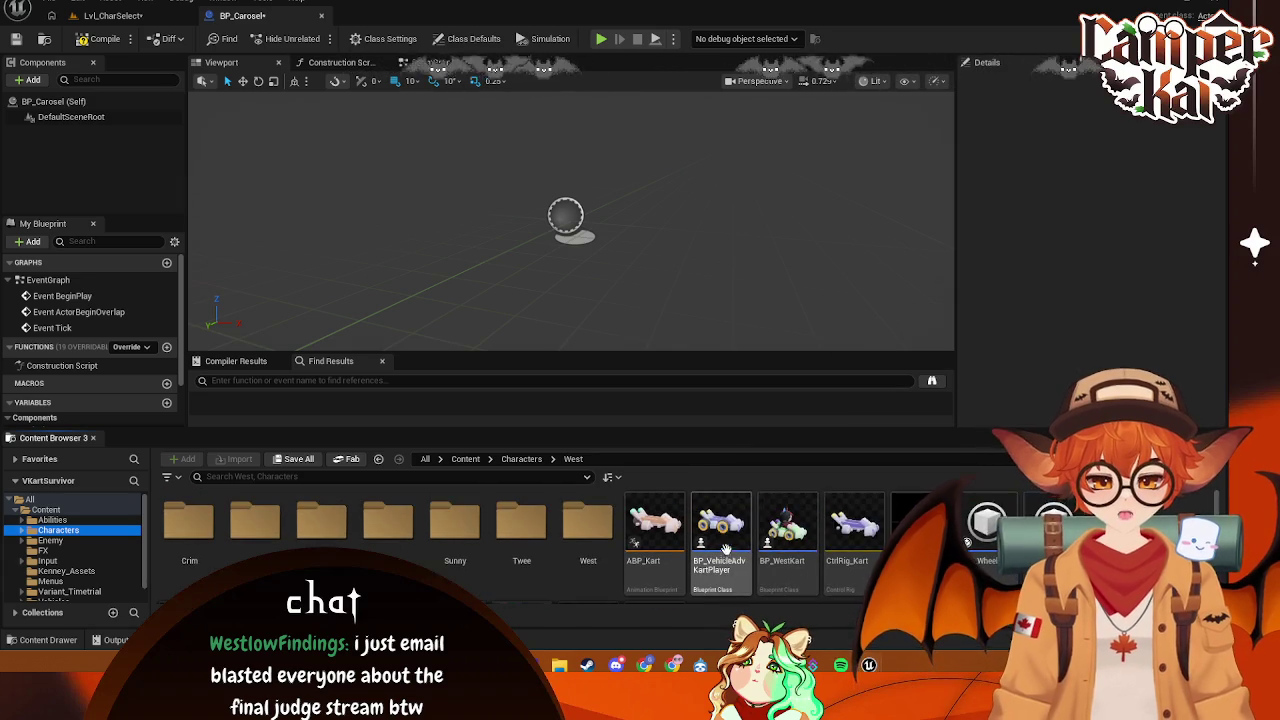
scroll(724, 543, "down", 2)
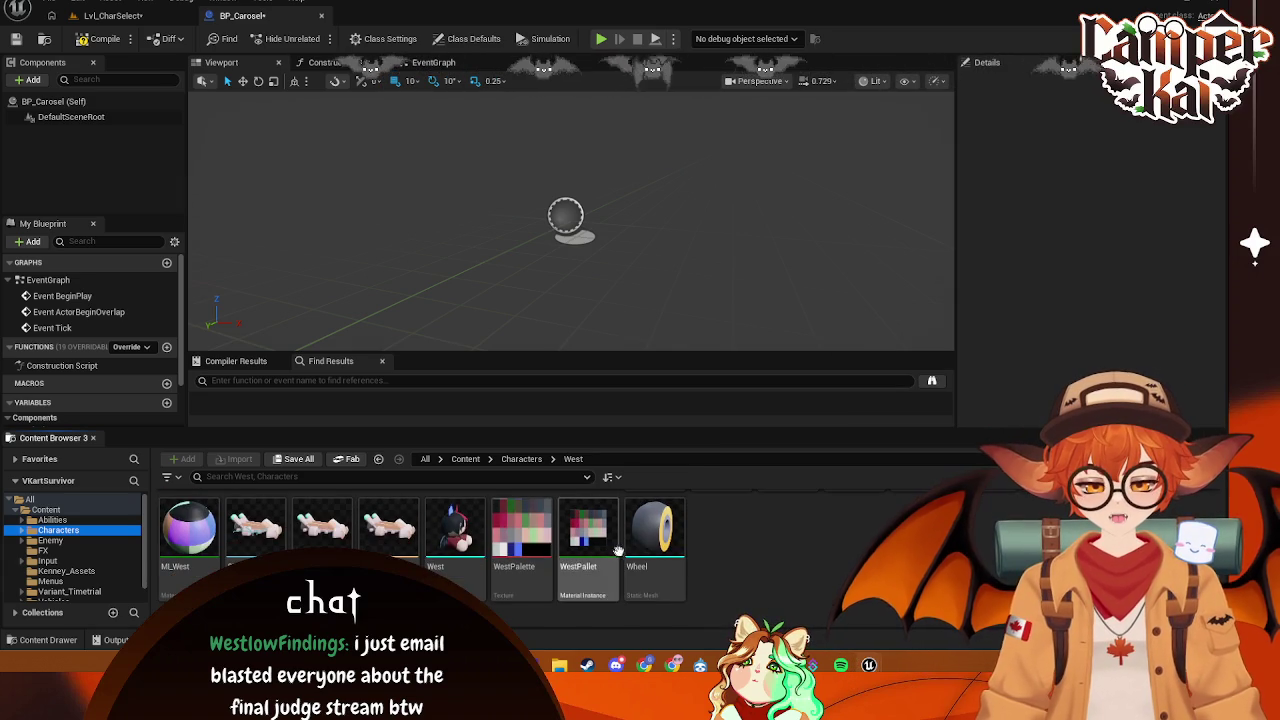
left_click(62, 531)
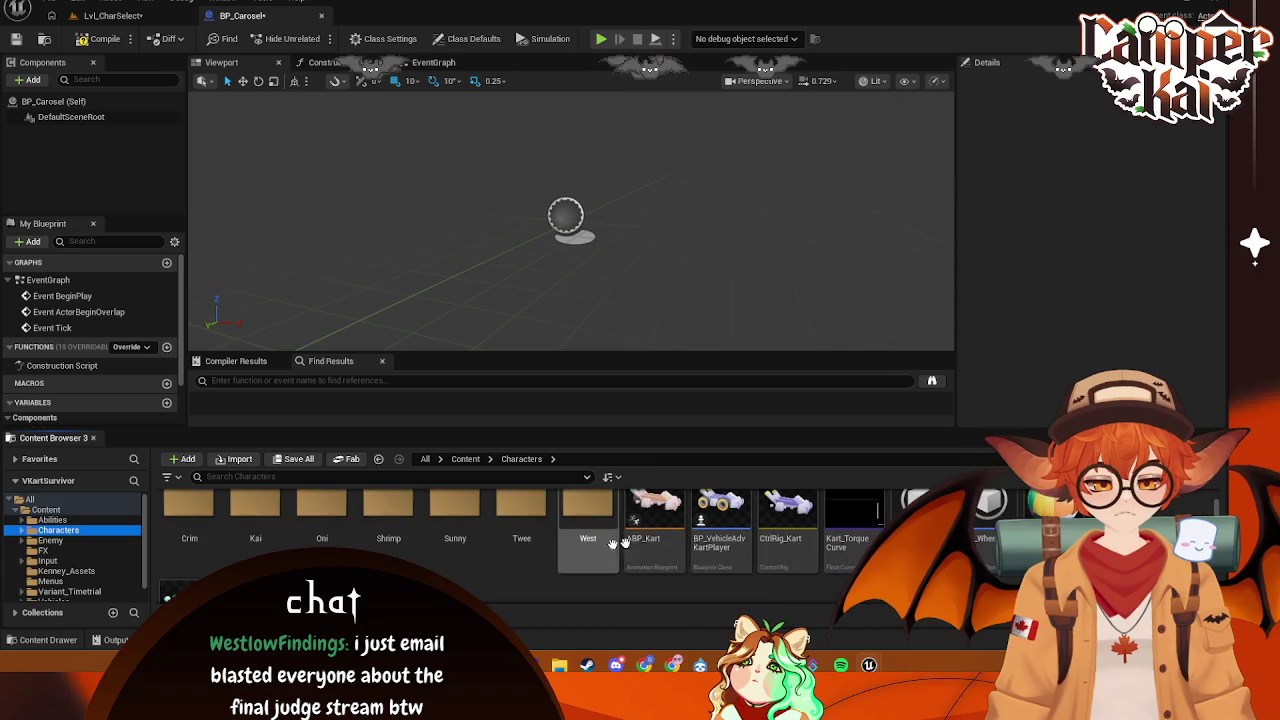
mouse_move(169, 560)
left_mouse_down()
mouse_move(545, 235)
mouse_move(89, 104)
left_mouse_up()
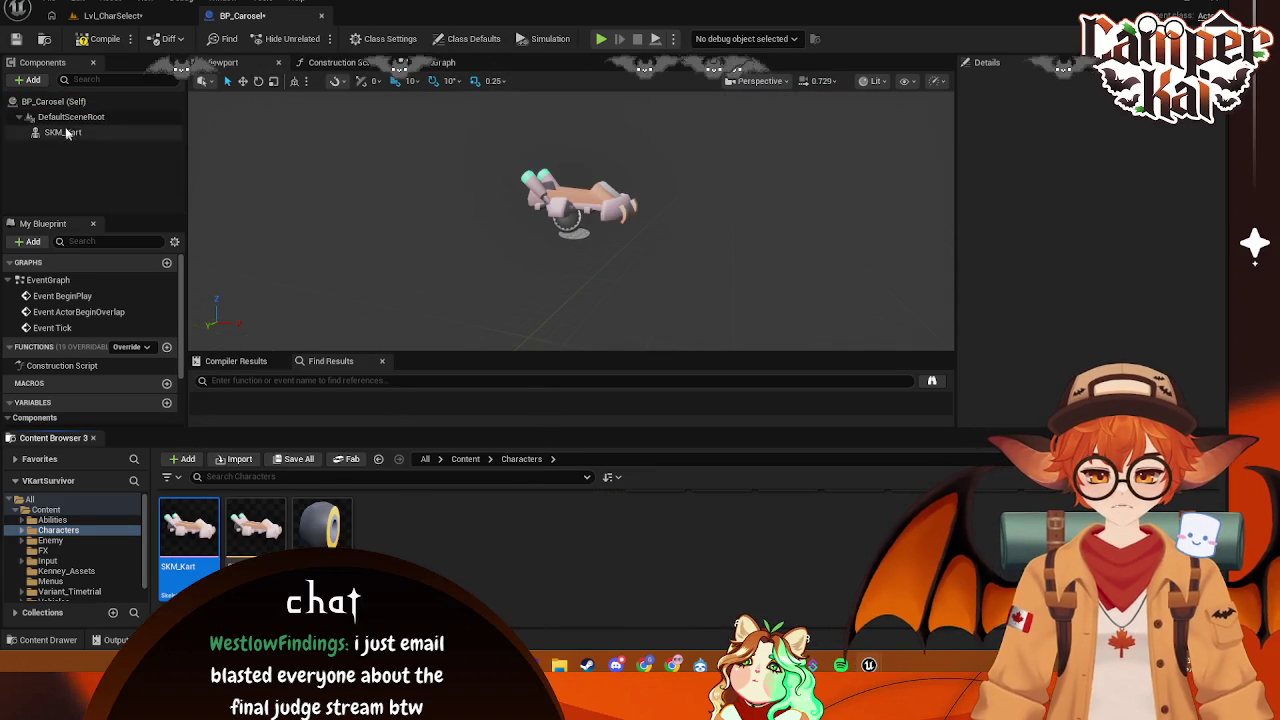
left_click(66, 134)
scroll(1100, 300, "down", 5)
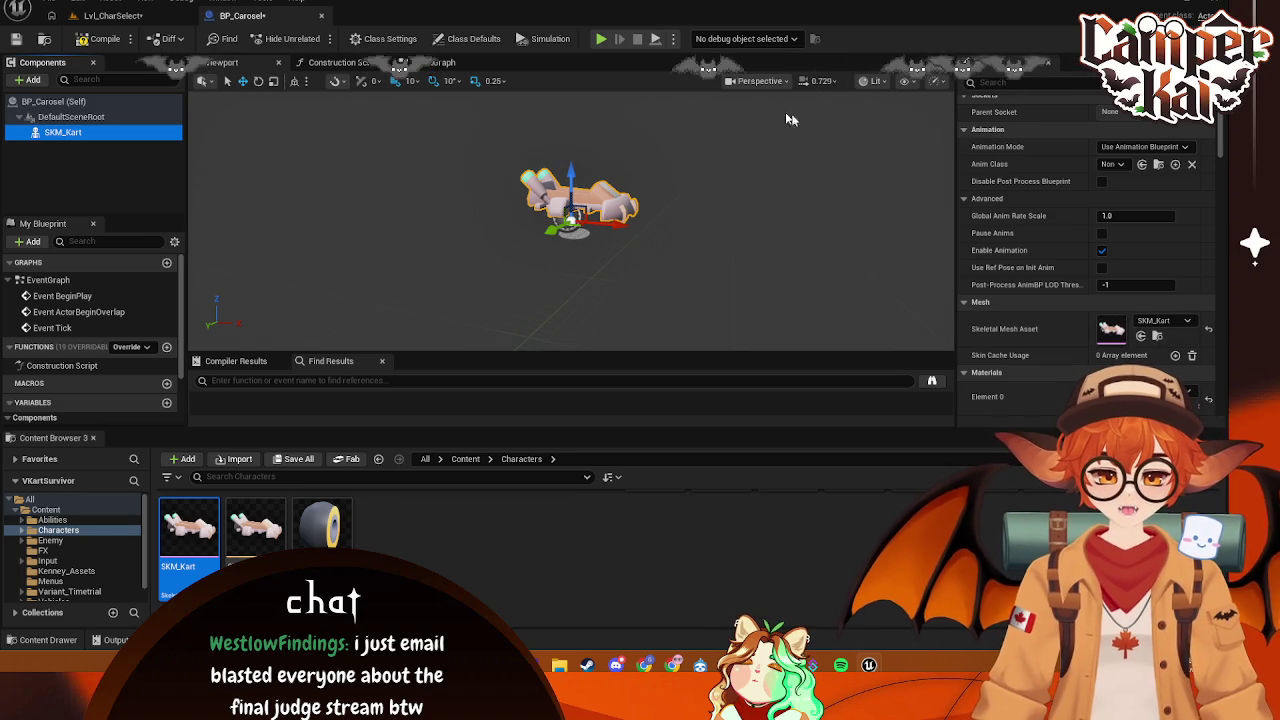
- Switch the viewport to Front view and attach a Wheel mesh under SKM_Kart
left_click(838, 80)
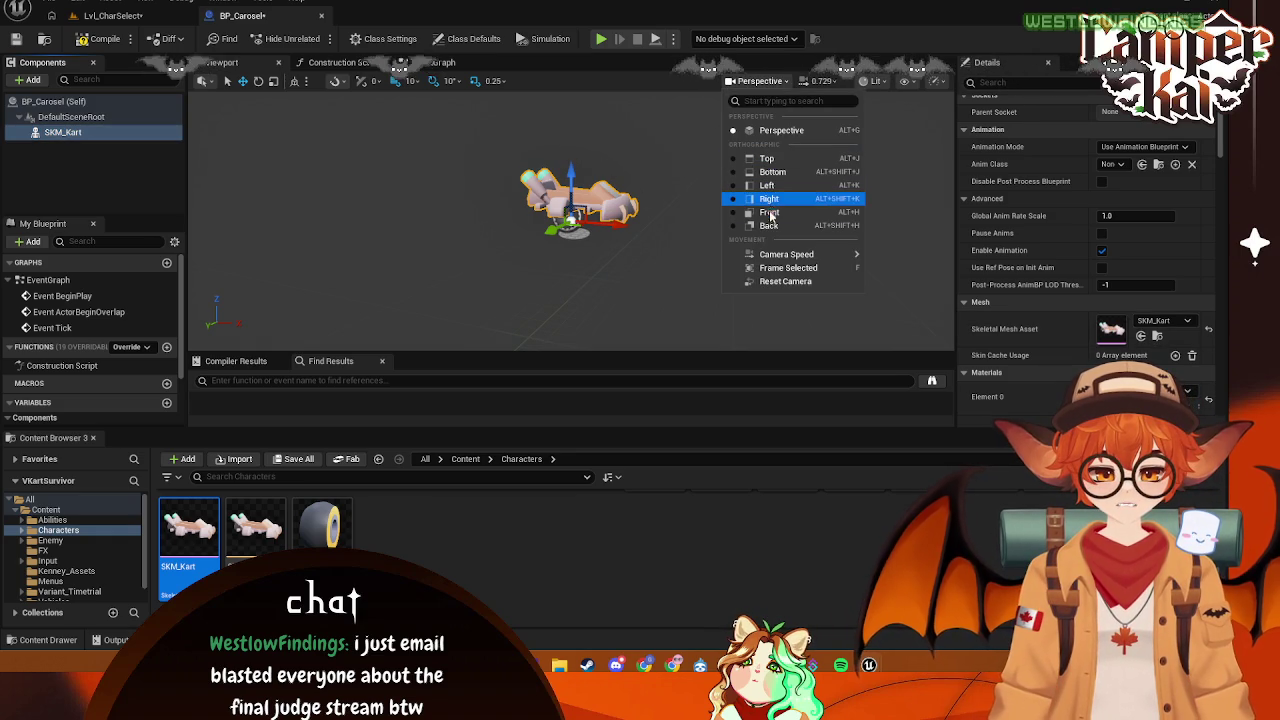
key("Escape")
key("alt+h")
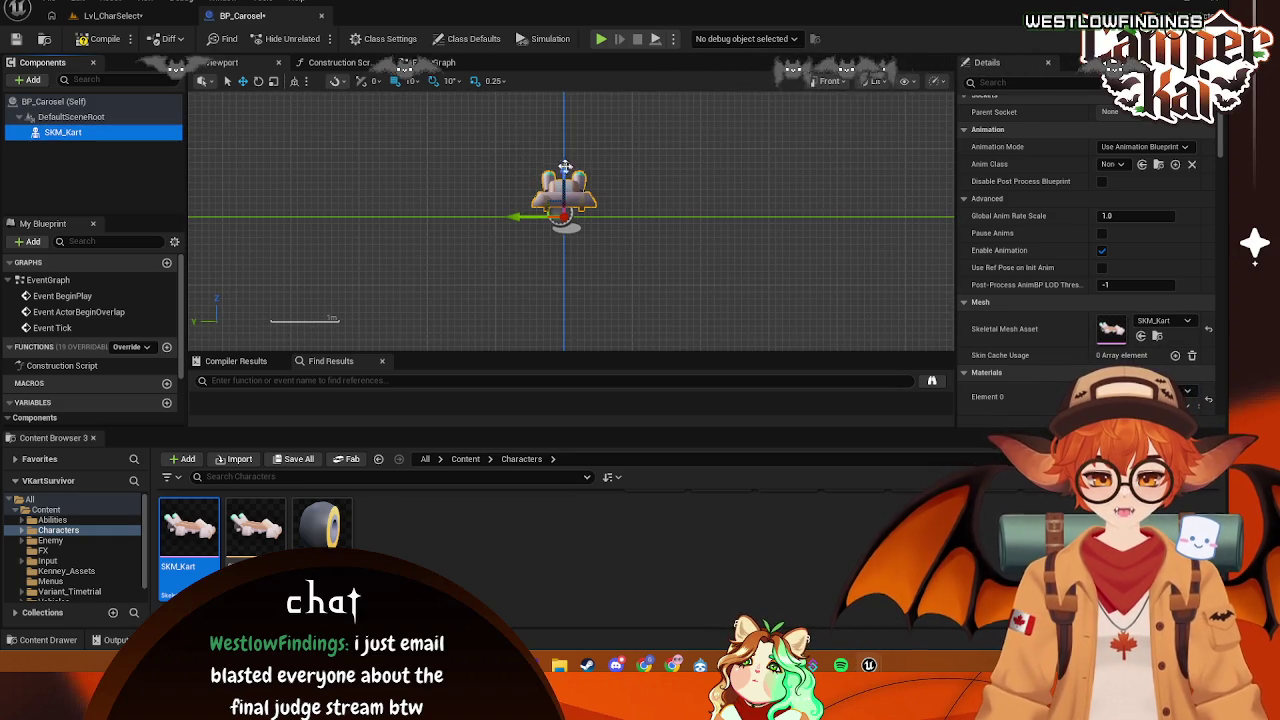
mouse_move(312, 525)
left_mouse_down()
mouse_move(166, 288)
mouse_move(120, 160)
mouse_move(94, 128)
mouse_move(128, 194)
mouse_move(94, 132)
left_mouse_up()
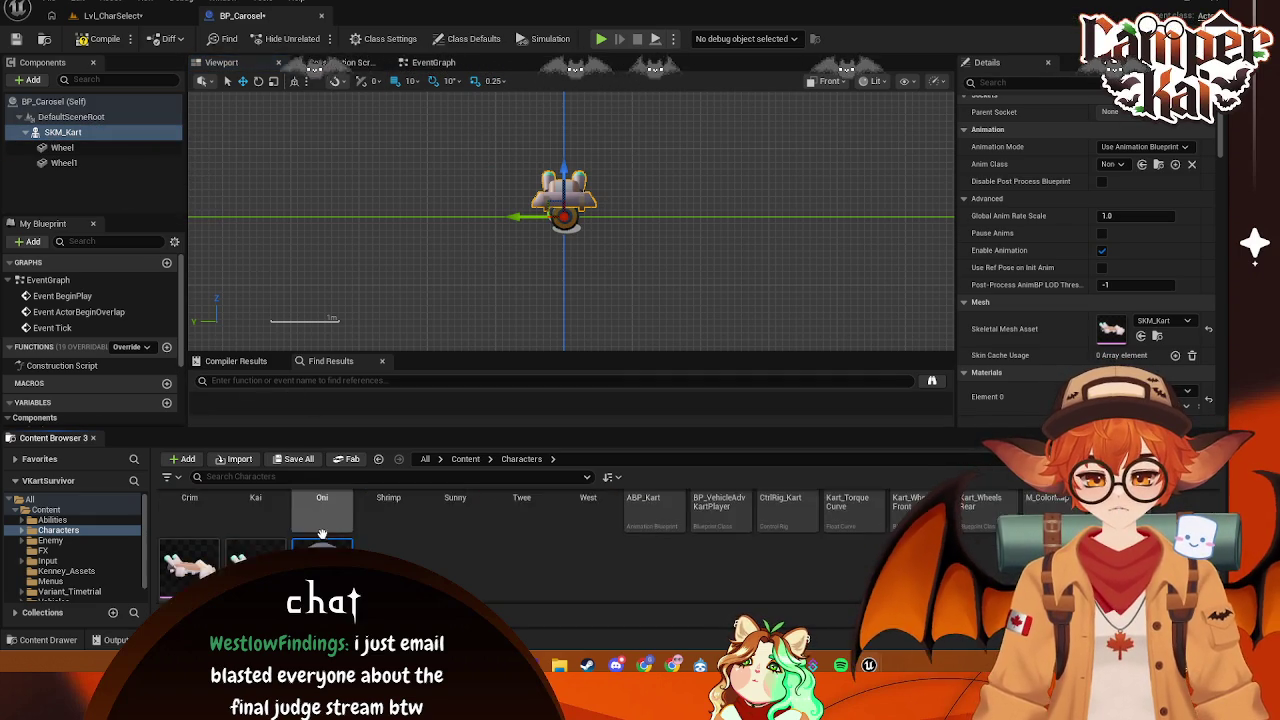
- Add another Wheel under SKM_Kart and attach Wheel to the Phys_Wheel_FL socket
mouse_move(333, 537)
left_mouse_down()
mouse_move(104, 166)
mouse_move(128, 190)
left_mouse_up()
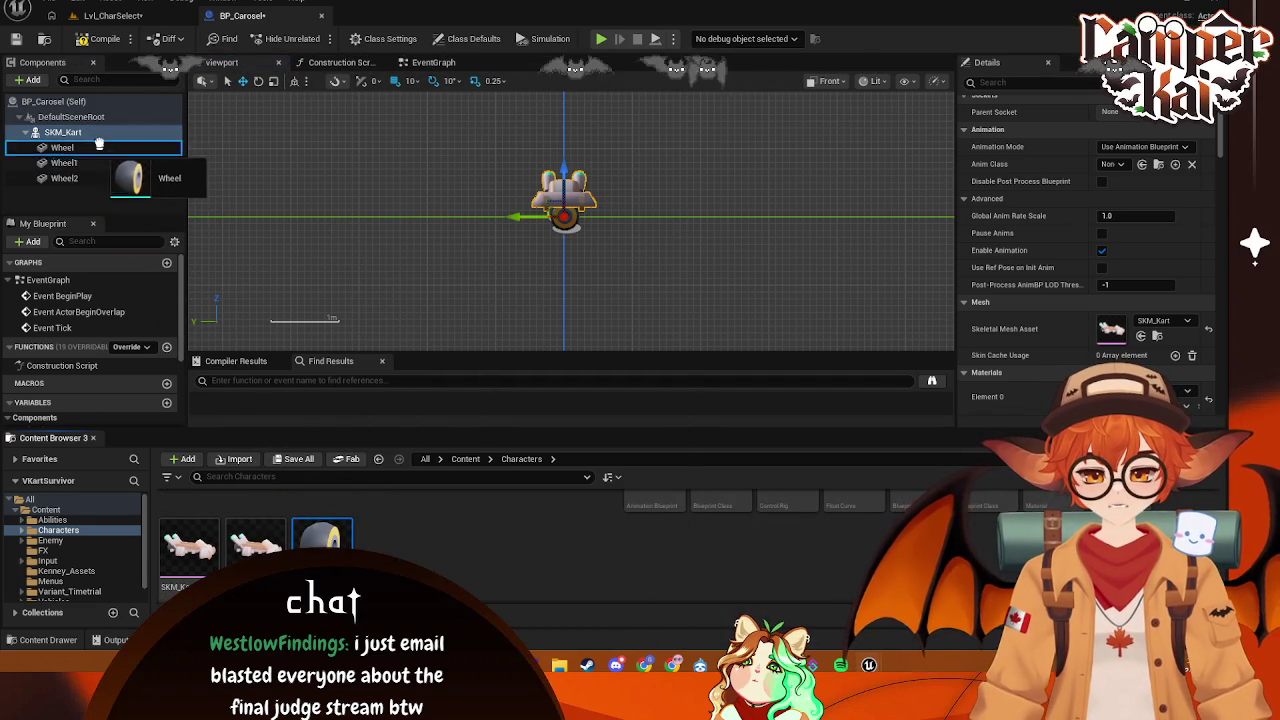
left_click(150, 148)
scroll(1146, 130, "down", 3)
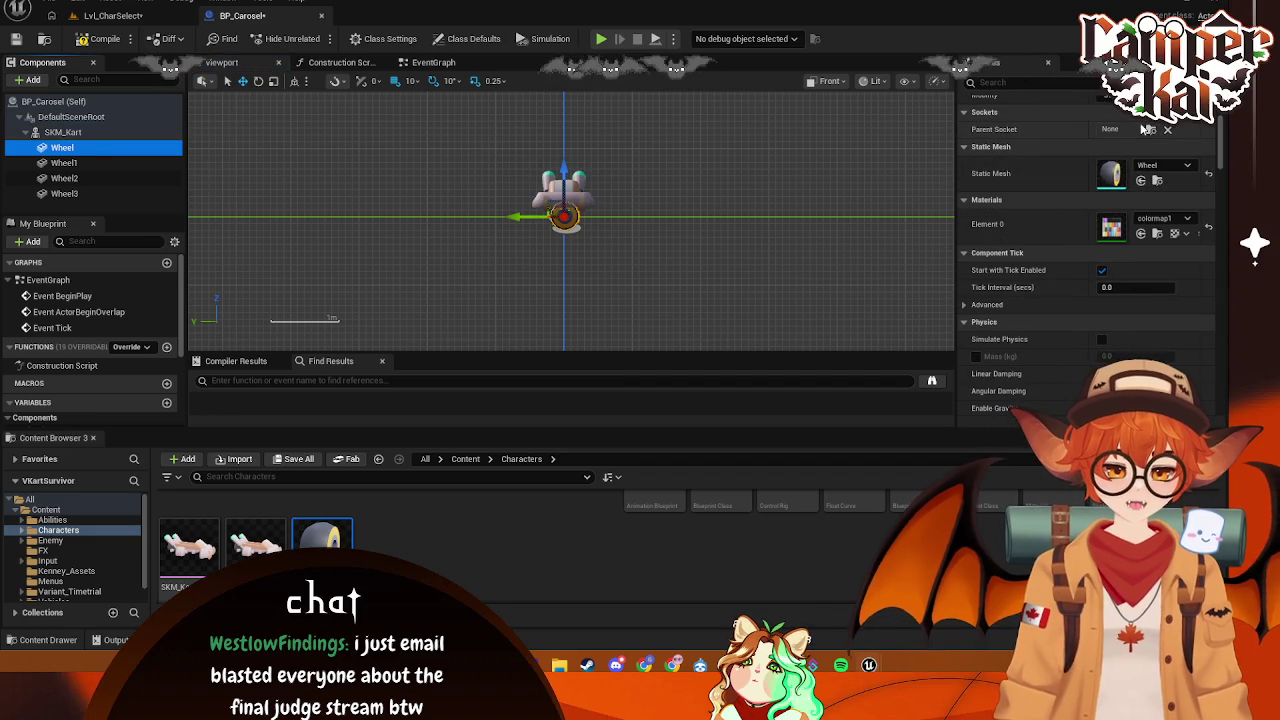
left_click(1150, 130)
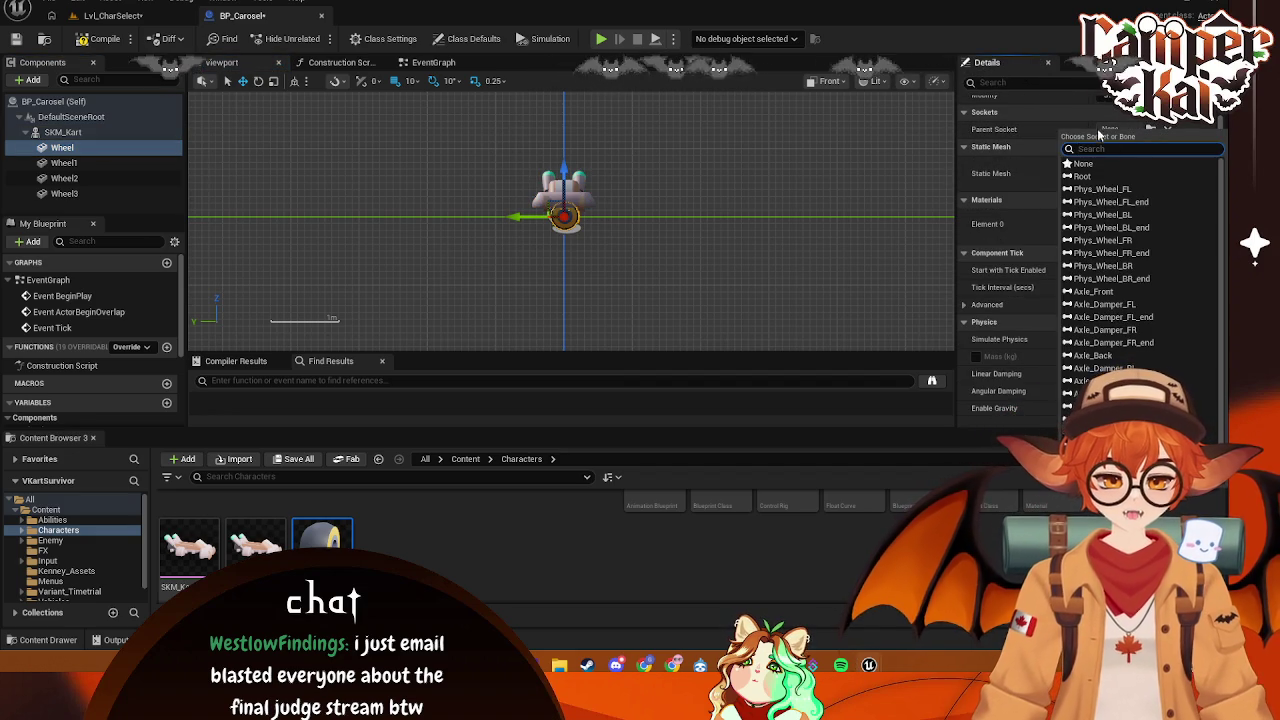
left_click(1116, 128)
left_click(1138, 129)
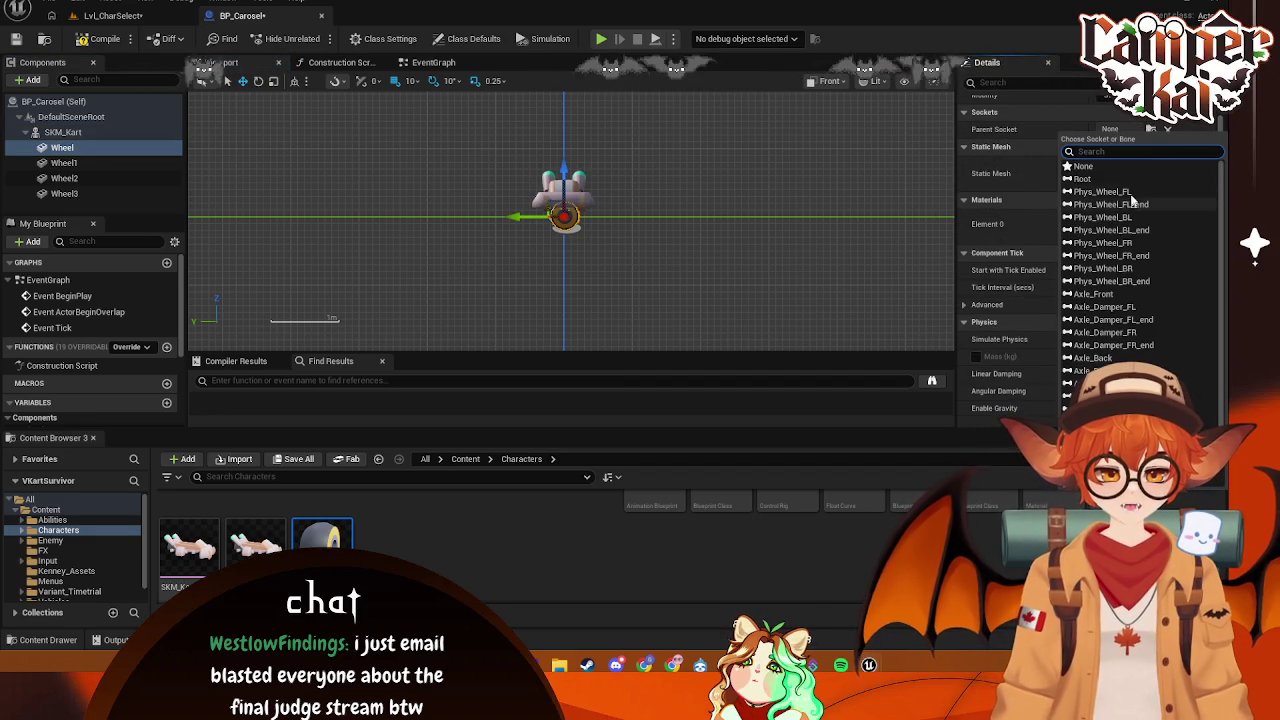
key("Escape")
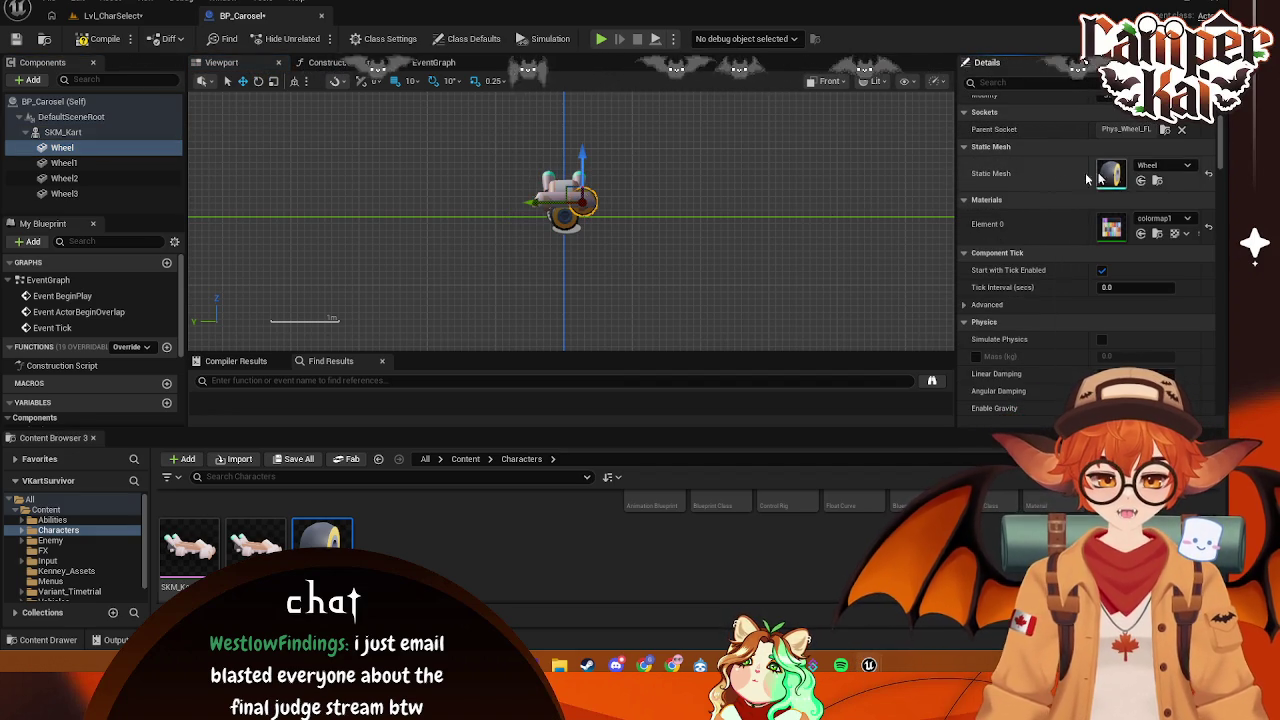
- Attach Wheel1 to Phys_Wheel_BL, Wheel2 to Phys_Wheel_BR, and Wheel3 to Phys_Wheel_BL
left_click(64, 162)
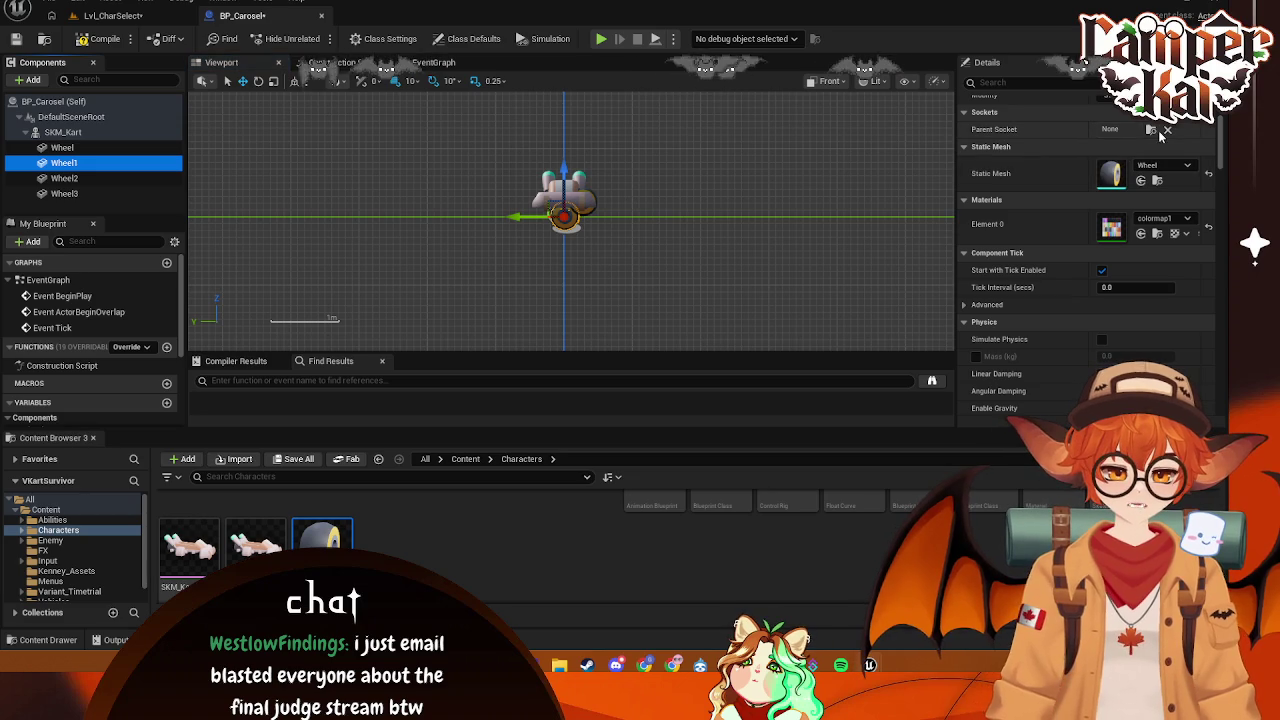
left_click(1156, 131)
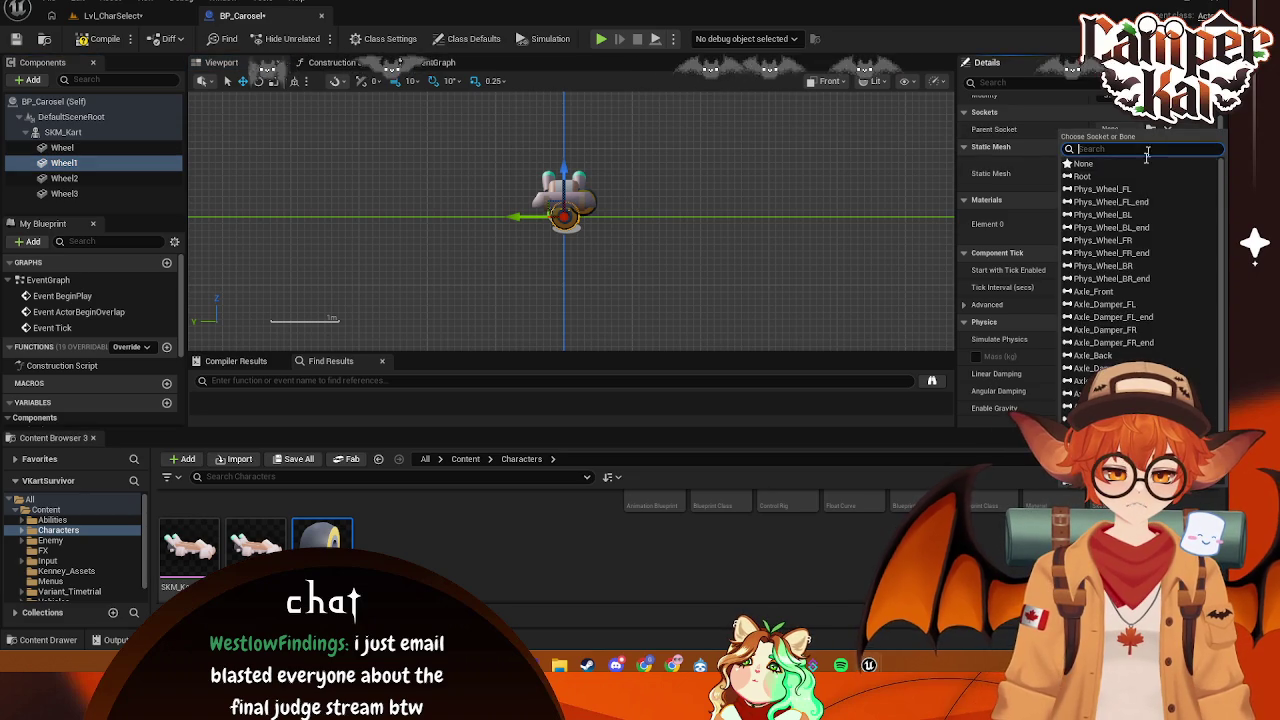
left_click(1137, 212)
left_click(88, 180)
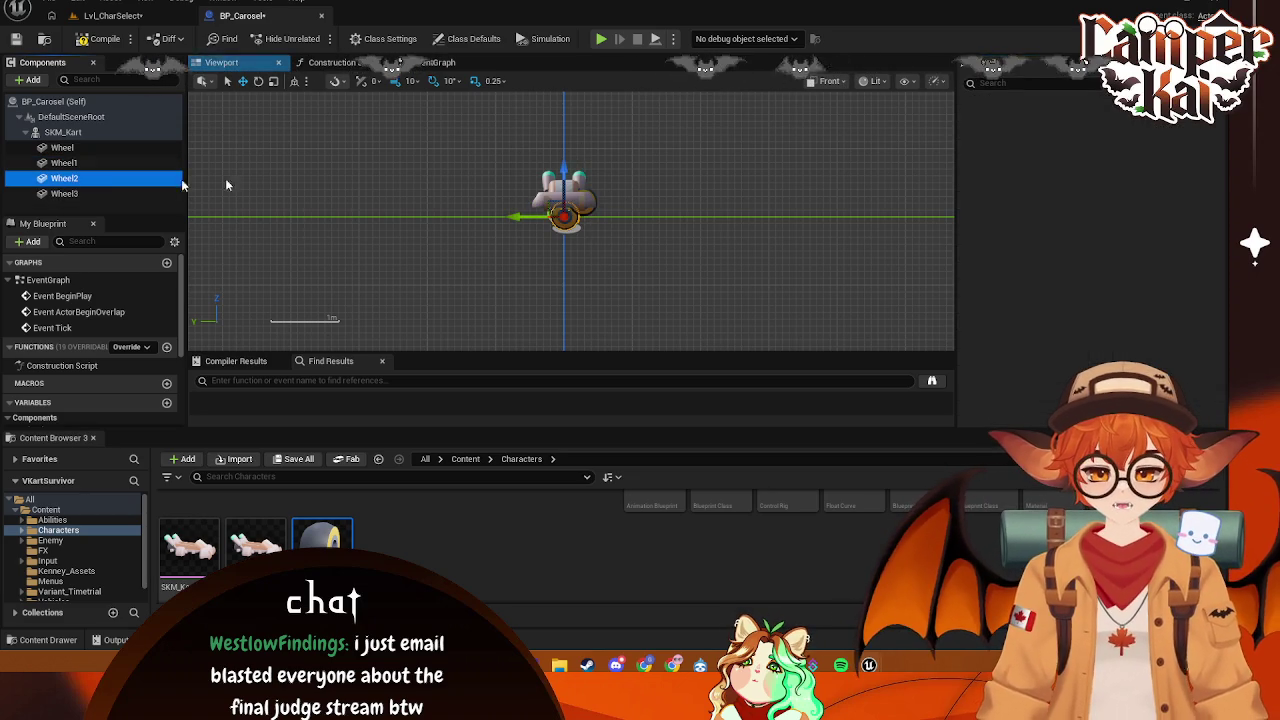
left_click(1151, 131)
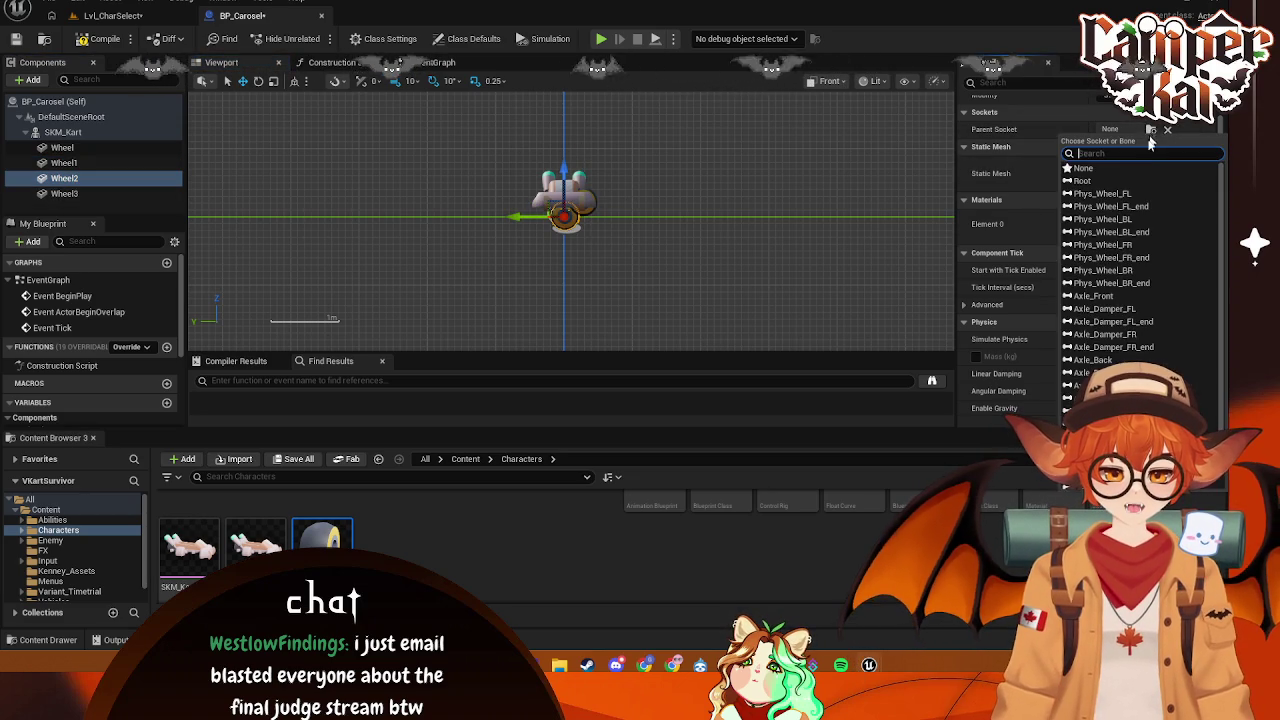
left_click(1103, 270)
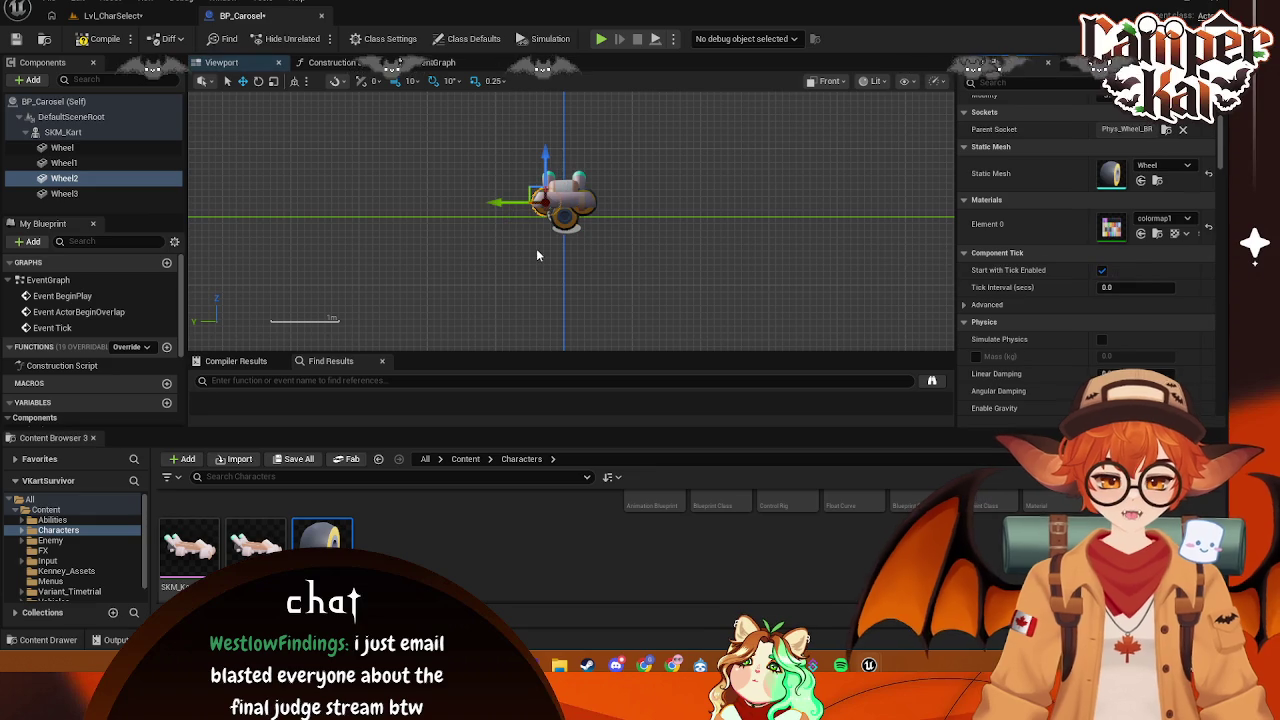
left_click(70, 193)
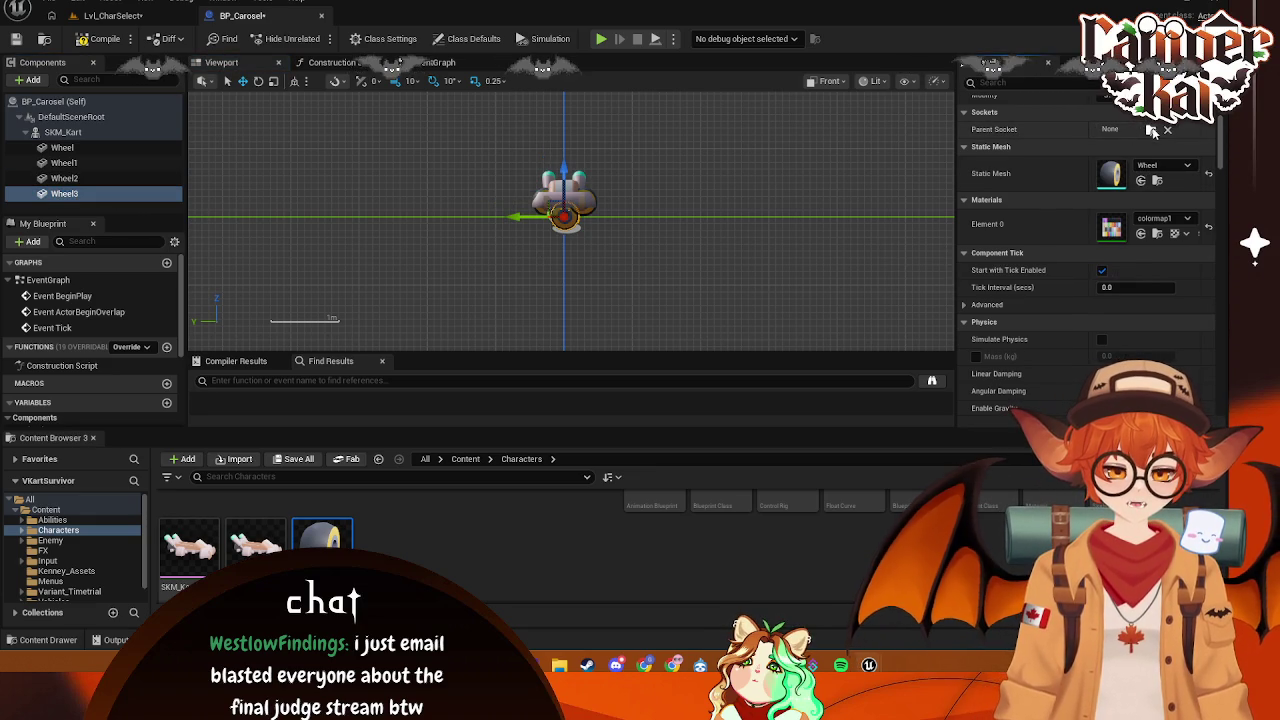
left_click(1130, 129)
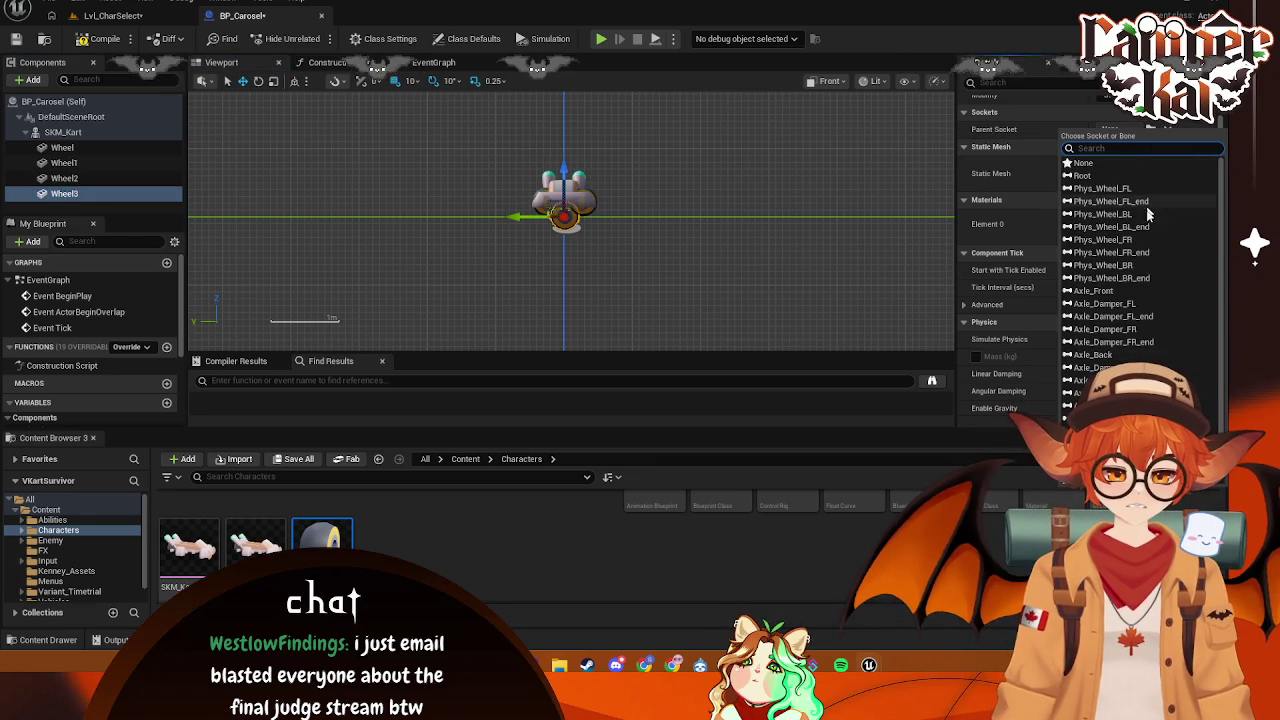
left_click(1110, 214)
- Switch the viewport from Front to Perspective and frame the kart from above
right_click(763, 145)
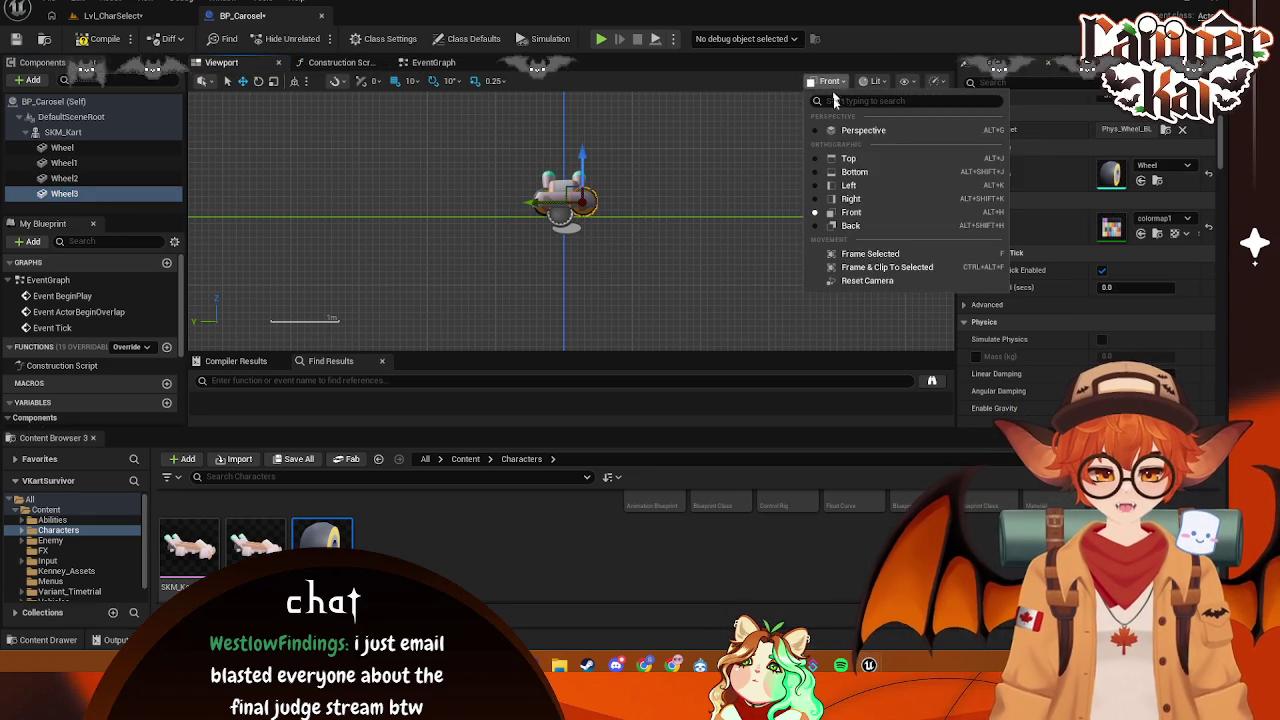
left_click(834, 135)
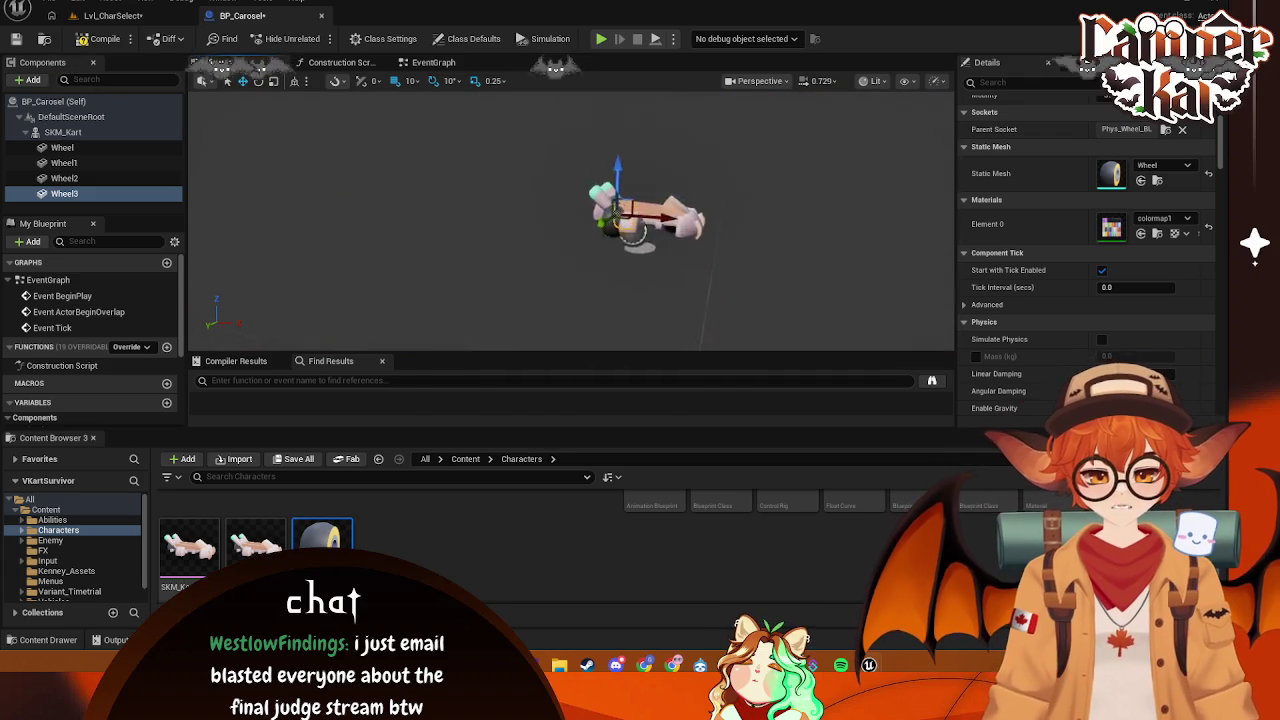
left_click_drag(615, 213, 615, 213)
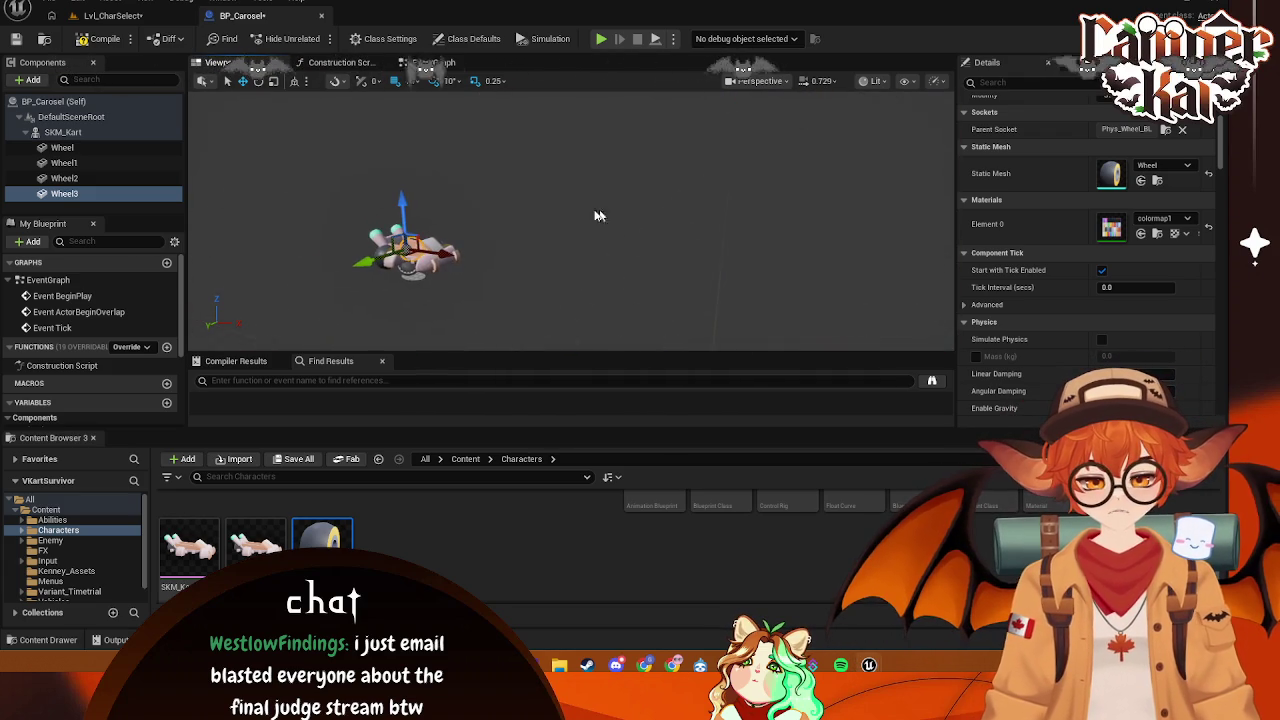
key("f")
scroll(635, 253, "down", 5)
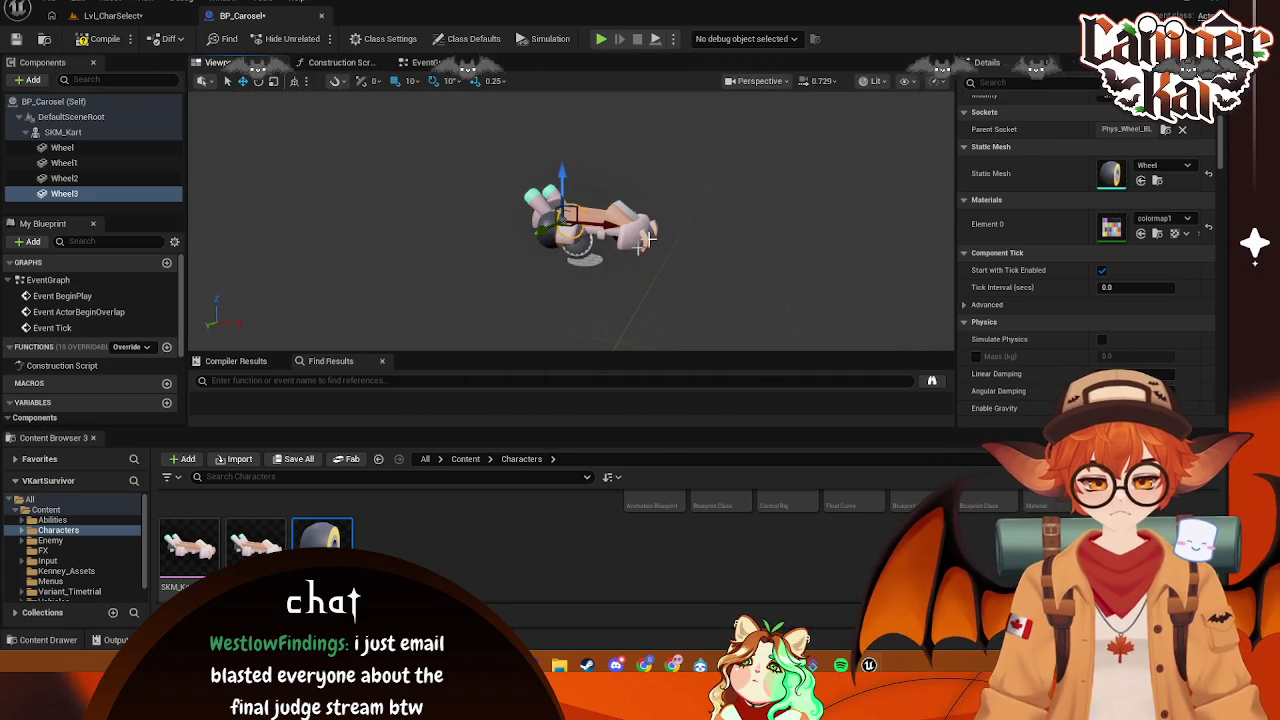
left_click_drag(700, 205, 642, 183)
- Retry Wheel2 on Phys_Wheel_BL, undo it, and re-add the wheel mesh as Wheel3
left_click(518, 224)
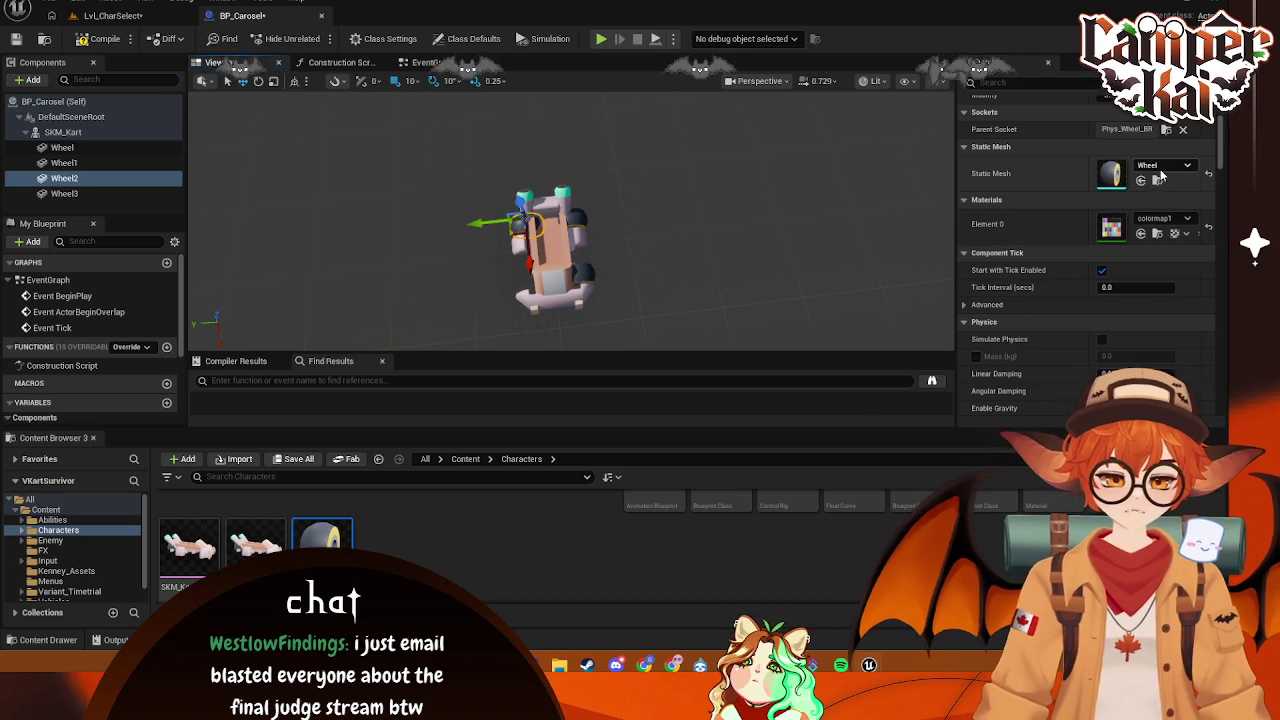
left_click(1165, 131)
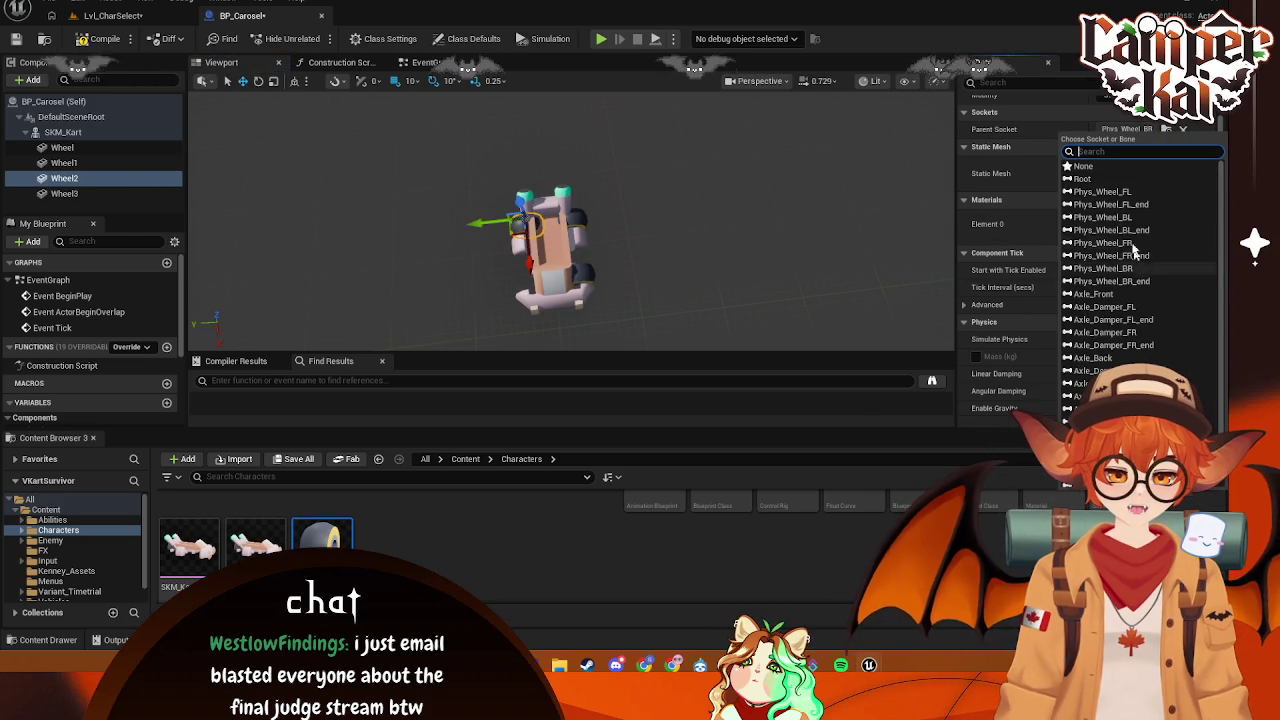
left_click(1122, 220)
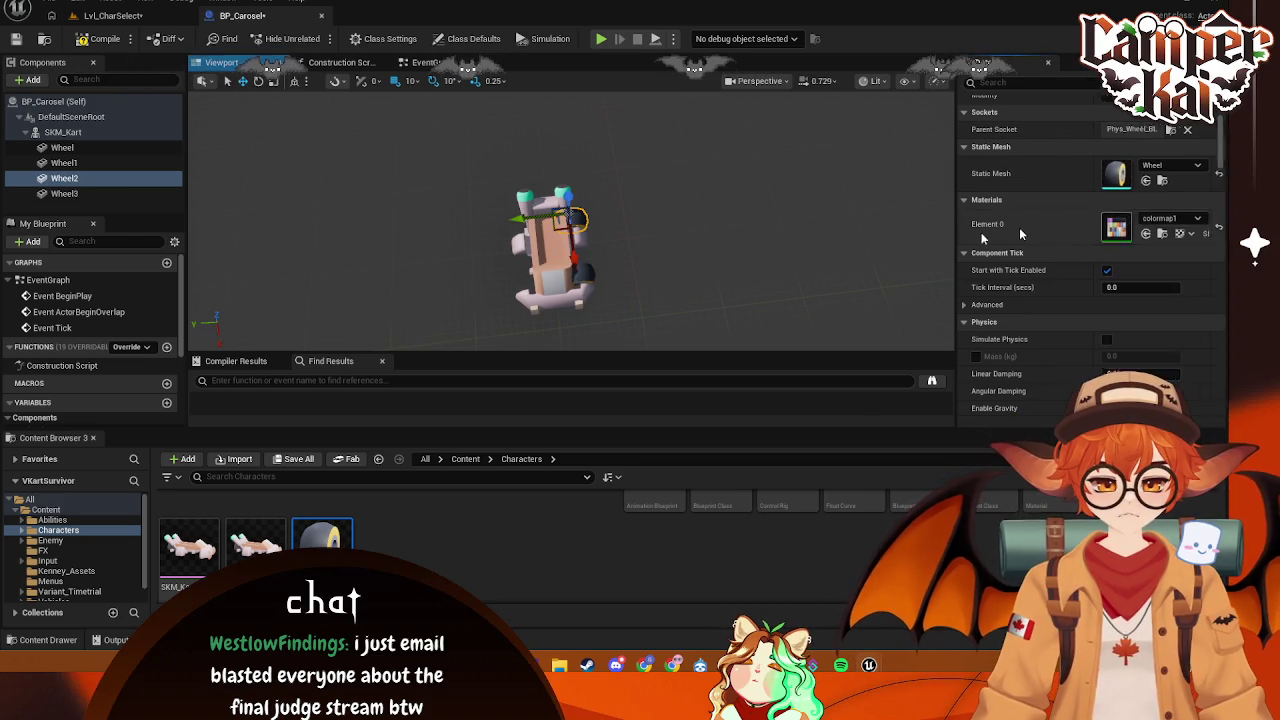
key("ctrl+z")
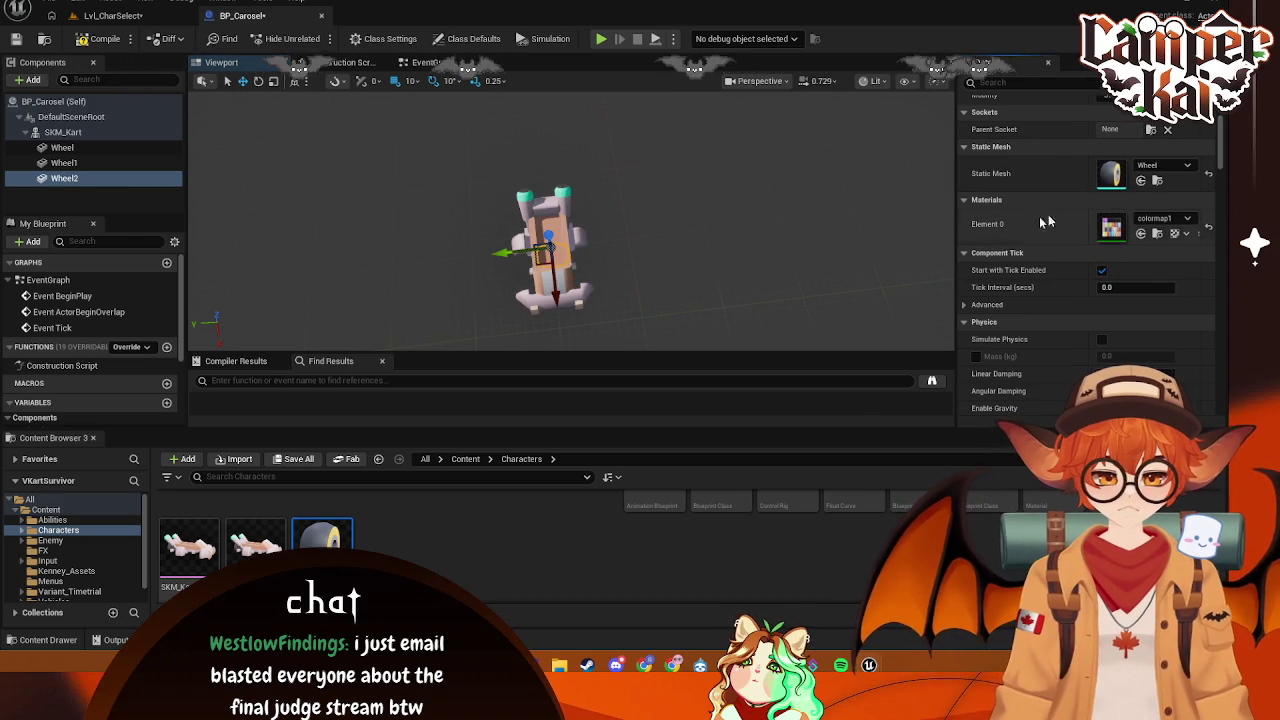
mouse_move(322, 540)
left_mouse_down()
mouse_move(220, 420)
mouse_move(150, 185)
mouse_move(65, 133)
left_mouse_up()
- Move Wheel3 directly under SKM_Kart; attach Wheel to Phys_Wheel_FL and Wheel1 to Phys_Wheel_BL
left_click(63, 148)
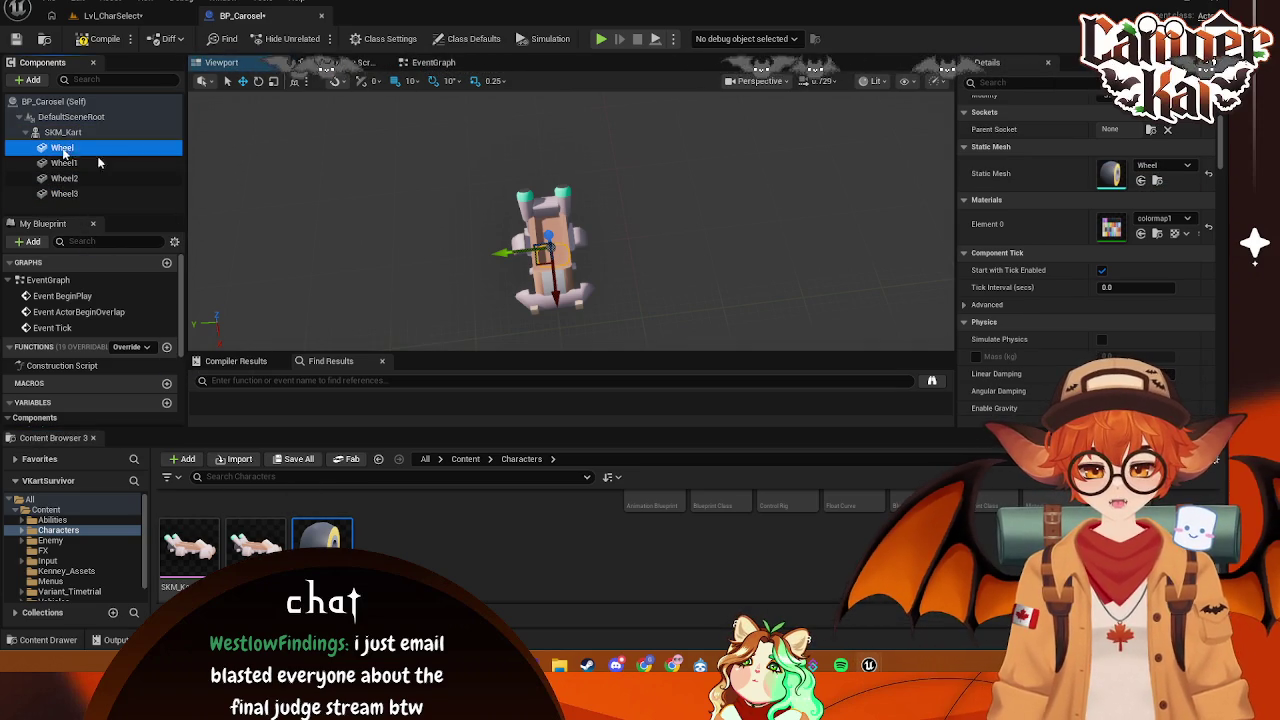
left_click(1150, 130)
left_click(1128, 193)
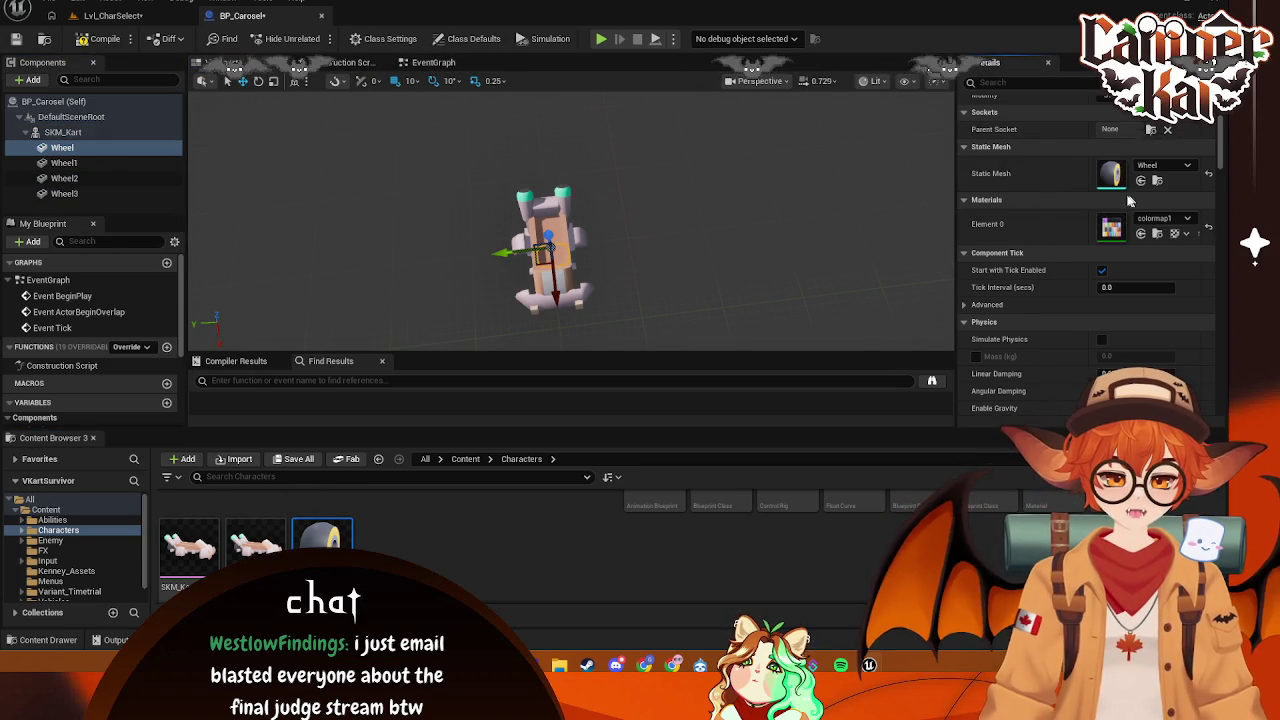
left_click(63, 162)
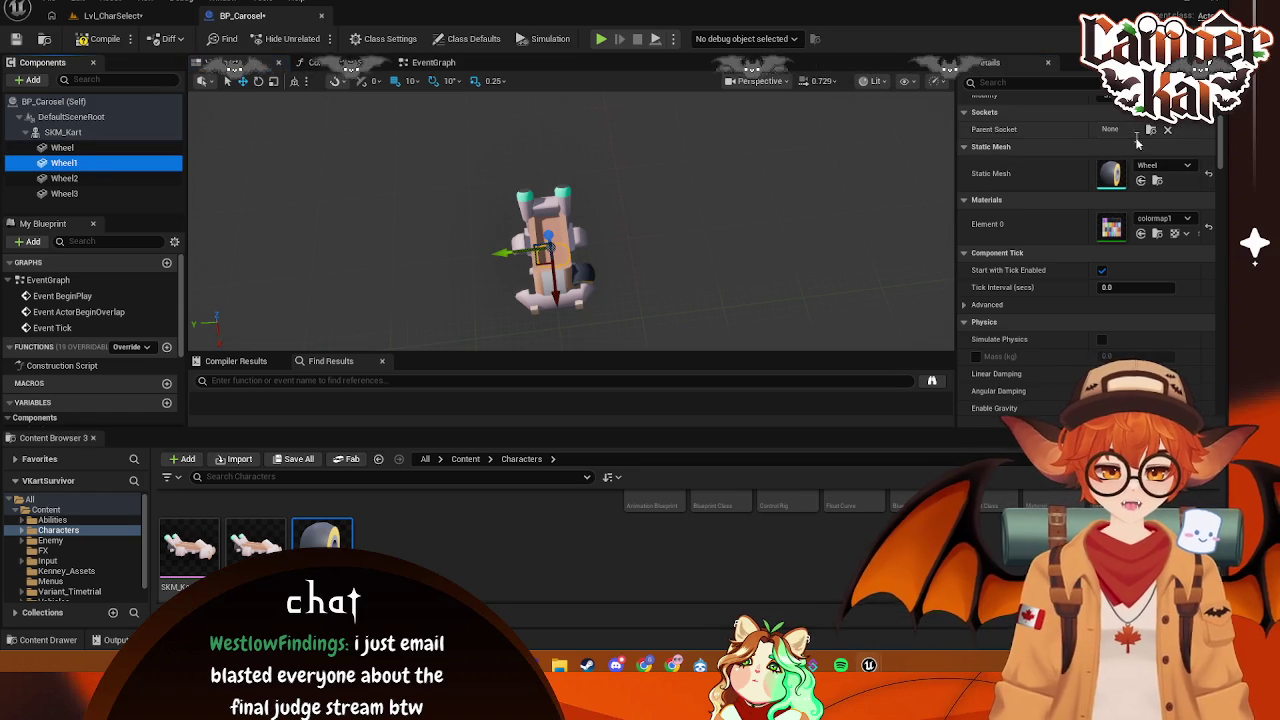
left_click(1150, 130)
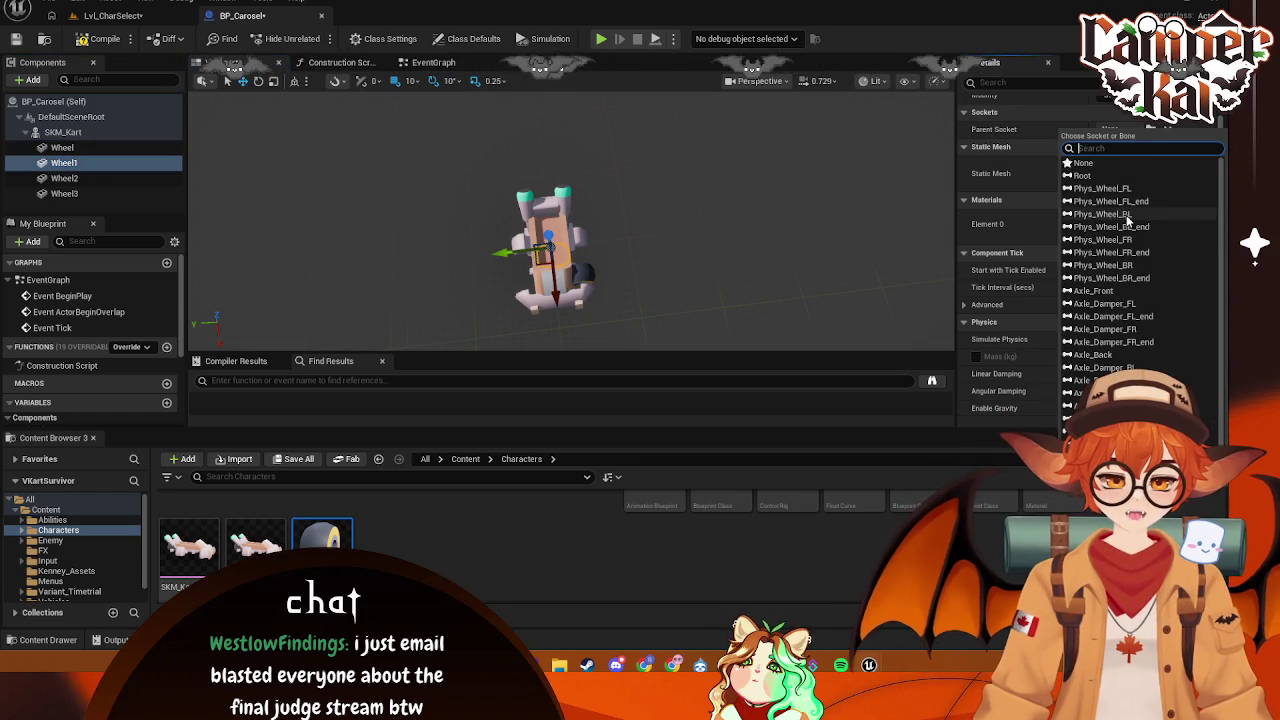
left_click(1120, 214)
- Attach Wheel2 to the Phys_Wheel_FR socket and Wheel3 to Phys_Wheel_BR
left_click(86, 180)
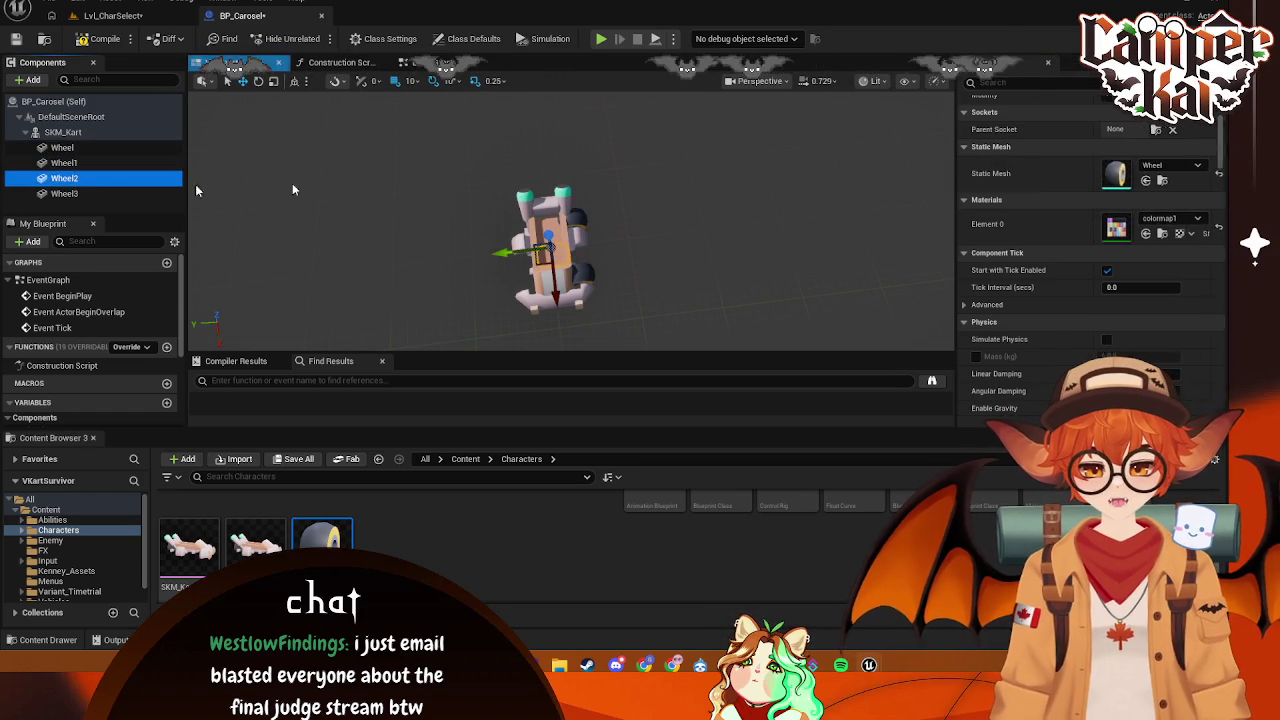
left_click(1150, 130)
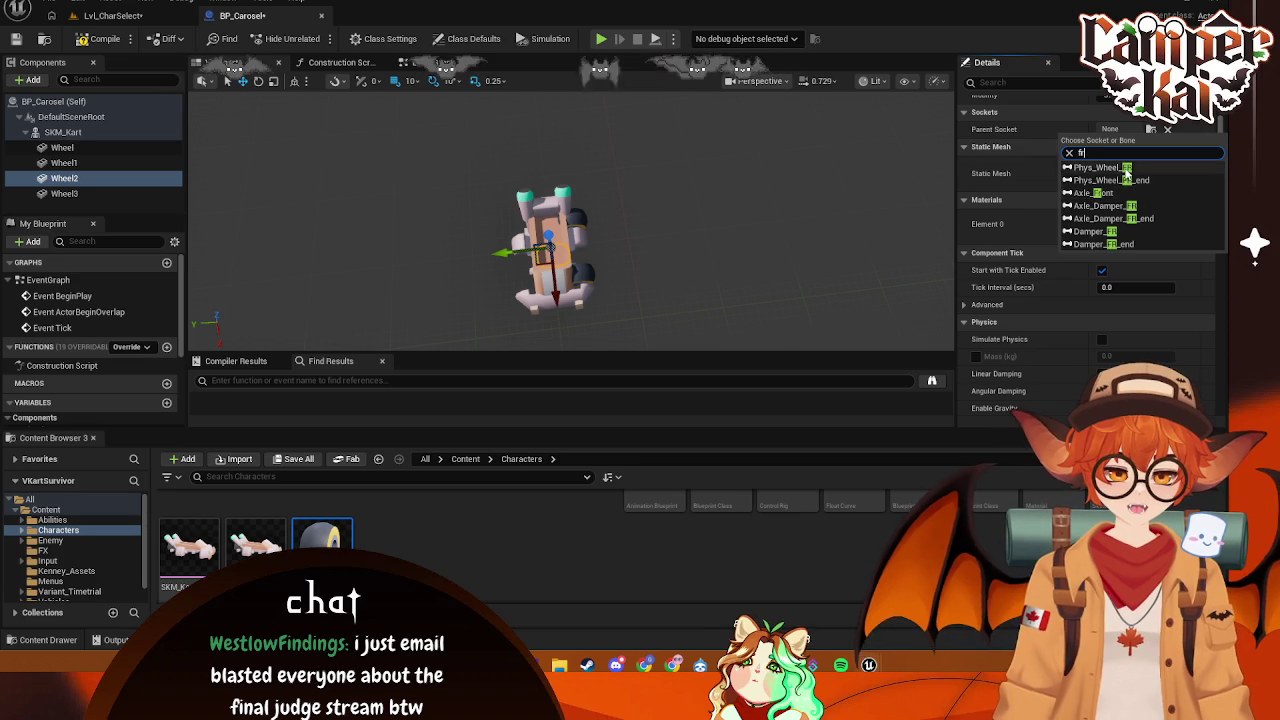
left_click(1110, 167)
left_click(77, 194)
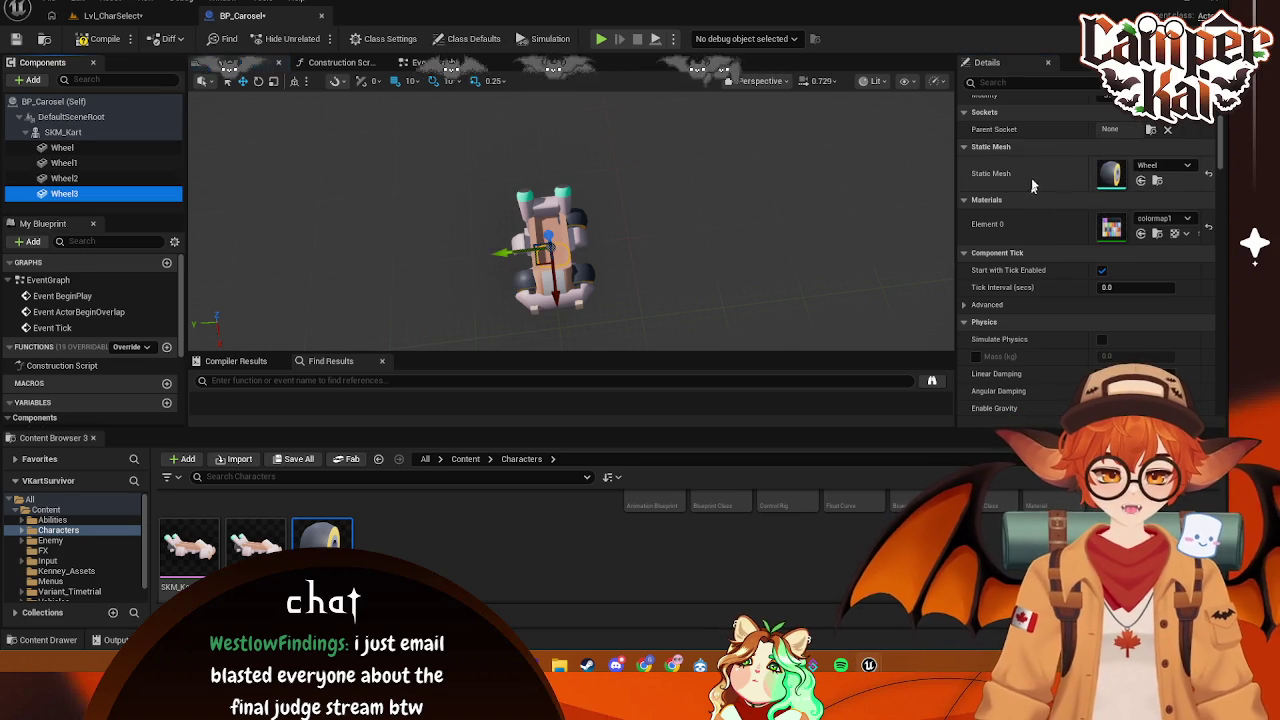
left_click(1130, 130)
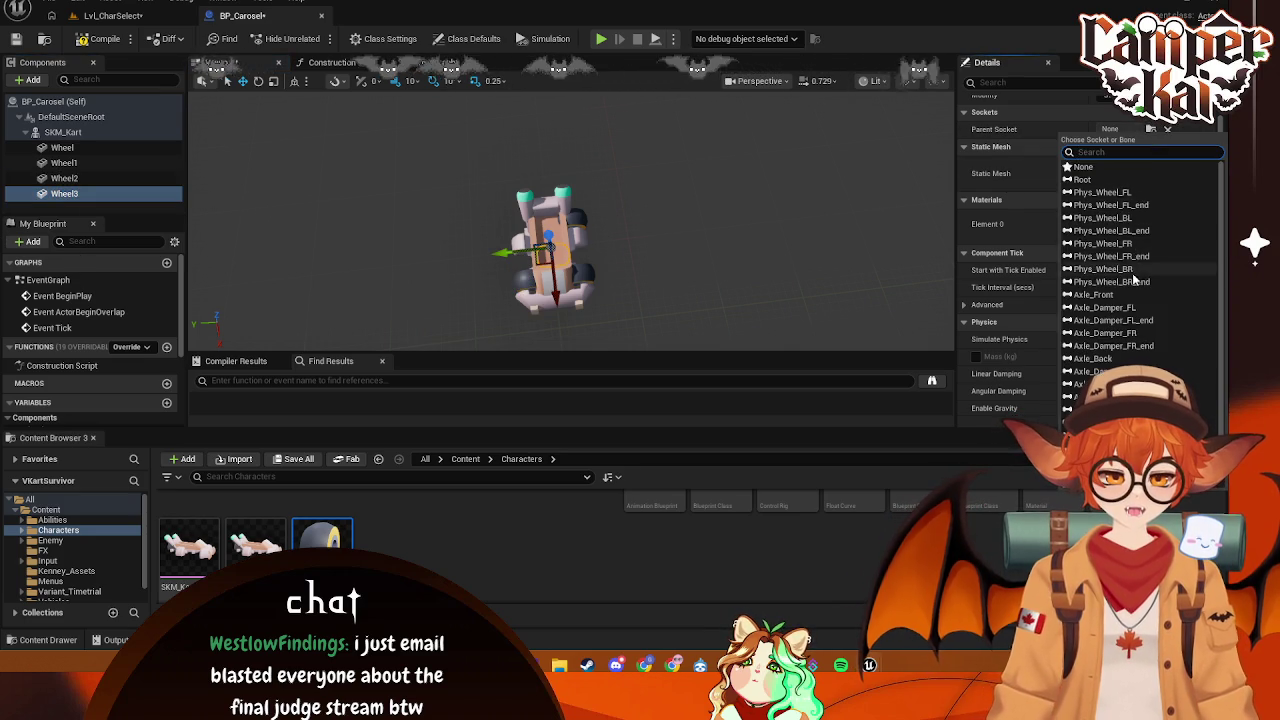
left_click(1133, 269)
scroll(1150, 212, "up", 2)
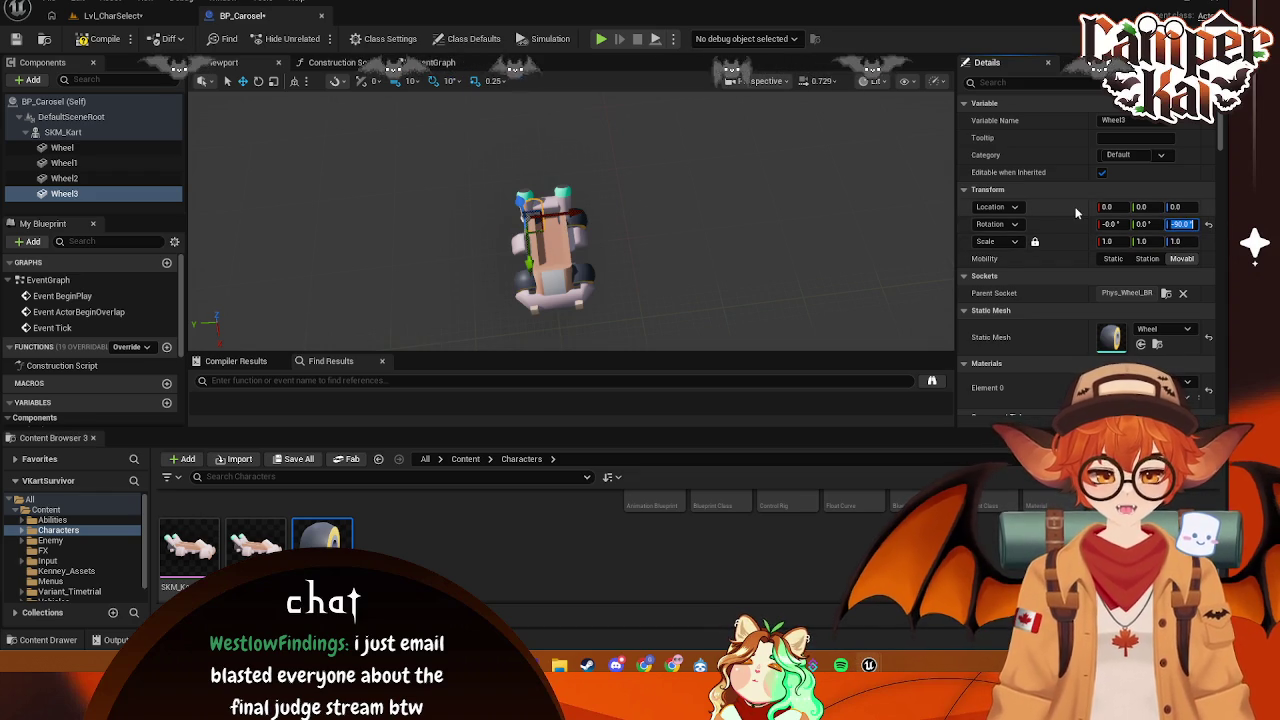
- Set Z rotation to 90 on Wheel3 and Wheel2, and -90 on Wheel1 and Wheel
type("90")
key("Return")
left_click(574, 217)
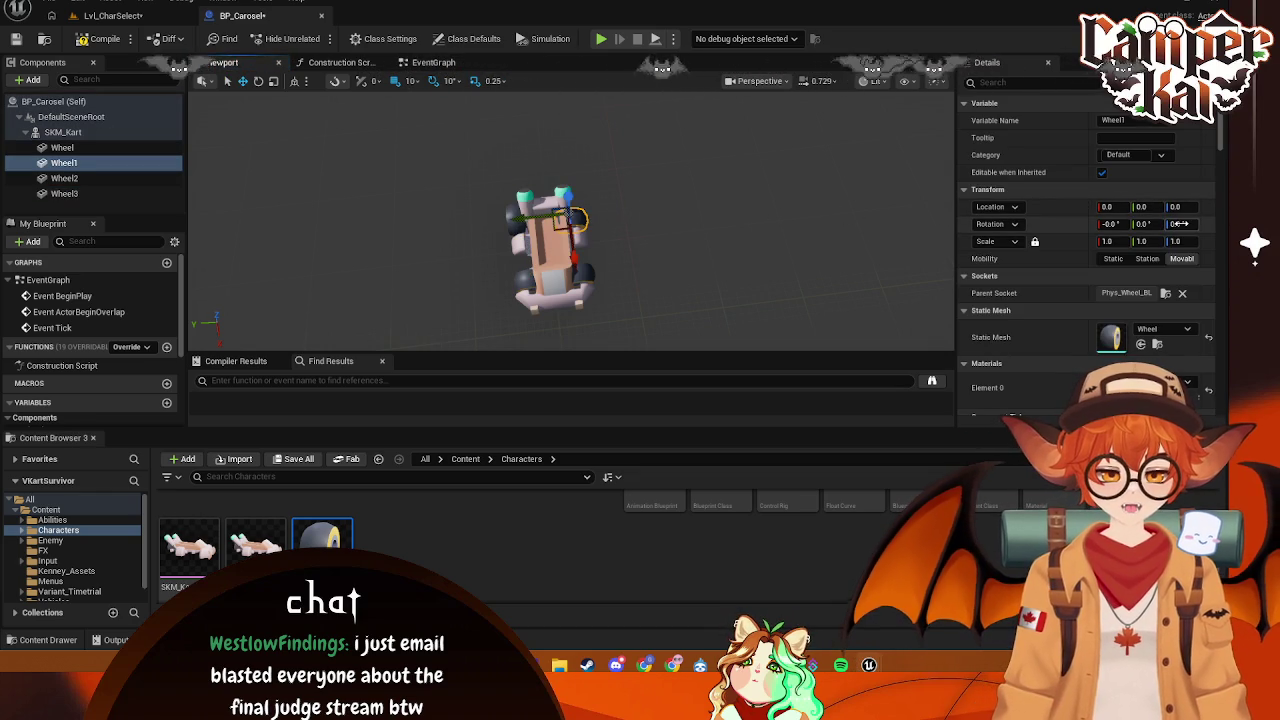
type("-90")
key("Return")
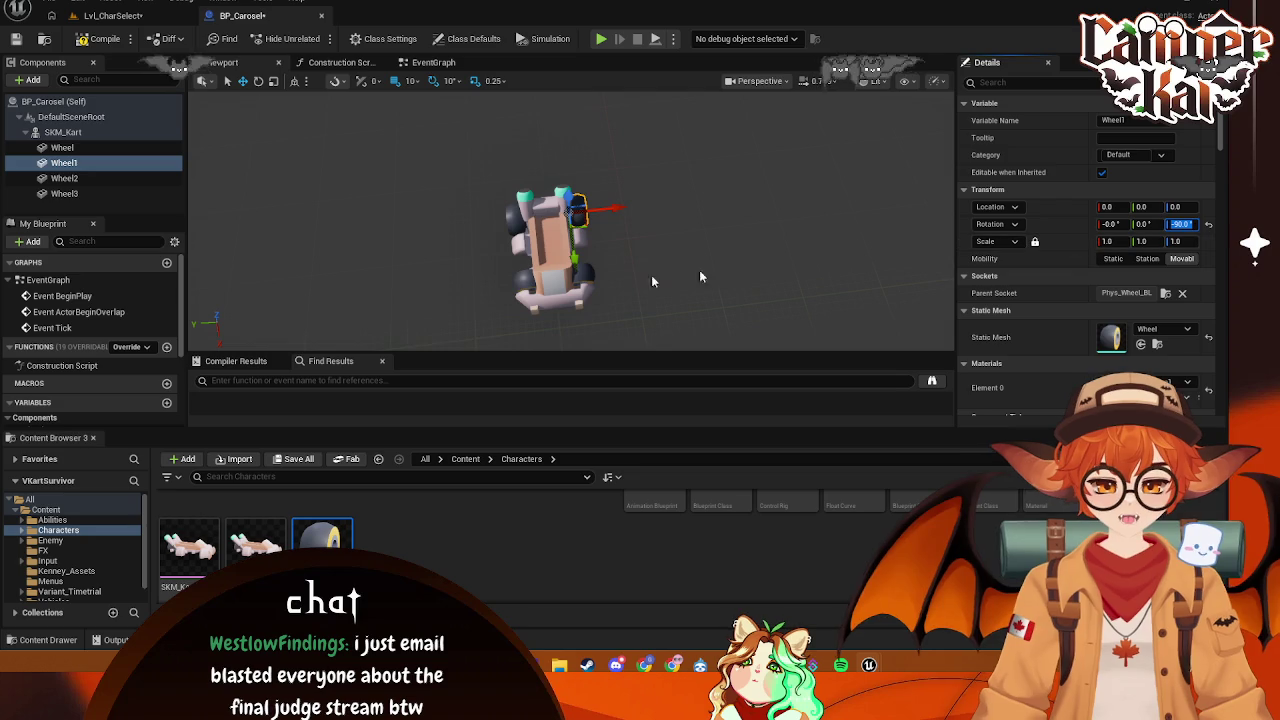
left_click(760, 265)
left_click(590, 274)
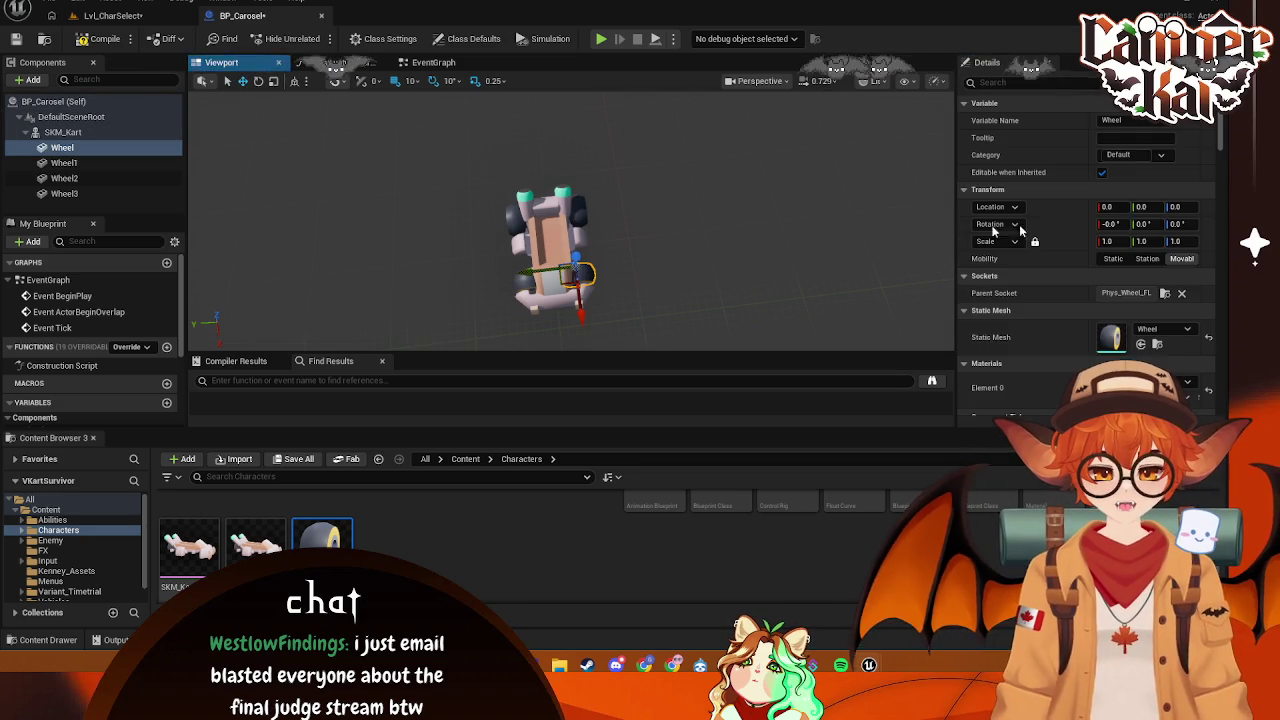
type("-90")
key("Return")
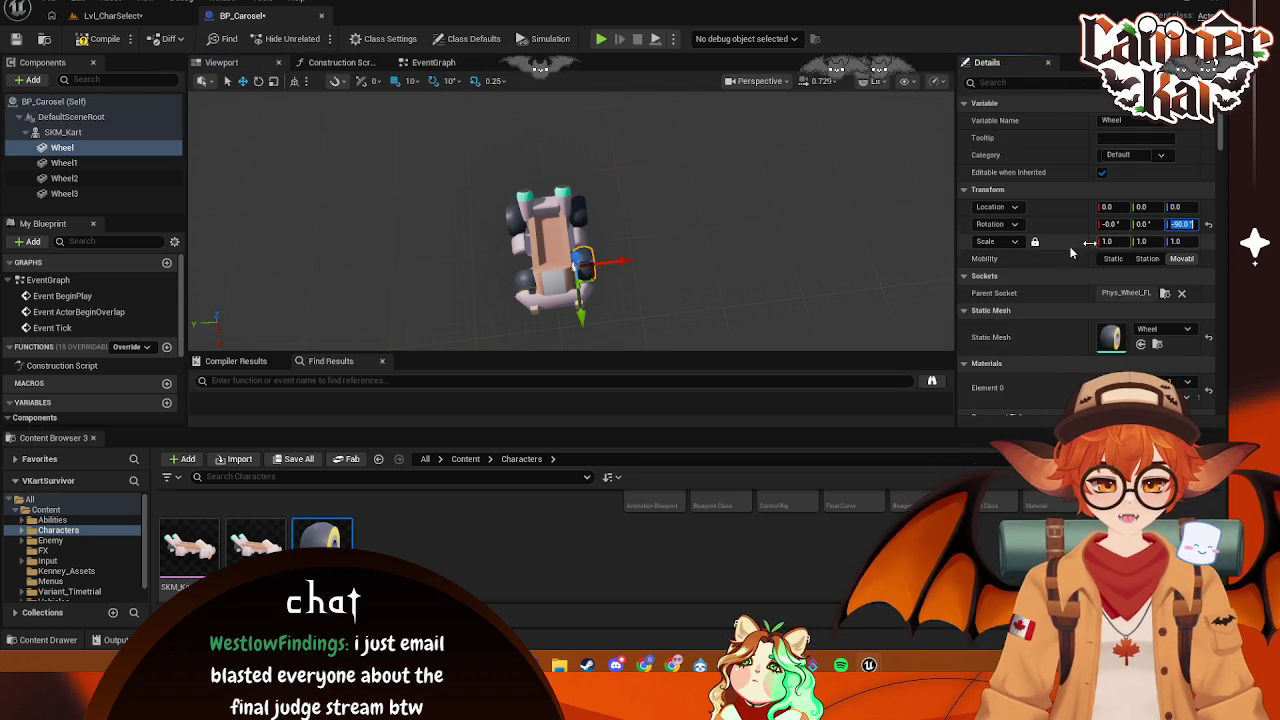
left_click(585, 292)
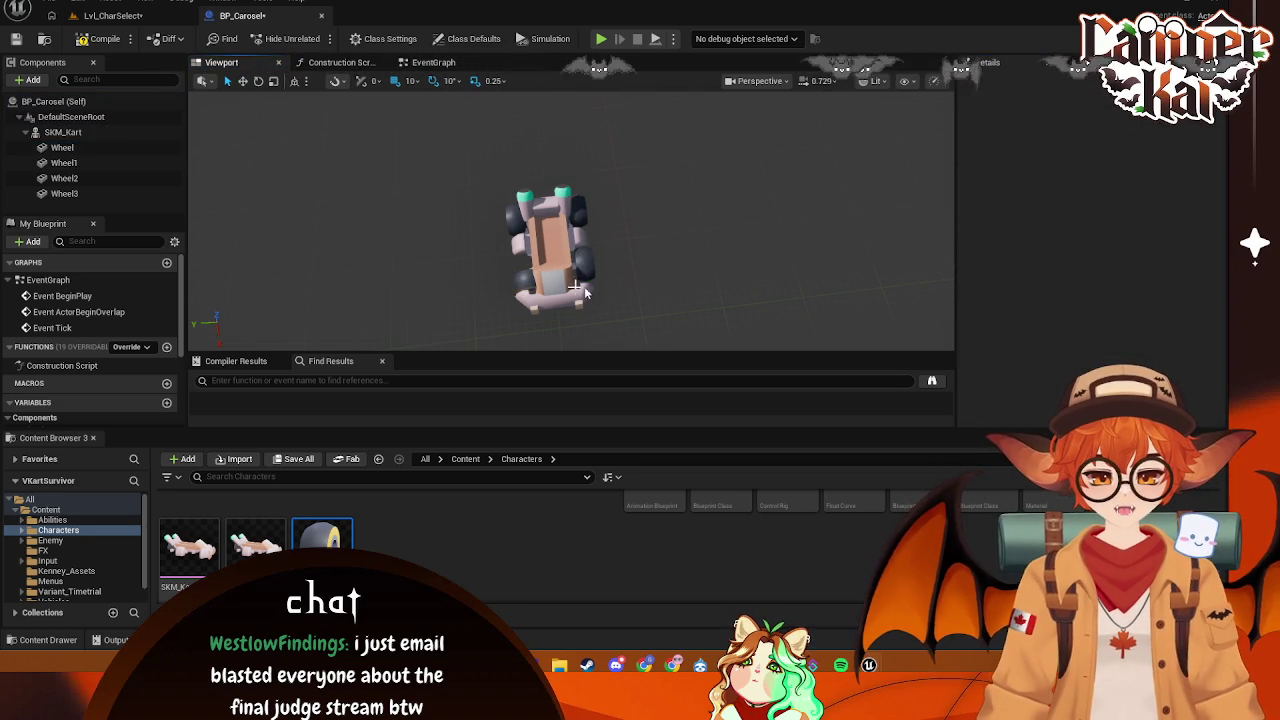
left_click(531, 281)
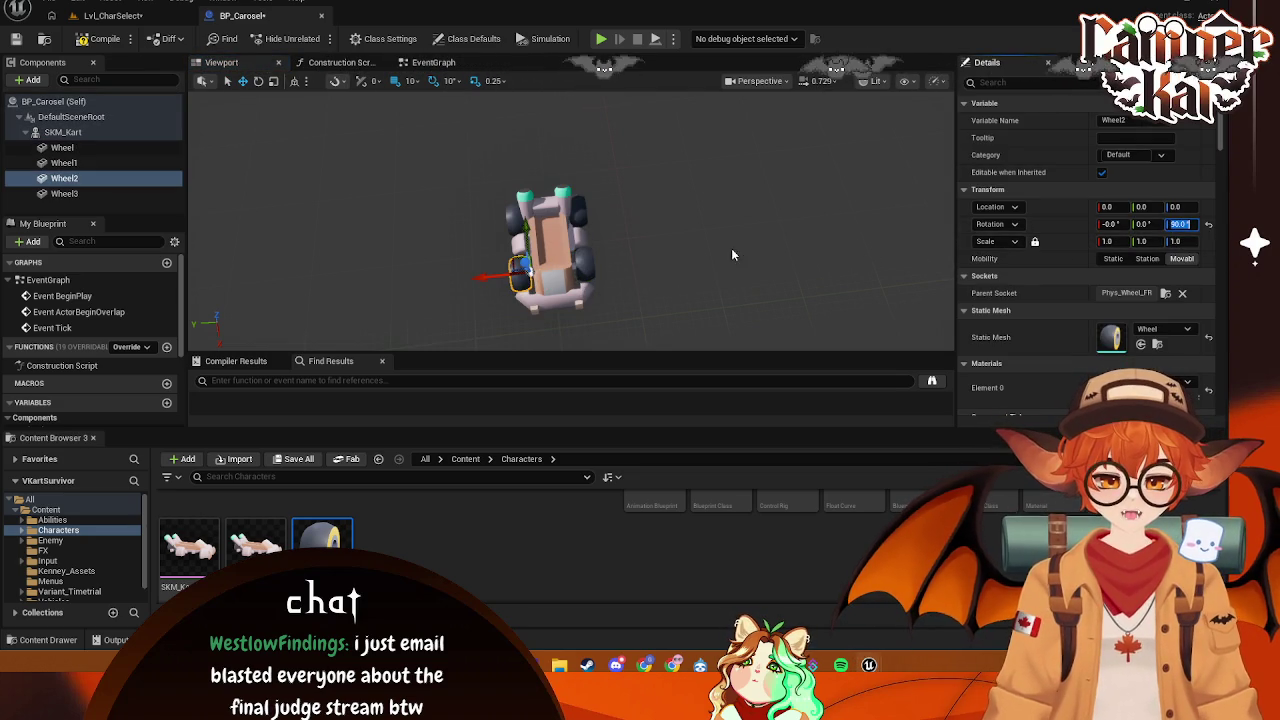
left_click(727, 257)
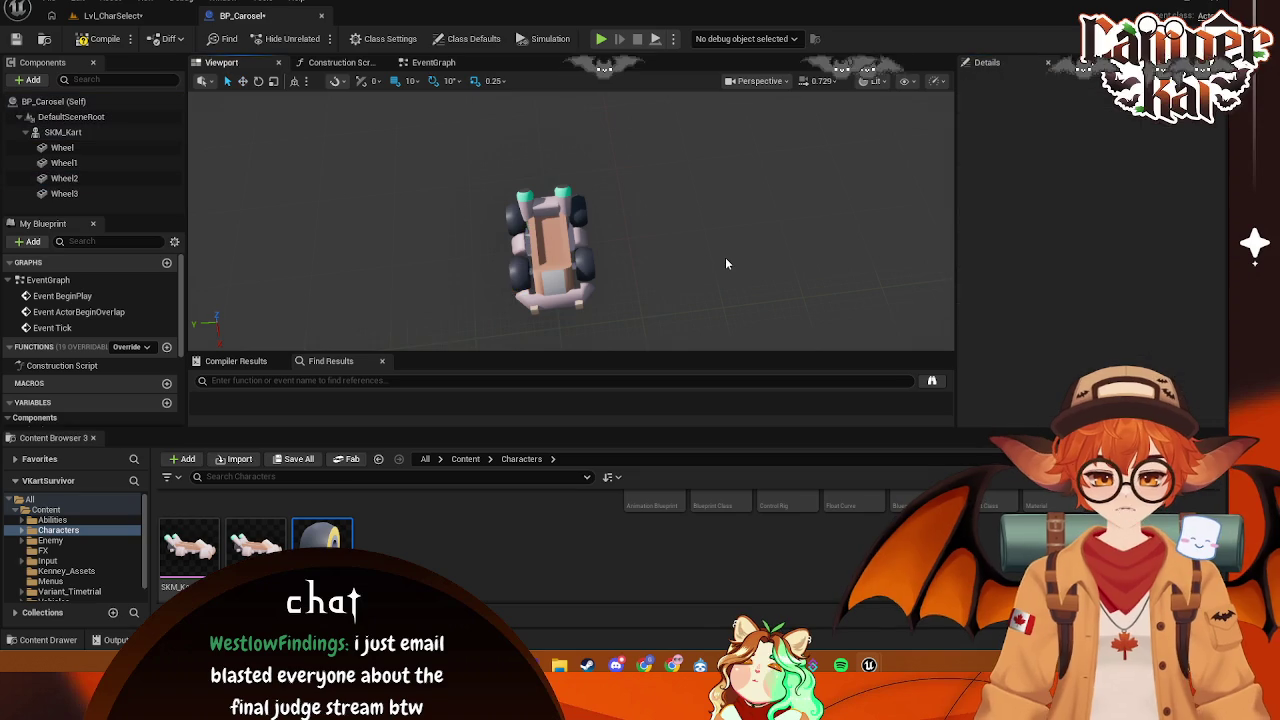
- Rename the SKM_Kart component to KaiKart
right_click(69, 136)
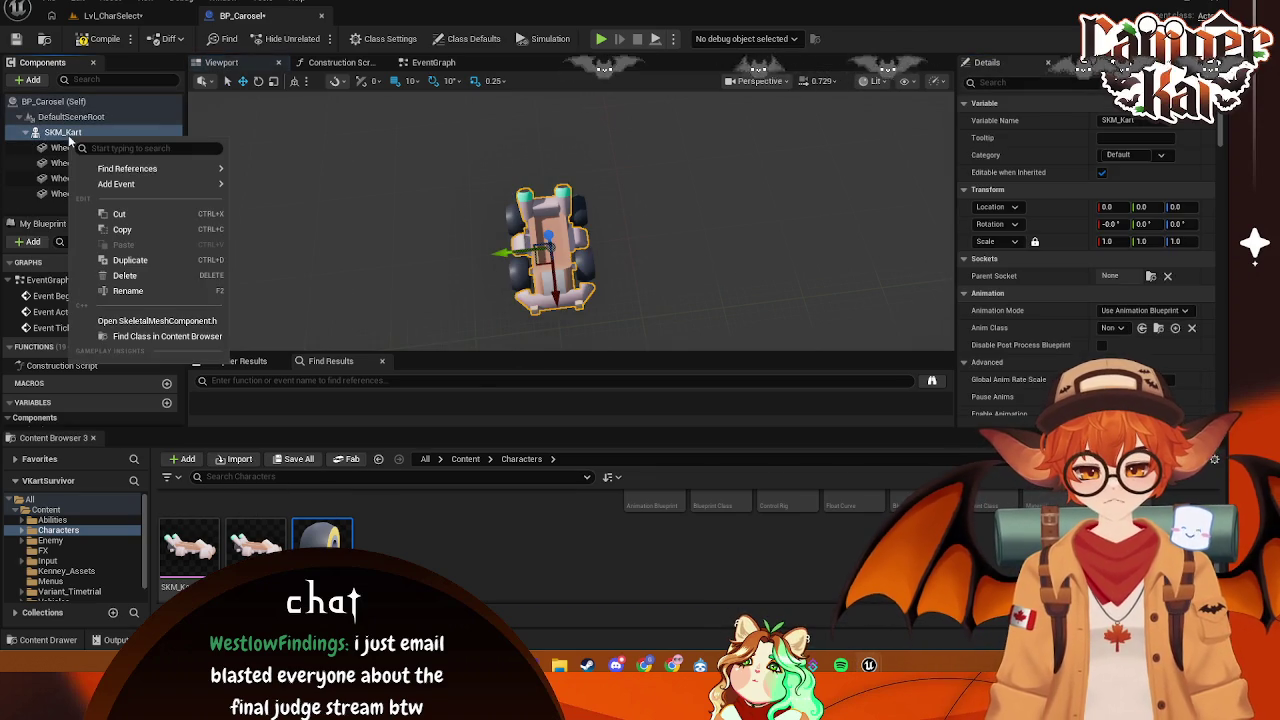
left_click(128, 290)
left_click(84, 134)
type("KaiKa")
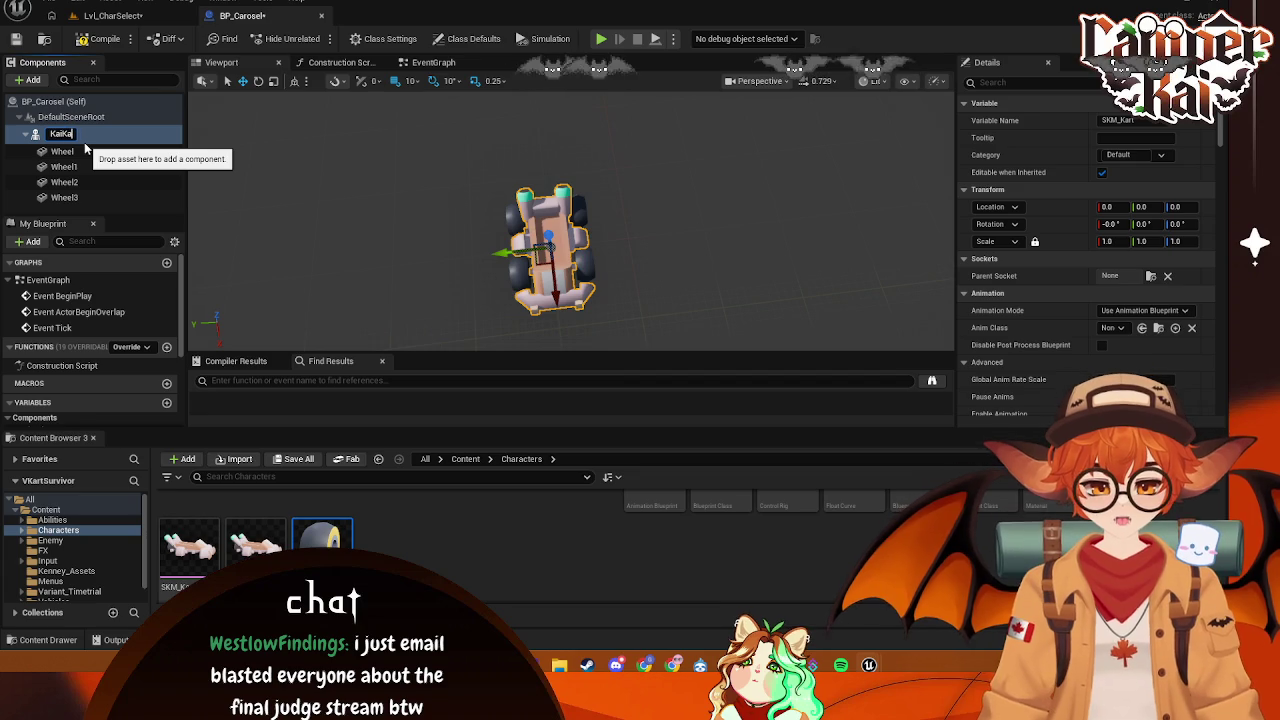
type("rt")
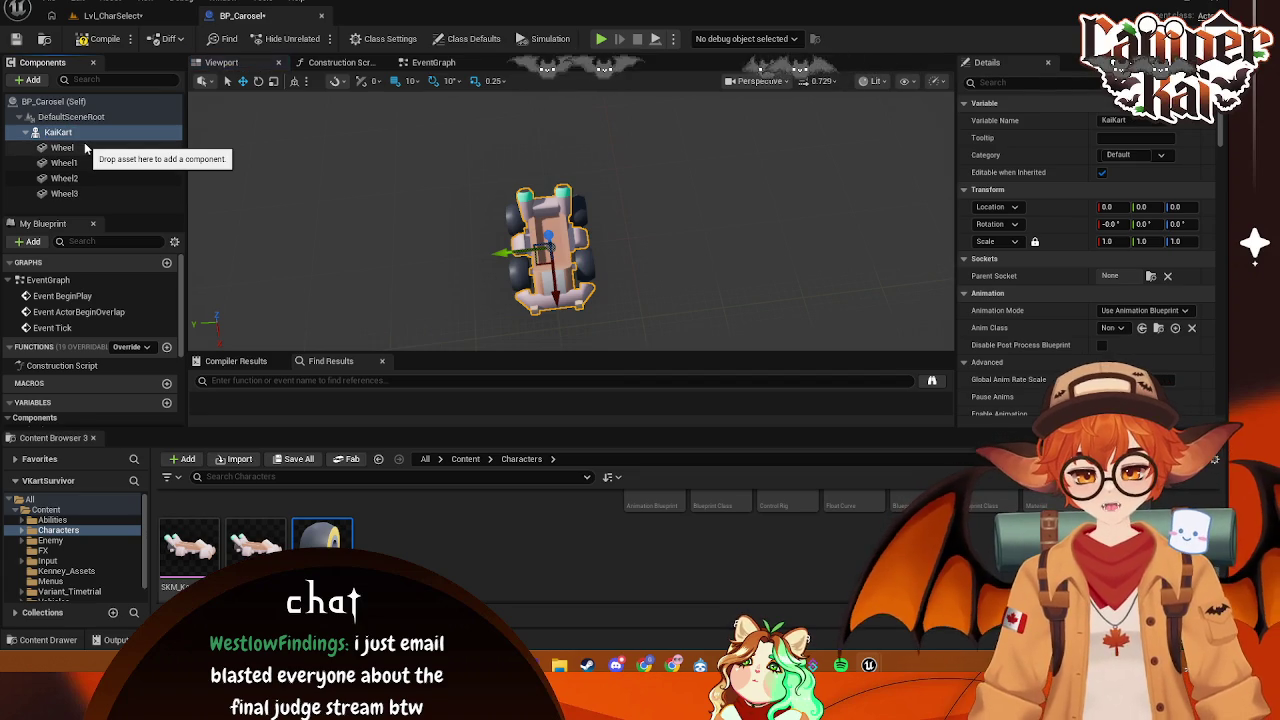
key("Return")
right_click(67, 134)
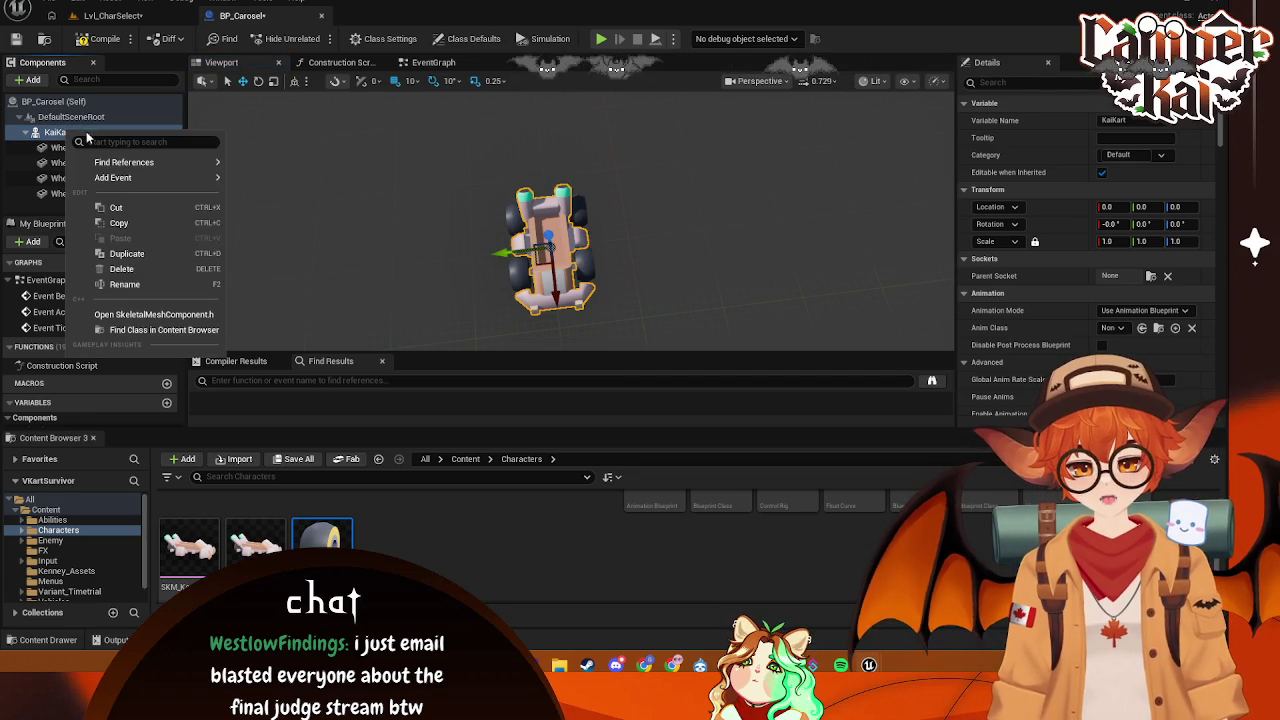
key("Escape")
- Add a Rotating Movement component to BP_Carosel, then delete it again
left_click(30, 80)
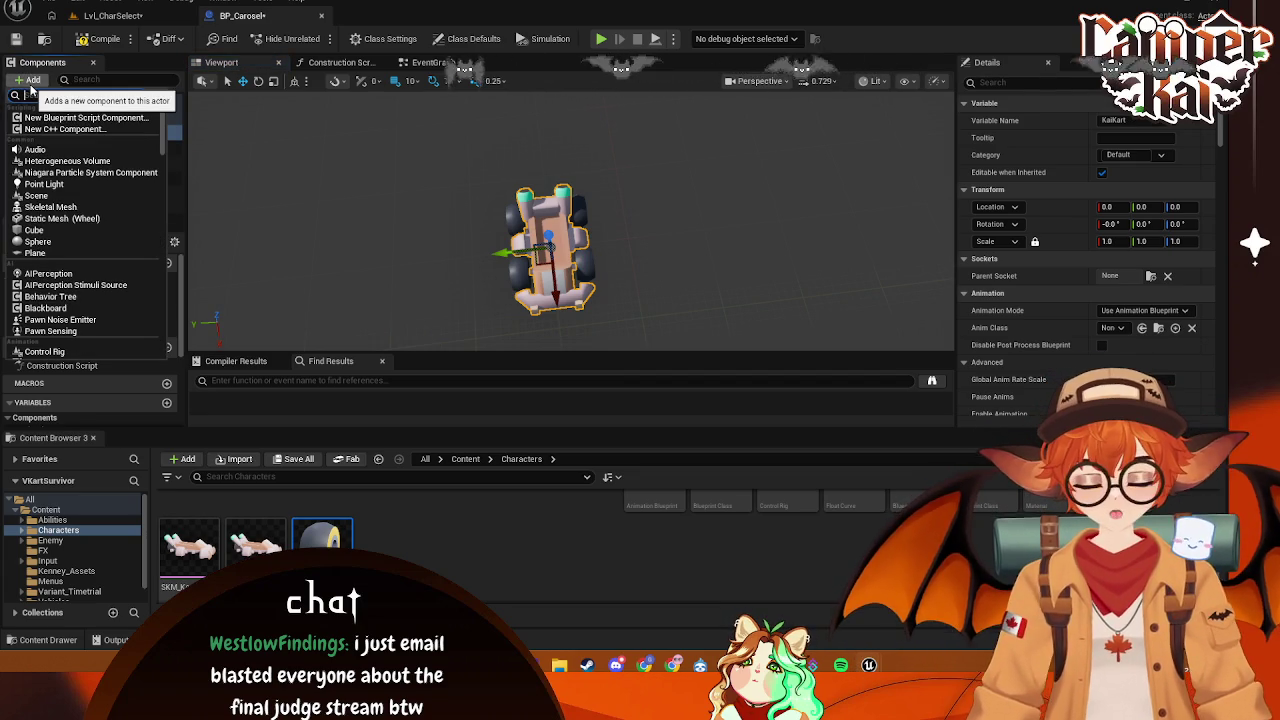
key("Escape")
left_click(30, 80)
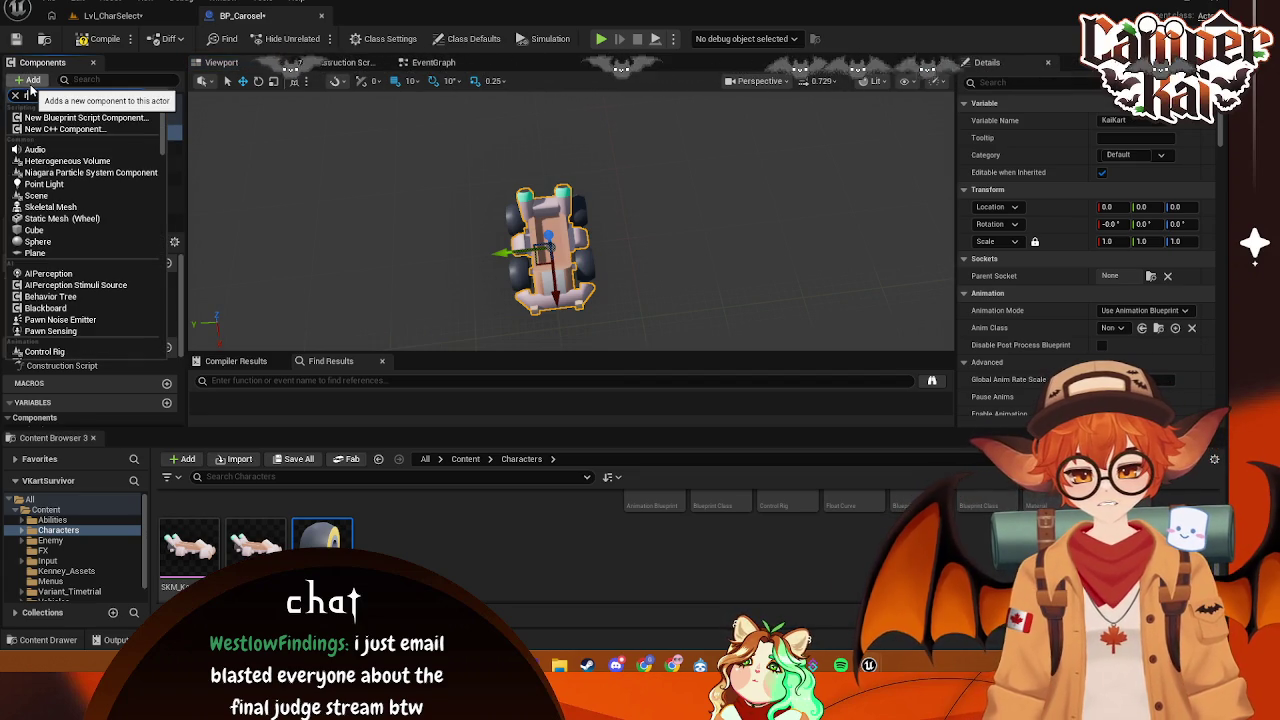
type("rotating")
left_click(62, 134)
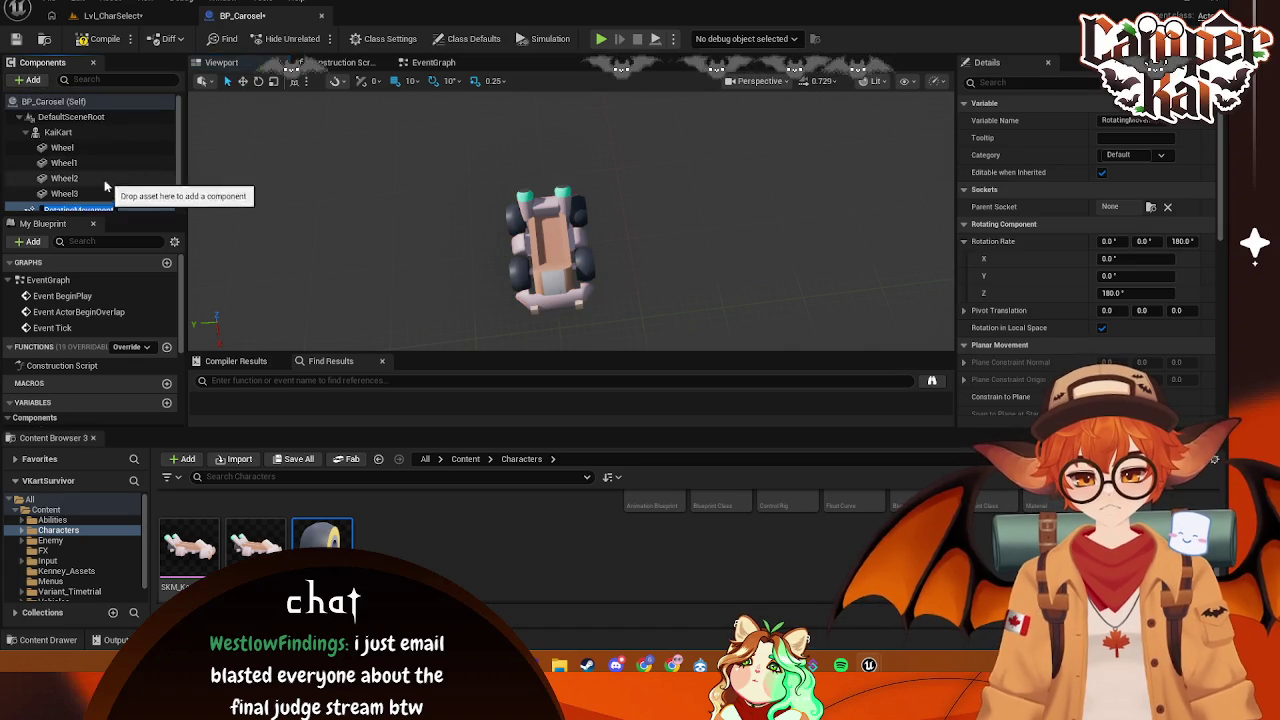
left_click(25, 132)
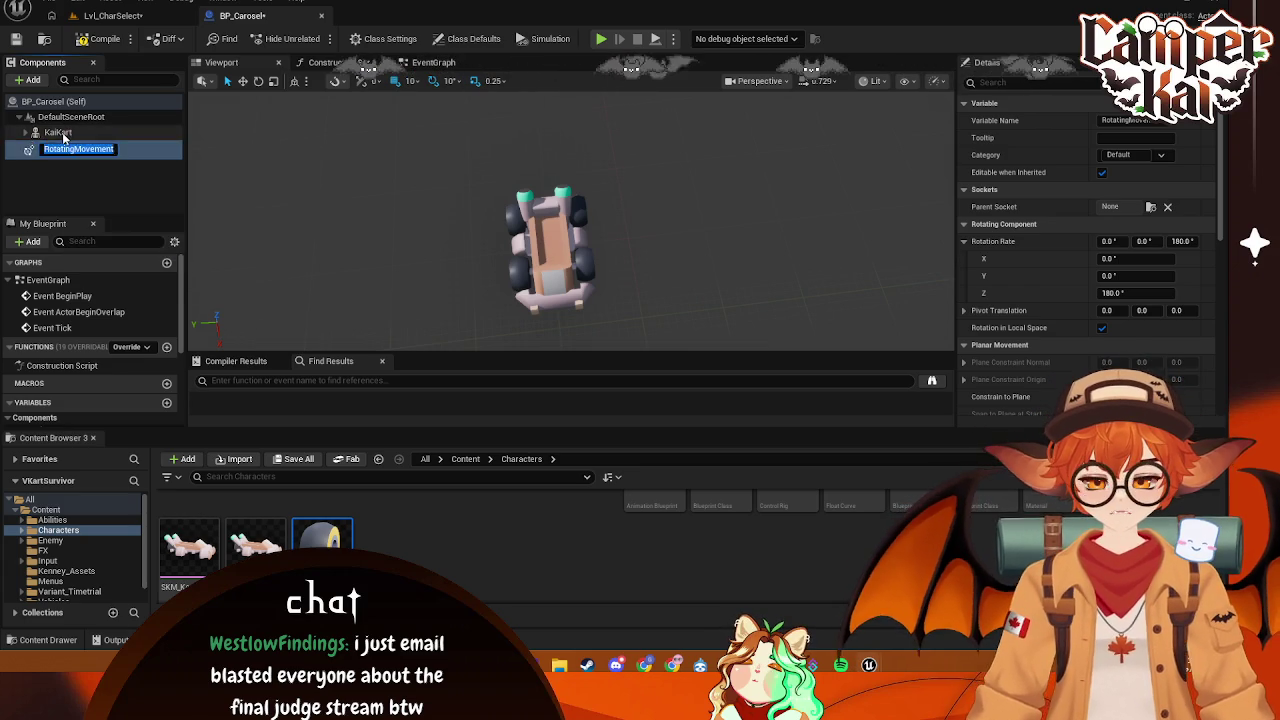
left_click(60, 133)
left_click(60, 148)
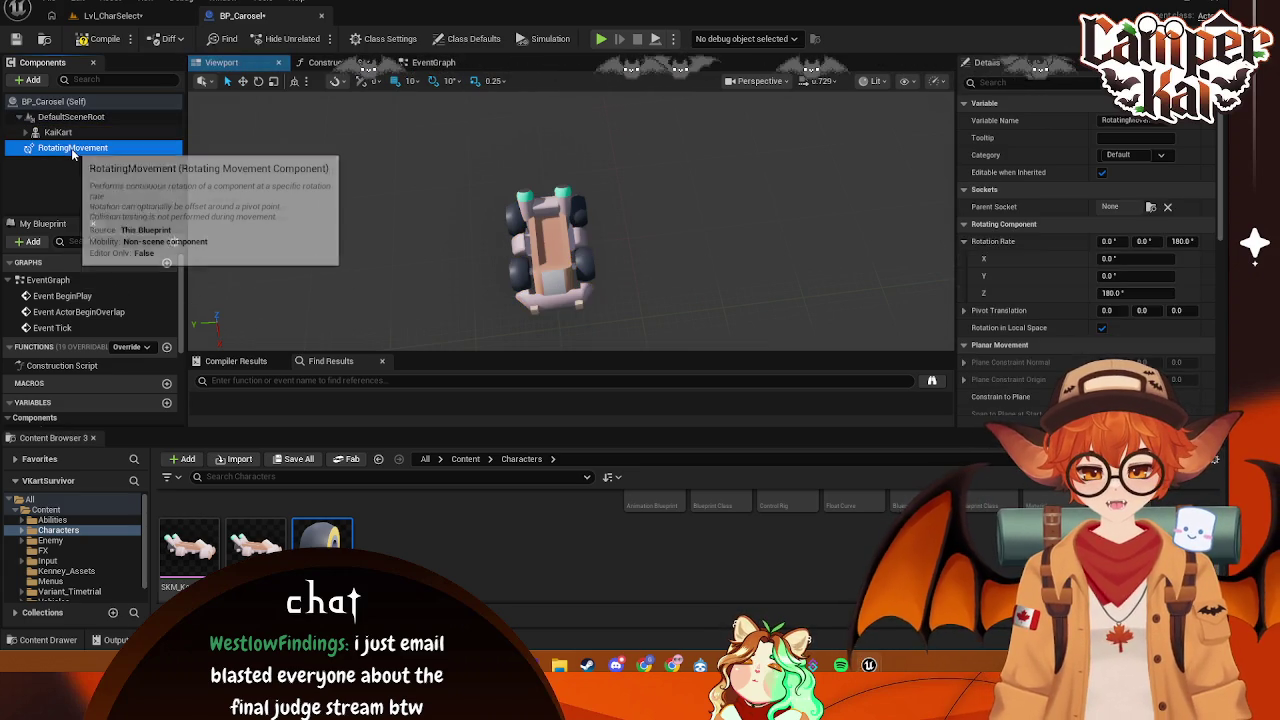
key("Delete")
- Rename the KaiKart component to KartMesh
left_click(62, 133)
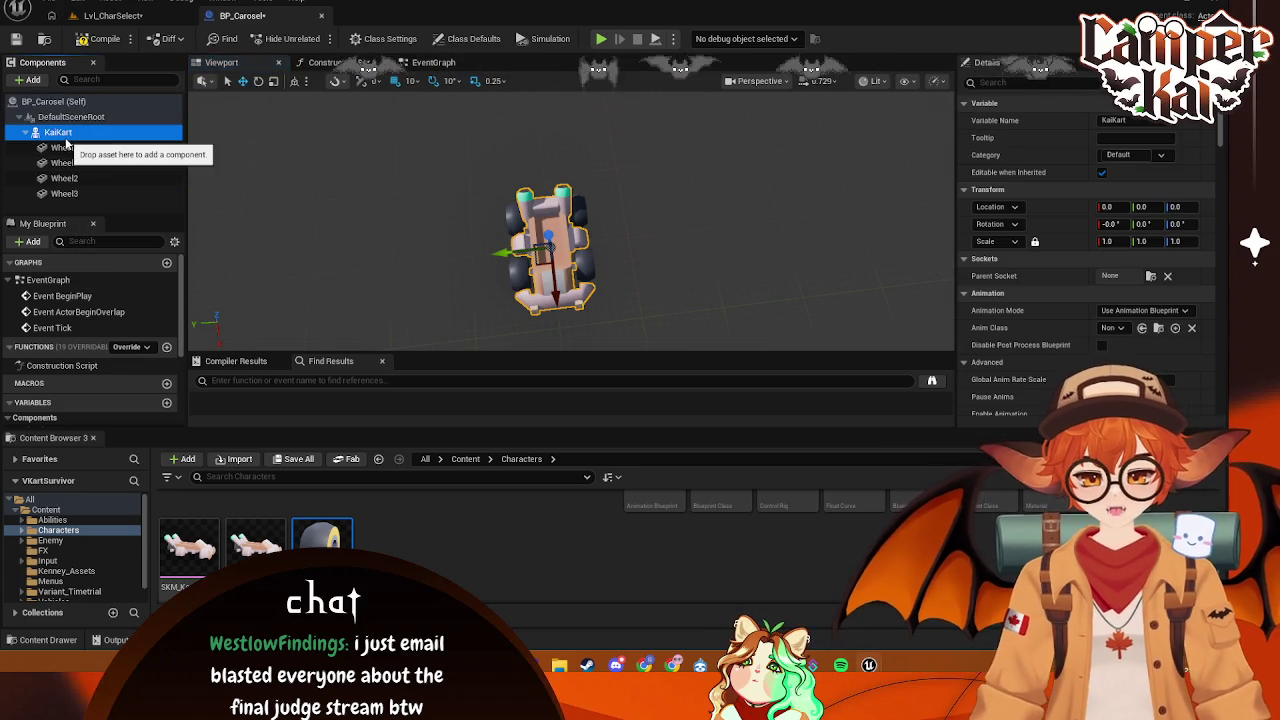
right_click(66, 136)
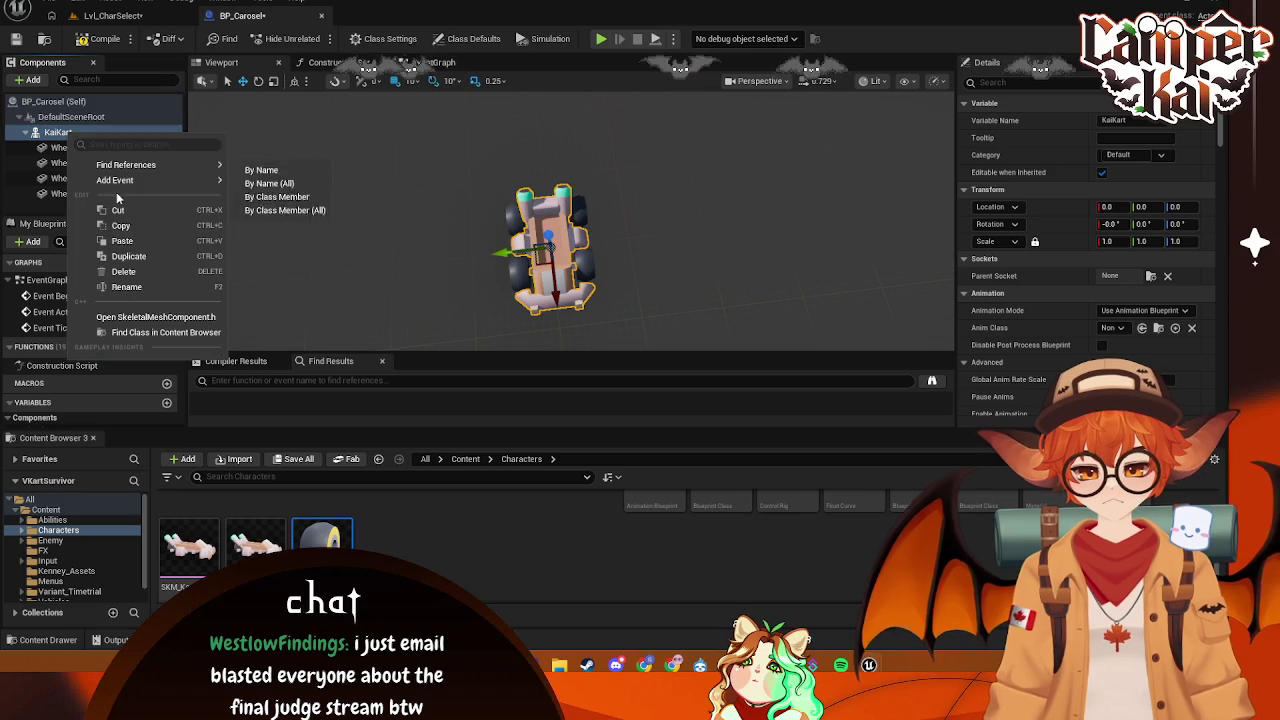
left_click(140, 288)
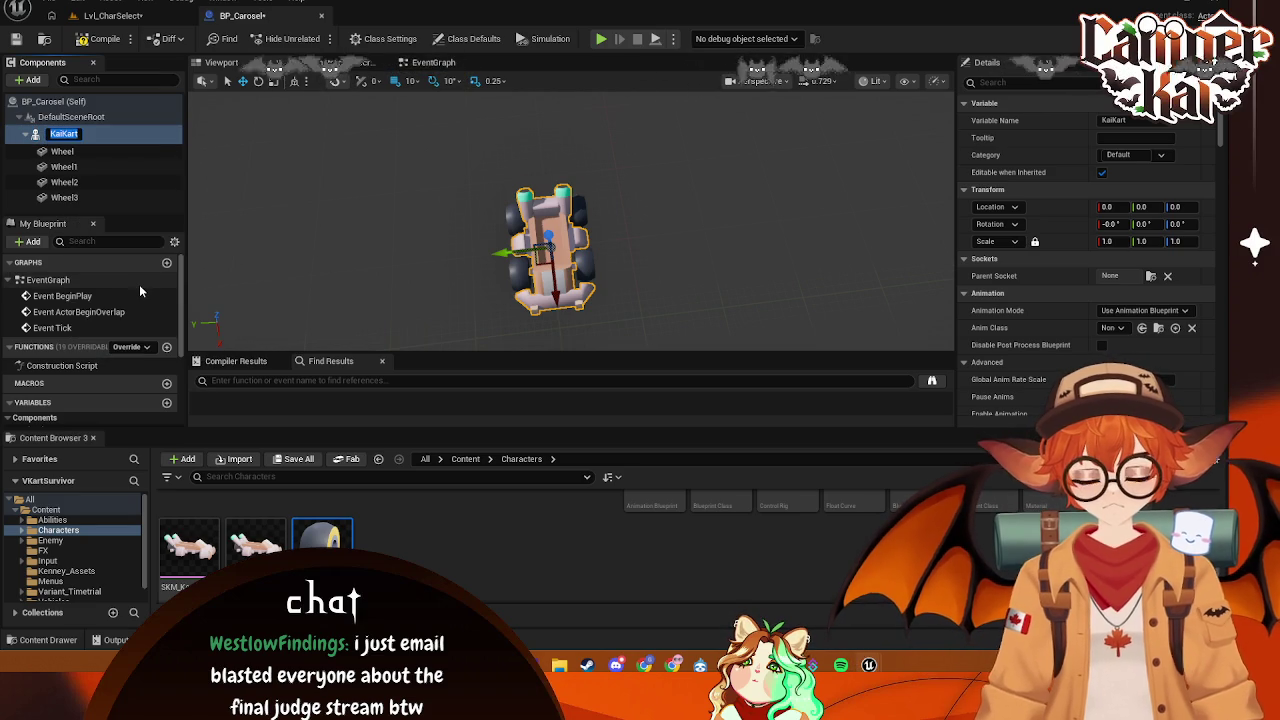
left_click(115, 134)
type("K")
key("BackSpace")
type("KartMesh")
key("Return")
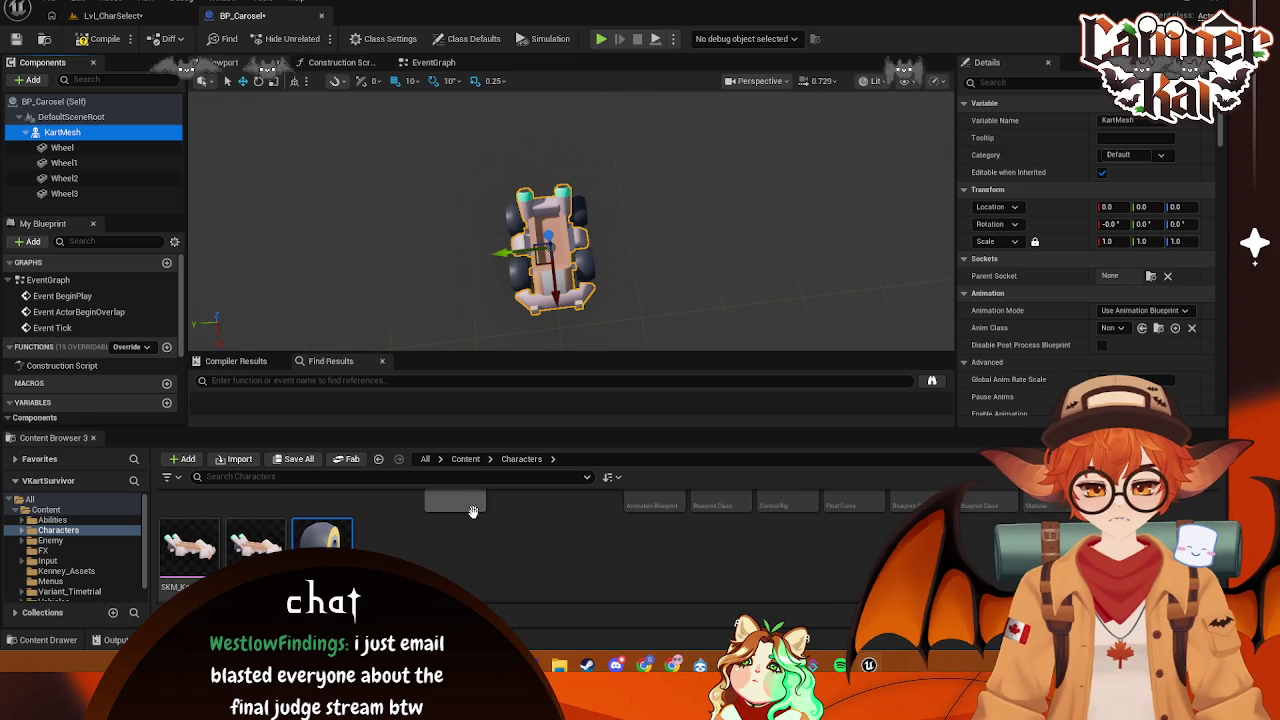
- Create a new Actor Blueprint Class named BP_SpinninKart in the Characters folder
right_click(458, 534)
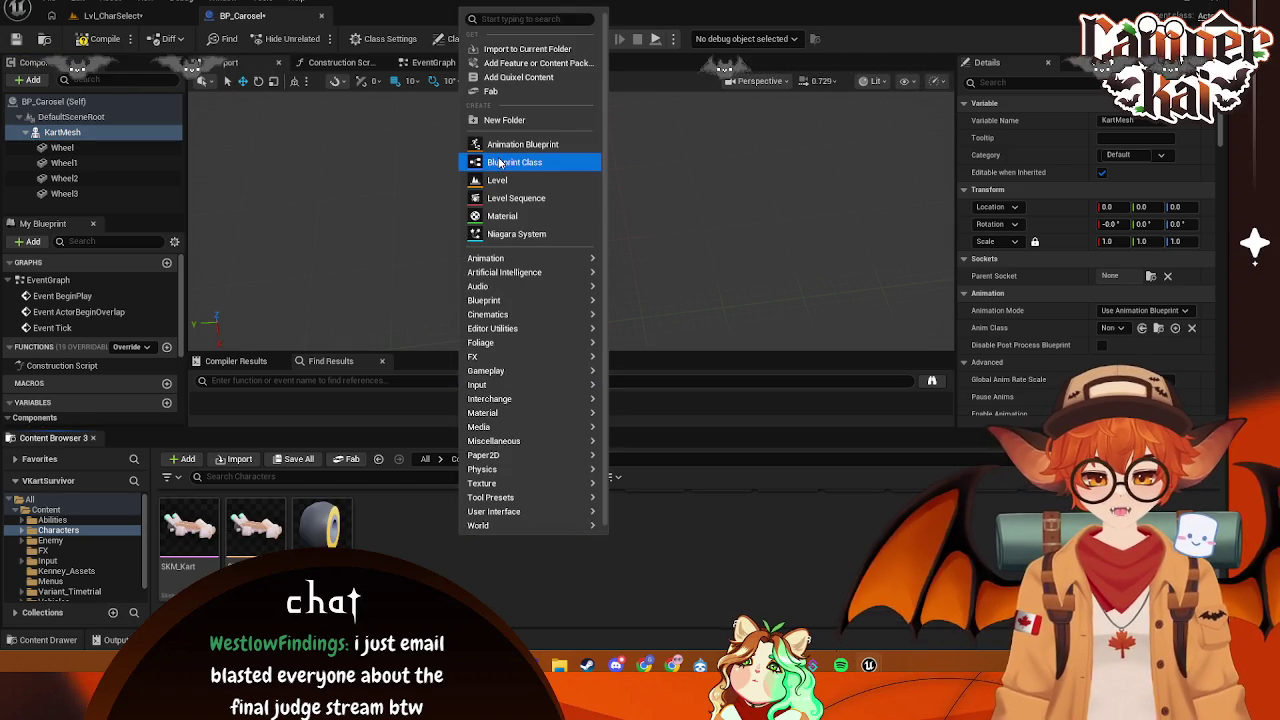
left_click(505, 162)
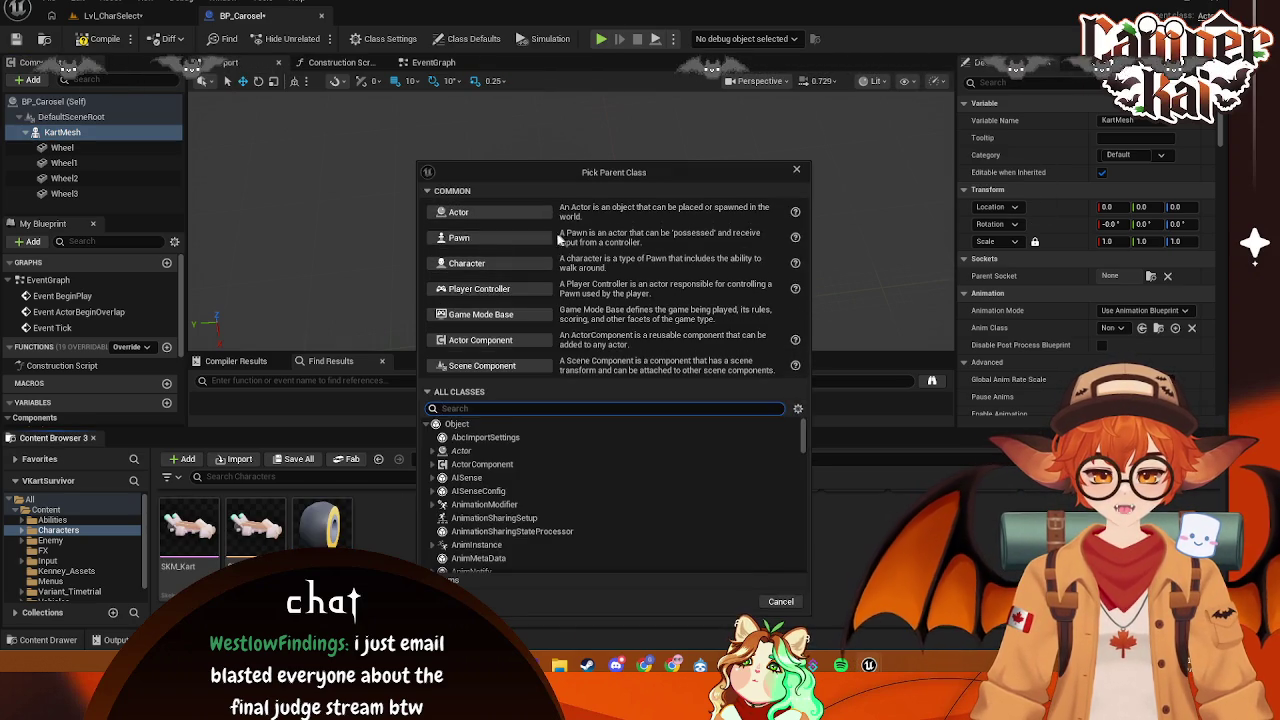
left_click(479, 214)
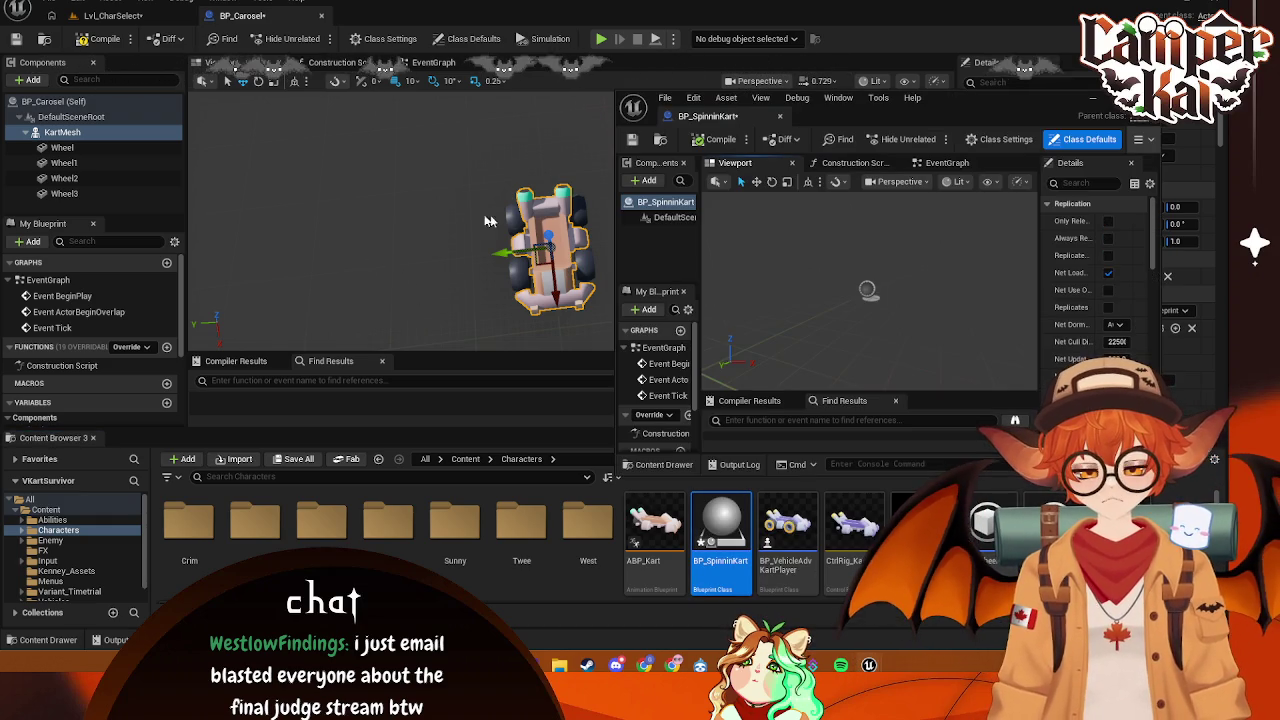
- Dock the BP_SpinninKart editor as a tab beside BP_Carosel, then reselect KartMesh in BP_Carosel
mouse_move(780, 117)
left_mouse_down()
mouse_move(500, 23)
mouse_move(385, 16)
left_mouse_up()
left_click(242, 15)
left_click(100, 138)
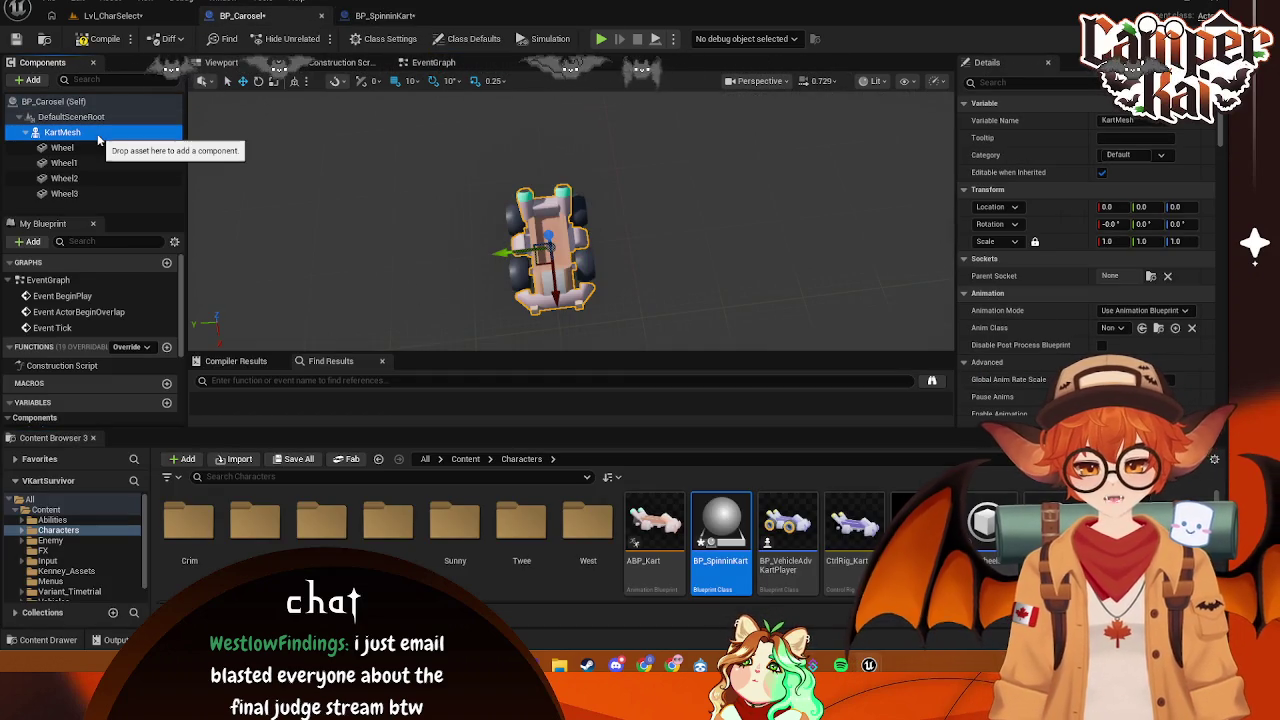
- Paste the copied kart mesh from BP_Carosel under BP_SpinninKart's DefaultSceneRoot
left_click(70, 194, "shift")
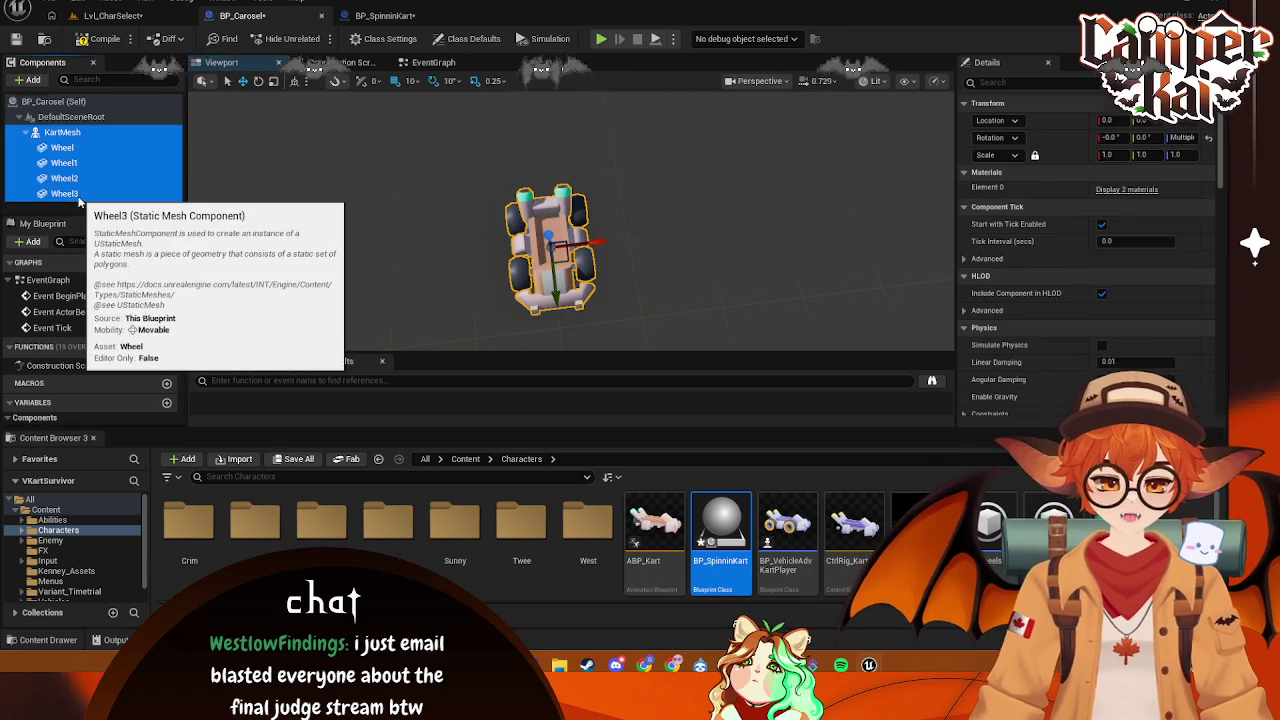
left_click(385, 15)
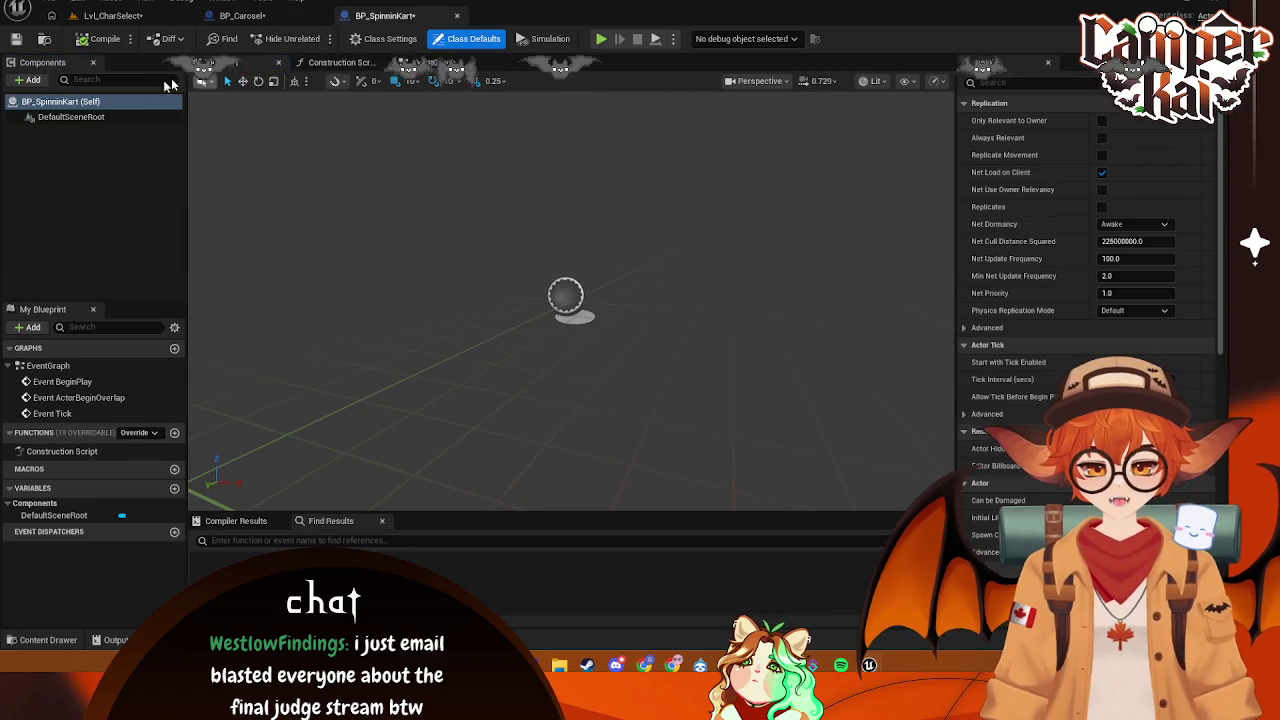
left_click(70, 117)
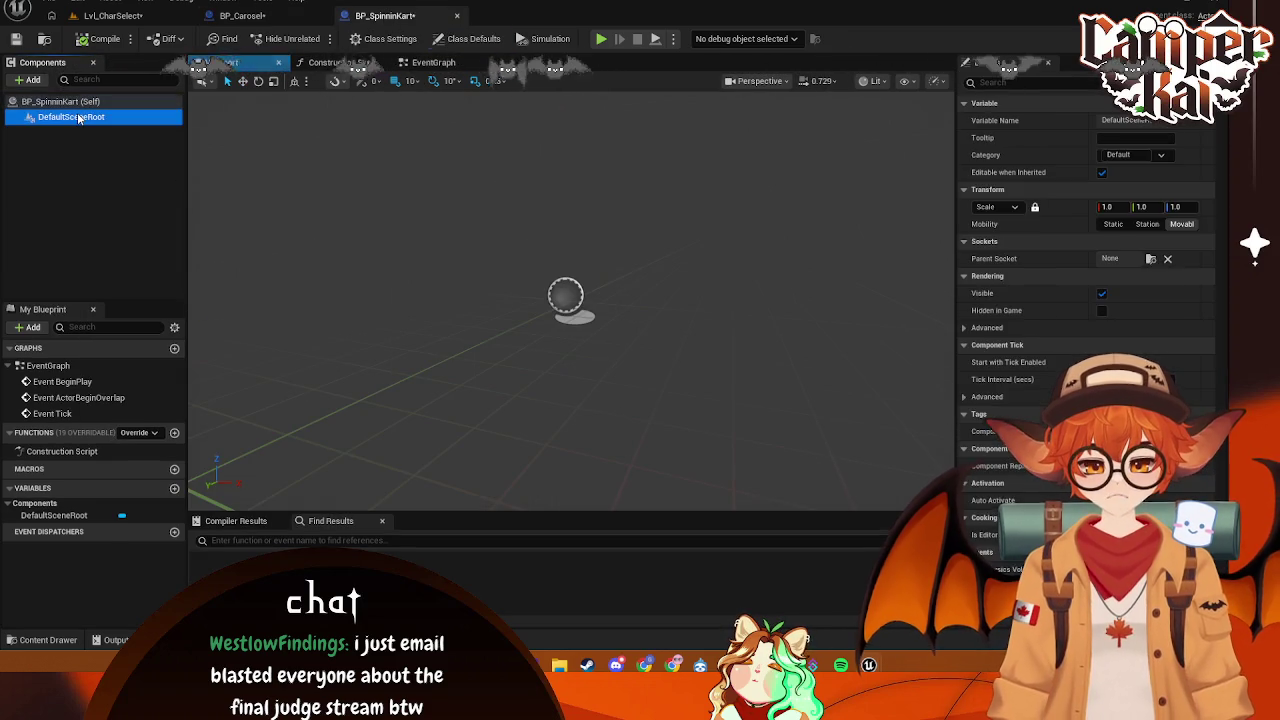
key("ctrl+v")
scroll(546, 257, "down", 5)
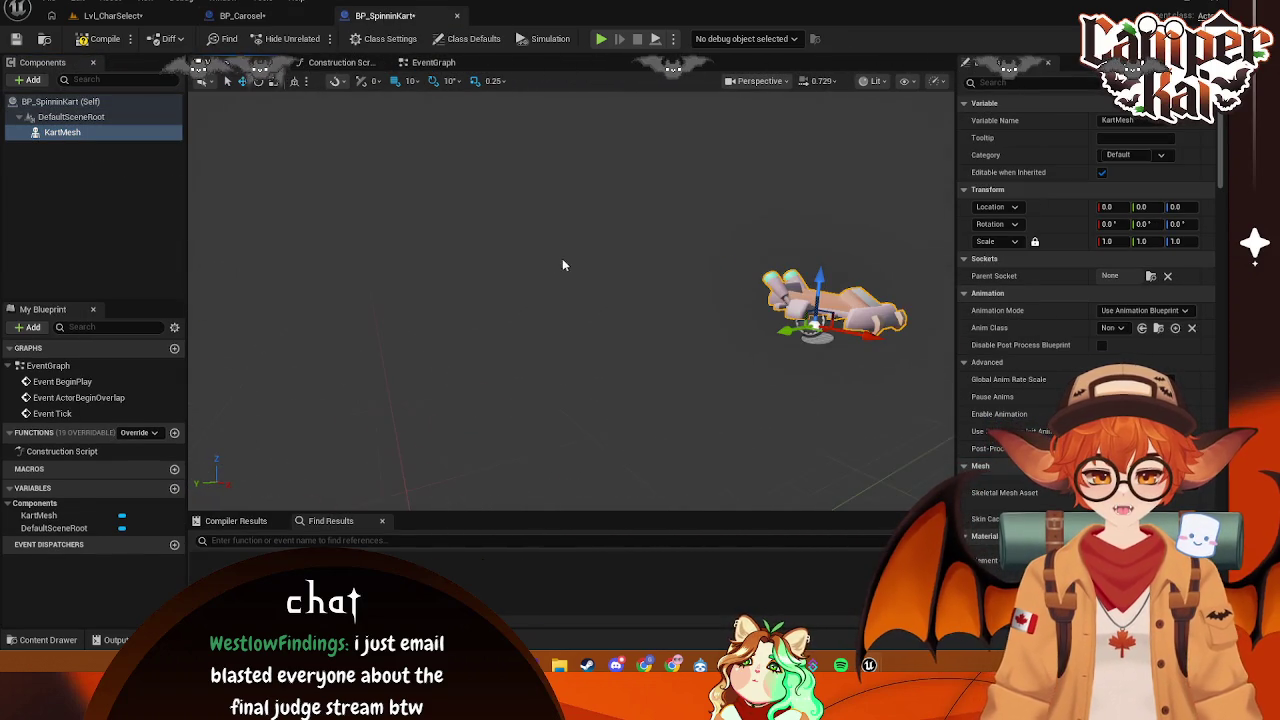
- Restore the kart and wheels in BP_Carosel, then paste the four wheels into BP_SpinninKart
left_click(242, 15)
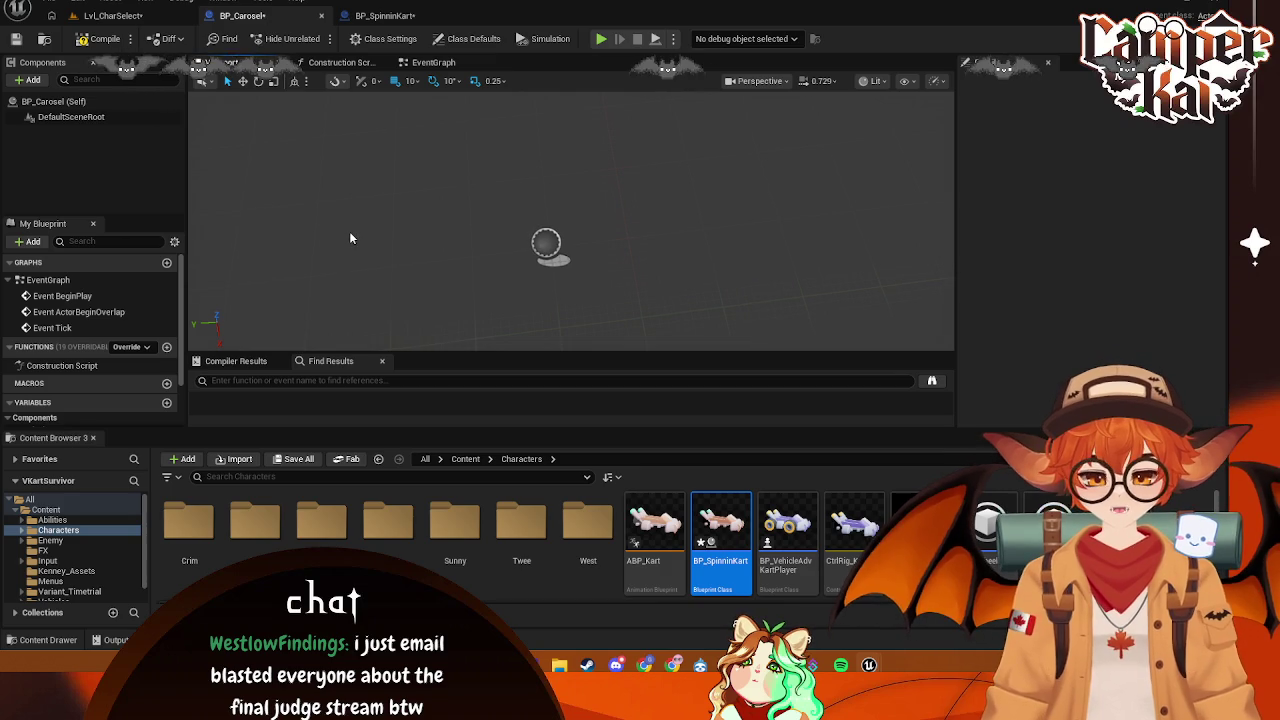
key("ctrl+v")
left_click(103, 147)
left_click(86, 193, "shift")
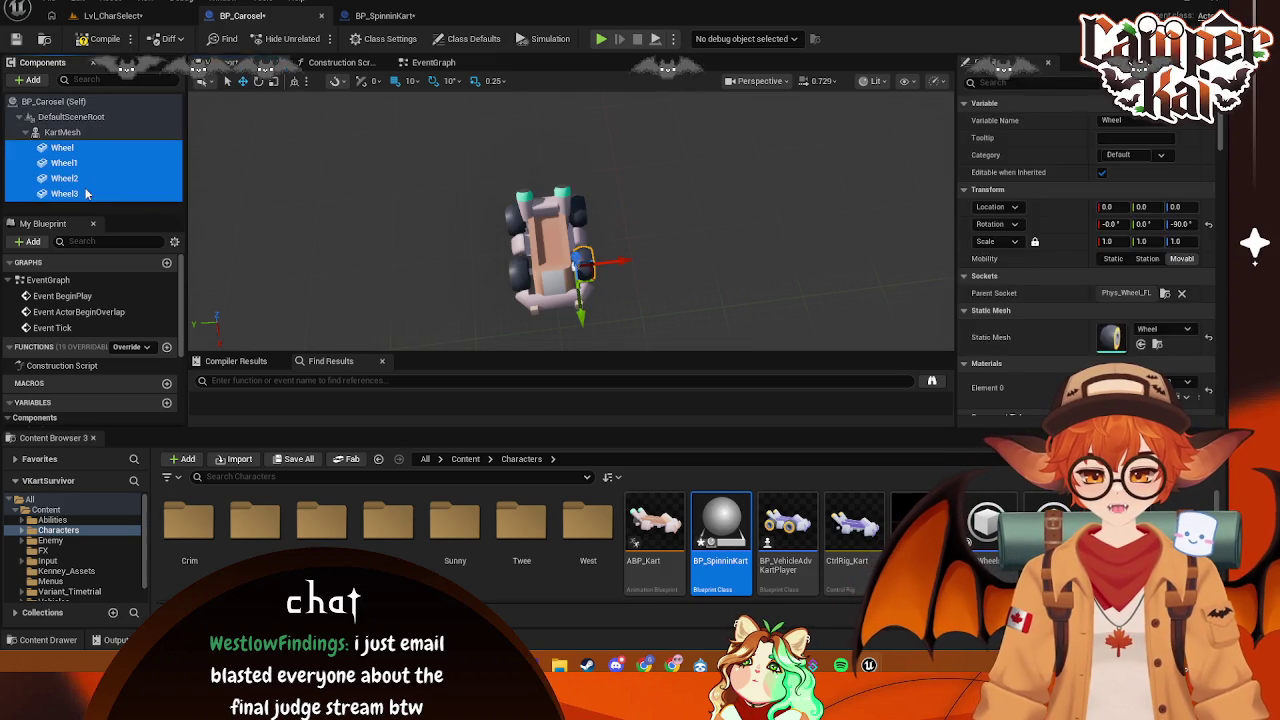
left_click(385, 15)
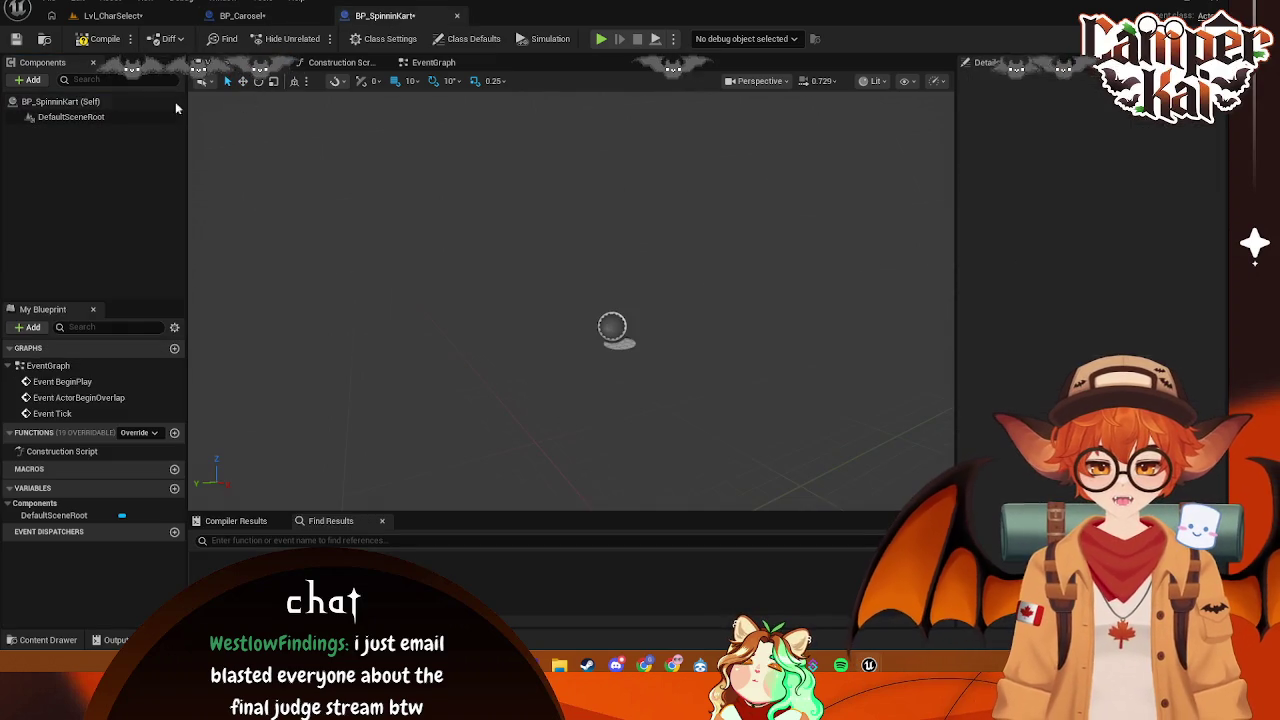
left_click(70, 117)
key("ctrl+v")
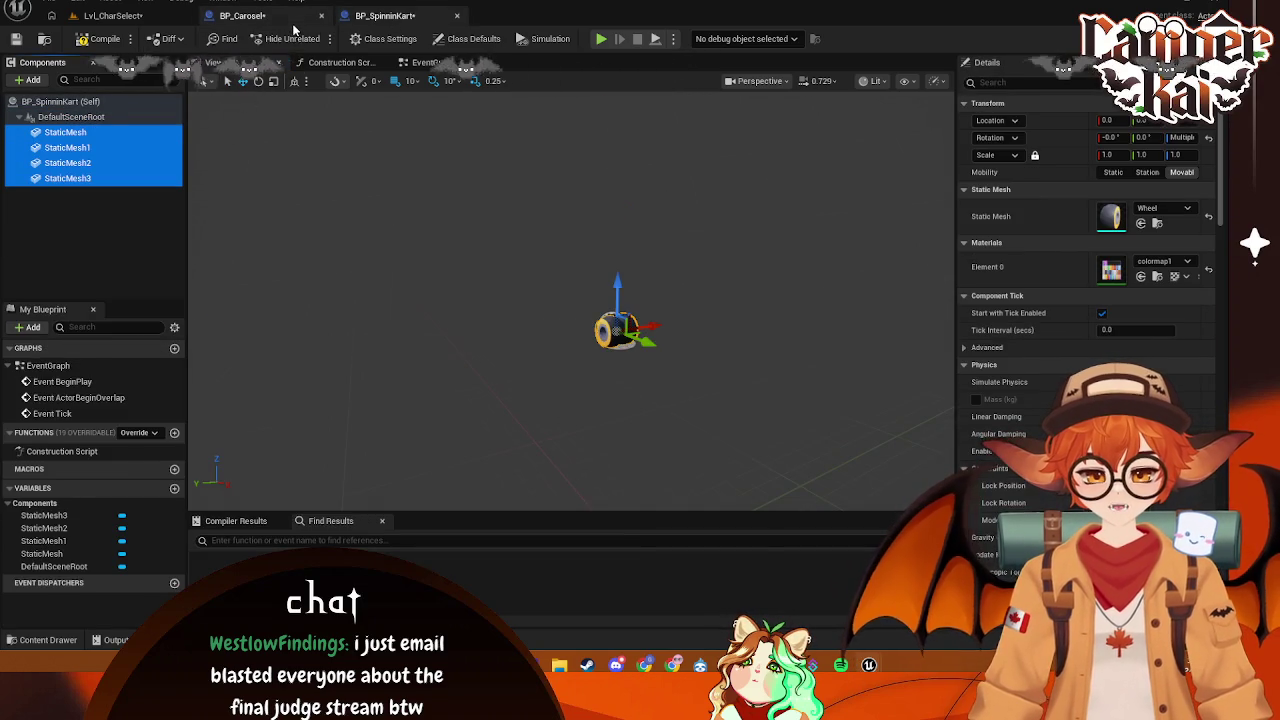
- Copy KartMesh with Wheel–Wheel3 again and paste them under BP_SpinninKart's root
left_click(242, 15)
left_click(100, 133)
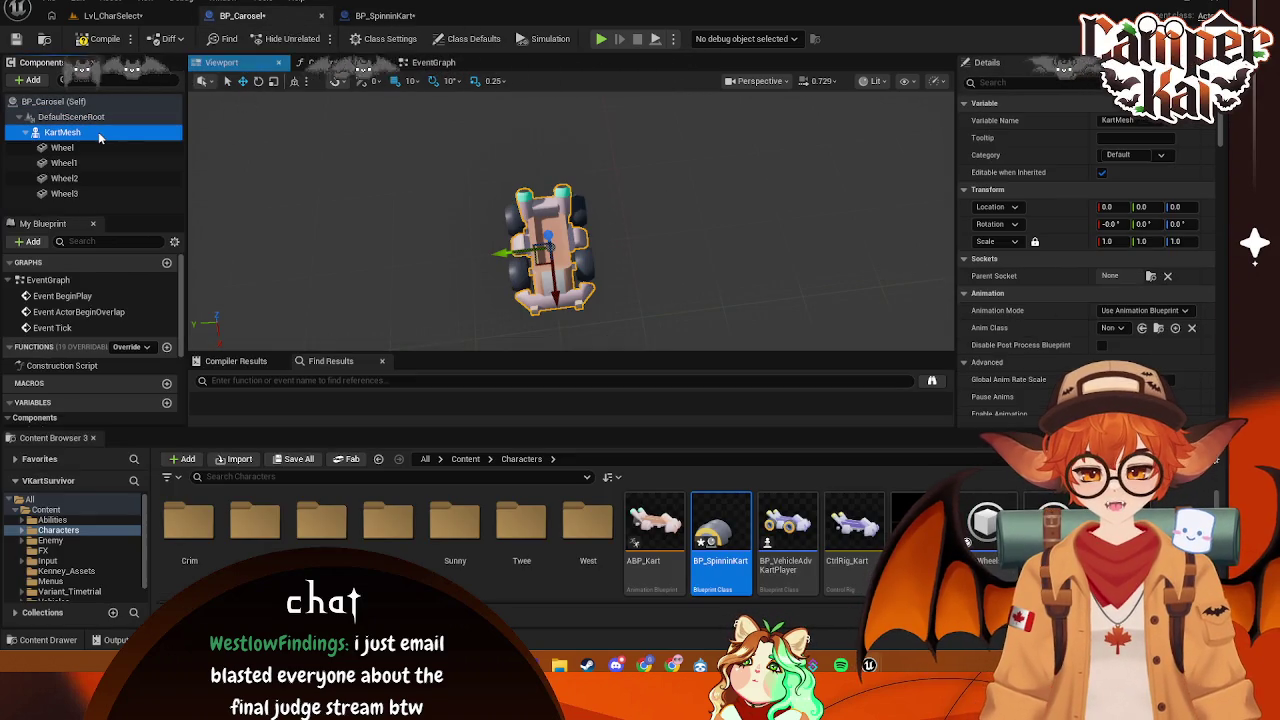
left_click(130, 193, "shift")
key("ctrl+c")
left_click(385, 15)
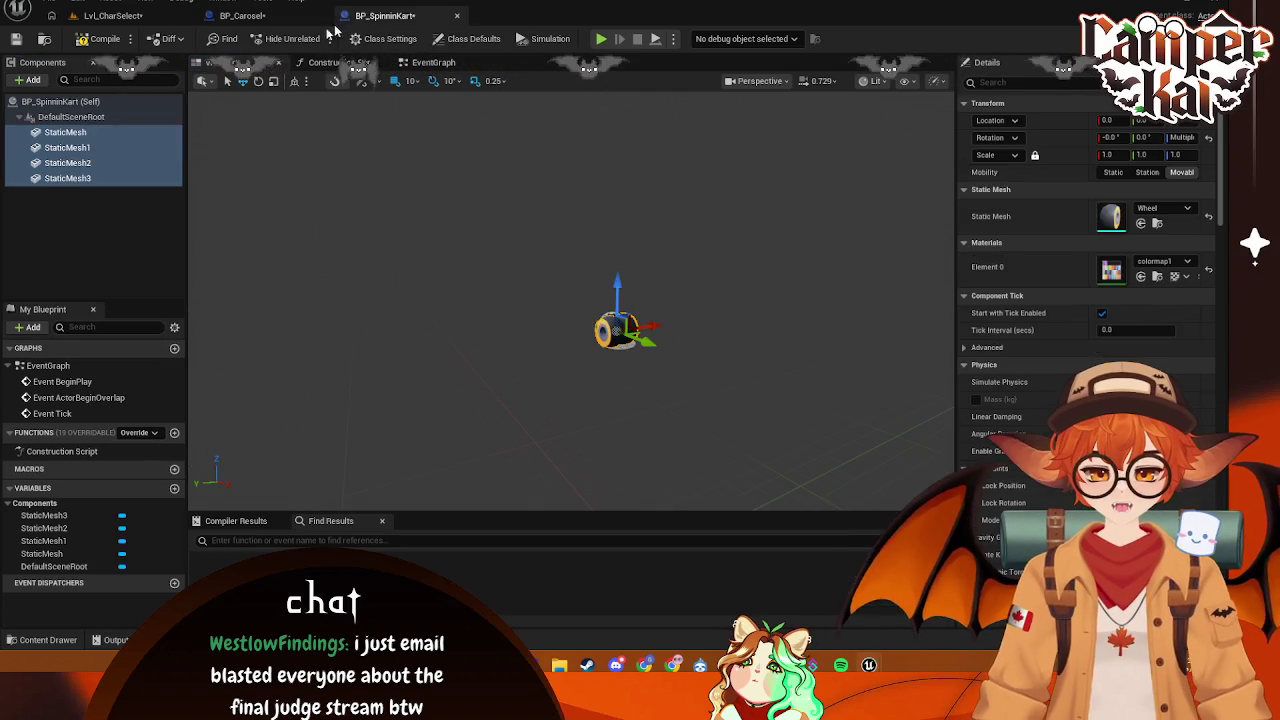
left_click(70, 117)
key("ctrl+v")
left_click(70, 148)
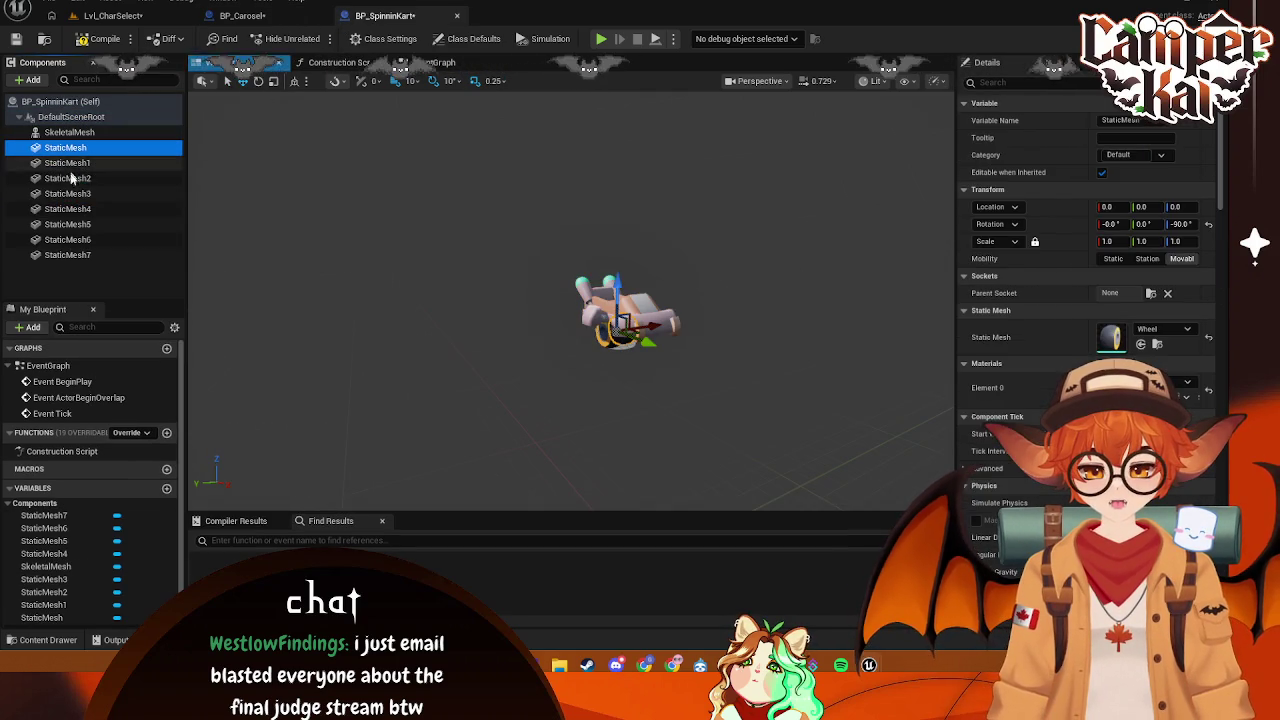
- Delete the duplicate wheels StaticMesh4–7 and attach StaticMesh–StaticMesh3 under SkeletalMesh
left_click(88, 193)
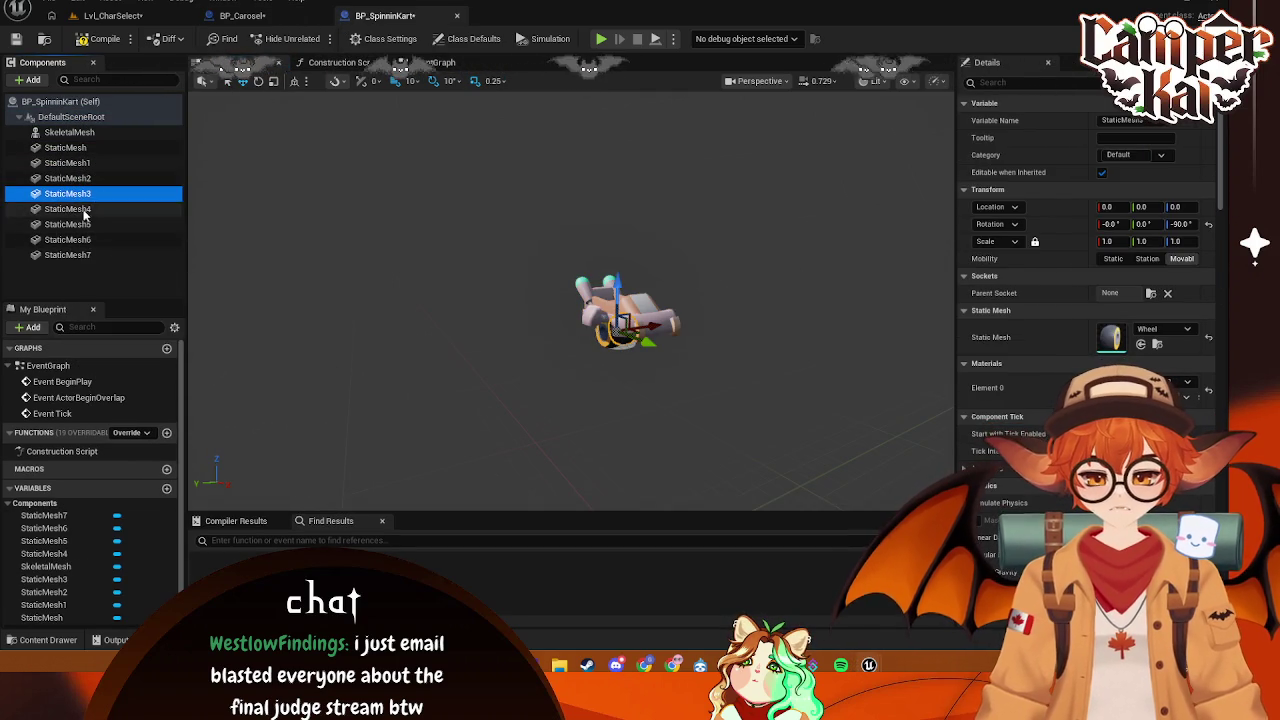
left_click(86, 209)
left_click(86, 256, "shift")
key("Delete")
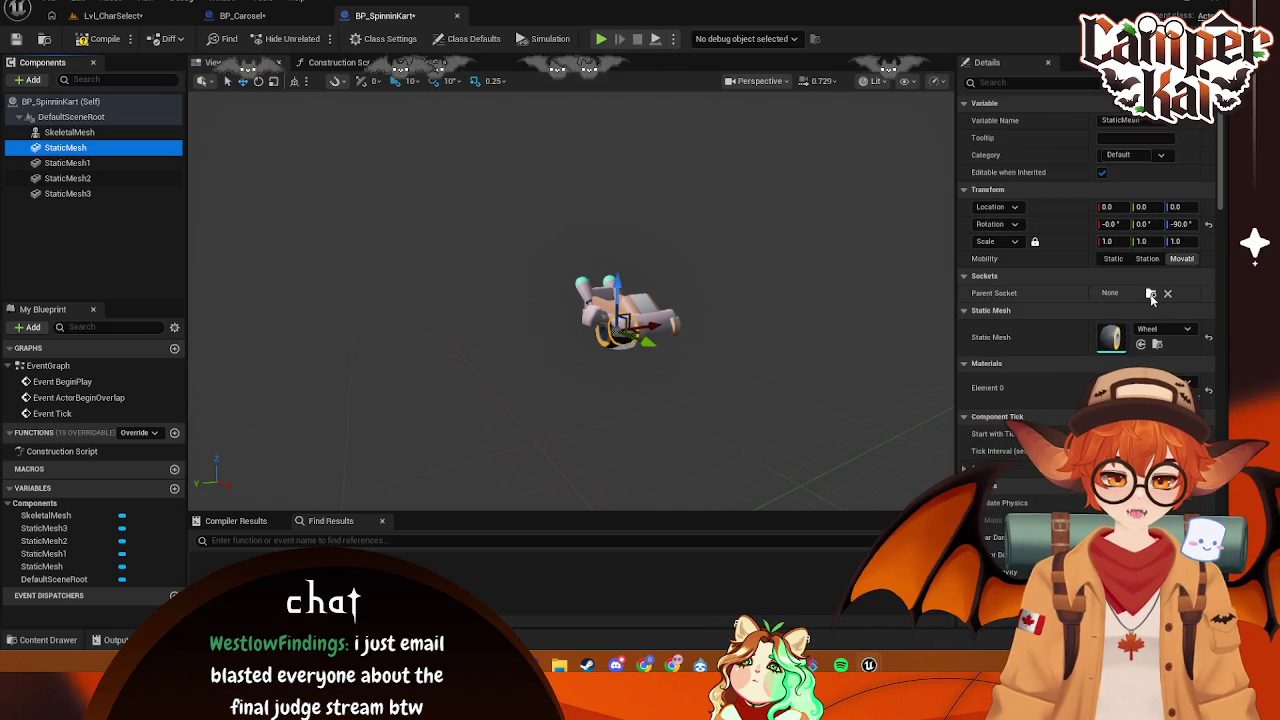
left_click(1152, 292)
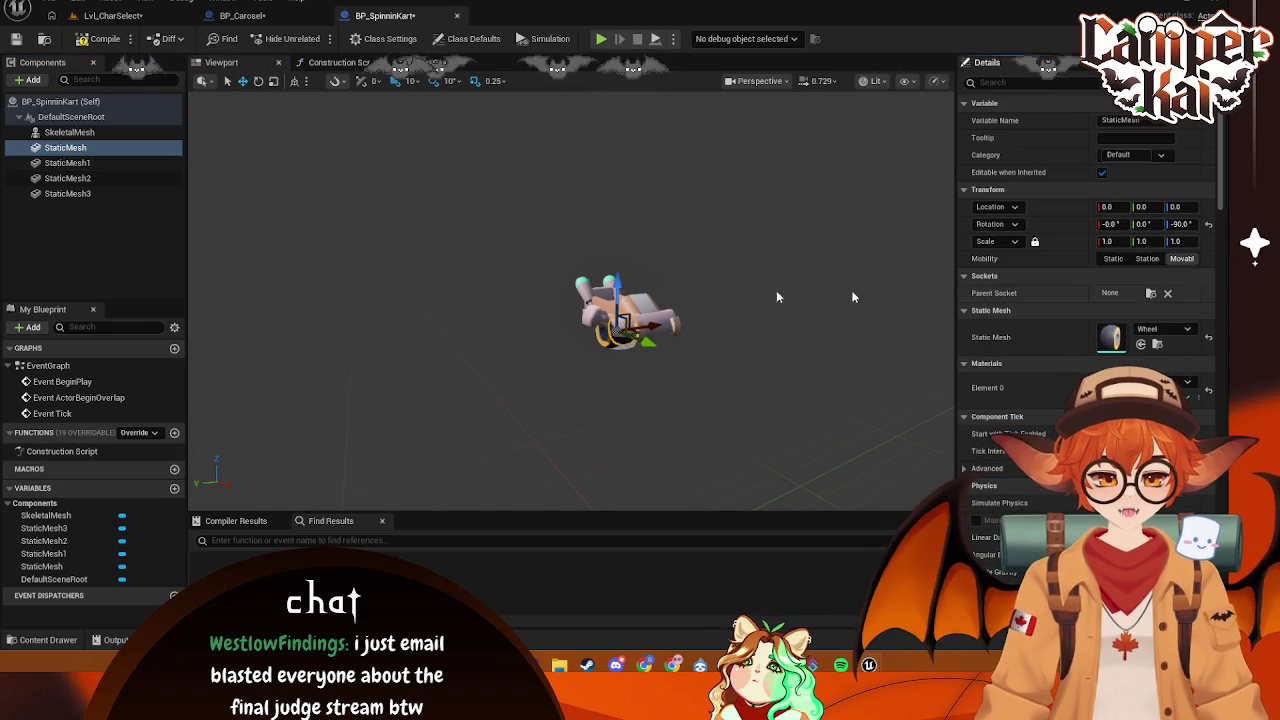
left_click(67, 193, "shift")
left_click_drag(75, 160, 86, 134)
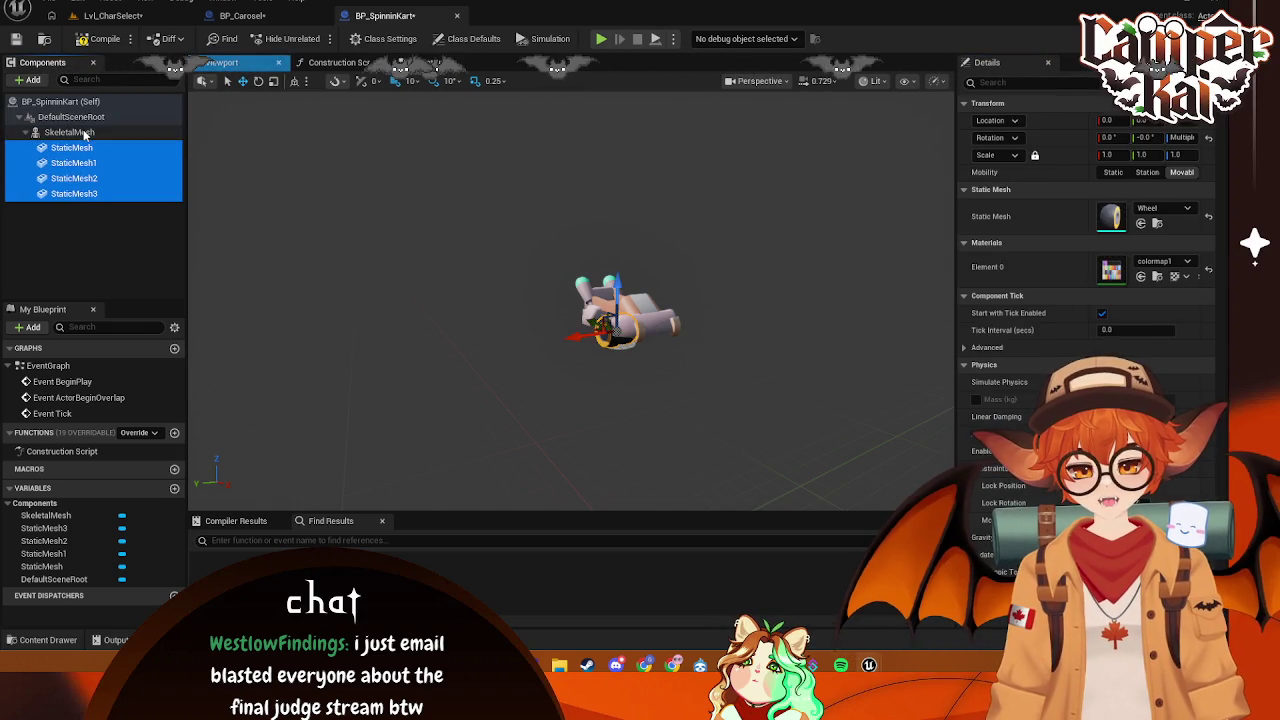
- Add a RotatingMovement component with a Z rotation rate of 90
left_click(29, 80)
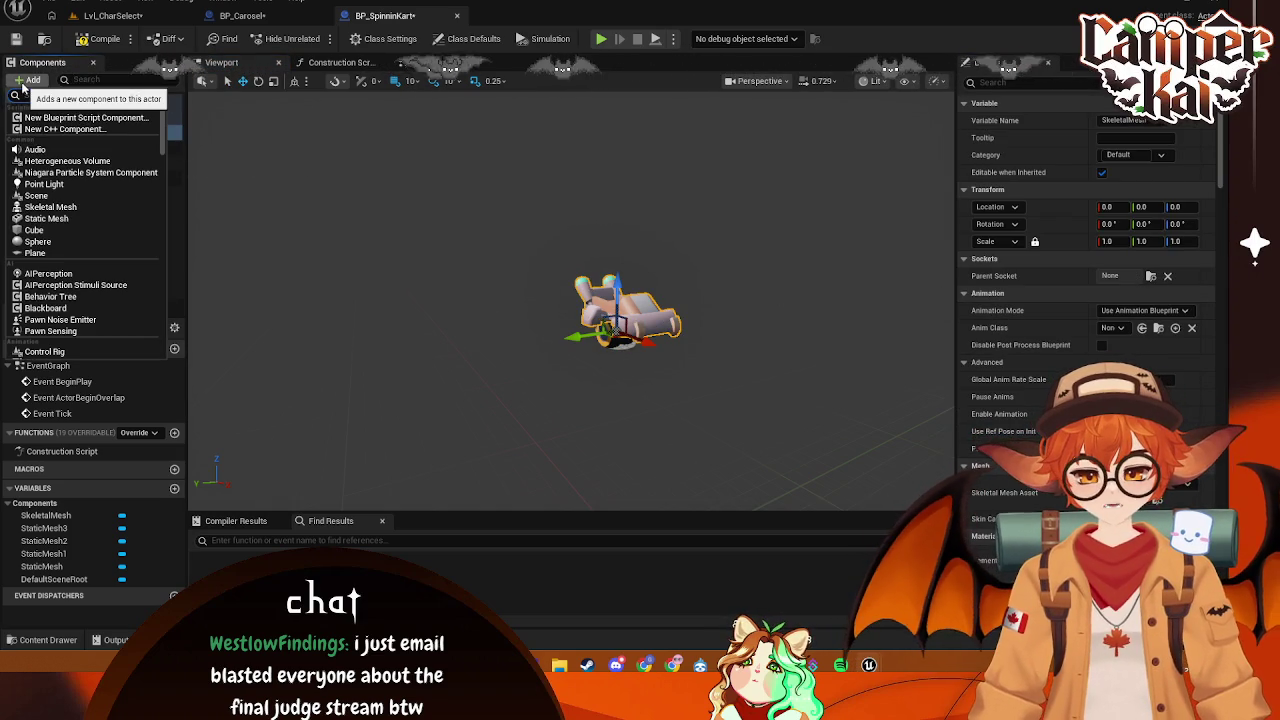
left_click(23, 86)
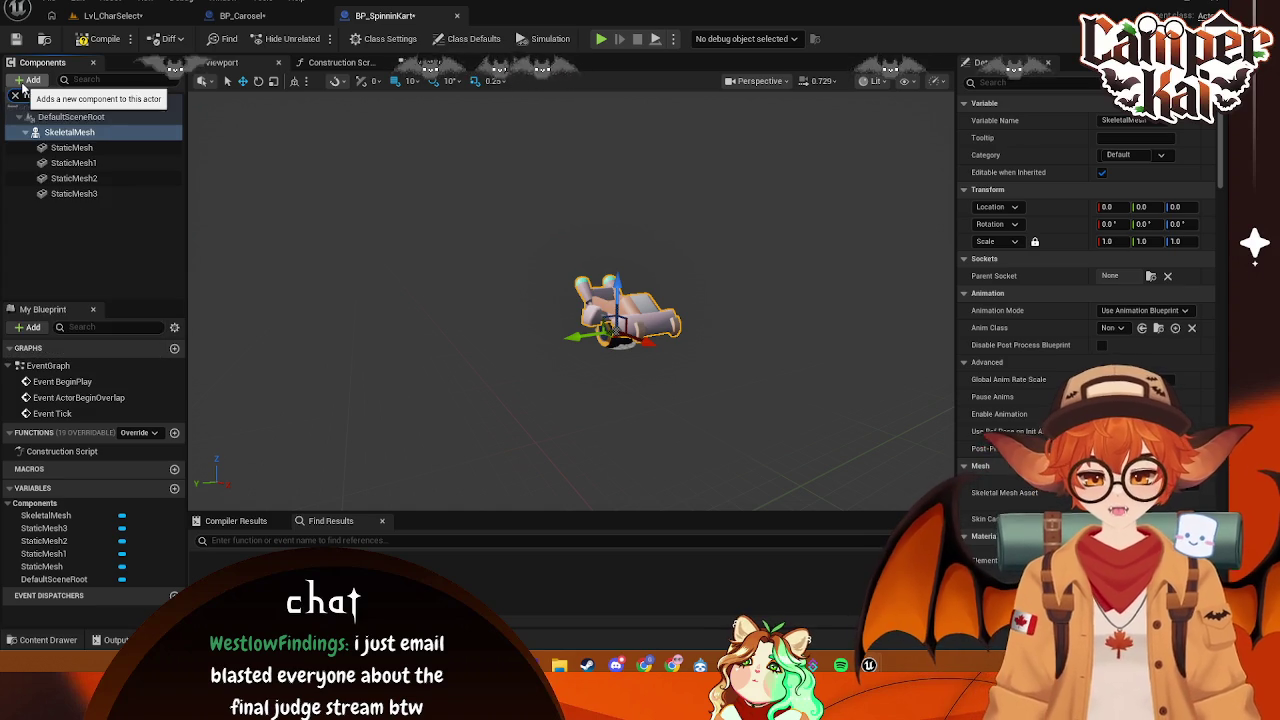
left_click(80, 150)
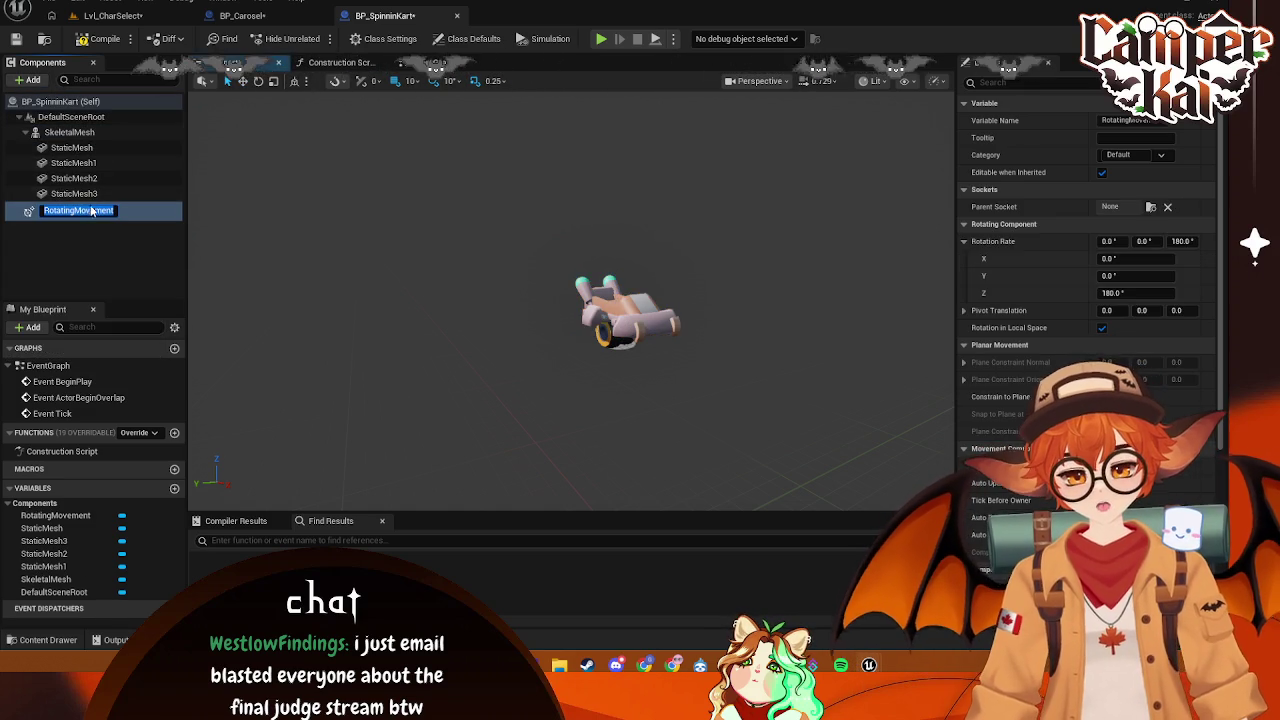
left_click(1182, 241)
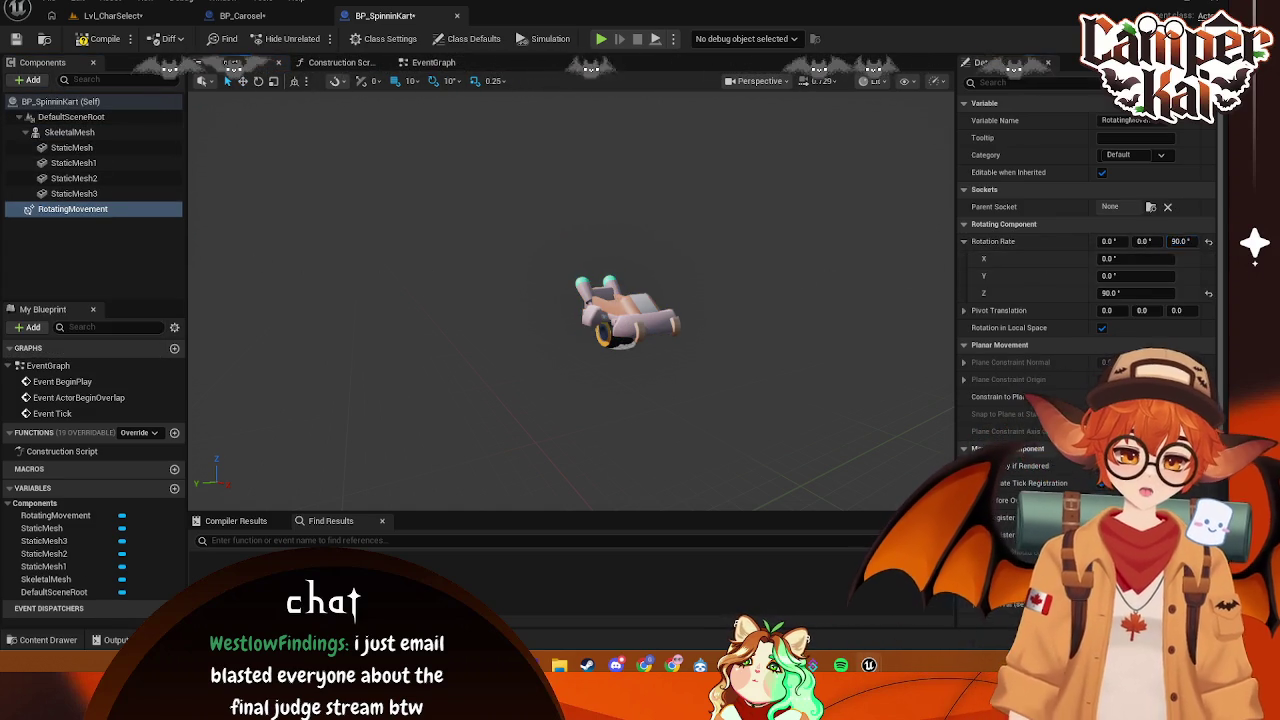
left_click(799, 270)
left_click(620, 323)
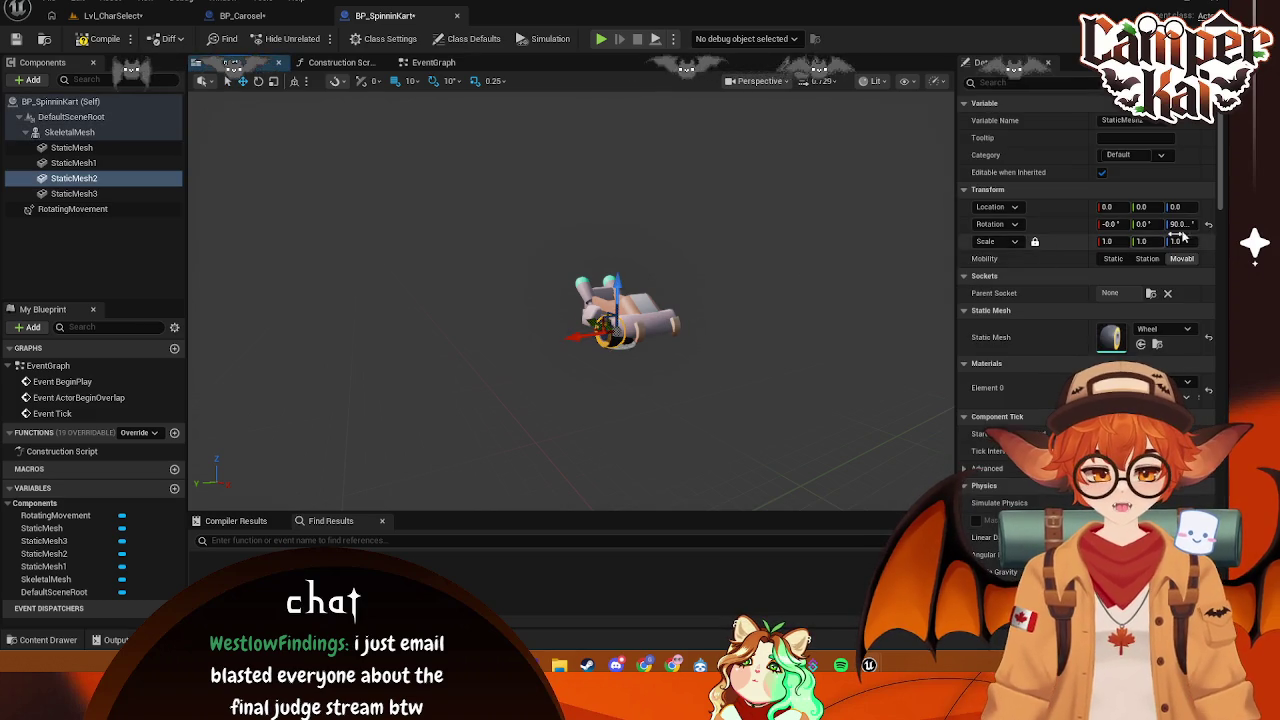
- Parent StaticMesh and StaticMesh1 to Phys_Wheel_FL and StaticMesh2 to Phys_Wheel_BR
left_click(72, 147)
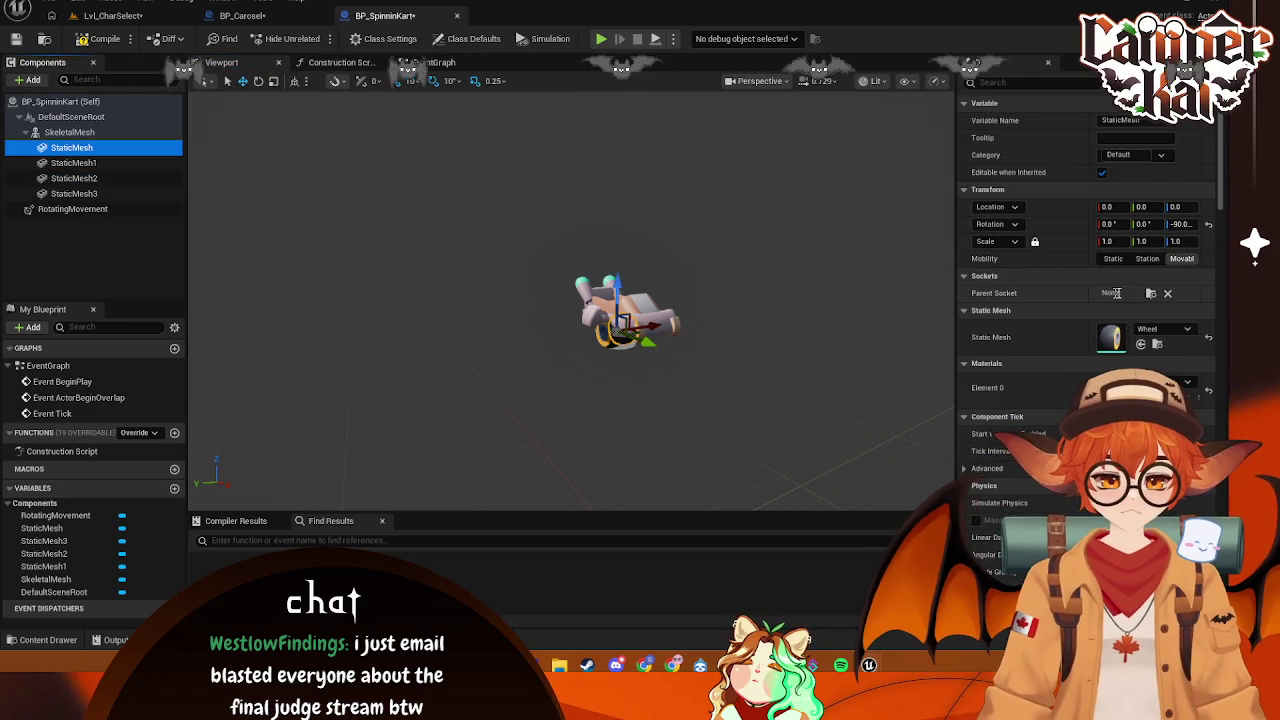
left_click(1150, 293)
left_click(930, 351)
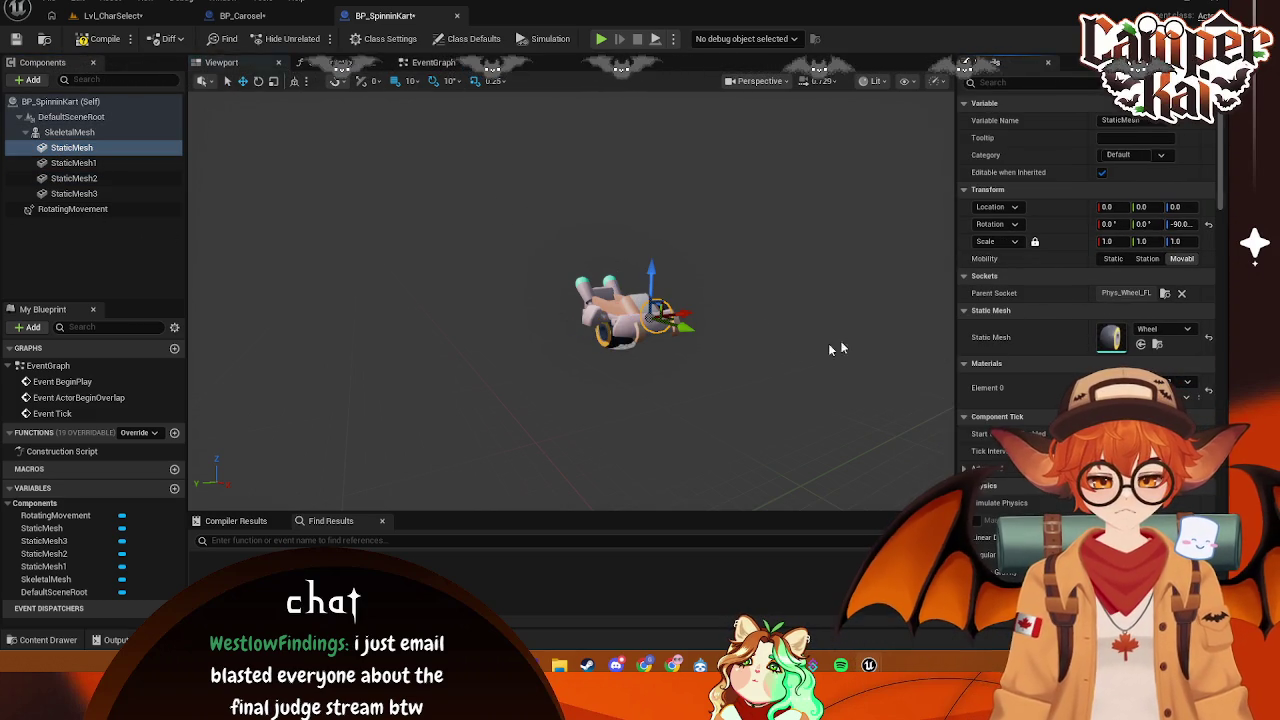
left_click(90, 163)
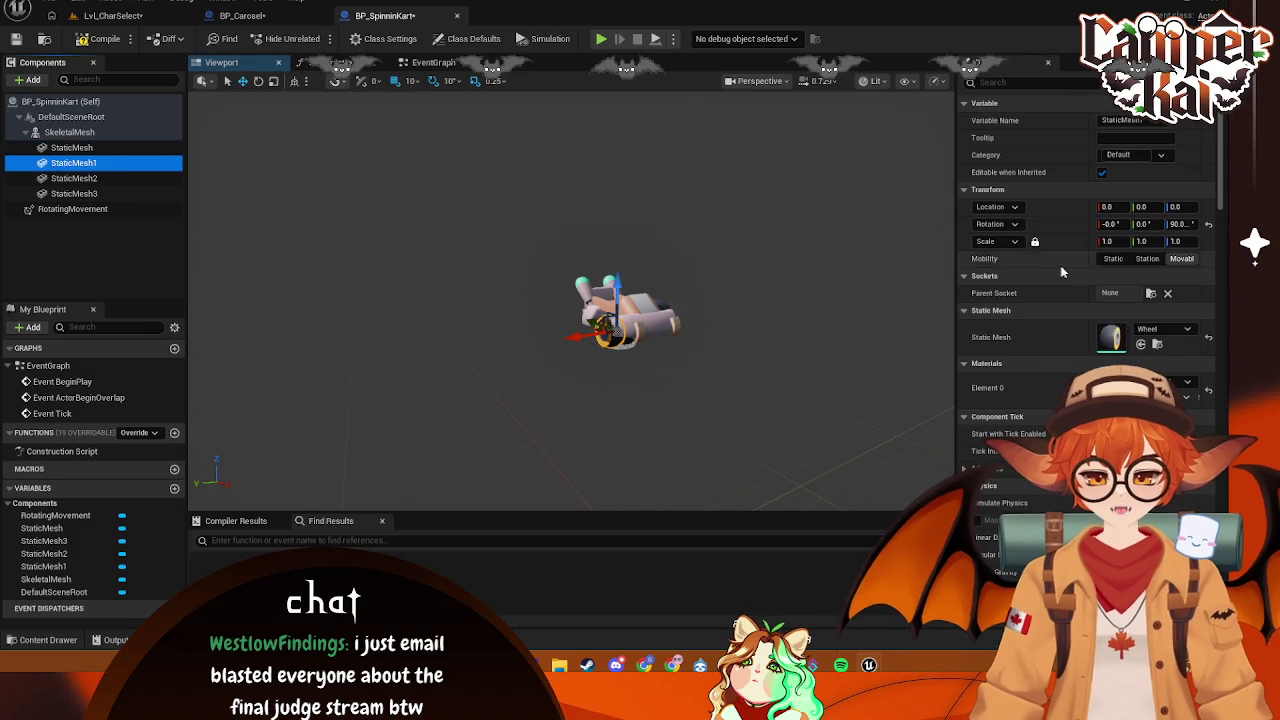
left_click(1150, 293)
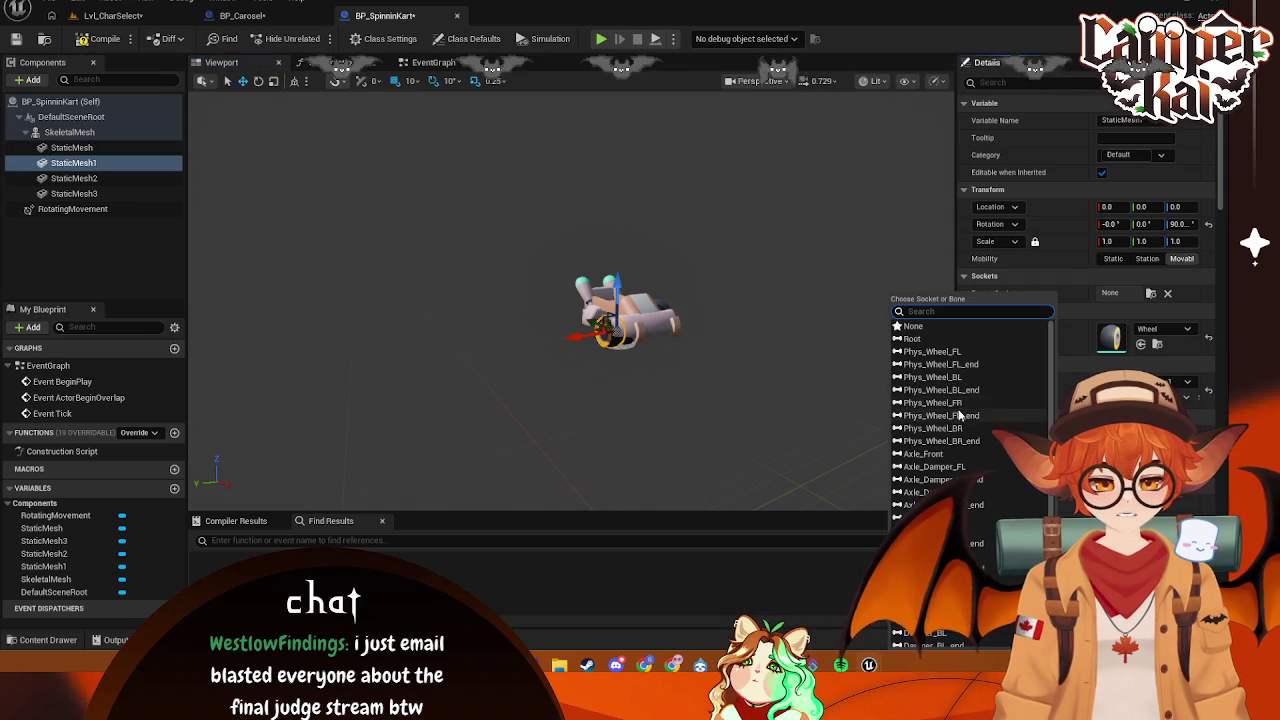
left_click(945, 352)
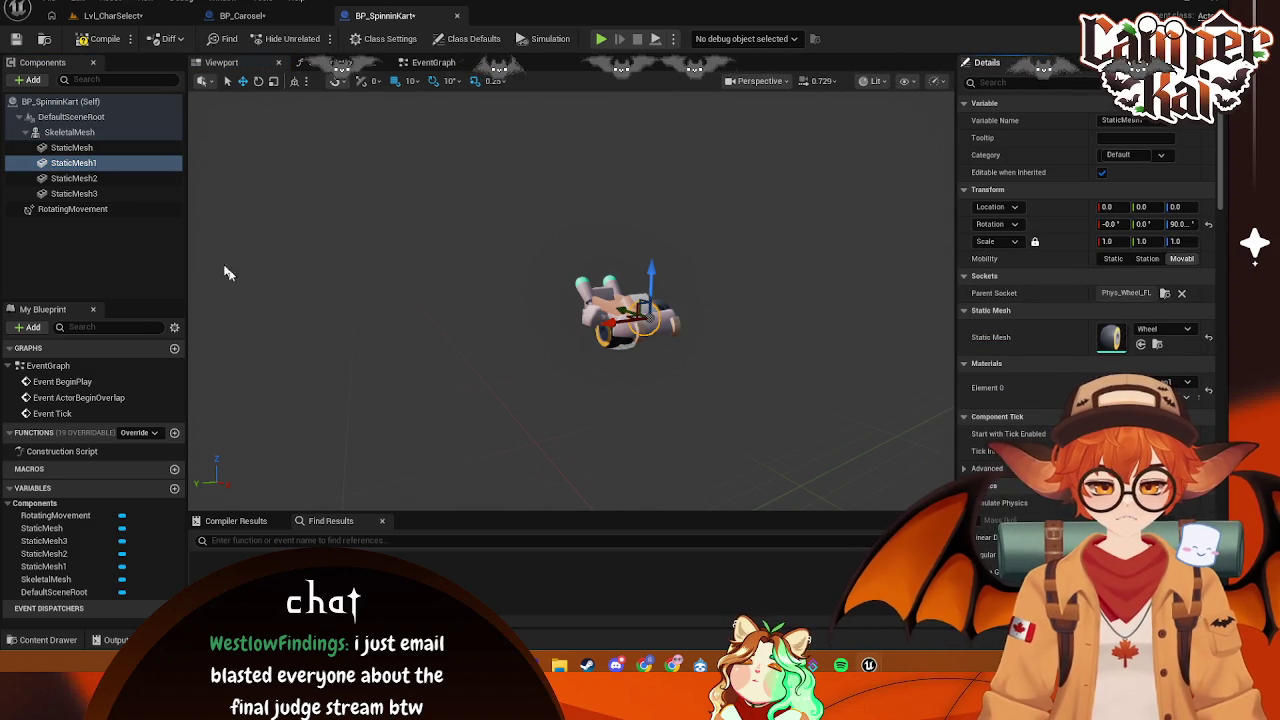
left_click(96, 180)
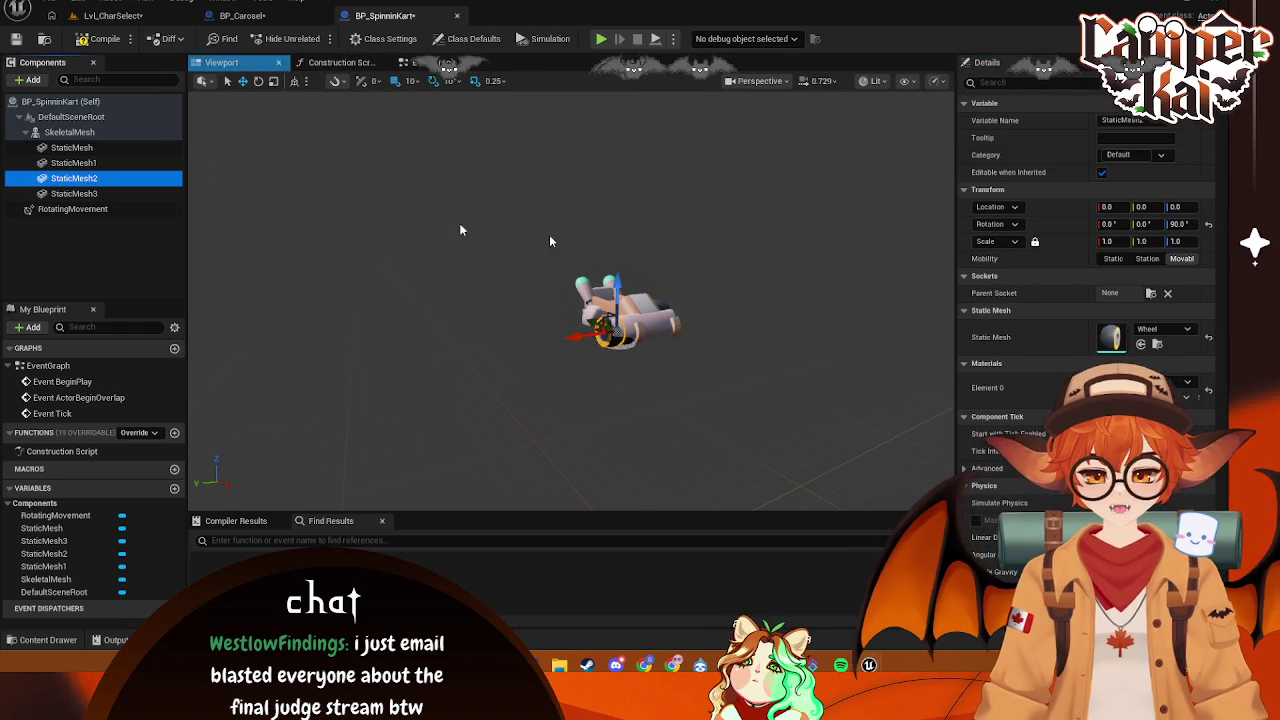
left_click(1150, 293)
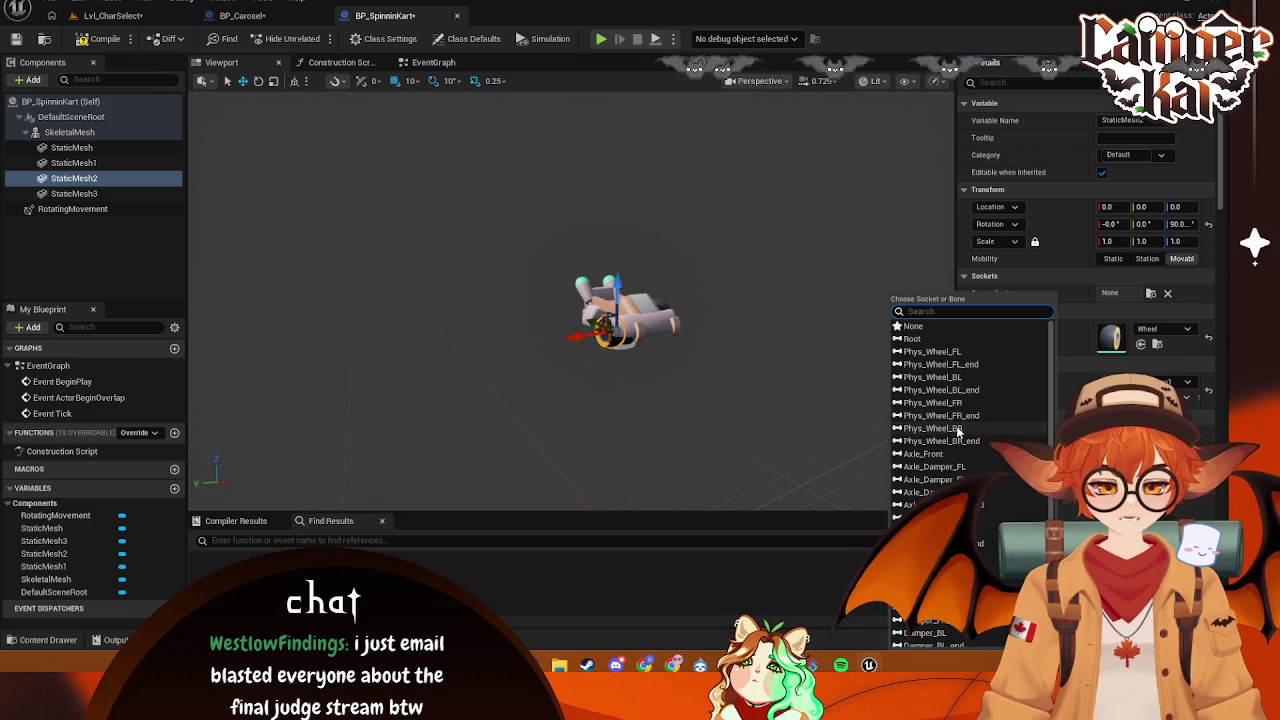
left_click(957, 429)
- Attach StaticMesh3 to the Phys_Wheel_FR socket with a Z rotation of 90
left_click(75, 194)
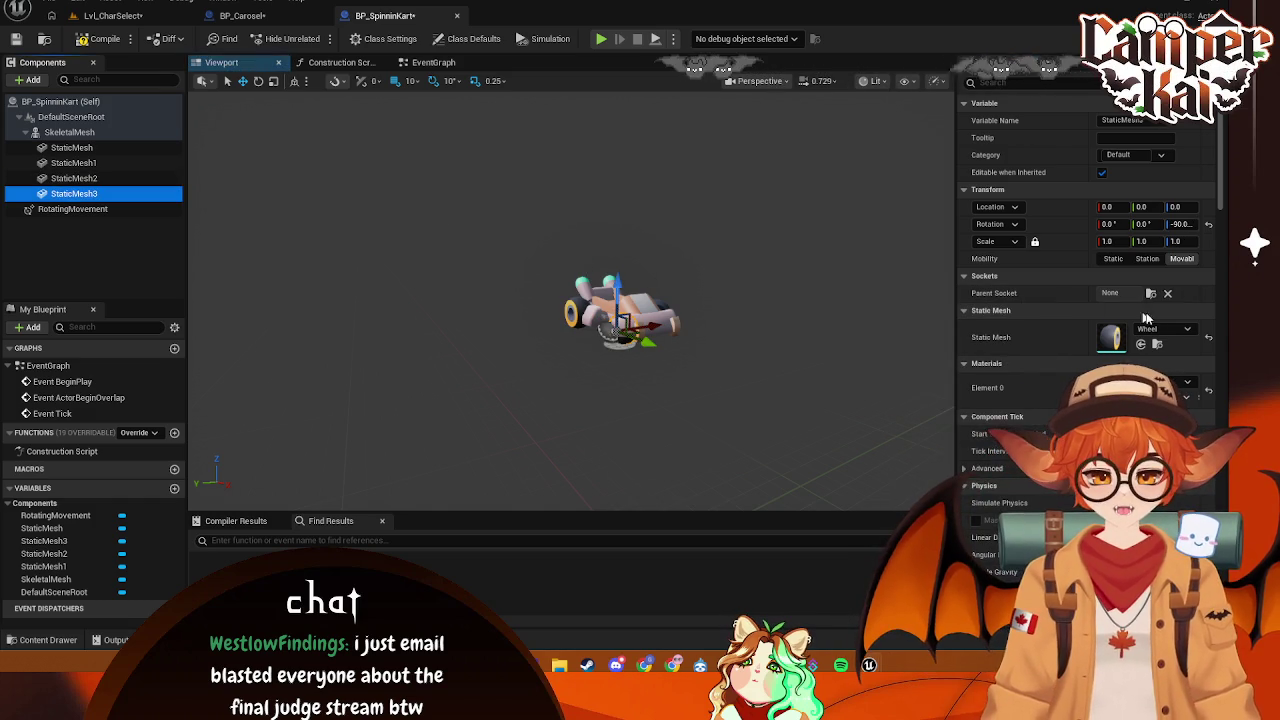
left_click(1150, 293)
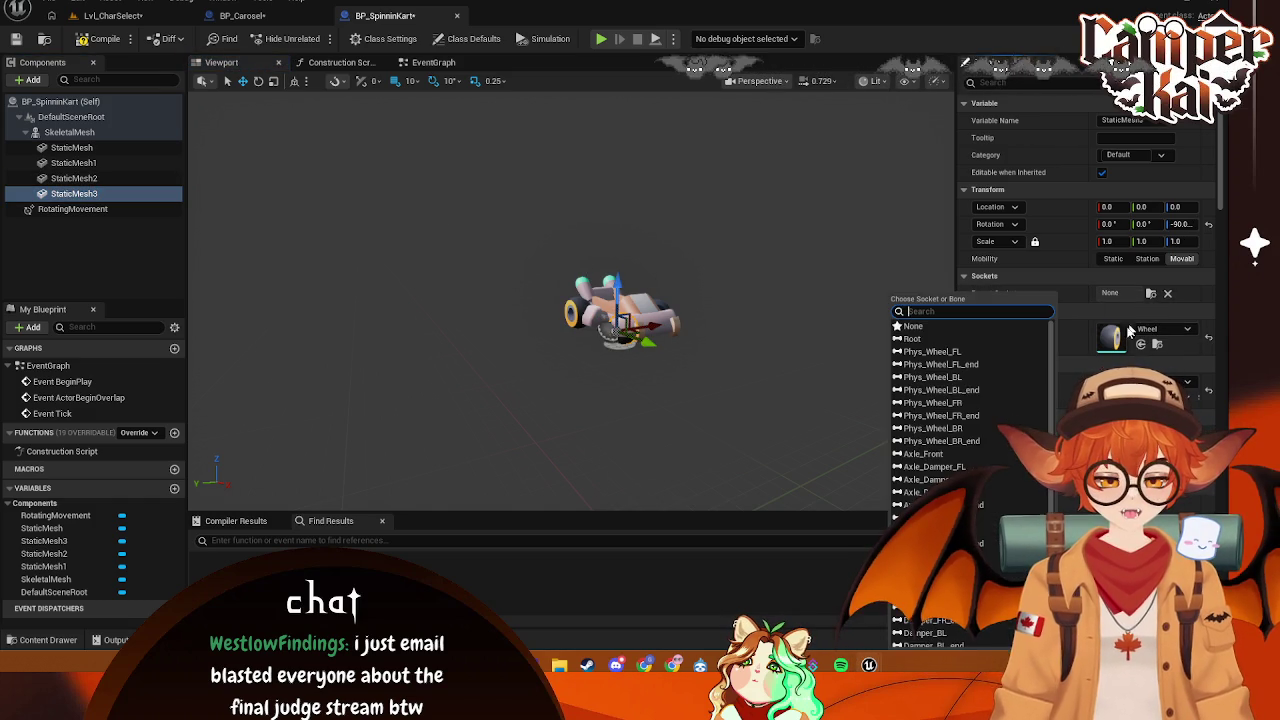
left_click(955, 380)
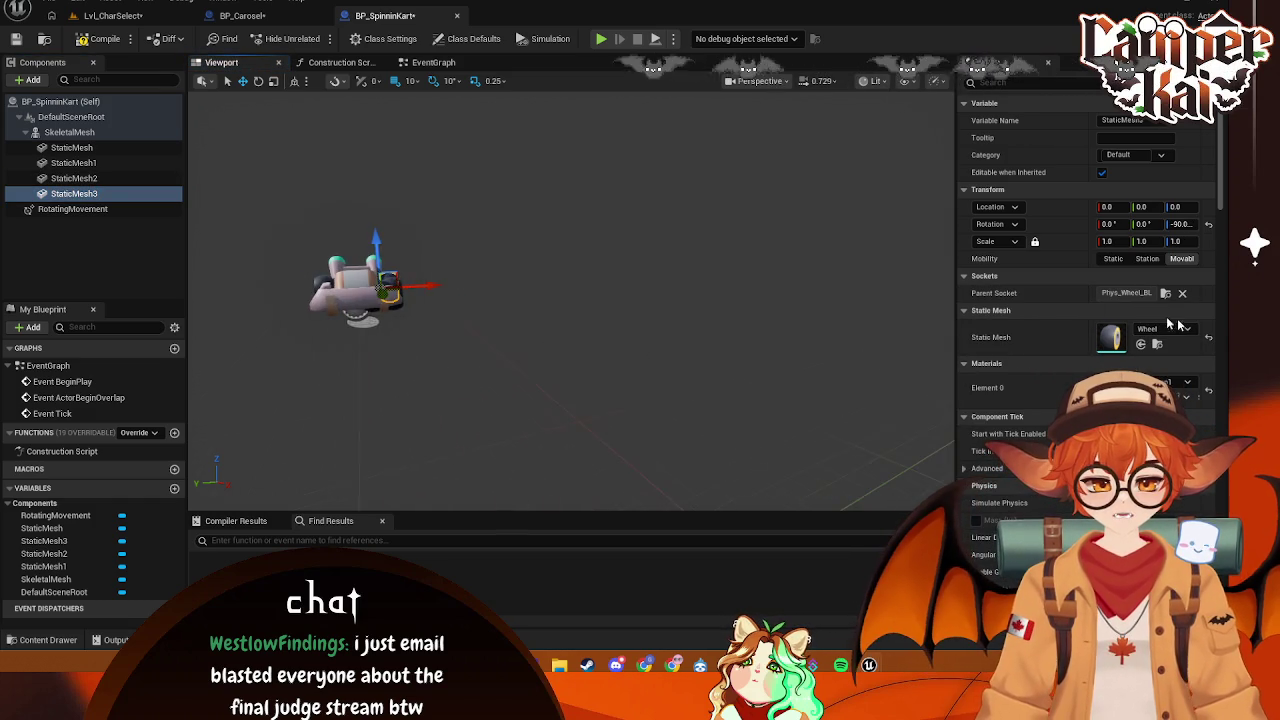
left_click(1165, 293)
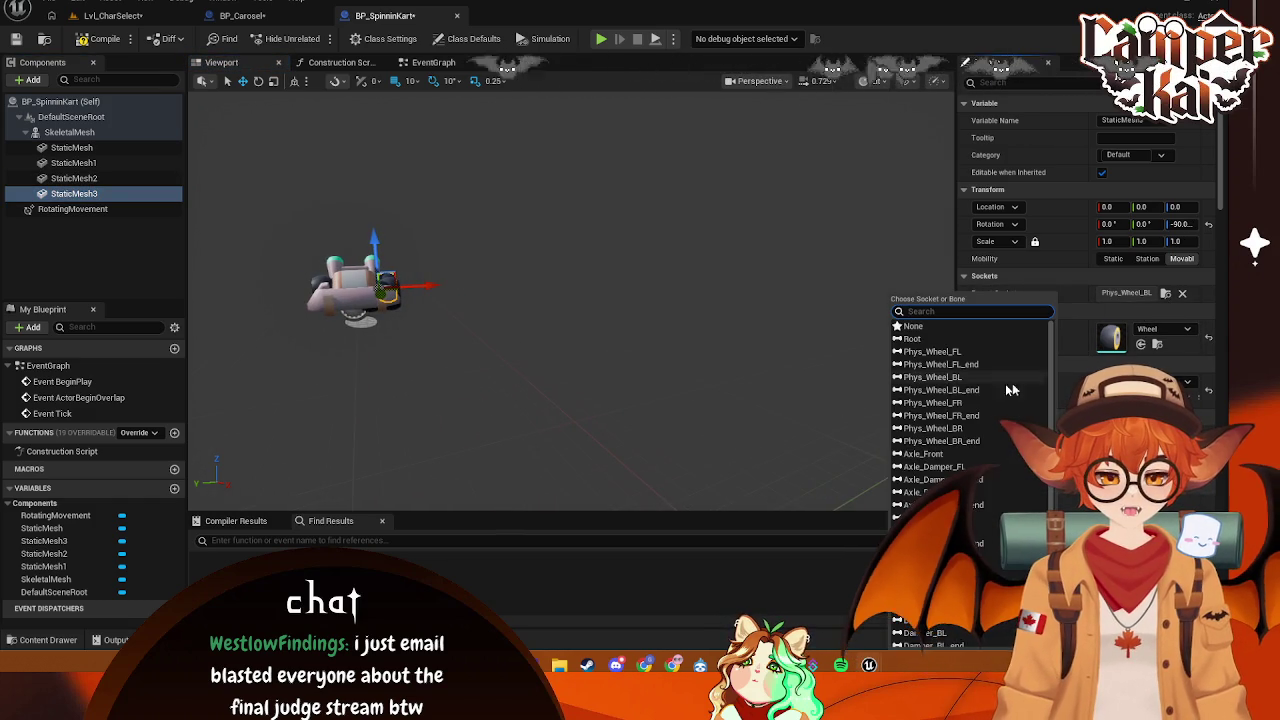
left_click(955, 404)
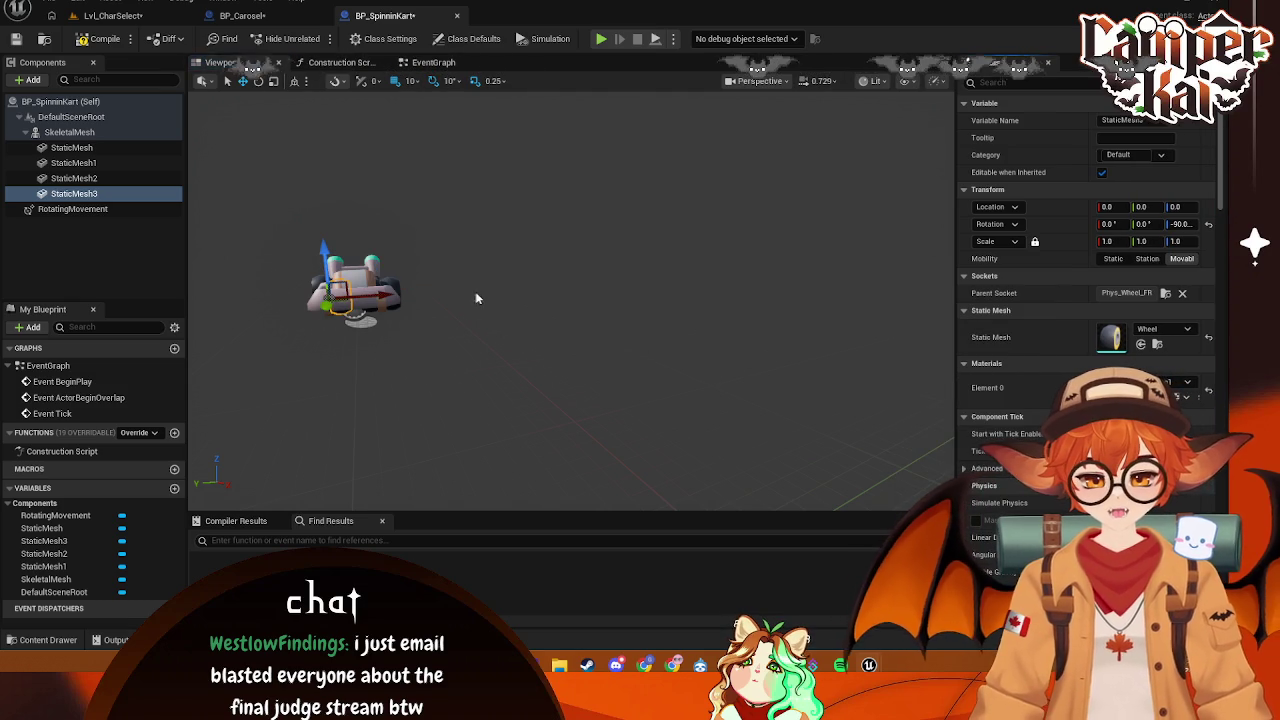
left_click(1183, 224)
type("90")
key("Return")
key("f")
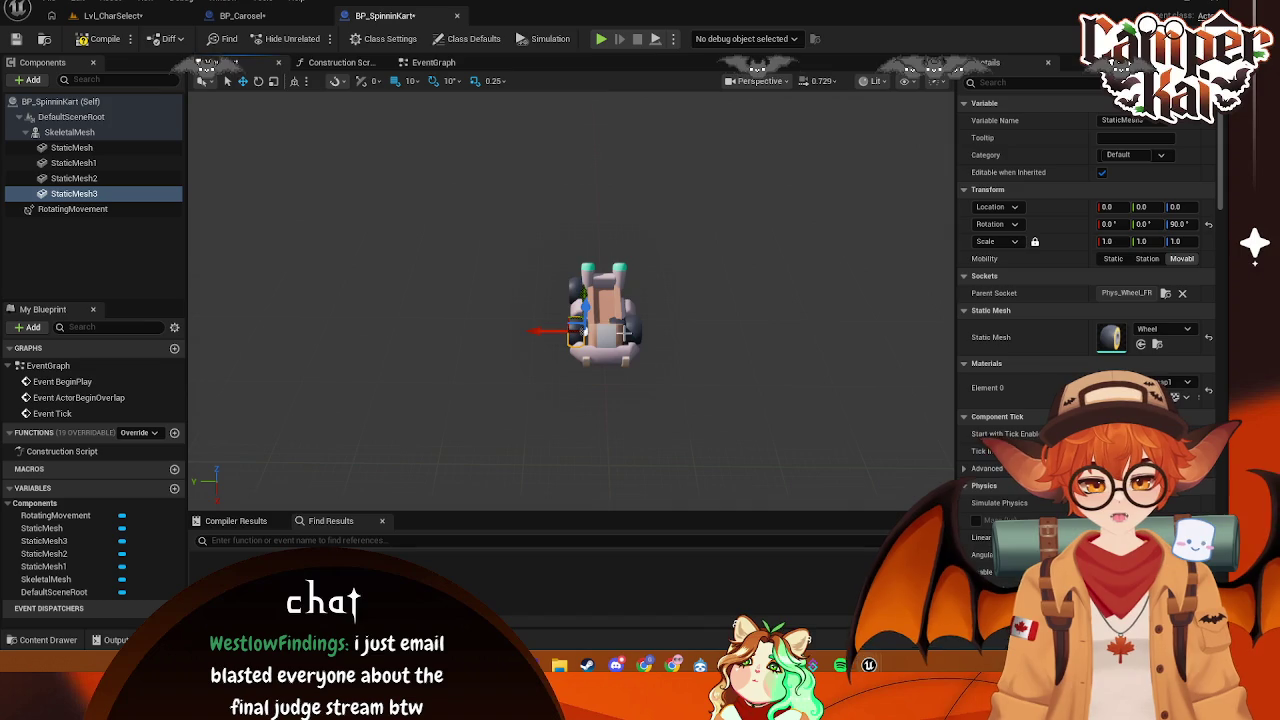
- Move StaticMesh1 to the Phys_Wheel_BL socket and set its Z rotation to -90
left_click(617, 327)
left_click(1165, 293)
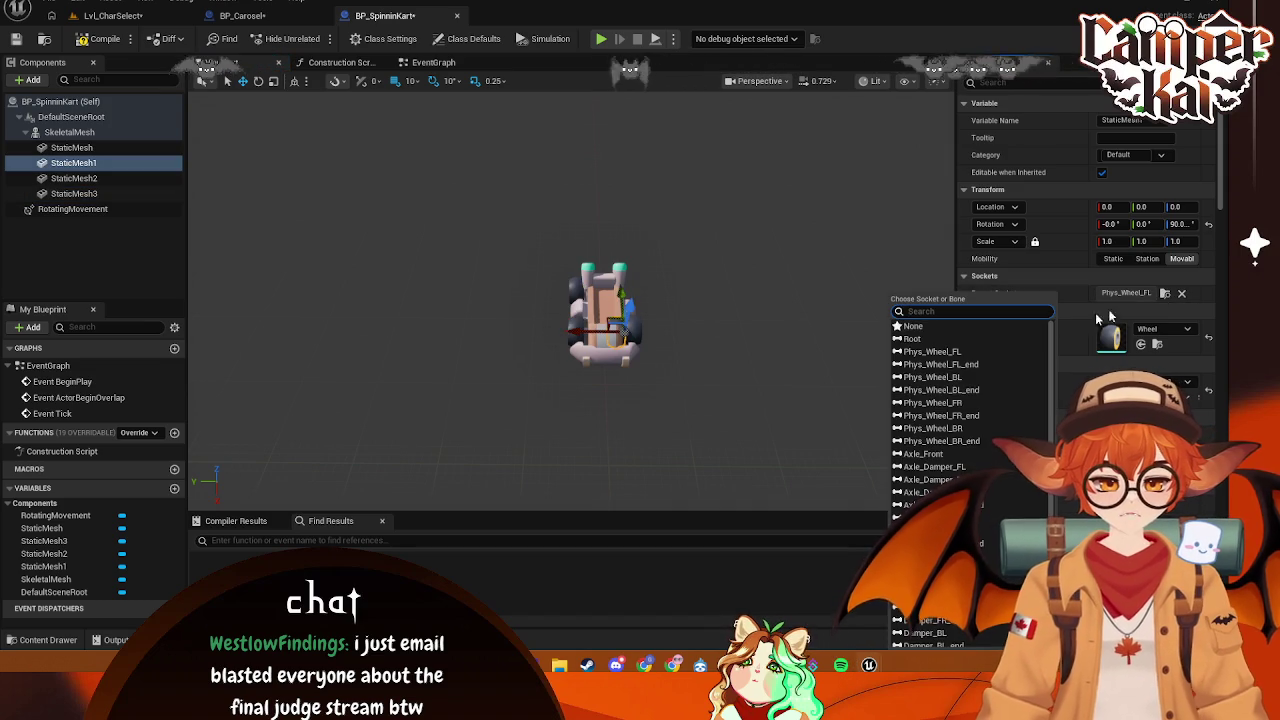
left_click(960, 378)
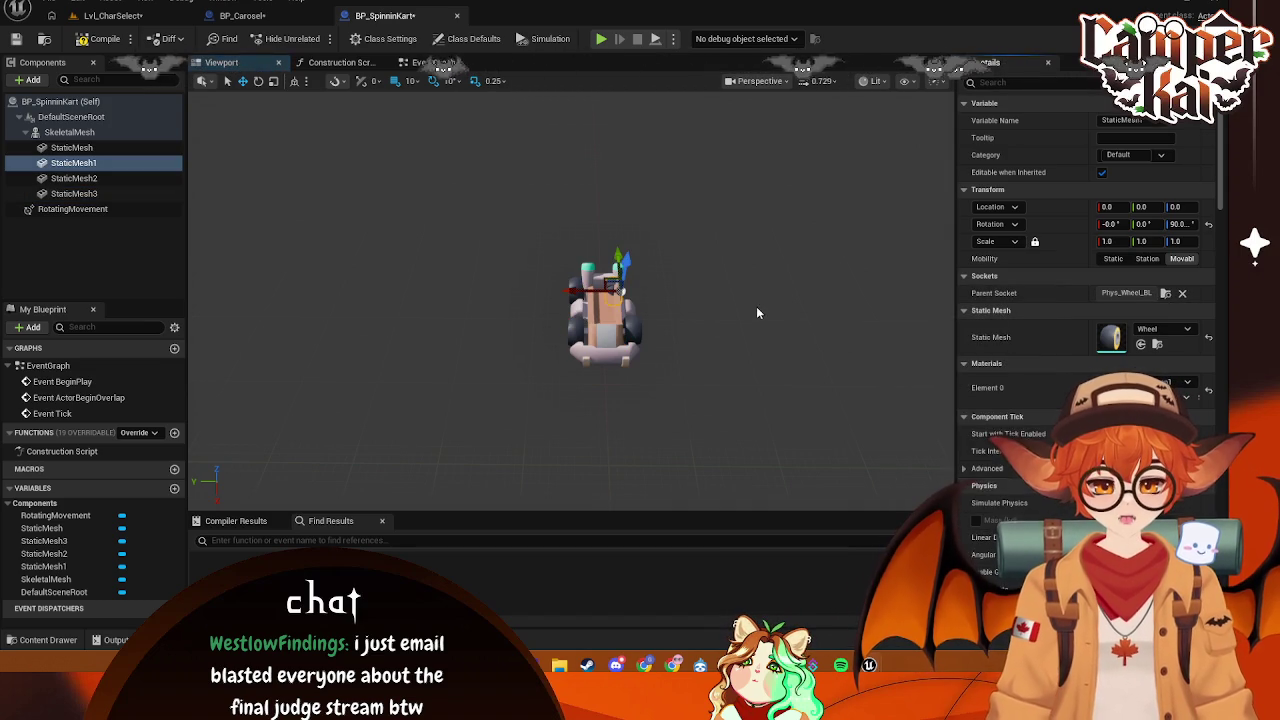
left_click(1180, 224)
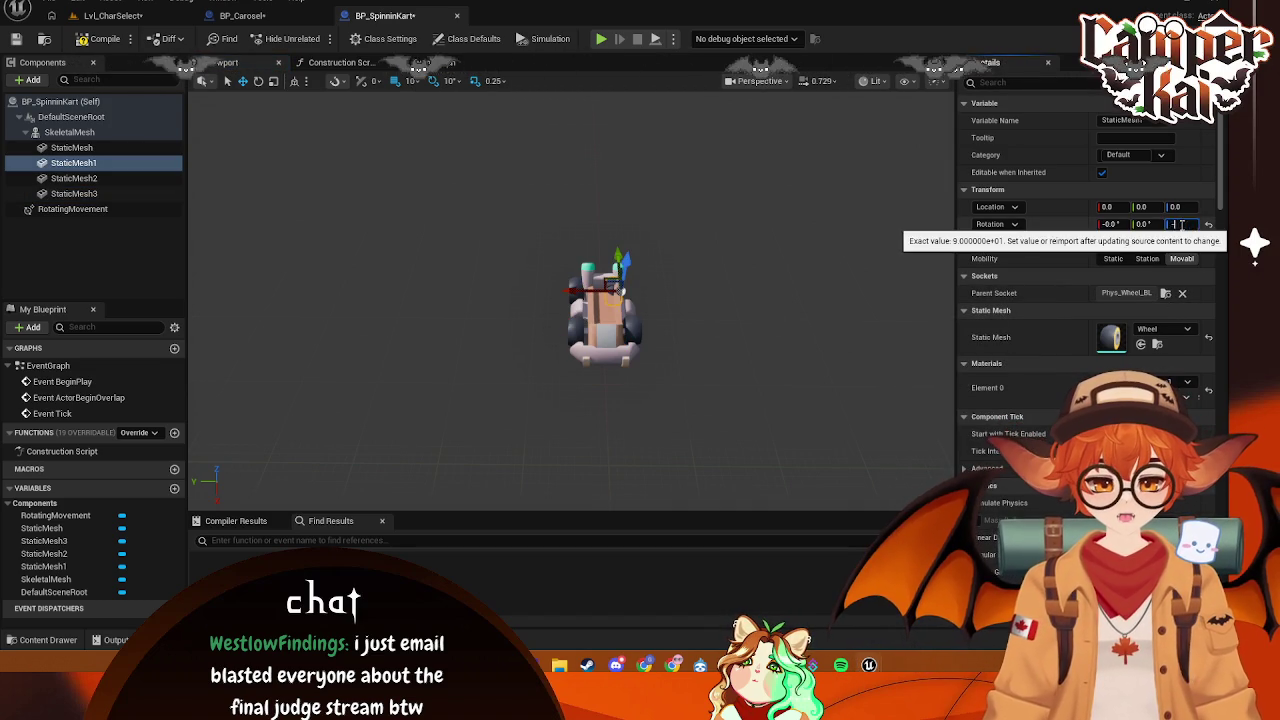
type("-90")
left_click(638, 362)
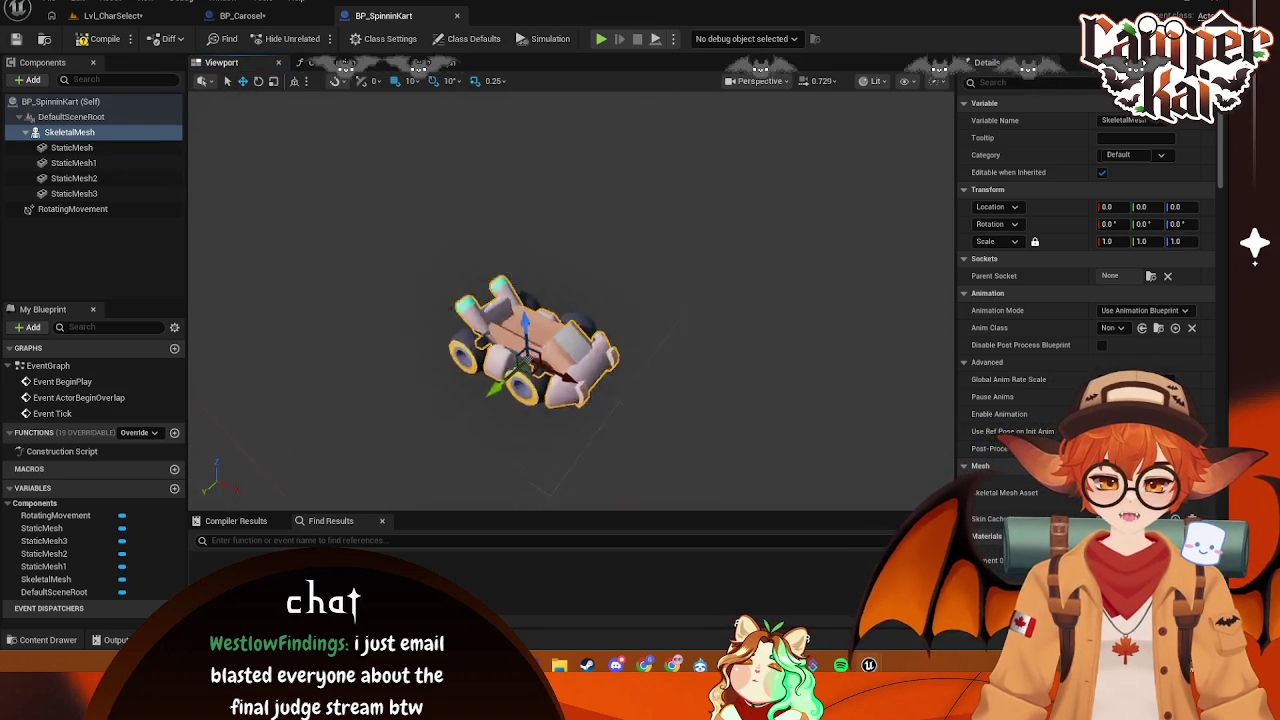
- Inspect the assembled kart's spin settings and start a simulation preview of it spinning
left_click_drag(360, 320, 400, 320)
left_click(55, 209)
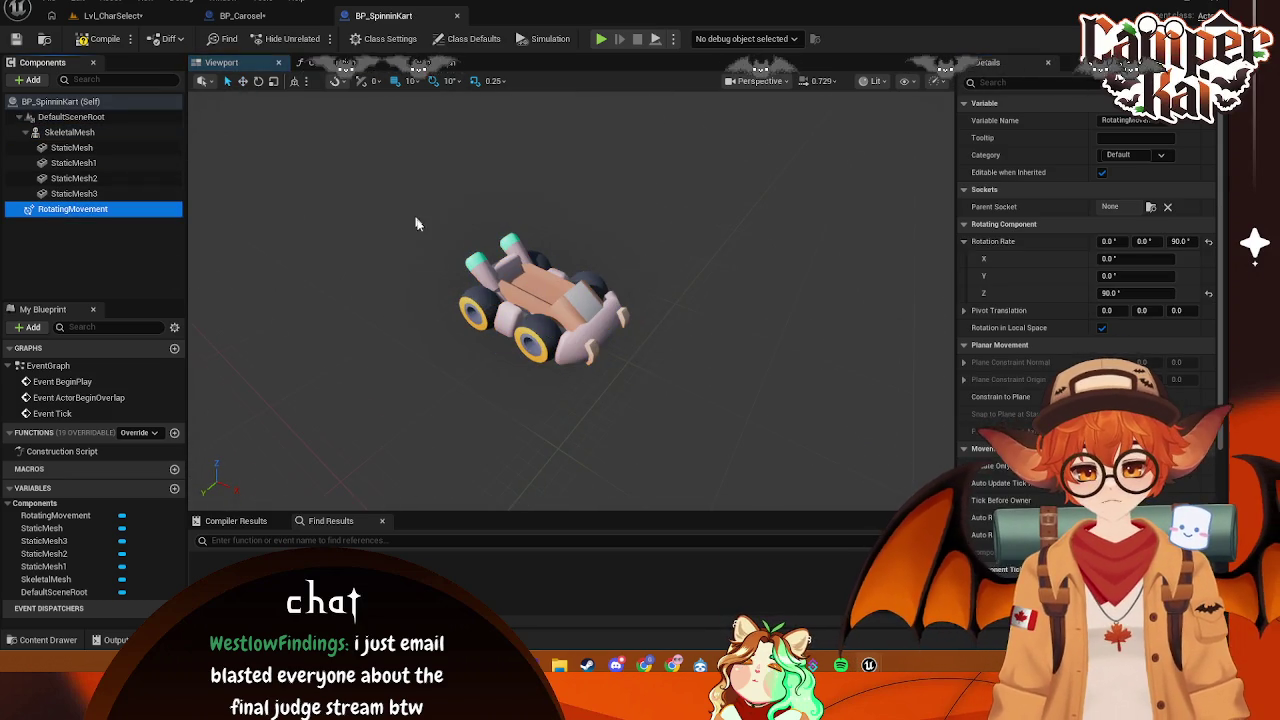
left_click(545, 38)
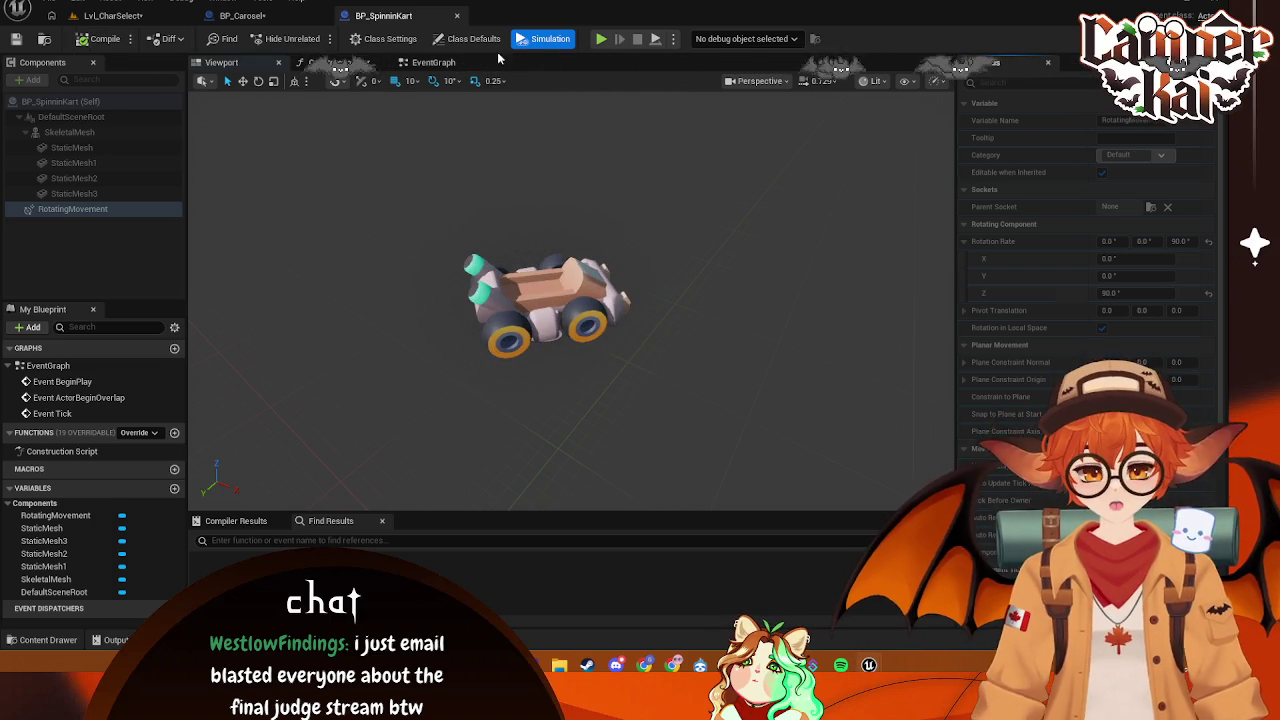
- Stop the simulation and save the Lvl_CharSelect level
left_click(558, 38)
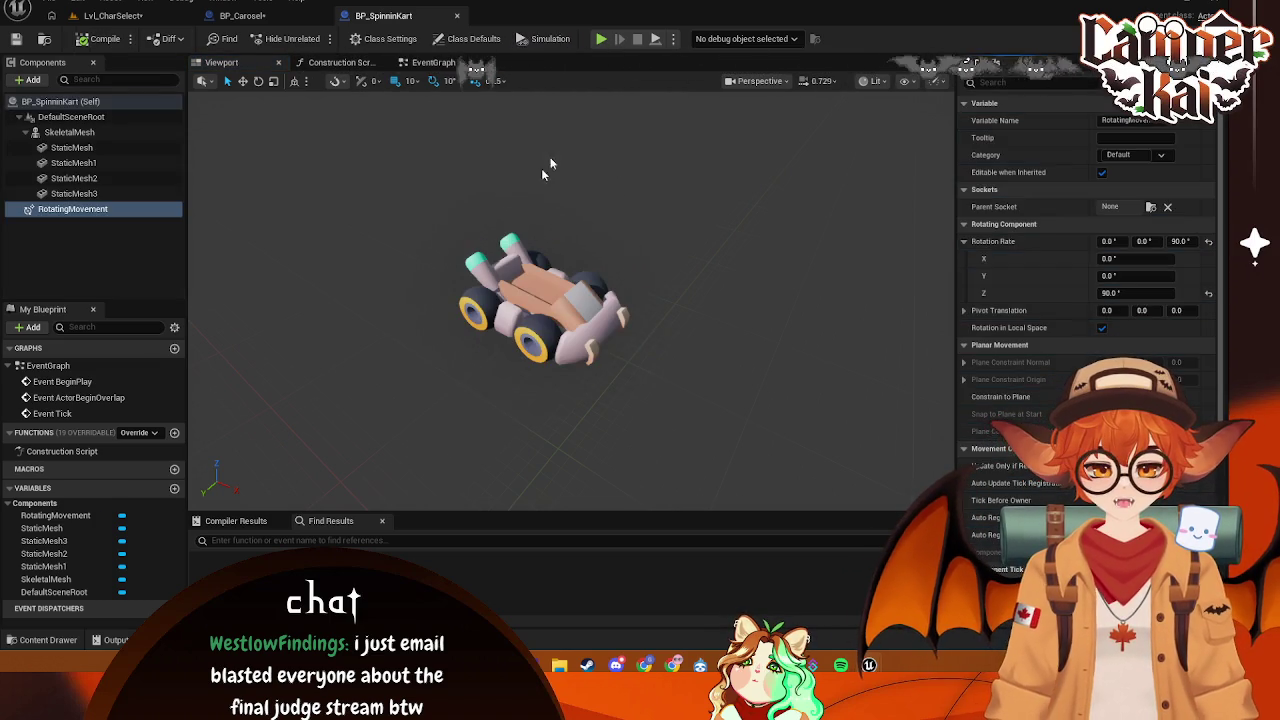
left_click(103, 15)
key("ctrl+s")
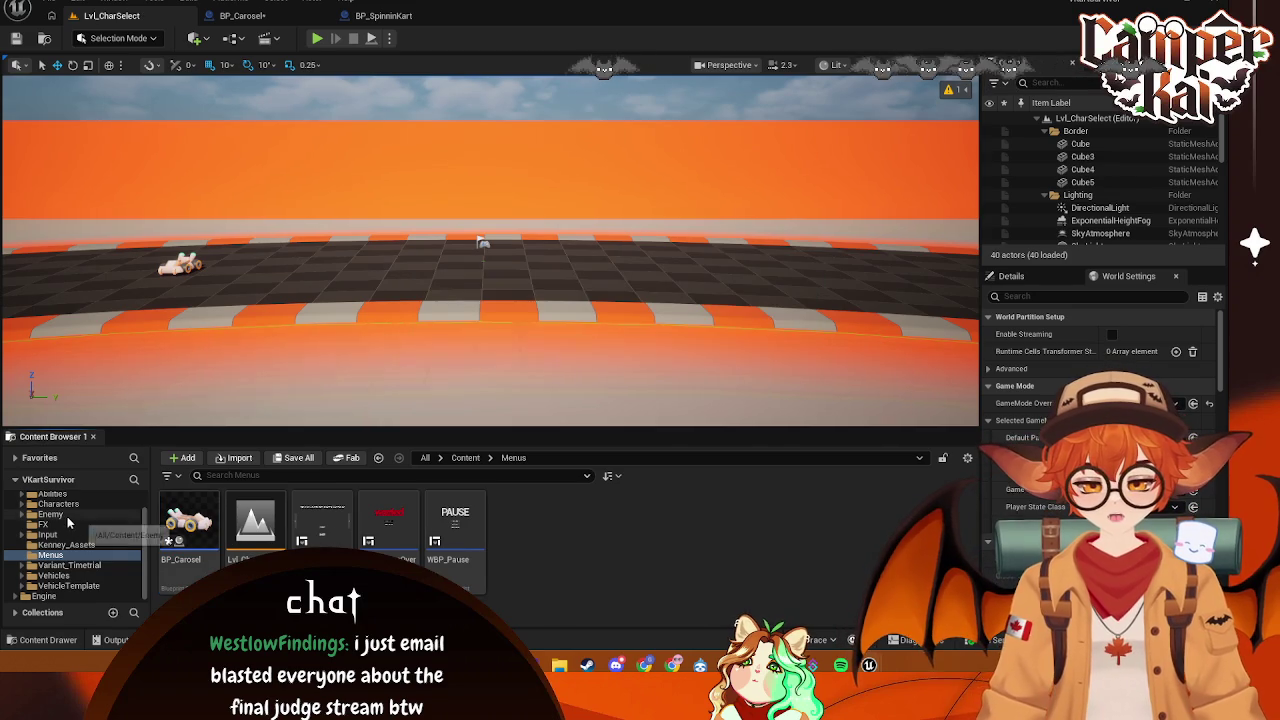
scroll(90, 534, "up", 1)
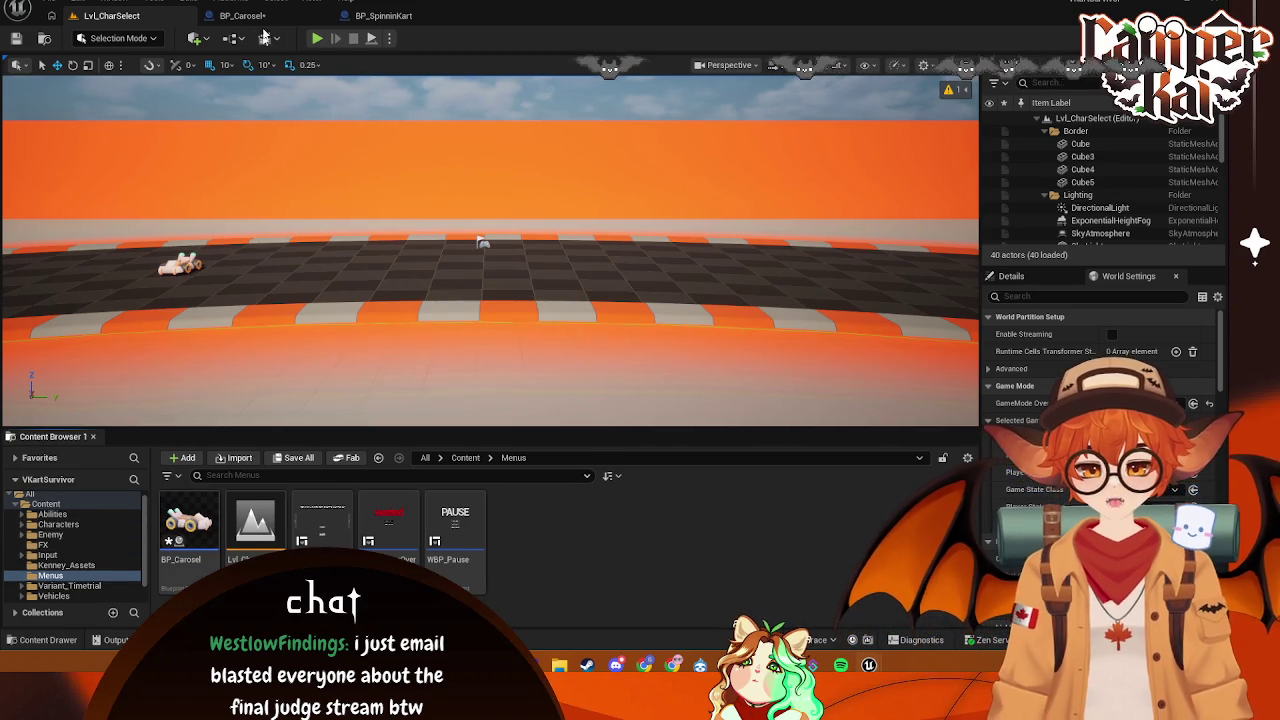
- Delete KartMesh and its four wheels from BP_Carosel
left_click(245, 15)
left_click(83, 131)
left_click(86, 190, "shift")
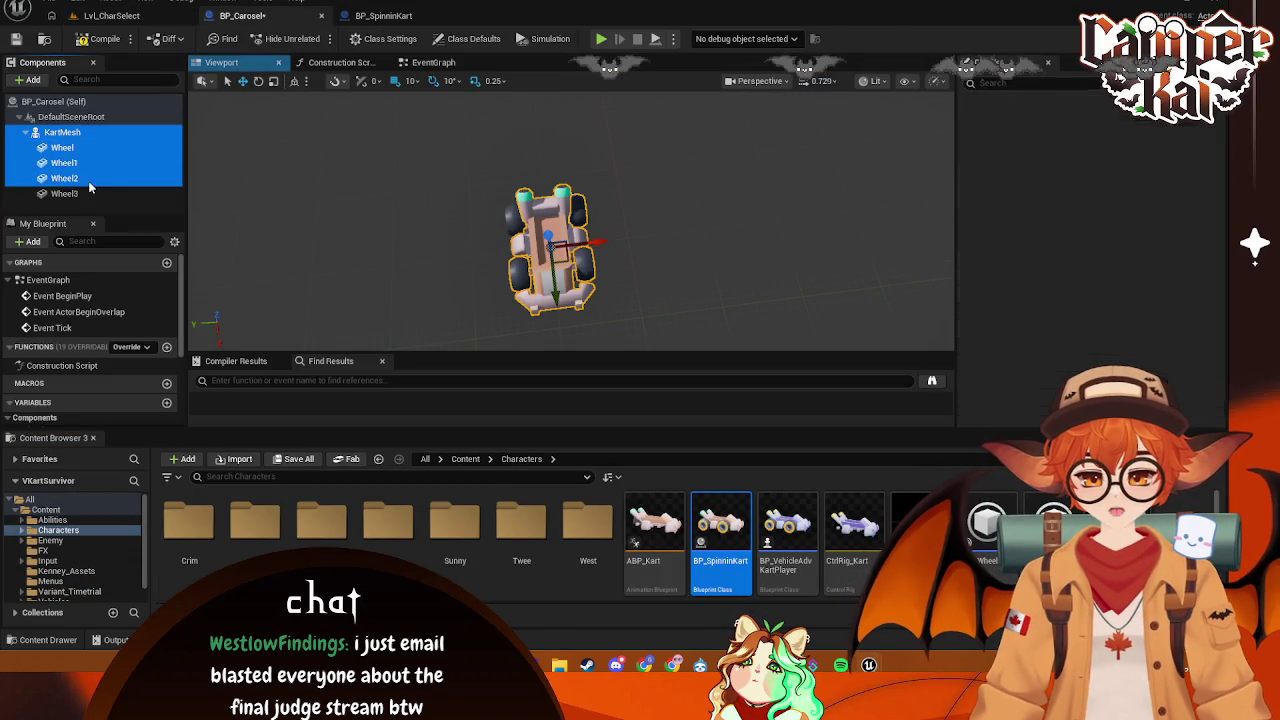
key("Delete")
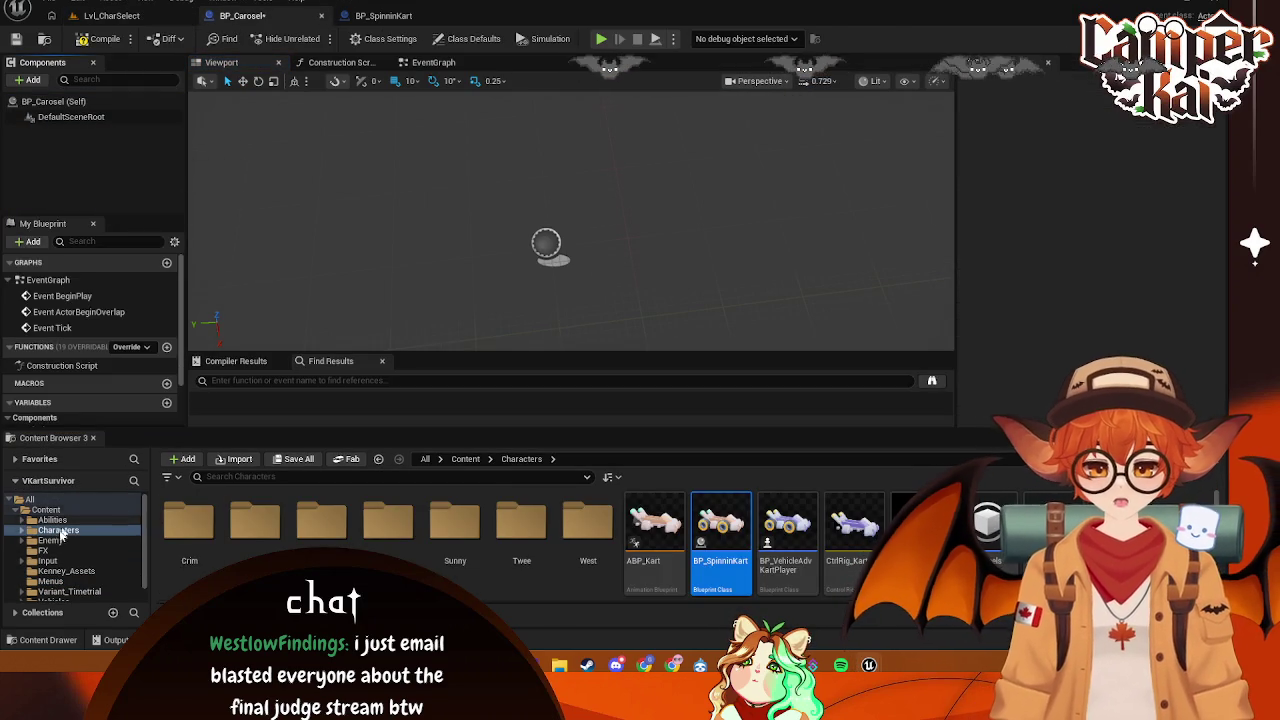
- Browse the Content Browser to the Characters > Crim folder
left_click(52, 520)
double_click(58, 530)
left_click(53, 540)
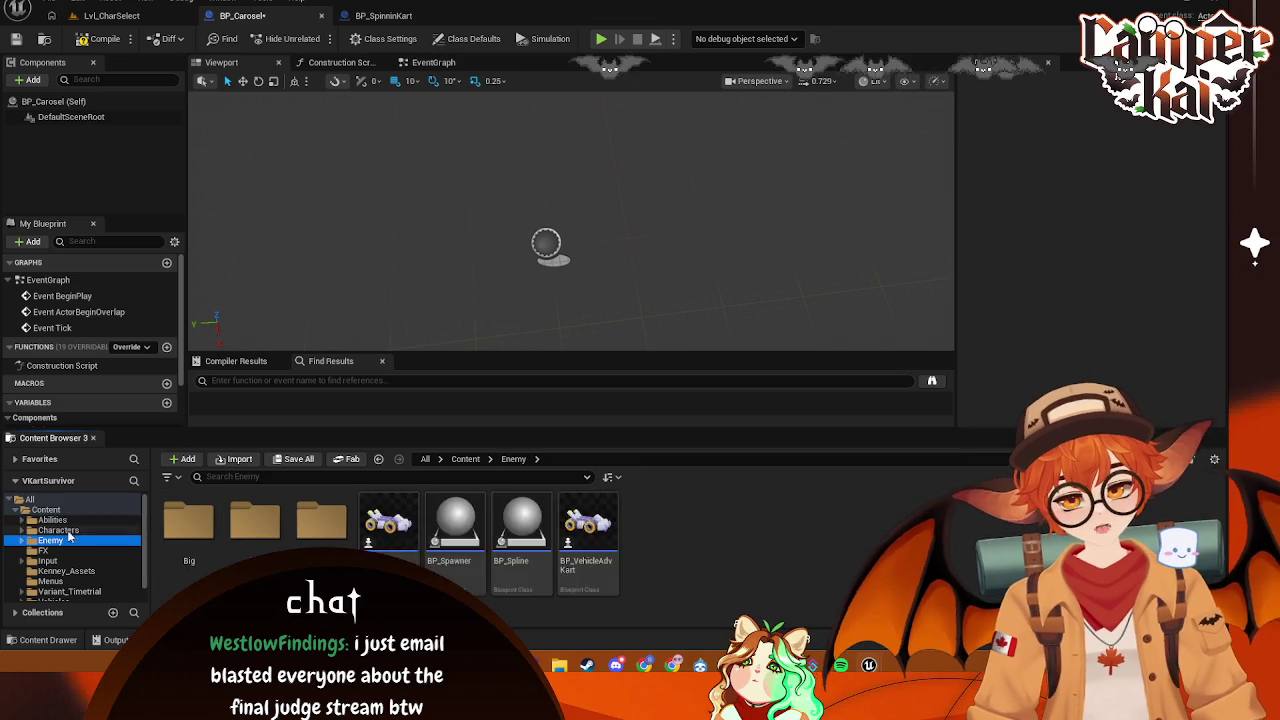
- Create BP_KrimSpin as a BP_SpinninKart child in the Crim folder and open it
right_click(538, 535)
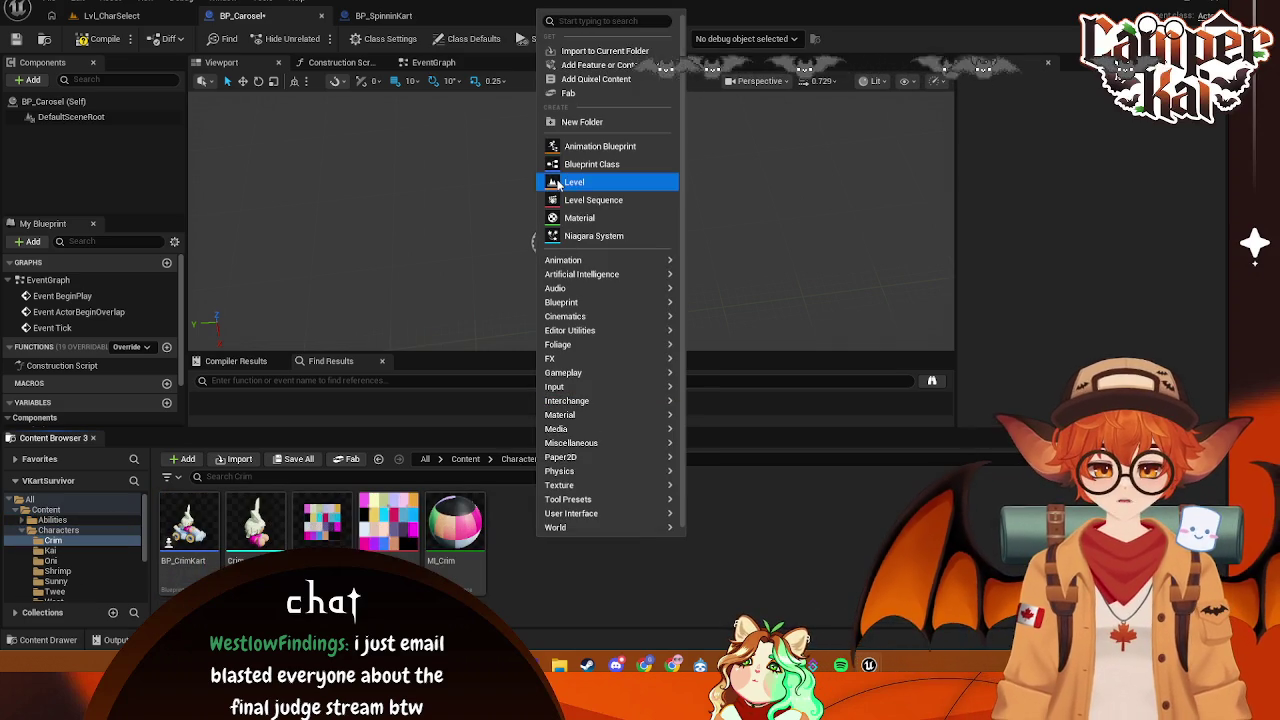
left_click(697, 290)
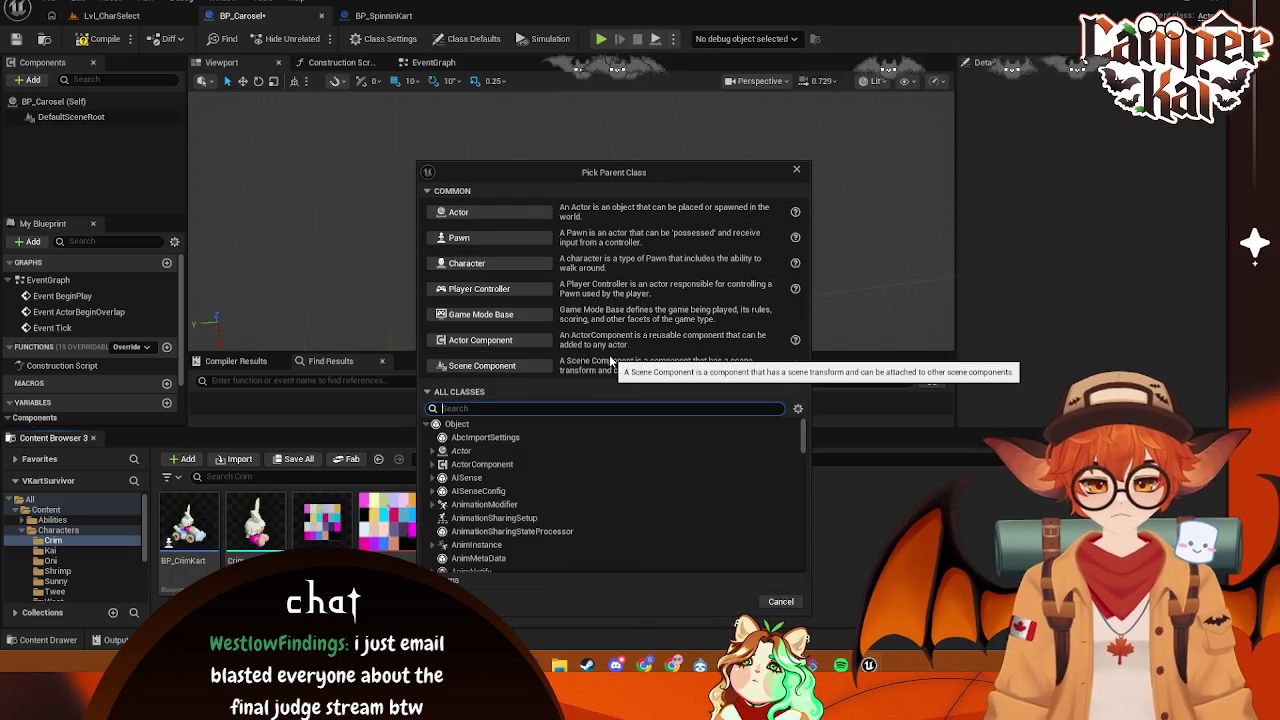
type("spin")
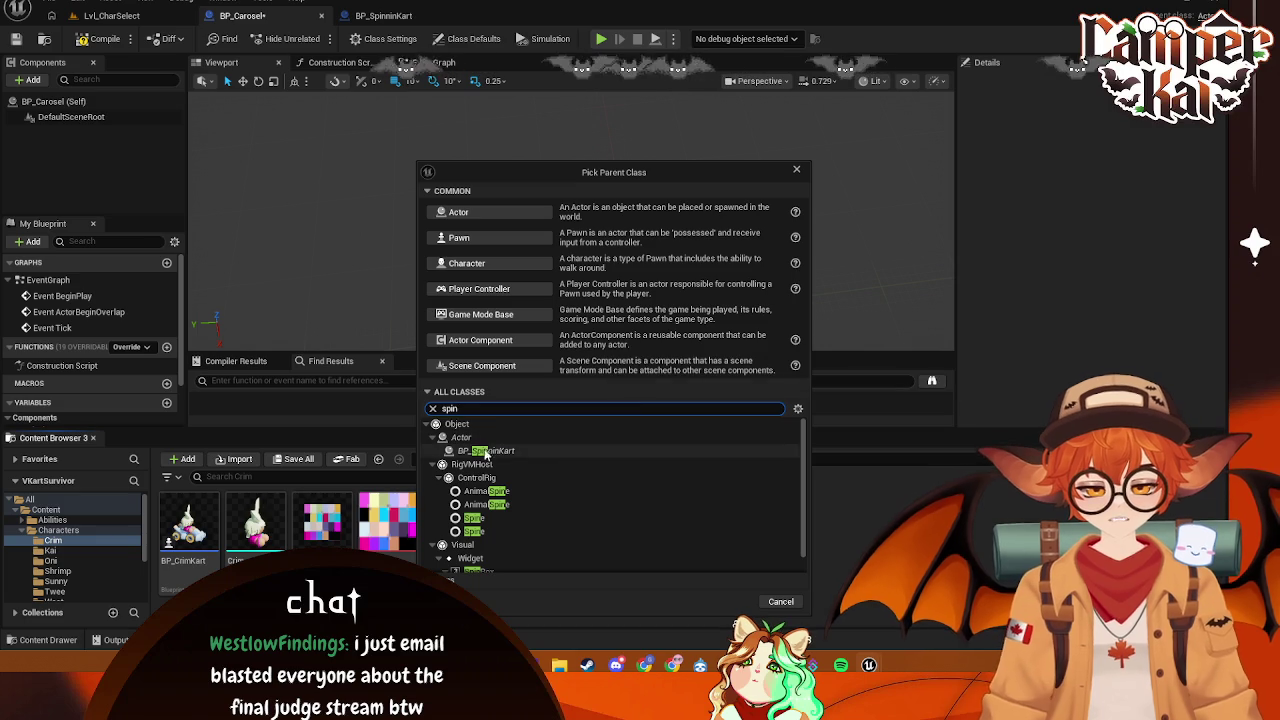
left_click(556, 451)
left_click(730, 601)
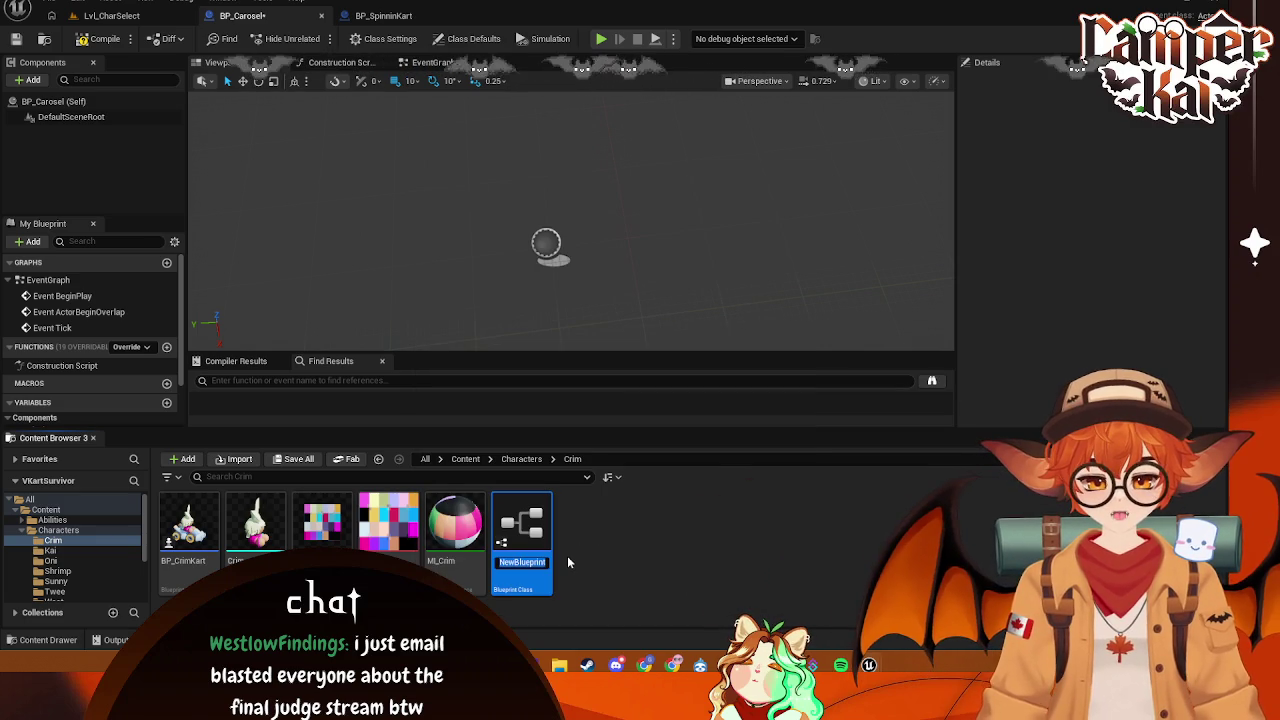
type("BP_KrimSpi")
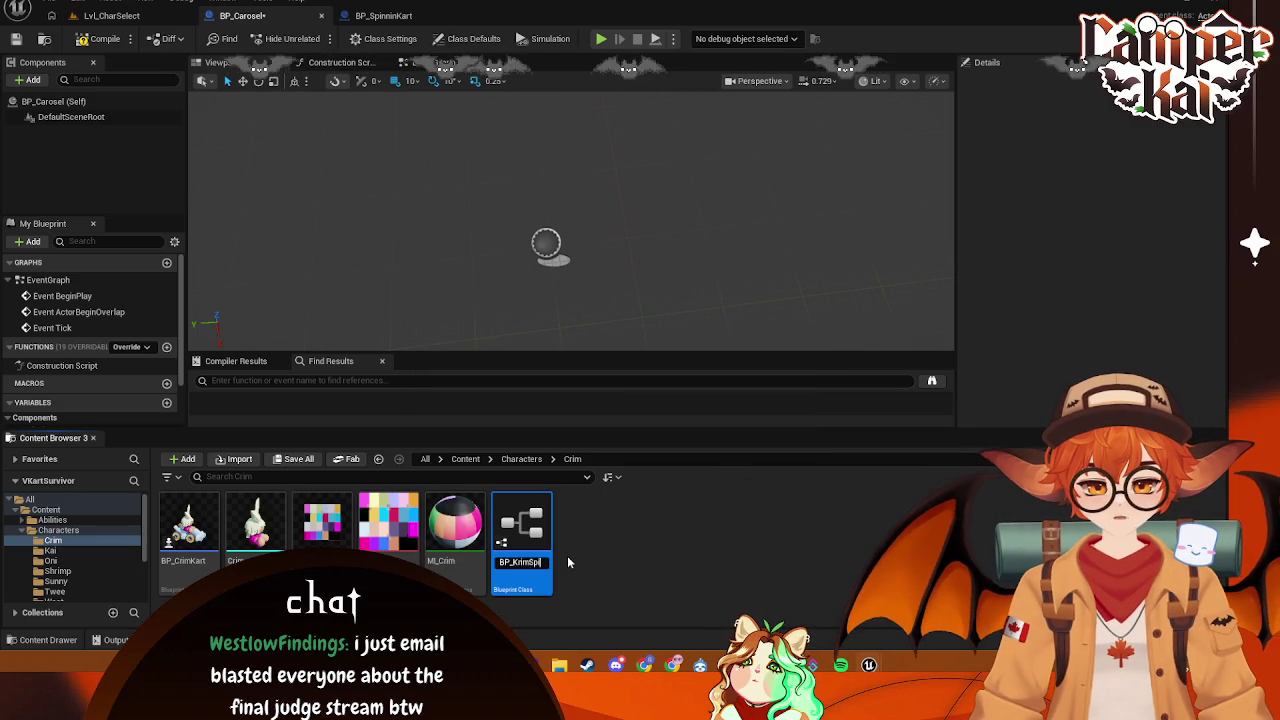
key("Return")
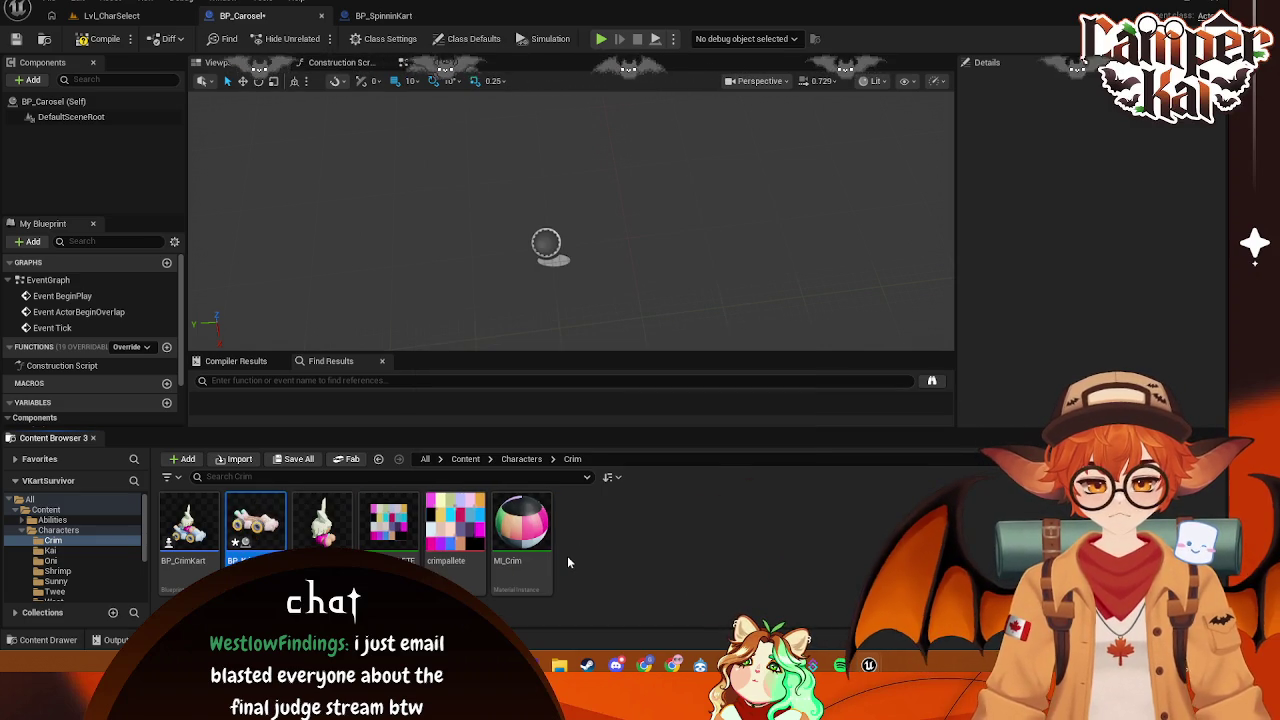
double_click(240, 524)
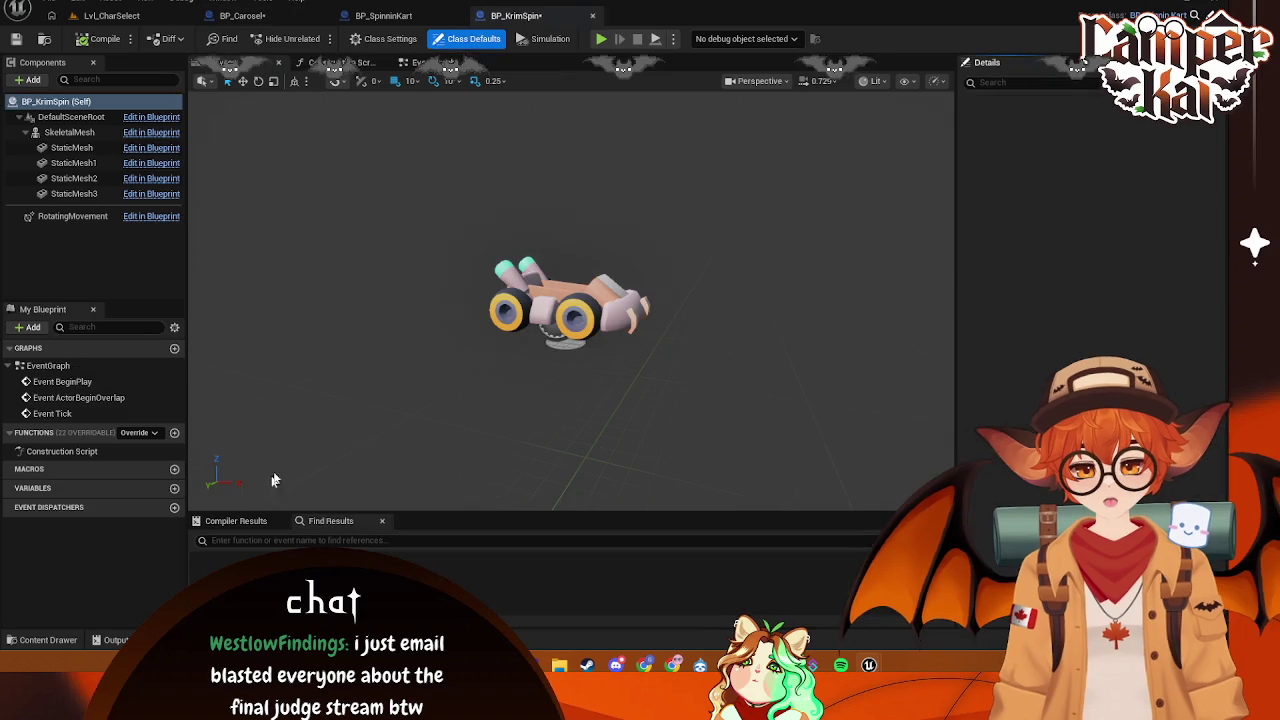
- Add the Crim mesh to BP_KrimSpin's components and attach it under SkeletalMesh
left_click(48, 640)
mouse_move(328, 490)
left_mouse_down()
mouse_move(73, 115)
mouse_move(72, 132)
left_mouse_up()
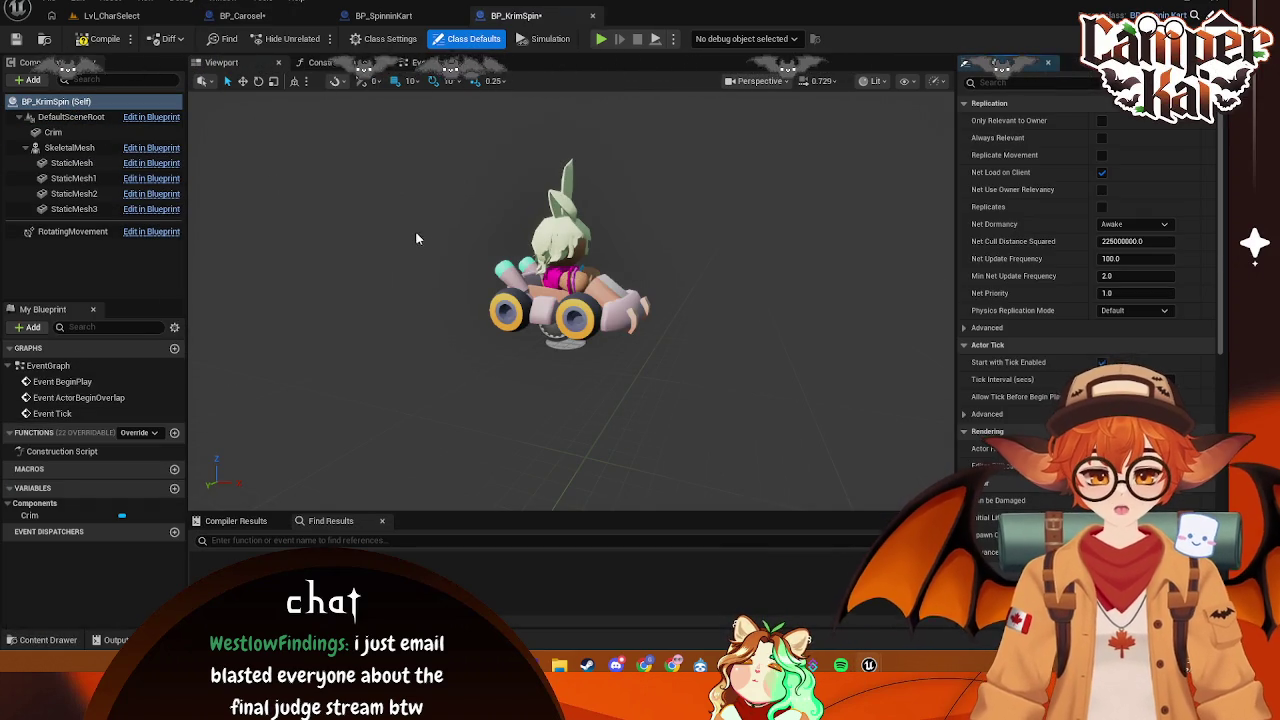
left_click(48, 640)
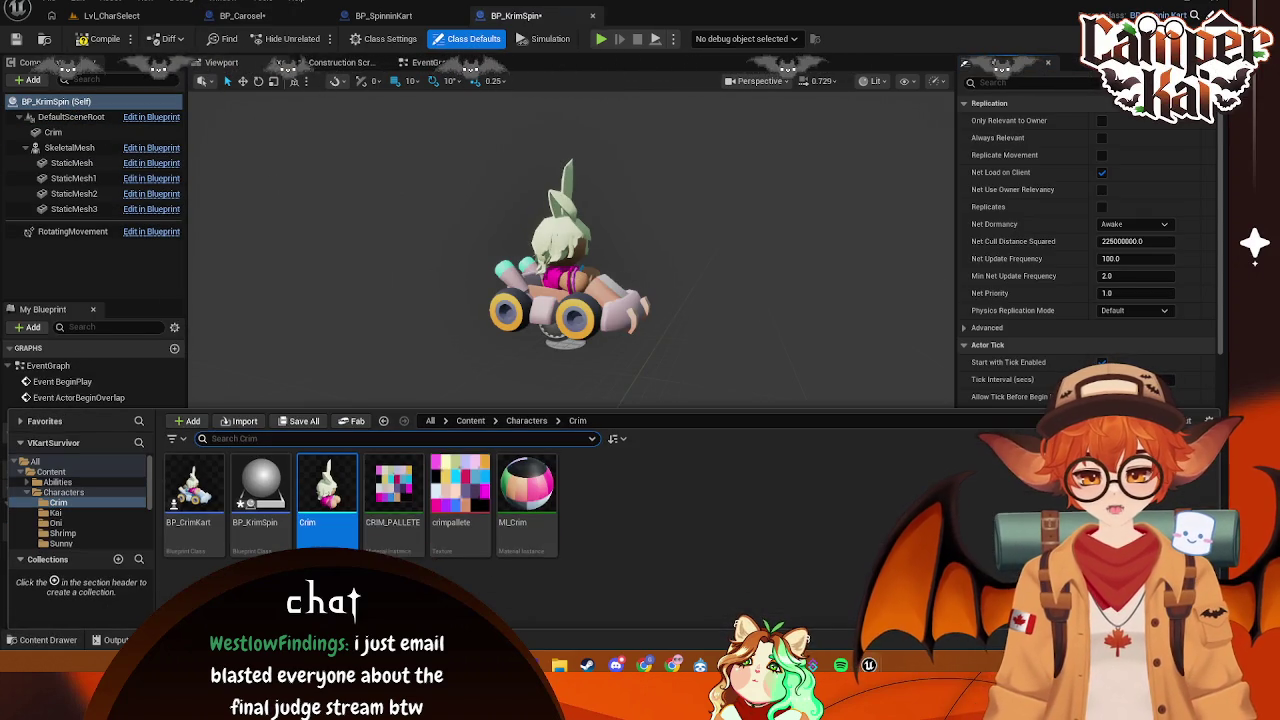
mouse_move(527, 492)
left_mouse_down()
mouse_move(128, 206)
mouse_move(951, 289)
mouse_move(1074, 172)
mouse_move(1090, 200)
mouse_move(541, 208)
left_mouse_up()
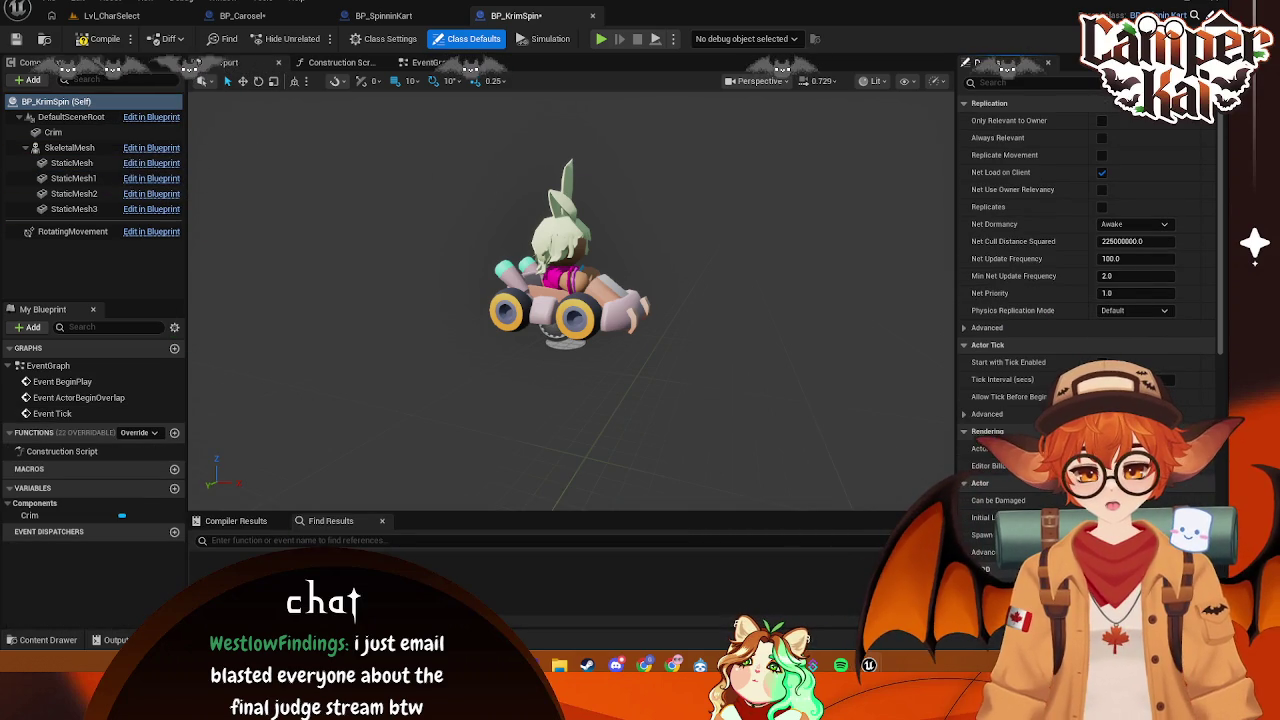
left_click_drag(63, 134, 80, 148)
left_click(70, 132)
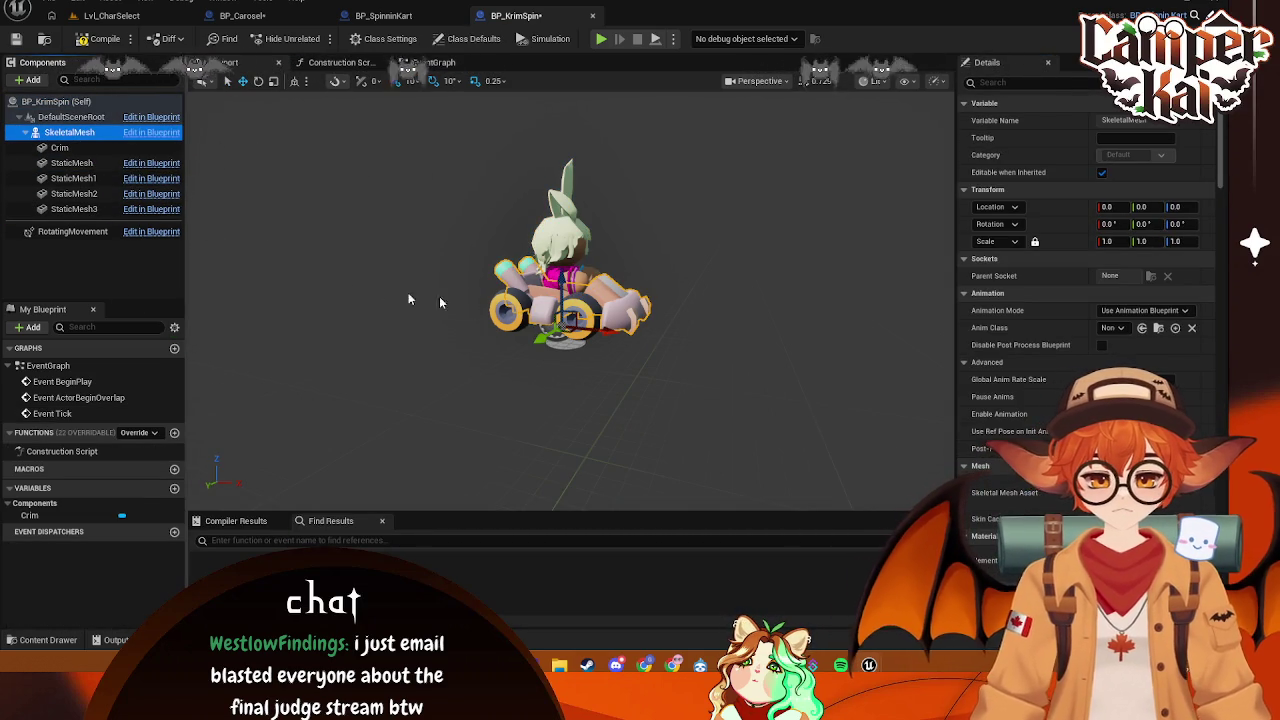
- Close the BP_KrimSpin editor and return to BP_Carosel
left_click(48, 640)
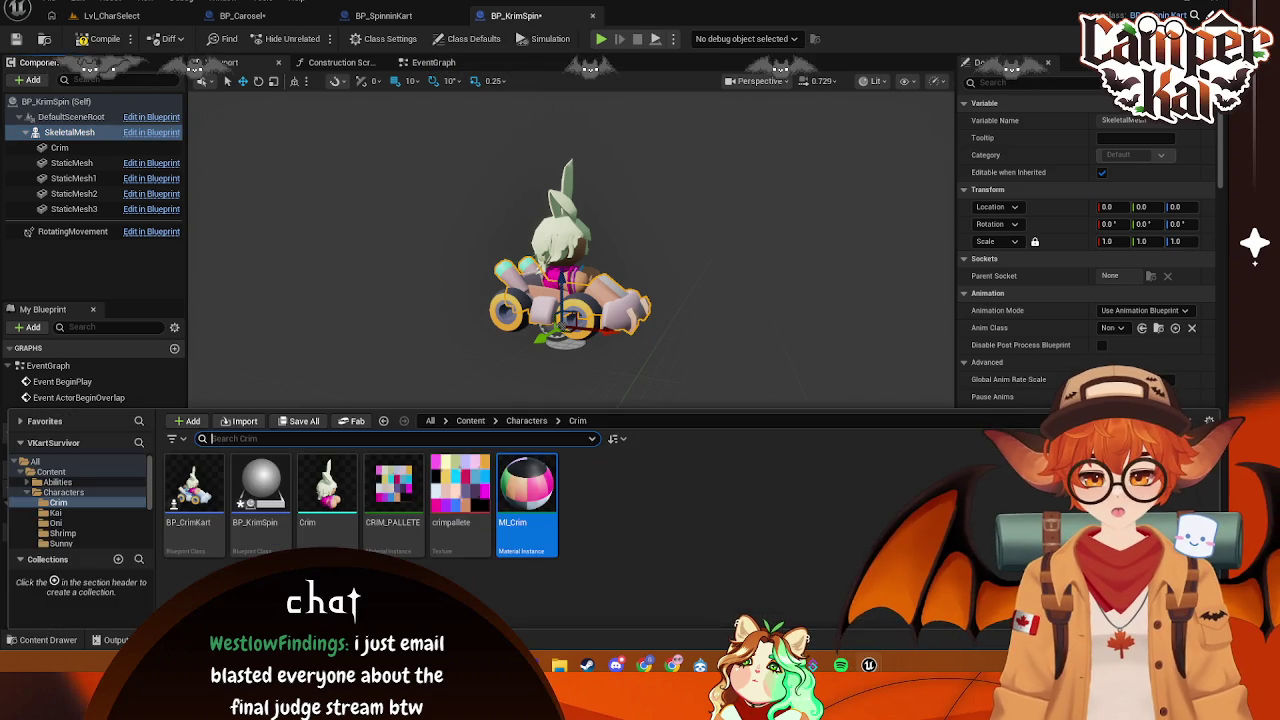
left_click(1040, 360)
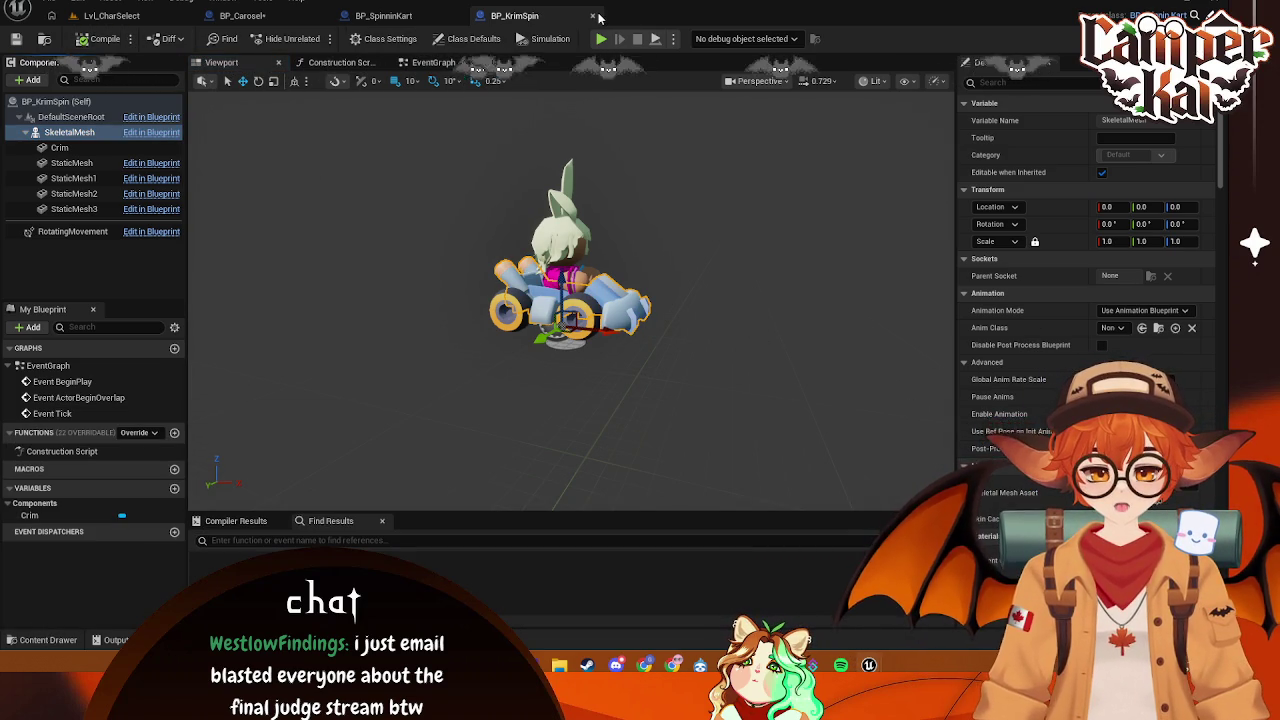
left_click(594, 16)
left_click(245, 16)
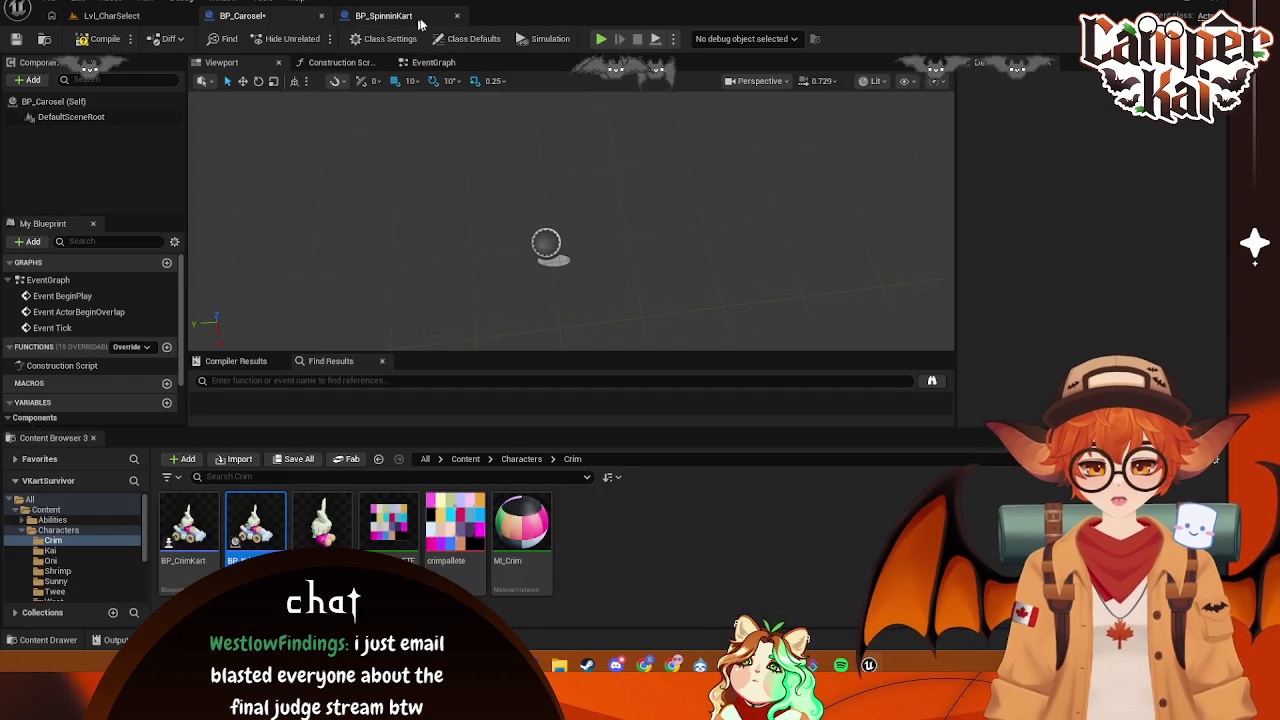
- Add BP_KrimSpin under BP_Carosel's DefaultSceneRoot and simulate to confirm the kart spins
left_click_drag(256, 550, 80, 115)
left_click(547, 39)
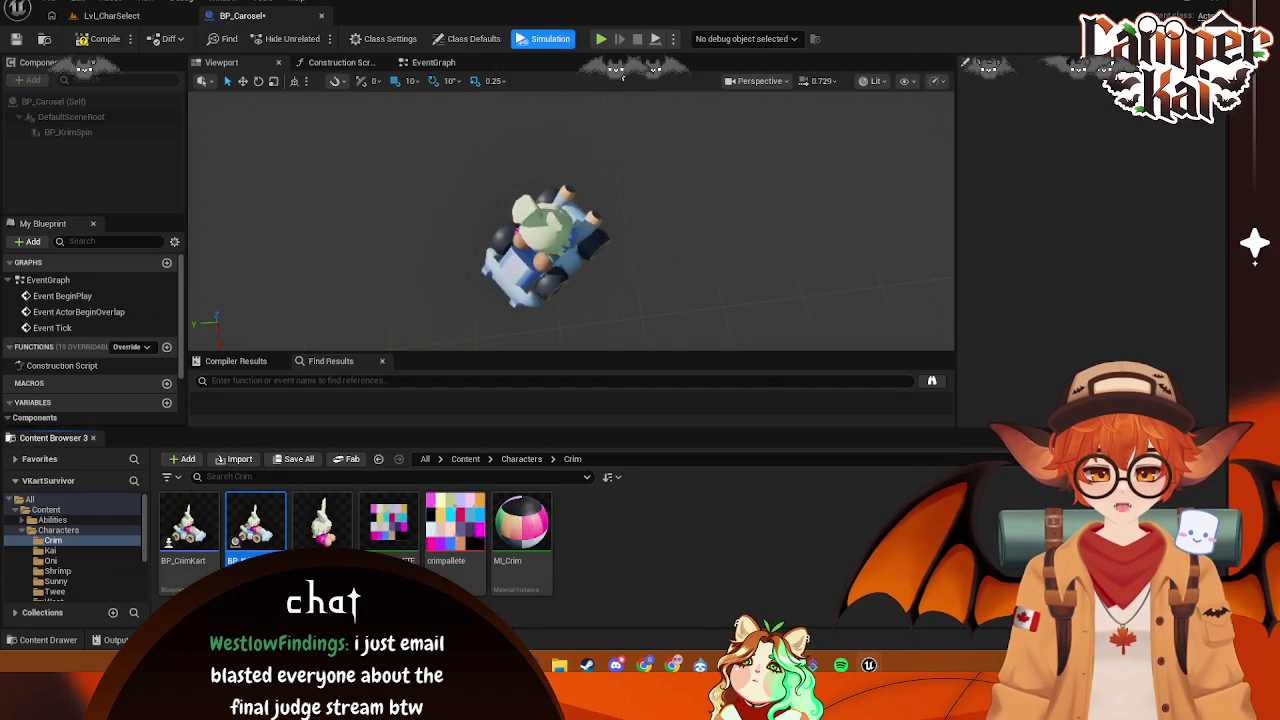
left_click(547, 39)
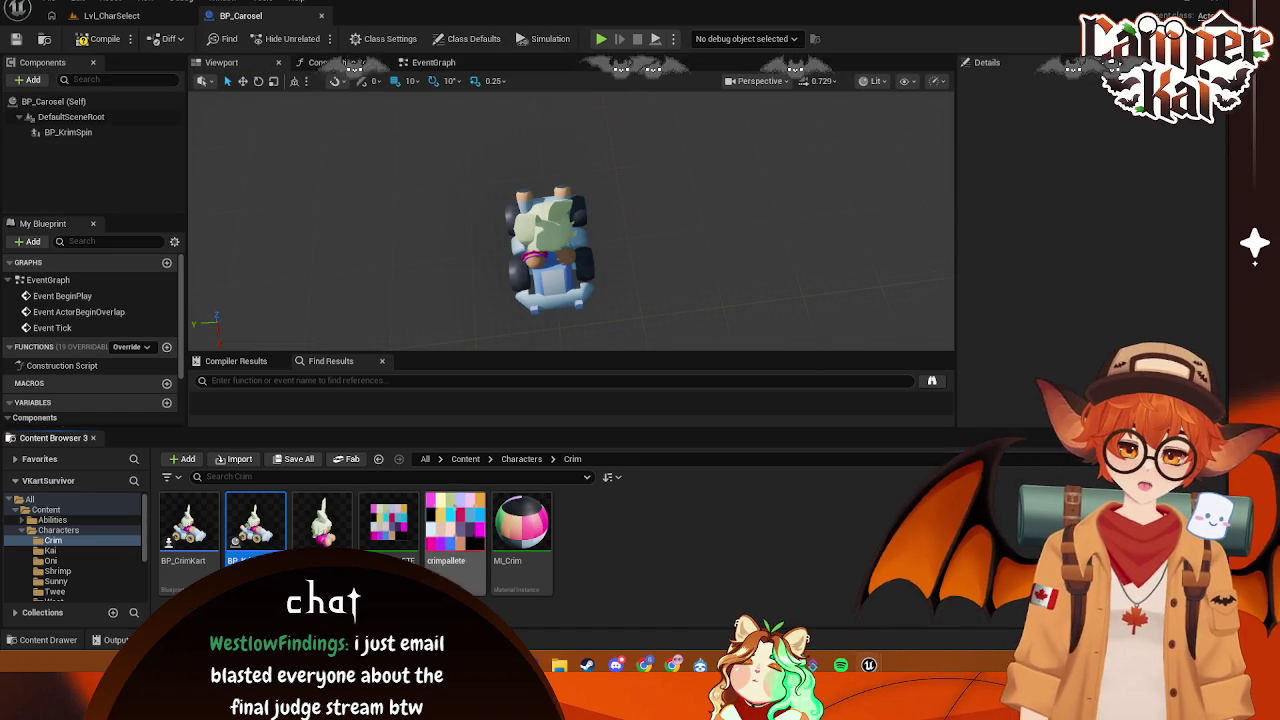
left_click(50, 550)
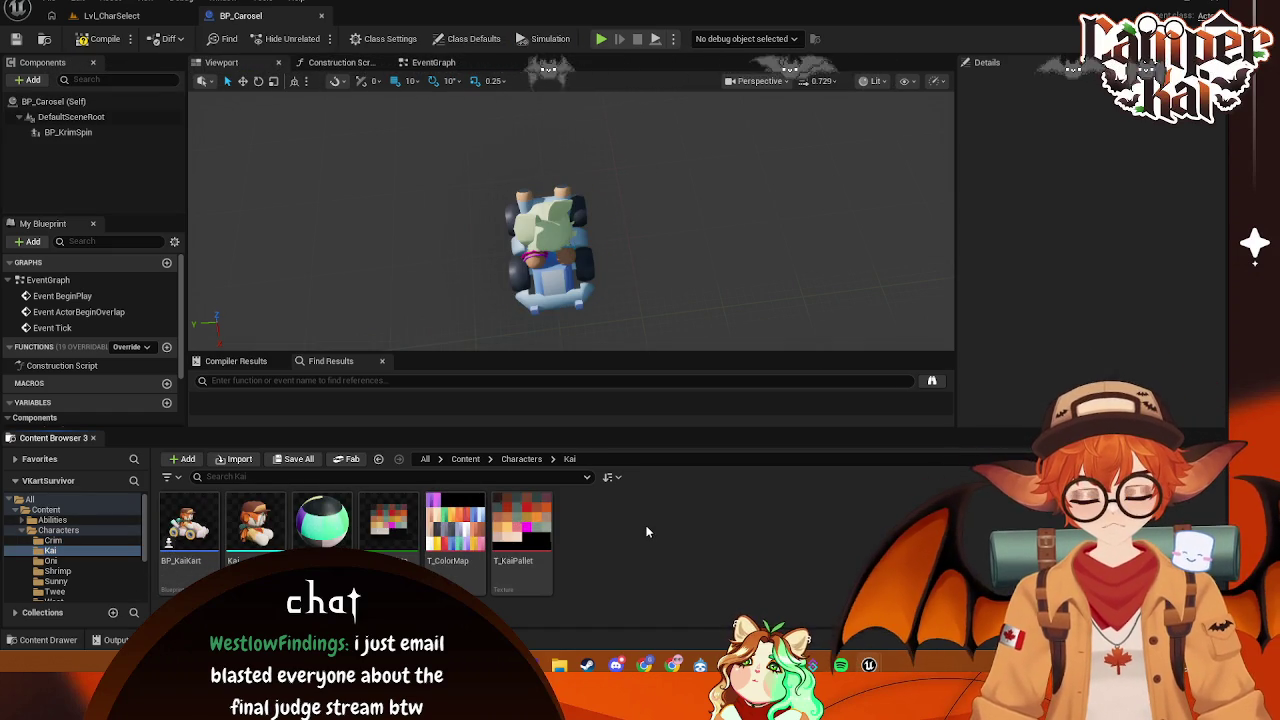
- Create a BP_SpinninKart child Blueprint named KaiSpin in the Kai folder and open it
right_click(646, 529)
left_click(733, 153)
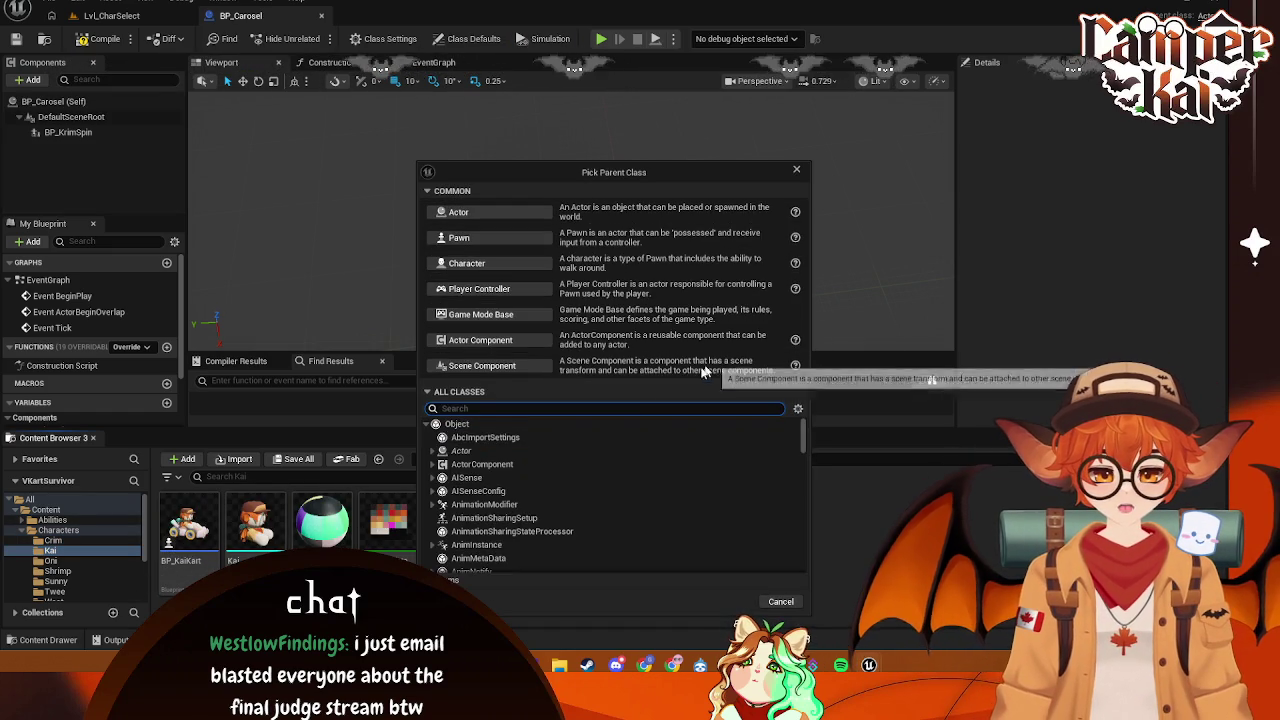
type("spin")
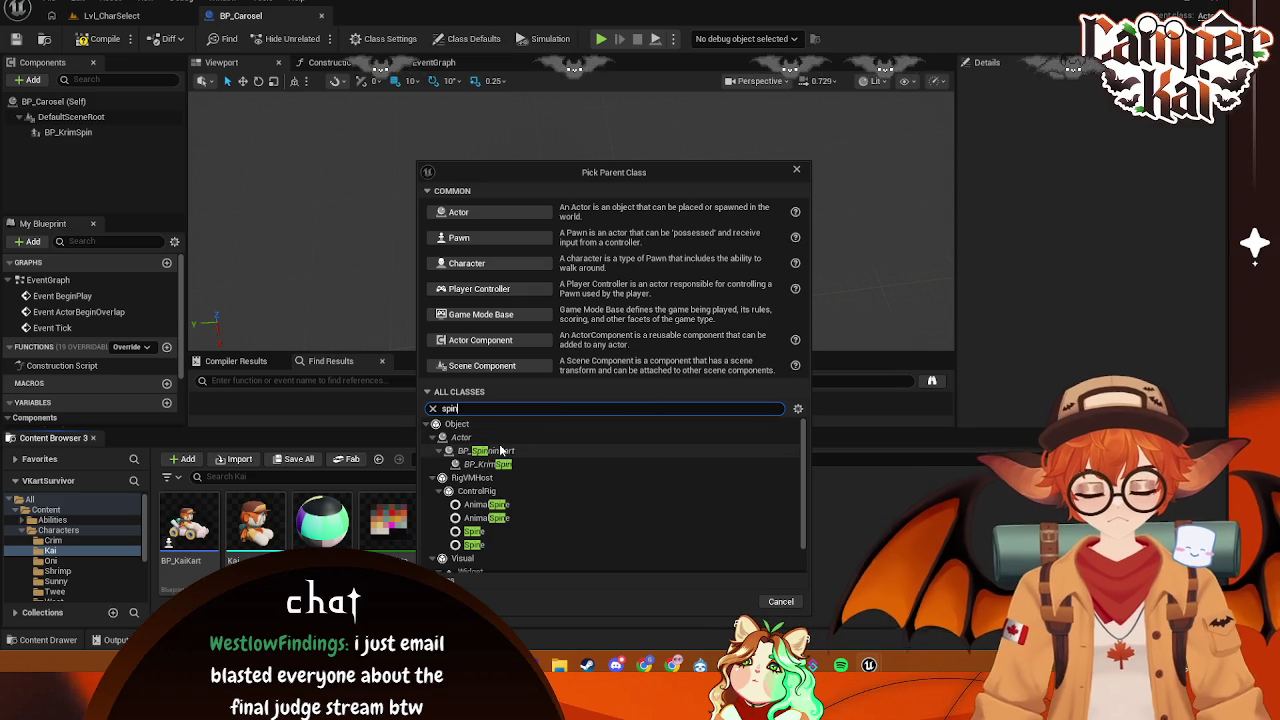
left_click(500, 451)
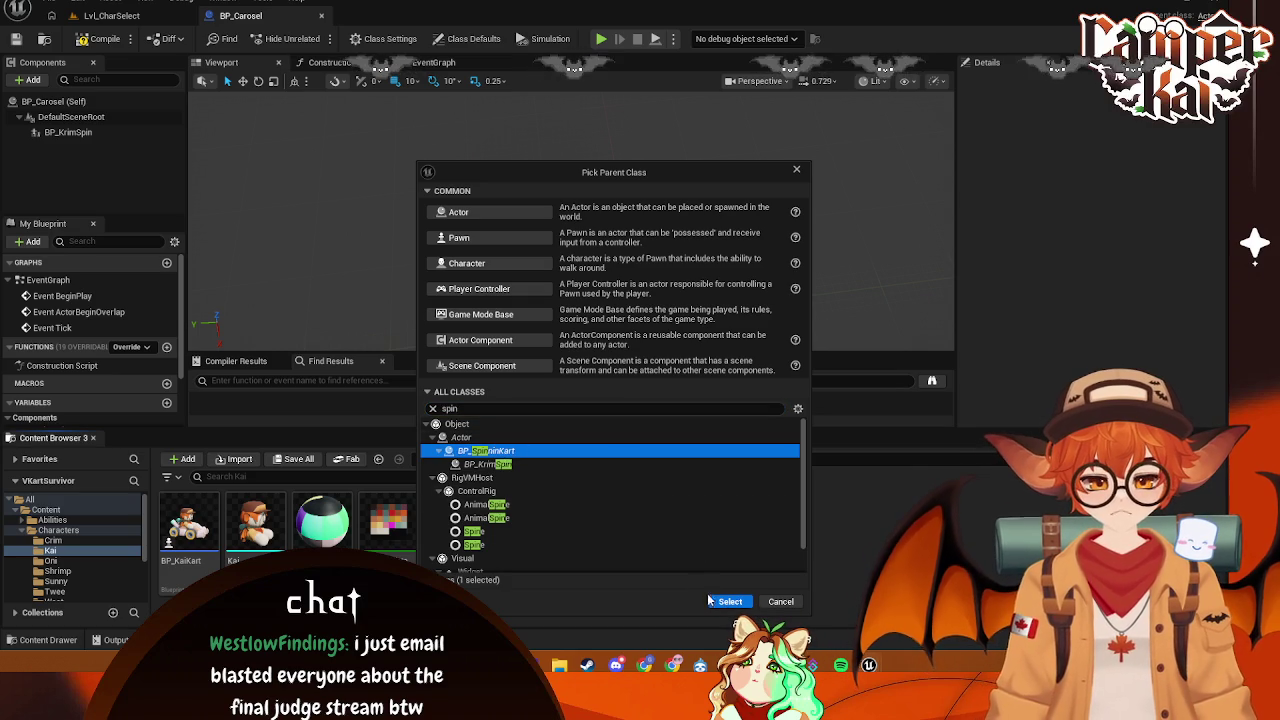
left_click(727, 601)
type("BP_")
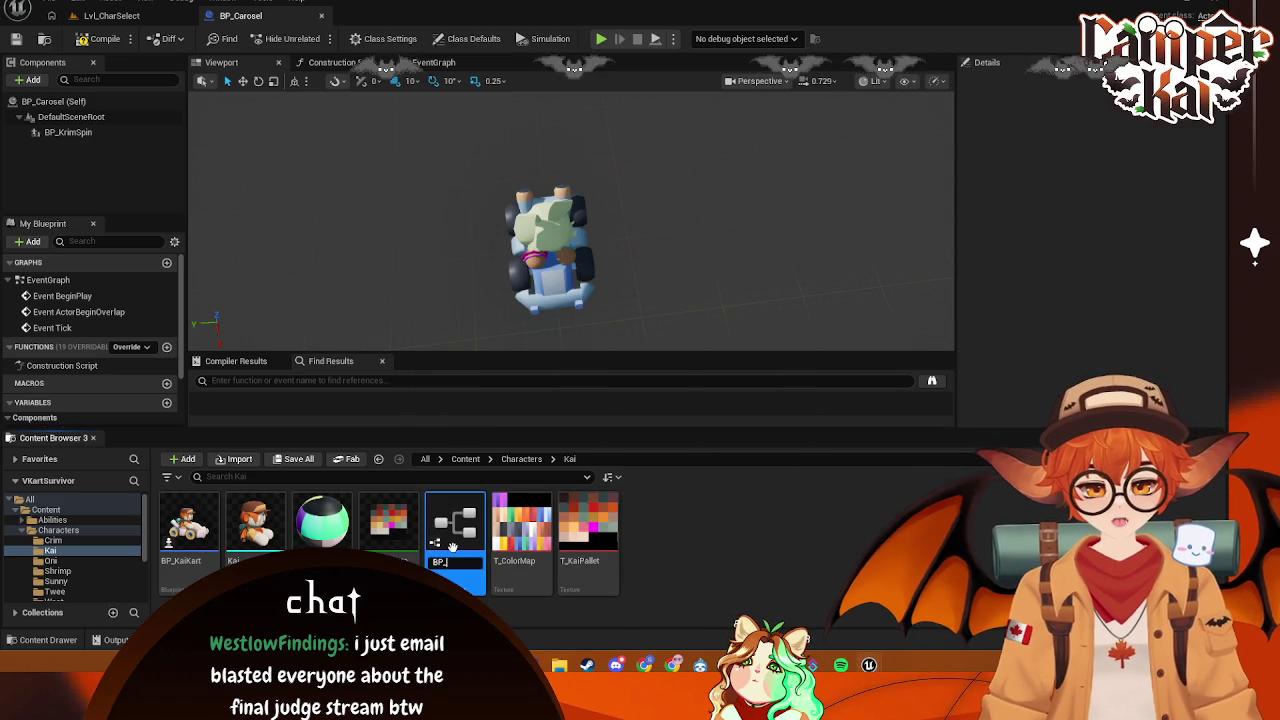
type("KaiSpin")
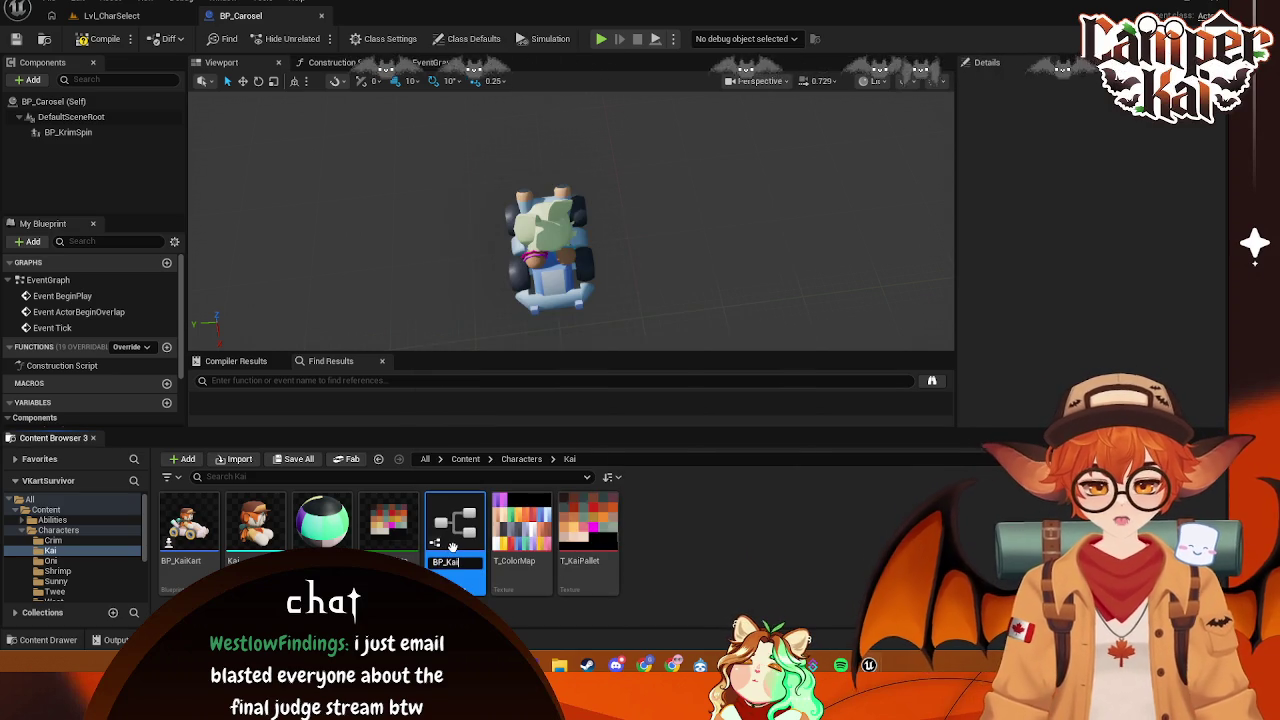
key("Return")
double_click(268, 527)
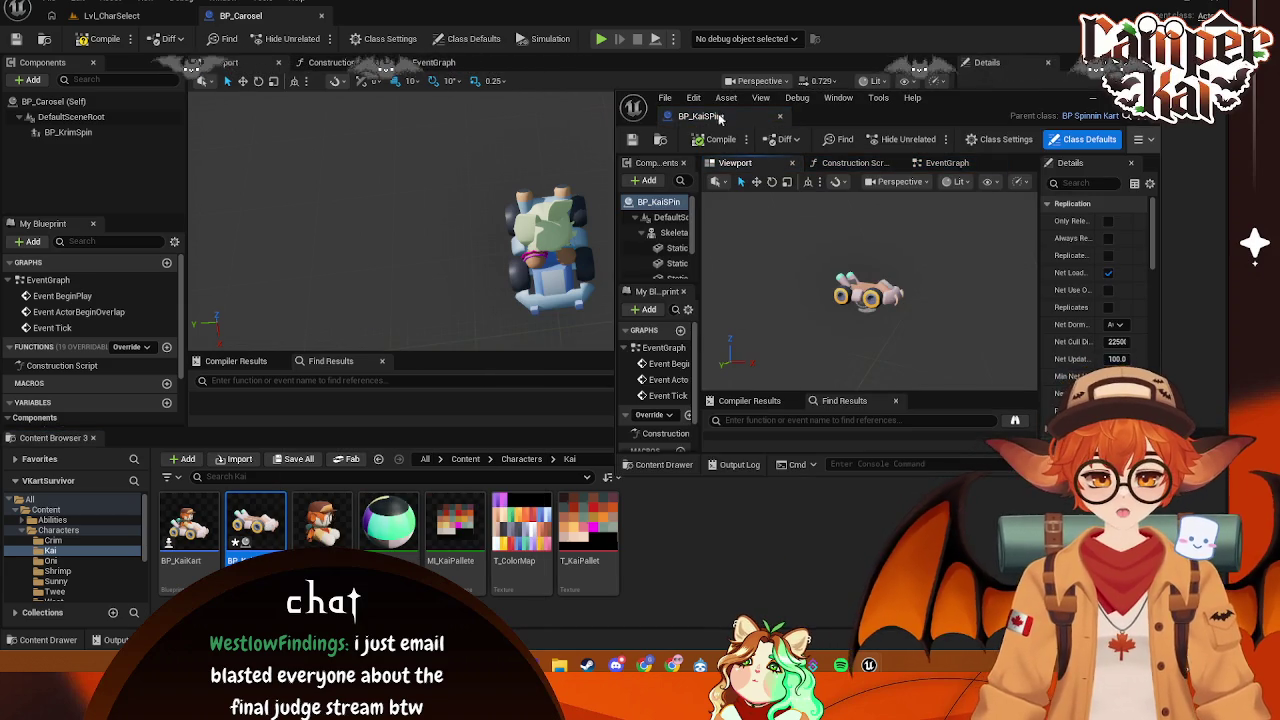
- Add the Kai mesh as the kart's rider, test it in simulation, and close the editor
left_click_drag(720, 117, 441, 16)
left_click(40, 639)
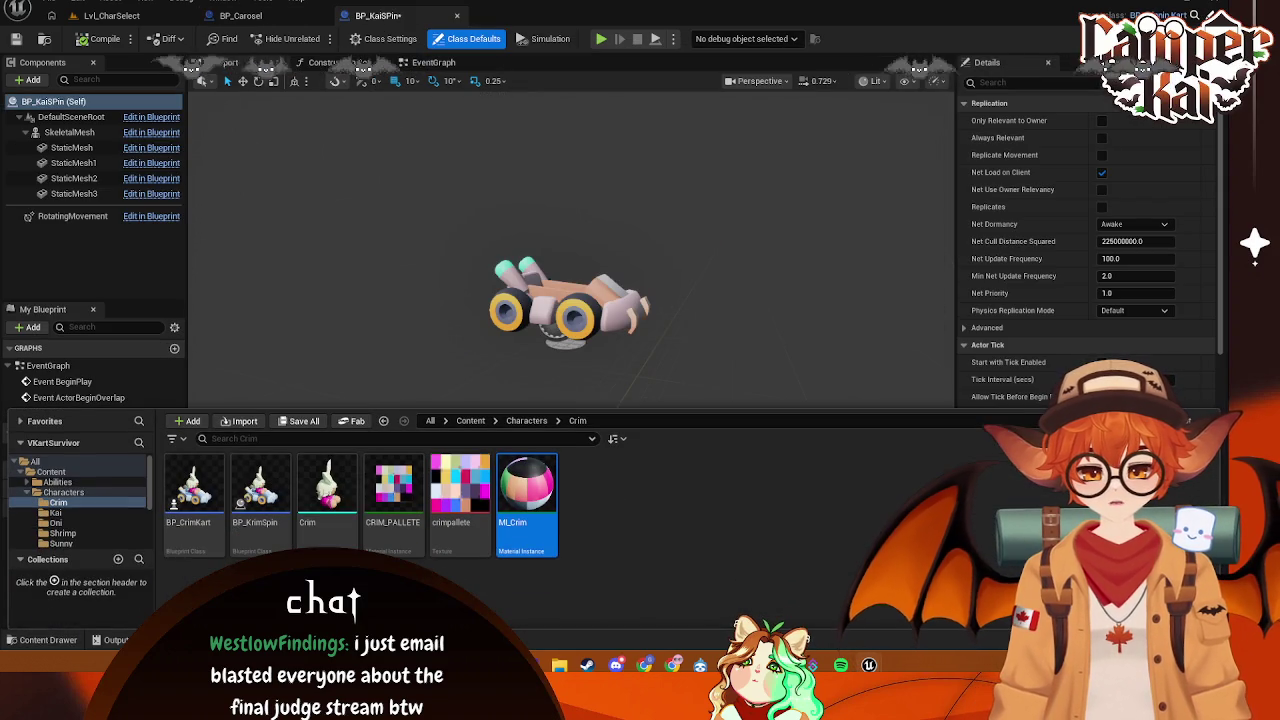
mouse_move(326, 485)
left_mouse_down()
mouse_move(83, 140)
mouse_move(62, 134)
mouse_move(66, 147)
left_mouse_up()
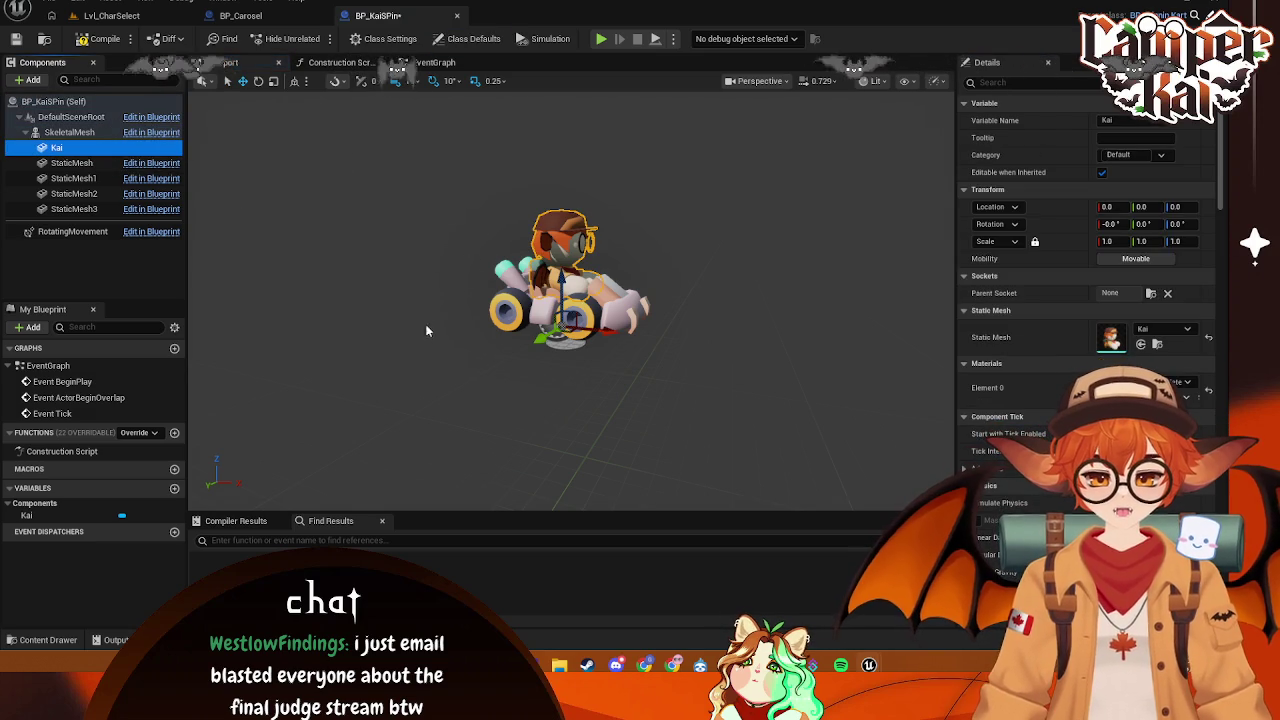
left_click(549, 39)
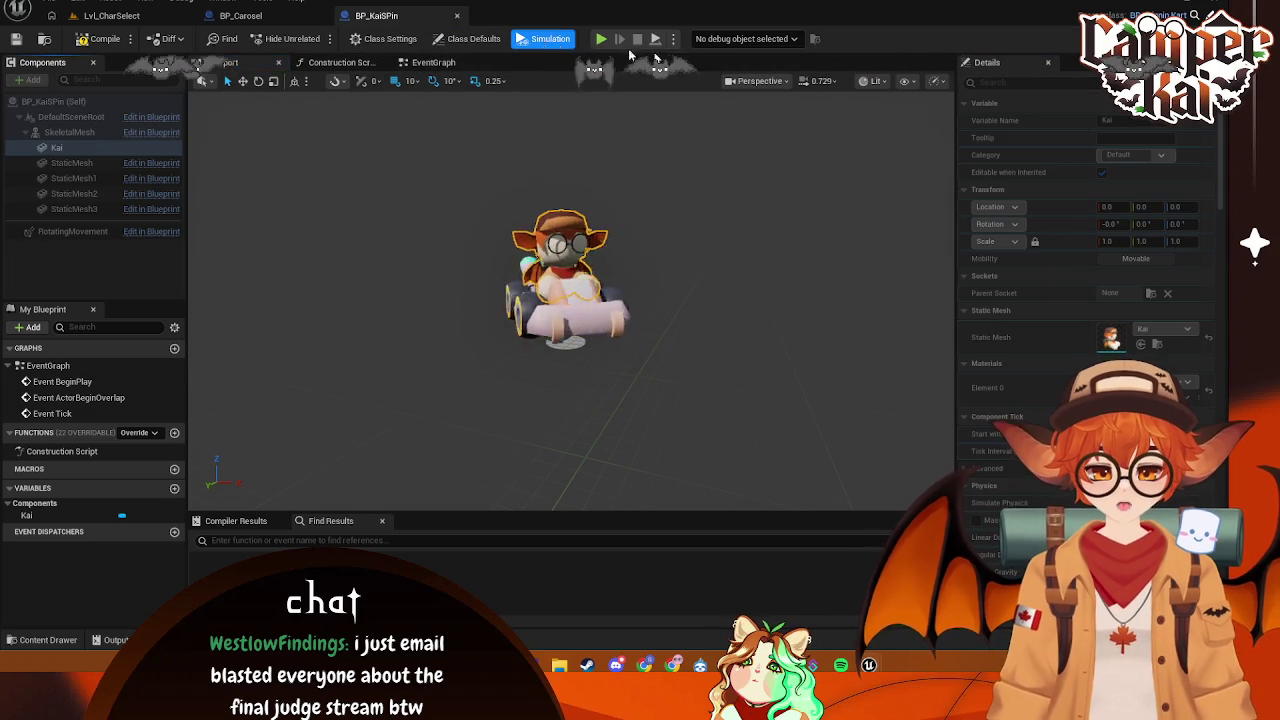
left_click(550, 39)
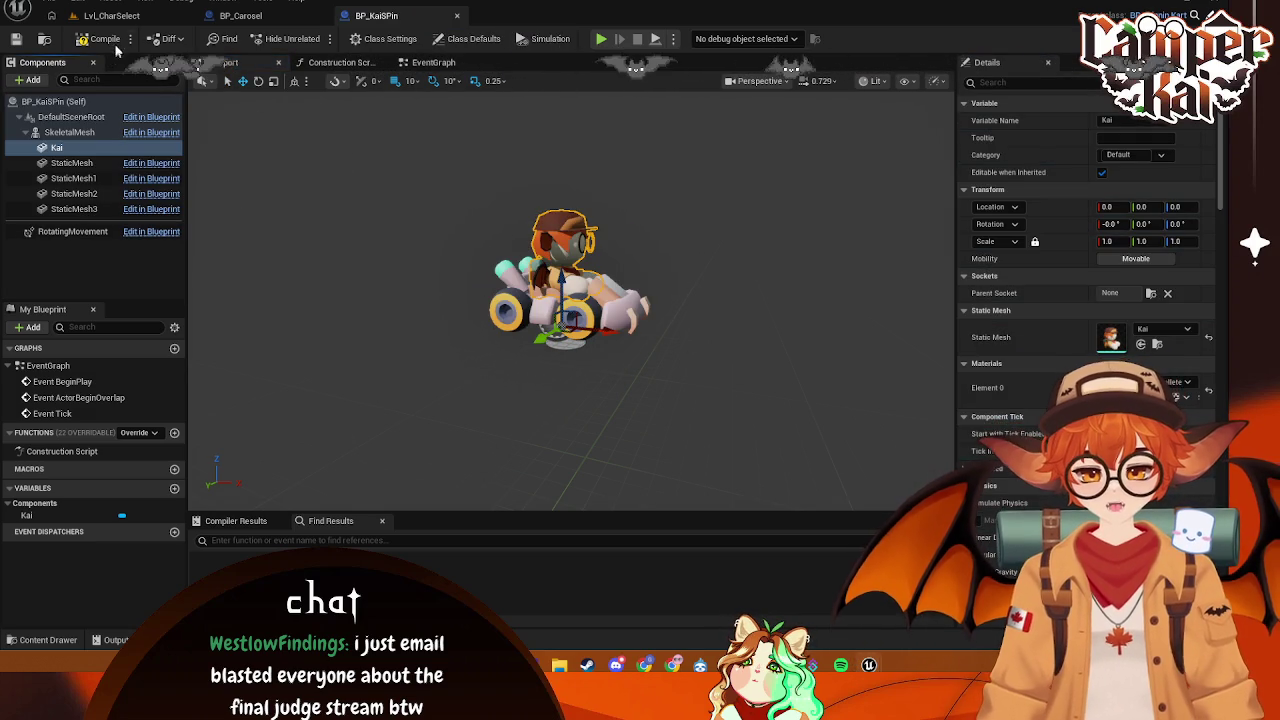
left_click(458, 17)
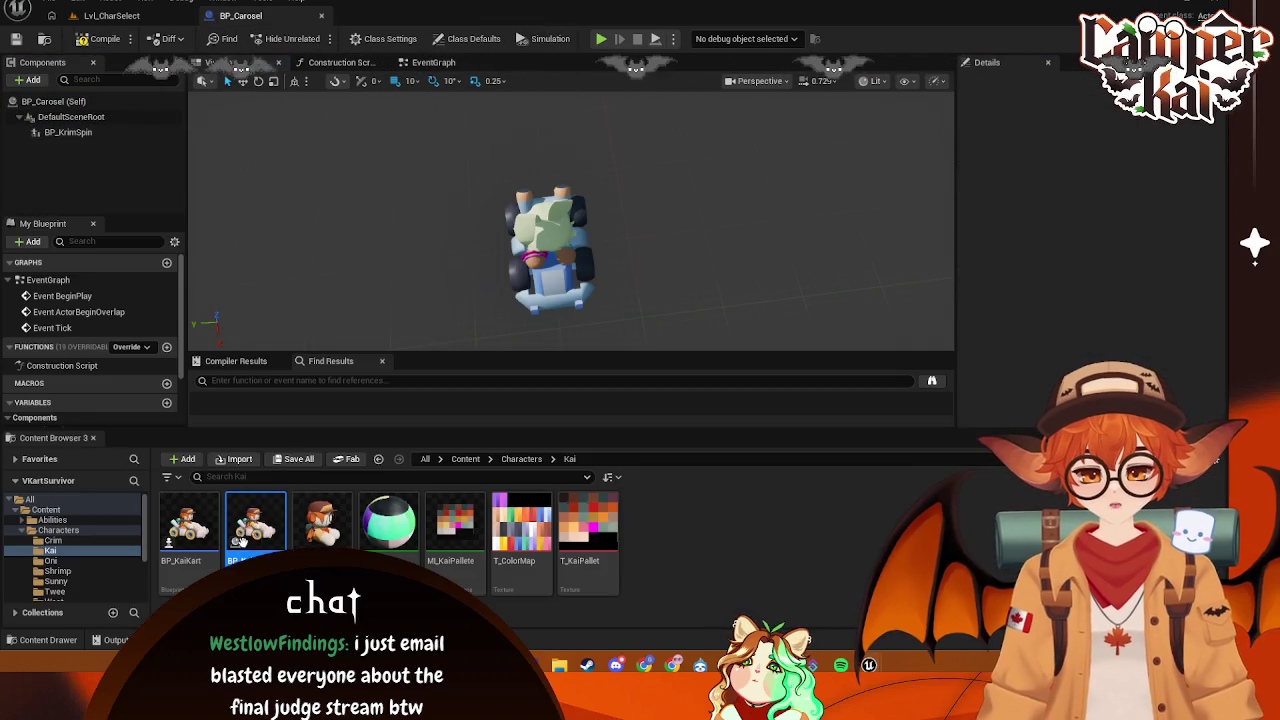
- Rename the Kai Blueprint to BP_KaiSpin
right_click(255, 520)
left_click(317, 239)
type("BP")
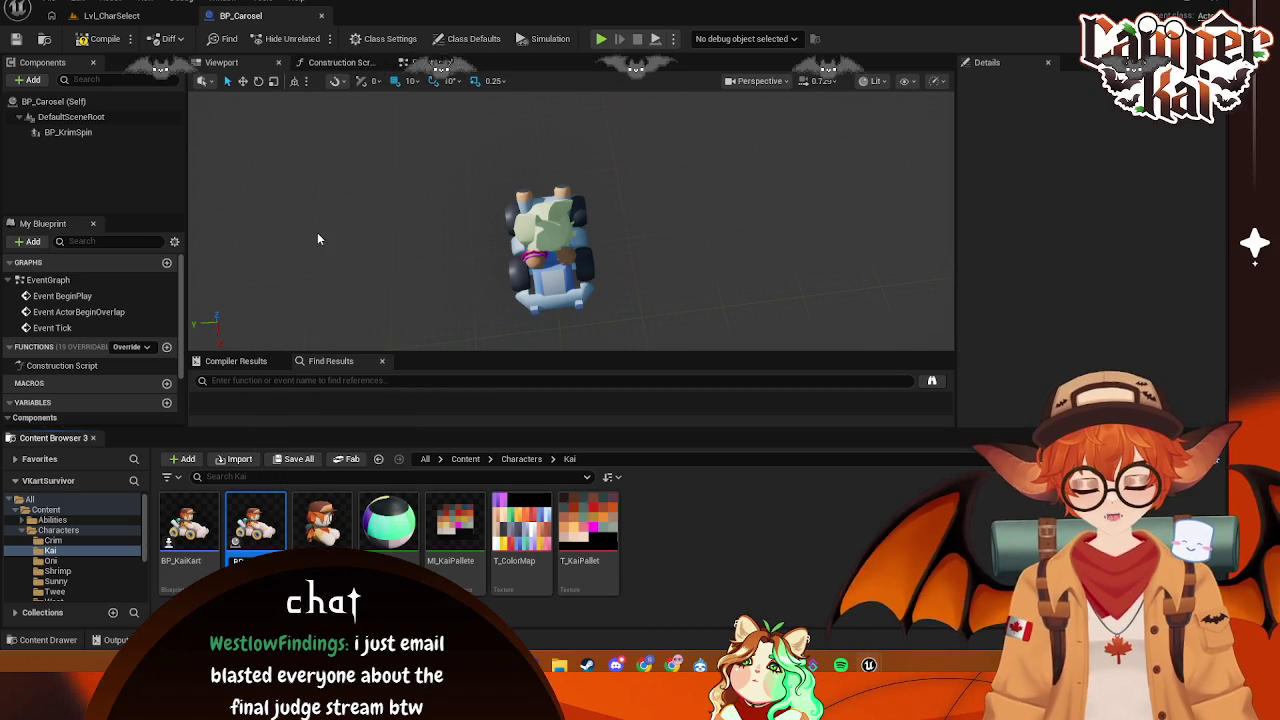
type("_KaiSpin")
key("Return")
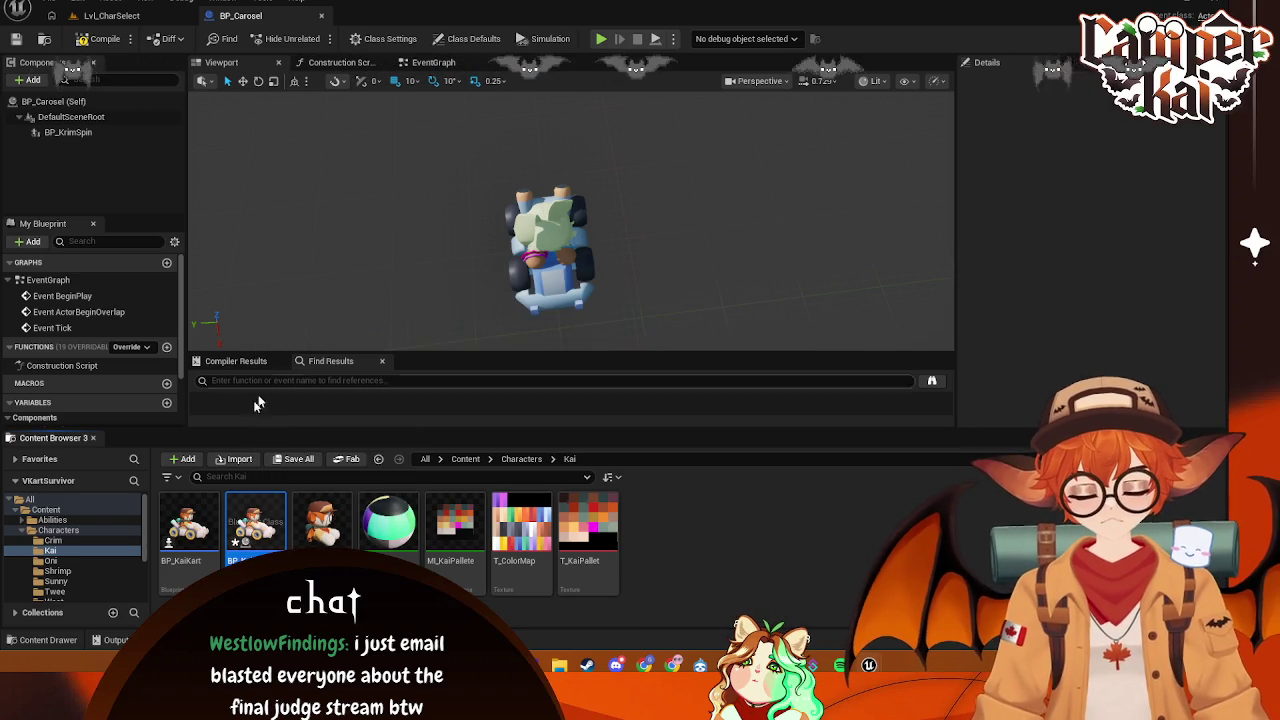
- Create a new Blueprint class derived from BP_SpinninKart in the Oni folder
left_click(51, 561)
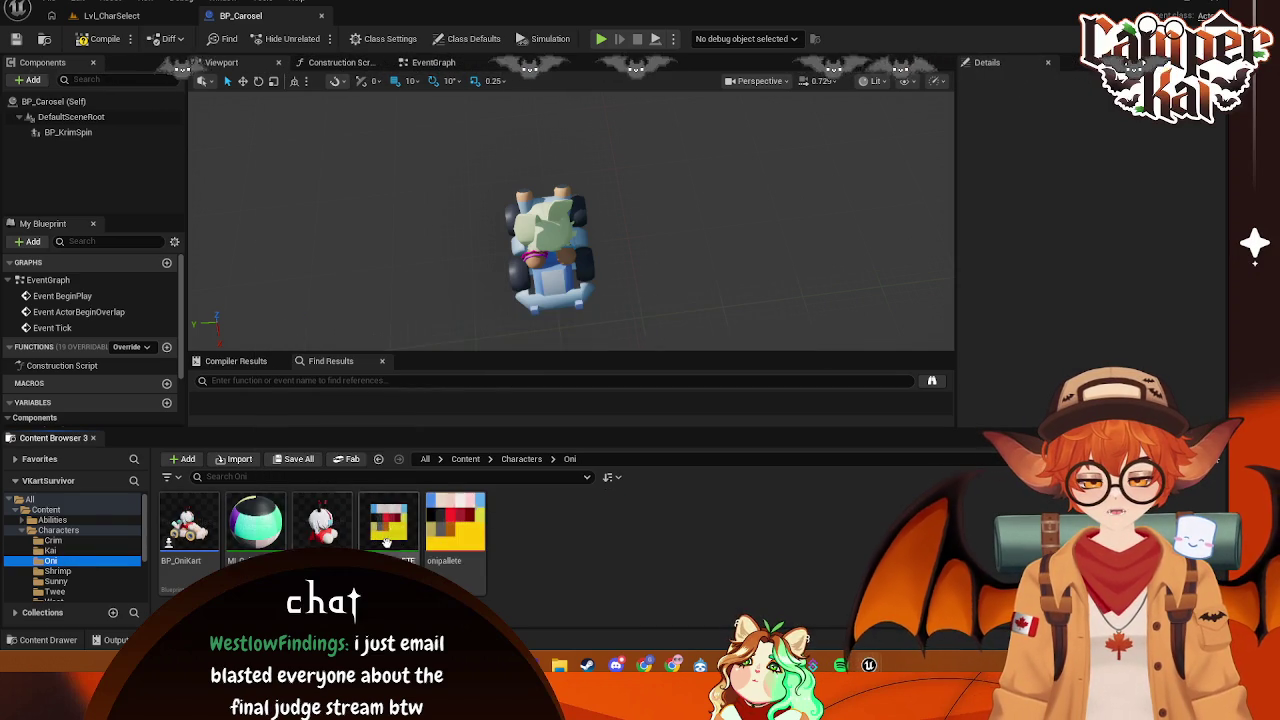
right_click(545, 546)
left_click(588, 166)
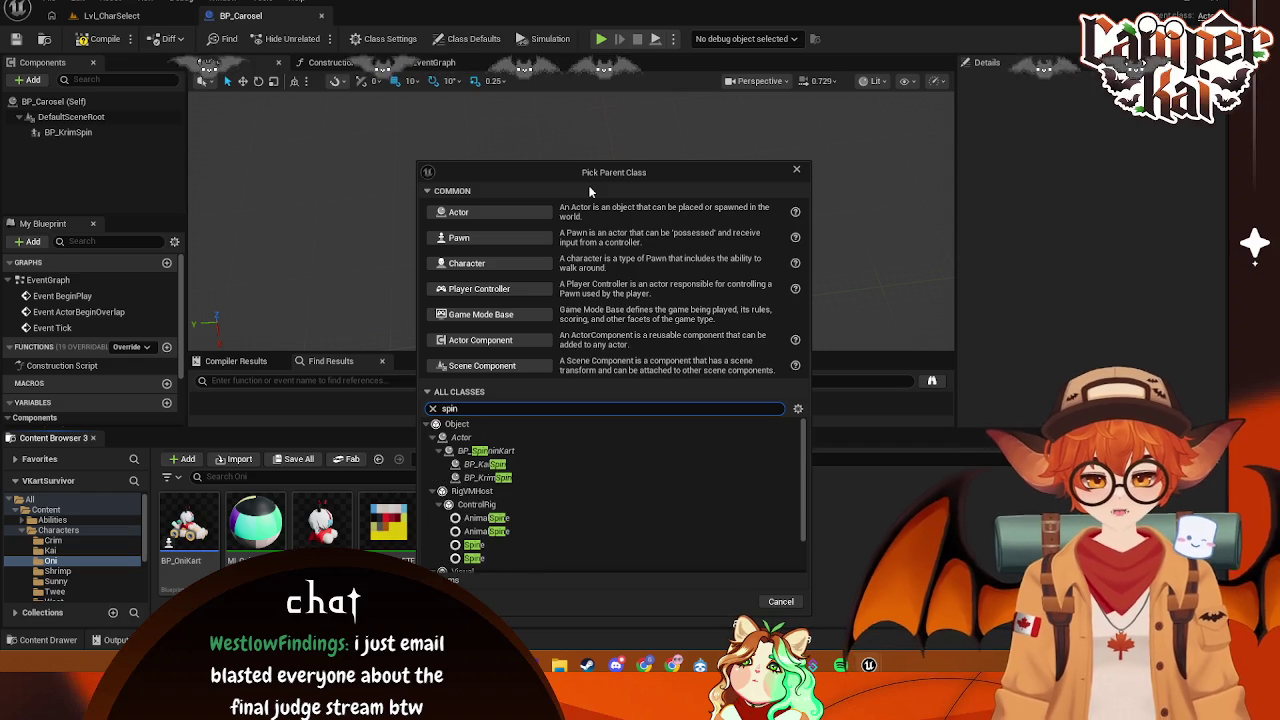
left_click(500, 451)
left_click(730, 602)
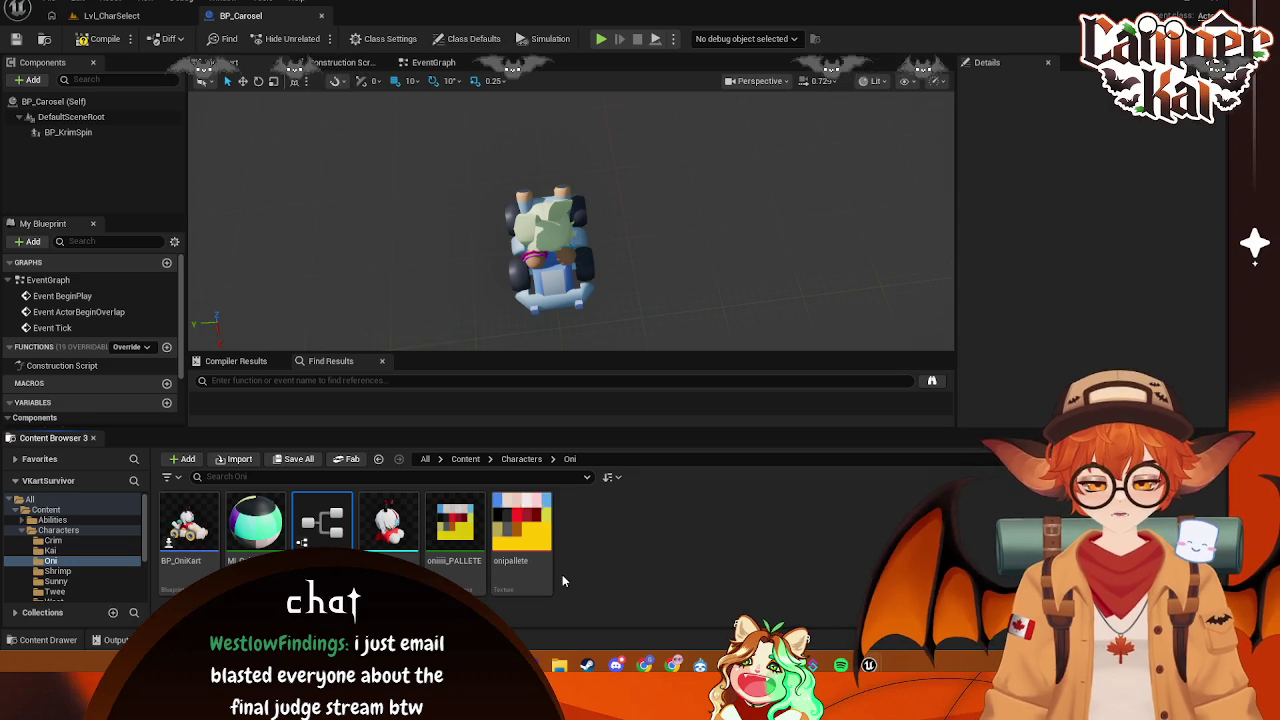
key("Return")
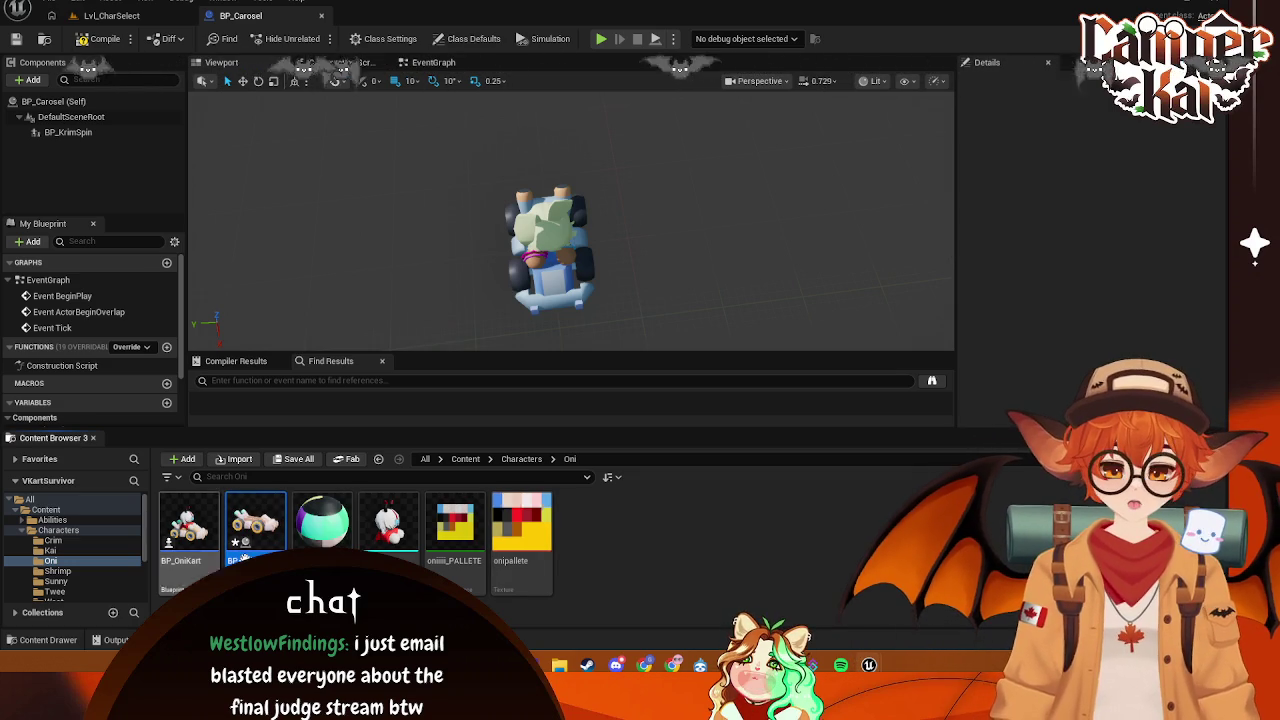
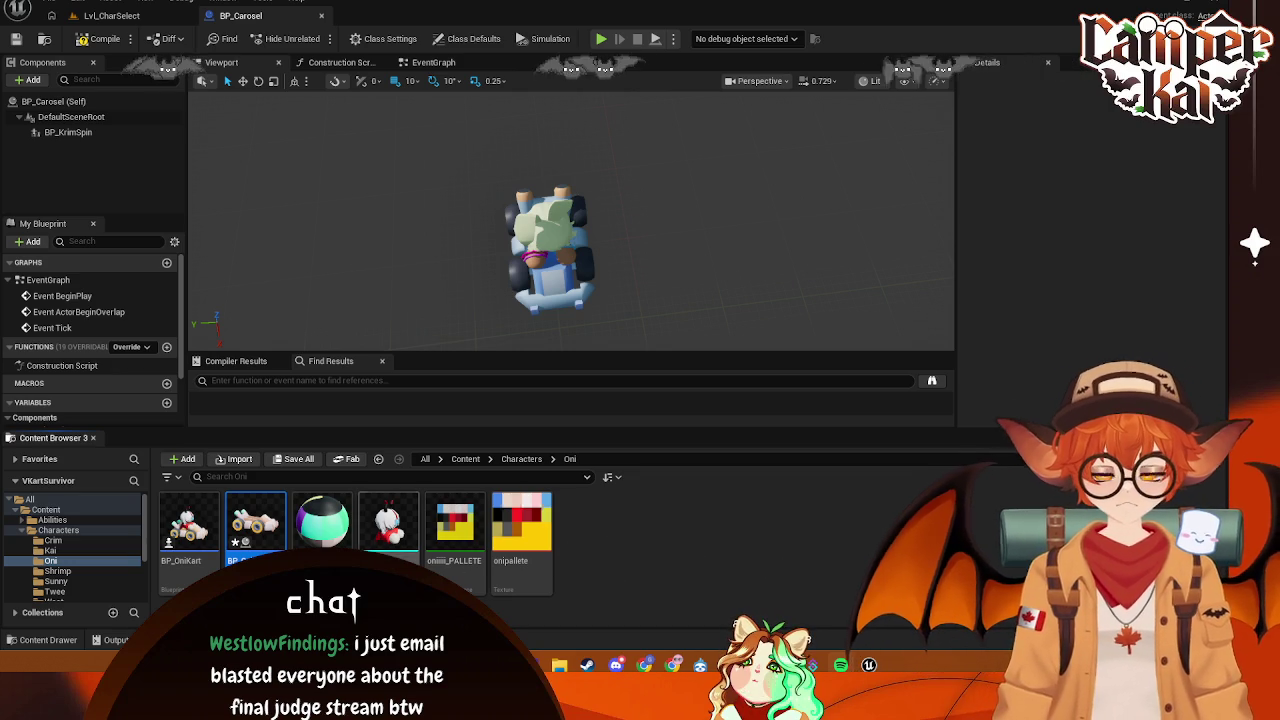
- Open BP_OniSpin docked beside BP_Carosel and select its SkeletalMesh component
double_click(249, 527)
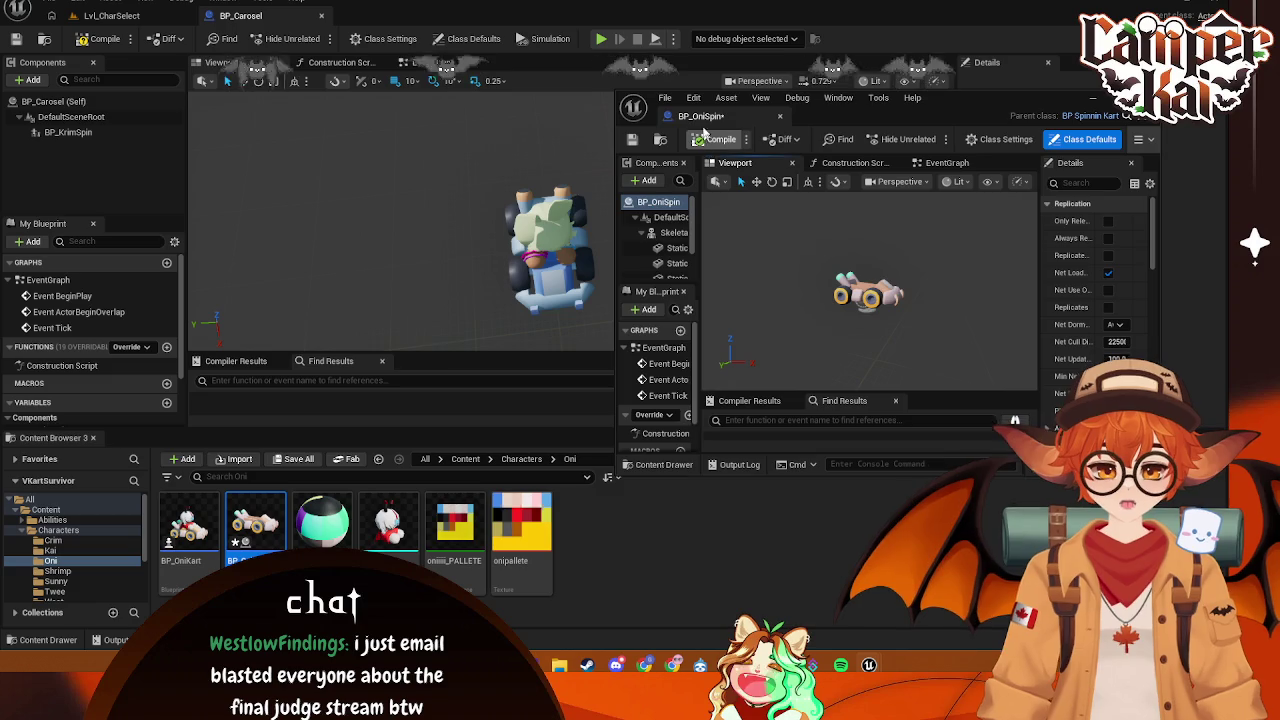
left_click_drag(700, 116, 370, 15)
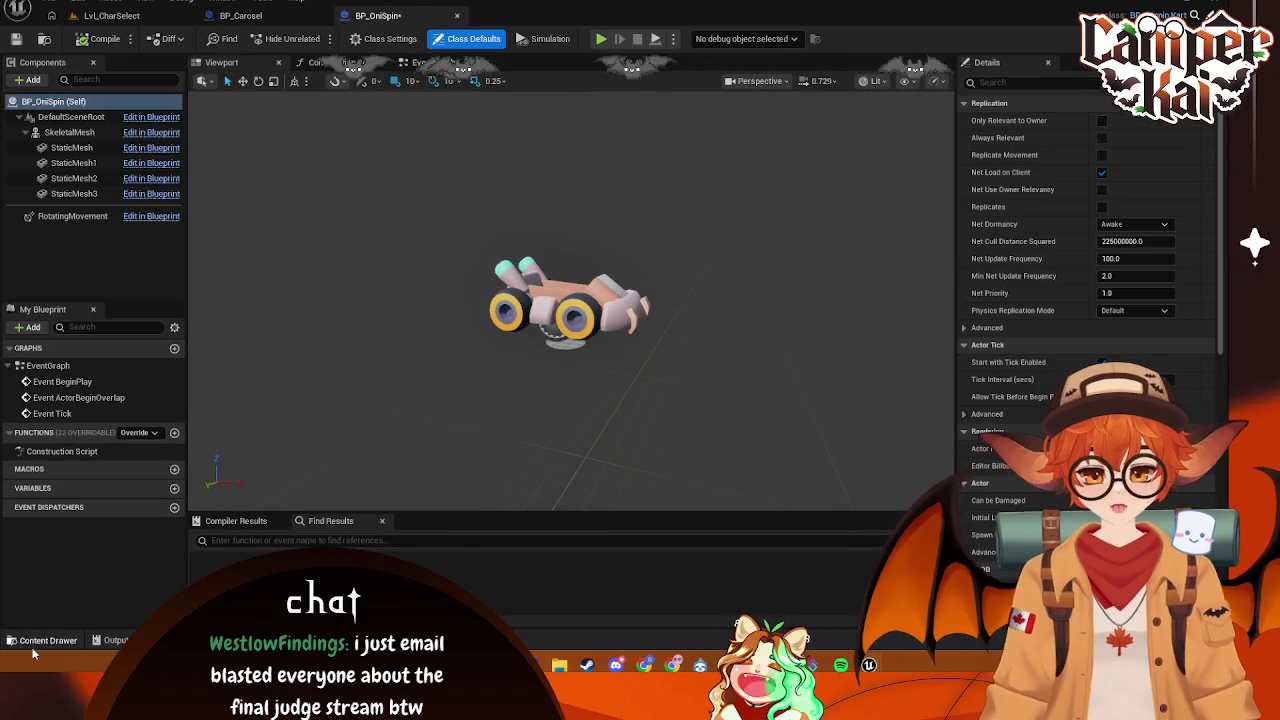
left_click(40, 640)
left_click(75, 524)
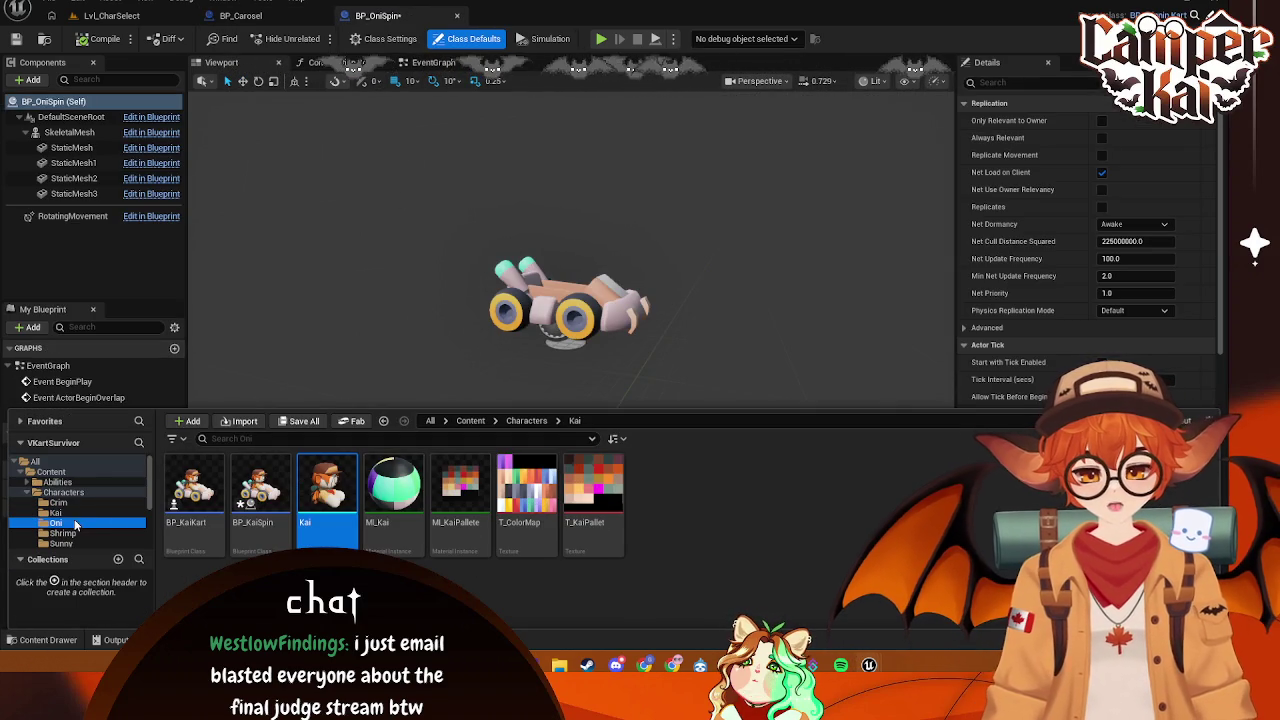
mouse_move(327, 490)
left_mouse_down()
mouse_move(211, 164)
mouse_move(1006, 327)
mouse_move(728, 529)
mouse_move(108, 597)
mouse_move(33, 648)
left_mouse_up()
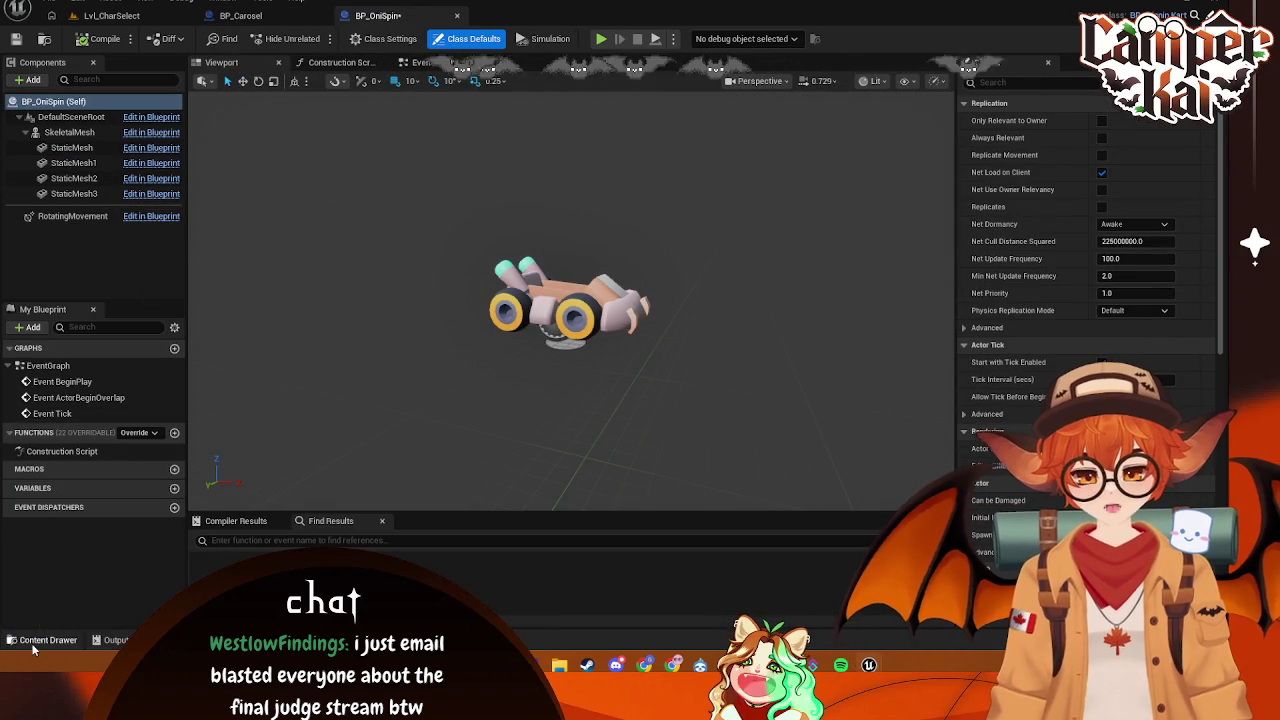
left_click(33, 648)
left_click(60, 132)
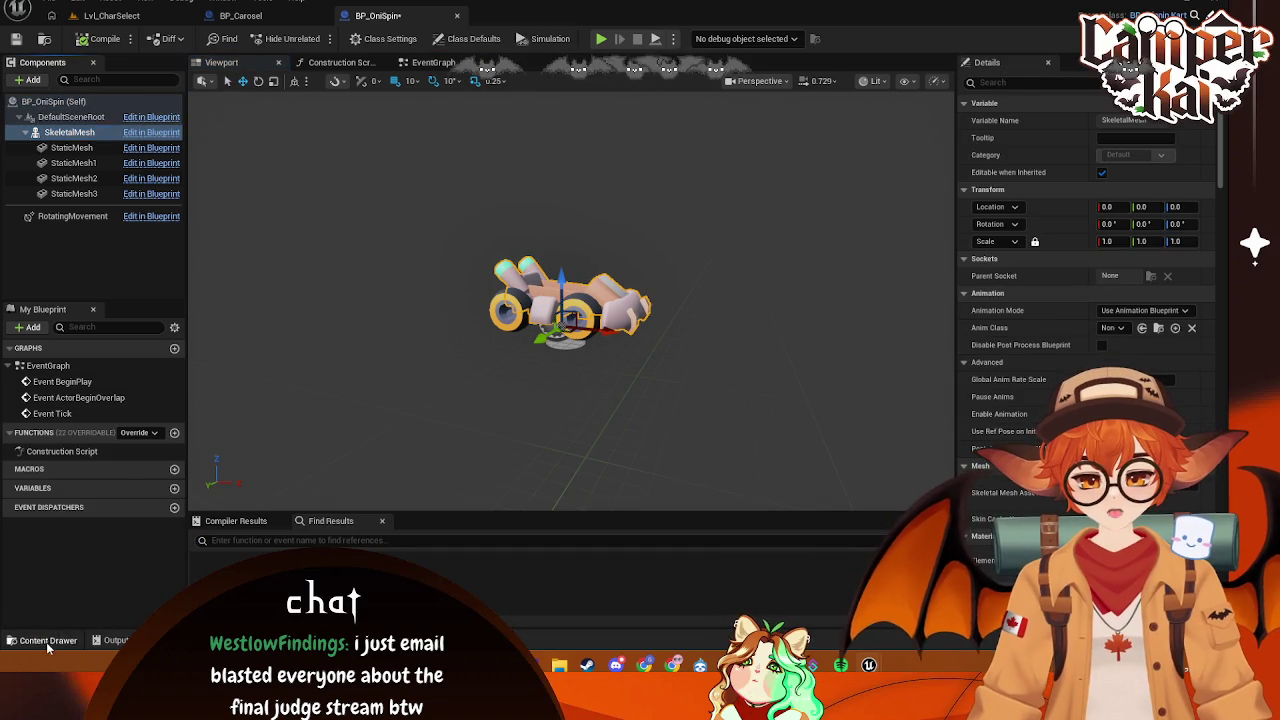
- Attach the Oni mesh from the Oni folder under the SkeletalMesh component
left_click(46, 642)
left_click_drag(261, 495, 971, 438)
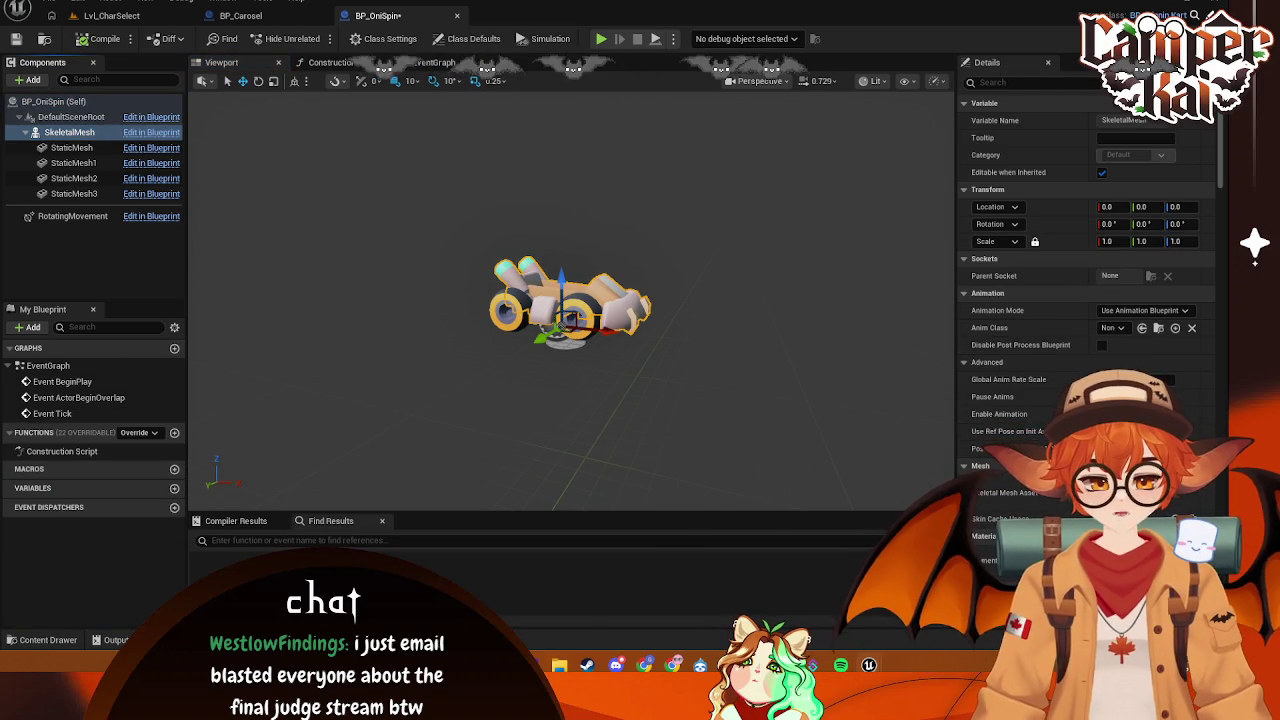
left_click(62, 645)
mouse_move(457, 480)
left_mouse_down()
mouse_move(70, 125)
mouse_move(68, 136)
left_mouse_up()
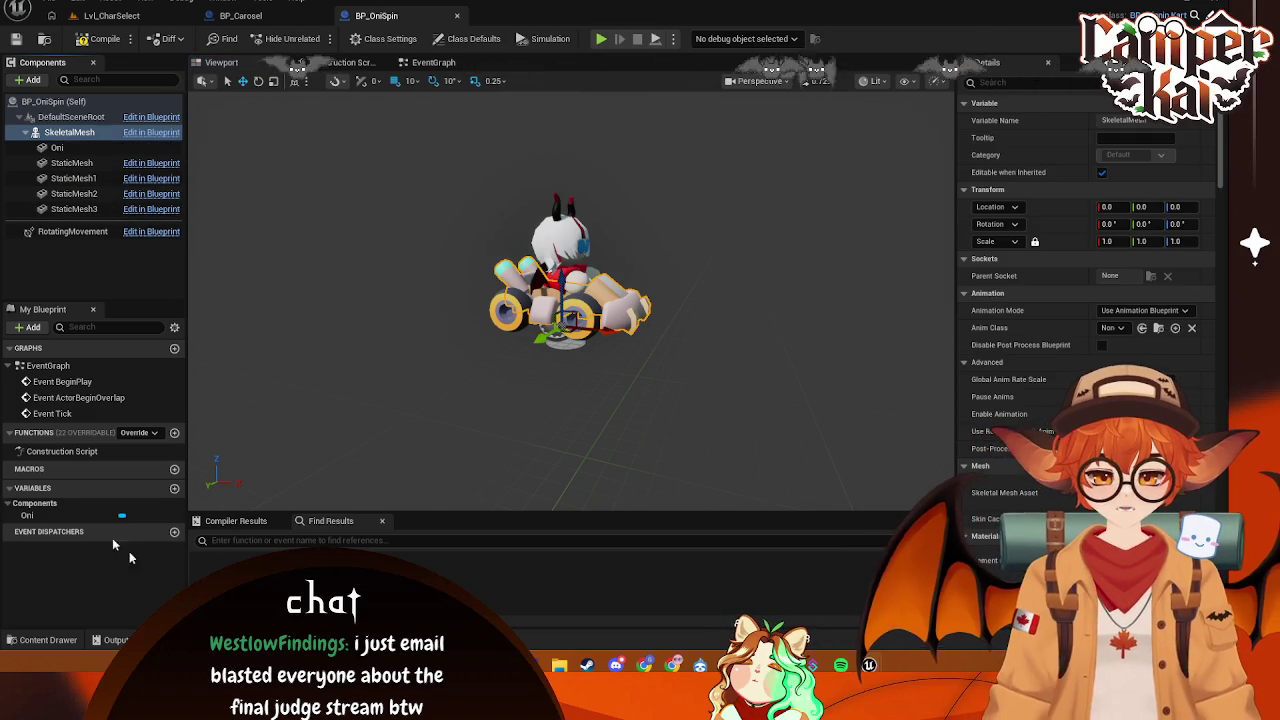
- Run a brief simulation to check the Oni mesh rides the kart
left_click(48, 640)
left_click(552, 38)
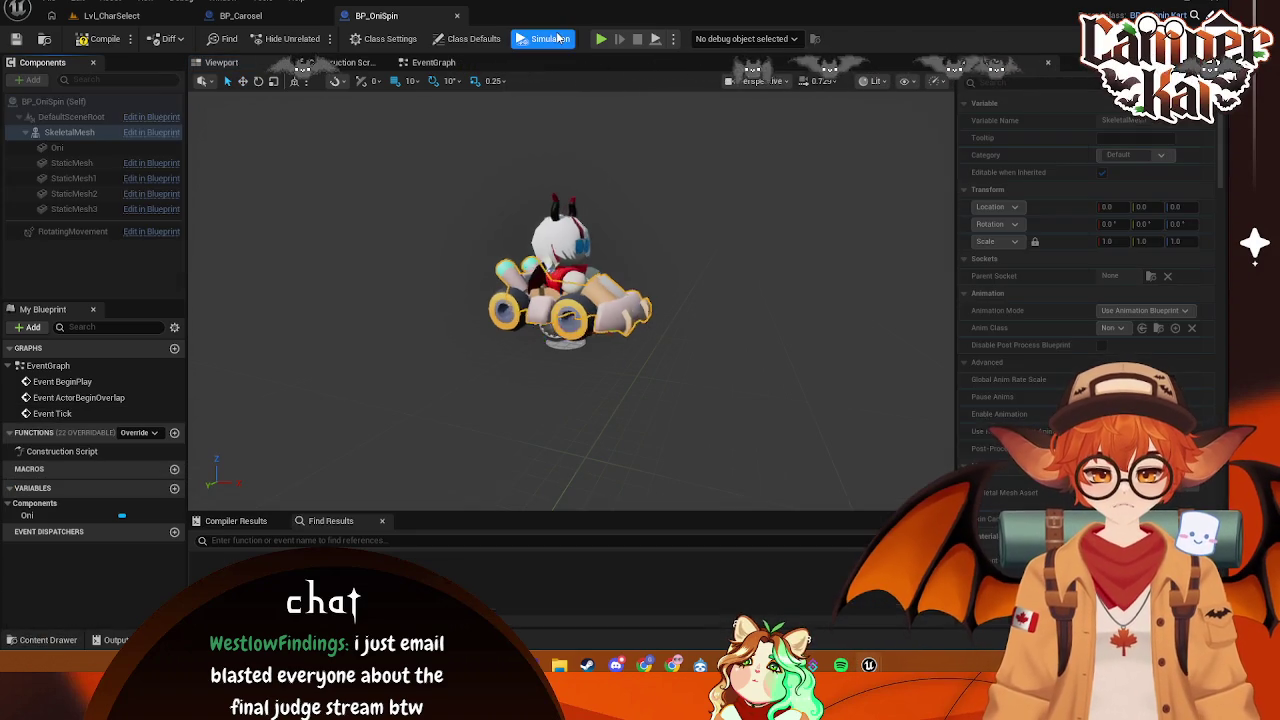
left_click(552, 38)
left_click(48, 640)
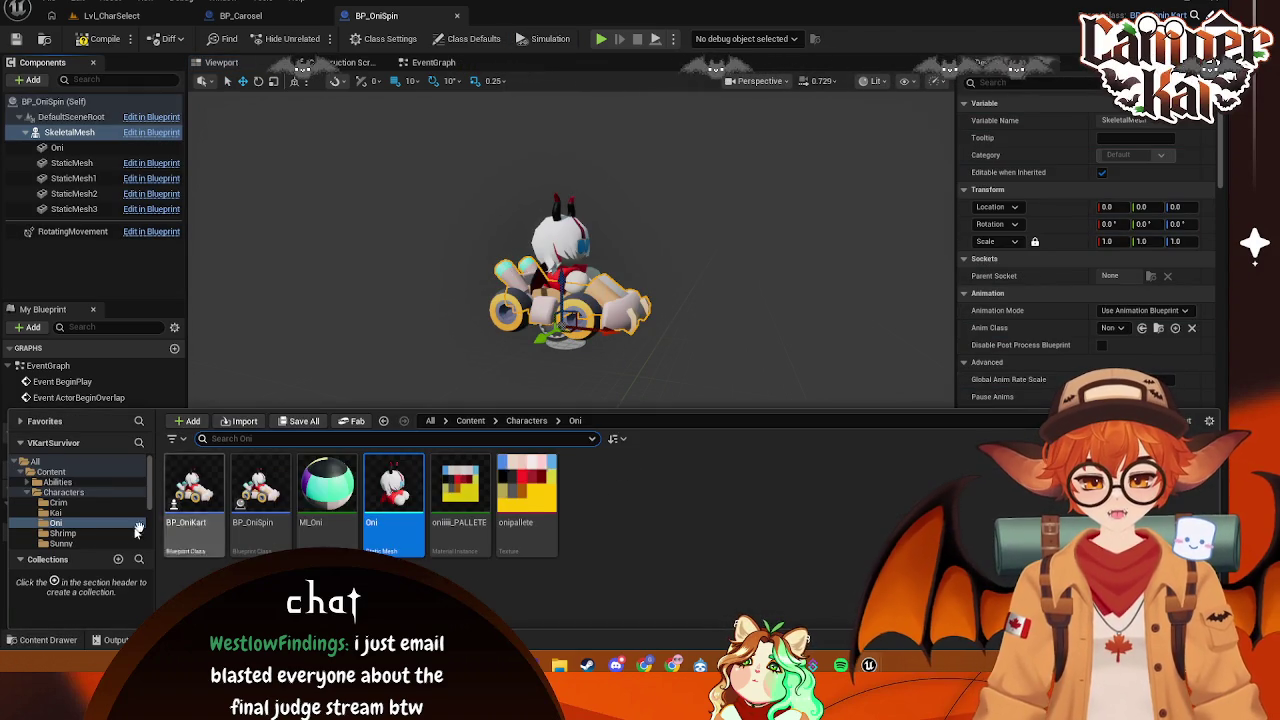
left_click(64, 534)
- Create BP_ShrimpSpin in the Shrimp folder as a child of BP_SpinKart
right_click(585, 520)
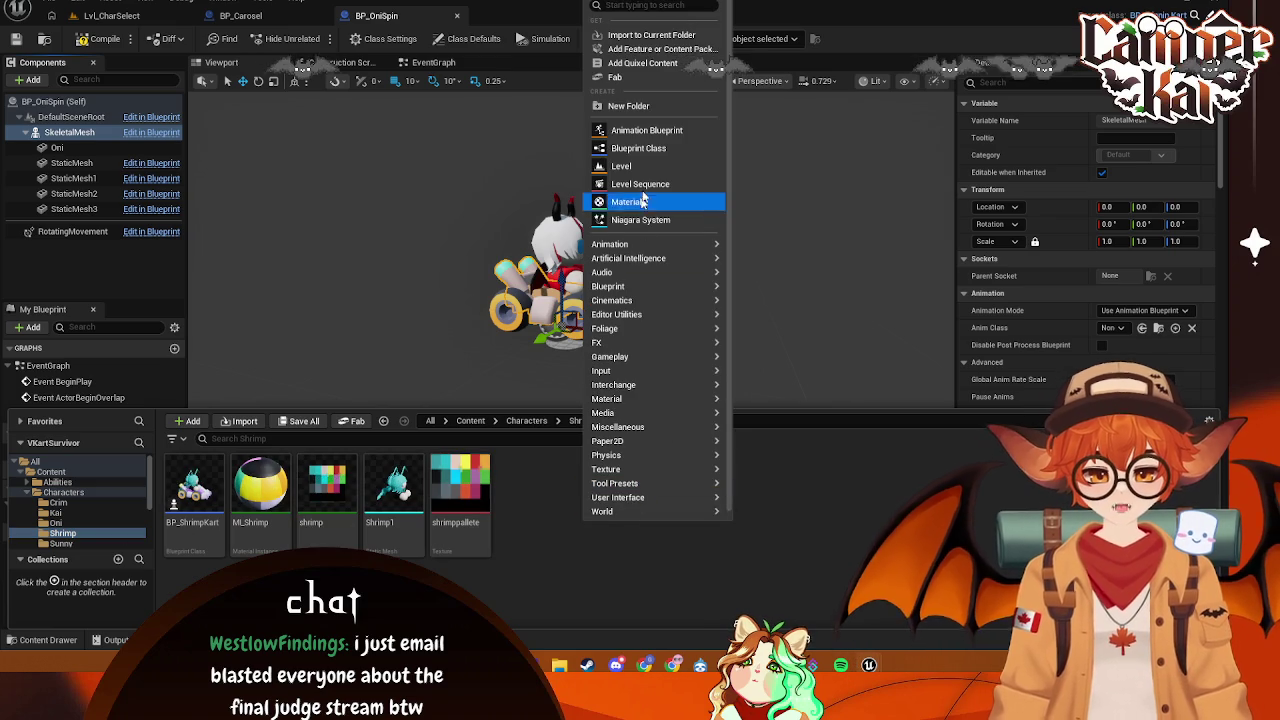
left_click(640, 148)
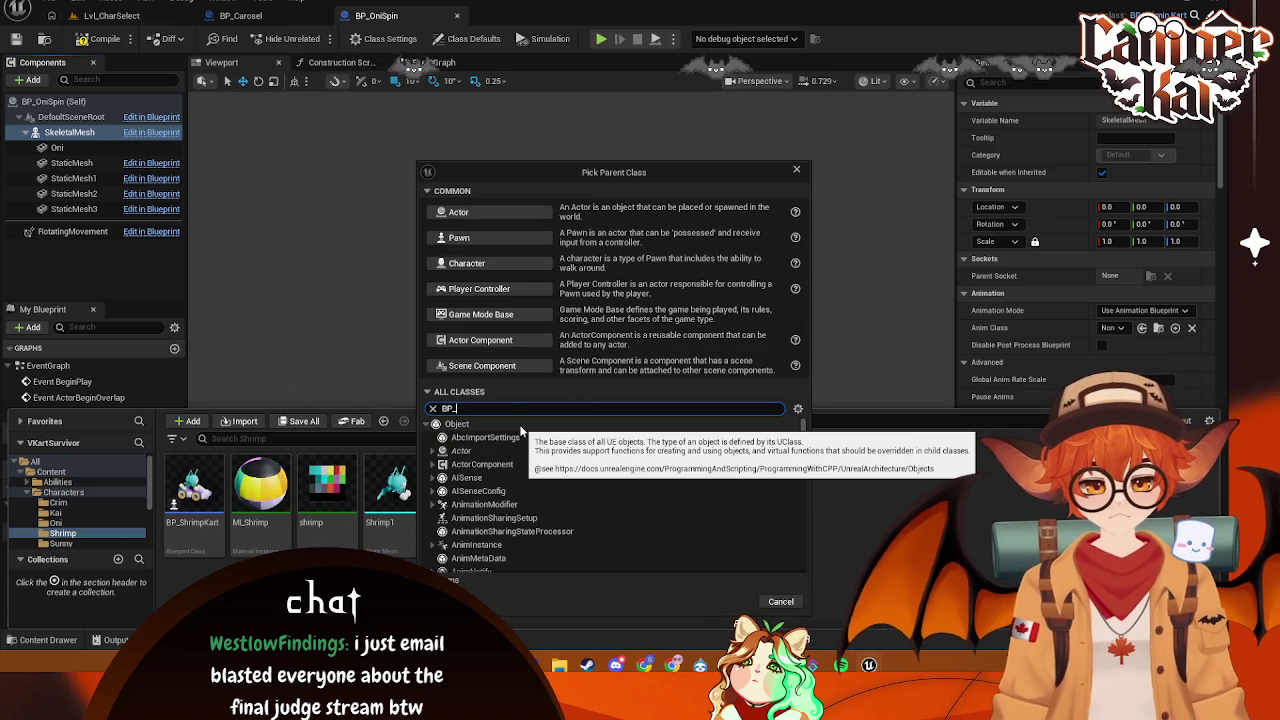
type("_")
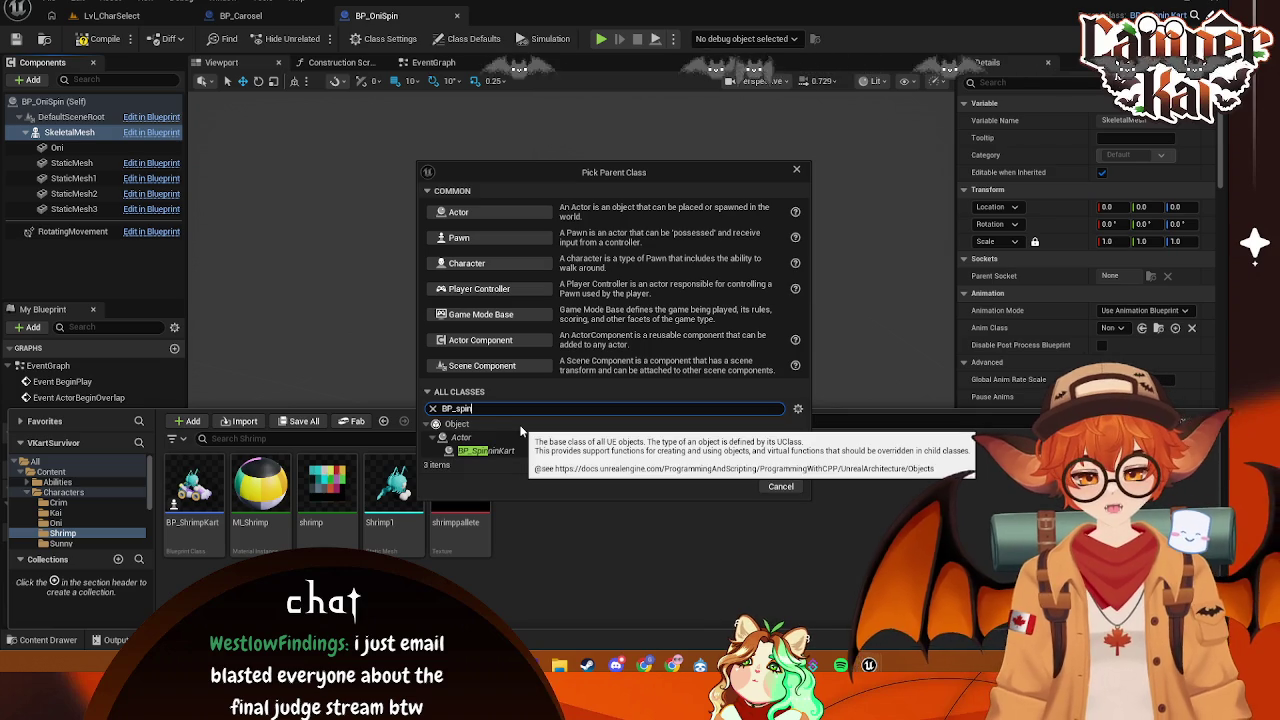
left_click(512, 449)
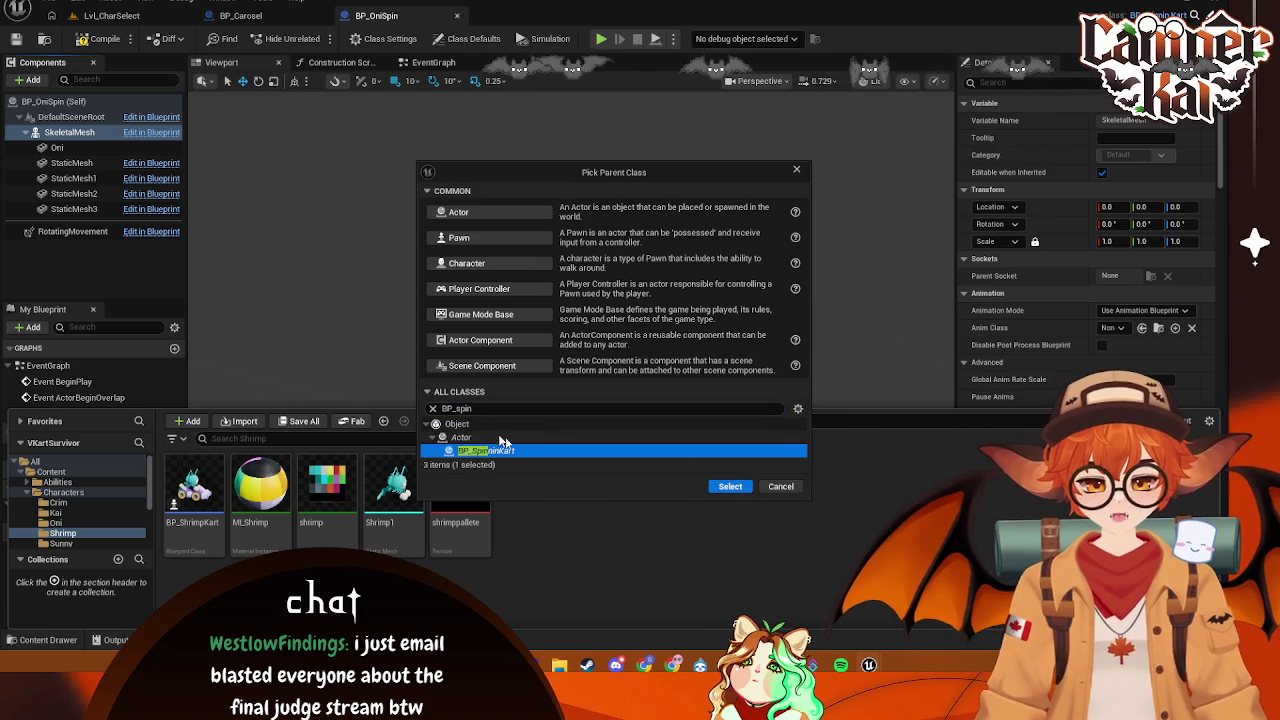
left_click(486, 408)
type("spin")
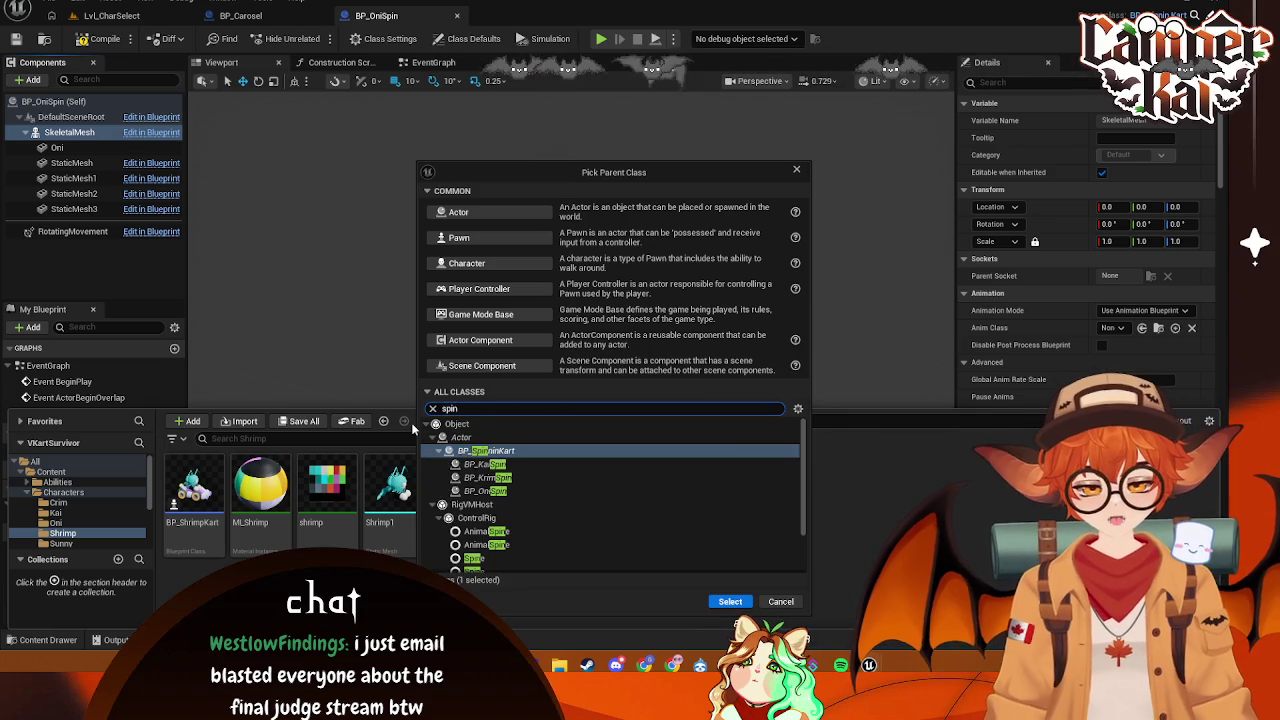
key("Return")
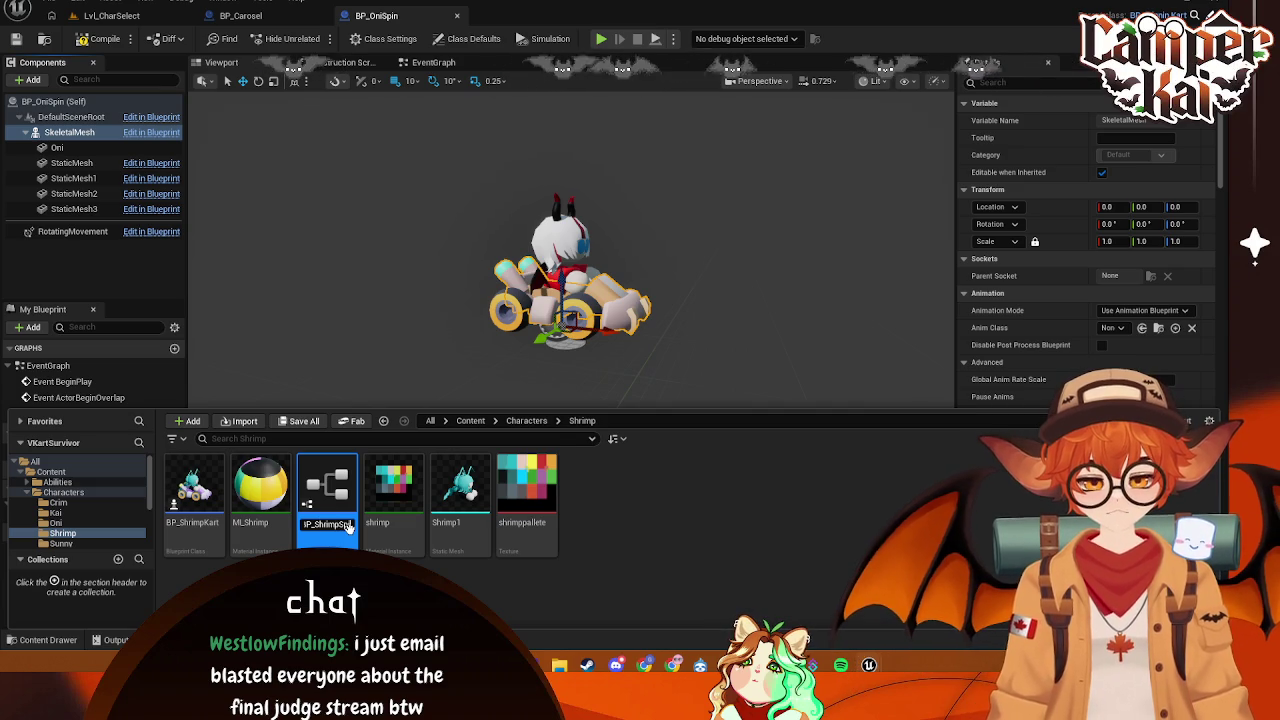
key("Return")
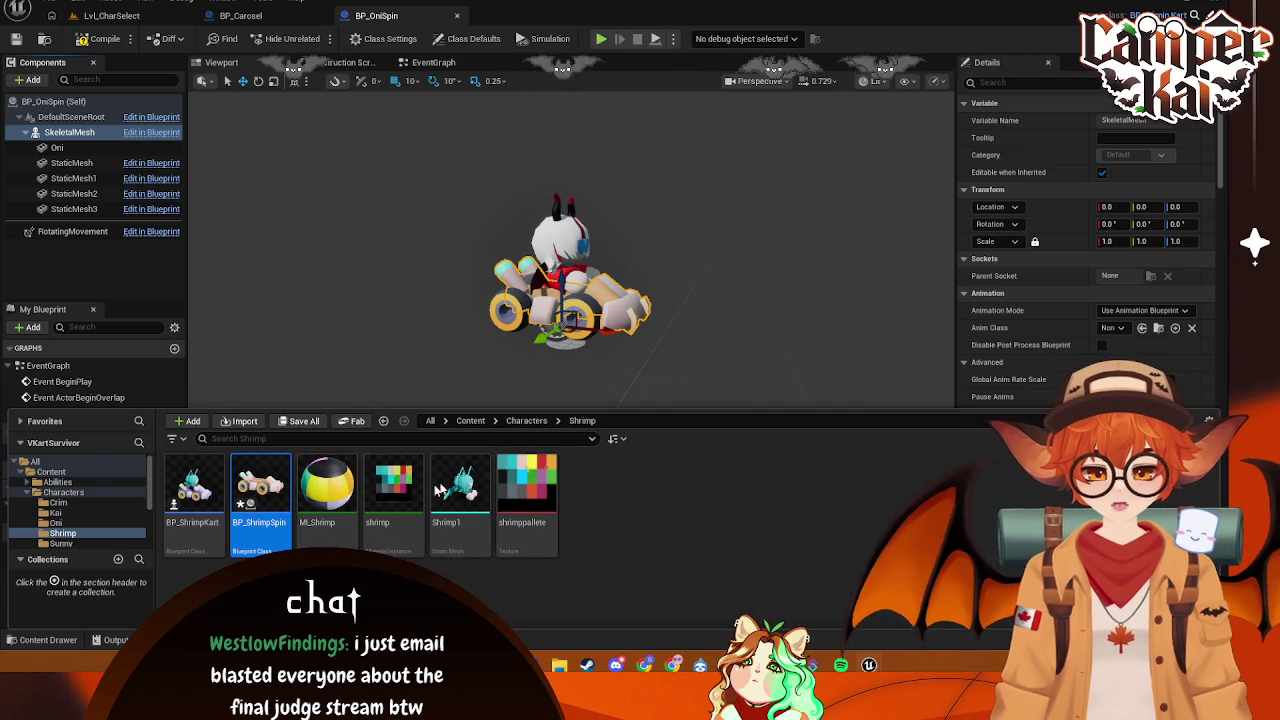
- Apply the shrimp material to the kart and attach Shrimp1 under SkeletalMesh
left_click(69, 132)
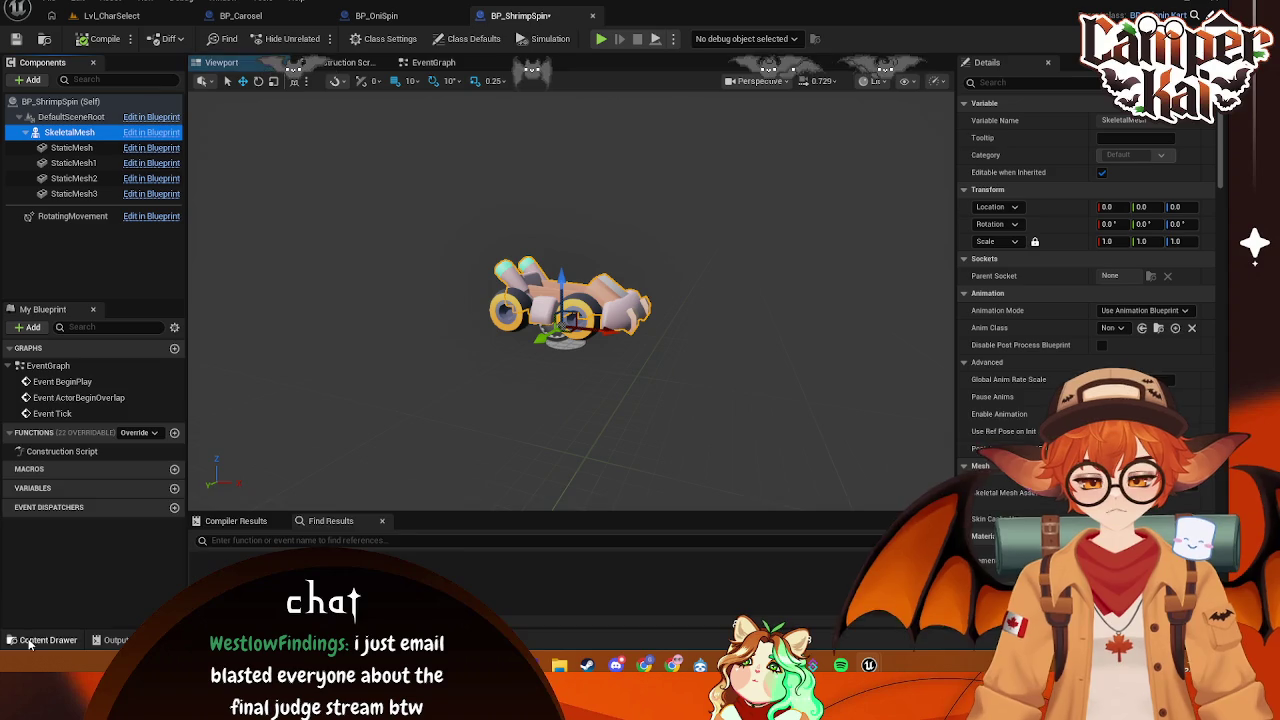
left_click(48, 640)
mouse_move(326, 485)
left_mouse_down()
mouse_move(796, 572)
mouse_move(1125, 465)
left_mouse_up()
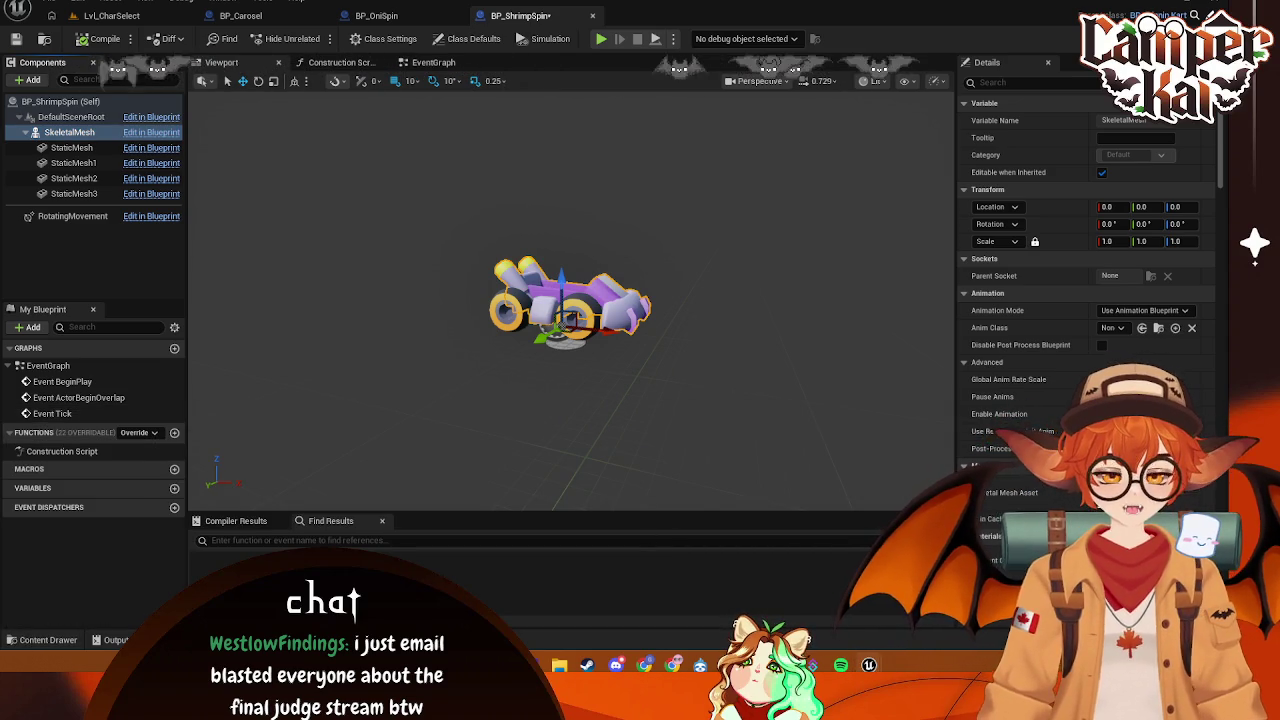
left_click(12, 642)
left_click(461, 490)
mouse_move(461, 490)
left_mouse_down()
mouse_move(200, 363)
mouse_move(90, 140)
left_mouse_up()
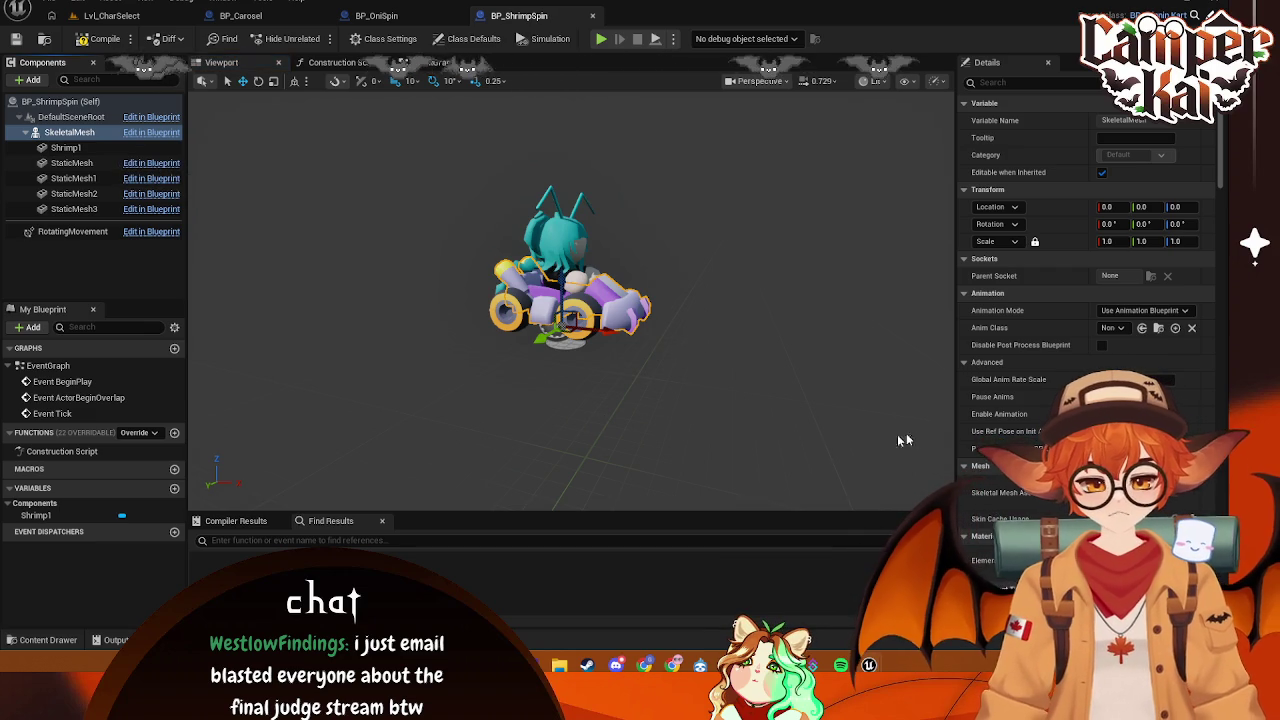
- Show the Sunny character folder's assets in the content drawer
key("ctrl+space")
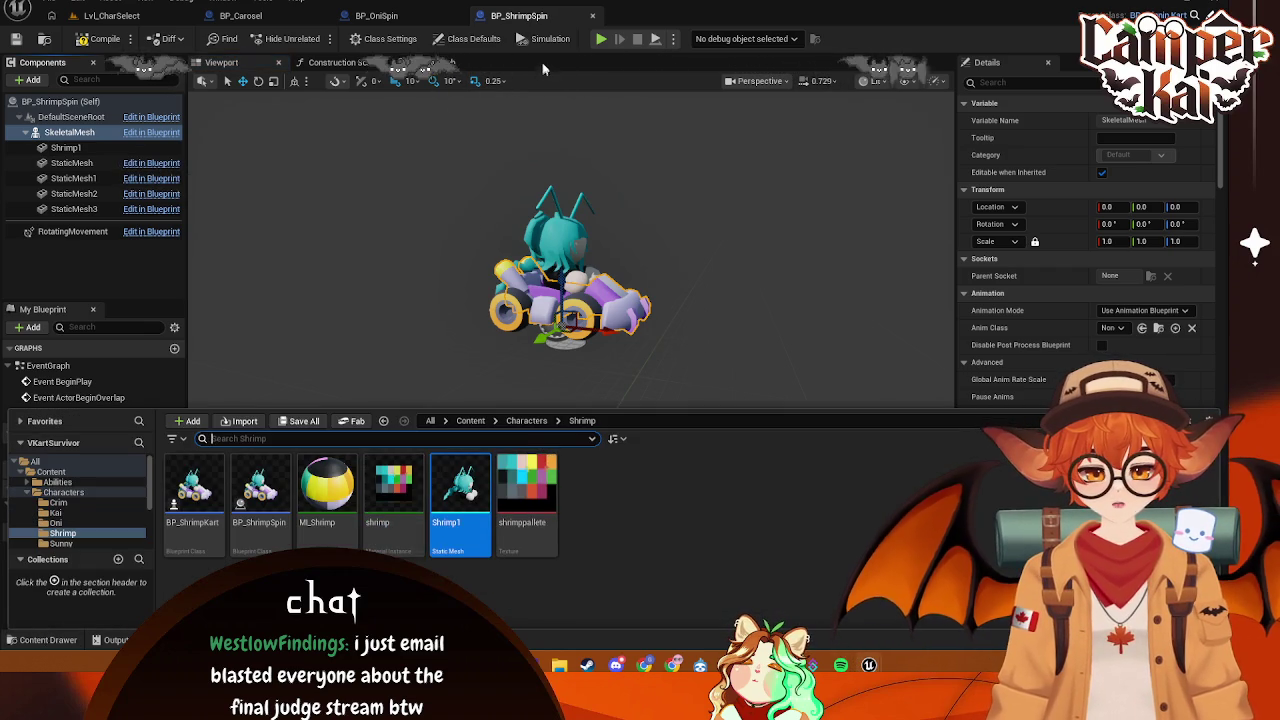
key("ctrl+space")
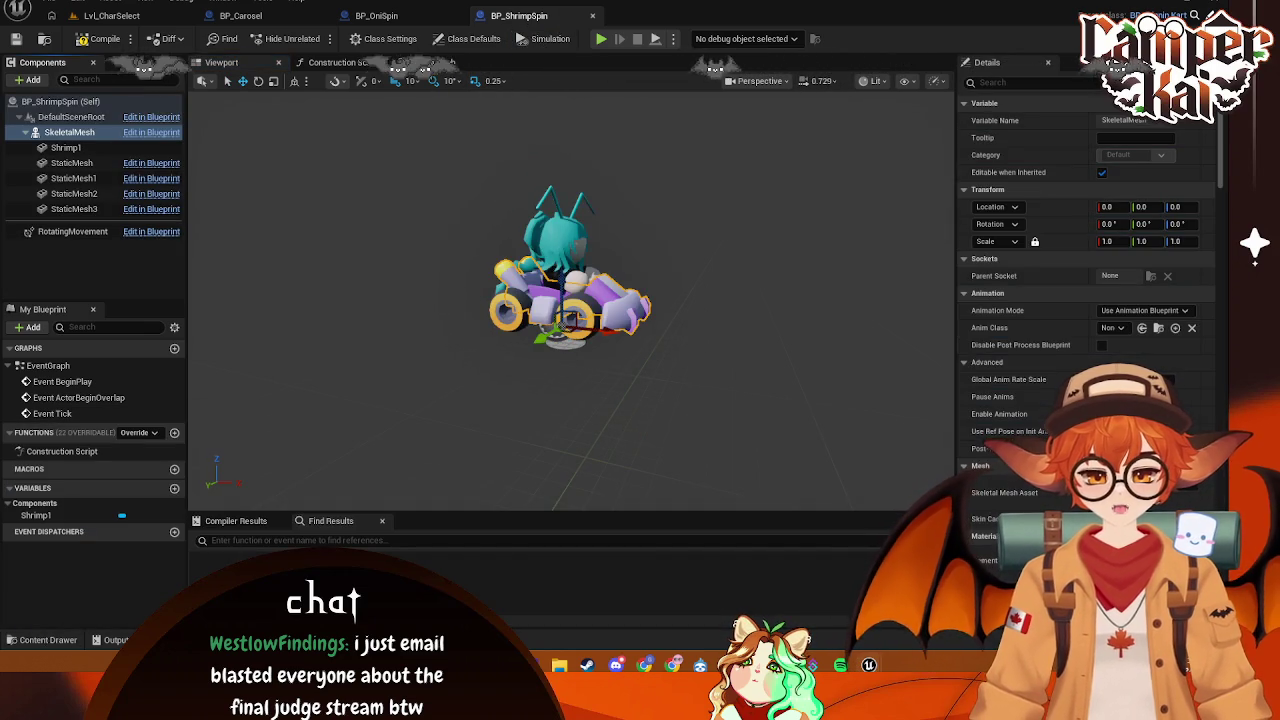
left_click(48, 640)
left_click(61, 577)
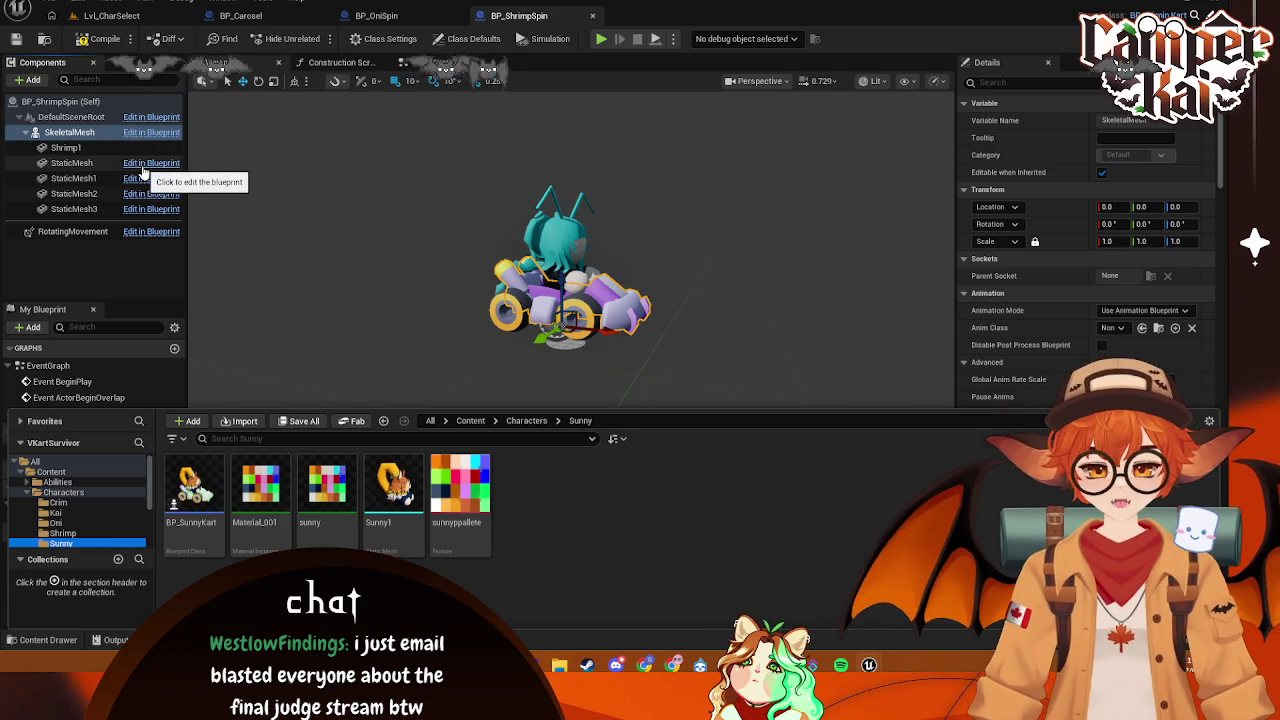
- Create BP_SunnySpin from BP_SpinKart in the Sunny folder and open it
left_click(193, 490)
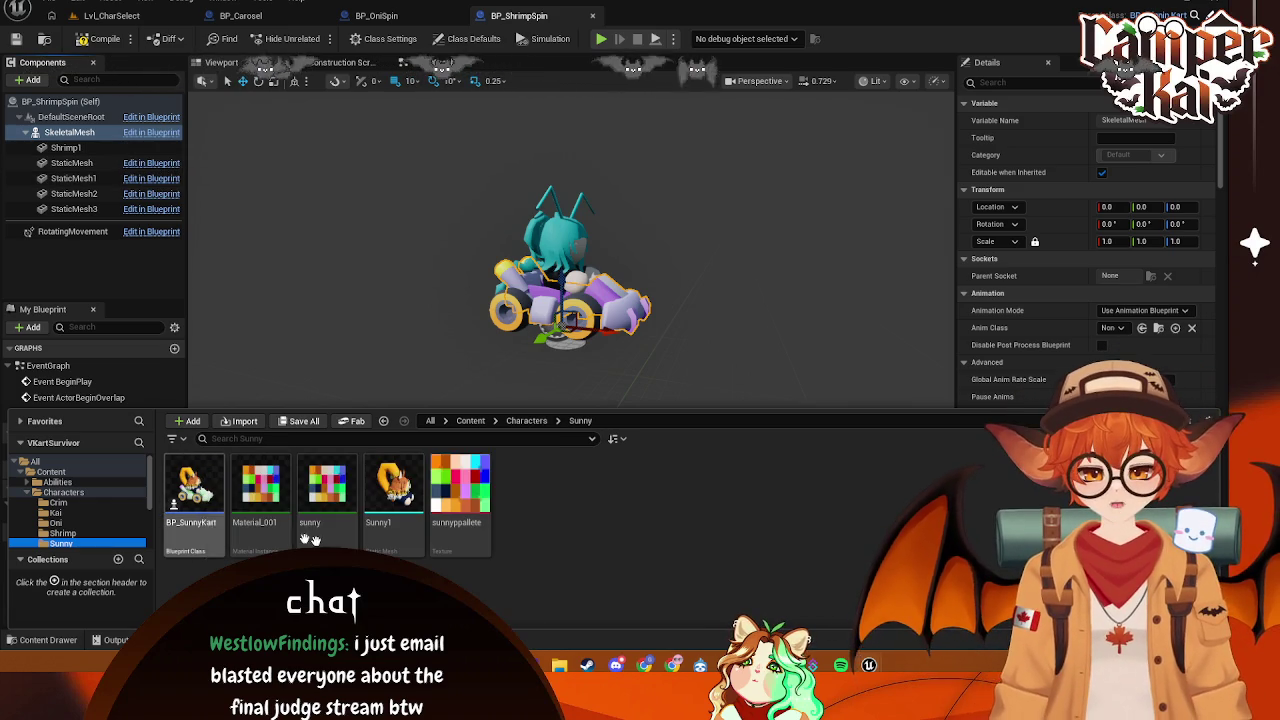
right_click(586, 471)
left_click(650, 169)
type("spin")
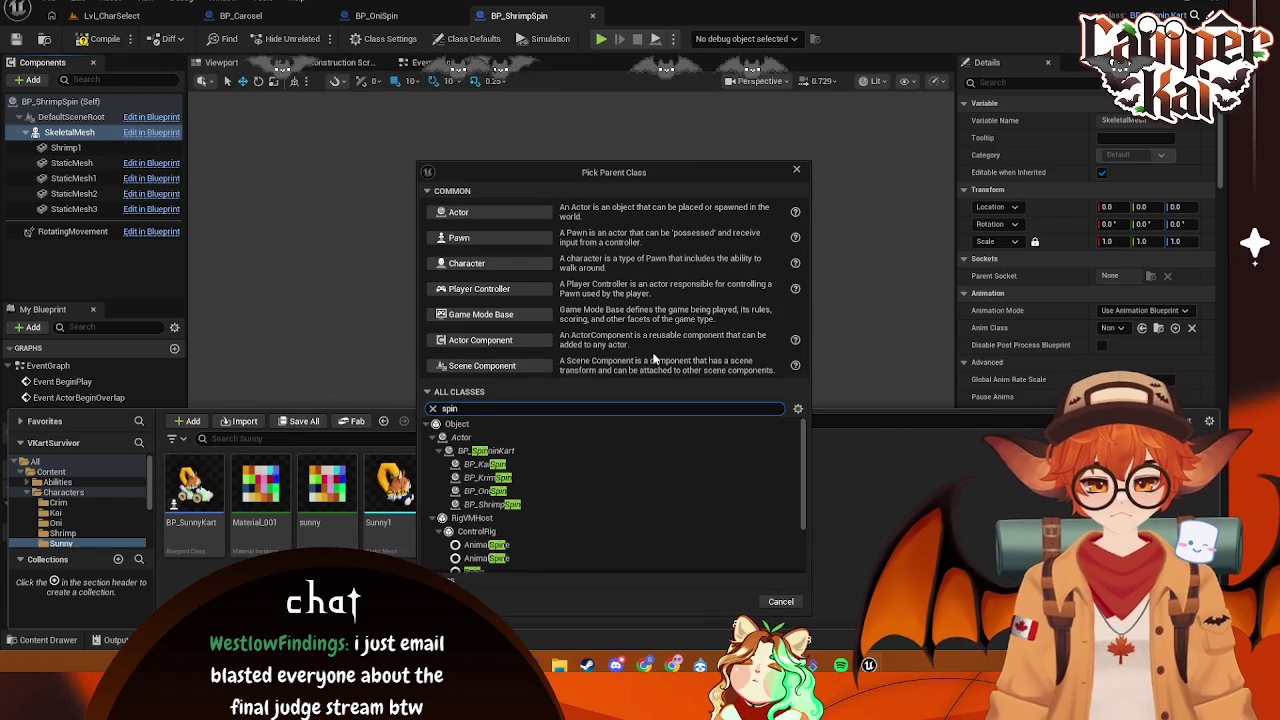
left_click(525, 452)
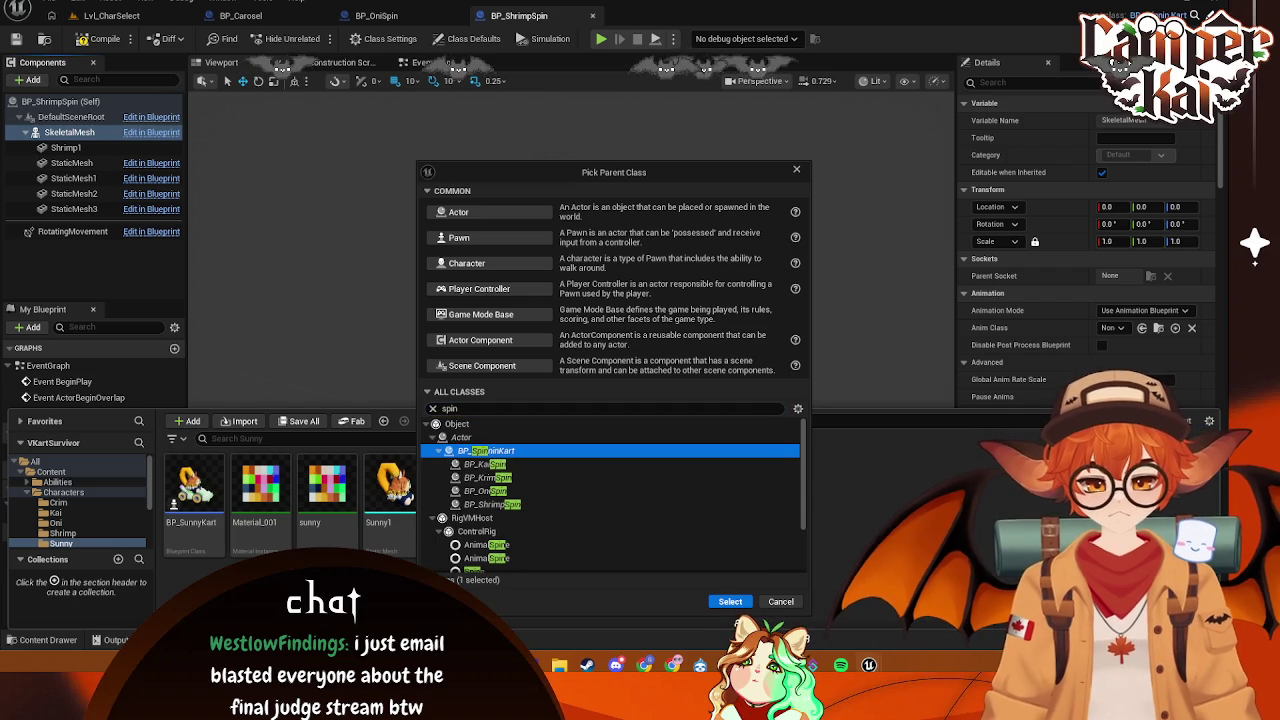
left_click(730, 601)
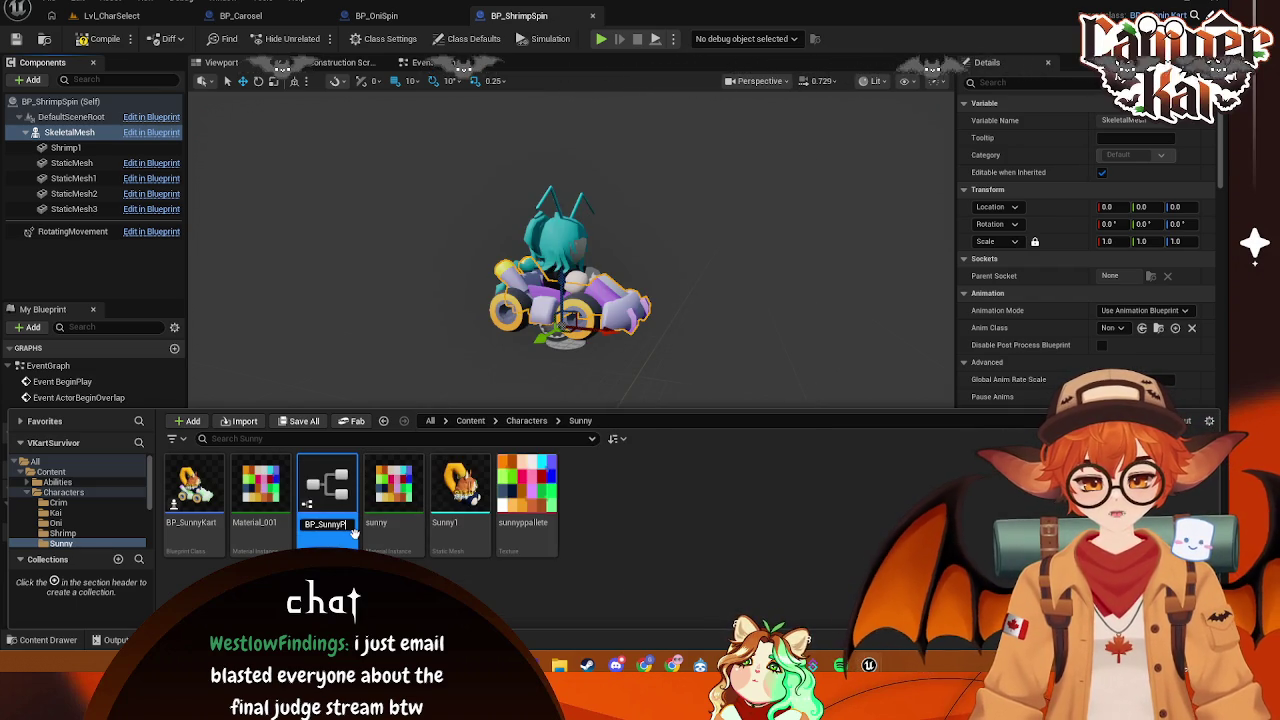
type("BP_SunnySpi")
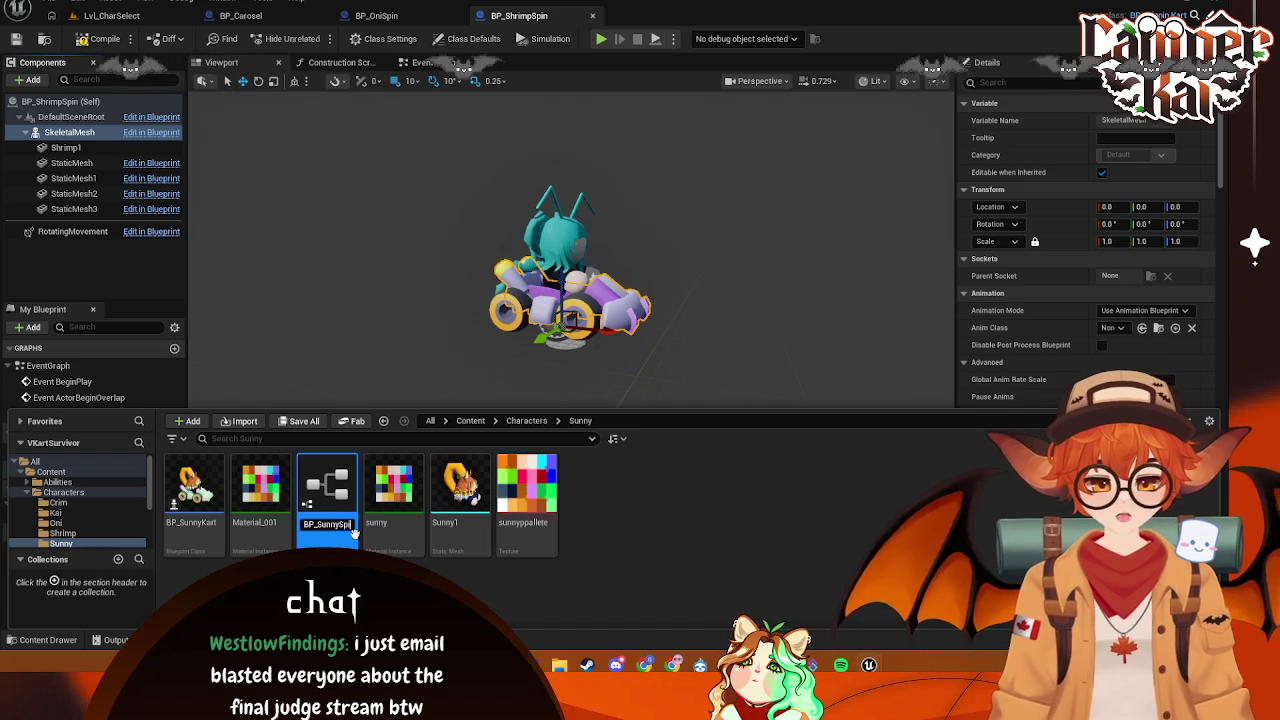
type("n")
key("Return")
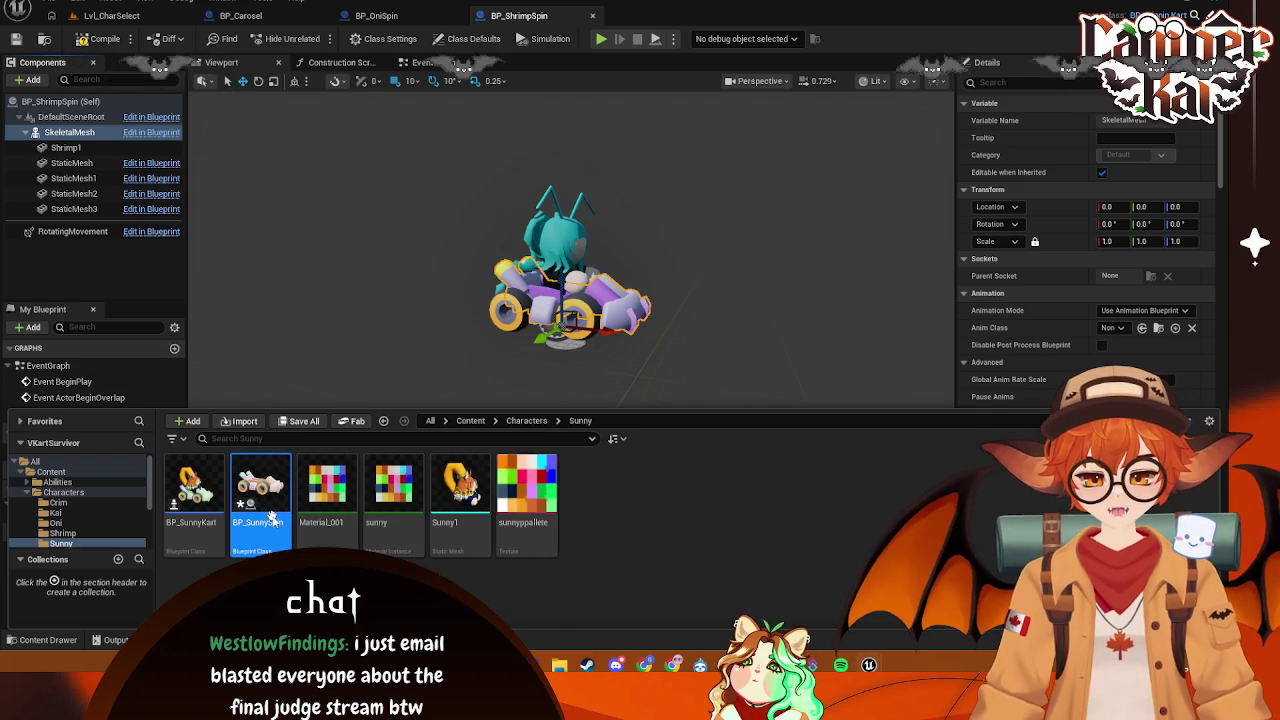
key("Return")
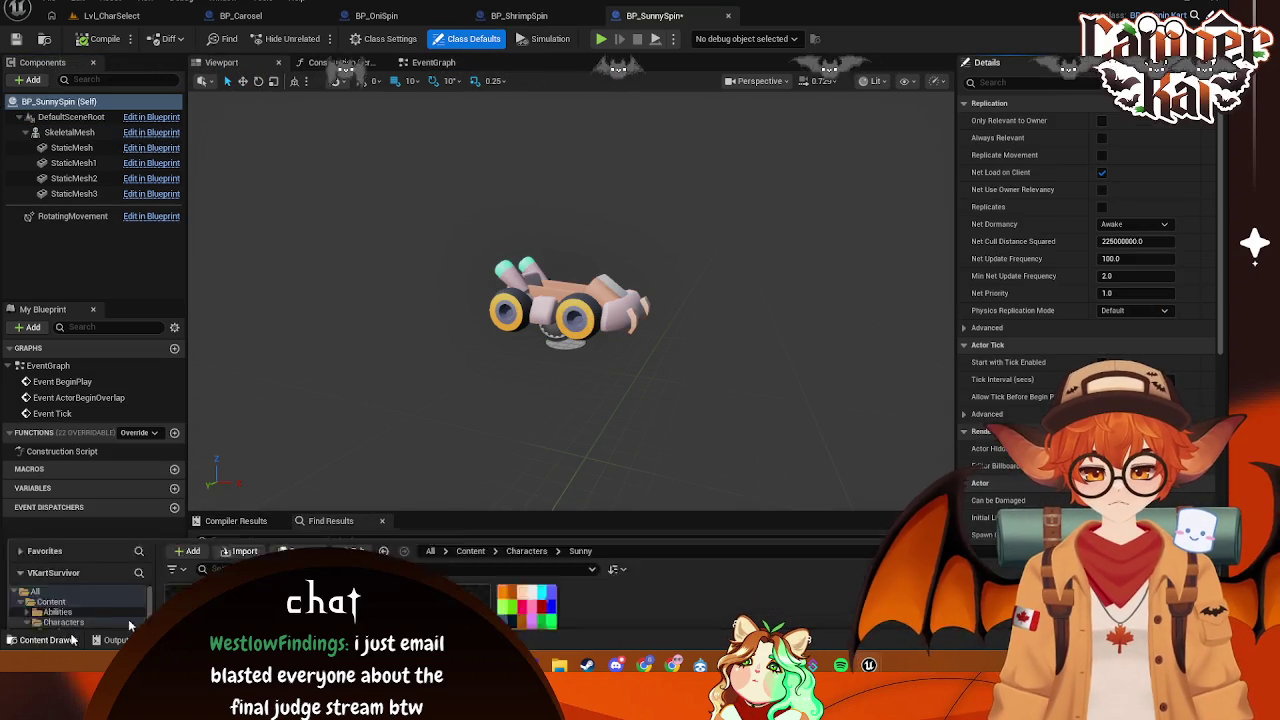
- Attach the Sunny1 mesh under the kart's SkeletalMesh component
left_click(45, 640)
mouse_move(457, 490)
left_mouse_down()
mouse_move(114, 294)
mouse_move(85, 133)
mouse_move(83, 147)
left_mouse_up()
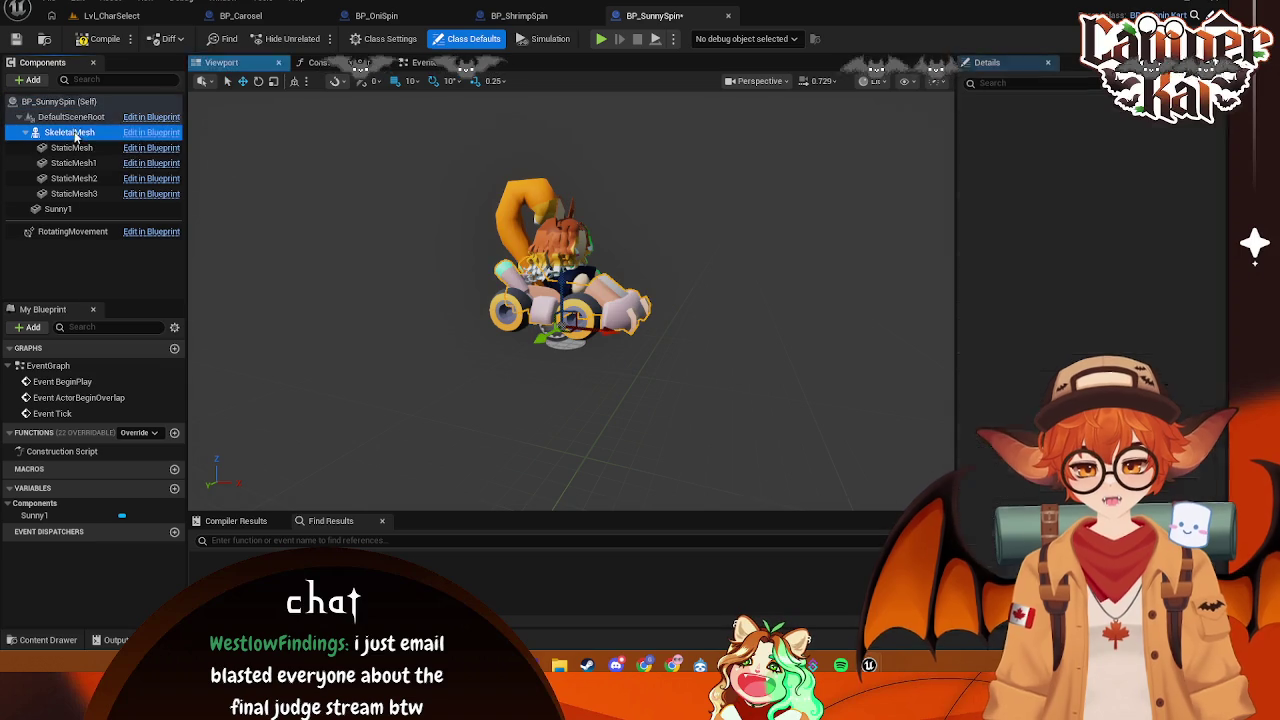
mouse_move(57, 209)
left_mouse_down()
mouse_move(70, 145)
mouse_move(63, 213)
left_mouse_up()
- Apply the sunny material, then MI_West, to the kart's SkeletalMesh
left_click(70, 132)
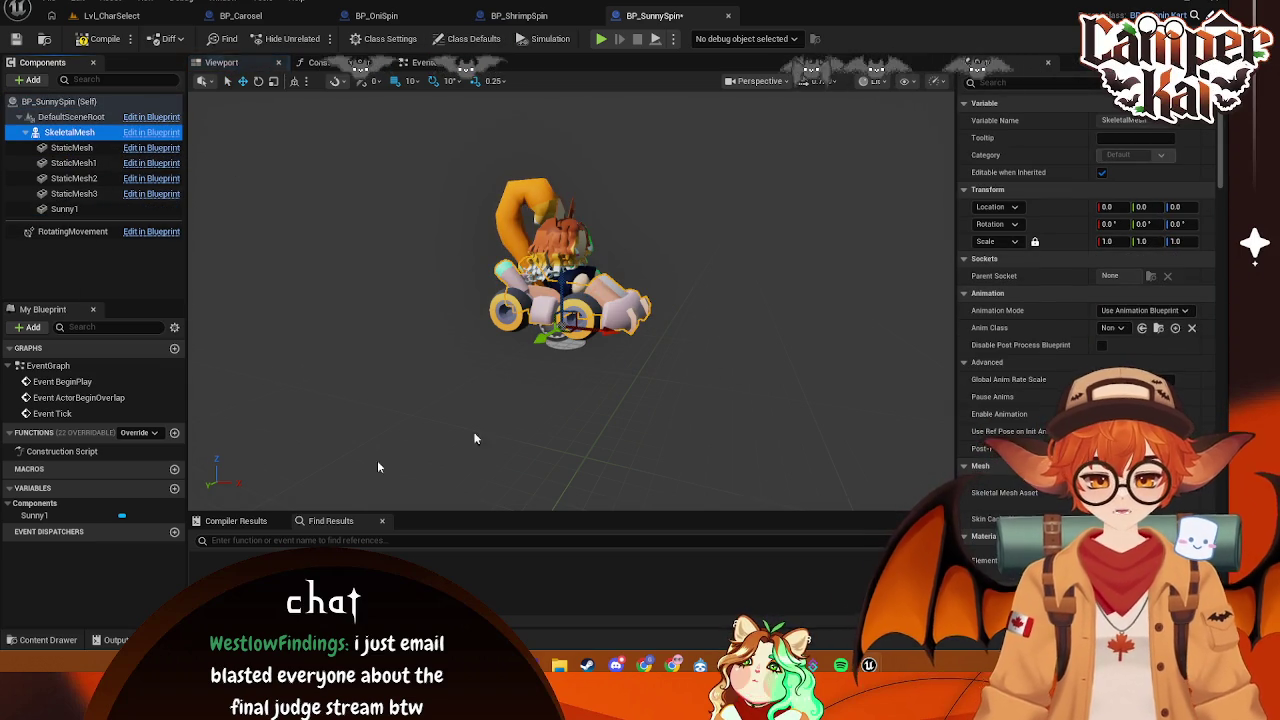
key("ctrl+space")
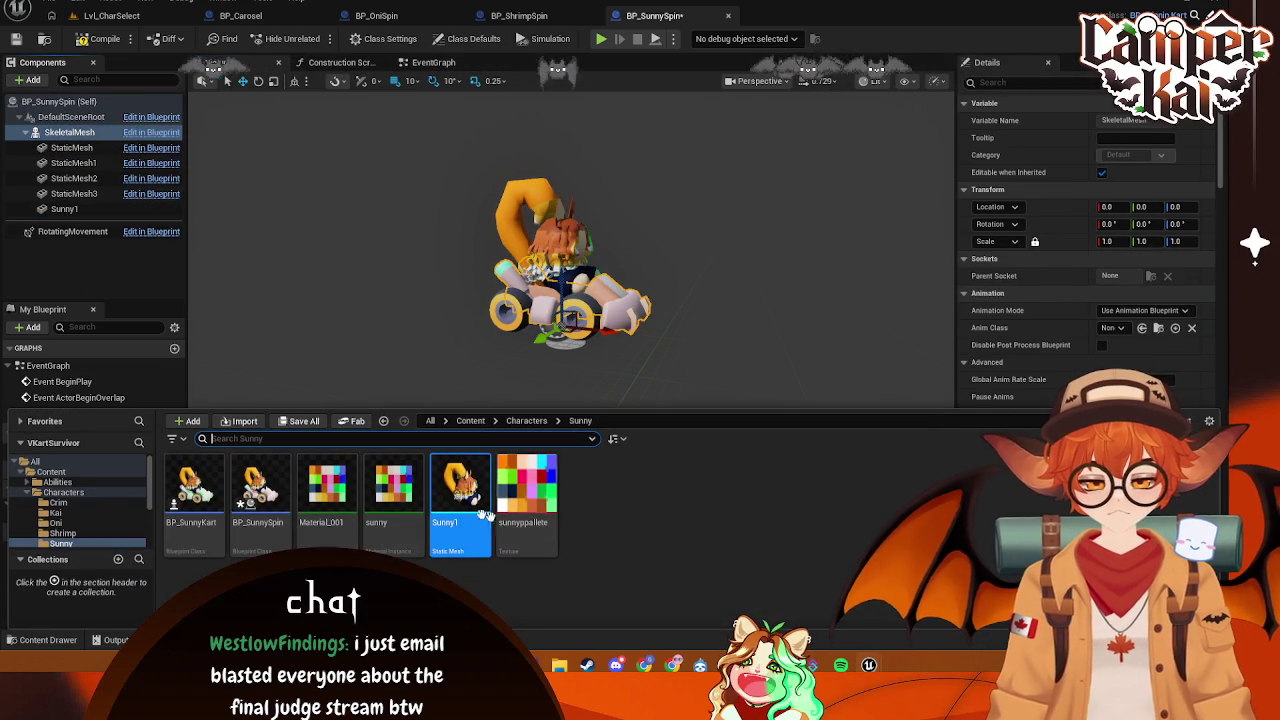
mouse_move(393, 487)
left_mouse_down()
mouse_move(428, 556)
mouse_move(444, 486)
mouse_move(748, 438)
left_mouse_up()
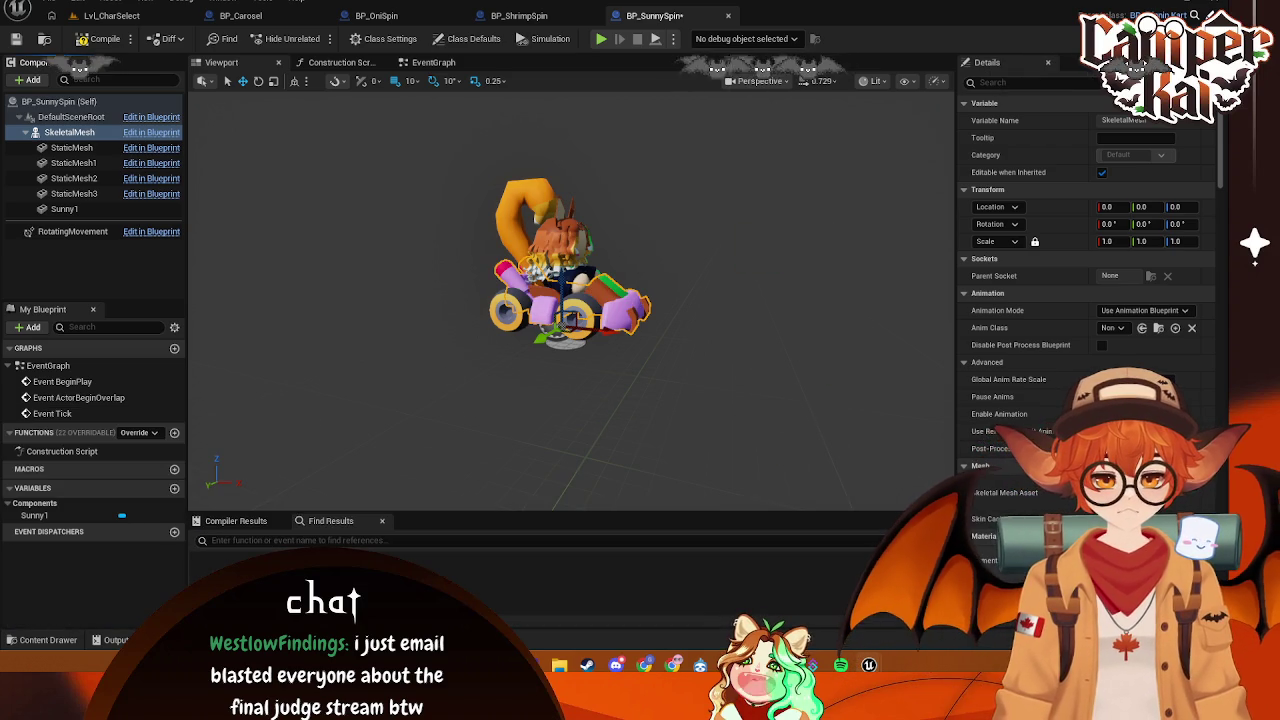
left_click(45, 640)
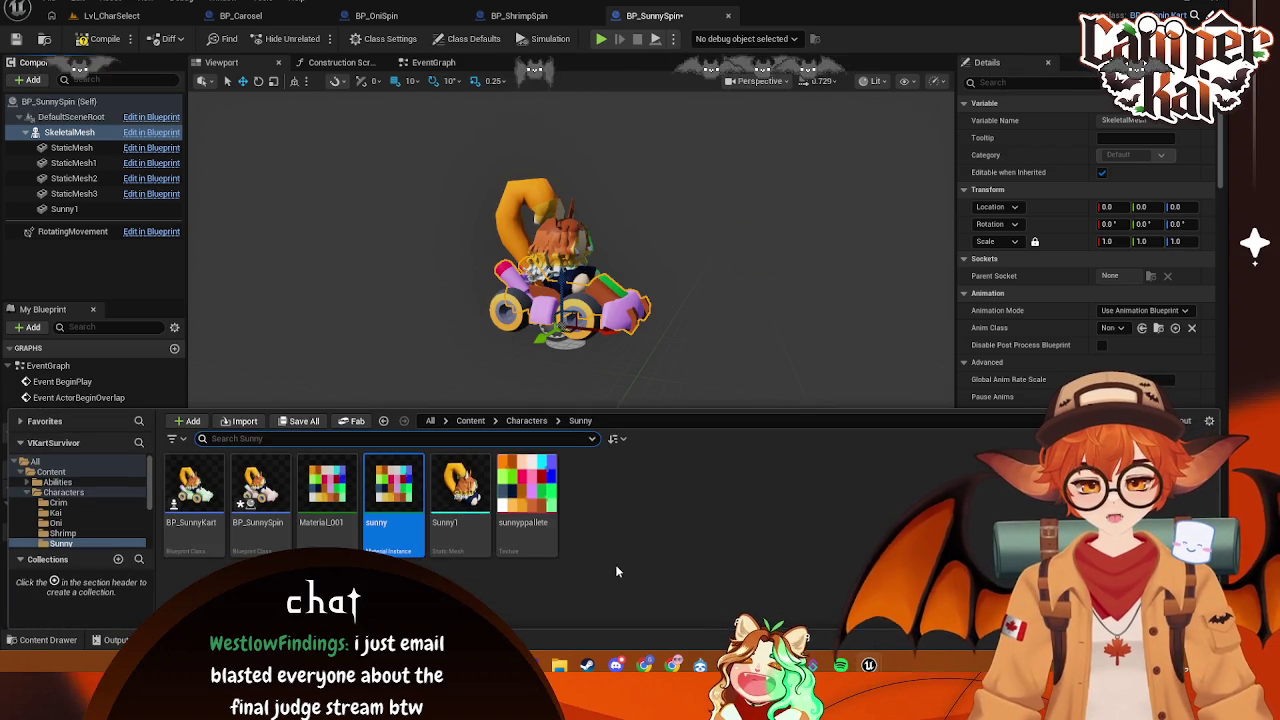
scroll(81, 542, "down", 1)
left_click(60, 543)
mouse_move(265, 490)
left_mouse_down()
mouse_move(1175, 398)
mouse_move(1120, 560)
left_mouse_up()
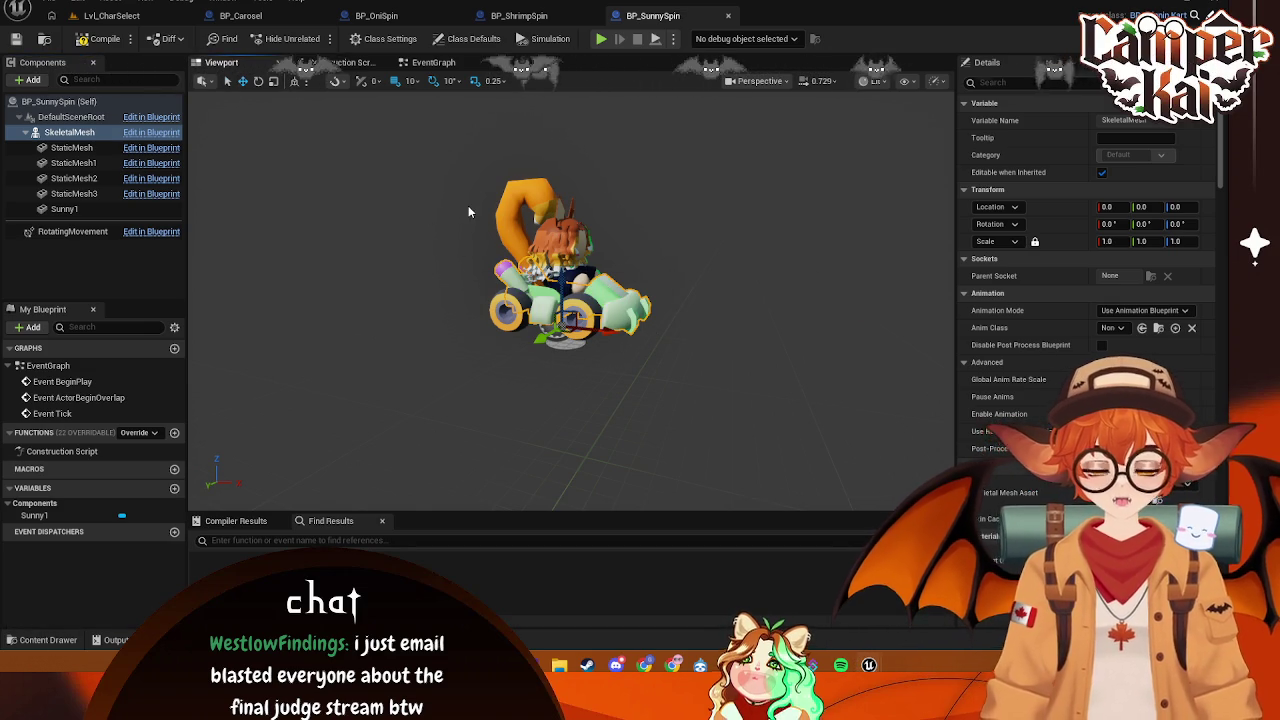
left_click(406, 323)
left_click(45, 639)
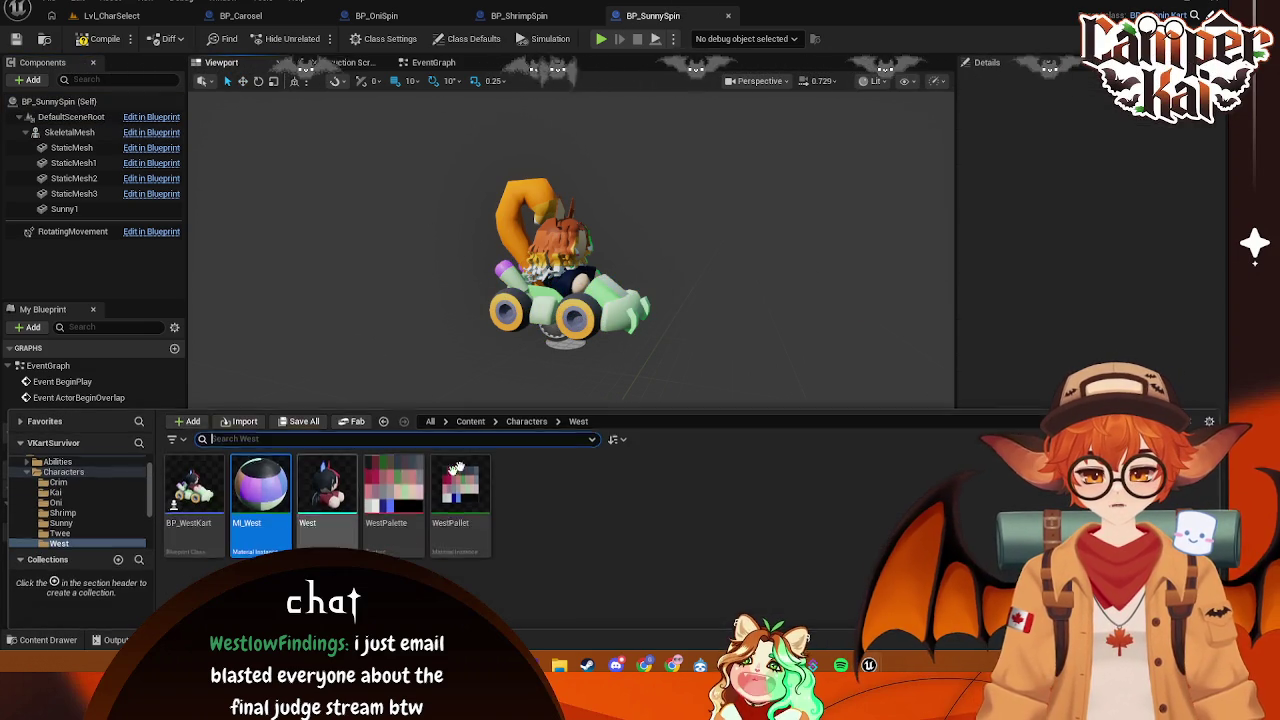
- Create BP_TweeSpin in the Twee folder from BP_SpinninKart and open it
left_click(60, 533)
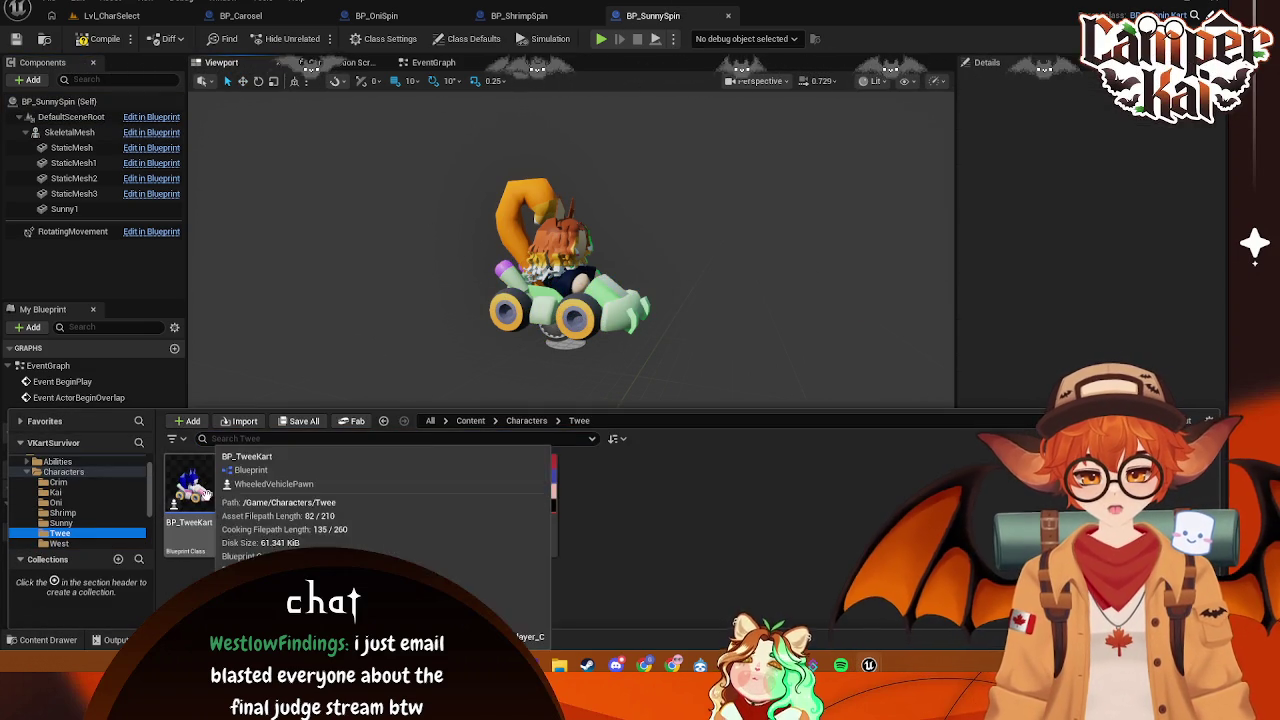
right_click(734, 508)
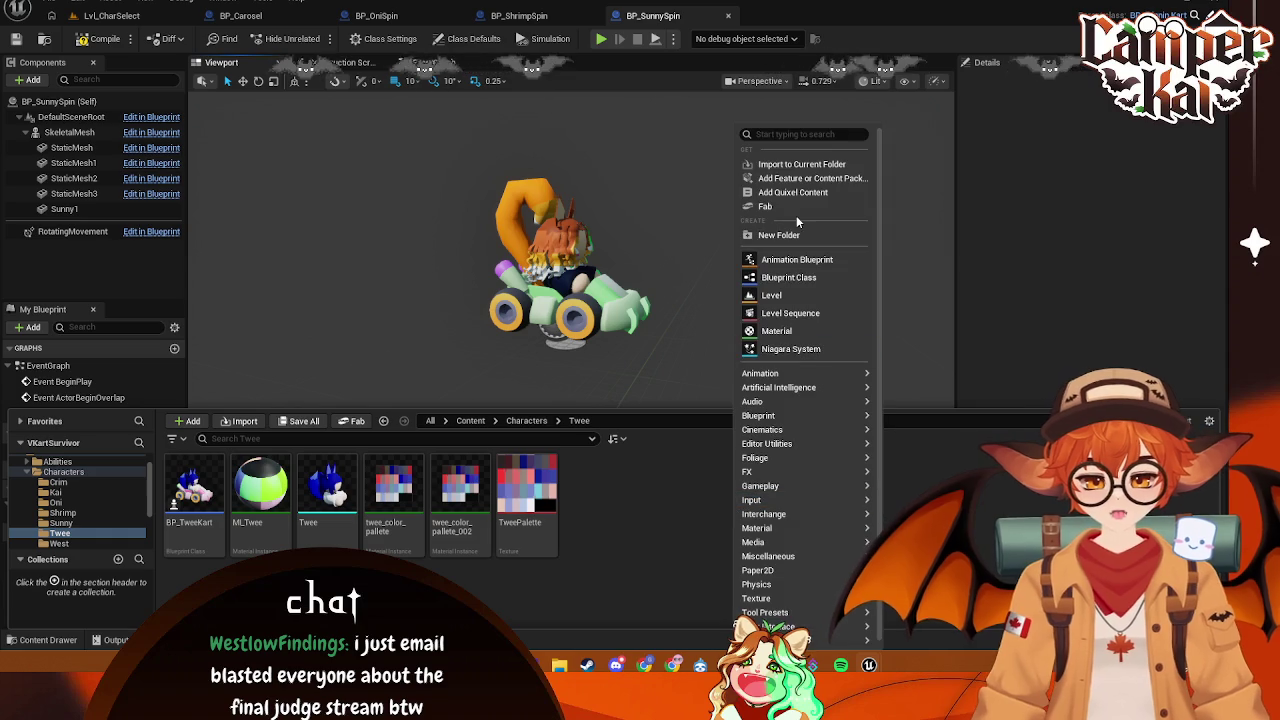
left_click(781, 278)
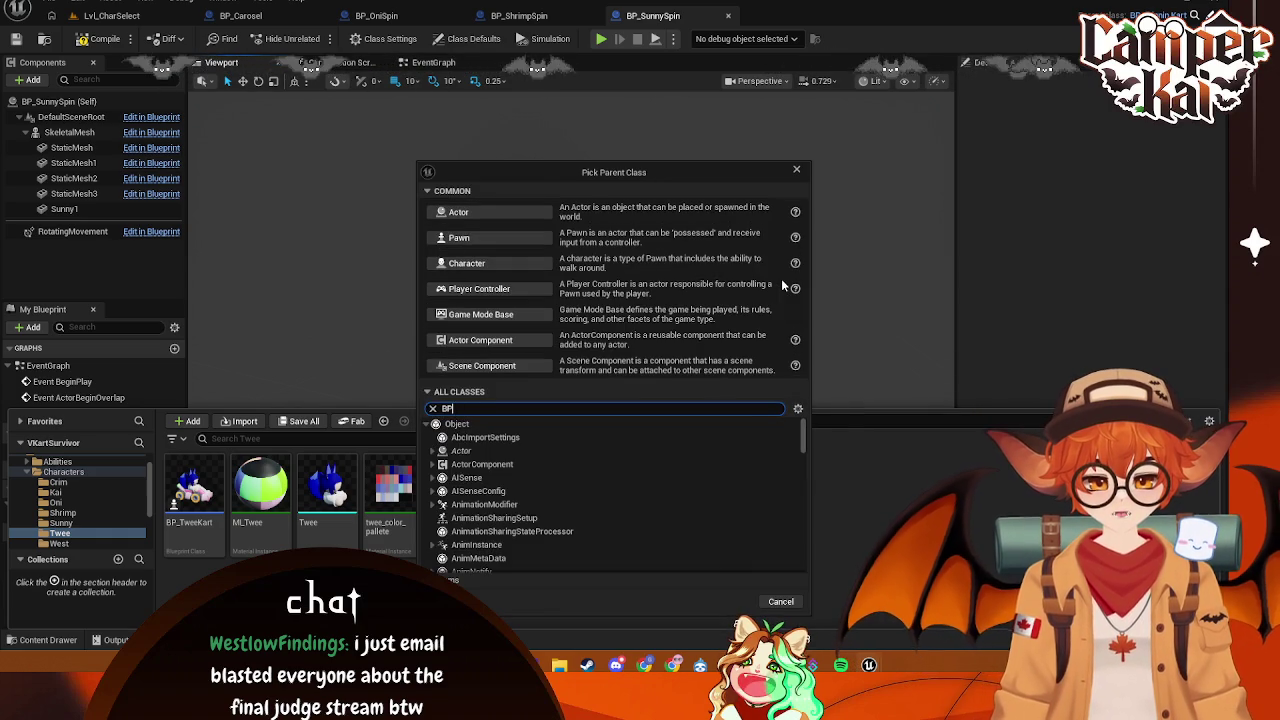
type("_sp")
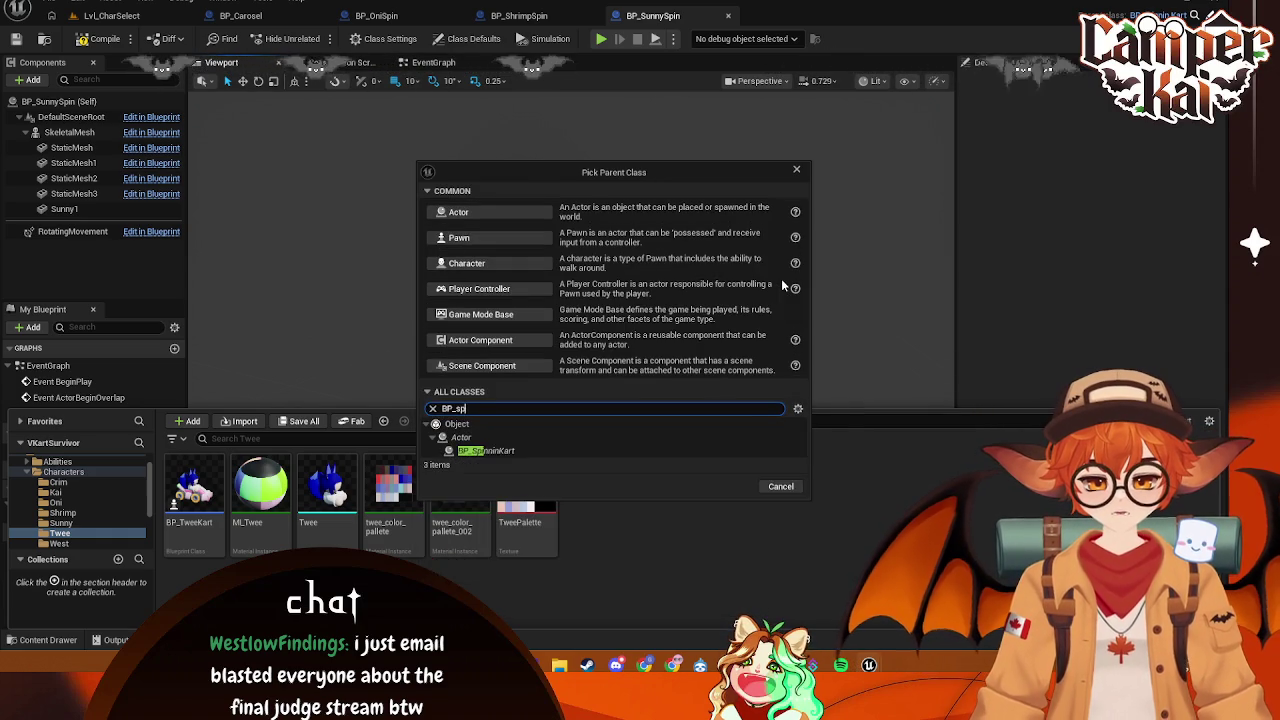
type("in")
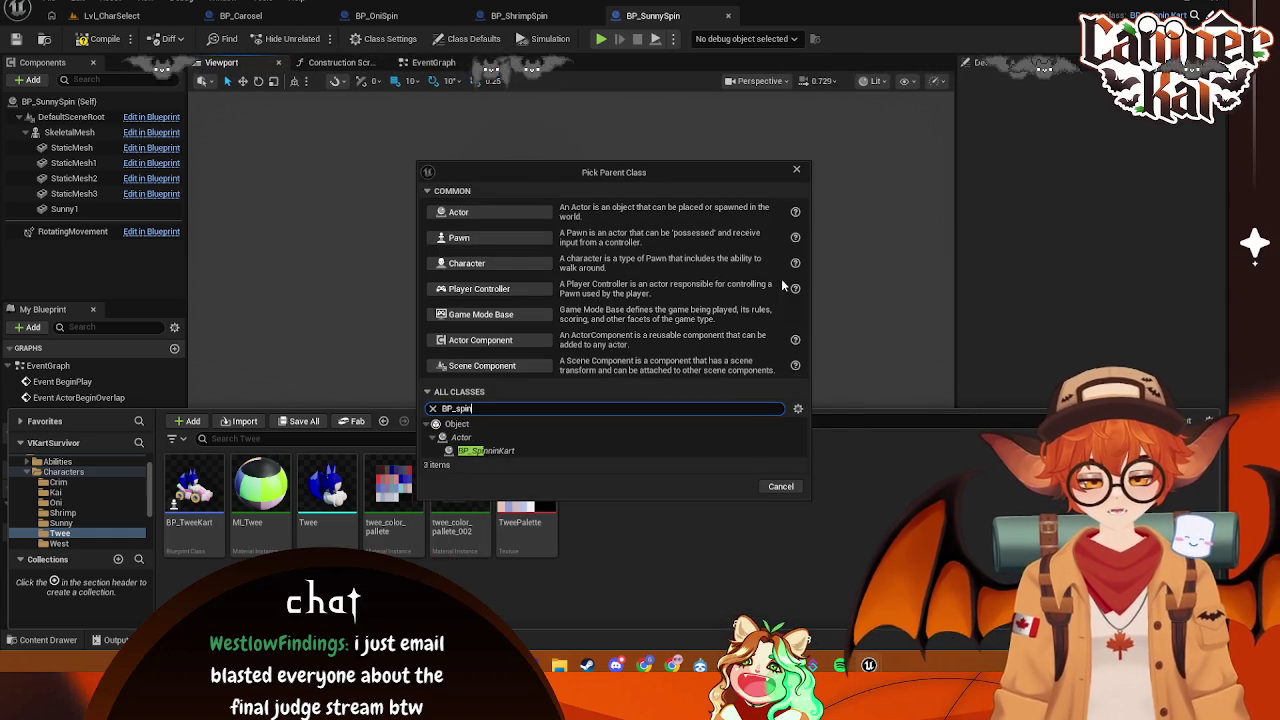
left_click(492, 452)
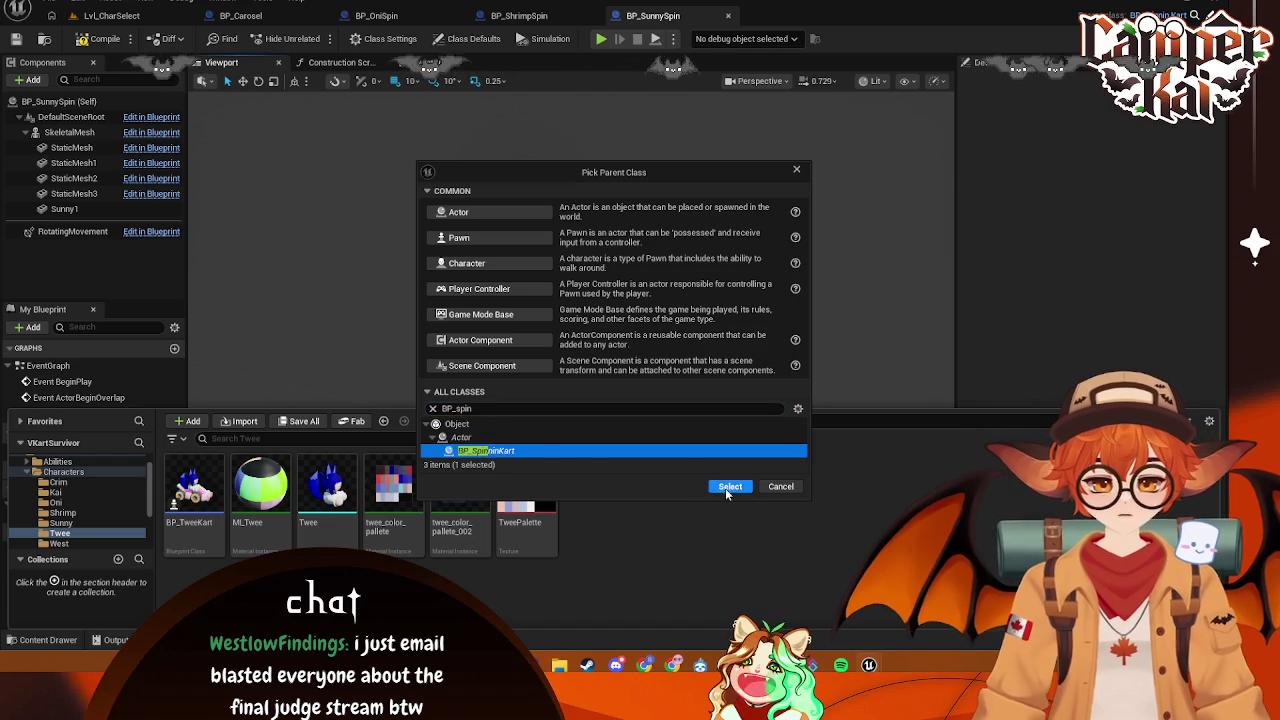
left_click(729, 487)
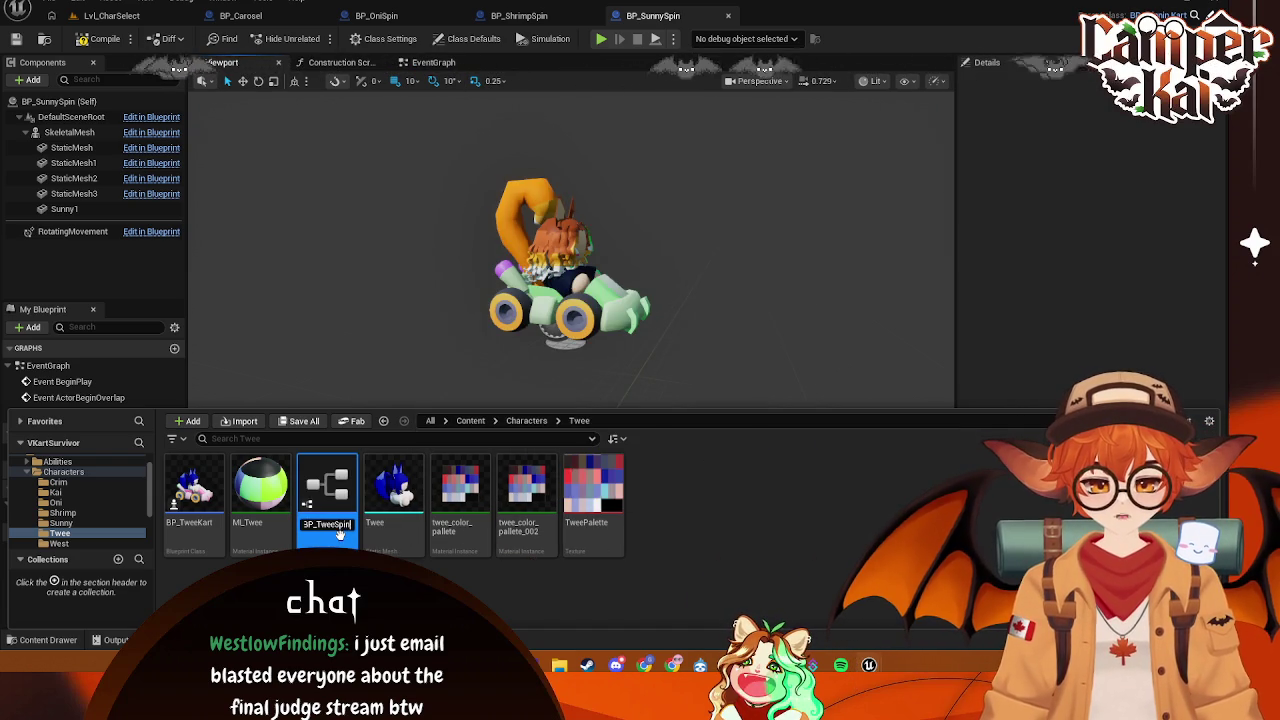
key("Return")
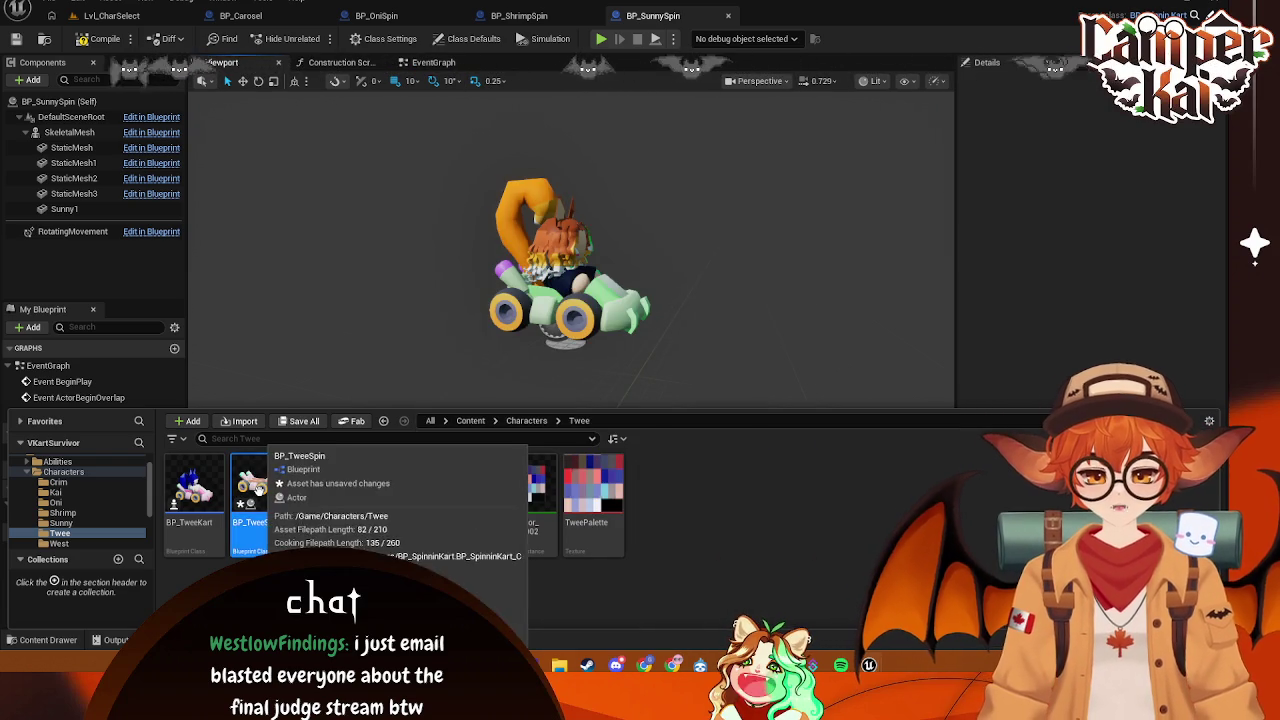
double_click(258, 489)
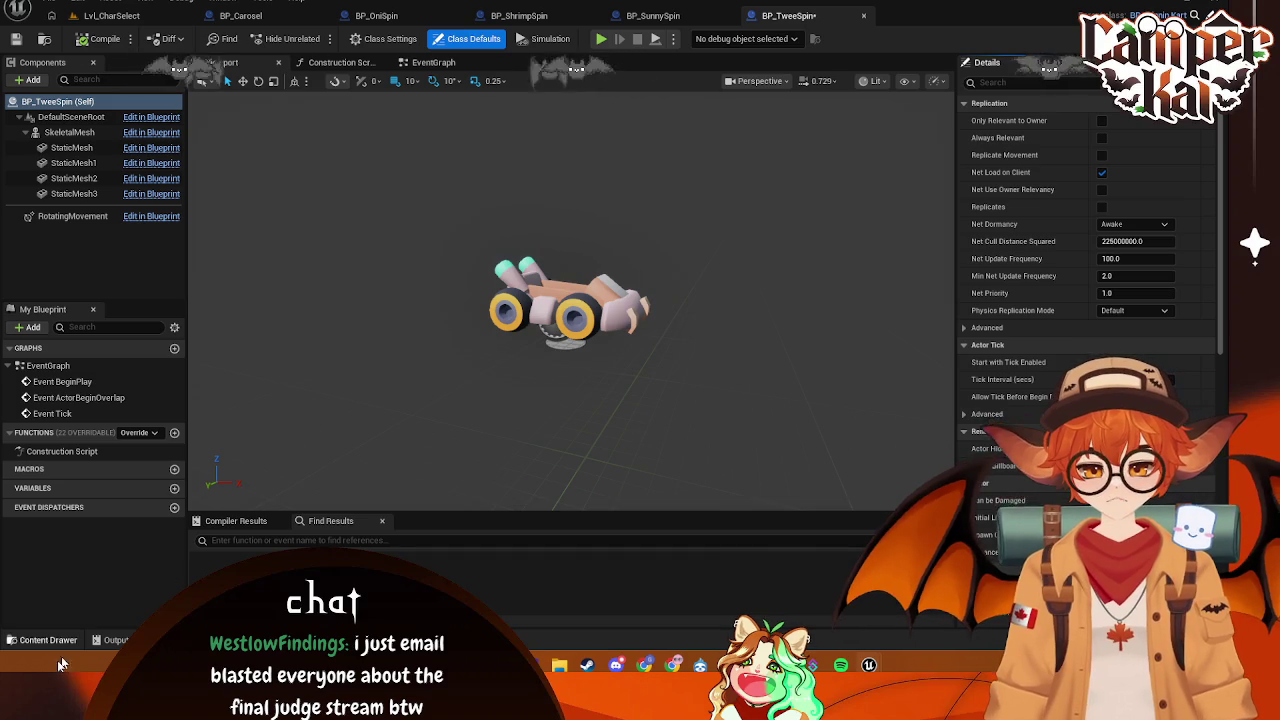
- Attach the Twee character mesh under the kart's SkeletalMesh
left_click(48, 640)
mouse_move(391, 488)
left_mouse_down()
mouse_move(65, 127)
mouse_move(70, 137)
left_mouse_up()
left_click_drag(49, 207, 78, 140)
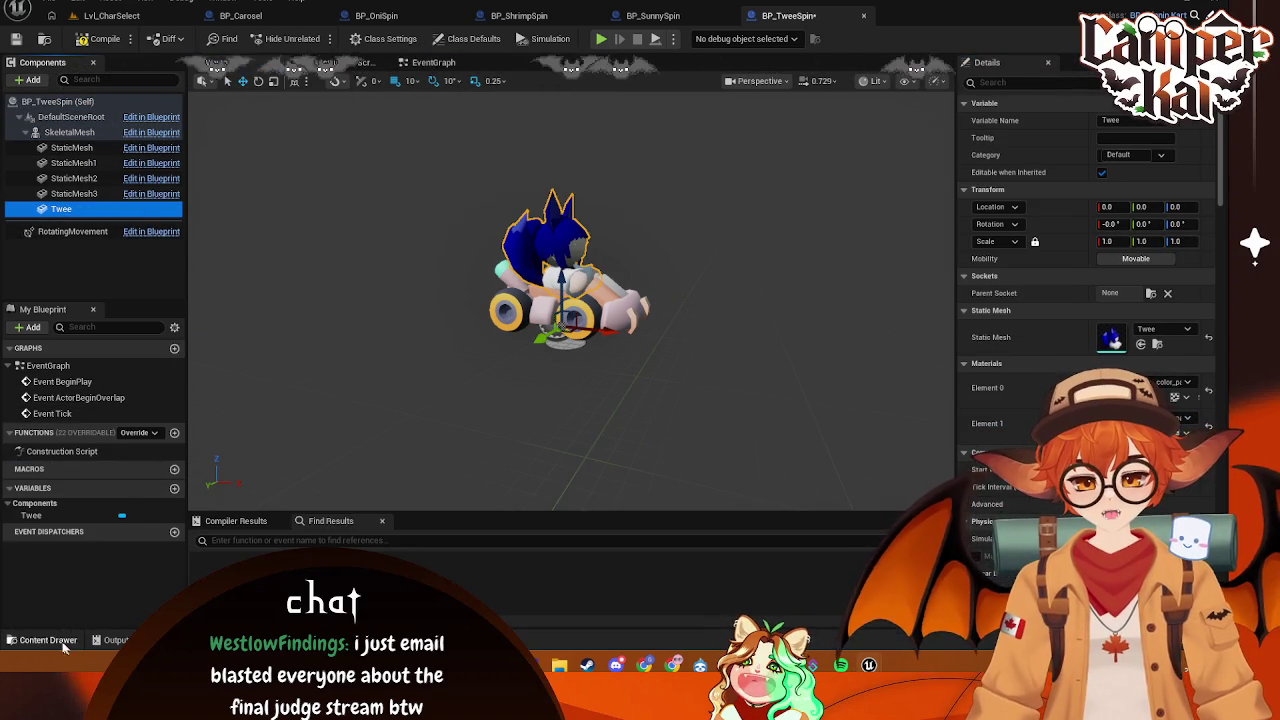
- Apply MI_Twee to the kart's SkeletalMesh, turning it pink
left_click(63, 642)
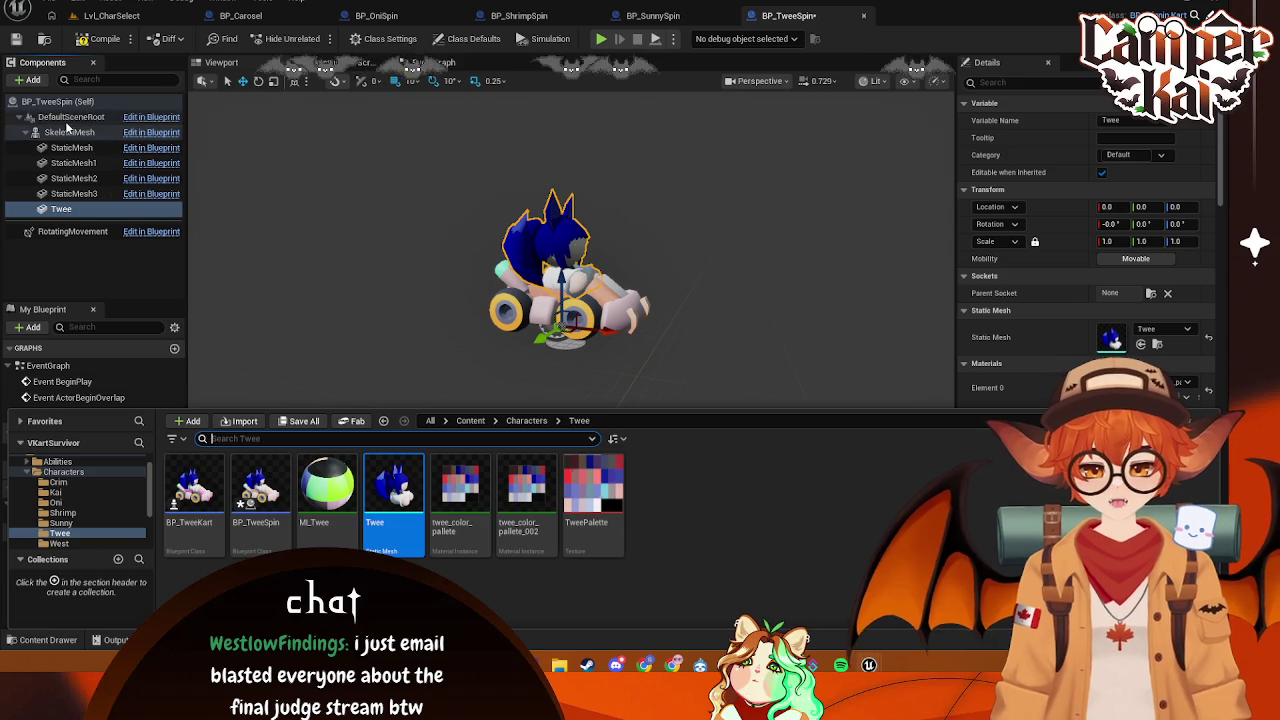
left_click(69, 132)
left_click(46, 639)
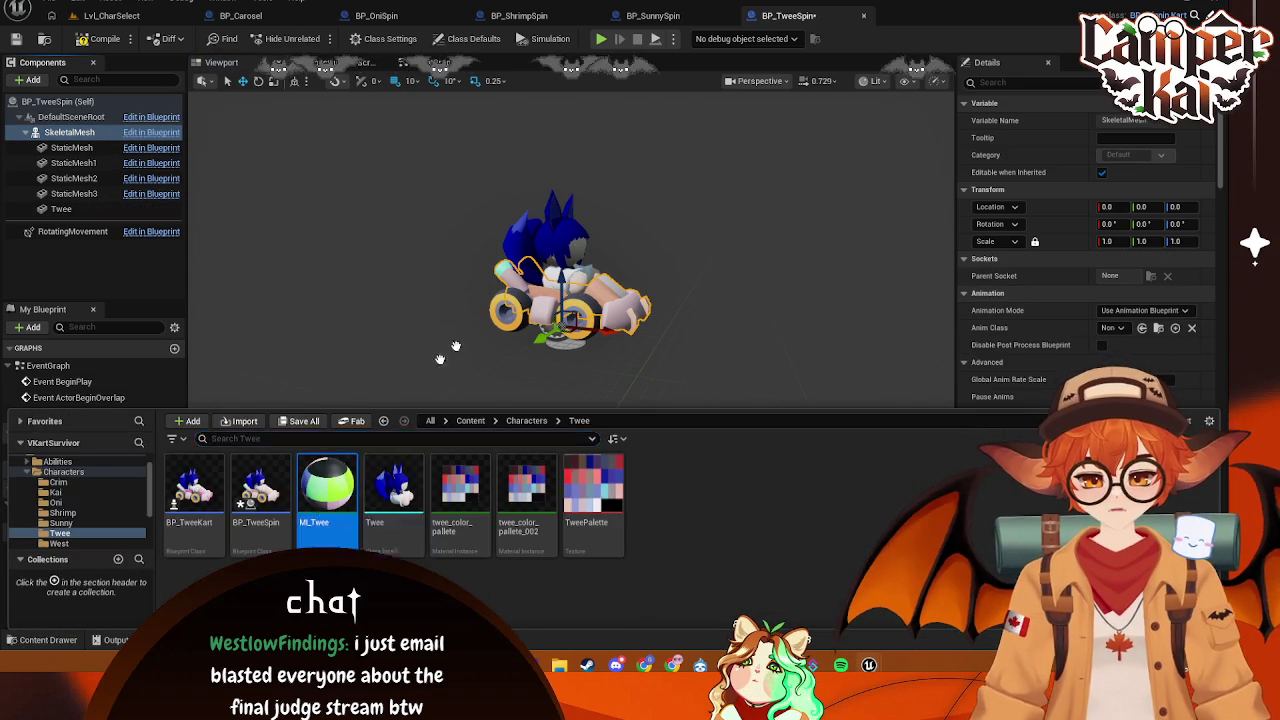
left_click(46, 639)
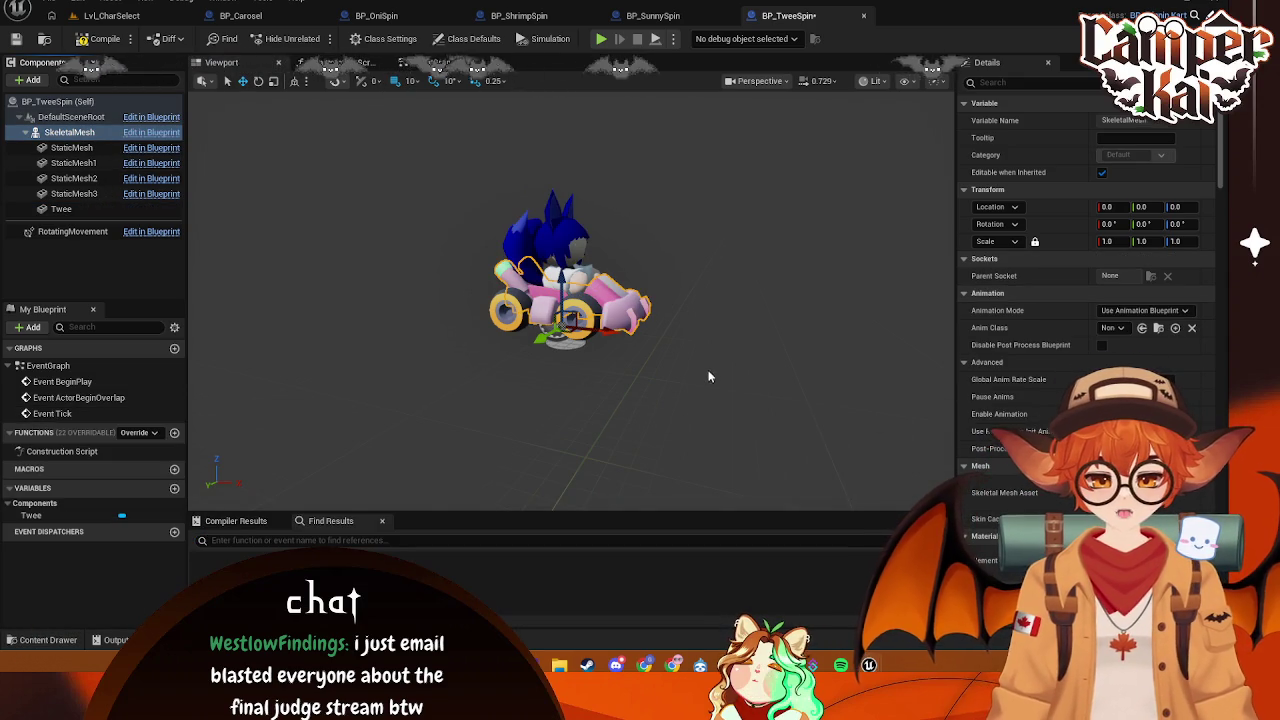
left_click(776, 364)
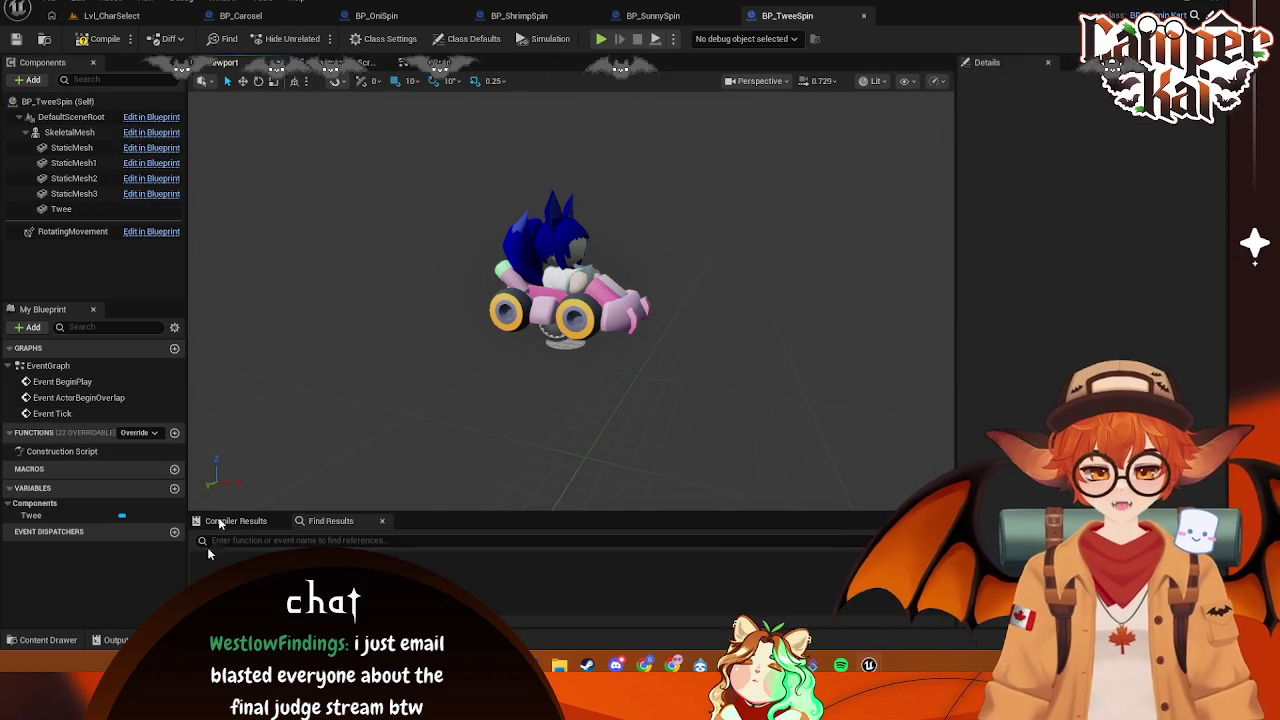
left_click(43, 645)
- In the West folder, create a new Blueprint class with BP_SpinninKart as parent
left_click(120, 543)
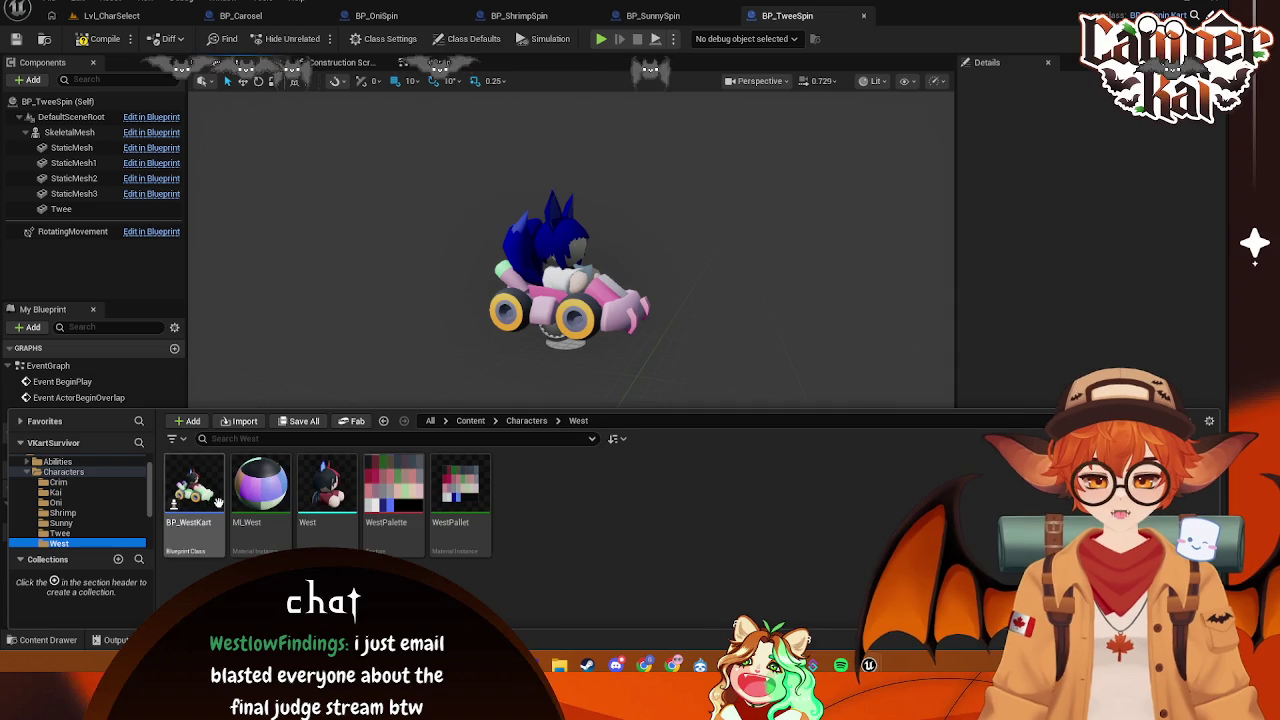
right_click(615, 533)
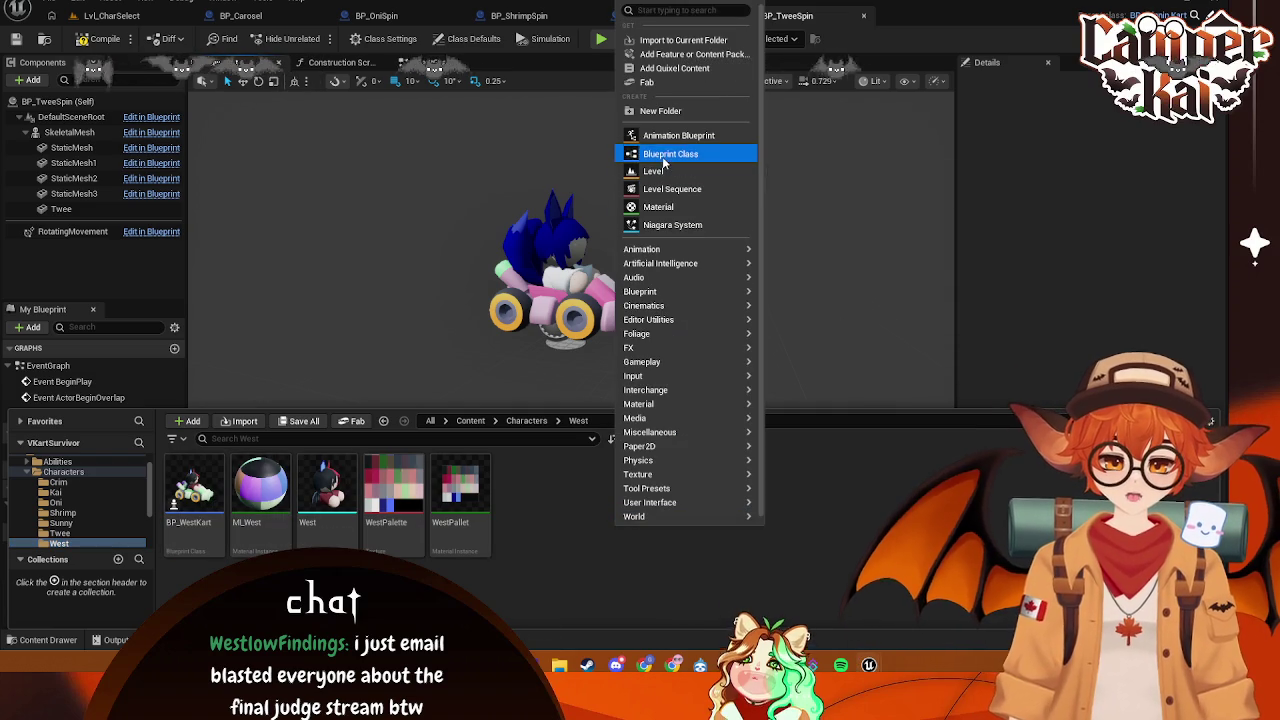
left_click(662, 156)
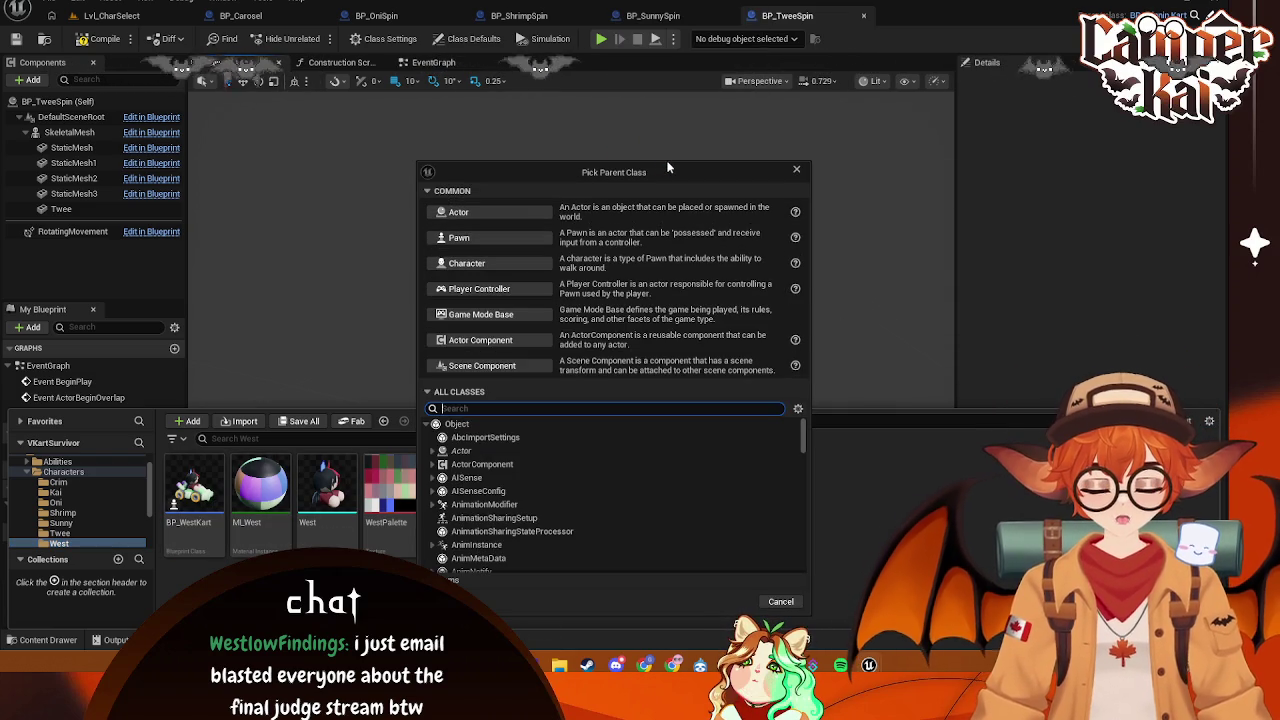
type("spin")
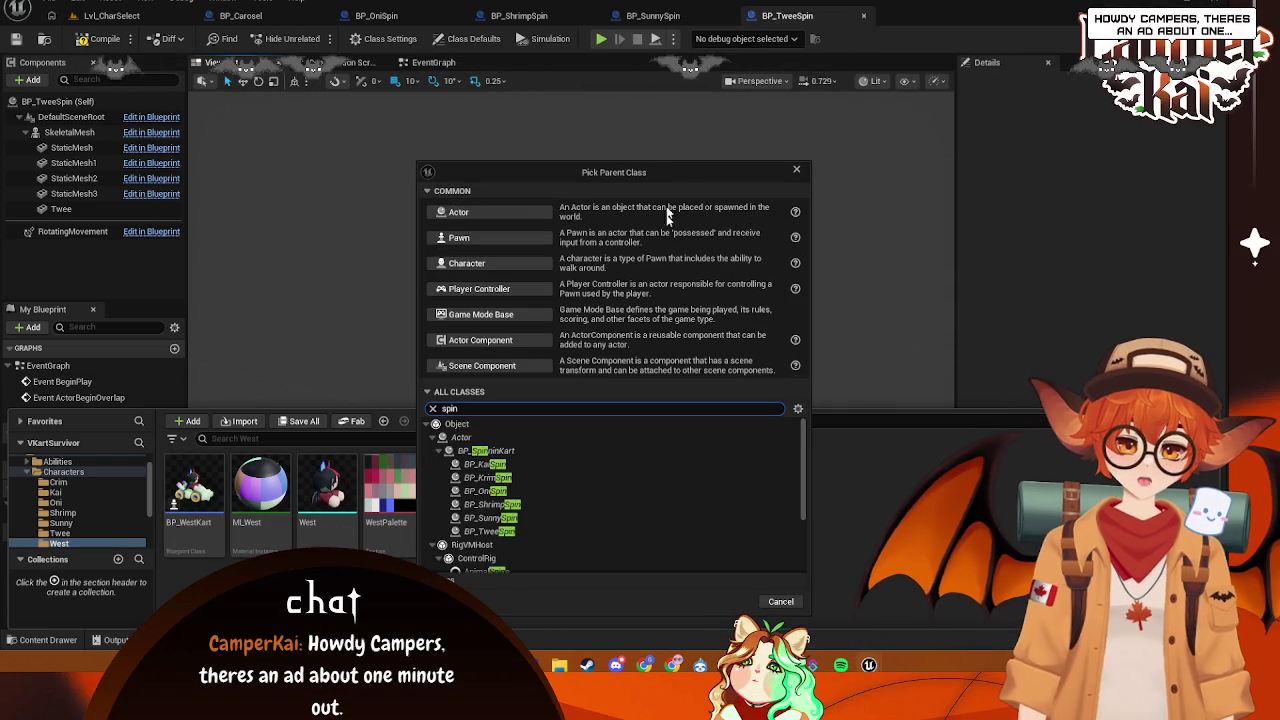
left_click(487, 452)
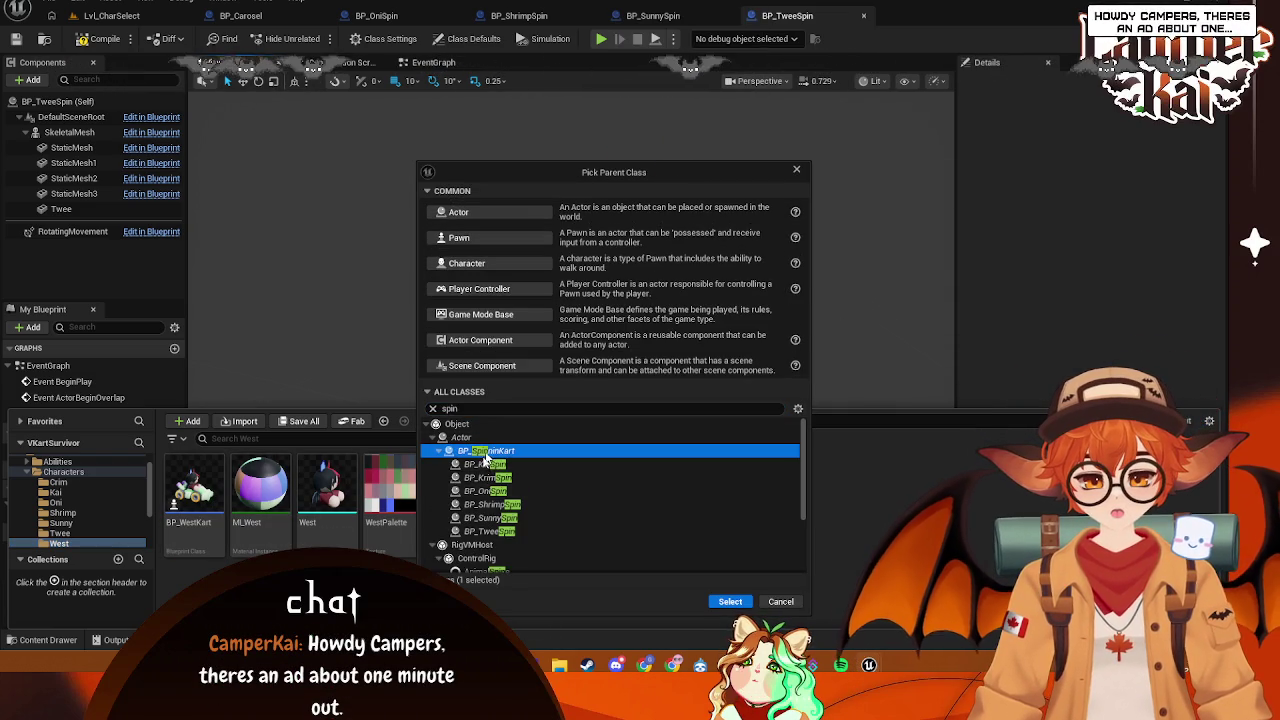
left_click(730, 602)
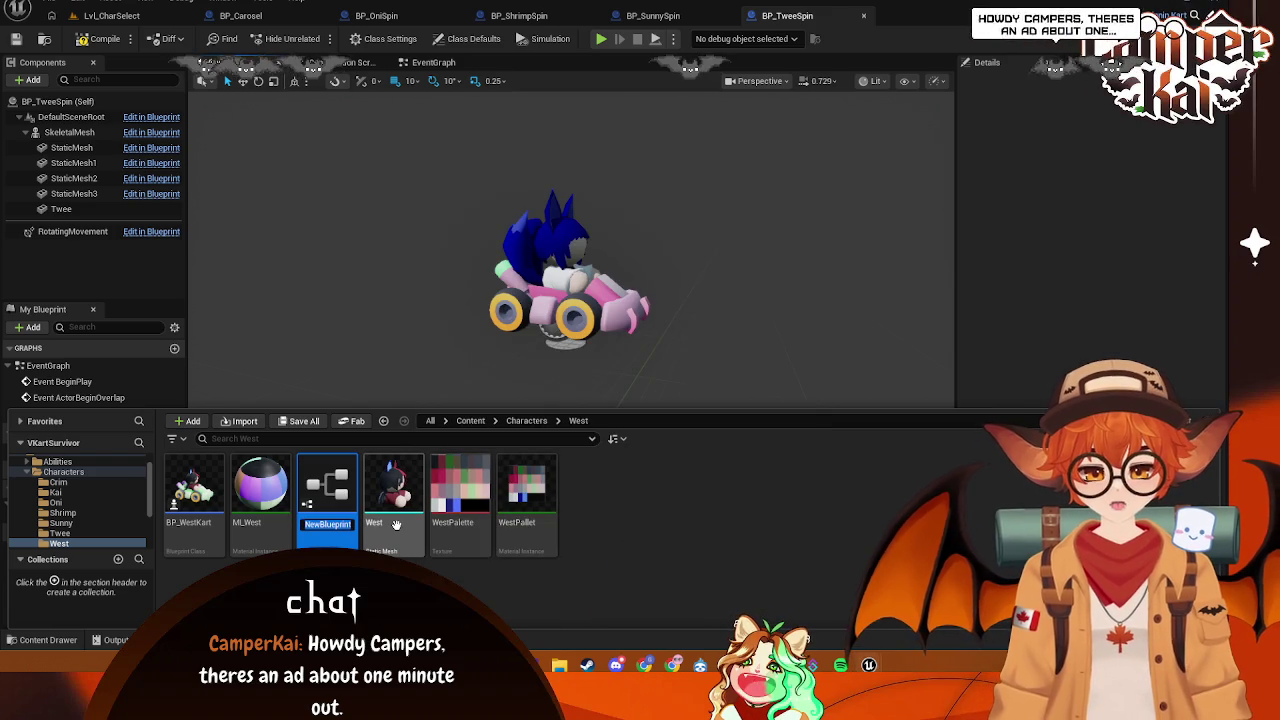
- Name it BP_WestSpin, open it, and add the West character mesh to the kart
type("BP_")
key("BackSpace")
key("BackSpace")
type("WestSpin")
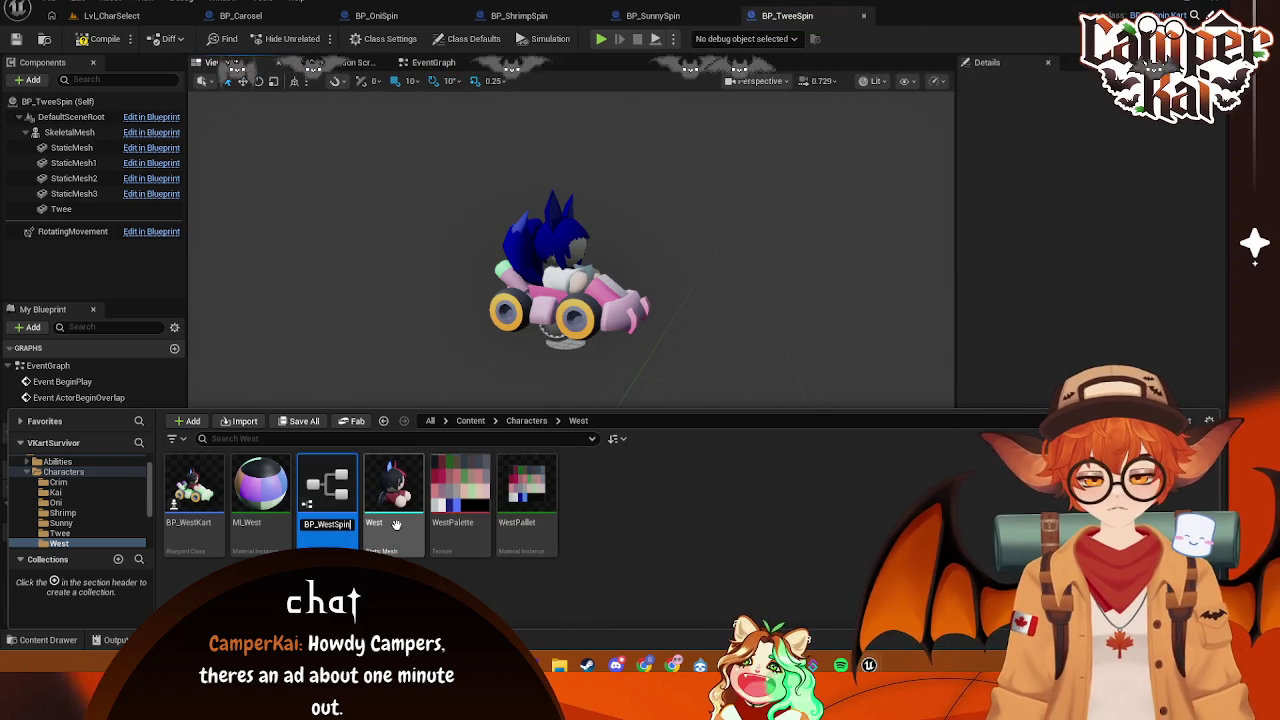
key("Return")
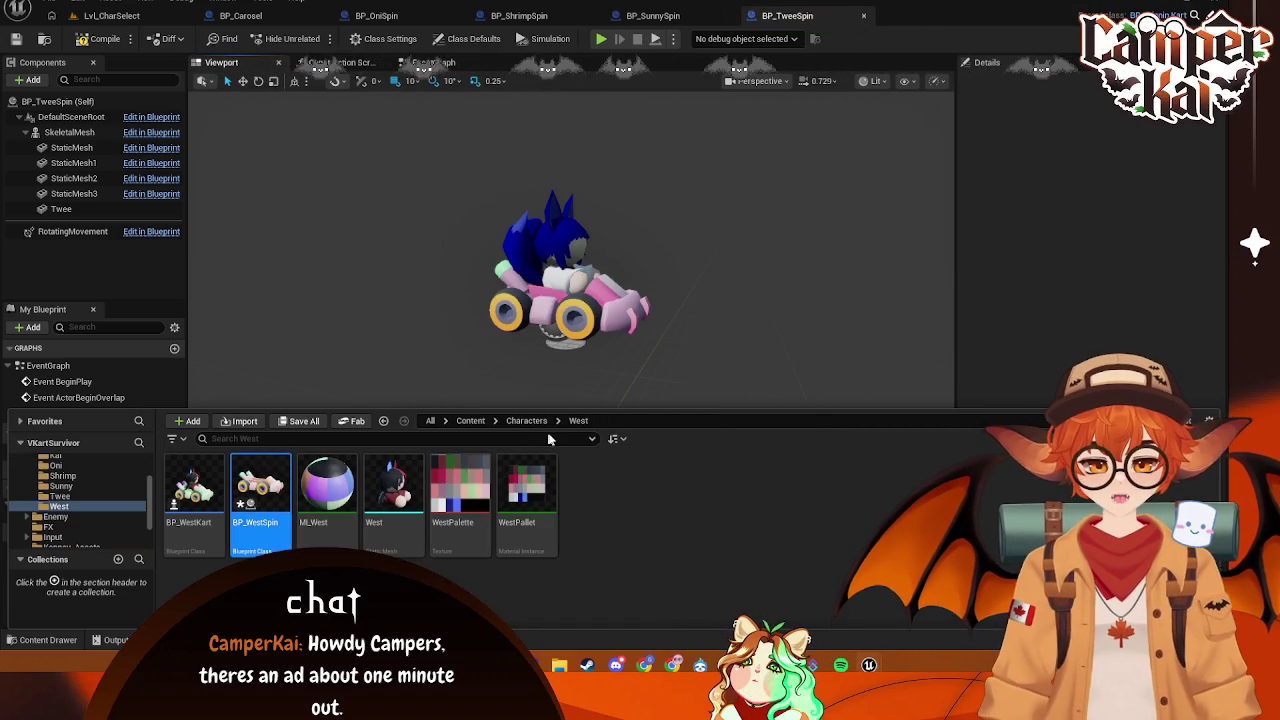
key("Return")
left_click(40, 639)
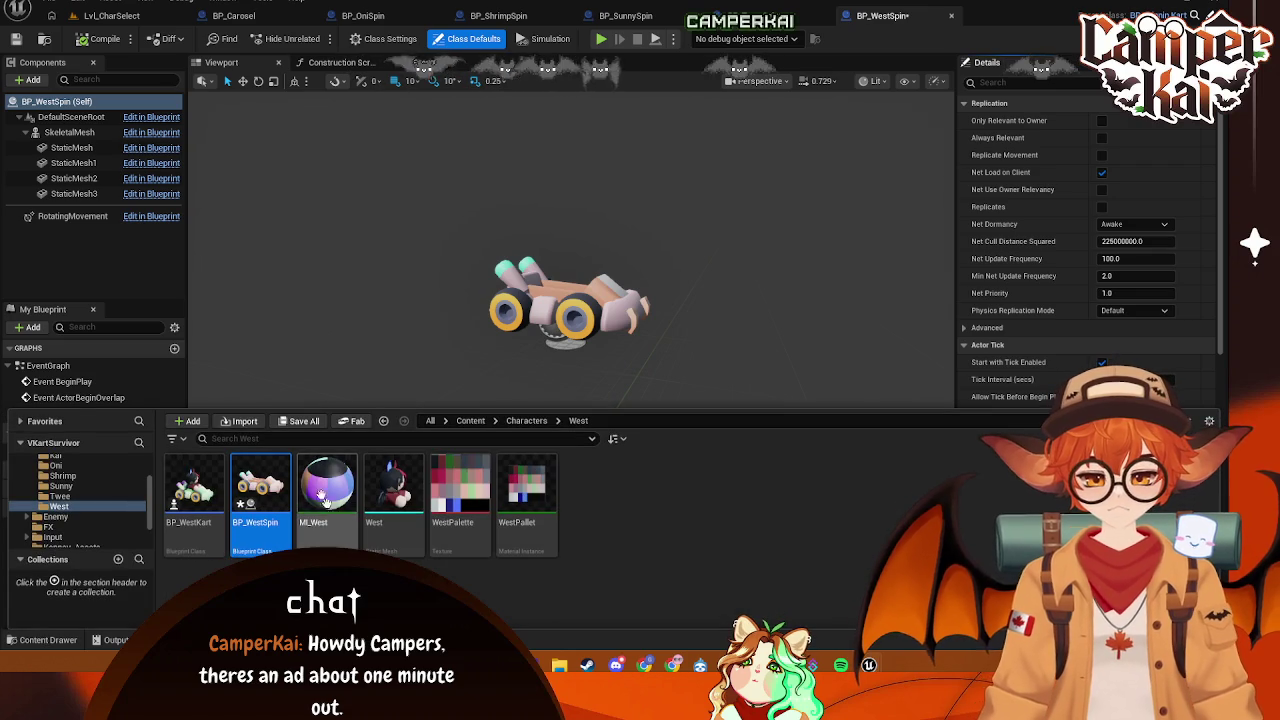
mouse_move(393, 485)
left_mouse_down()
mouse_move(105, 143)
mouse_move(78, 162)
left_mouse_up()
- Apply the green material to the West kart's SkeletalMesh and save BP_WestSpin
left_click(55, 209)
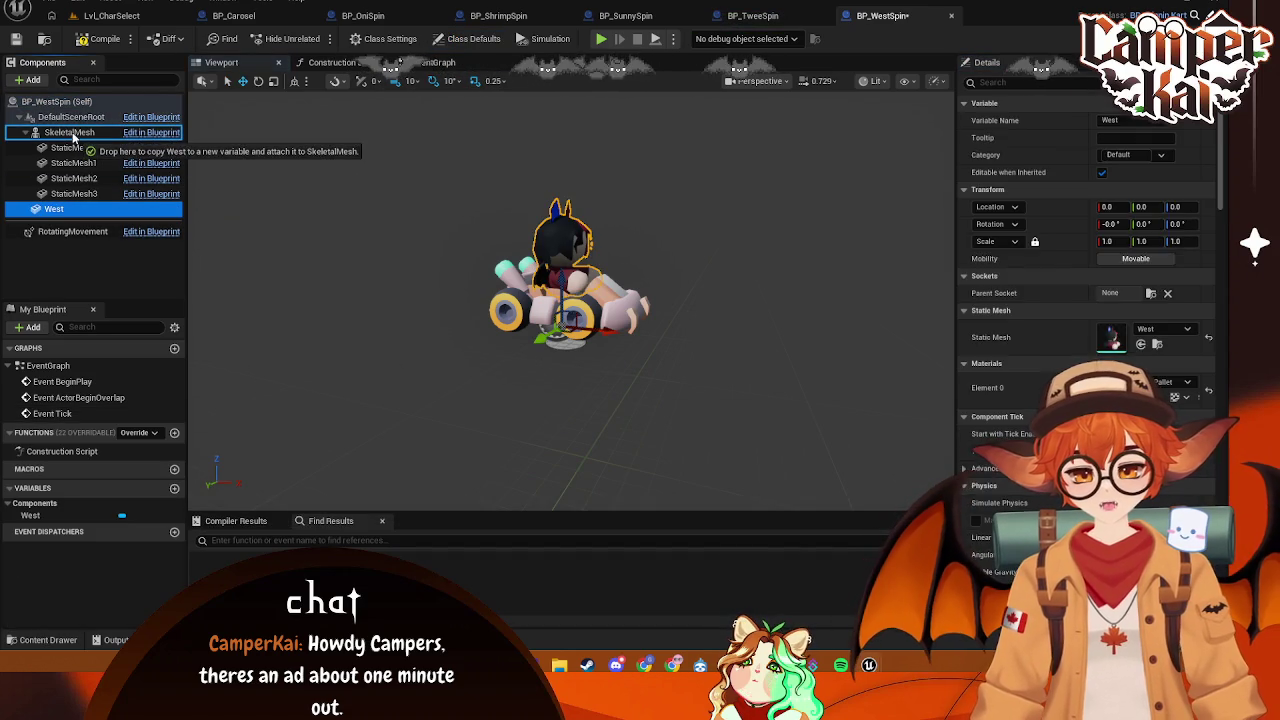
left_click(85, 636)
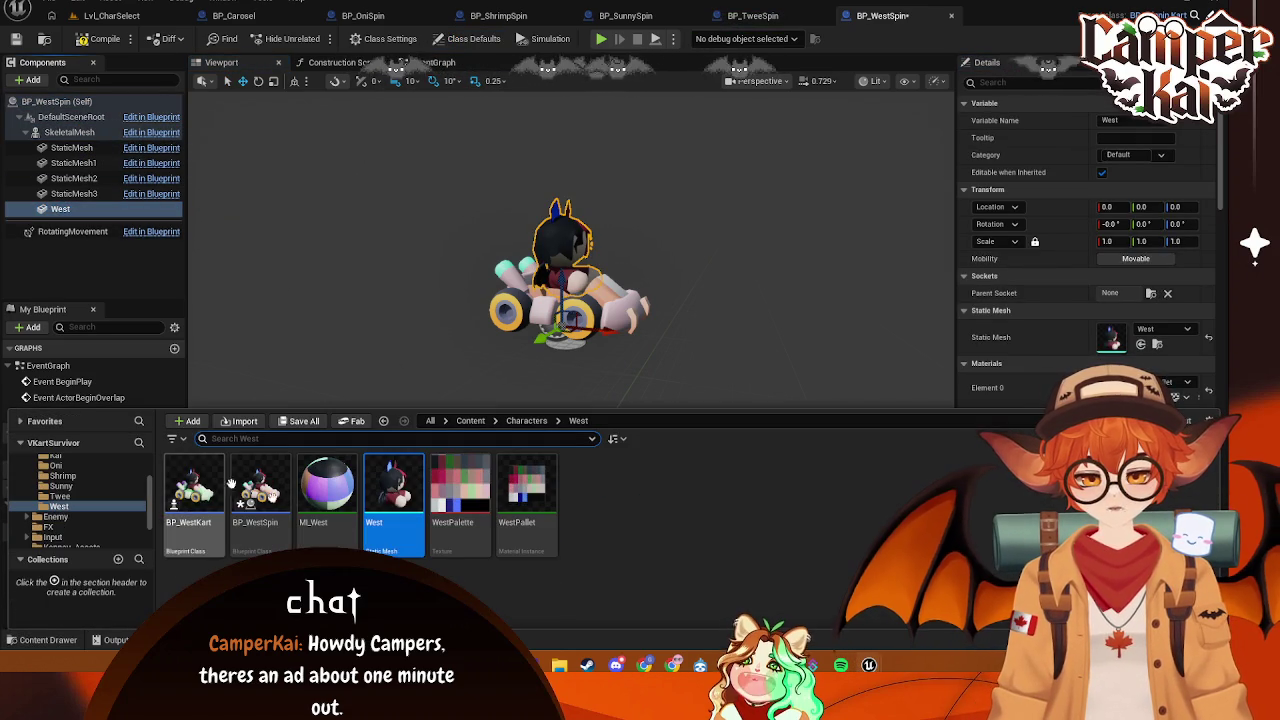
left_click(65, 132)
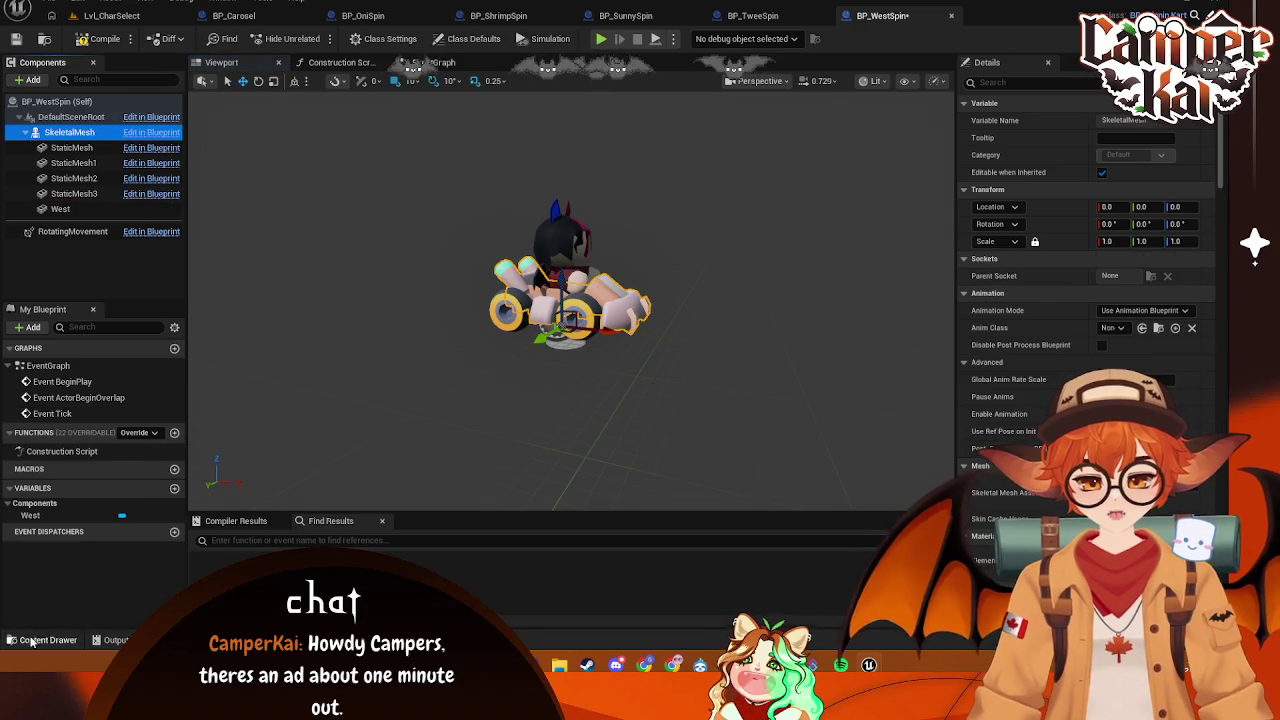
left_click(32, 642)
mouse_move(323, 486)
left_mouse_down()
mouse_move(686, 271)
mouse_move(620, 300)
left_mouse_up()
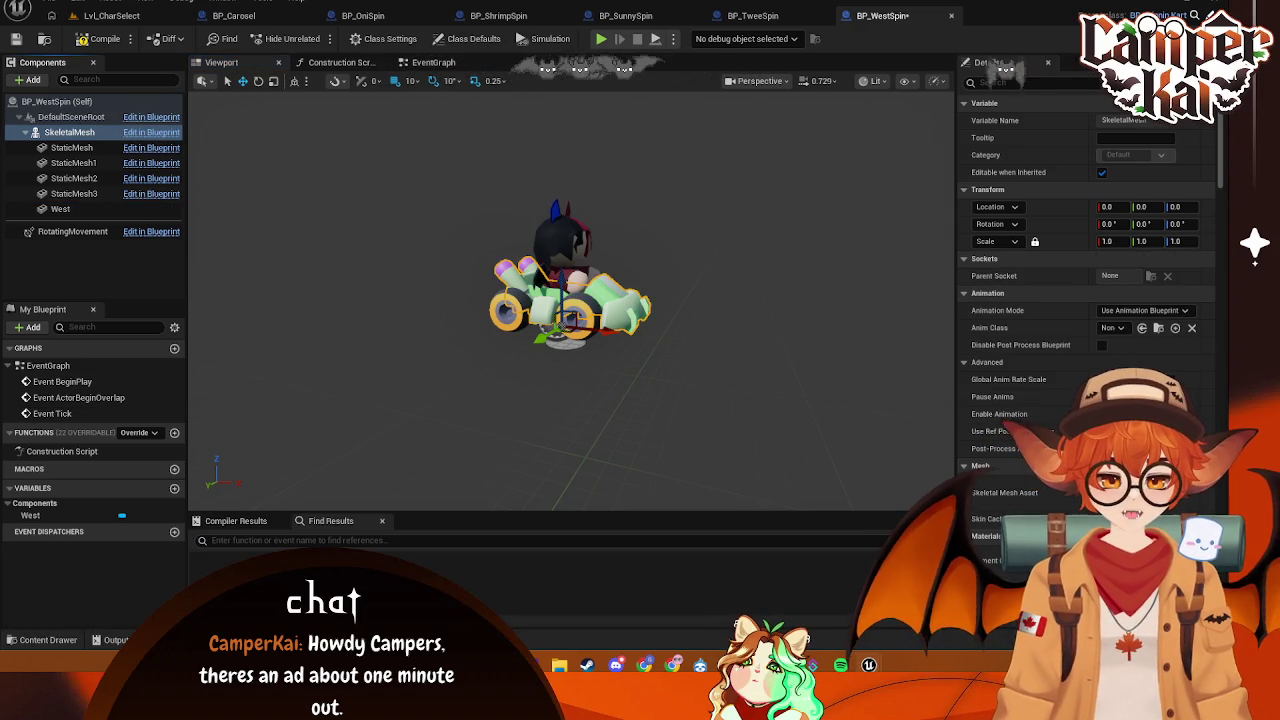
left_click(823, 314)
- Close the Oni, Shrimp, Sunny, Twee and West spin editors, leaving BP_Carosel's viewport
left_click(418, 15)
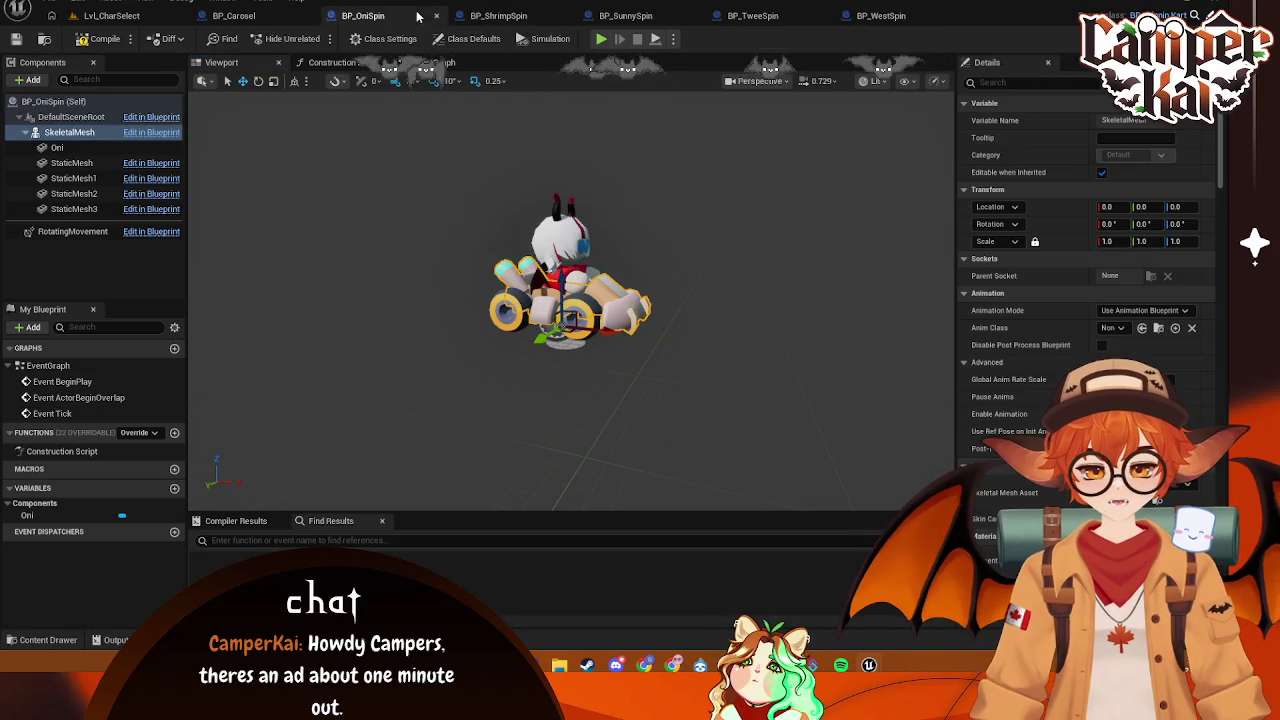
left_click(457, 16)
left_click(457, 17)
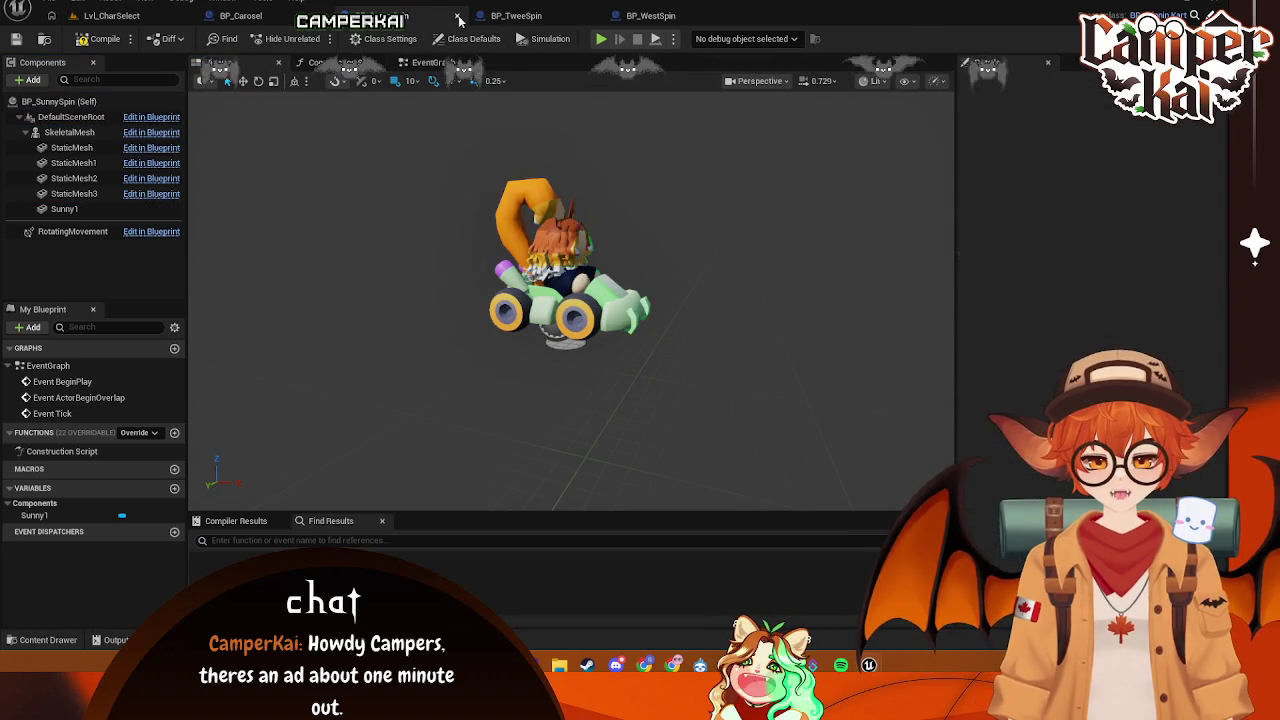
left_click(458, 17)
left_click(458, 17)
left_click(458, 17)
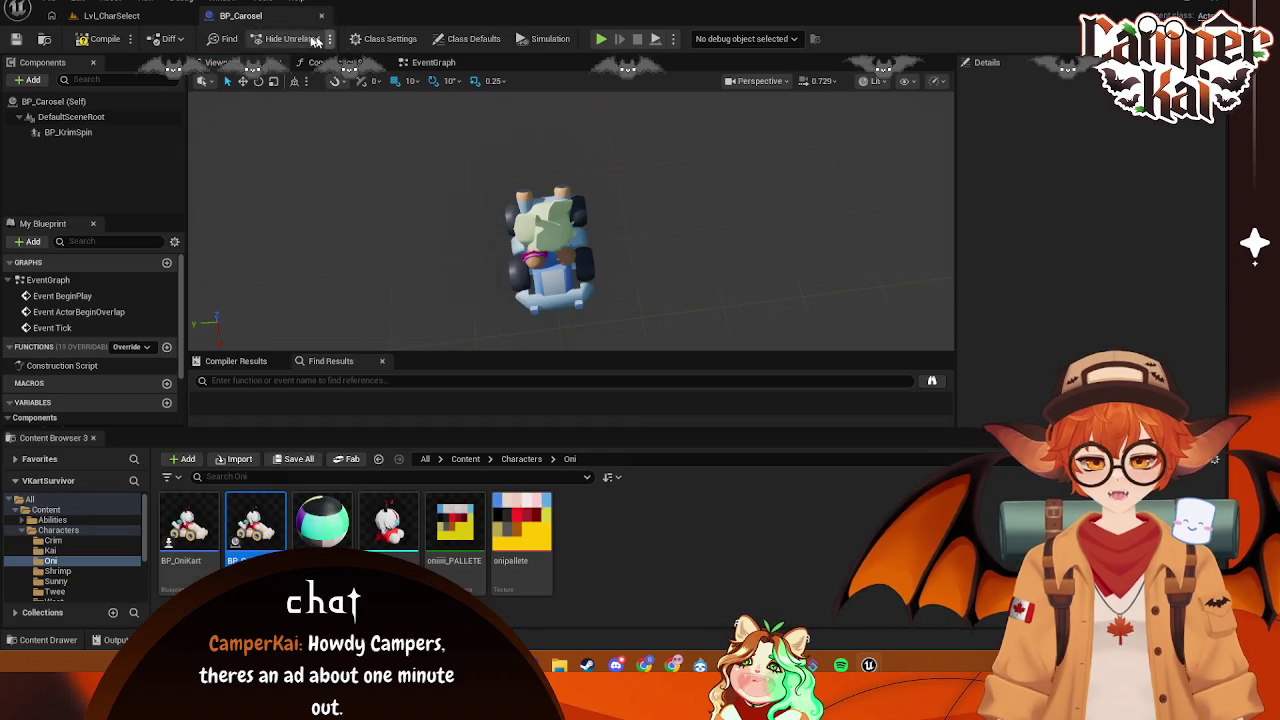
left_click(325, 62)
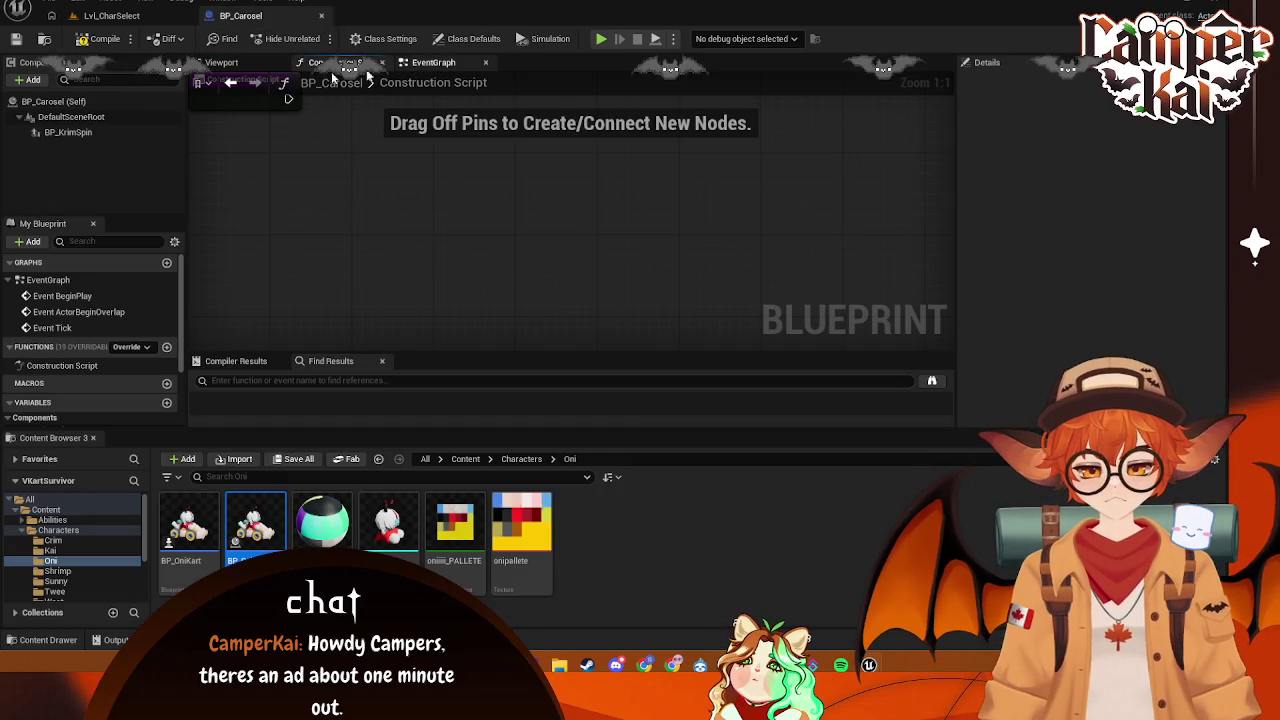
left_click(221, 62)
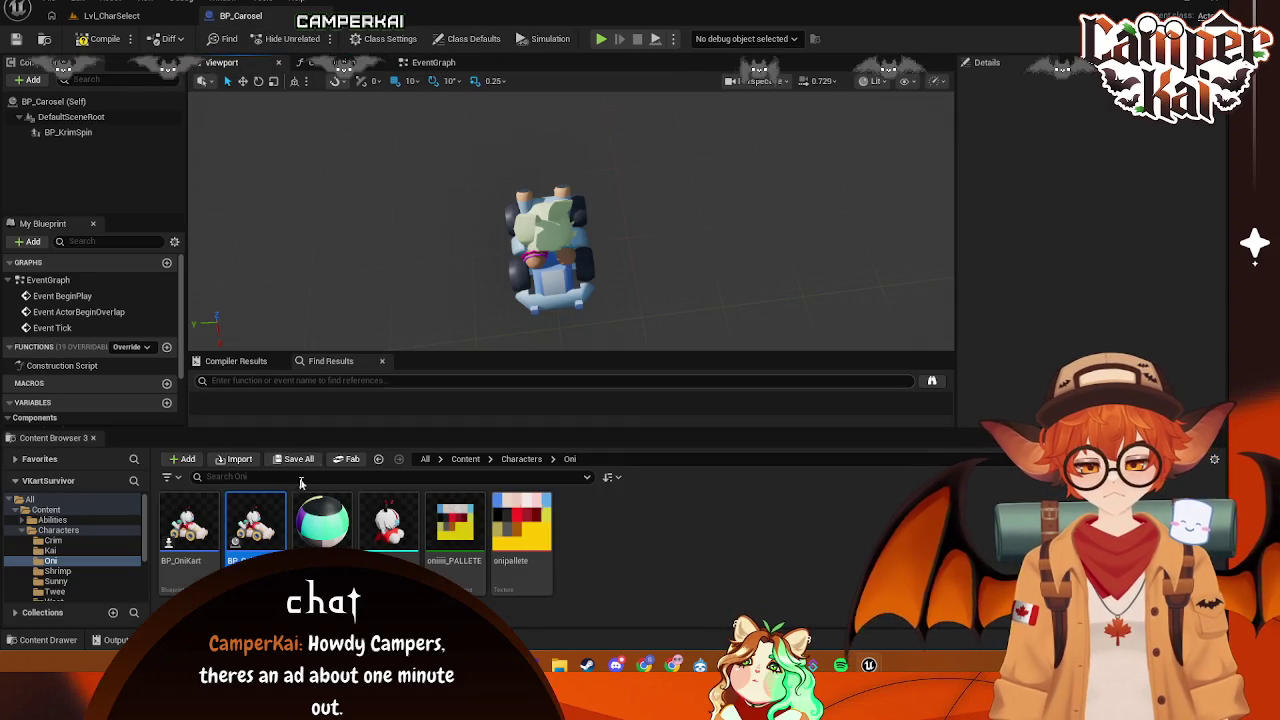
- Rename BP_KrimSpin in the Crim folder and add BP_KaiSpin to BP_Carosel's components
left_click(53, 551)
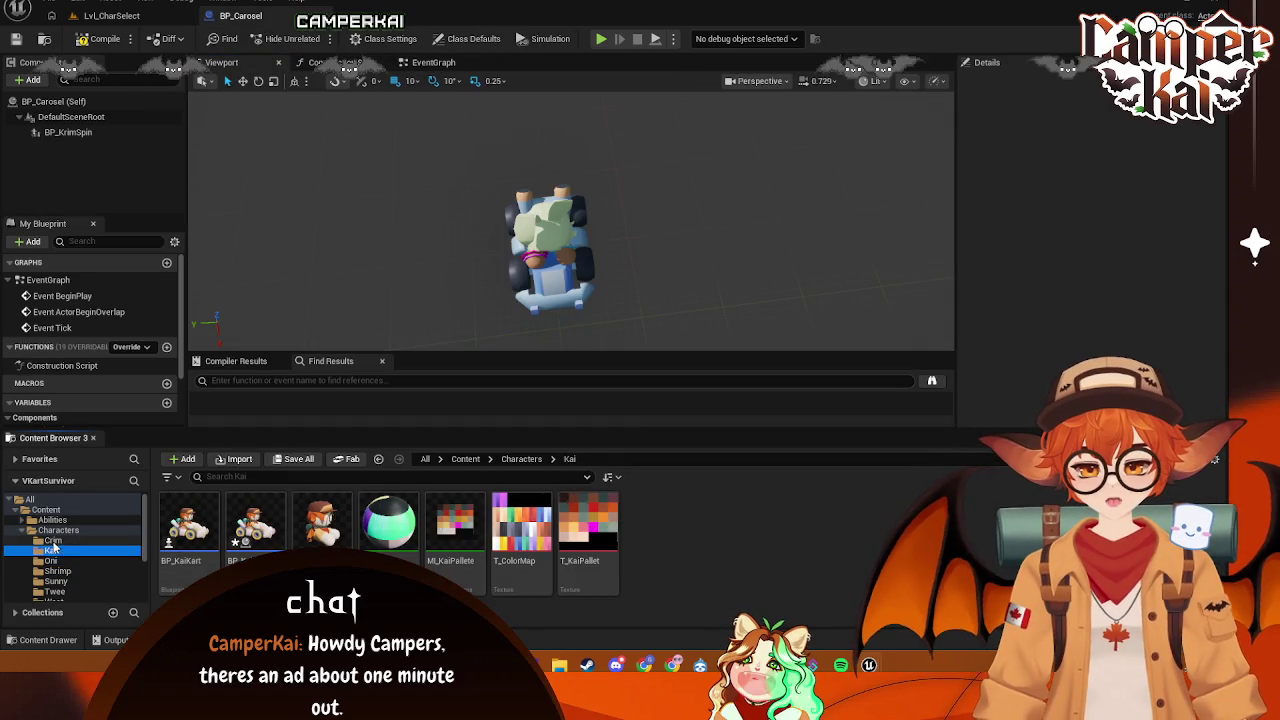
left_click(52, 540)
right_click(262, 530)
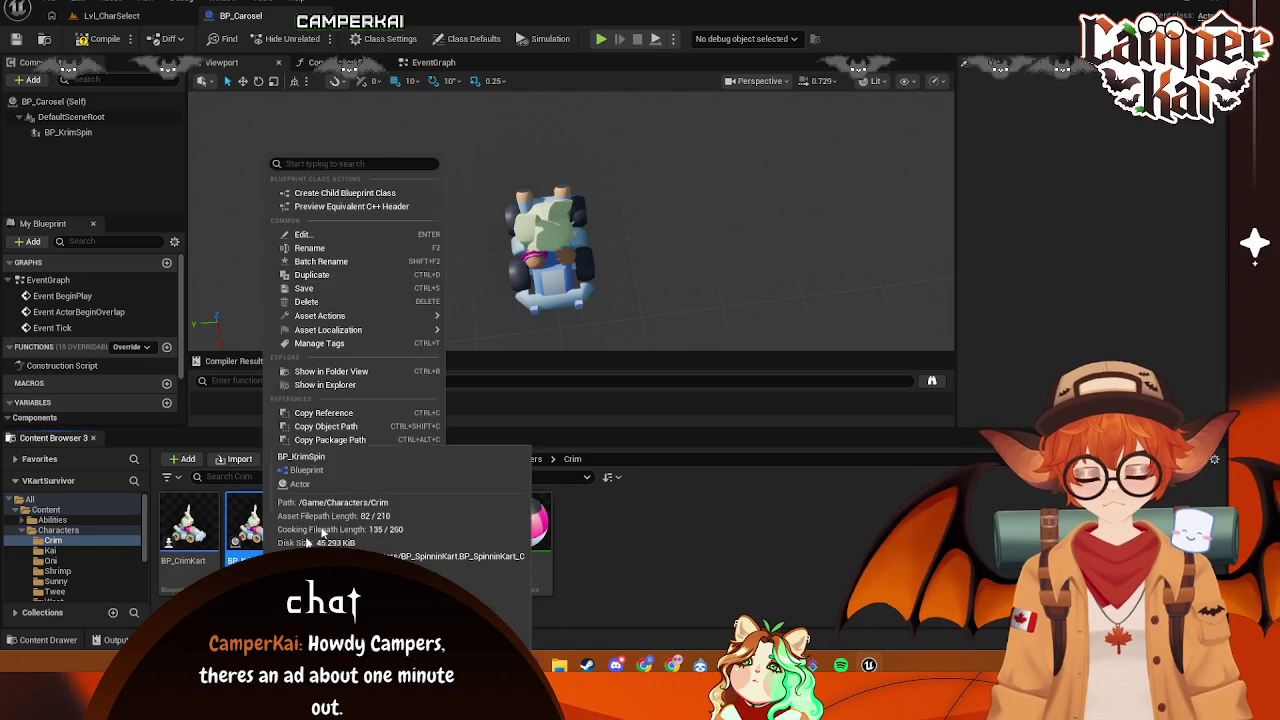
left_click(323, 248)
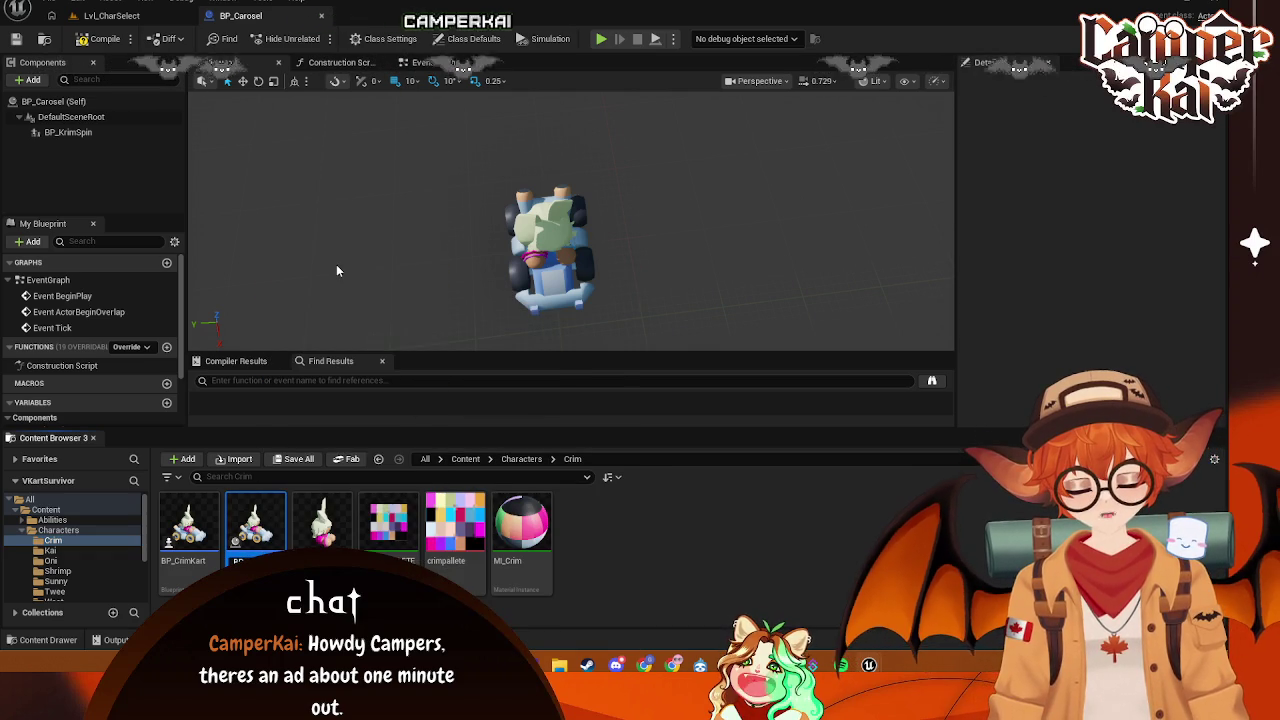
key("Return")
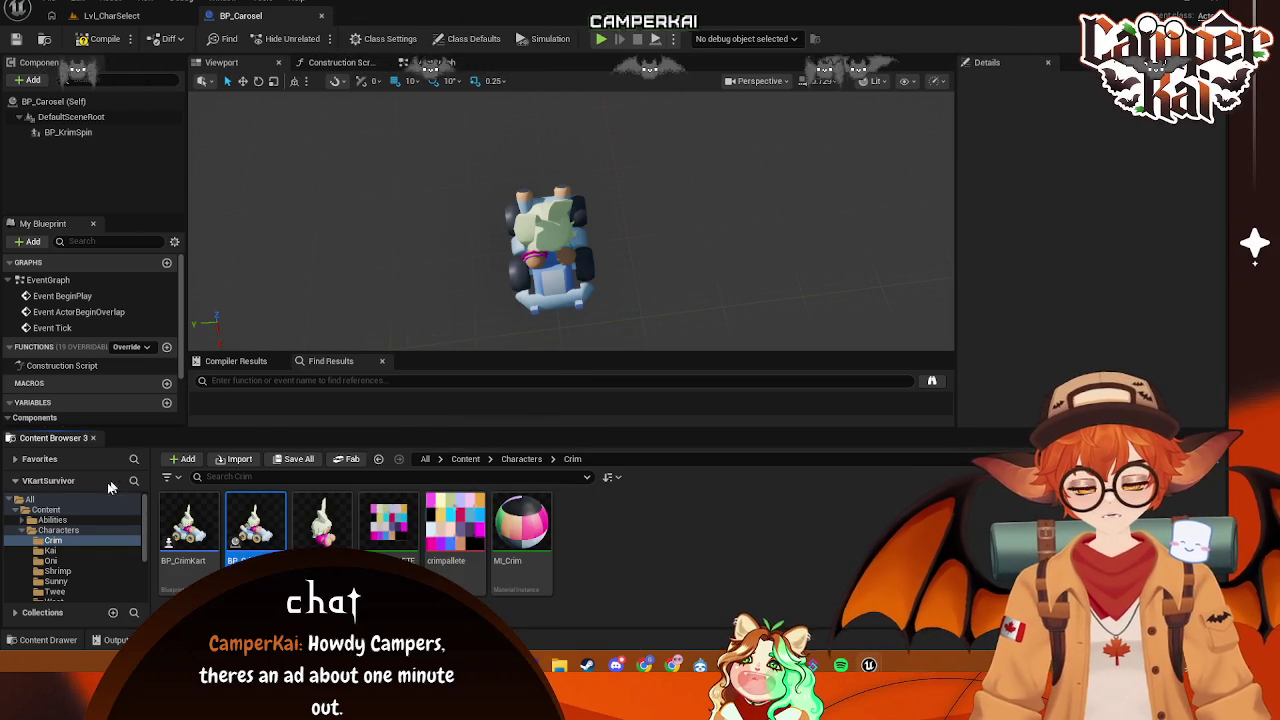
left_click(50, 550)
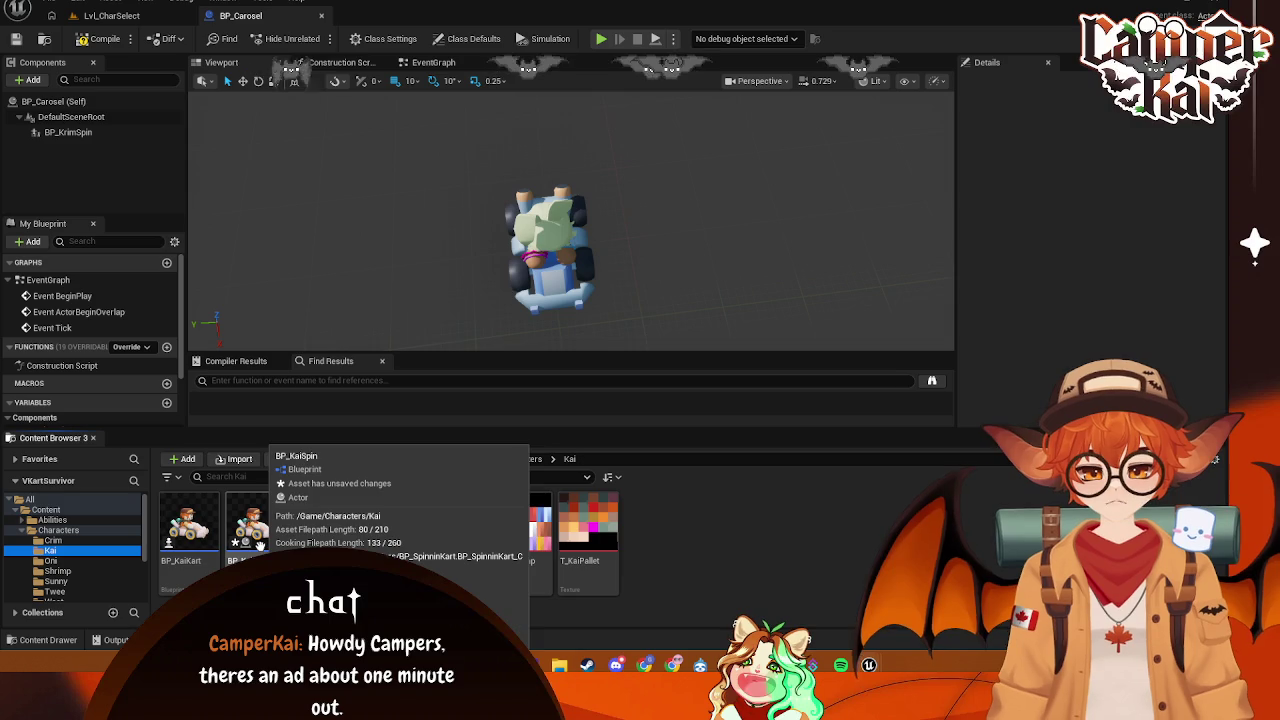
mouse_move(258, 543)
left_mouse_down()
mouse_move(50, 150)
mouse_move(50, 120)
mouse_move(71, 146)
left_mouse_up()
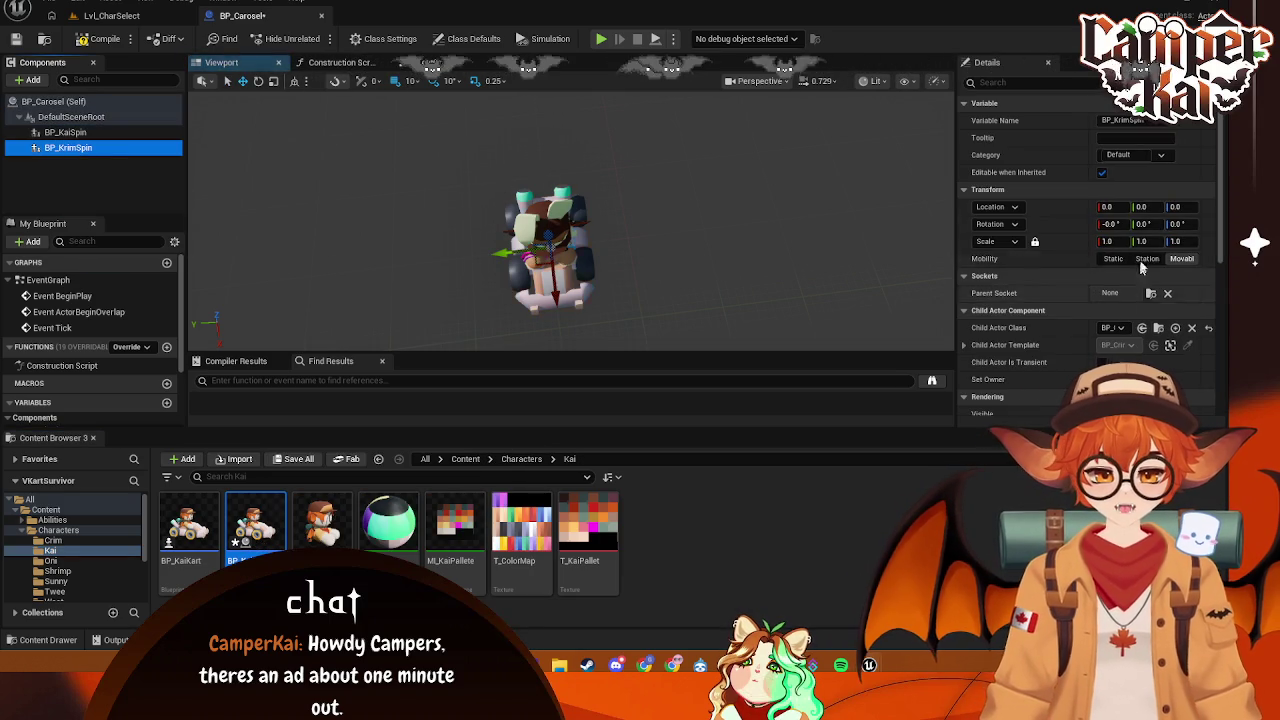
- Replace the BP_KrimSpin component with a freshly added BP_CrimSpin
left_click(1143, 207)
type("-400")
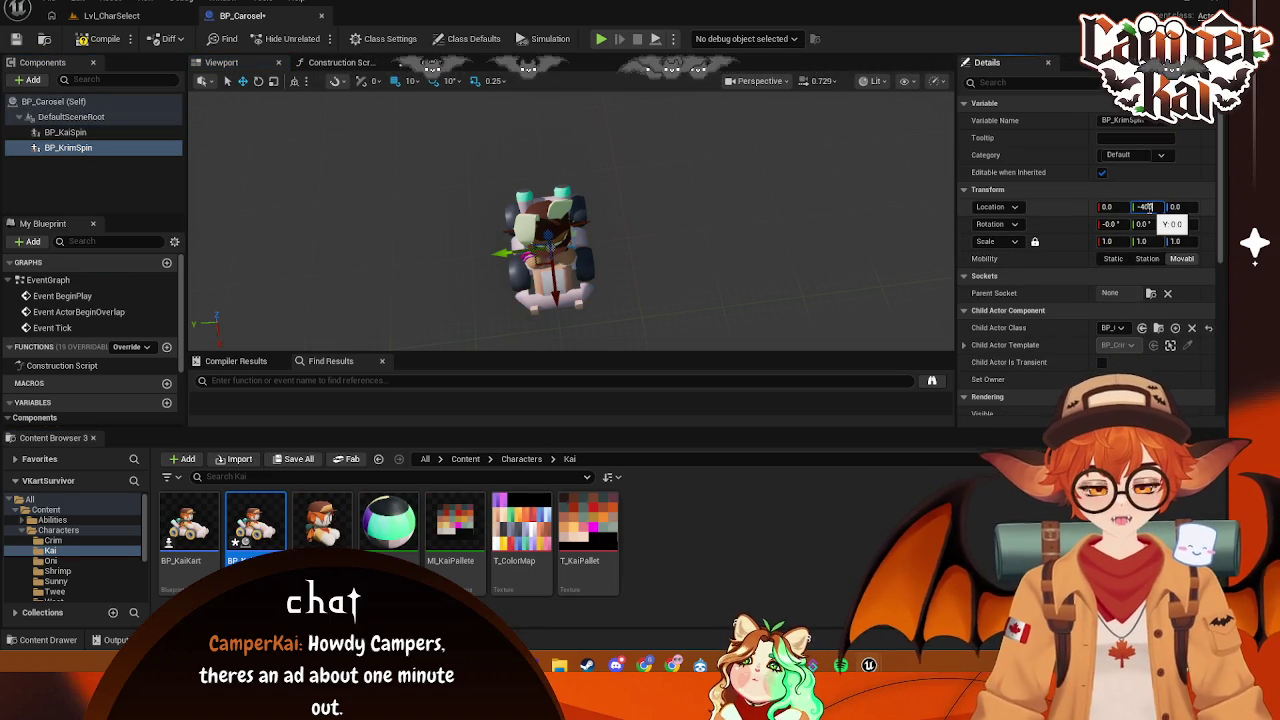
key("Return")
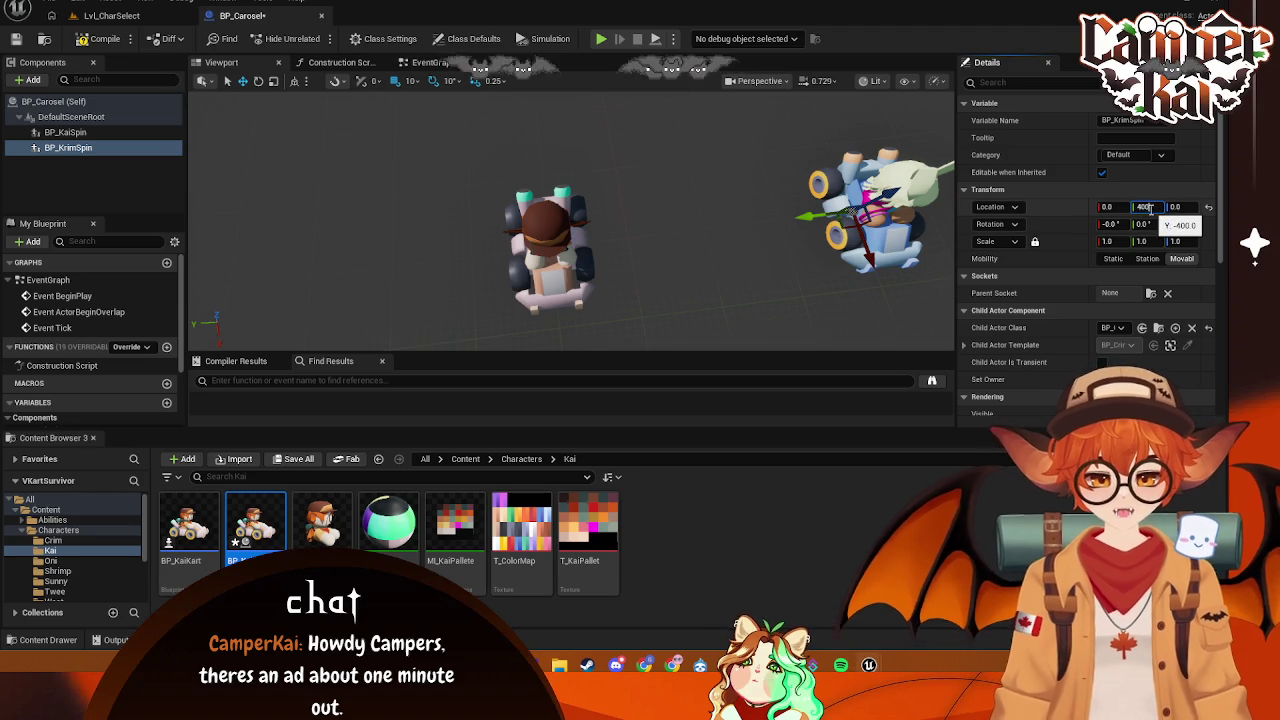
key("Return")
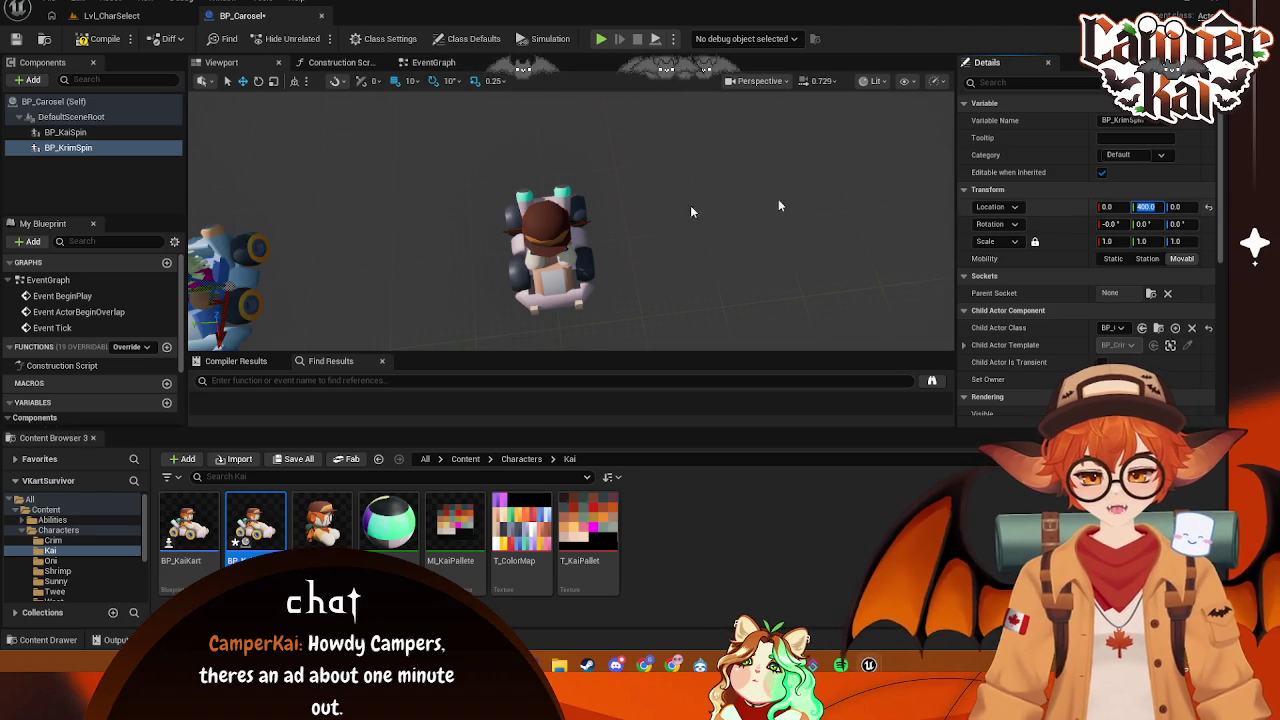
left_click(140, 131)
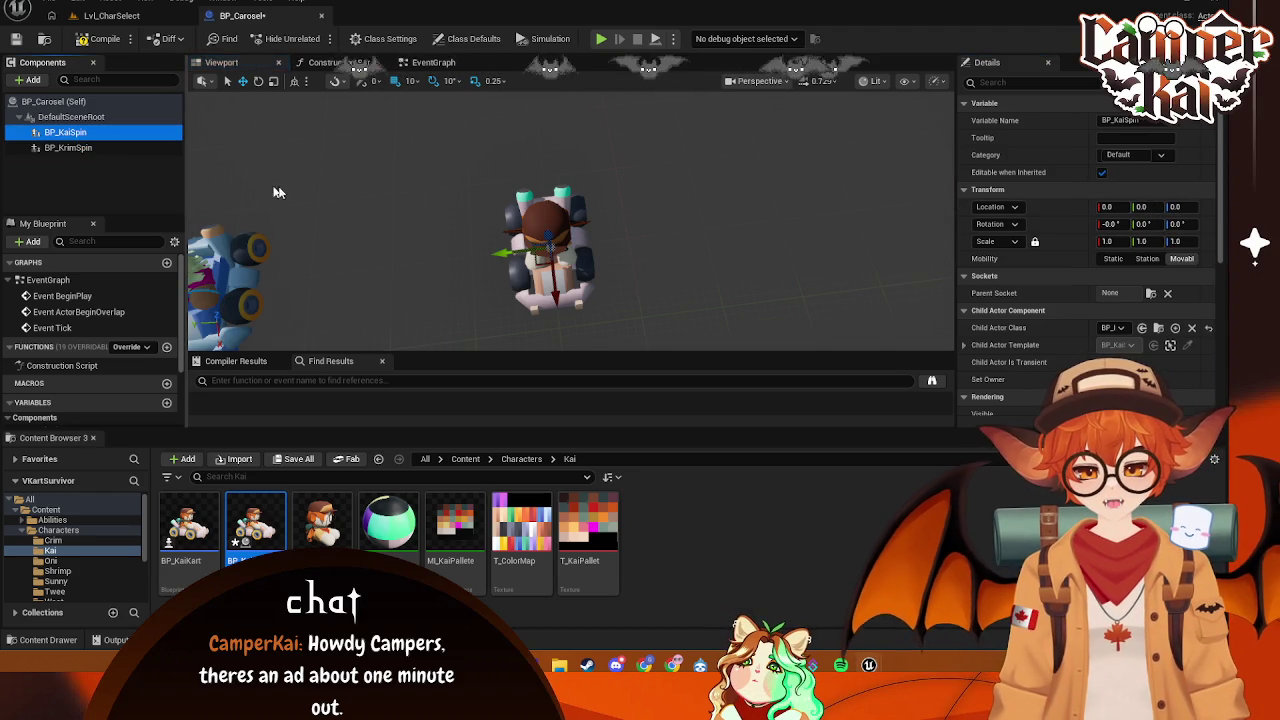
left_click(100, 147)
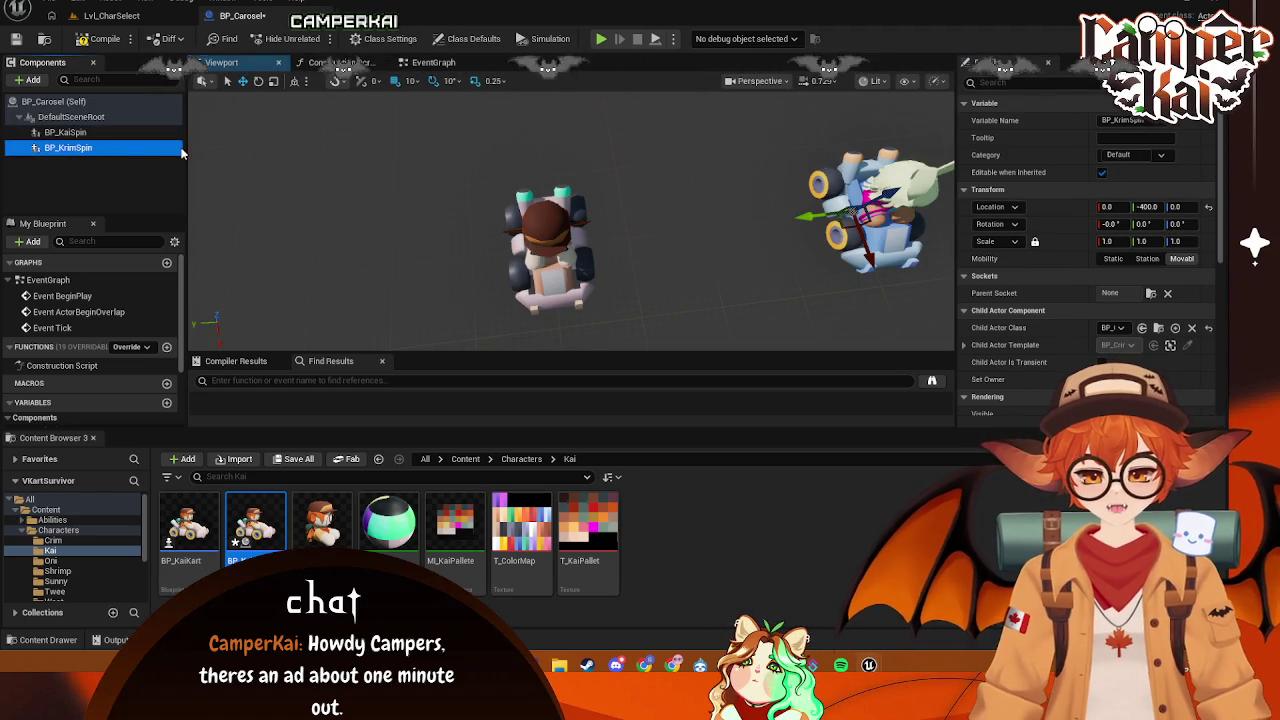
key("Delete")
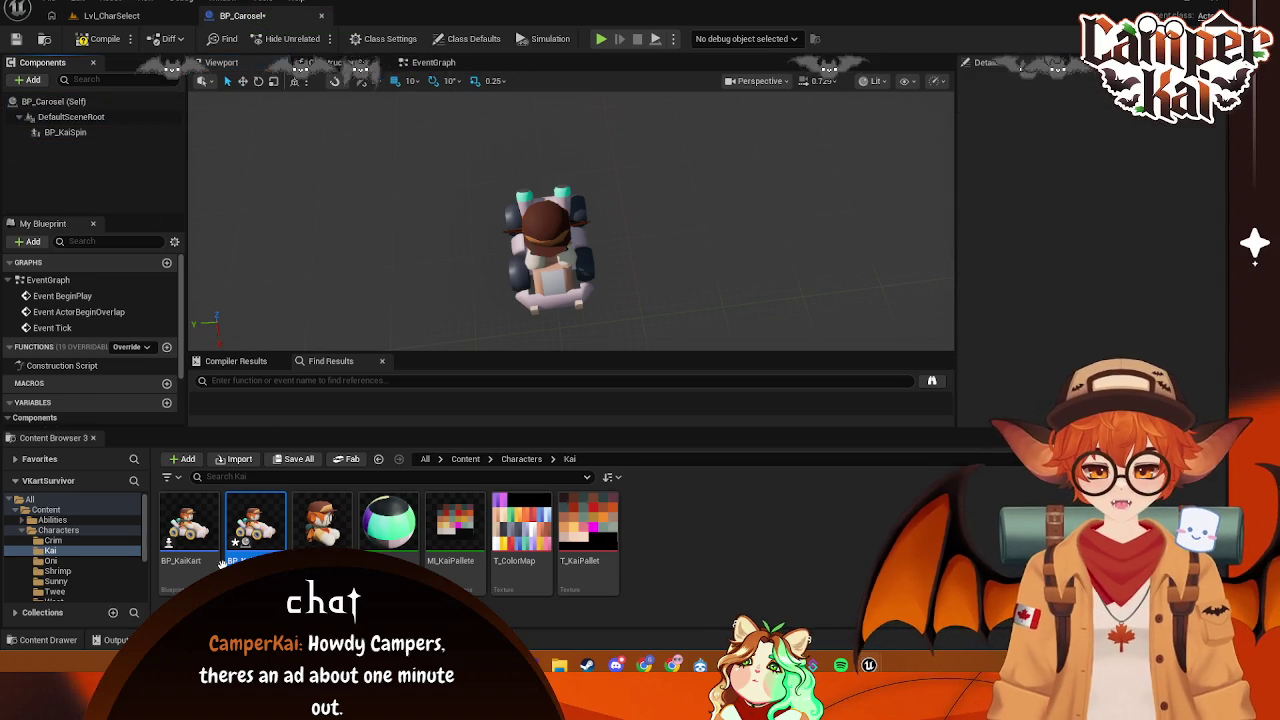
left_click(58, 540)
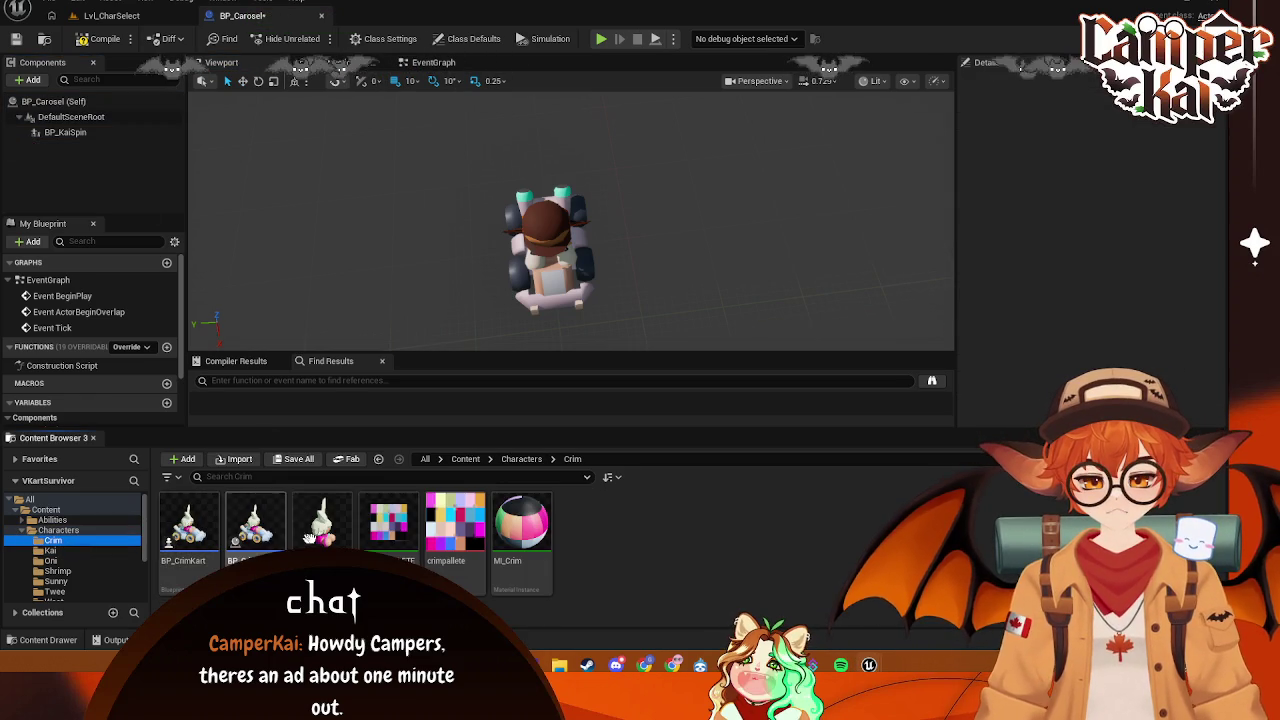
mouse_move(256, 530)
left_mouse_down()
mouse_move(112, 158)
mouse_move(78, 125)
left_mouse_up()
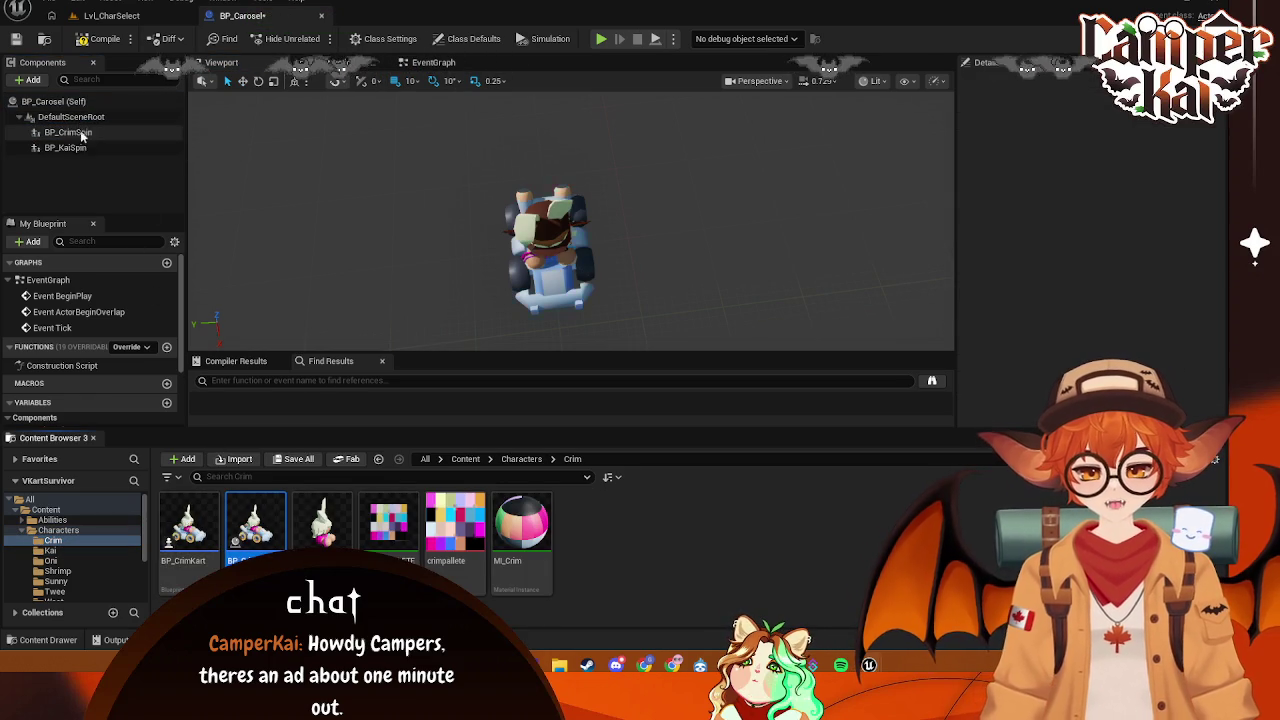
- Set BP_KaiSpin's Location Y to 400 so the karts sit apart
left_click(75, 148)
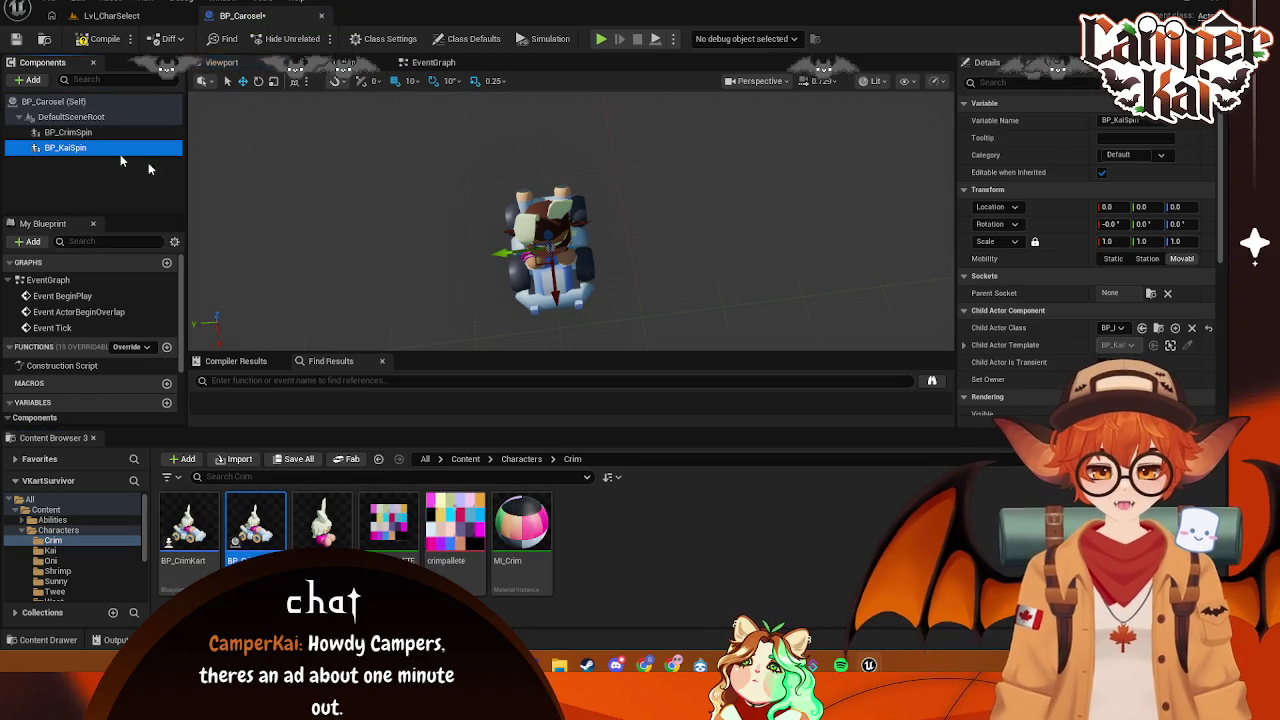
left_click(1157, 207)
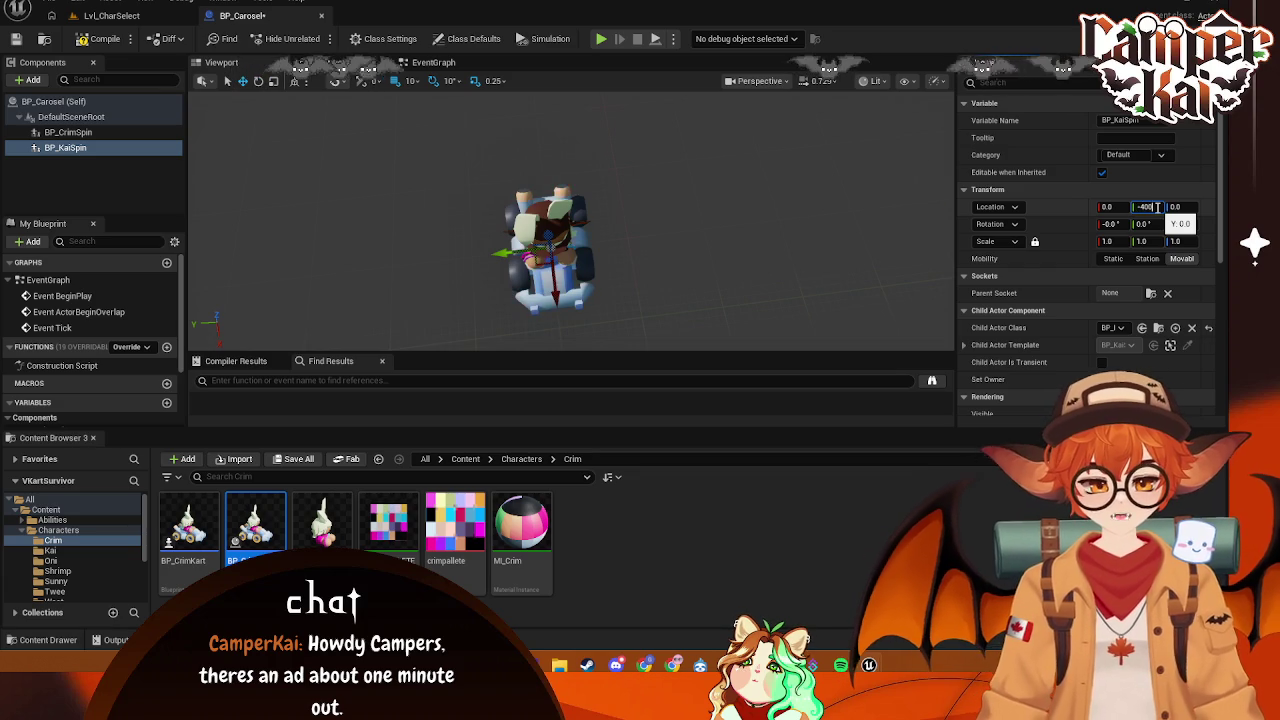
key("Return")
left_click(601, 232)
mouse_move(684, 272)
left_mouse_down()
mouse_move(760, 272)
mouse_move(751, 280)
left_mouse_up()
left_click(795, 265)
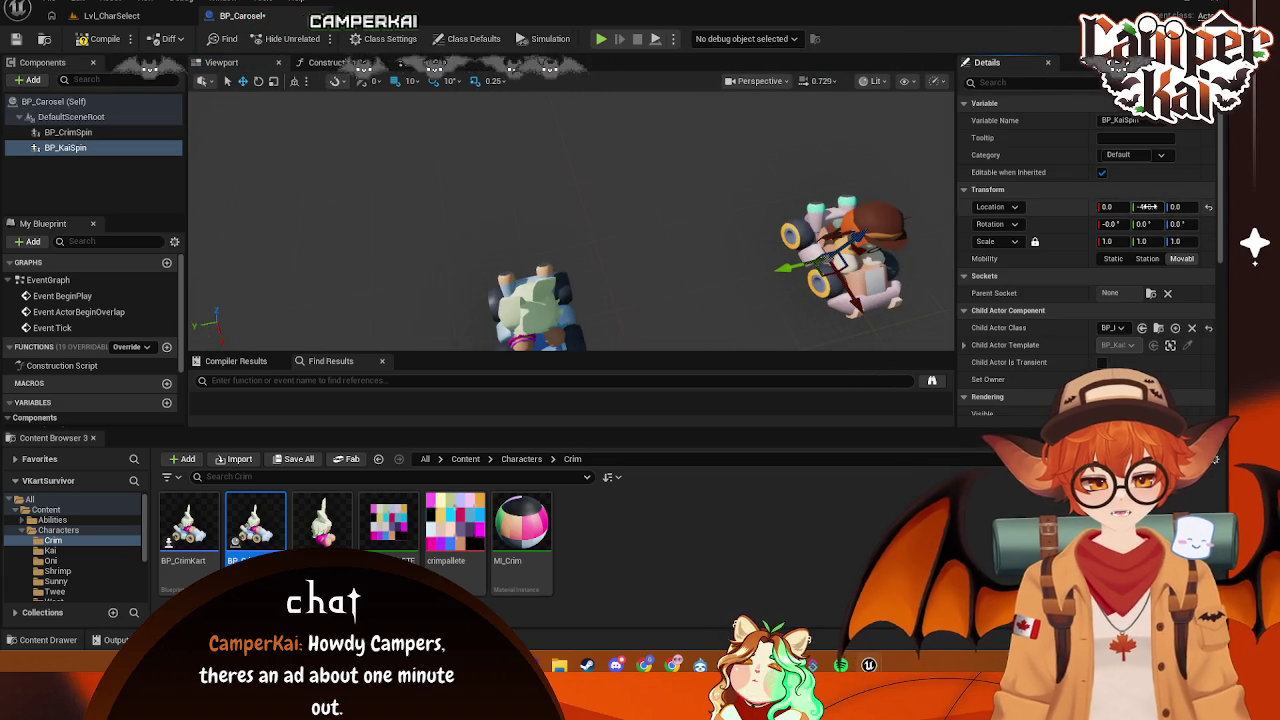
left_click(1147, 206)
type("00")
key("Return")
left_click_drag(709, 203, 709, 203)
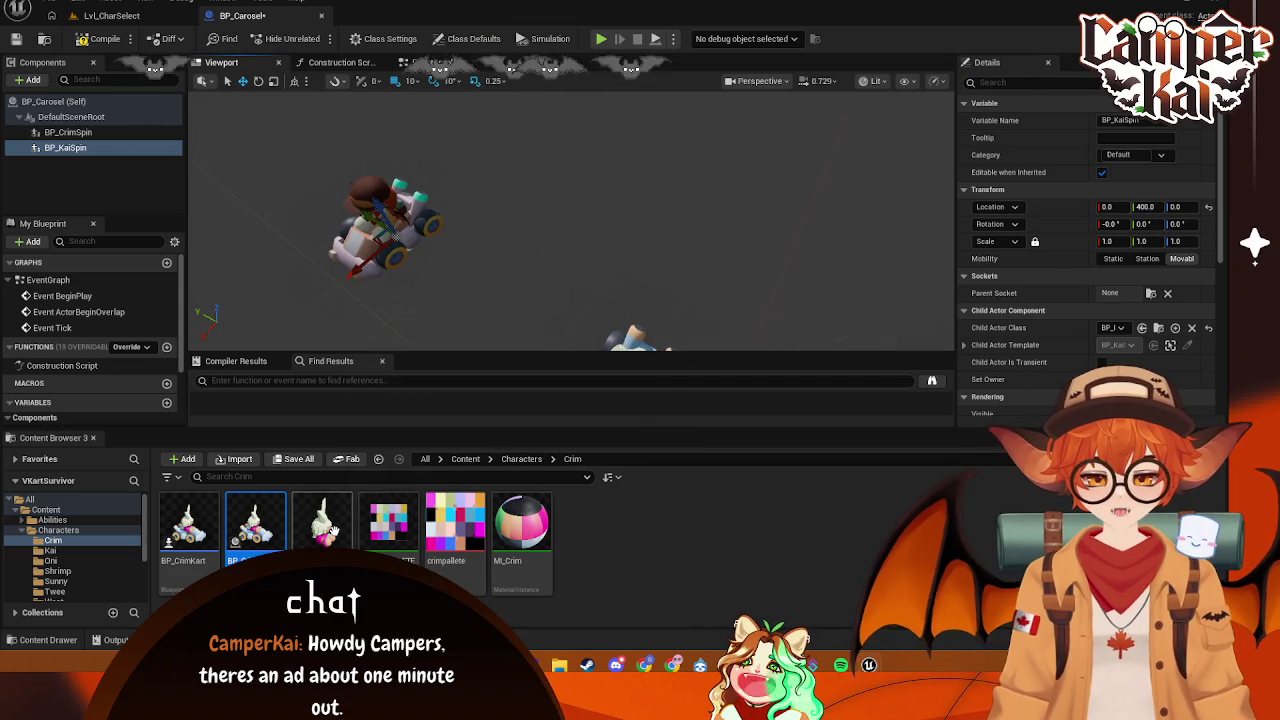
- Add BP_OniSpin to BP_Carosel and attach it directly under the scene root
left_click(52, 560)
mouse_move(255, 525)
left_mouse_down()
mouse_move(90, 140)
mouse_move(106, 122)
mouse_move(115, 177)
mouse_move(11, 170)
mouse_move(12, 184)
left_mouse_up()
left_click(88, 163)
left_click(133, 145)
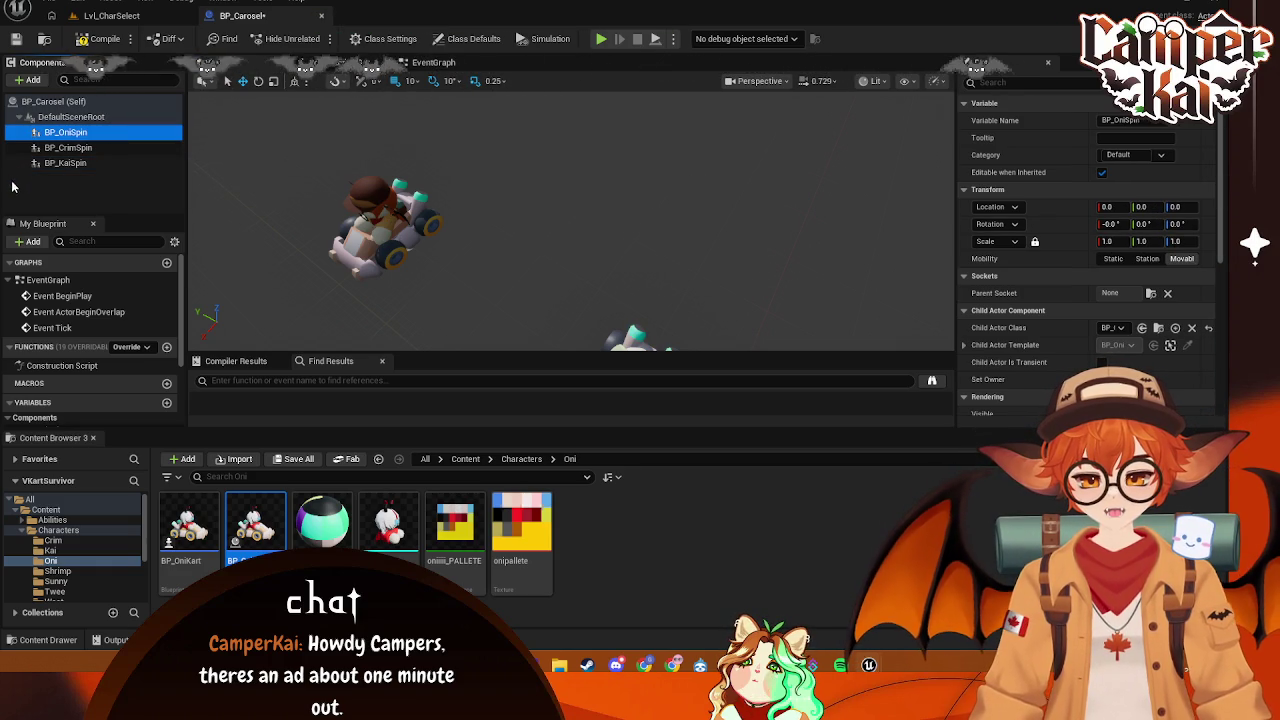
- Set BP_OniSpin's Location Y to 800 in BP_Carosel
left_click(1146, 206)
type("-800")
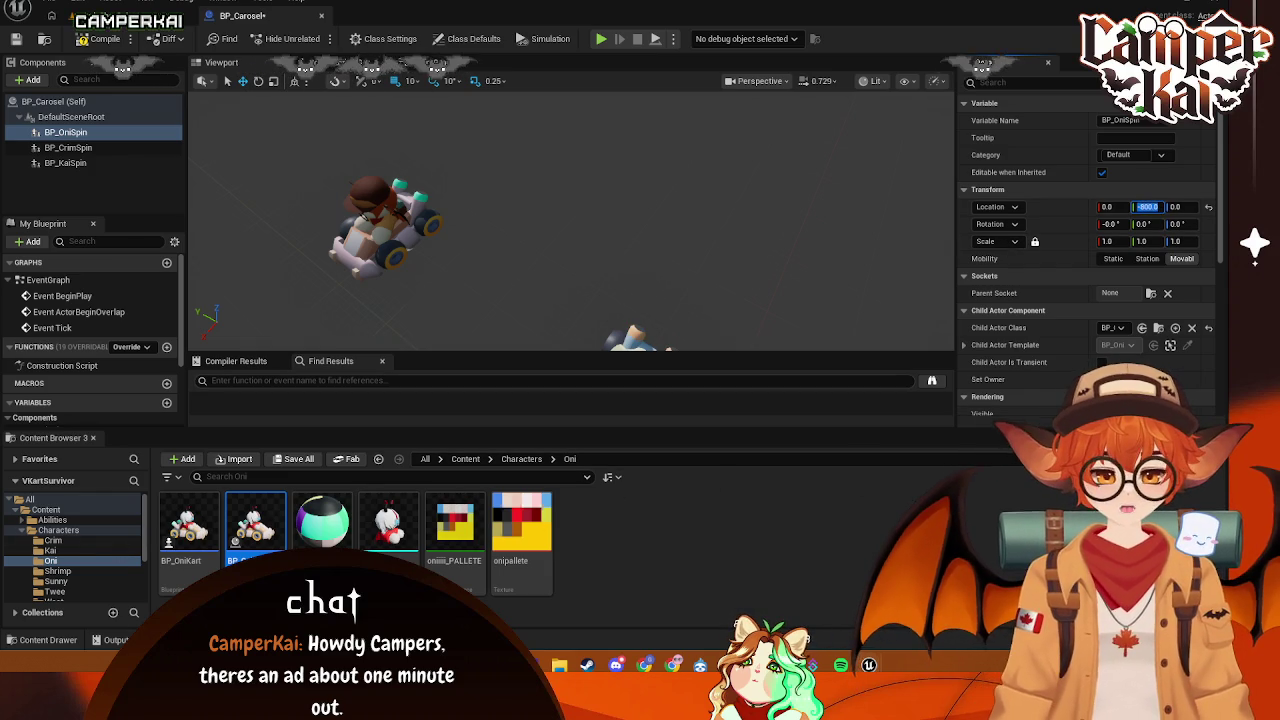
key("Return")
scroll(570, 220, "down", 5)
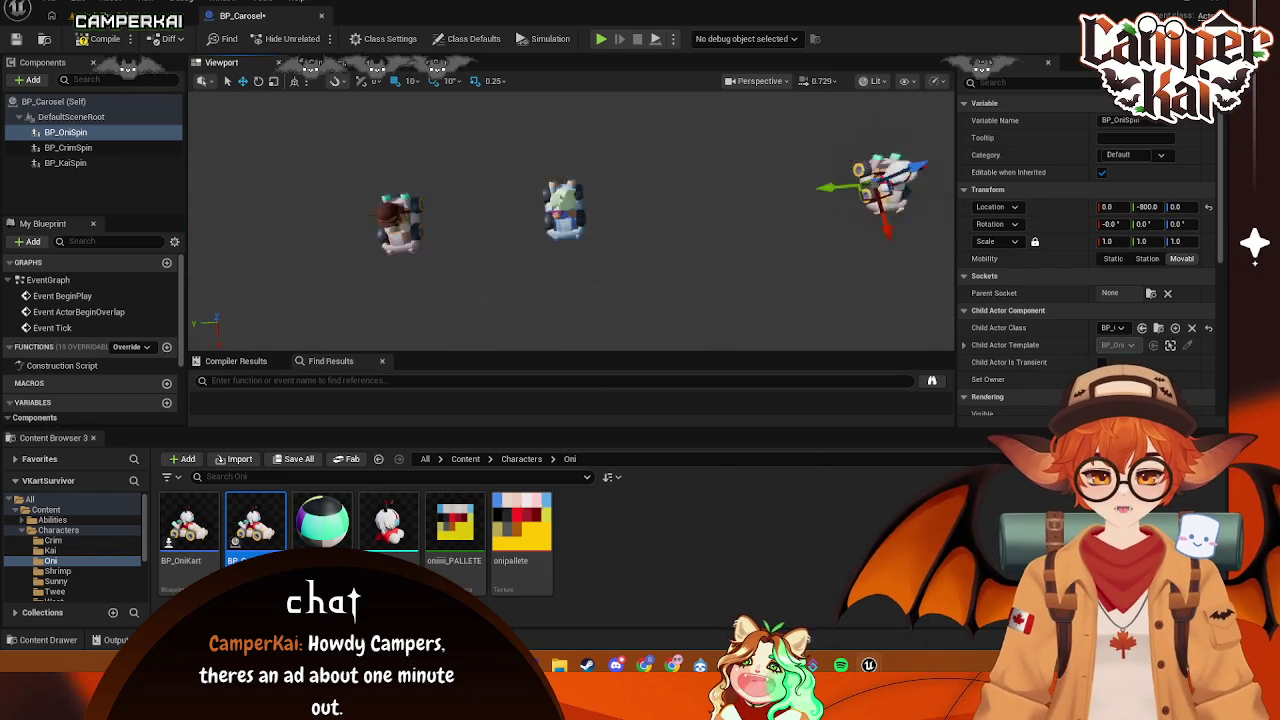
scroll(852, 207, "down", 1)
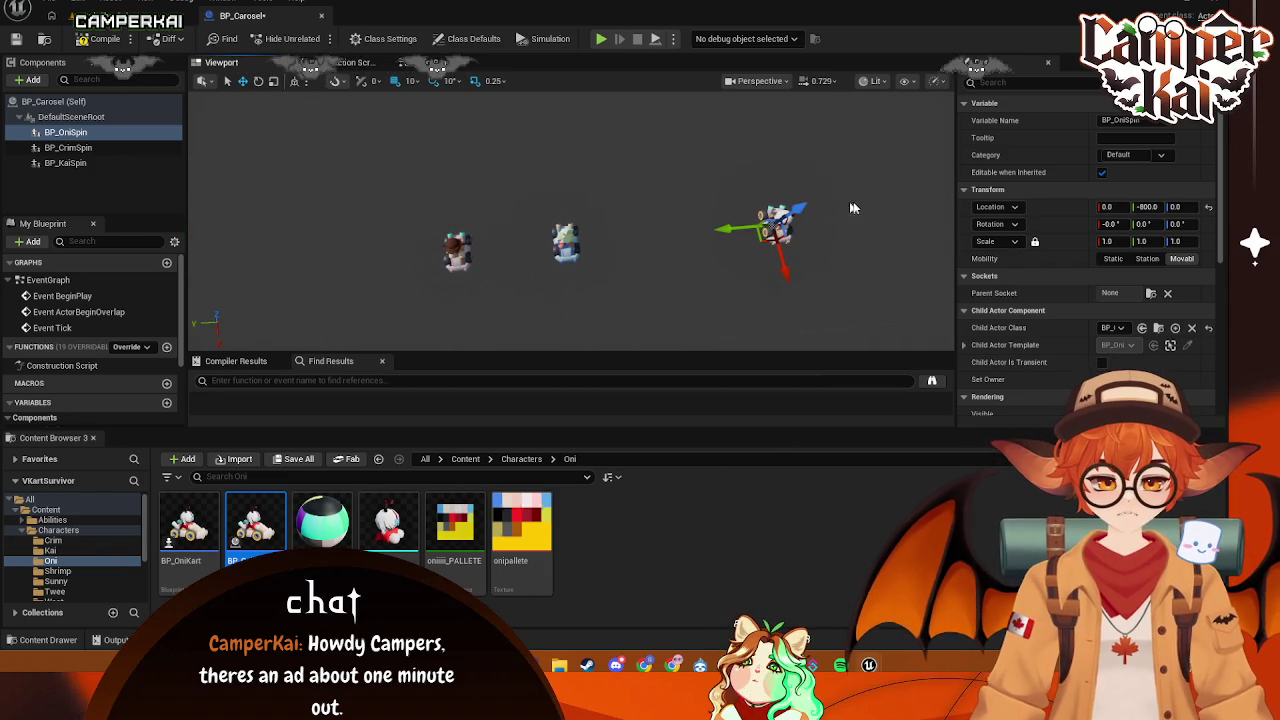
left_click(90, 148)
left_click(85, 163)
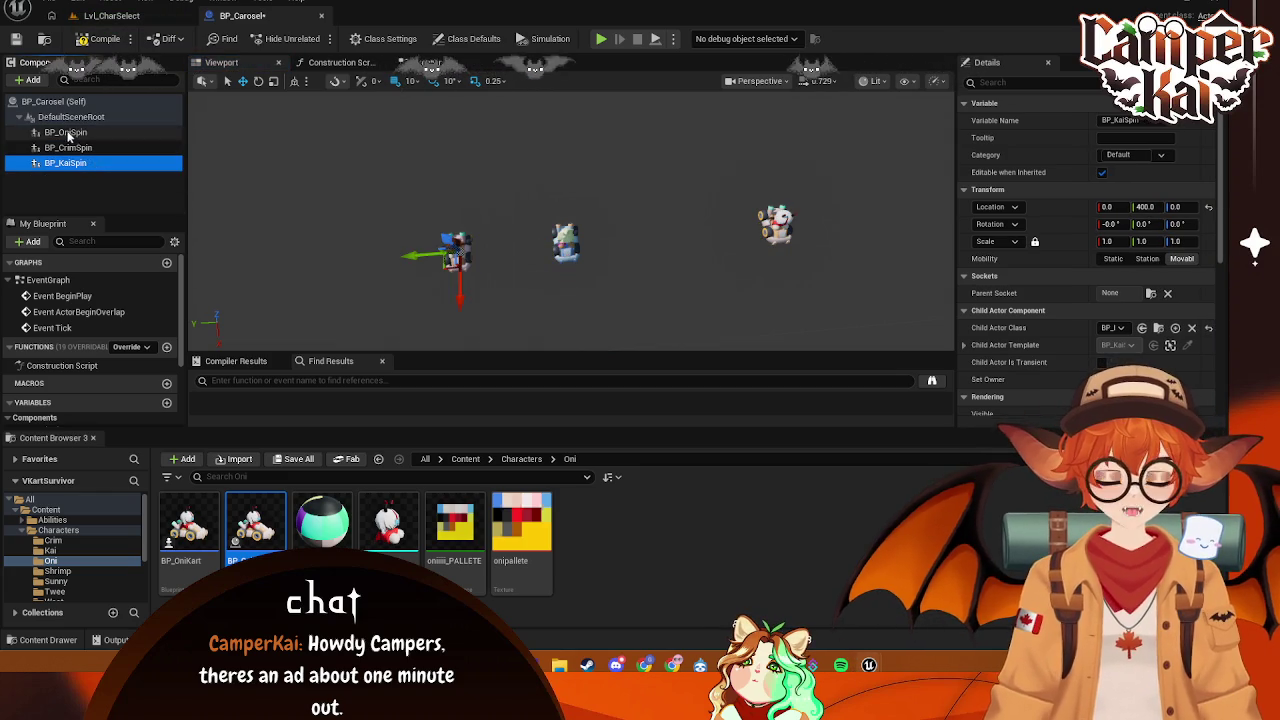
left_click(68, 133)
left_click(1147, 207)
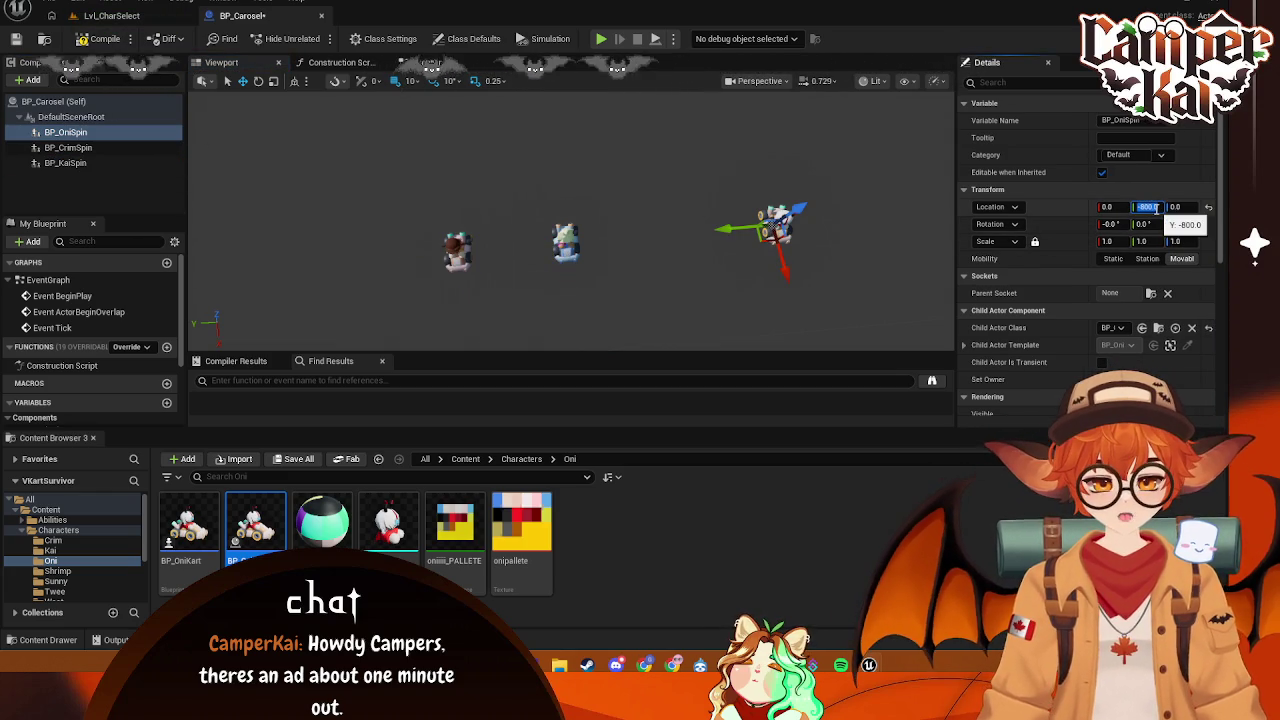
key("Return")
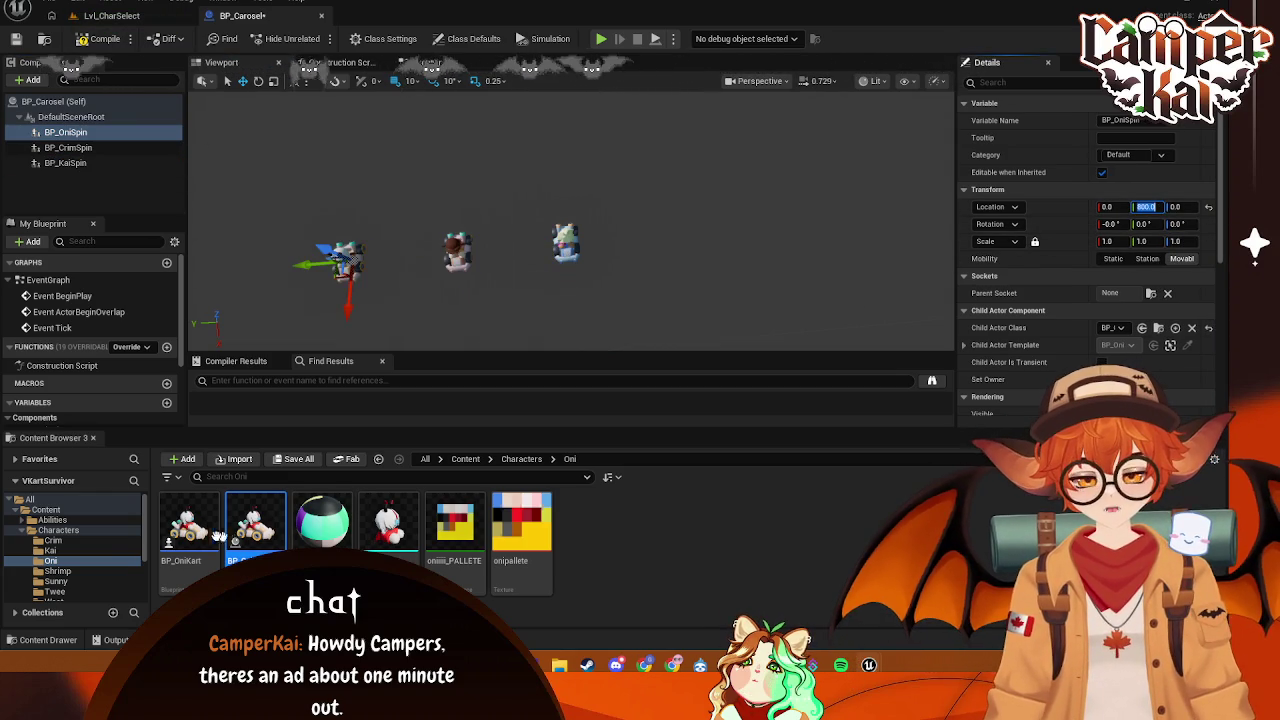
- Add BP_ShrimpSpin under DefaultSceneRoot and set its Location Y to 1200
left_click(55, 571)
left_click_drag(255, 535, 86, 117)
left_click_drag(87, 117, 65, 132)
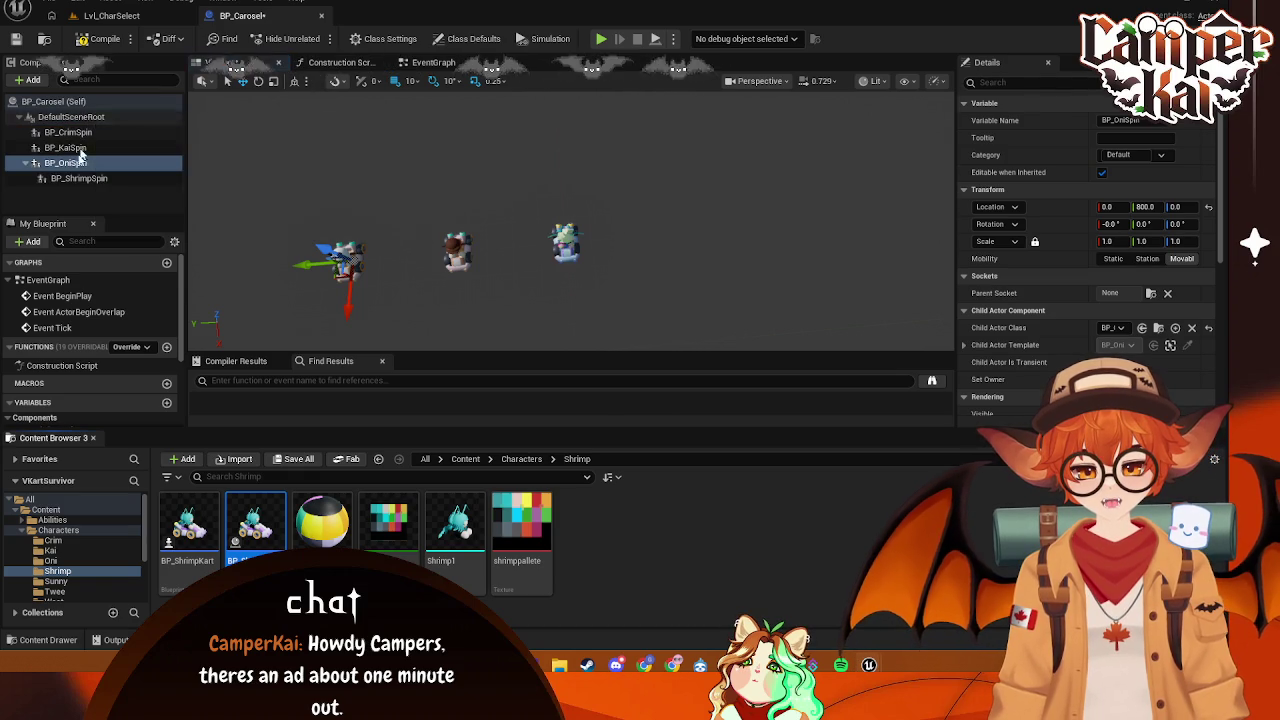
mouse_move(62, 183)
left_mouse_down()
mouse_move(106, 110)
mouse_move(115, 122)
left_mouse_up()
left_click(133, 139)
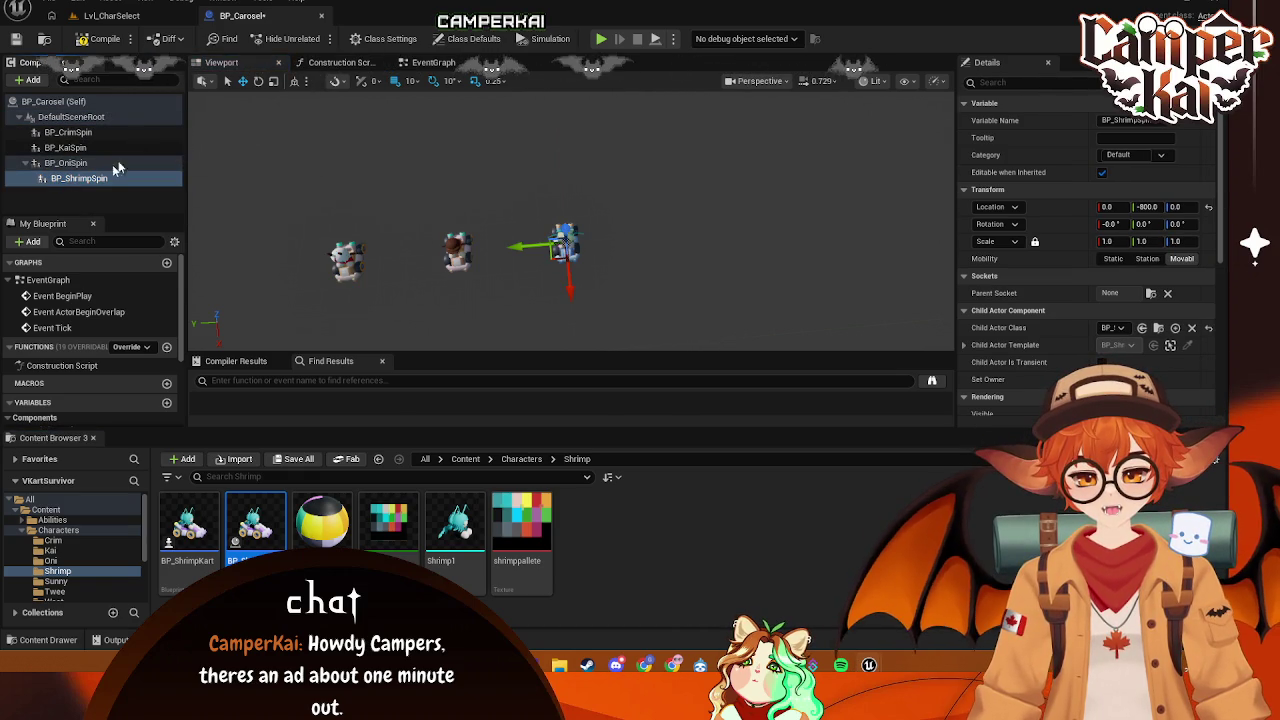
left_click(1150, 206)
type("1200")
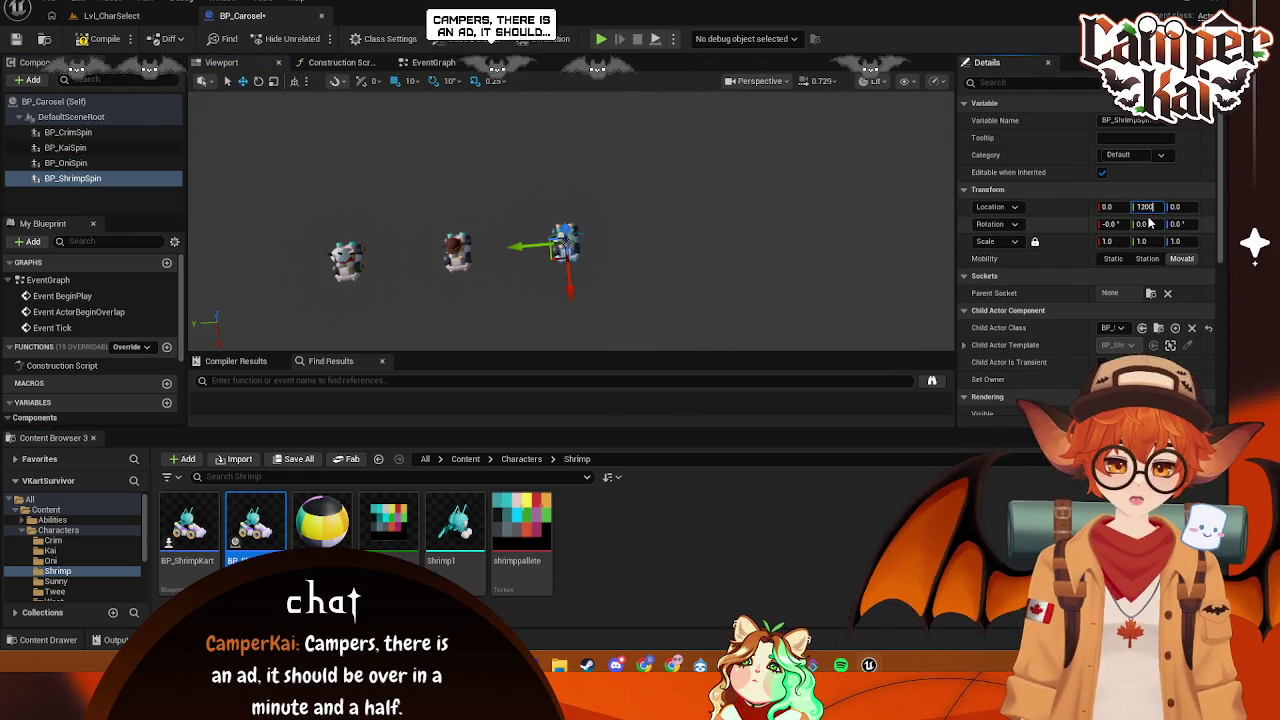
key("Return")
type("spin")
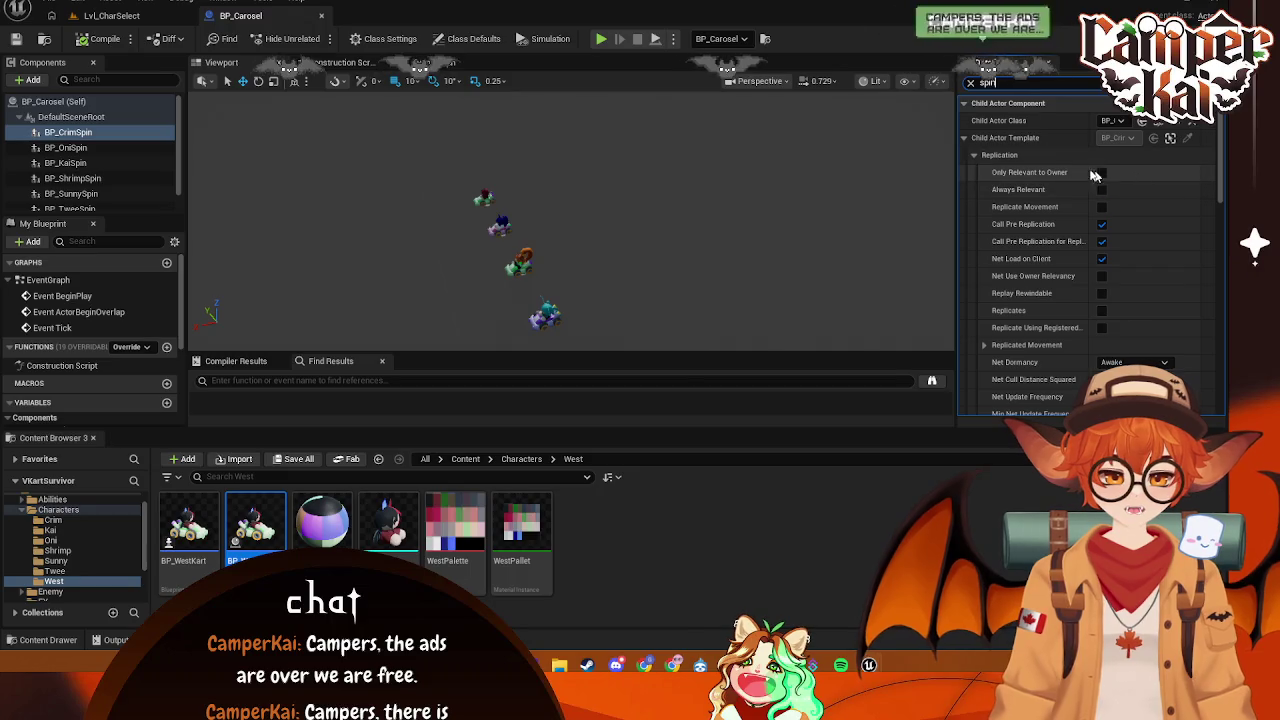
- Clear the details filter, switch to Lvl_CharSelect and start Play
left_click(969, 82)
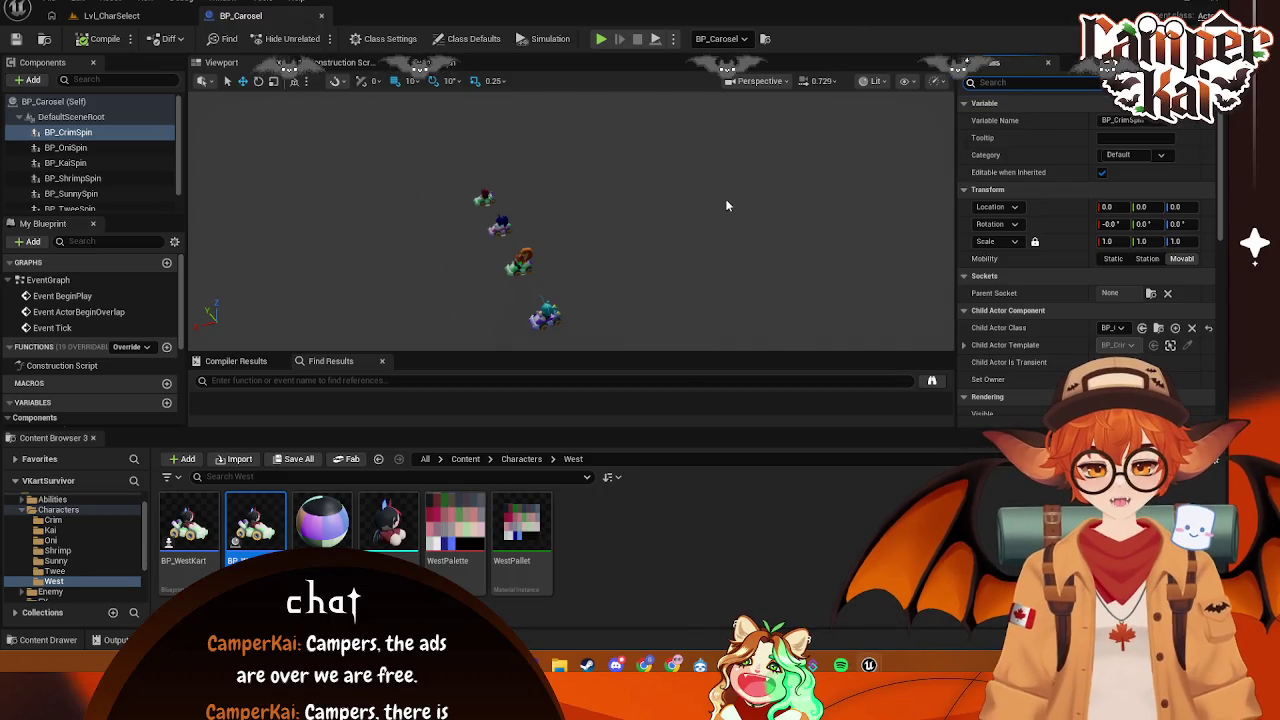
left_click(138, 17)
left_click(290, 16)
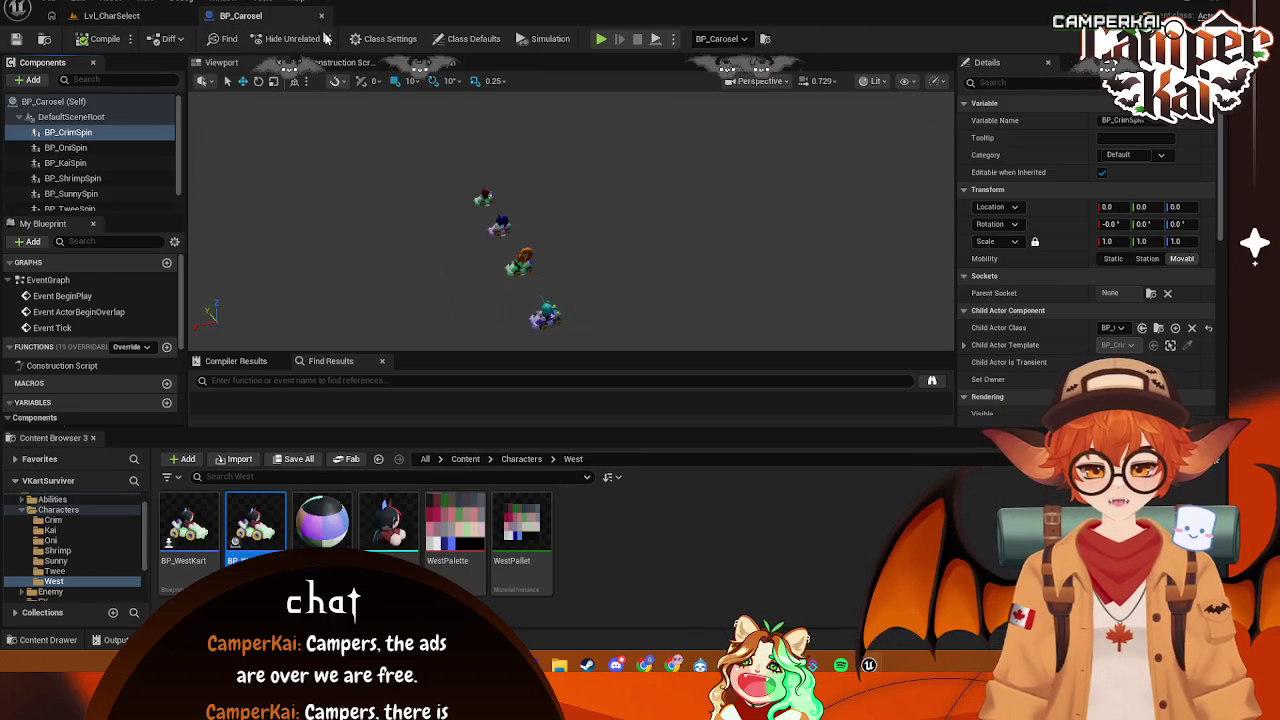
left_click(115, 16)
left_click(325, 42)
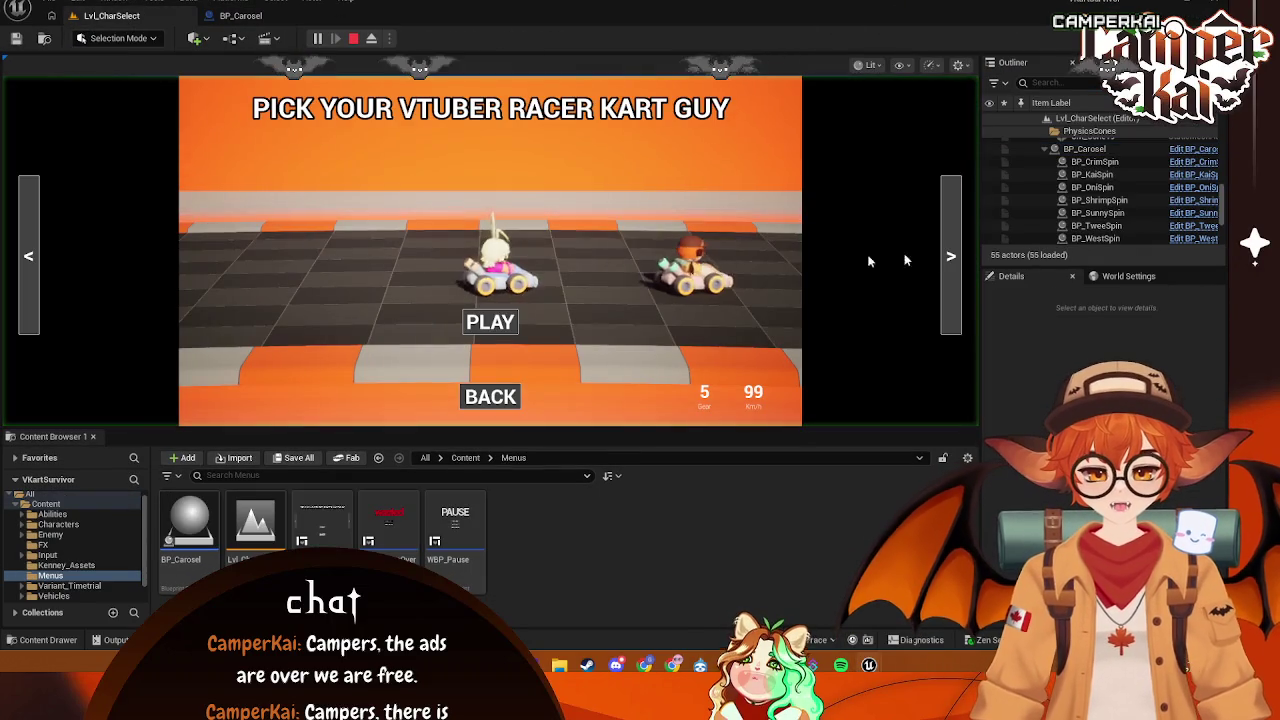
- Cycle the kart carousel through the characters with the < and > arrows, then return to BP_Carosel
left_click(948, 245)
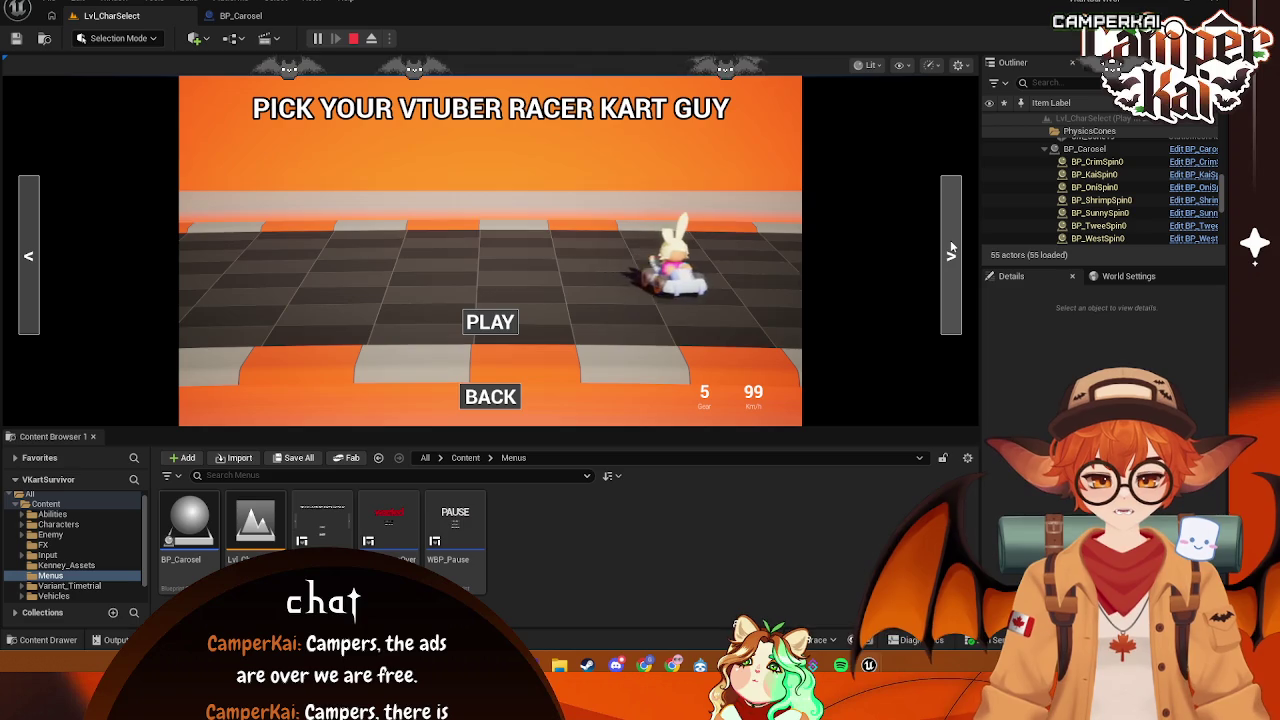
left_click(30, 250)
left_click(30, 250)
left_click(30, 250)
left_click(30, 250)
left_click(30, 250)
left_click(30, 250)
left_click(30, 250)
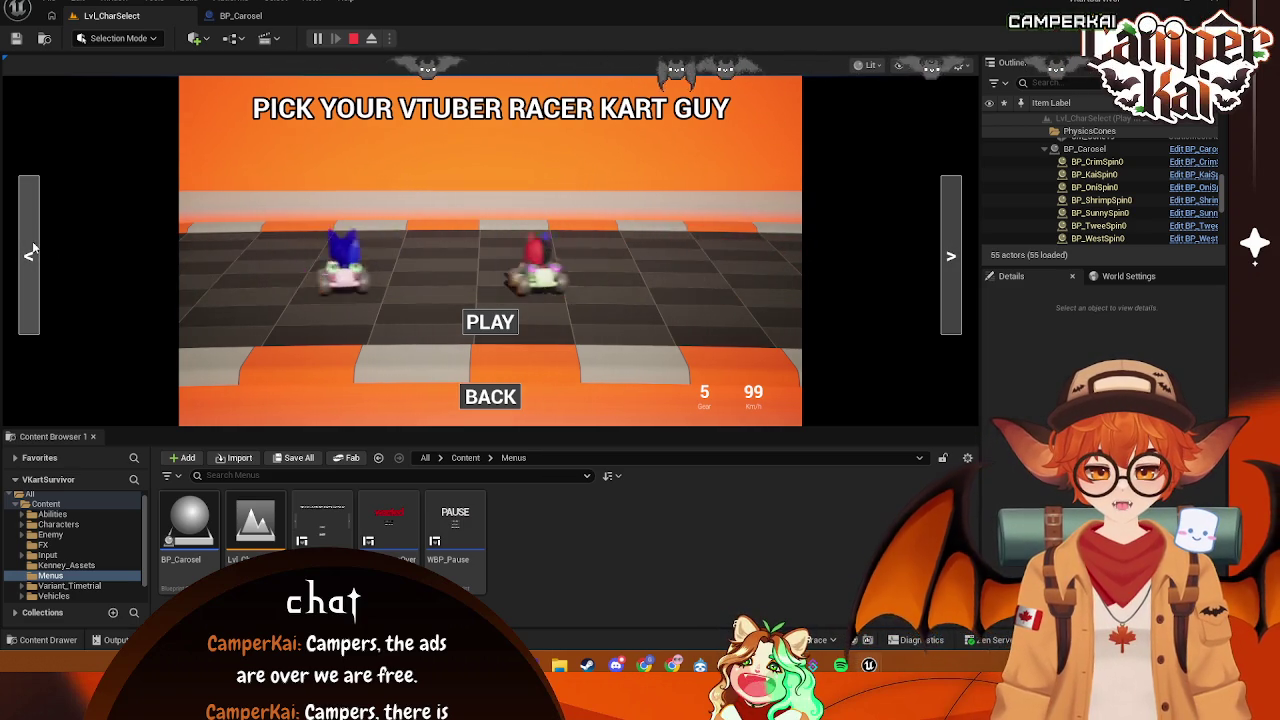
left_click(240, 18)
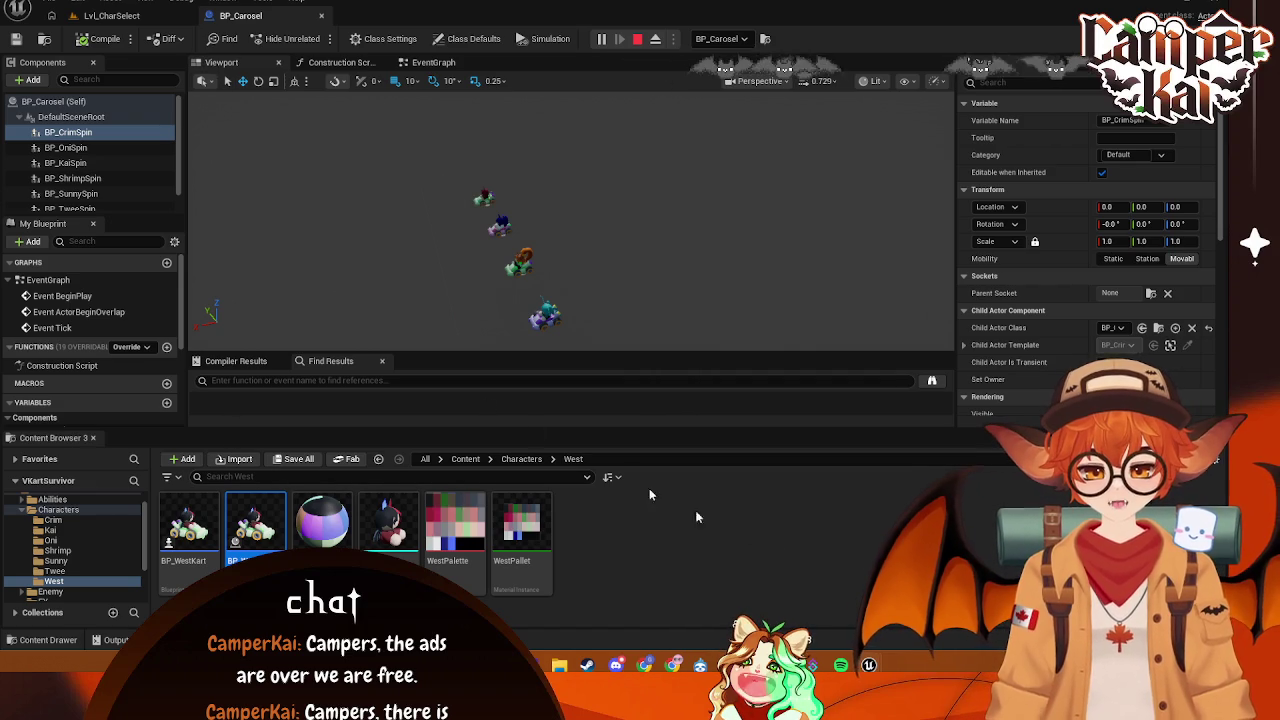
- Delete the vector Add node in BP_Carosel's event graph
left_click(441, 62)
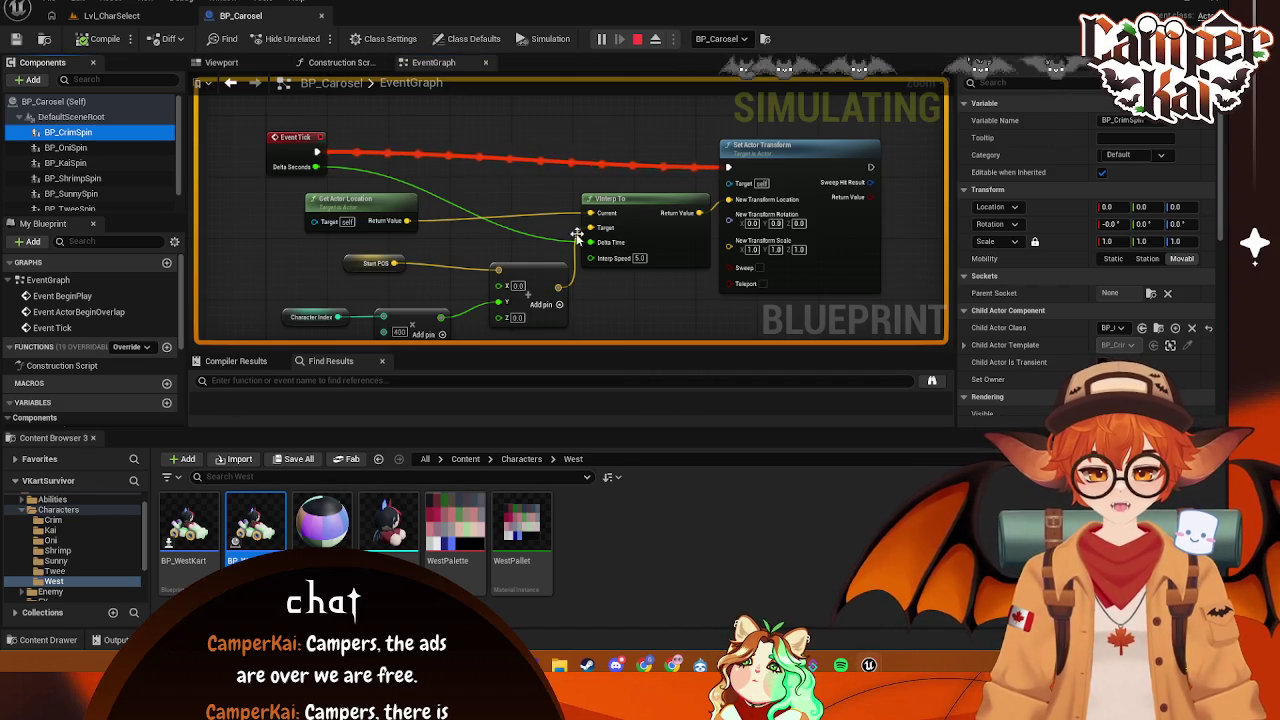
left_click(390, 281)
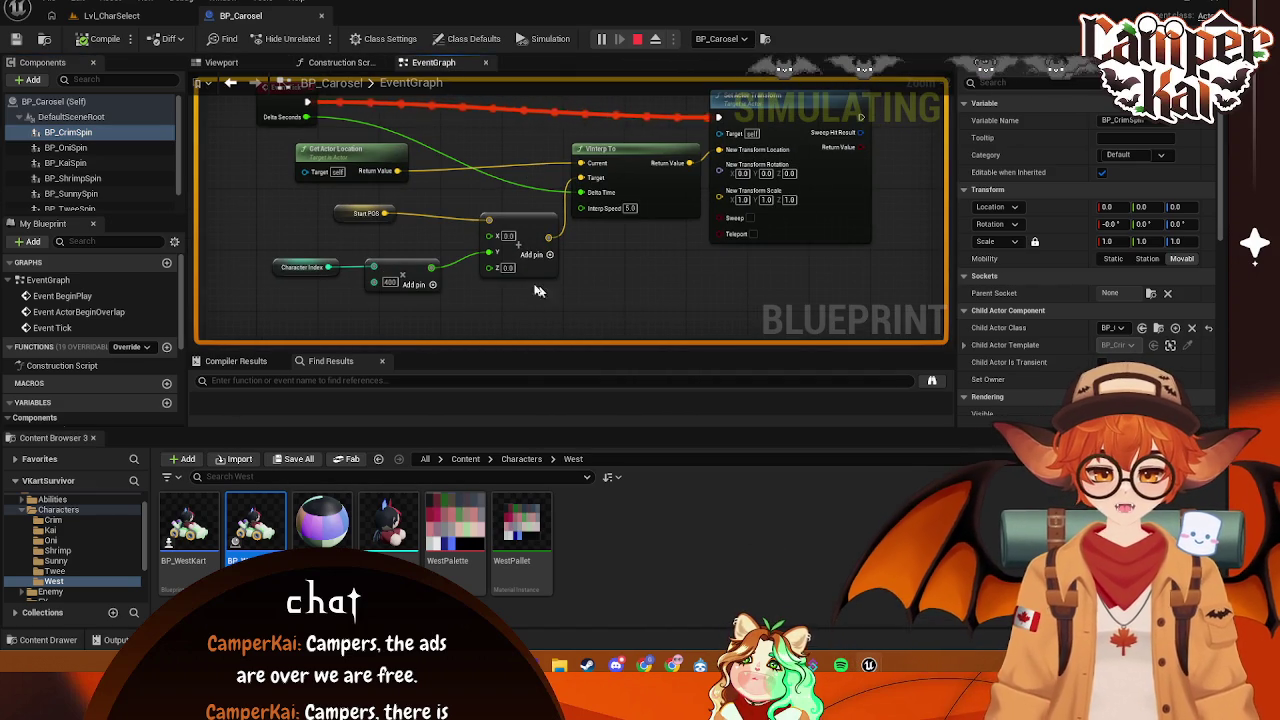
left_click(520, 224)
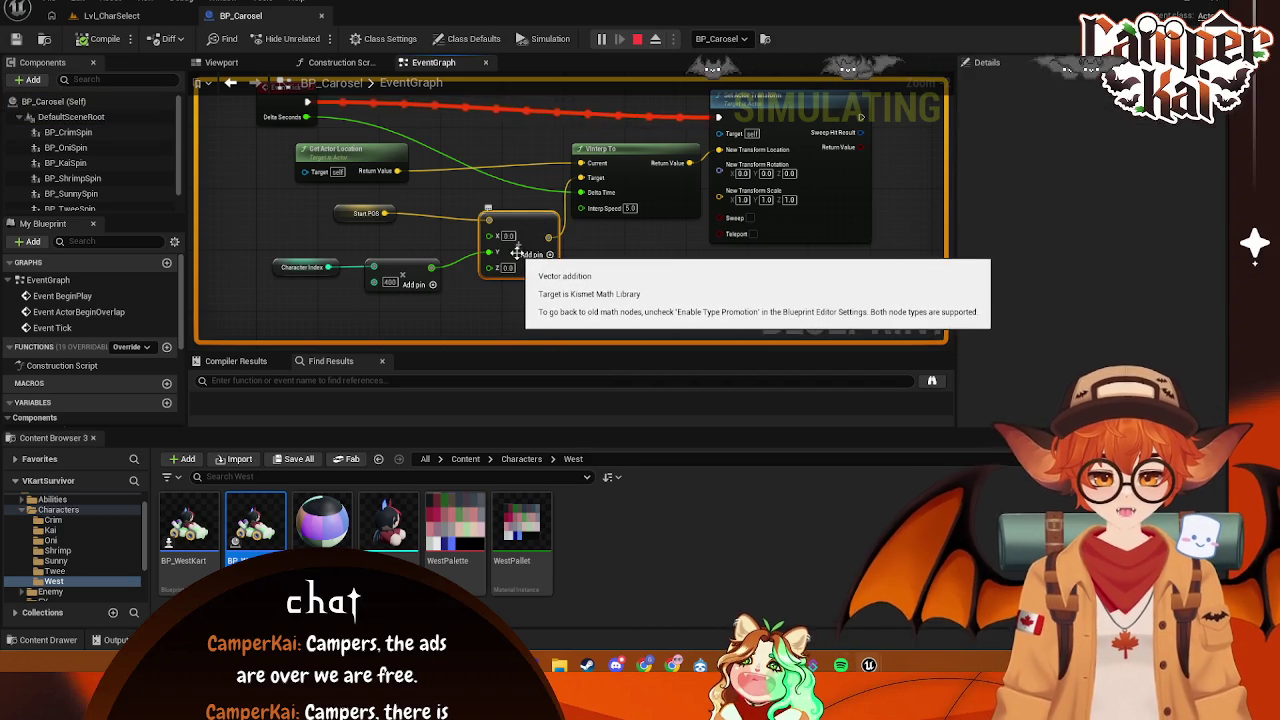
key("Delete")
- Subtract the Character Index × 400 offset from Start POS's Y into VInterp To Target, then Play
mouse_move(384, 213)
left_mouse_down()
mouse_move(478, 258)
mouse_move(466, 255)
left_mouse_up()
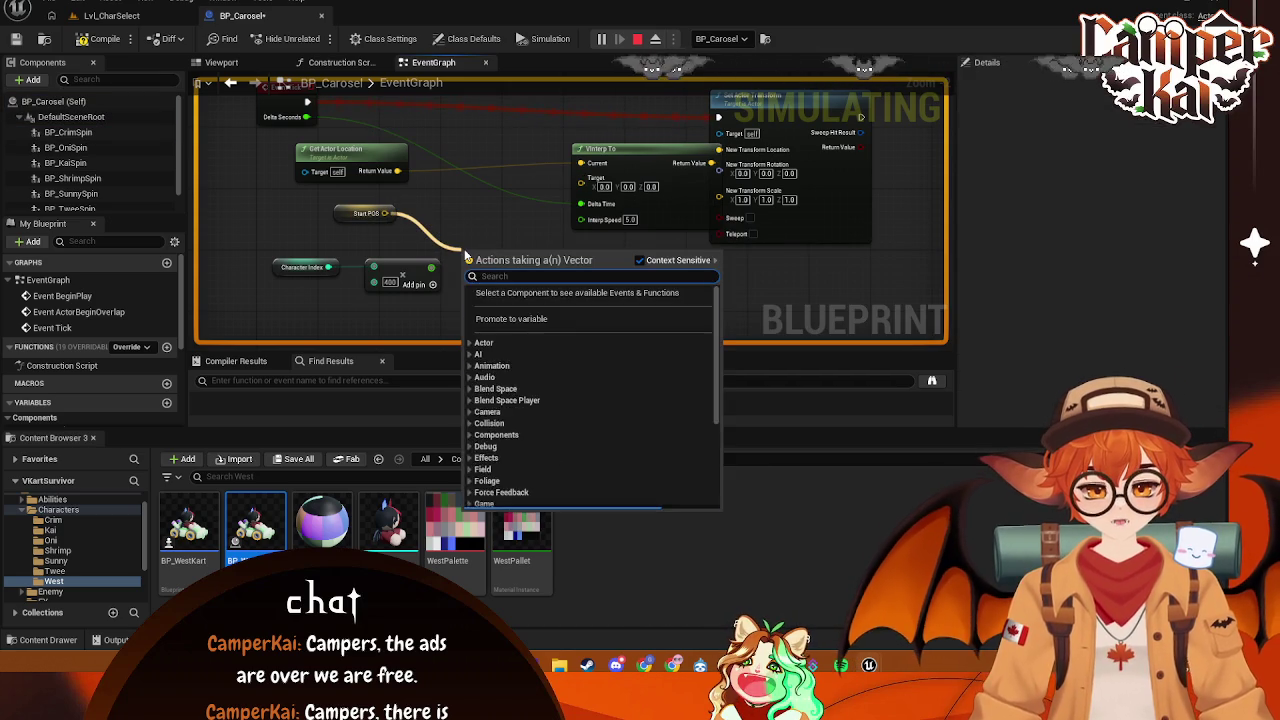
type("sub")
left_click(528, 315)
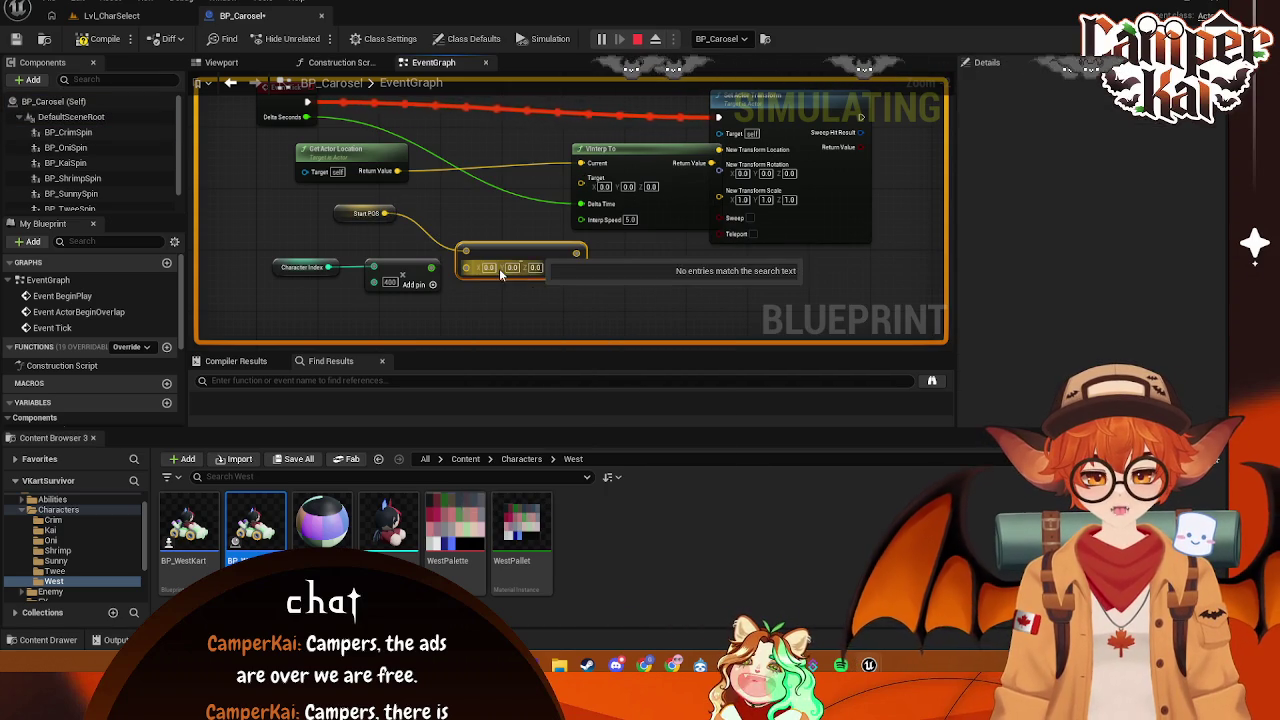
right_click(504, 269)
left_click(536, 323)
left_click_drag(517, 252, 517, 228)
mouse_move(431, 267)
left_mouse_down()
mouse_move(581, 223)
mouse_move(583, 187)
left_mouse_up()
left_click(637, 38)
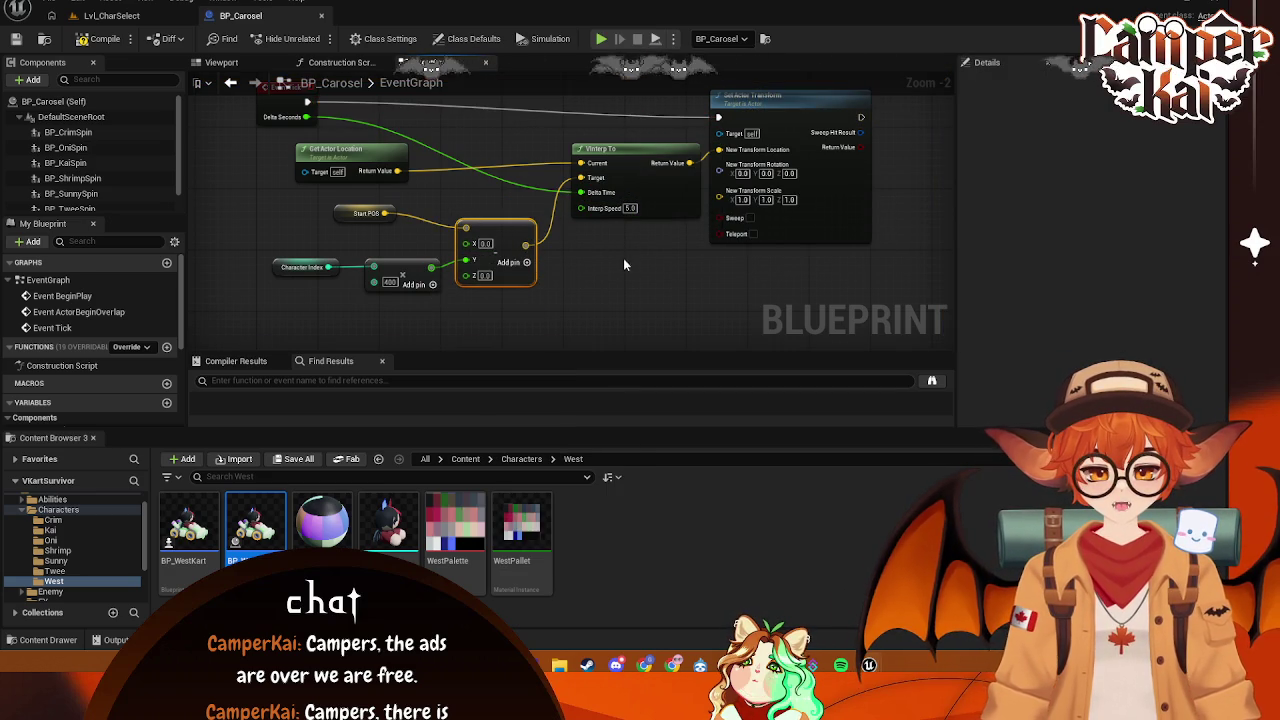
left_click(601, 38)
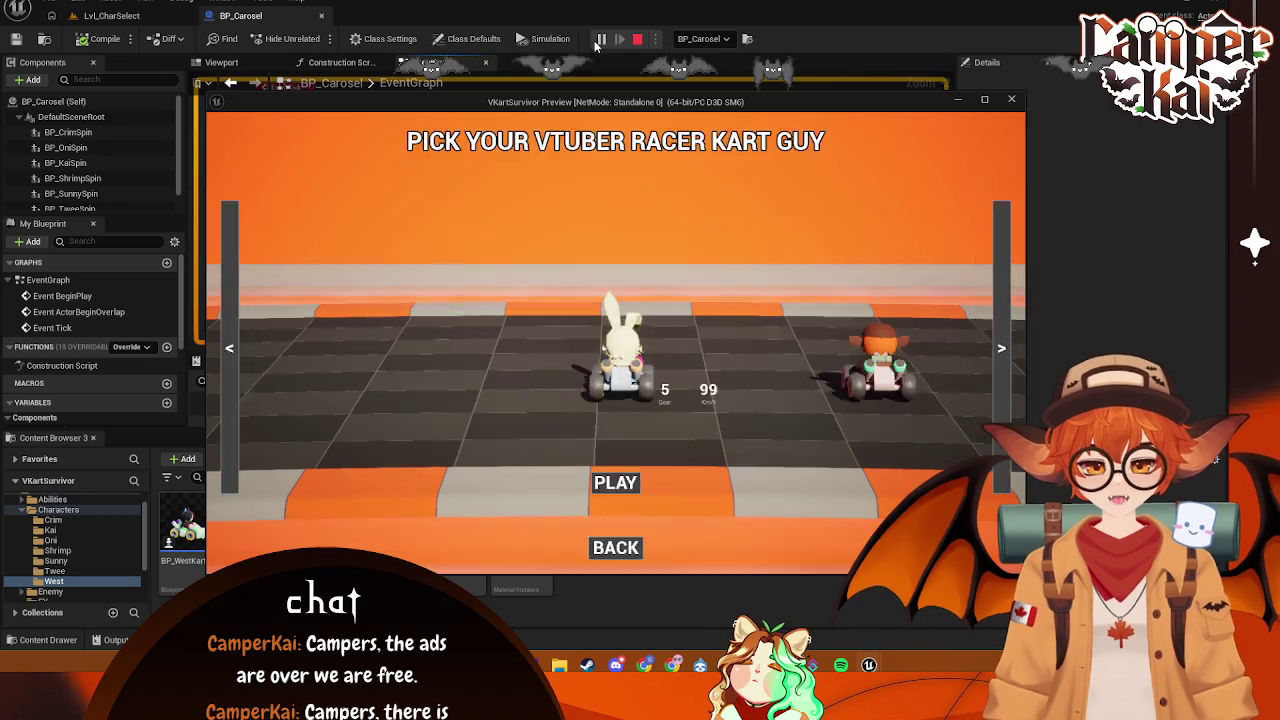
- Rotate the kart carousel forward and back in the preview, then close the preview window
left_click(985, 313)
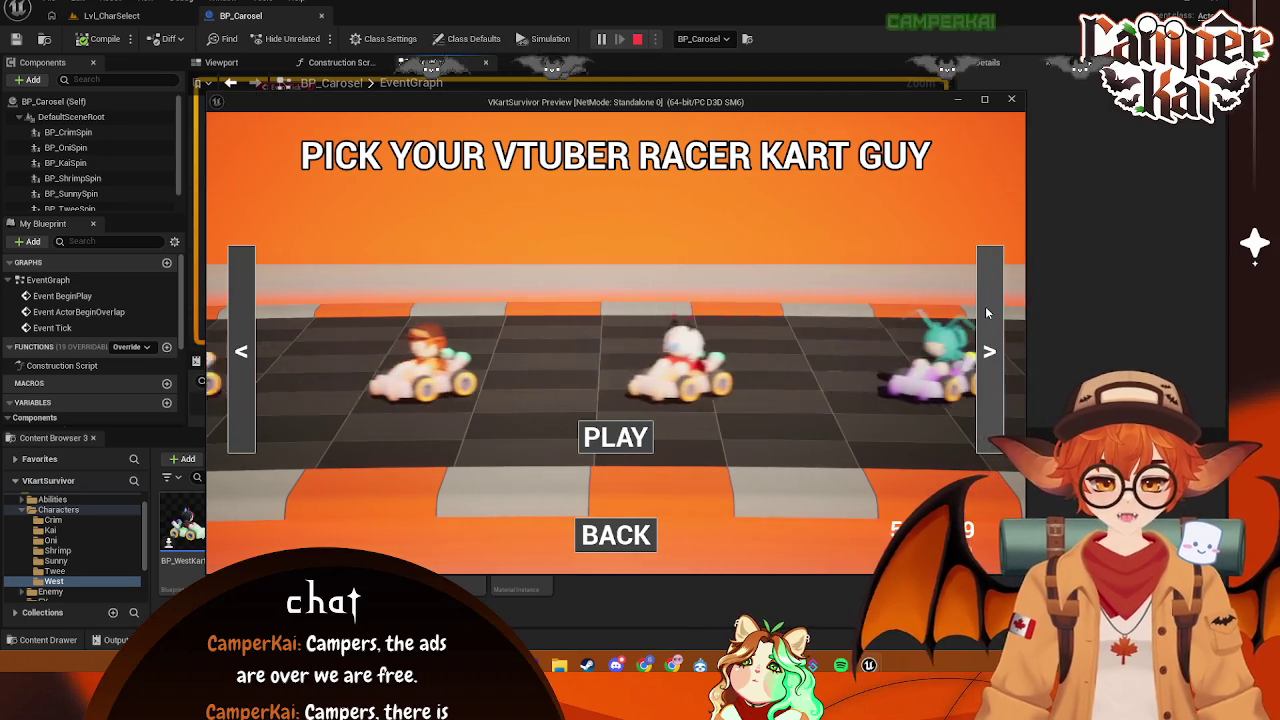
left_click(986, 314)
left_click(987, 315)
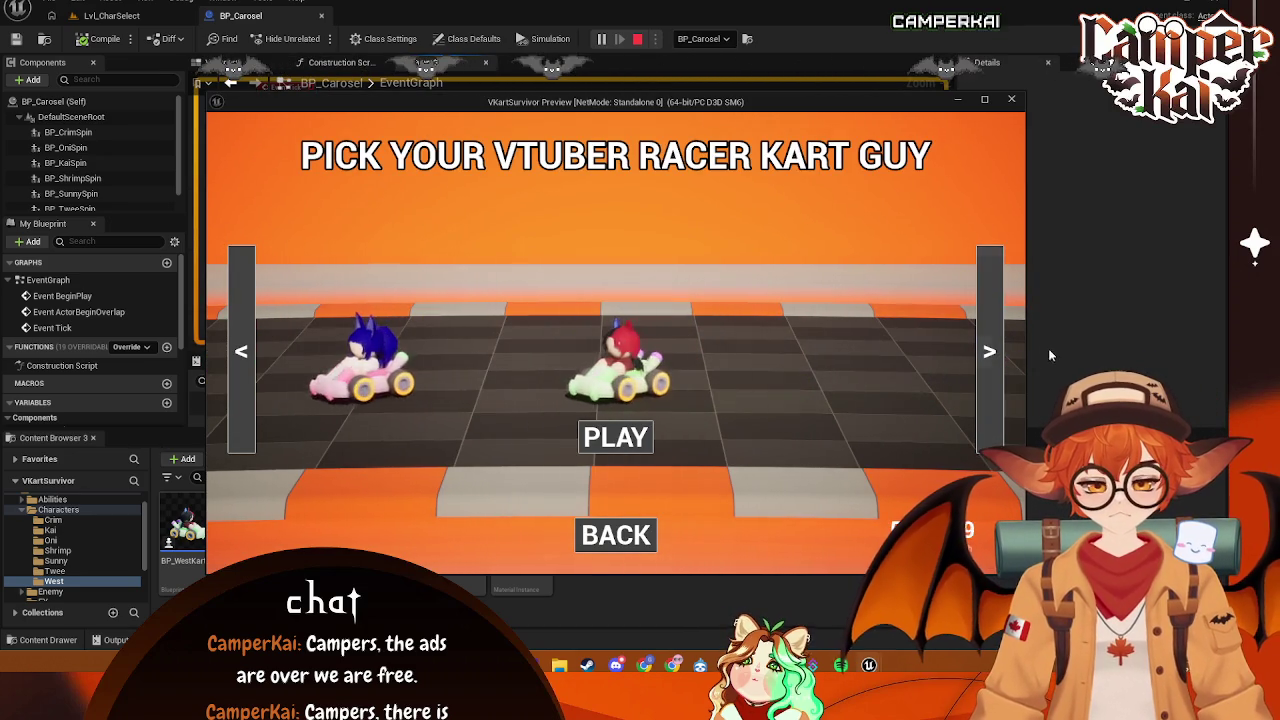
left_click(237, 320)
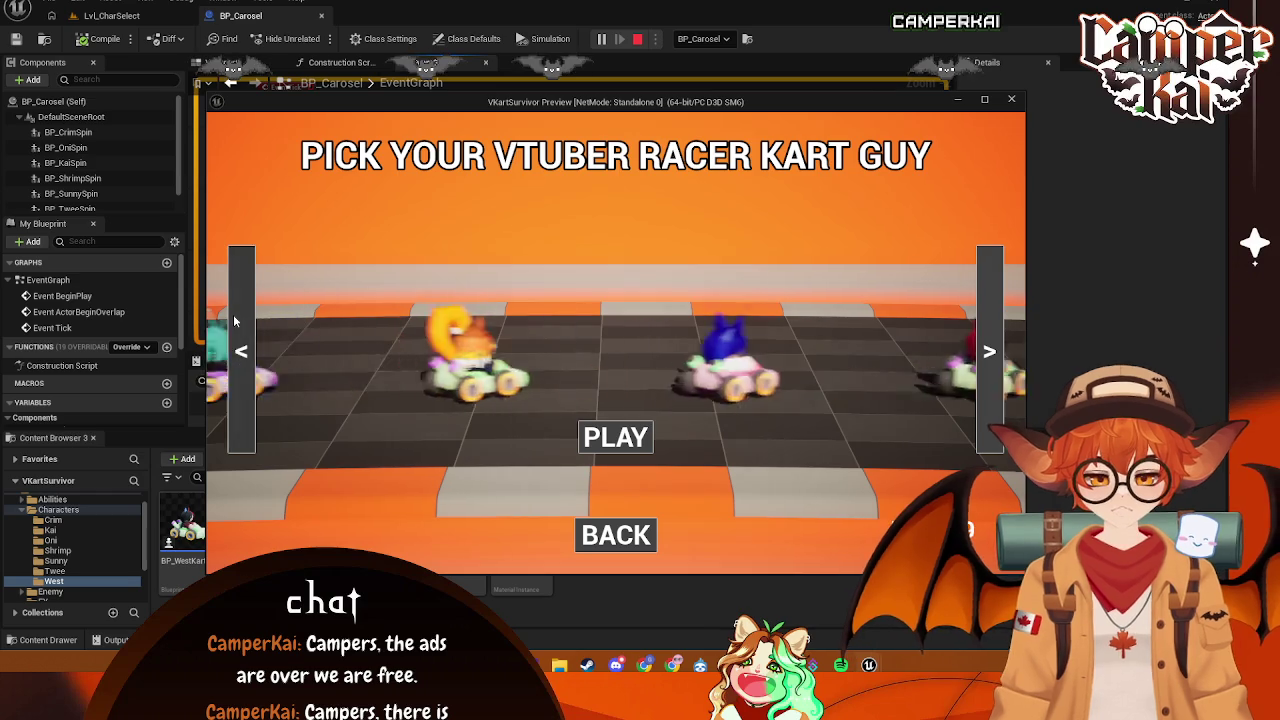
left_click(986, 352)
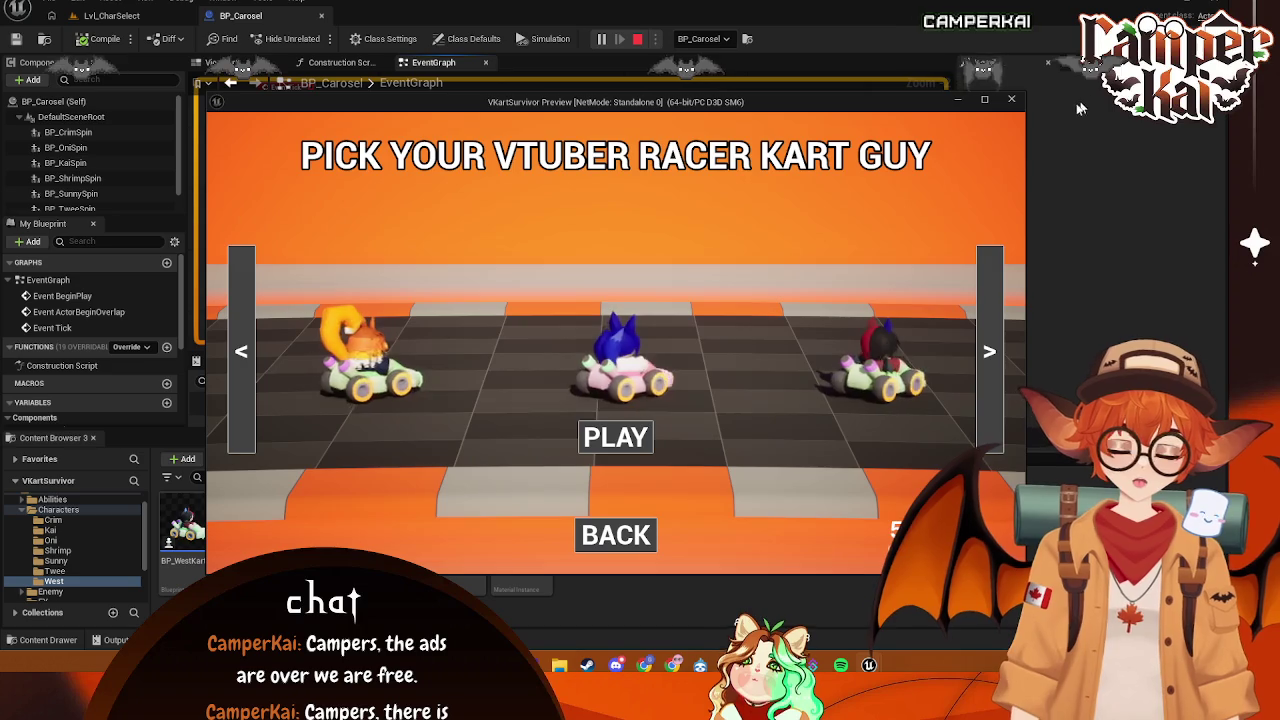
left_click(1011, 99)
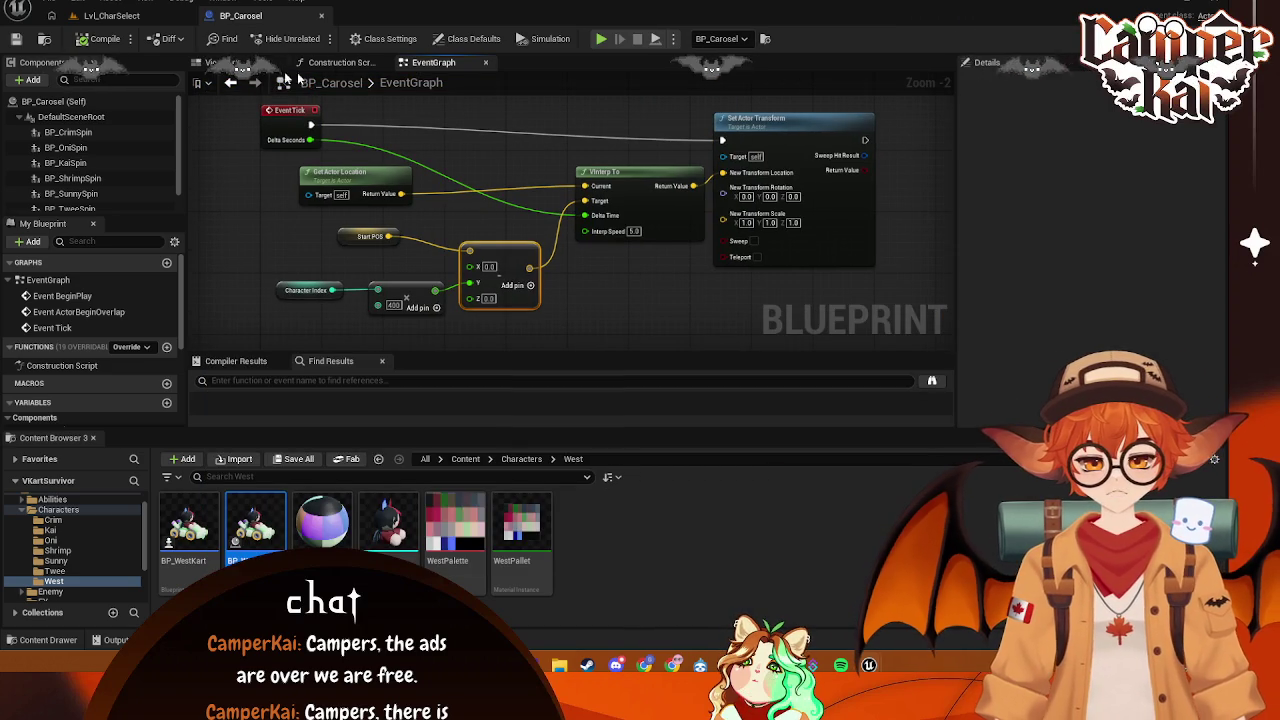
- Select BP_CrimSpin, browse to the Menus folder and open the WBP_CharSelect widget
scroll(130, 195, "down", 1)
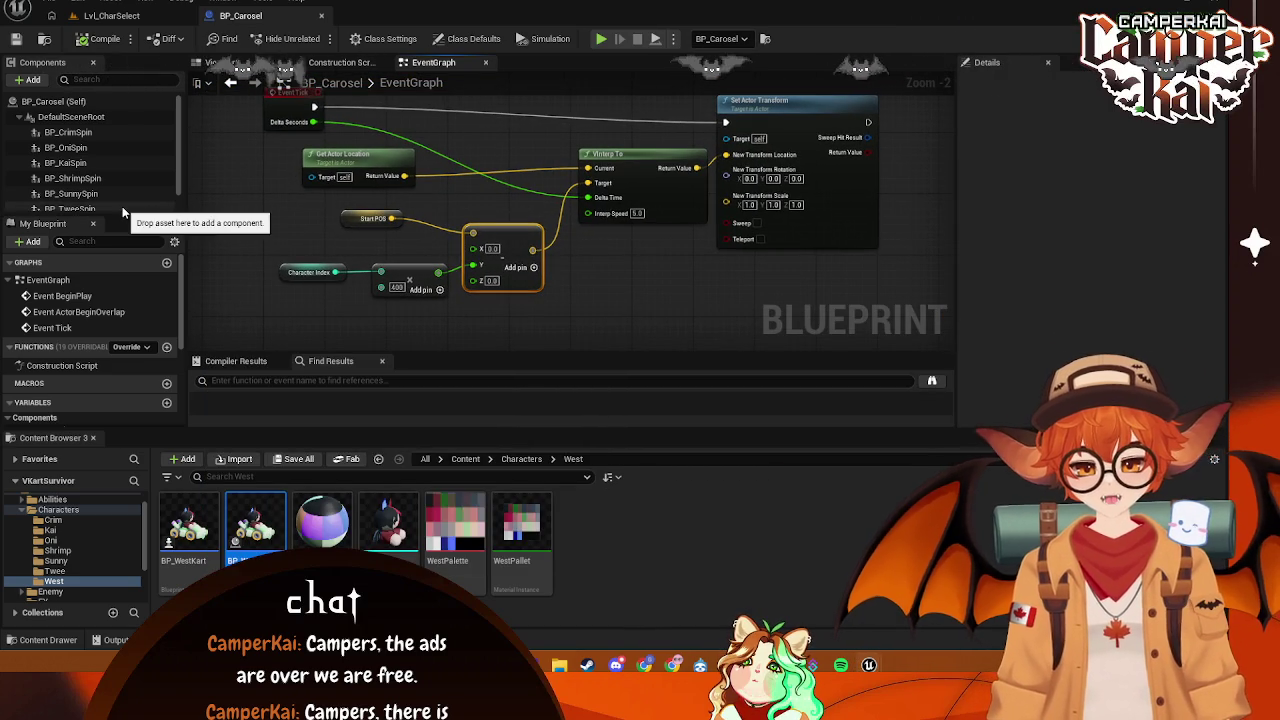
left_click(120, 111)
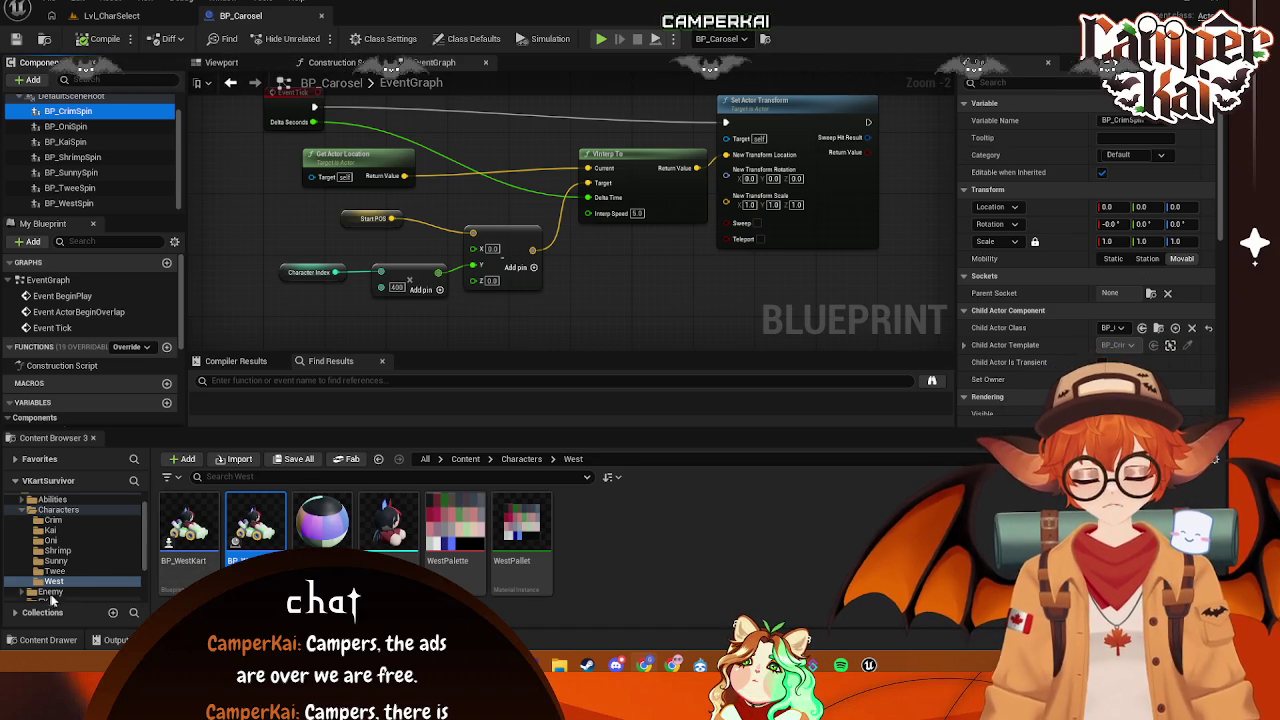
scroll(90, 588, "down", 3)
left_click(50, 565)
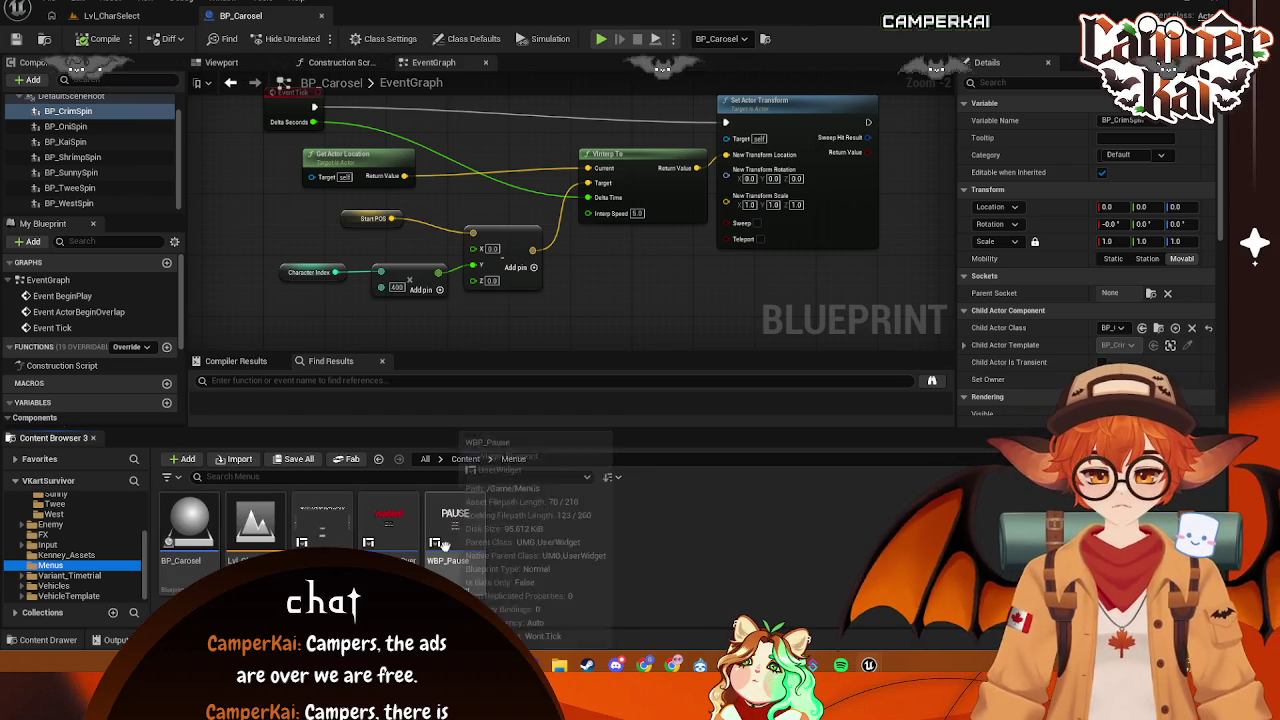
double_click(322, 520)
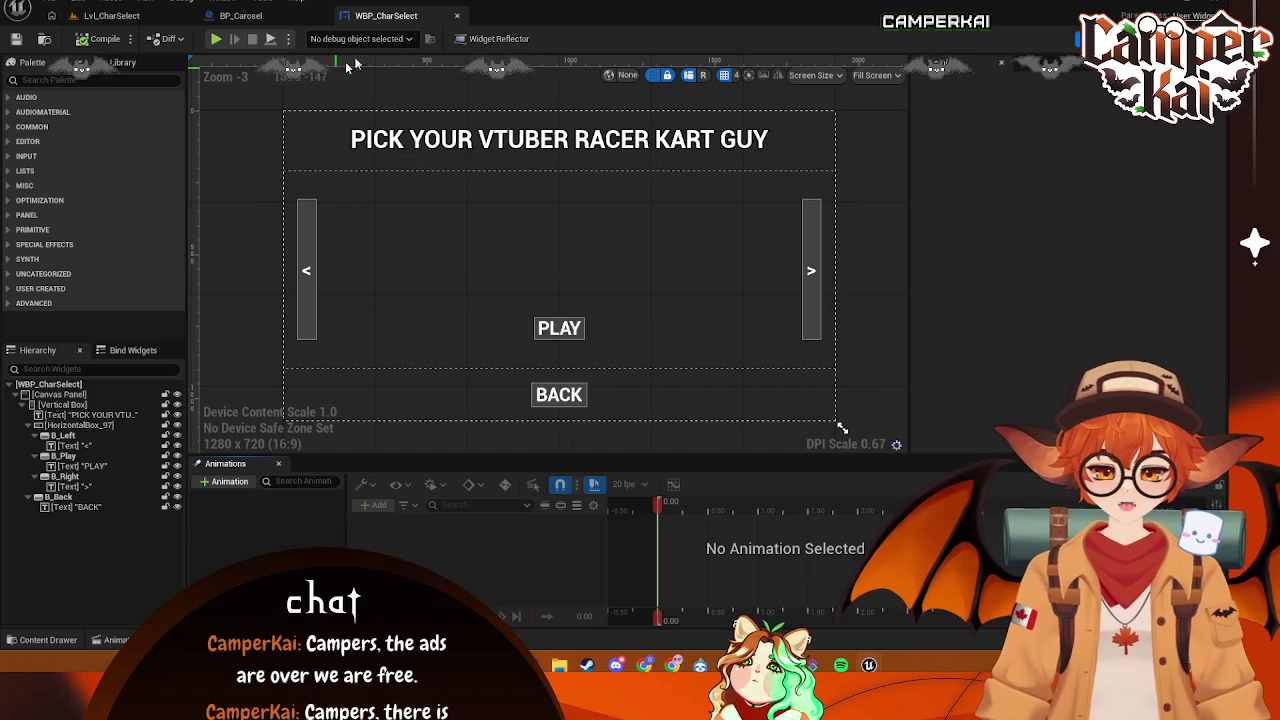
- Set Selected Char's Value Range minimum to 0 in the WBP_CharSelect graph
left_click(1195, 38)
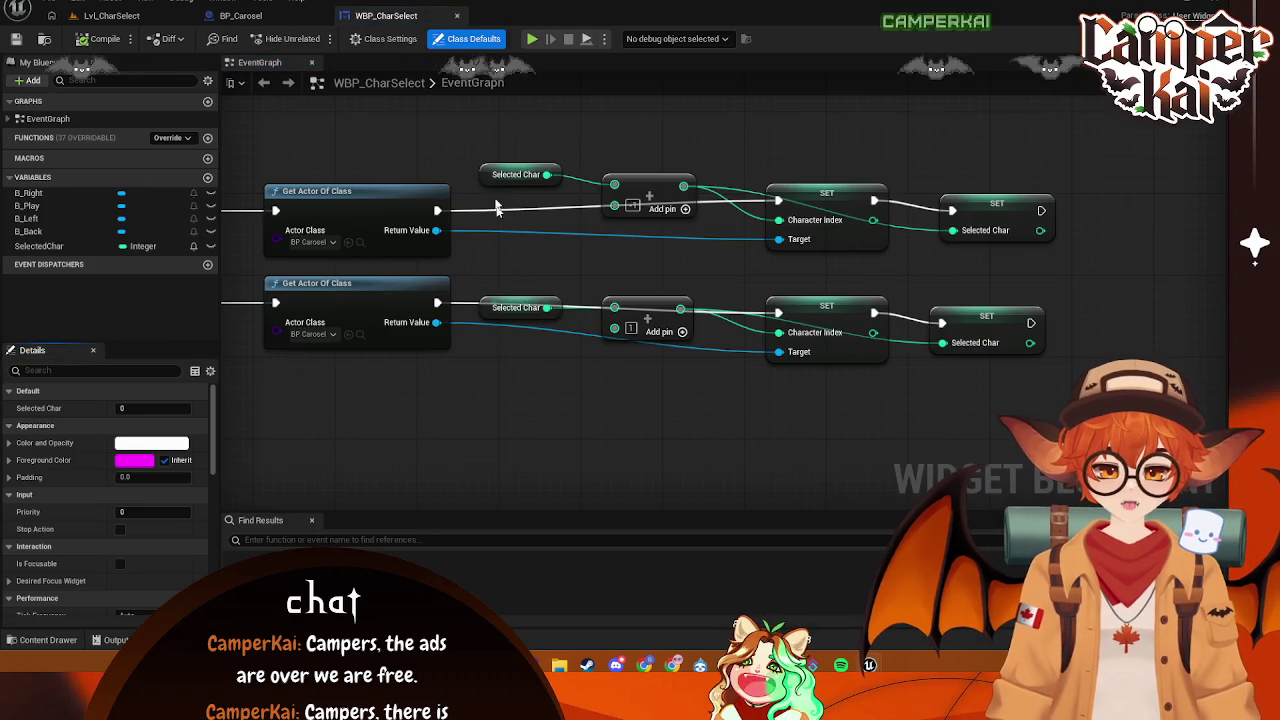
scroll(150, 568, "down", 2)
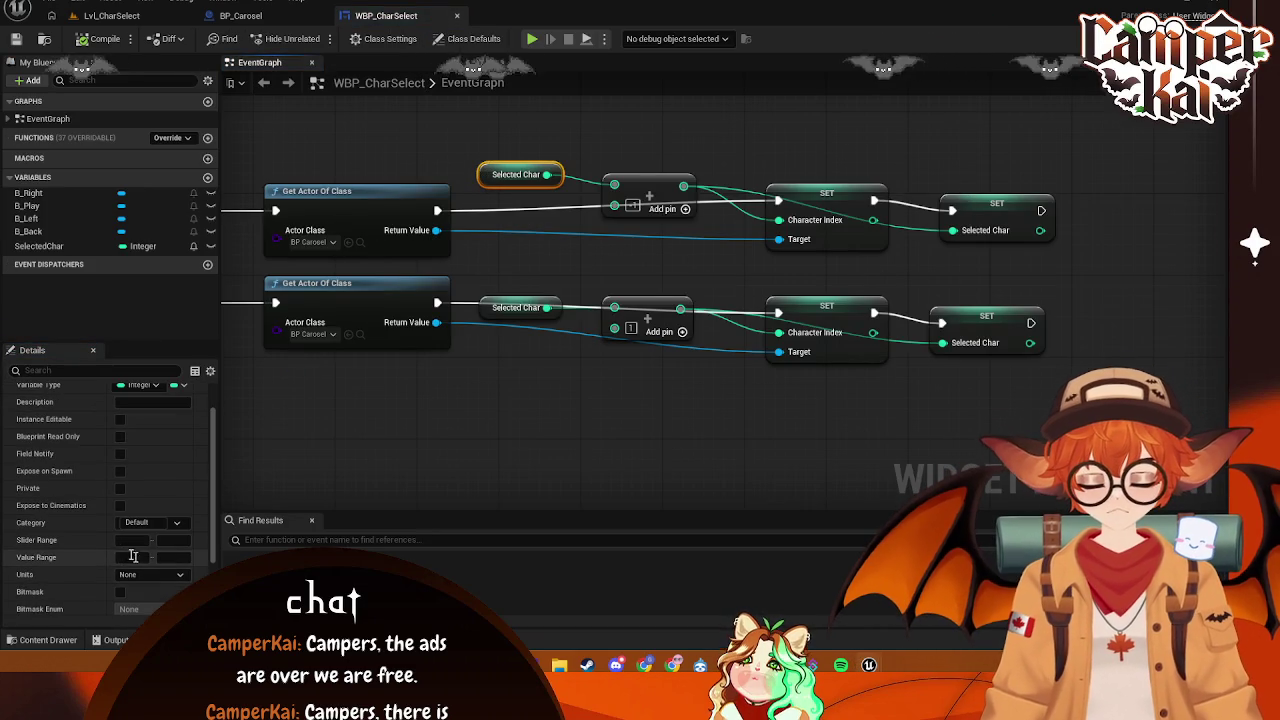
type("0")
key("Return")
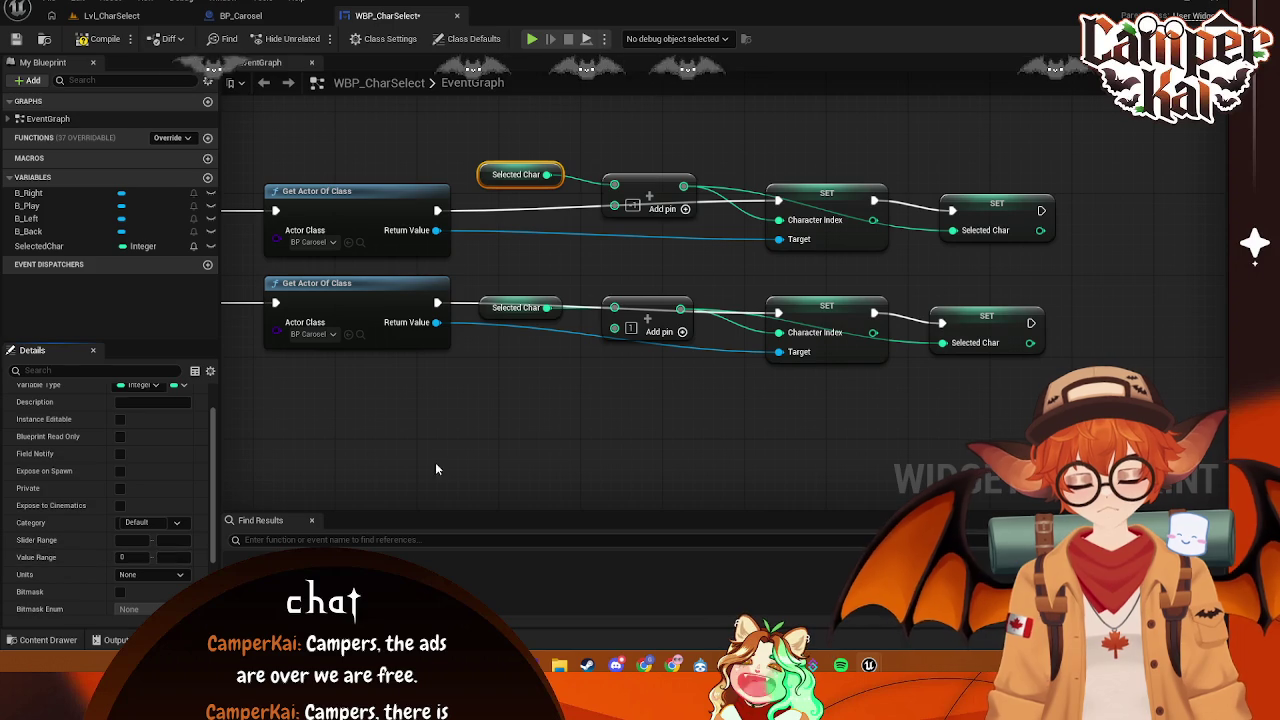
left_click(456, 420)
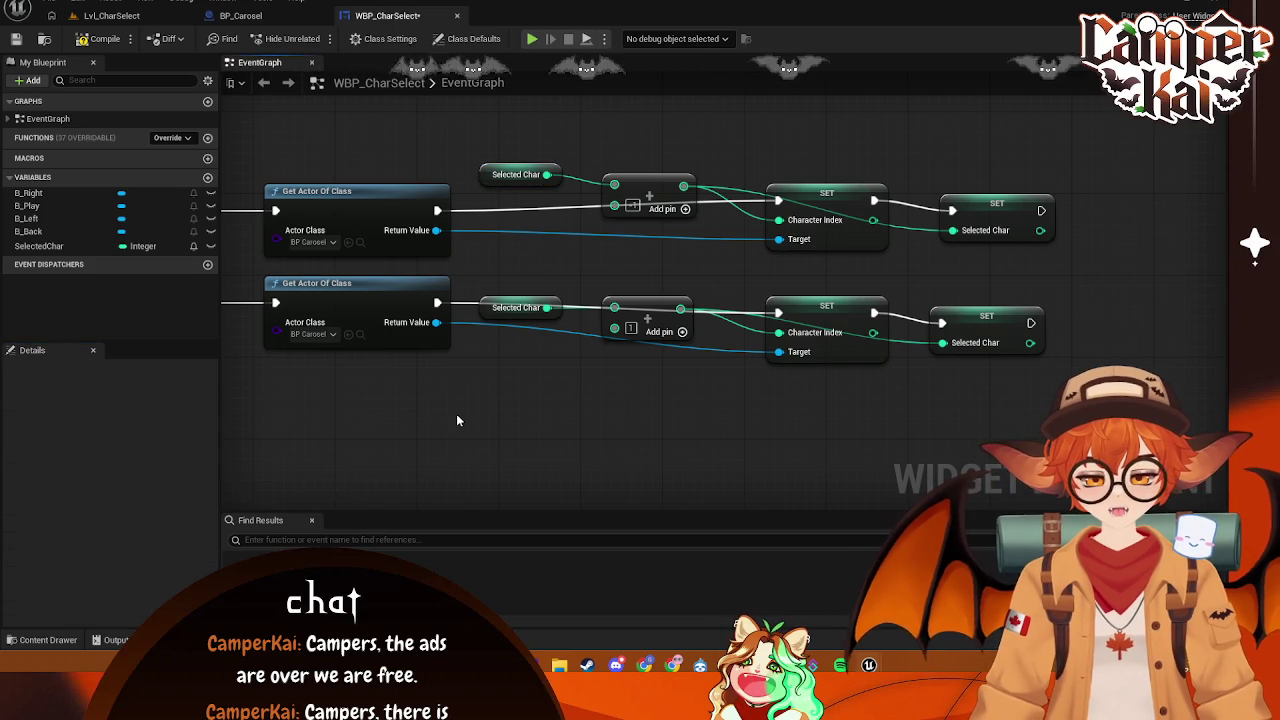
- Play-test Lvl_CharSelect stepping the carousel both ways, then stop and return to WBP_CharSelect
left_click(111, 16)
key("alt+p")
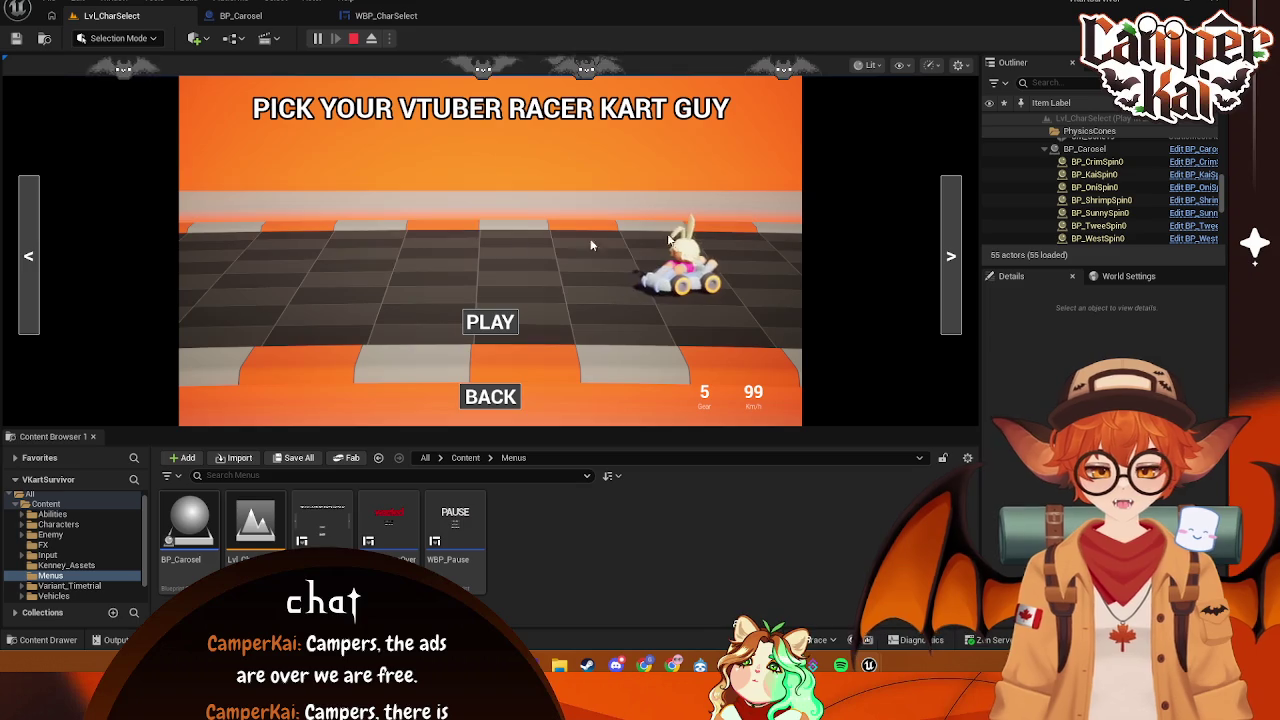
left_click(28, 257)
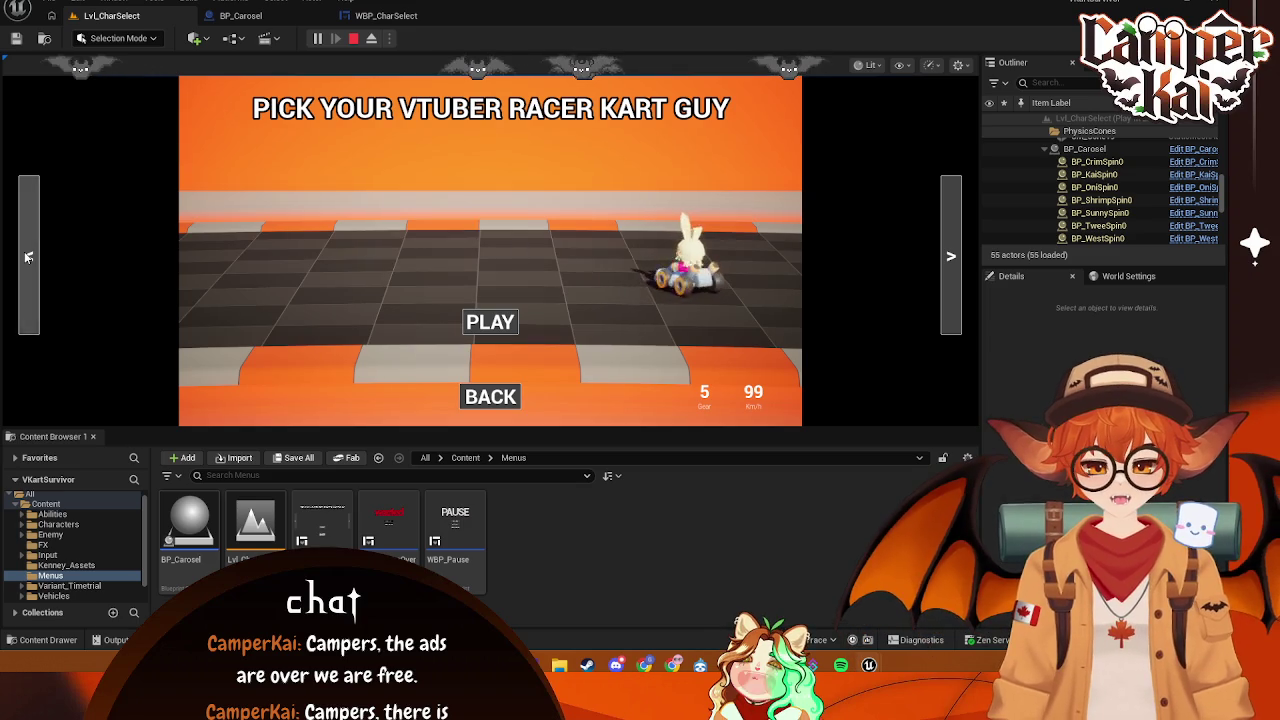
left_click(950, 256)
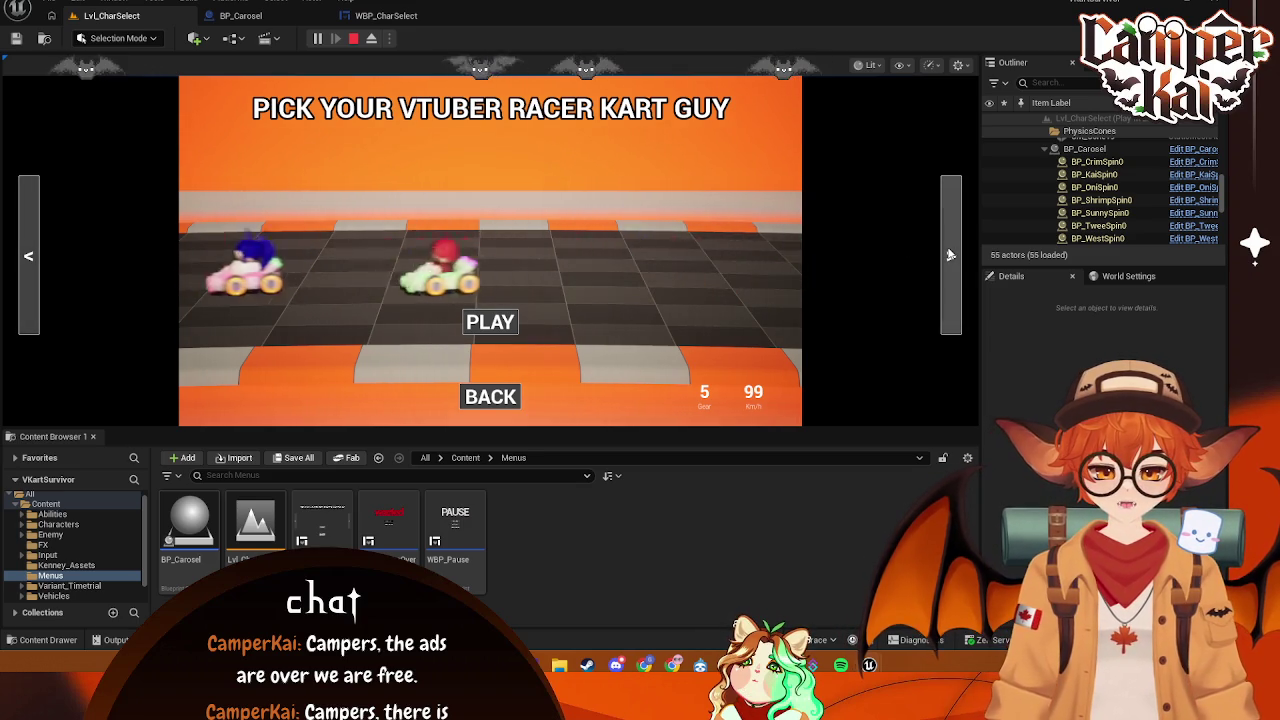
left_click(353, 38)
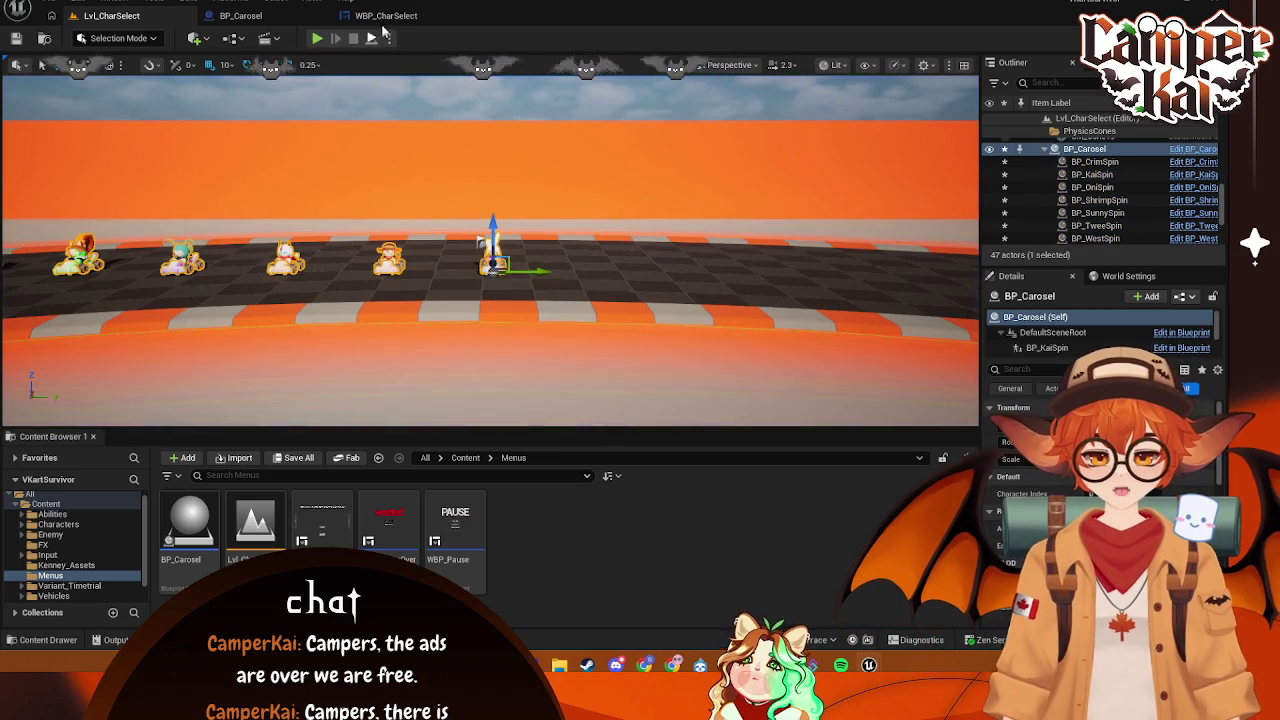
left_click(383, 16)
scroll(473, 353, "down", 2)
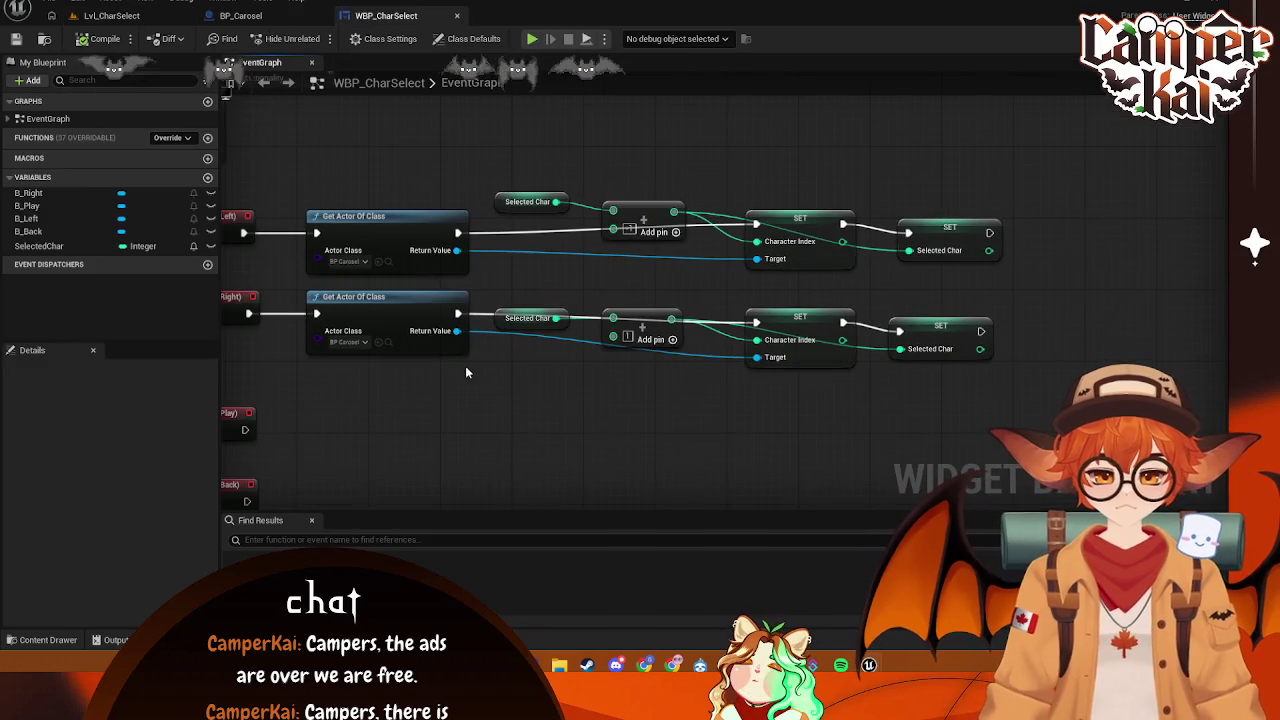
- Add a Clamp (Integer) node with its Max set to 6
left_click(525, 199)
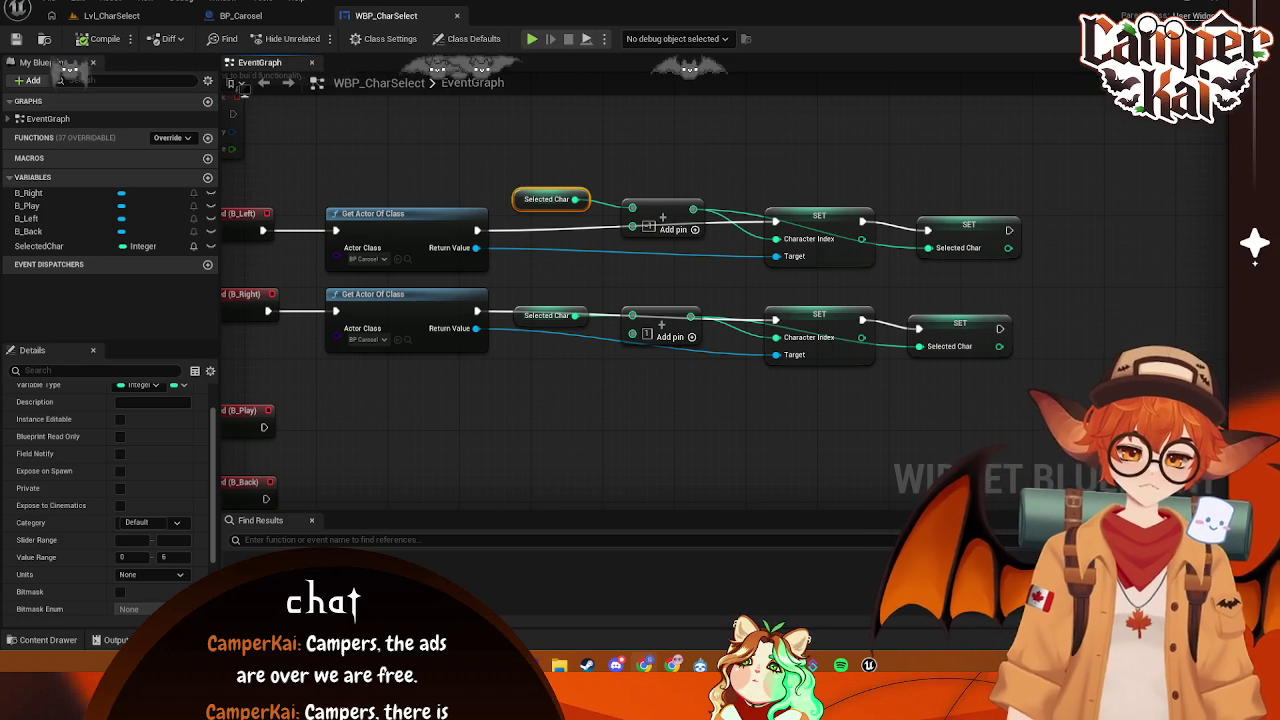
right_click(586, 428)
type("clamp")
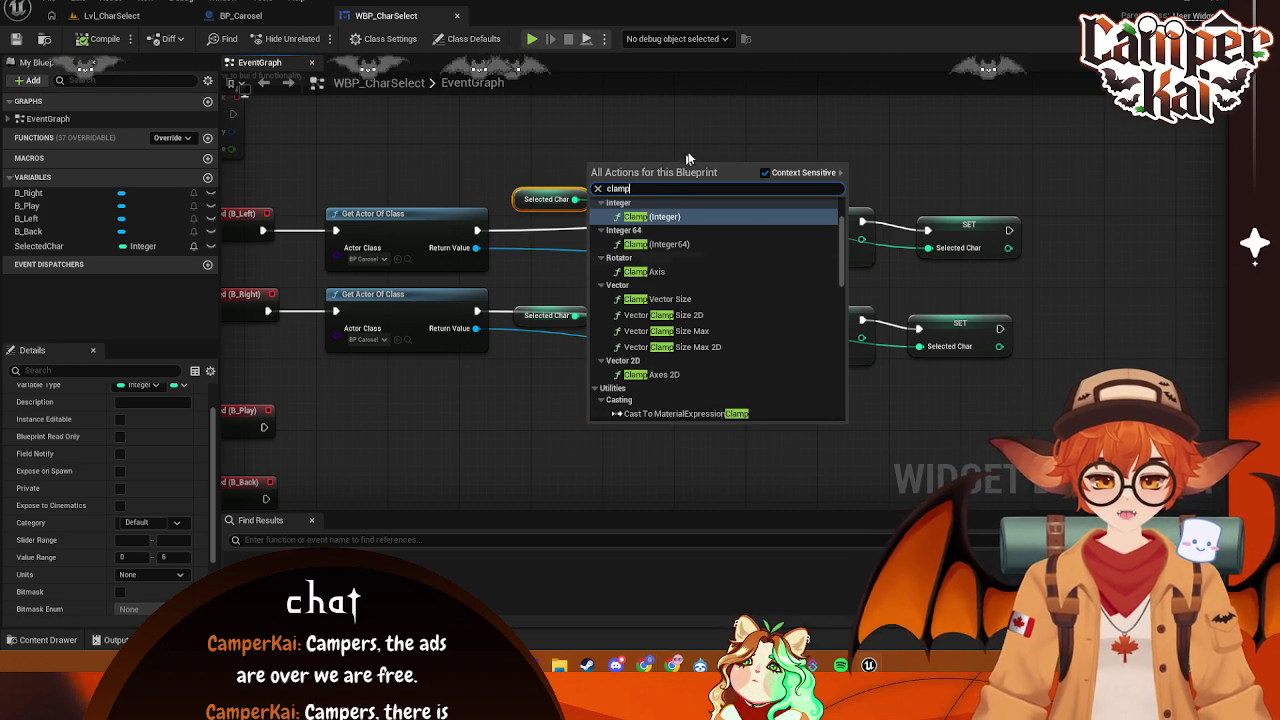
left_click(651, 216)
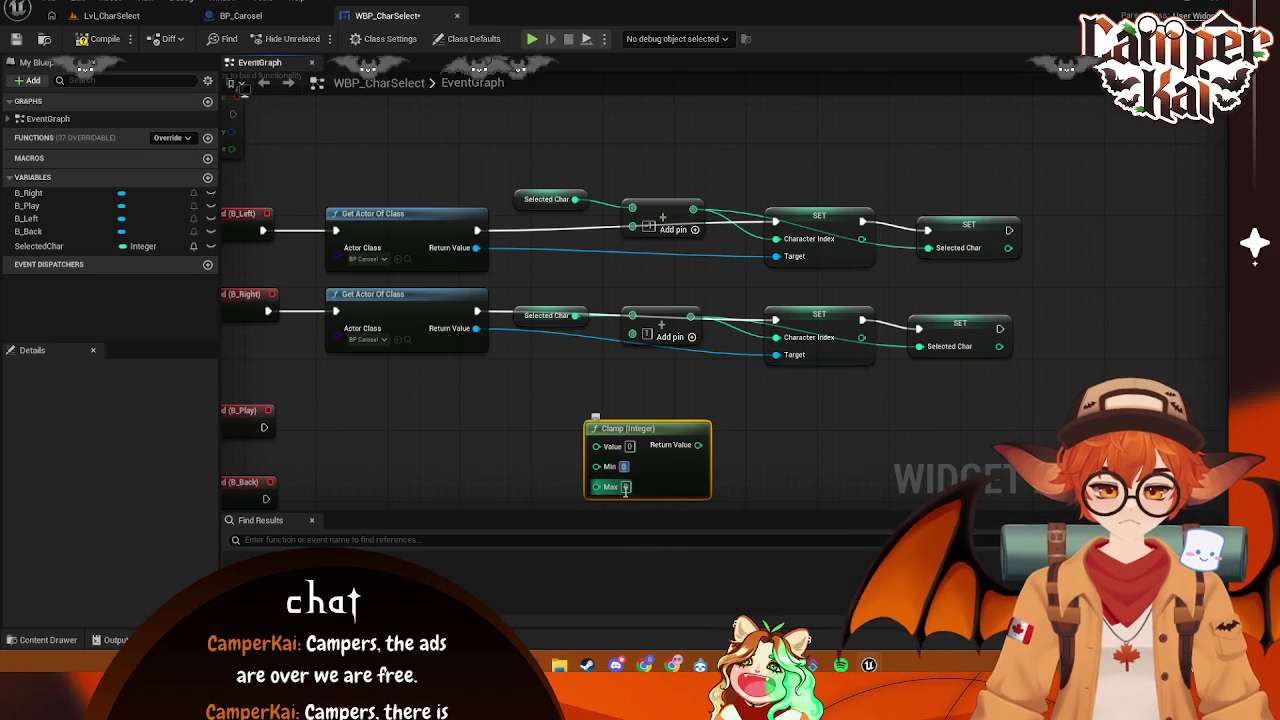
left_click(626, 487)
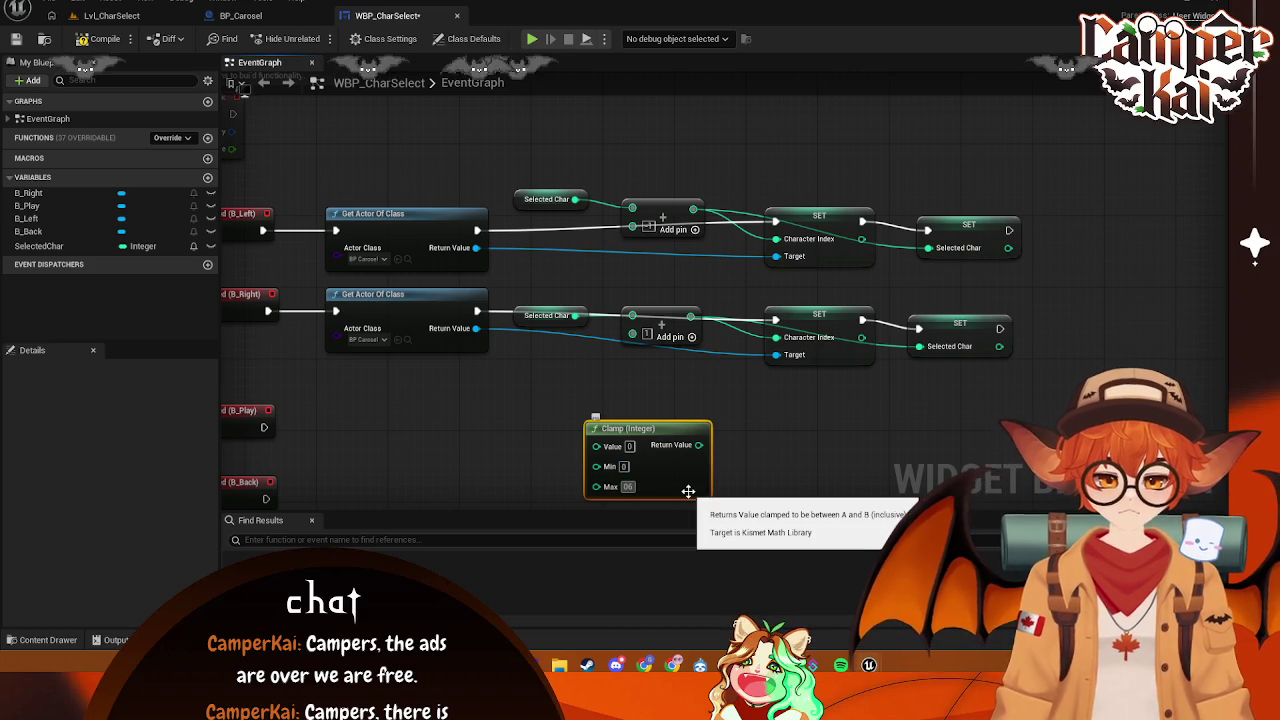
type("6")
key("Return")
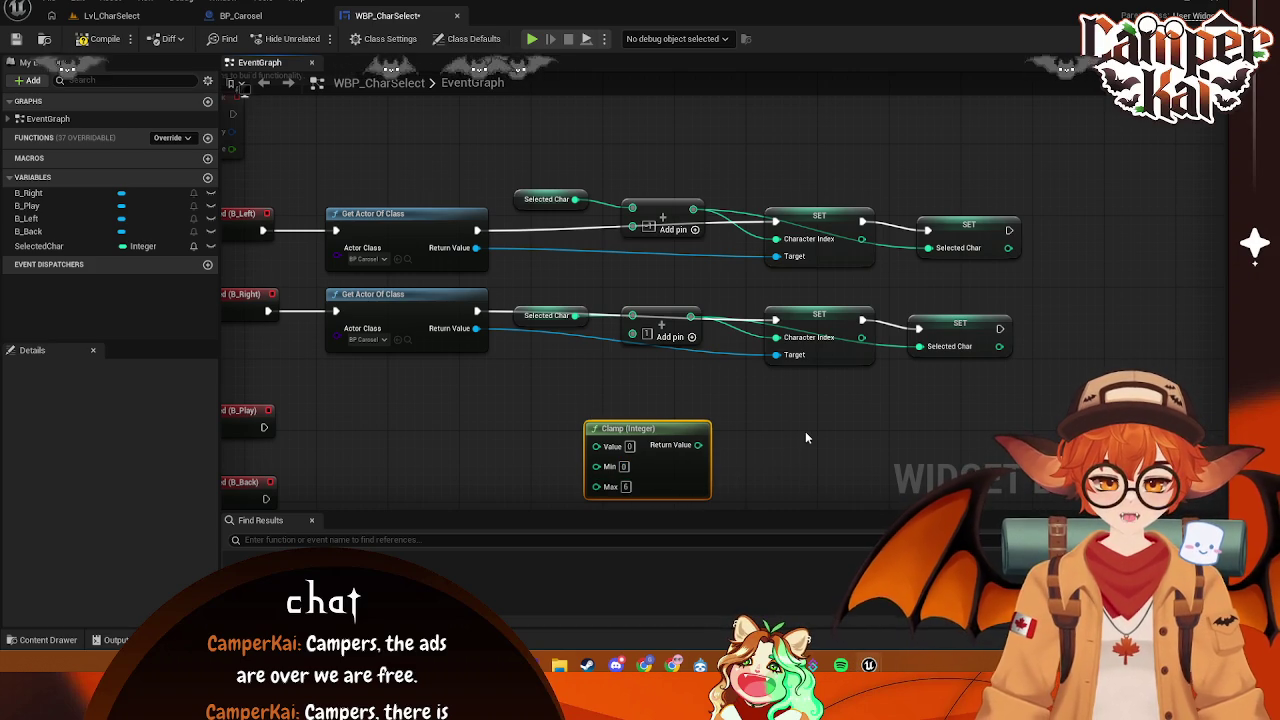
left_click(805, 431)
- Replace the lower SET pair with a pasted copy of the upper Character Index and Selected Char SETs
left_click_drag(710, 176, 701, 160)
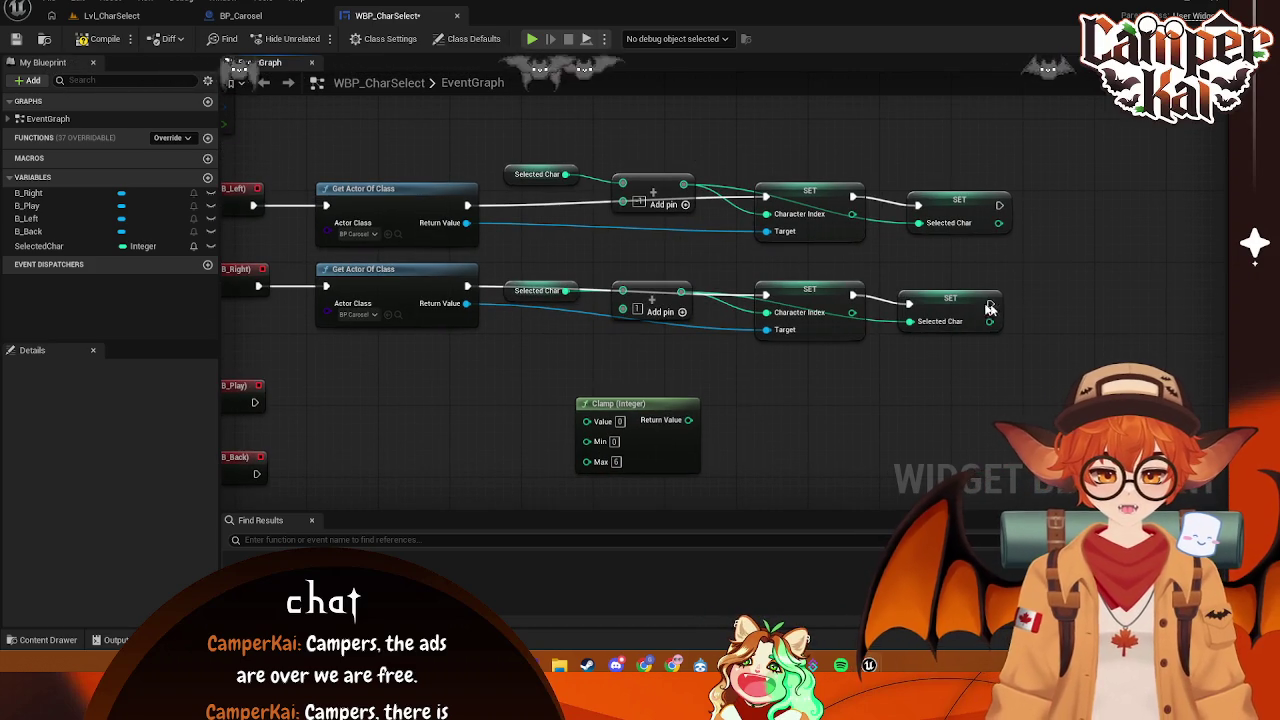
left_click_drag(1055, 145, 775, 365)
mouse_move(766, 214)
left_mouse_down()
mouse_move(940, 215)
mouse_move(918, 222)
left_mouse_up()
mouse_move(1037, 134)
left_mouse_down()
mouse_move(957, 177)
mouse_move(780, 391)
left_mouse_up()
mouse_move(1072, 311)
left_mouse_down()
mouse_move(914, 297)
mouse_move(1012, 340)
left_mouse_up()
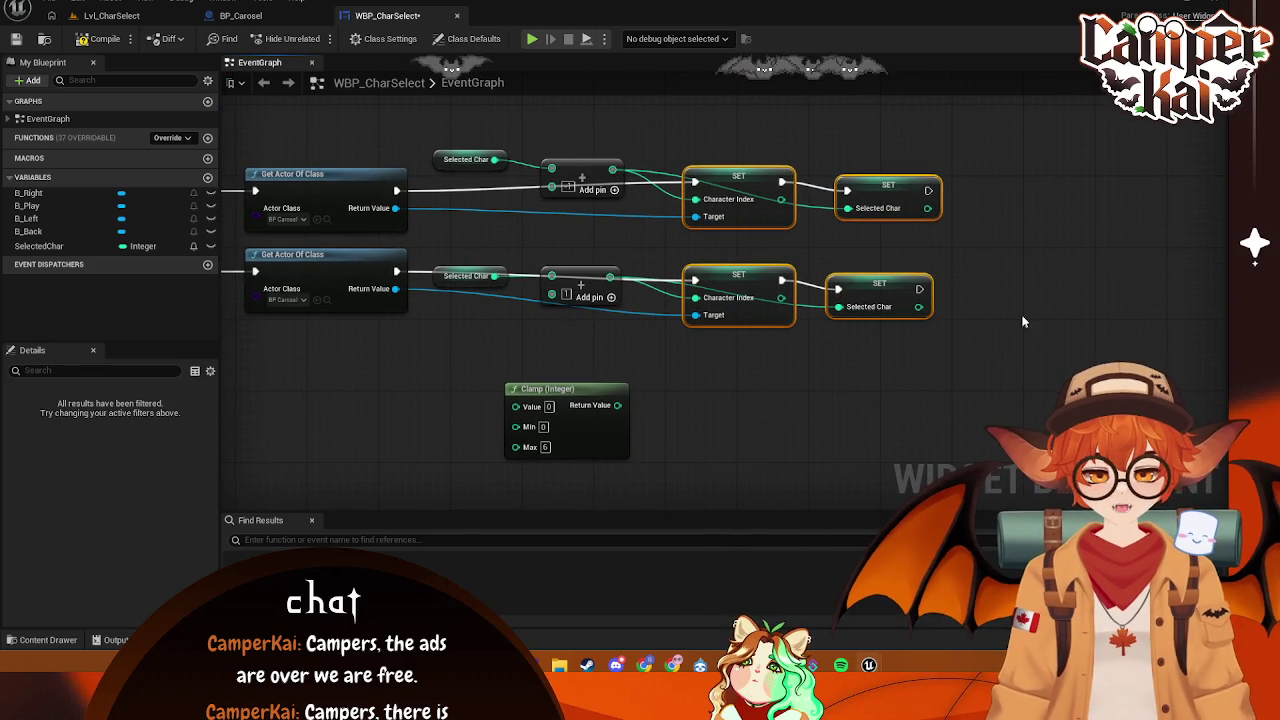
left_click(1048, 272)
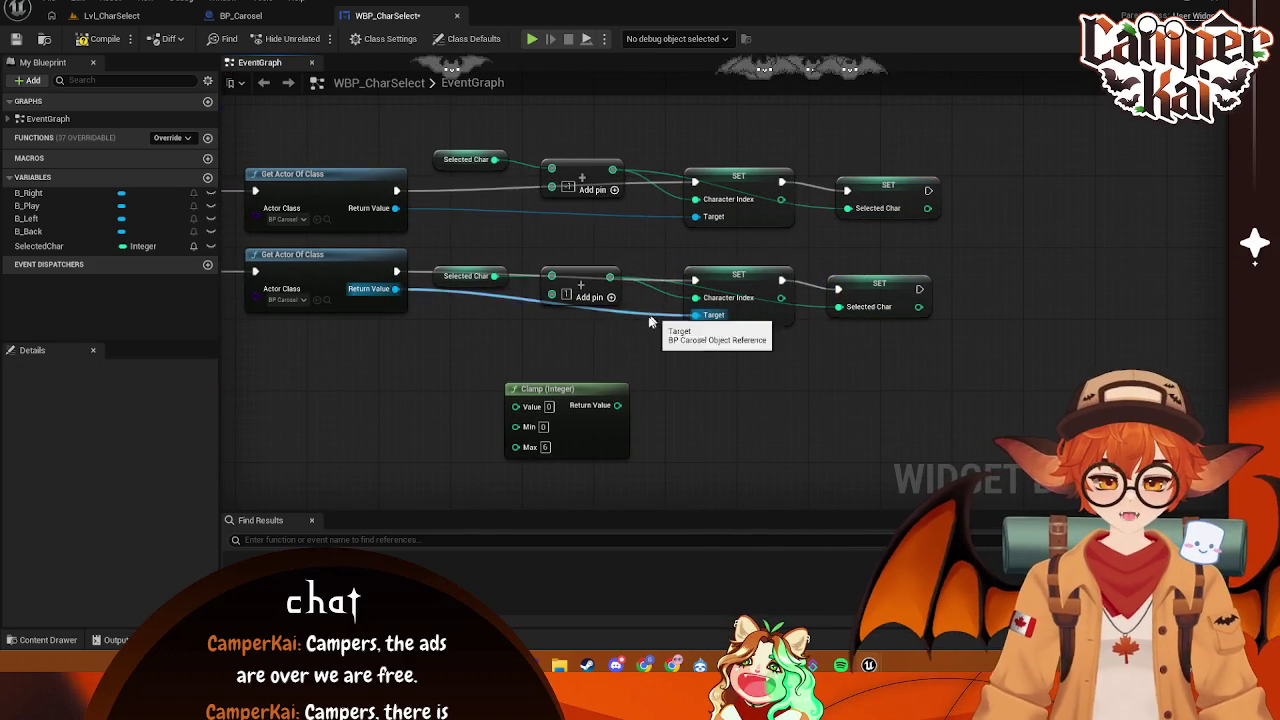
left_click_drag(771, 327, 711, 343)
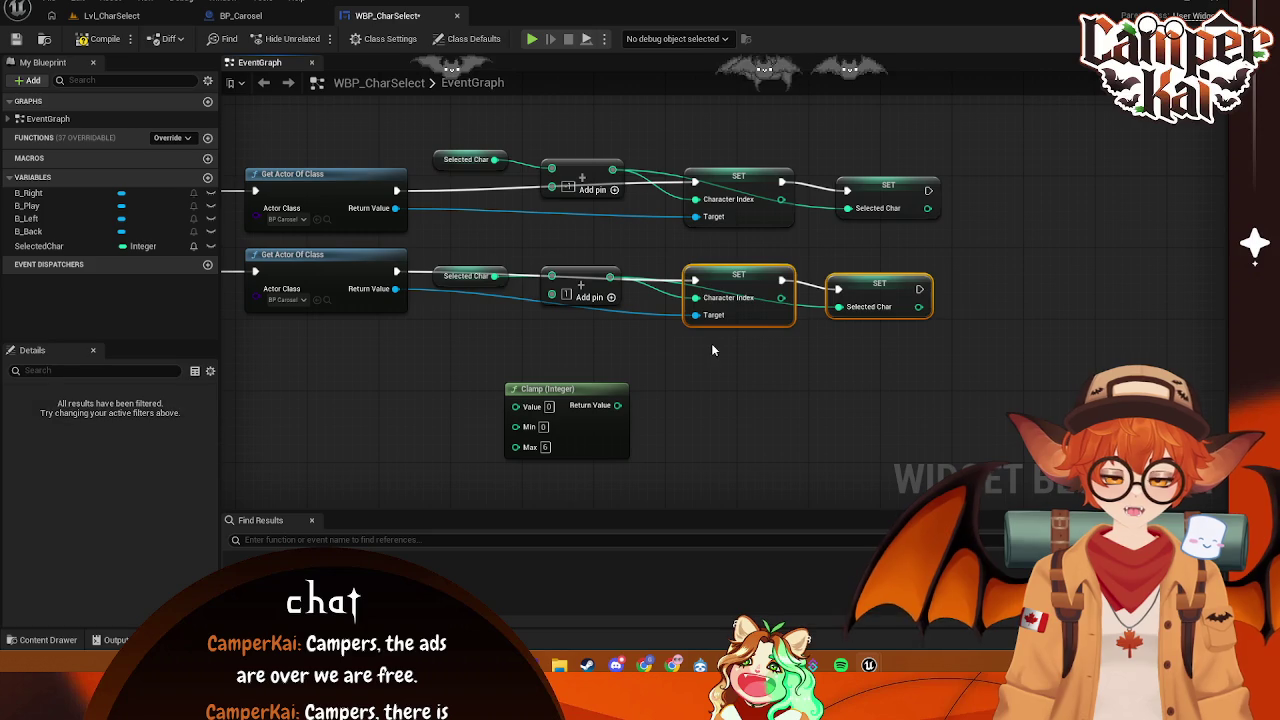
key("Delete")
left_click_drag(997, 148, 716, 222)
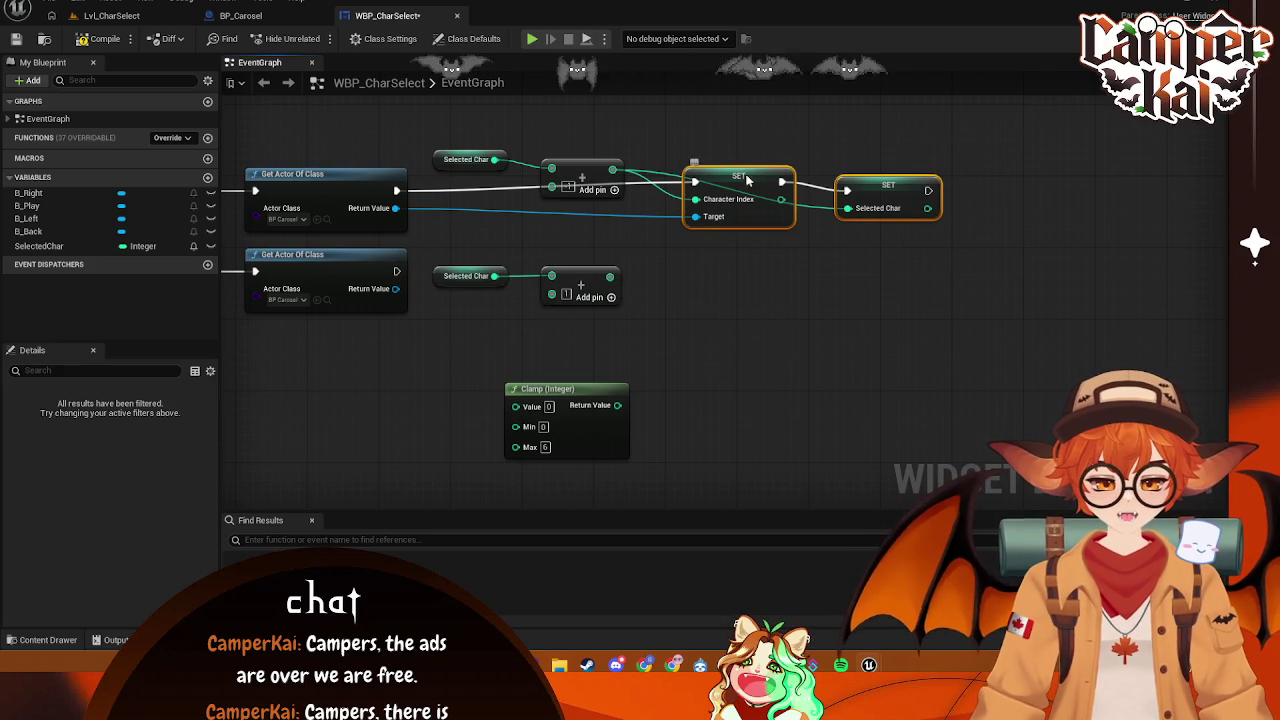
left_click_drag(742, 177, 813, 233)
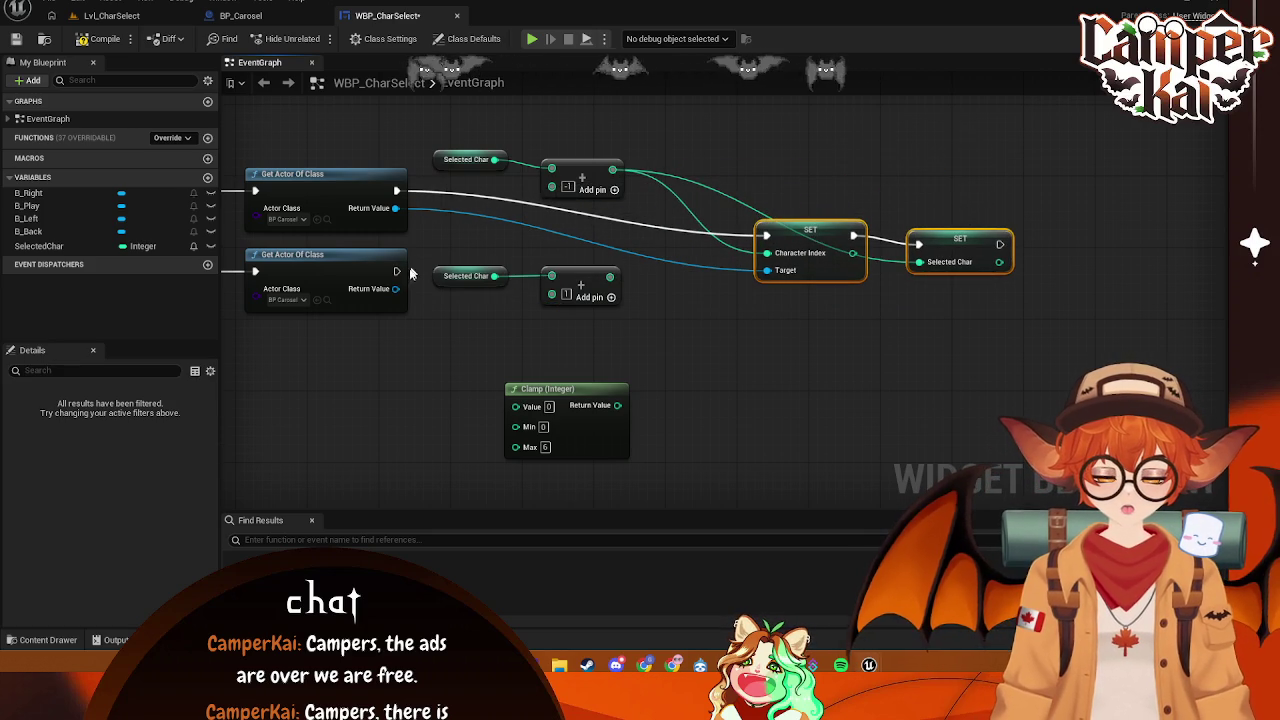
mouse_move(397, 271)
left_mouse_down()
mouse_move(768, 243)
mouse_move(705, 265)
mouse_move(637, 360)
mouse_move(654, 369)
mouse_move(637, 359)
left_mouse_up()
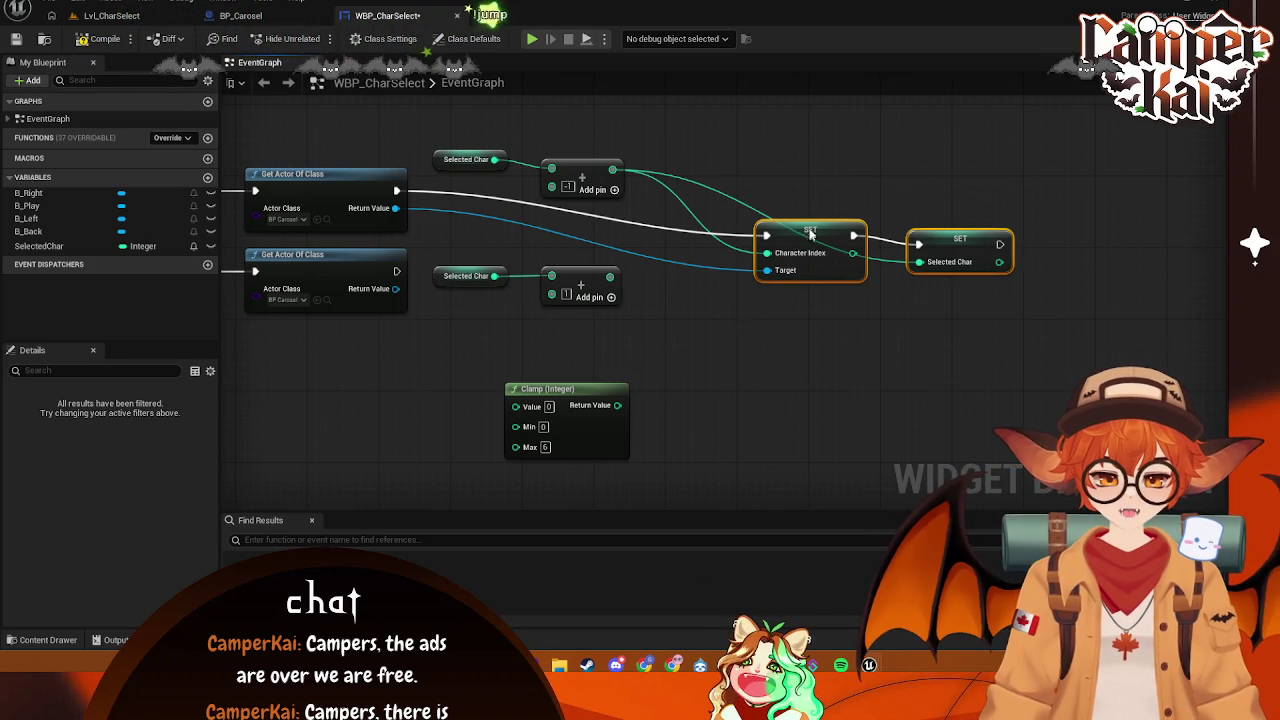
left_click_drag(812, 238, 803, 202)
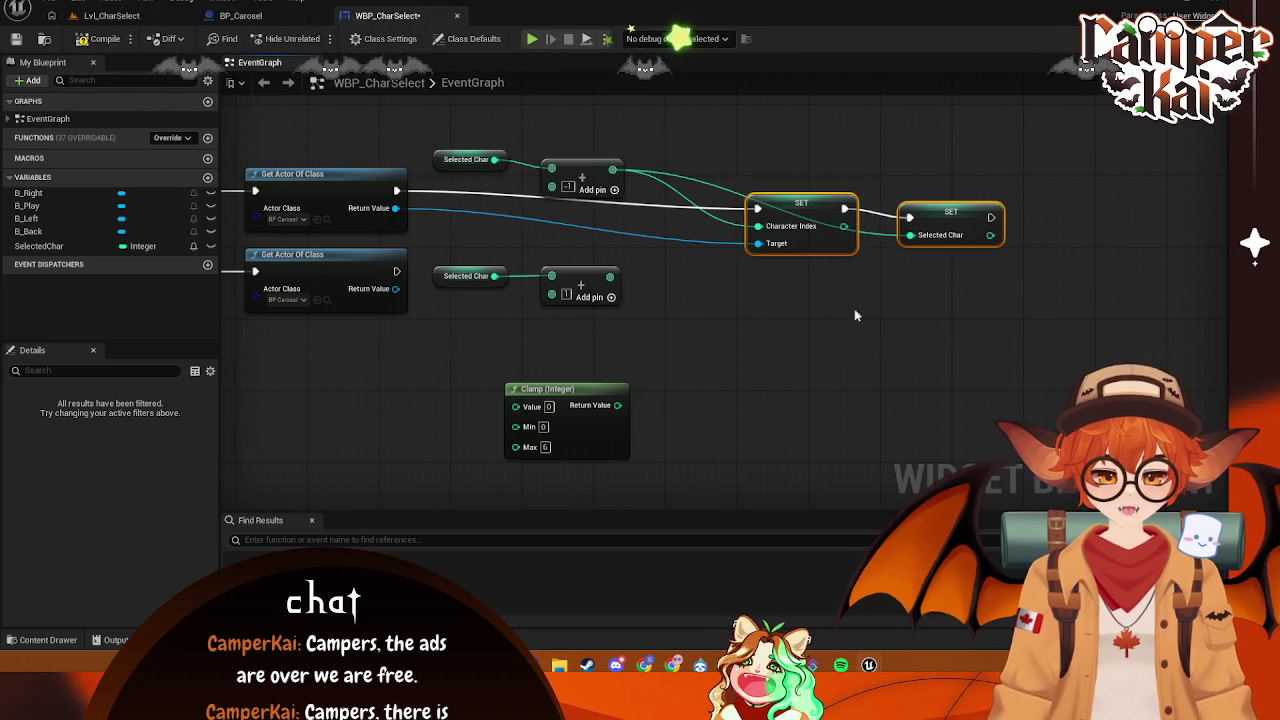
key("ctrl+c")
key("ctrl+v")
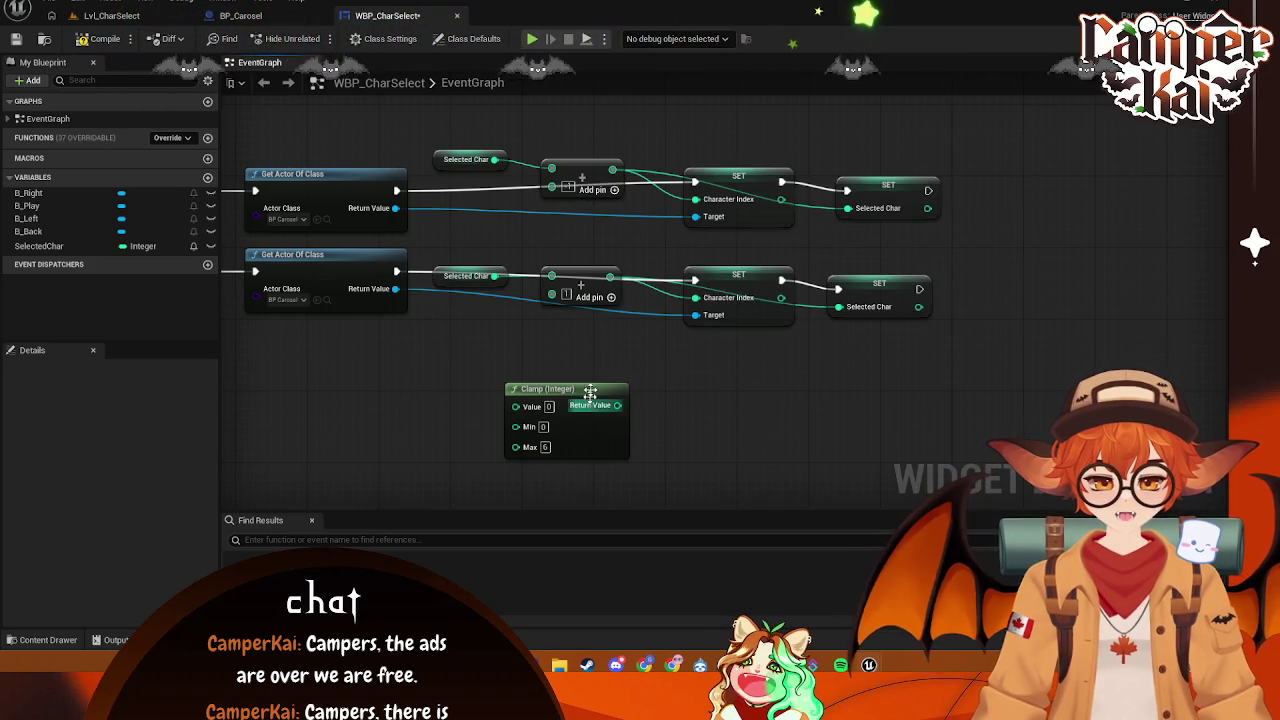
- Wire the lower Add result through the Clamp into SET Character Index and Selected Char
mouse_move(611, 277)
left_mouse_down()
mouse_move(543, 350)
mouse_move(531, 403)
mouse_move(516, 405)
left_mouse_up()
left_click_drag(613, 405, 697, 299)
mouse_move(615, 404)
left_mouse_down()
mouse_move(834, 320)
mouse_move(838, 307)
left_mouse_up()
mouse_move(971, 240)
left_mouse_down()
mouse_move(826, 314)
mouse_move(736, 286)
mouse_move(888, 276)
left_mouse_up()
mouse_move(583, 401)
left_mouse_down()
mouse_move(744, 309)
mouse_move(743, 285)
left_mouse_up()
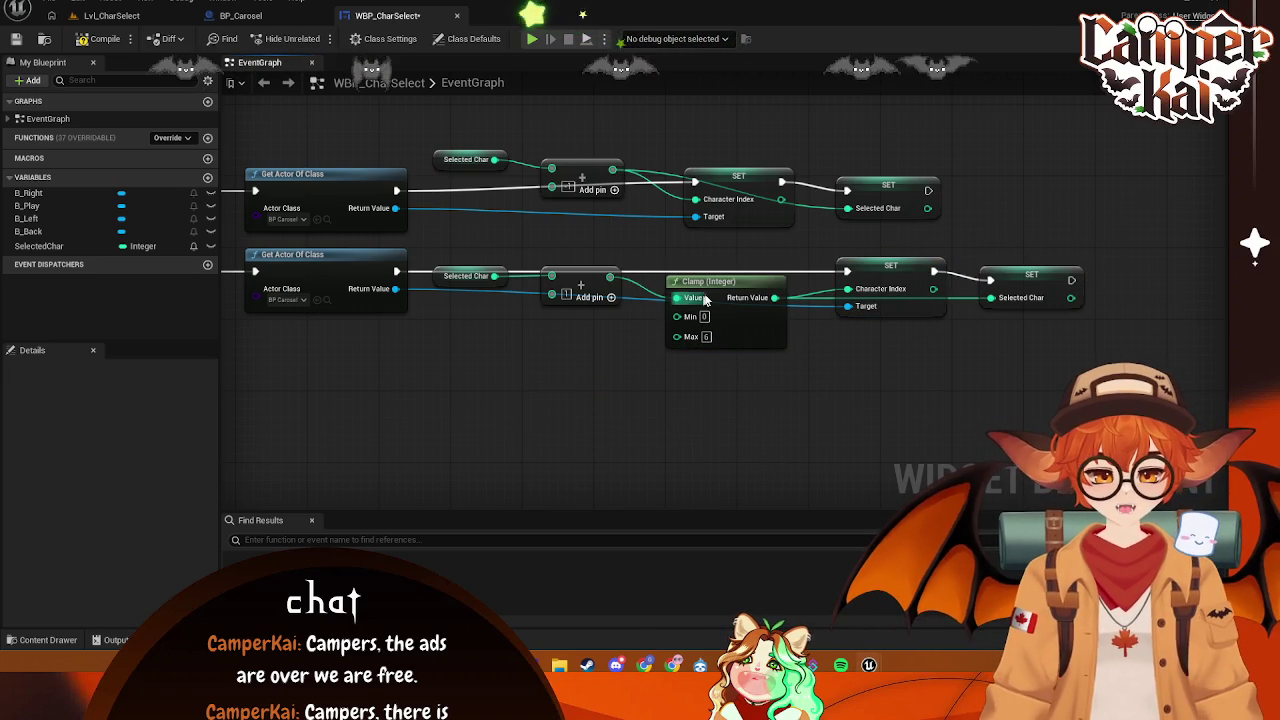
- Duplicate the Clamp node and feed the top Add result through it into the upper SETs
left_click(740, 279)
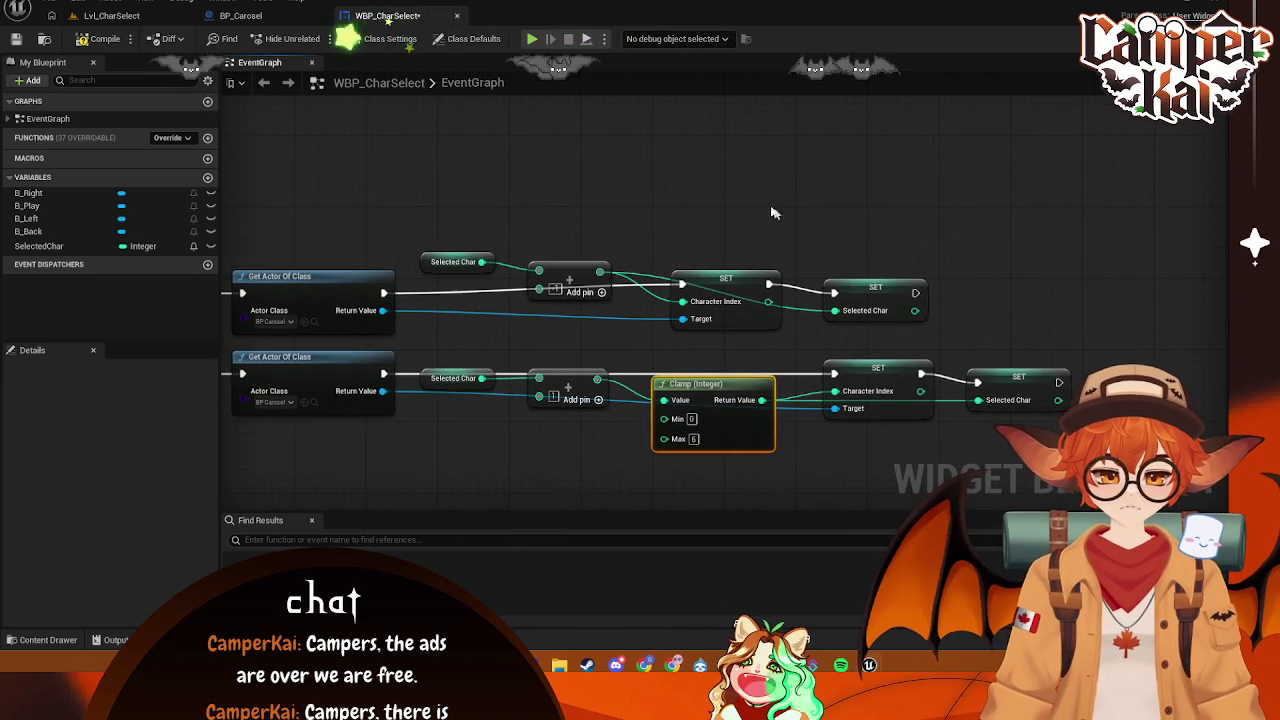
key("ctrl+c")
key("ctrl+v")
left_click_drag(823, 204, 668, 220)
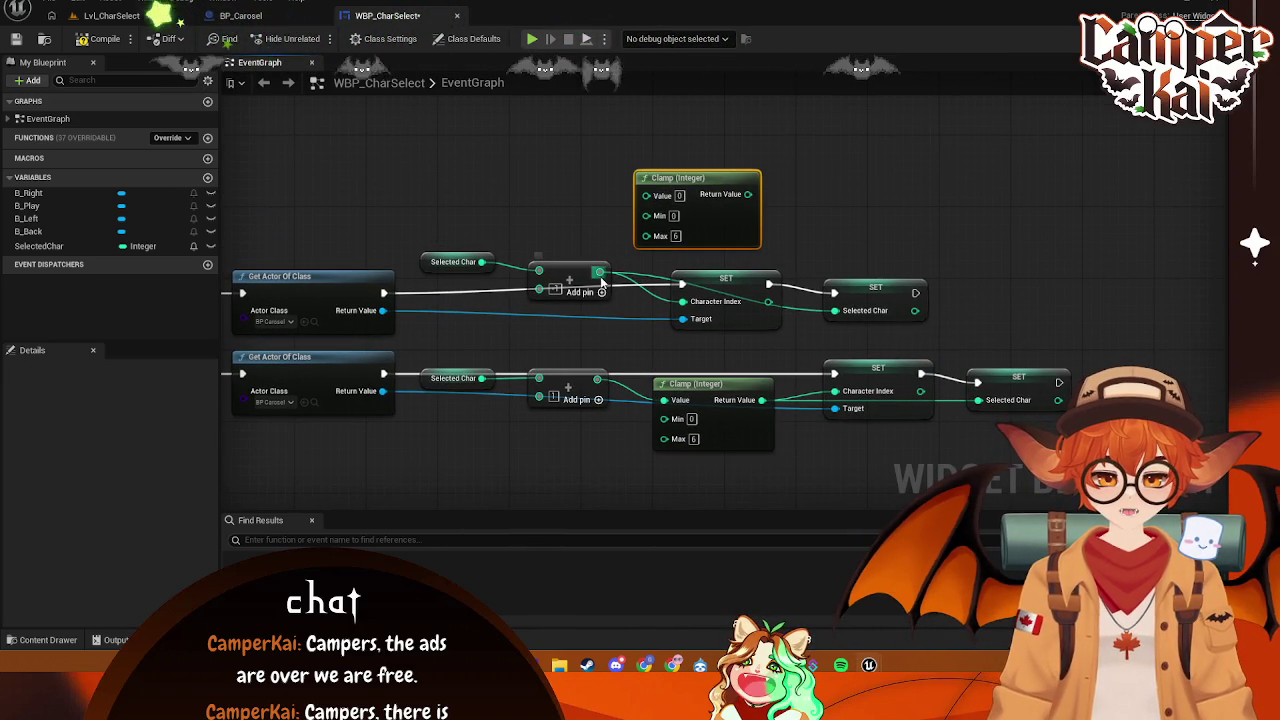
left_click_drag(601, 281, 648, 215)
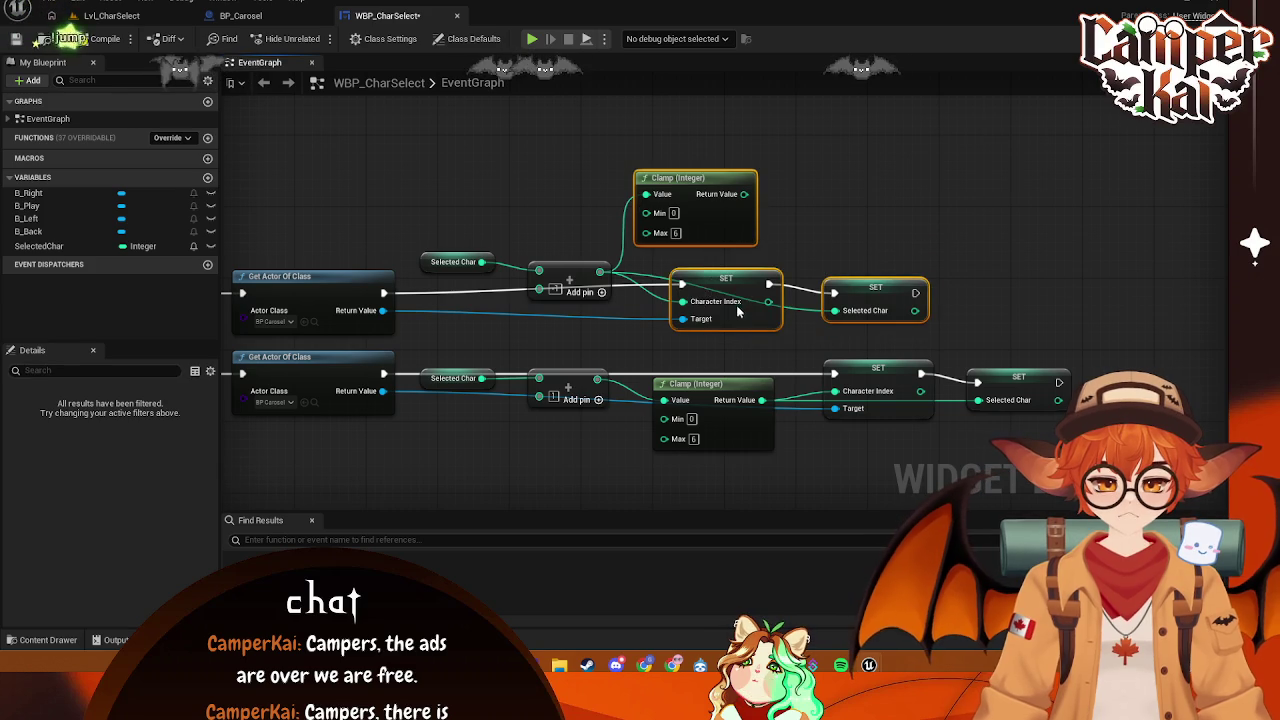
mouse_move(745, 197)
left_mouse_down()
mouse_move(775, 245)
mouse_move(683, 301)
mouse_move(755, 210)
mouse_move(830, 316)
left_mouse_up()
- Slot the clamp copy between the Add and SET nodes and connect it to Selected Char
left_click_drag(930, 168, 632, 322)
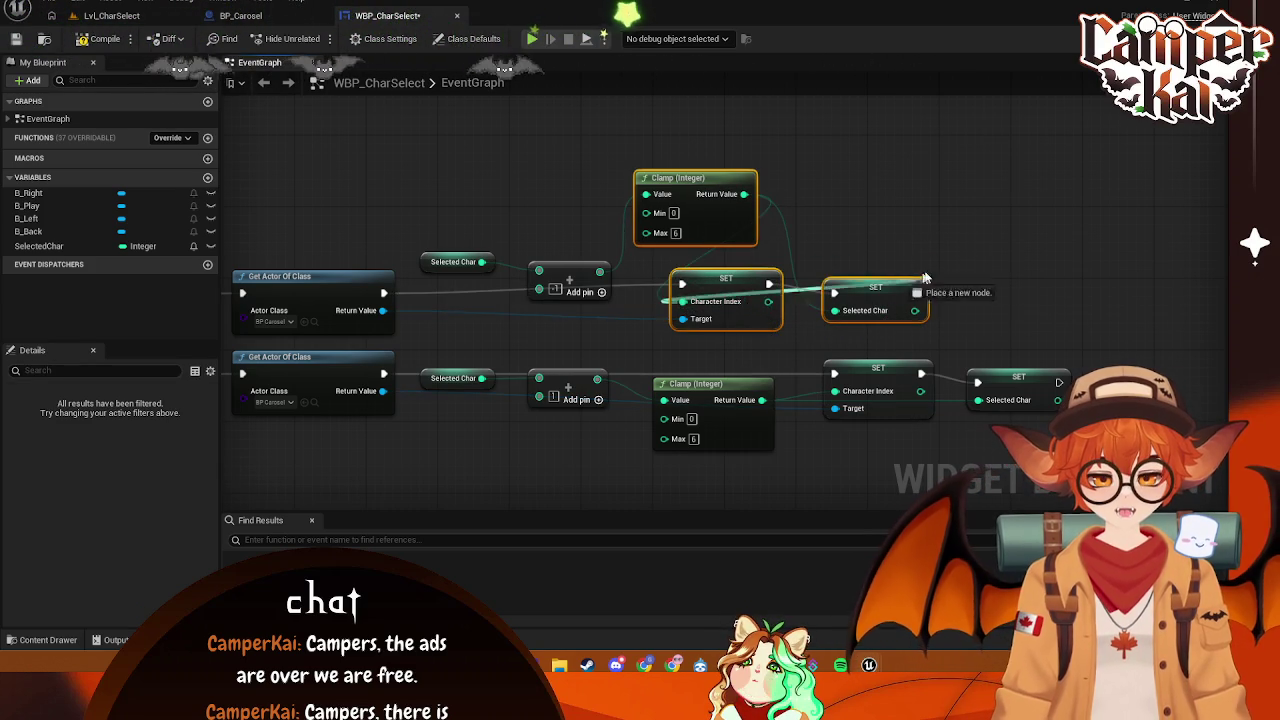
left_click_drag(908, 285, 834, 293)
left_click(820, 260)
mouse_move(930, 330)
left_mouse_down()
mouse_move(668, 262)
mouse_move(916, 207)
mouse_move(836, 238)
left_mouse_up()
mouse_move(700, 177)
left_mouse_down()
mouse_move(722, 270)
mouse_move(714, 233)
left_mouse_up()
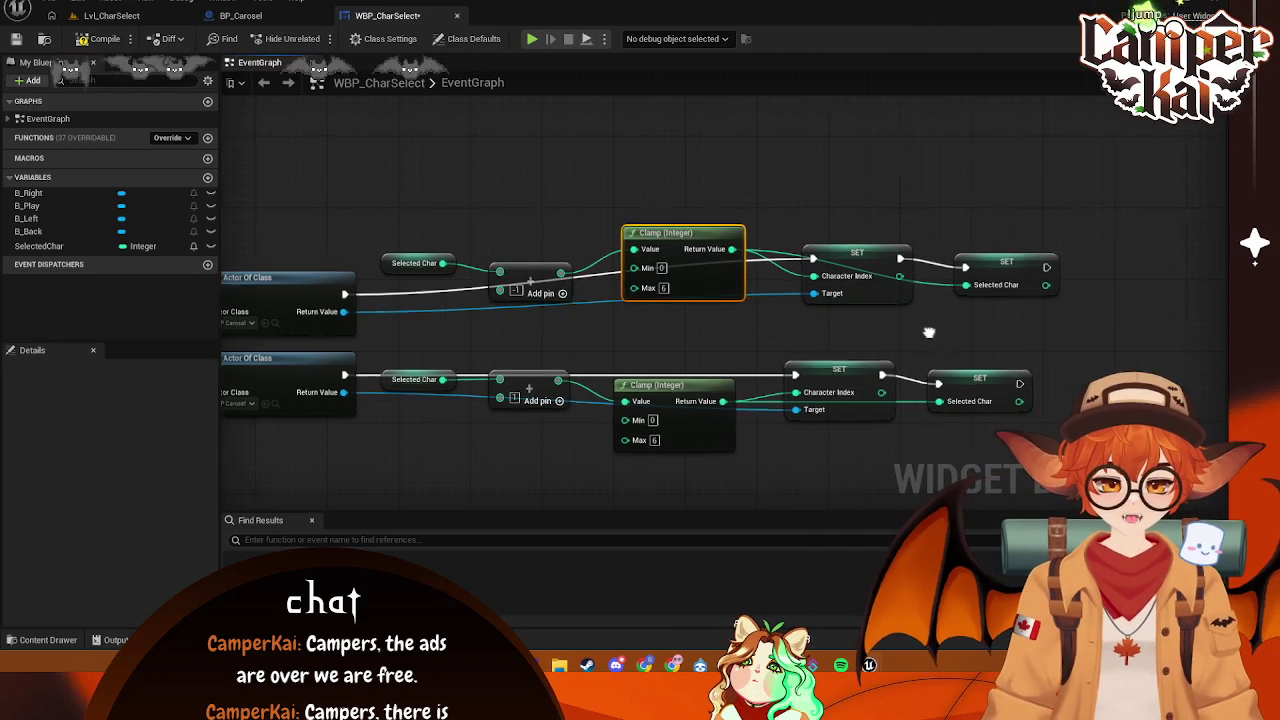
left_click_drag(793, 298, 818, 299)
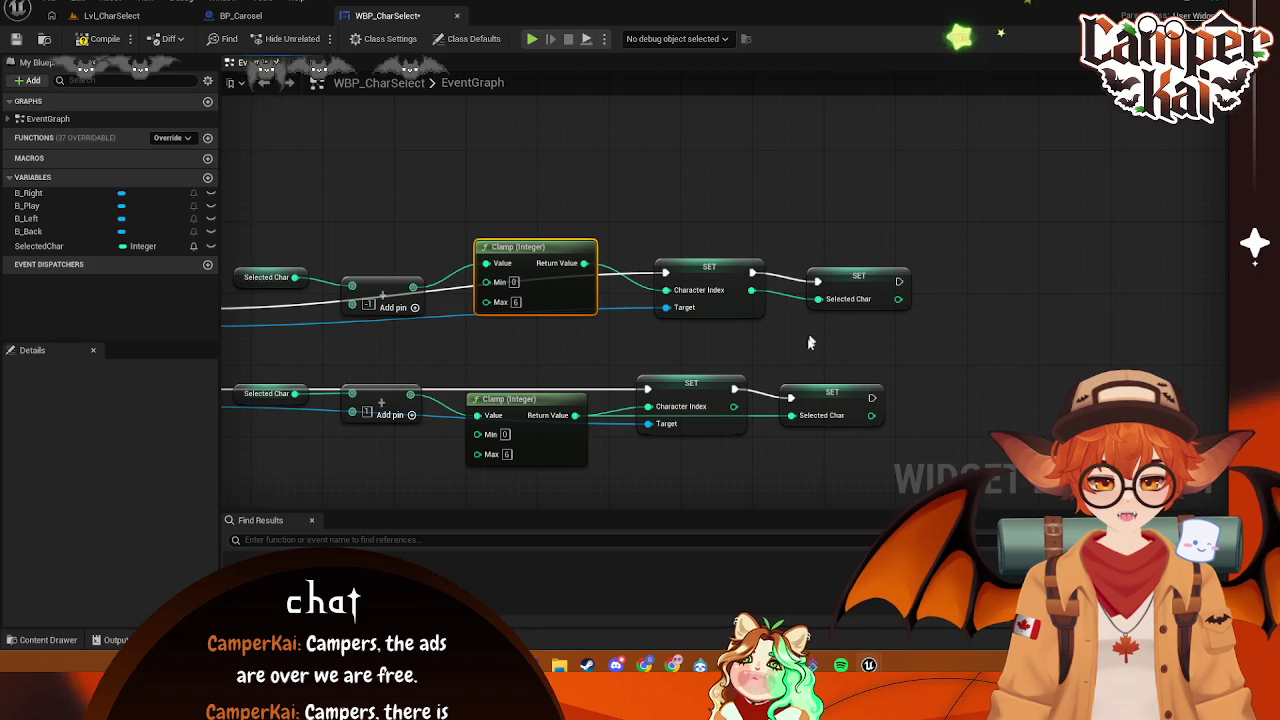
mouse_move(734, 406)
left_mouse_down()
mouse_move(784, 420)
mouse_move(839, 395)
left_mouse_up()
left_click_drag(474, 474, 602, 460)
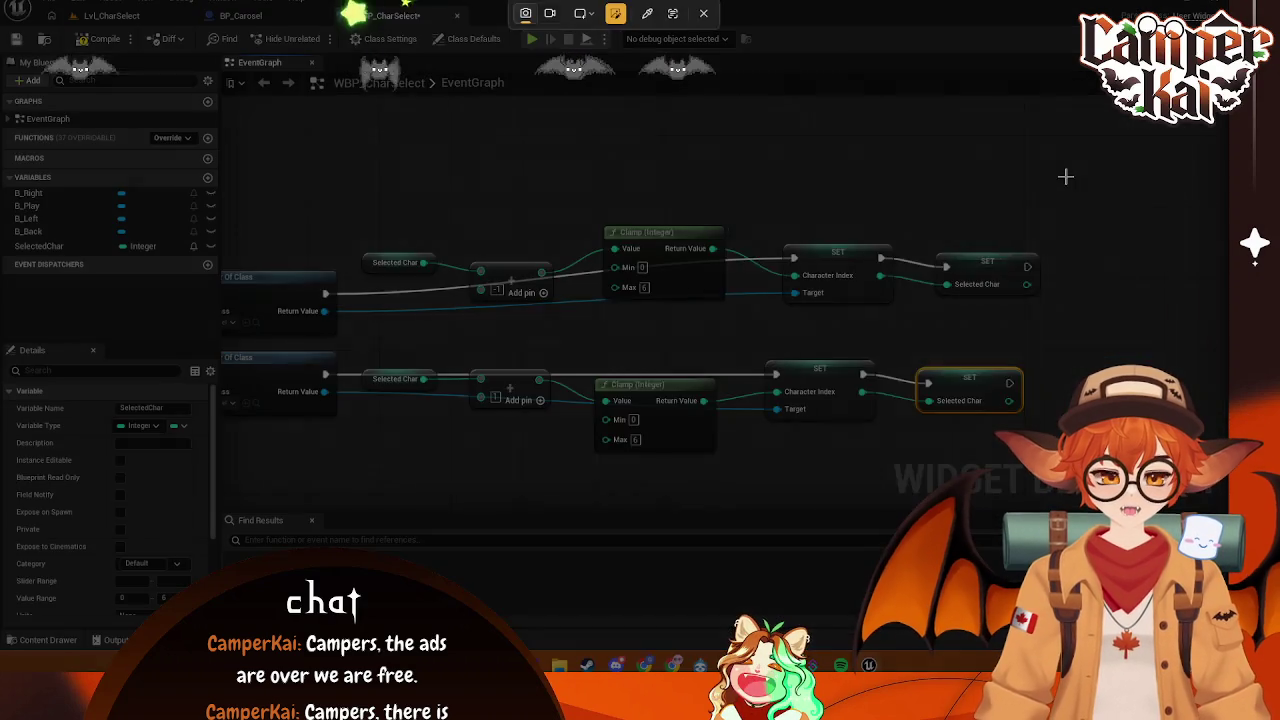
left_click_drag(1066, 177, 315, 515)
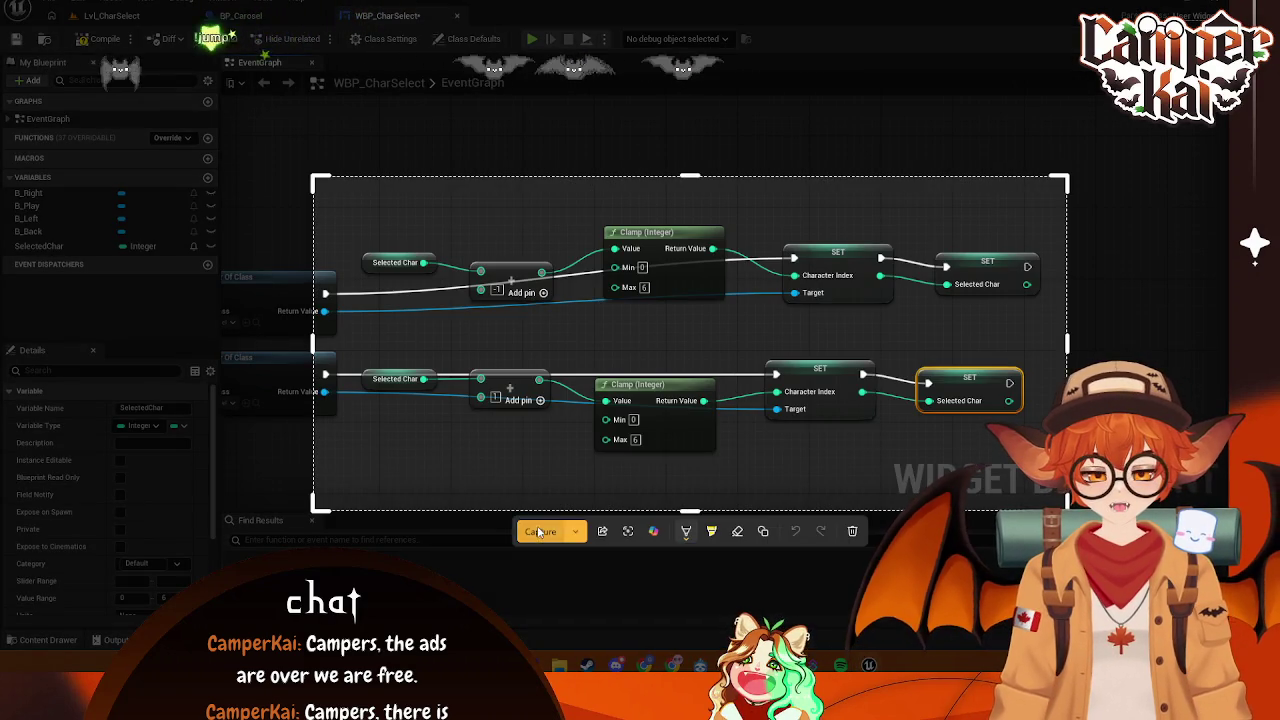
left_click(541, 528)
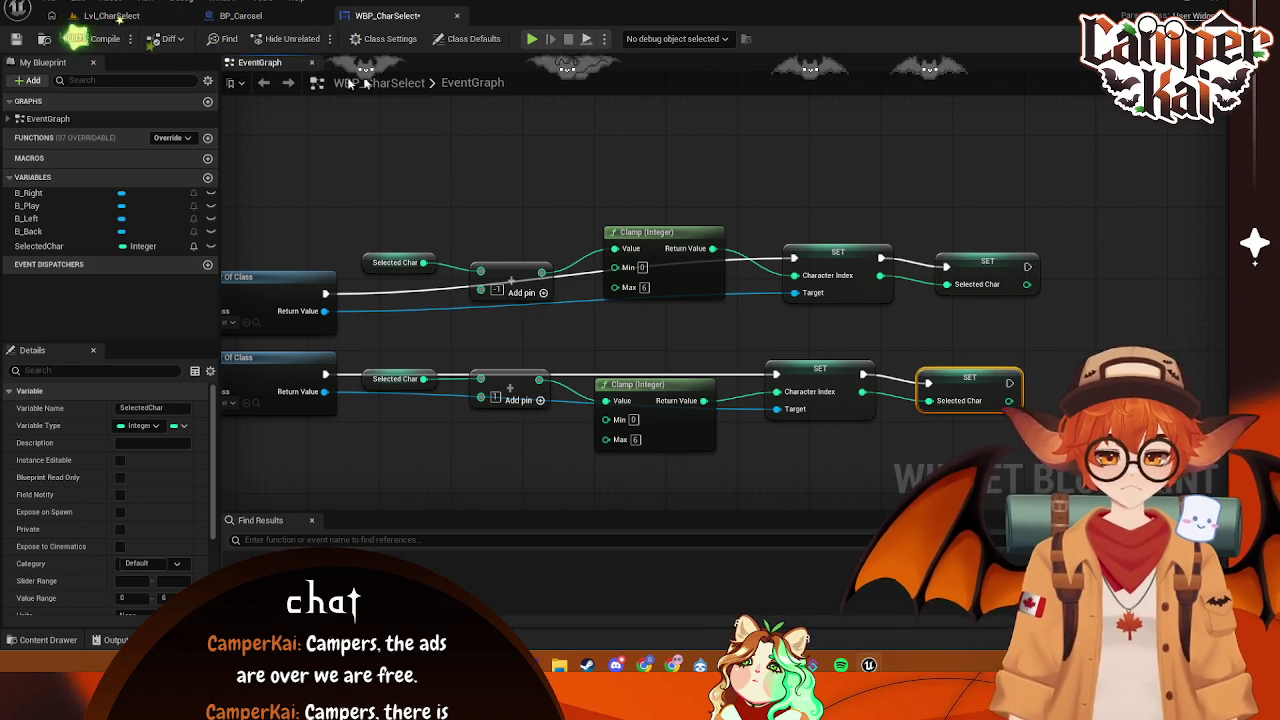
left_click(111, 15)
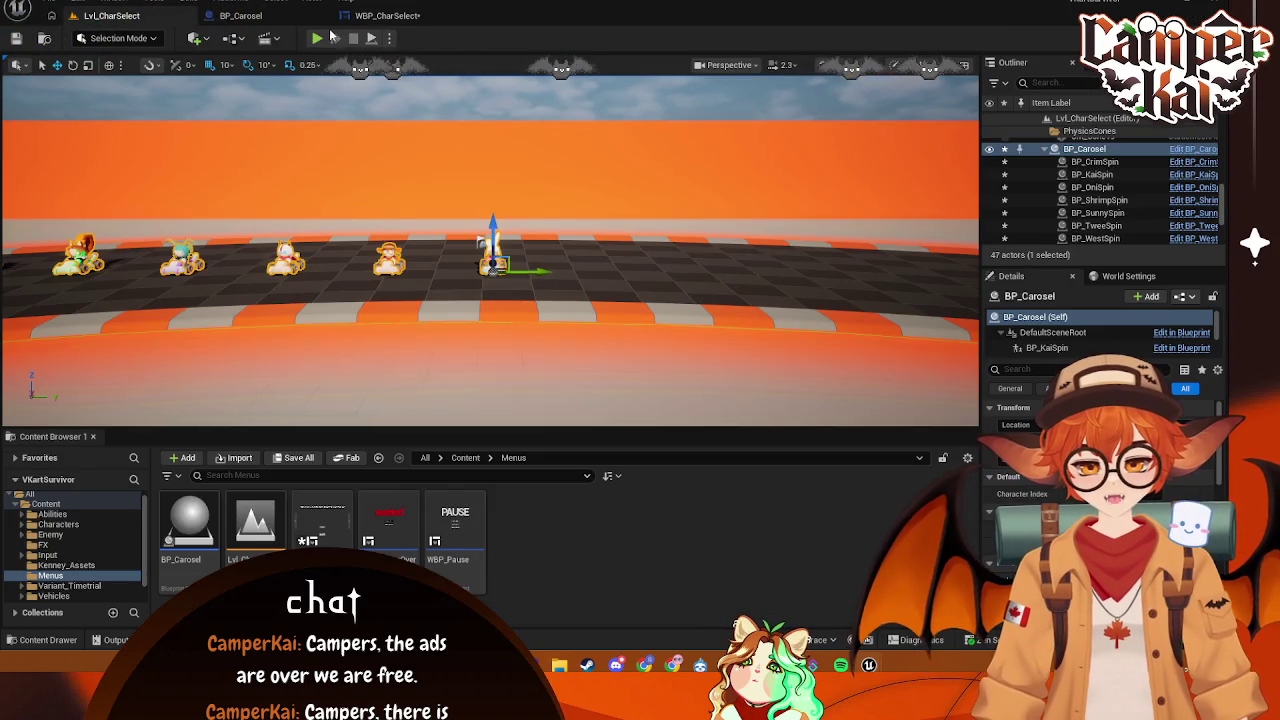
left_click(318, 39)
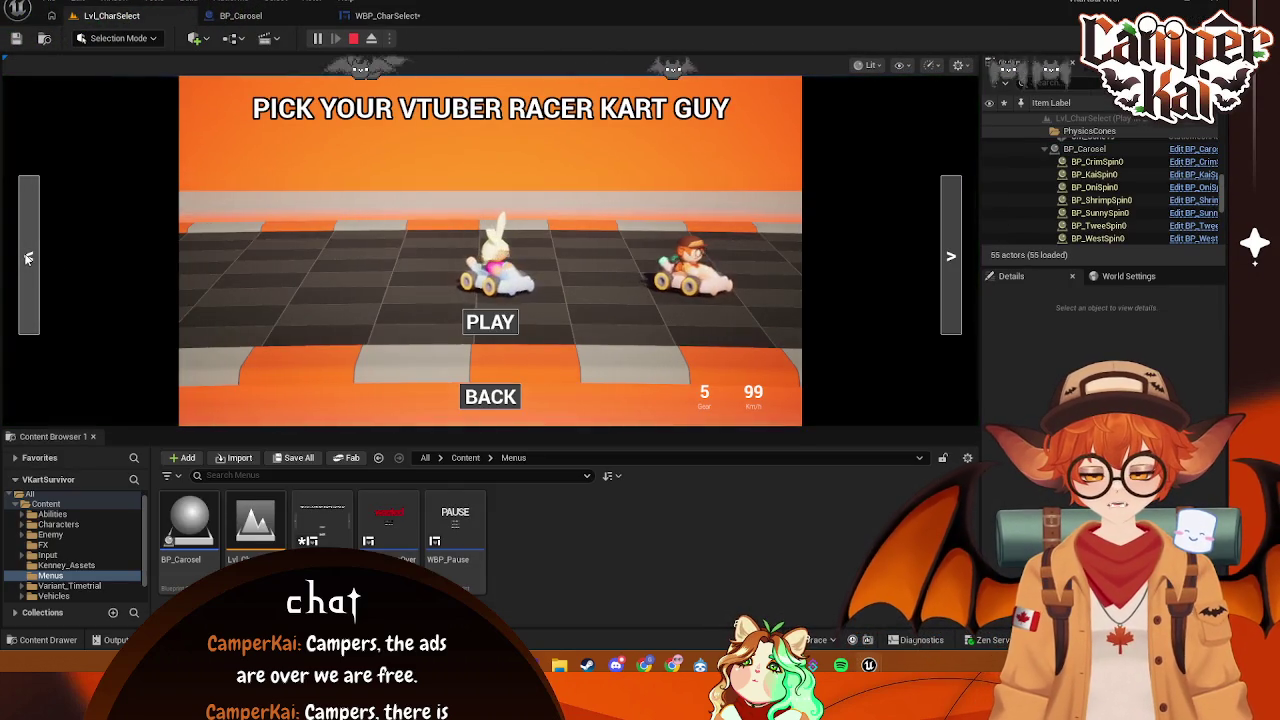
left_click(953, 245)
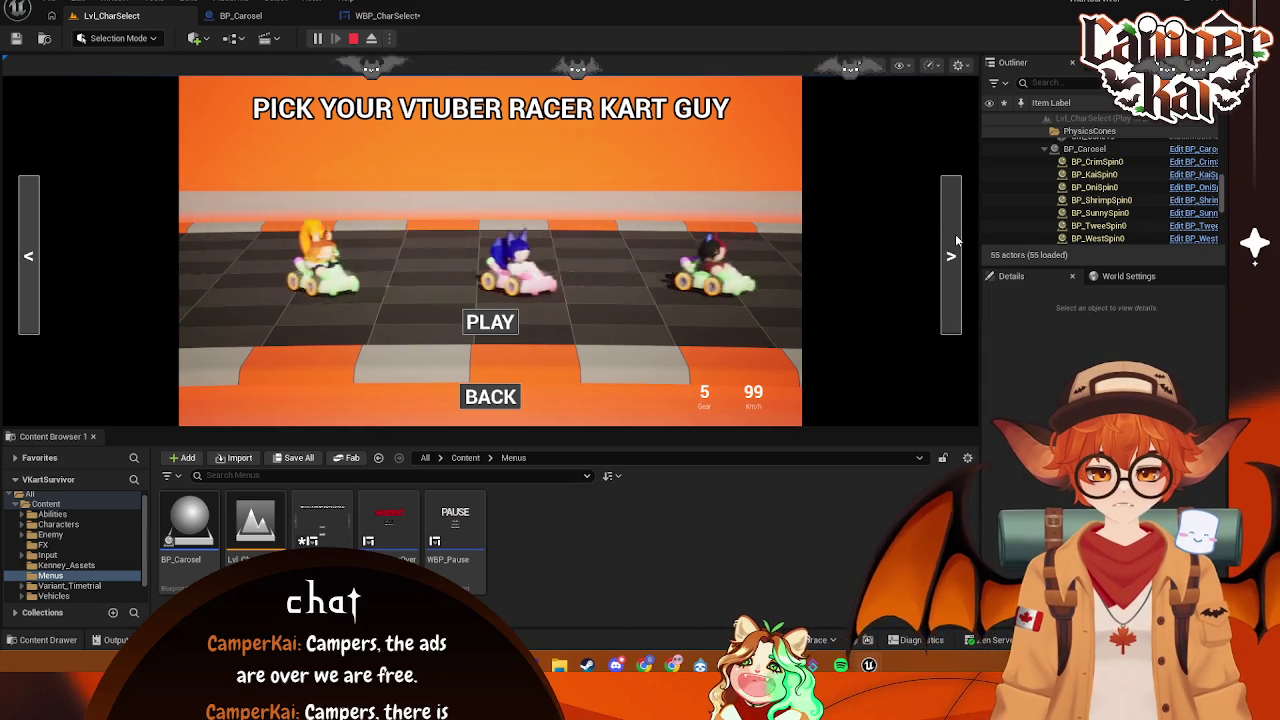
left_click(354, 40)
left_click(390, 16)
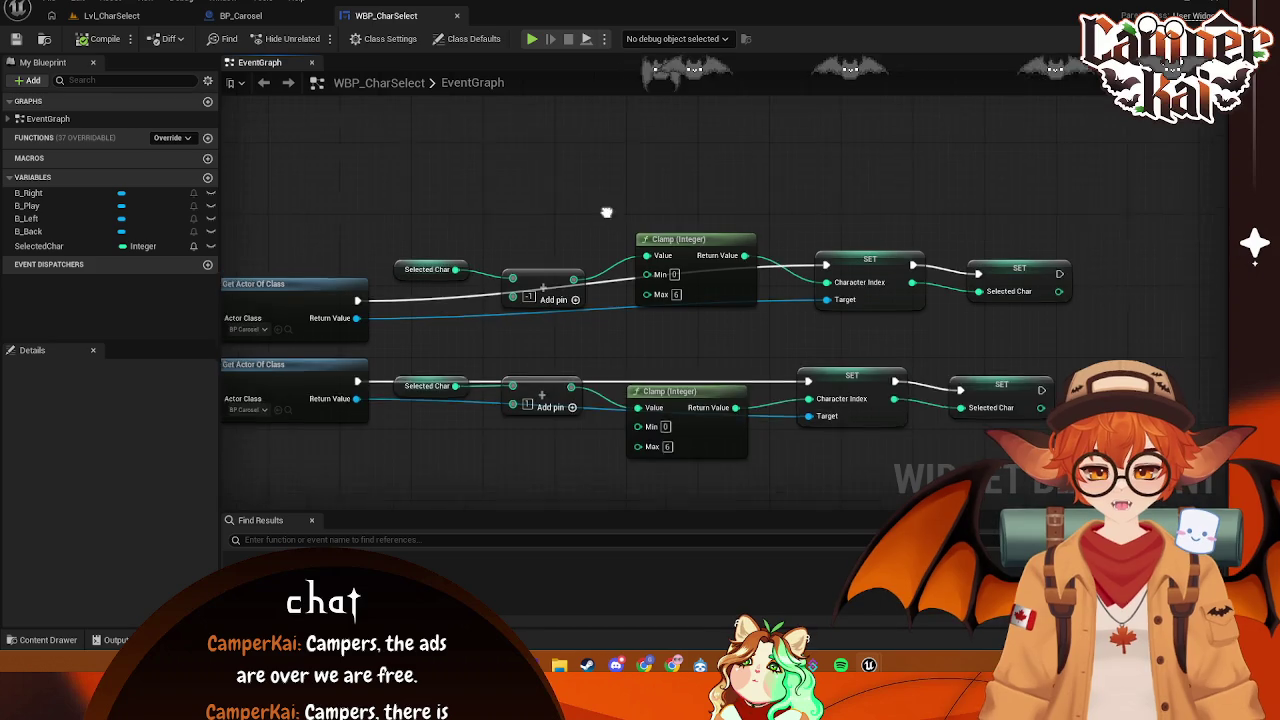
left_click(115, 16)
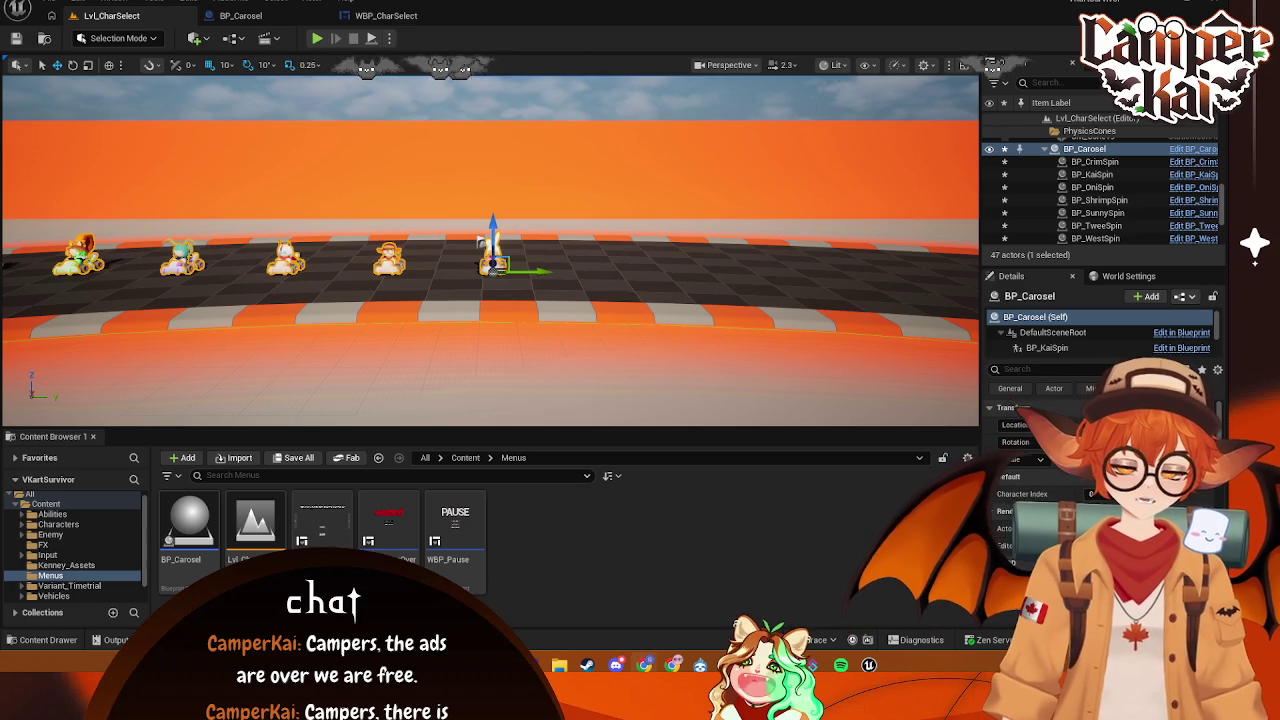
left_click(243, 15)
left_click(385, 15)
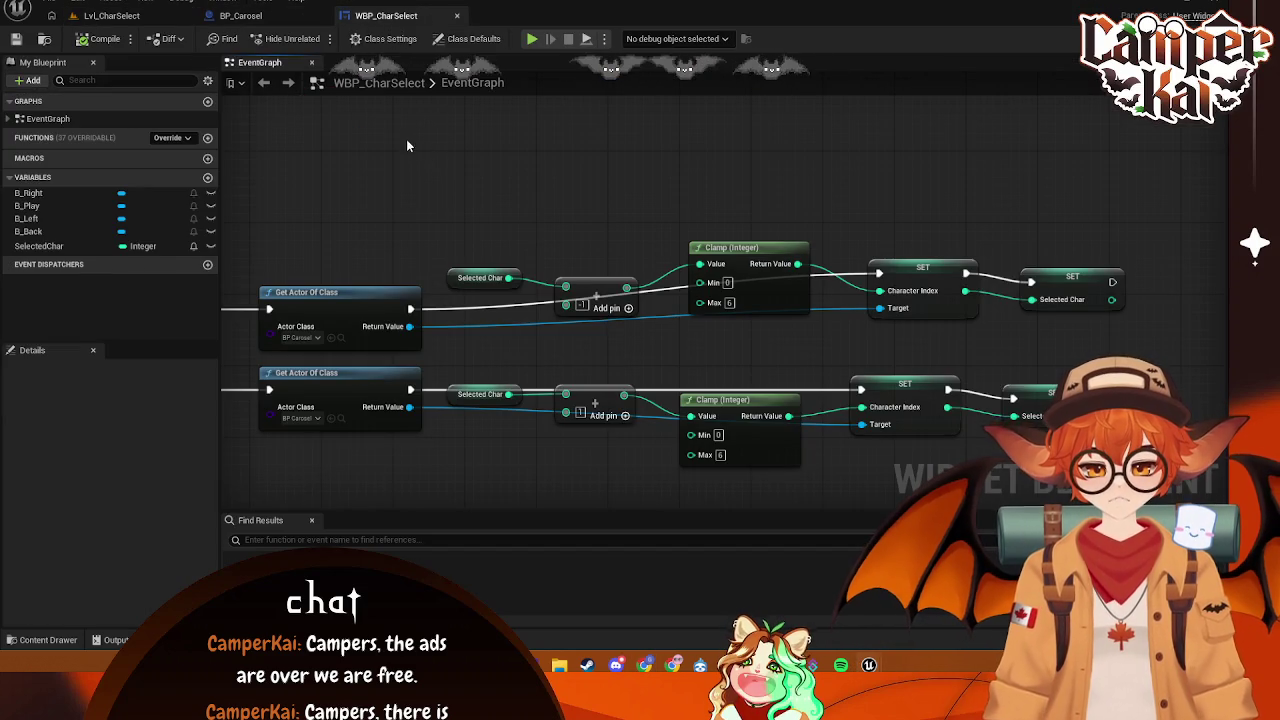
- Place getter nodes for the seven spin components in BP_Carosel's event graph
left_click(240, 15)
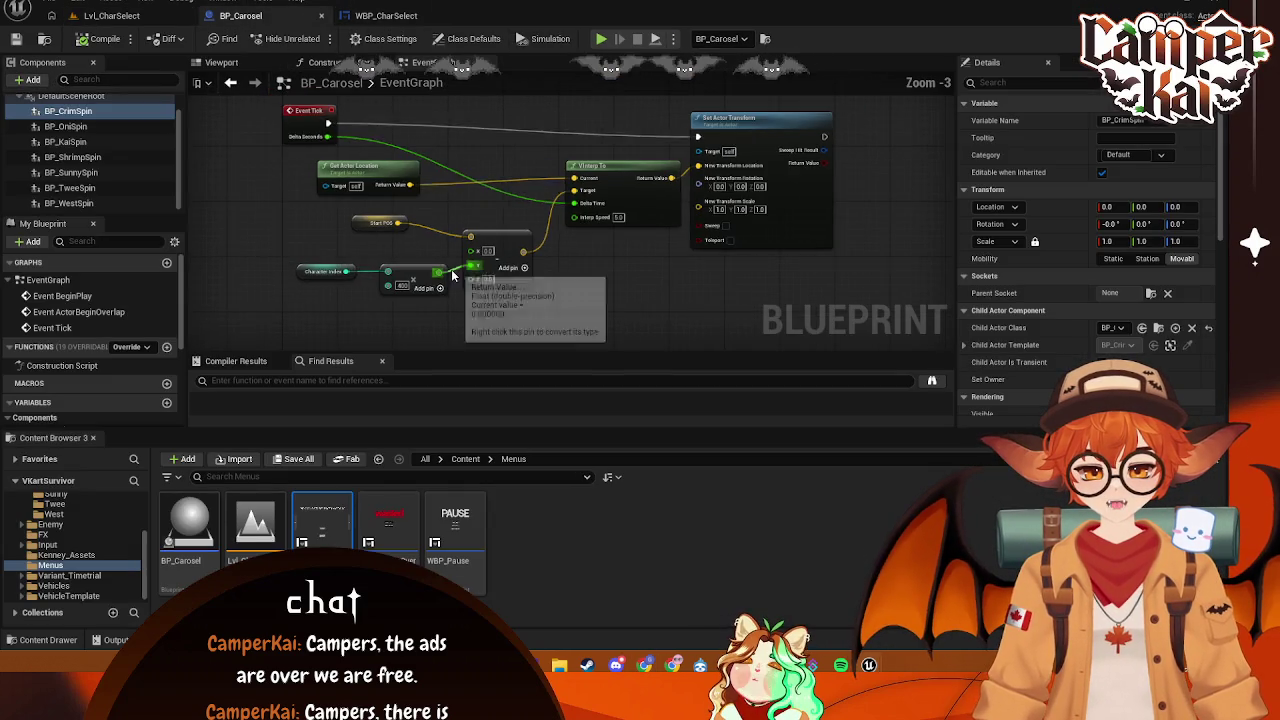
left_click_drag(452, 276, 480, 201)
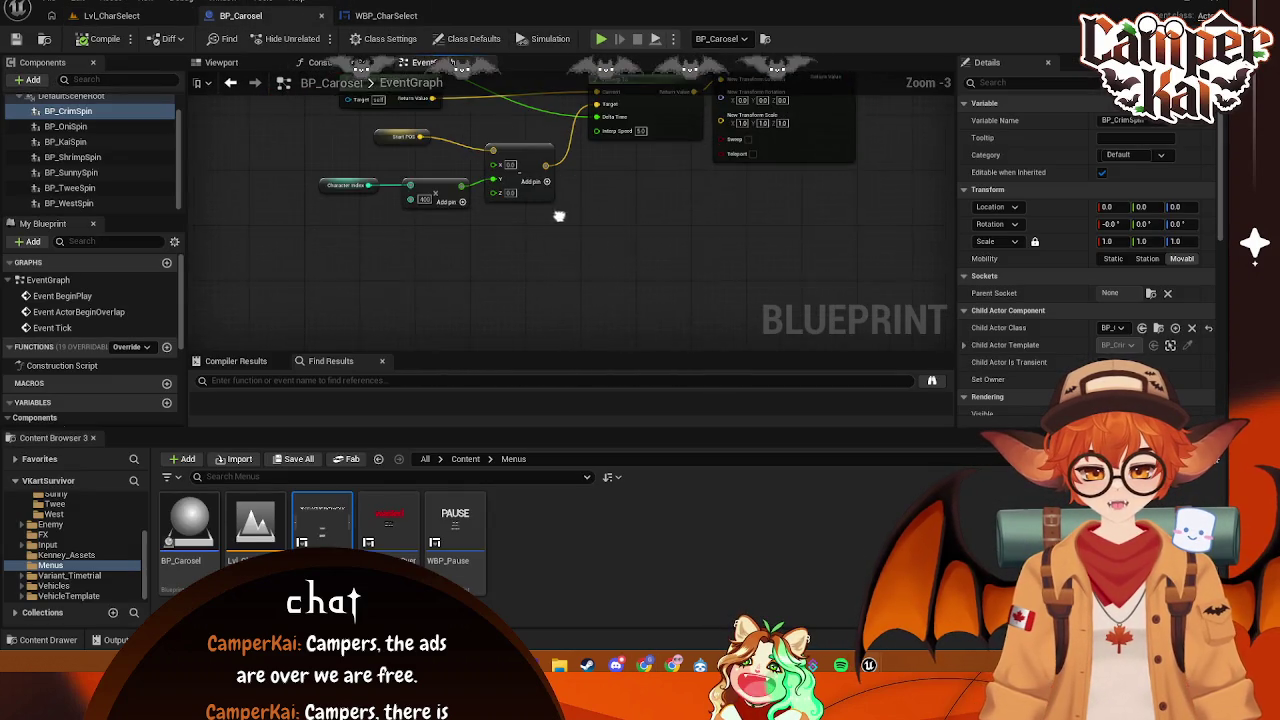
left_click(69, 203, "shift")
left_click_drag(70, 188, 314, 271)
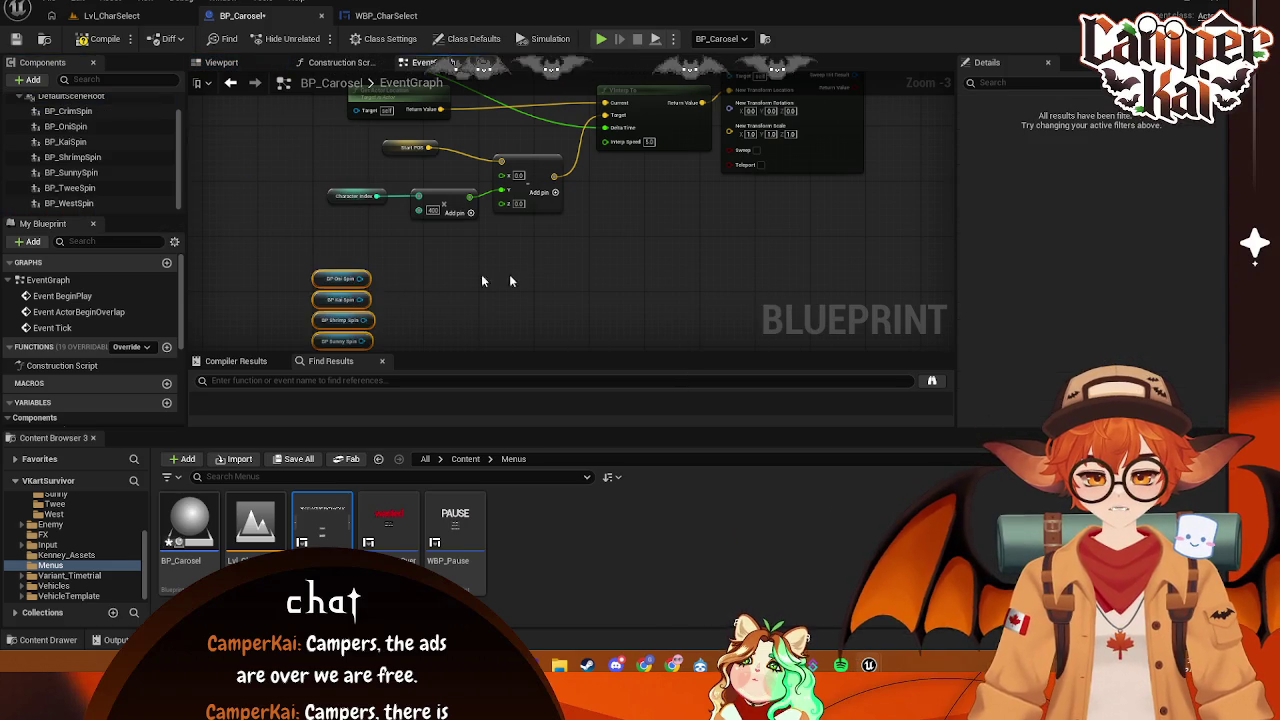
left_click_drag(488, 281, 485, 166)
left_click(449, 187)
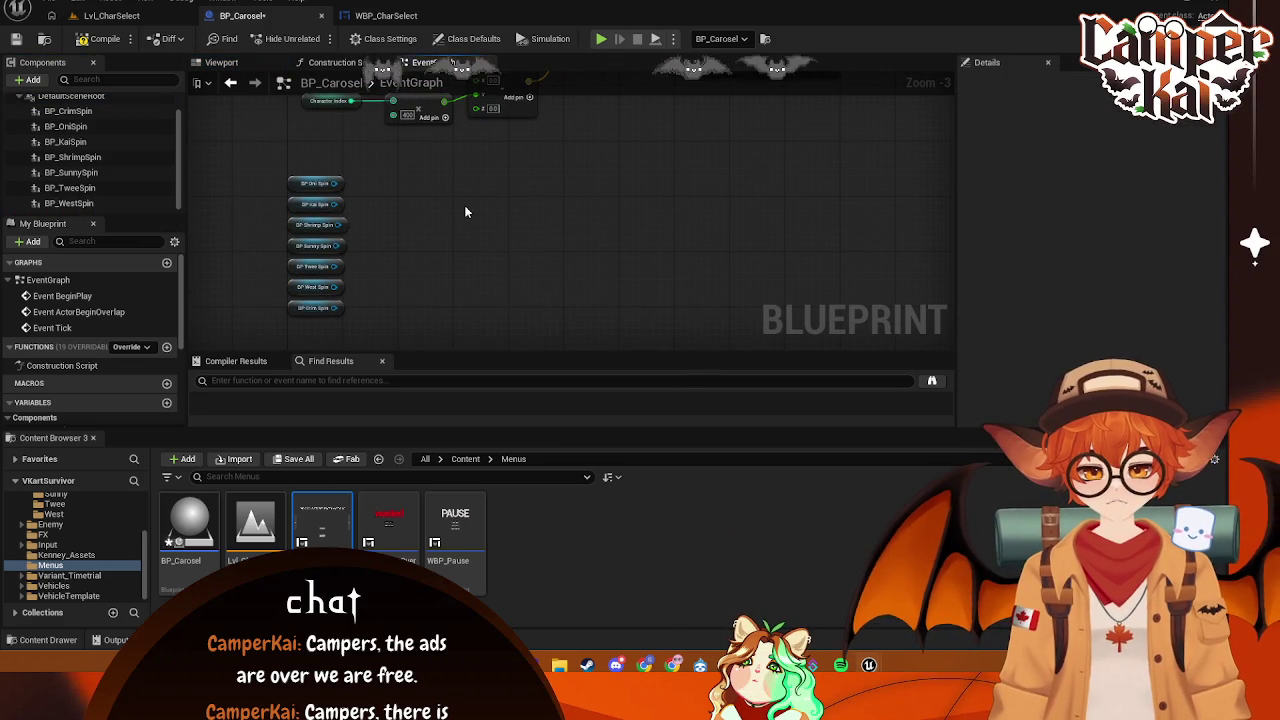
- Create a Make Array node from the BP_OniSpin getter's output
right_click(465, 210)
type("array")
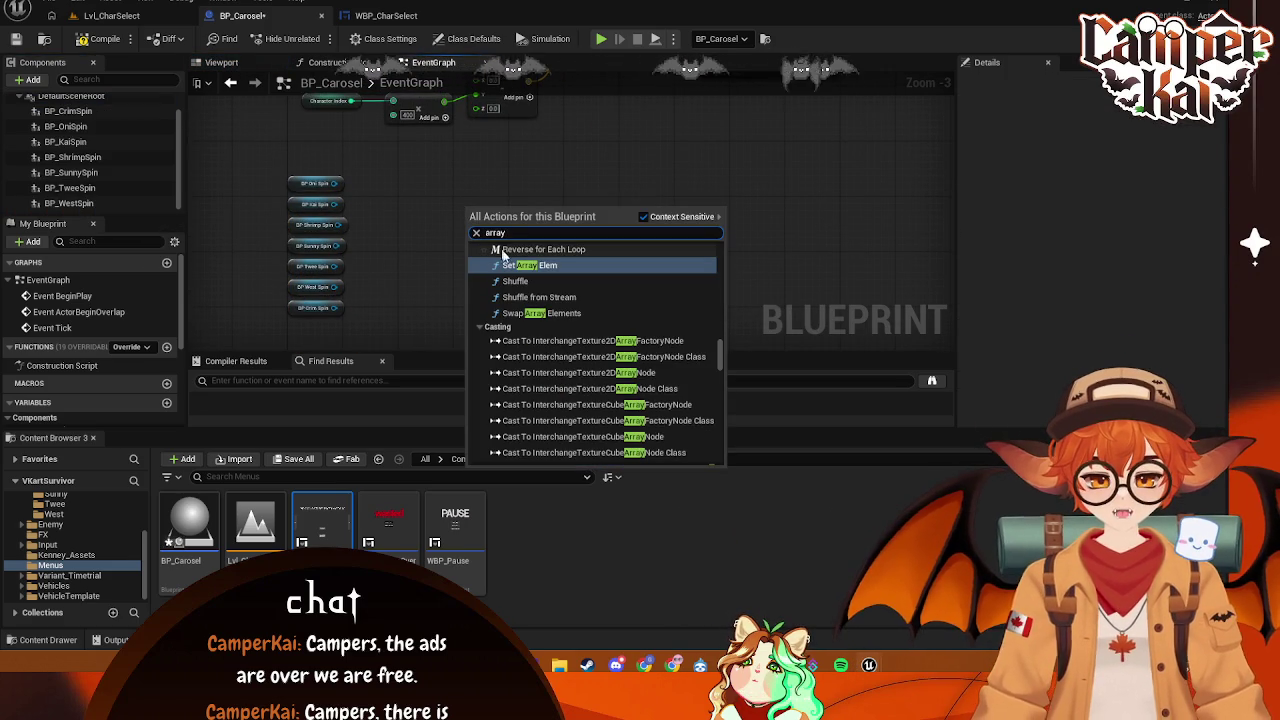
left_click(337, 180)
left_click_drag(337, 183, 448, 189)
type("array")
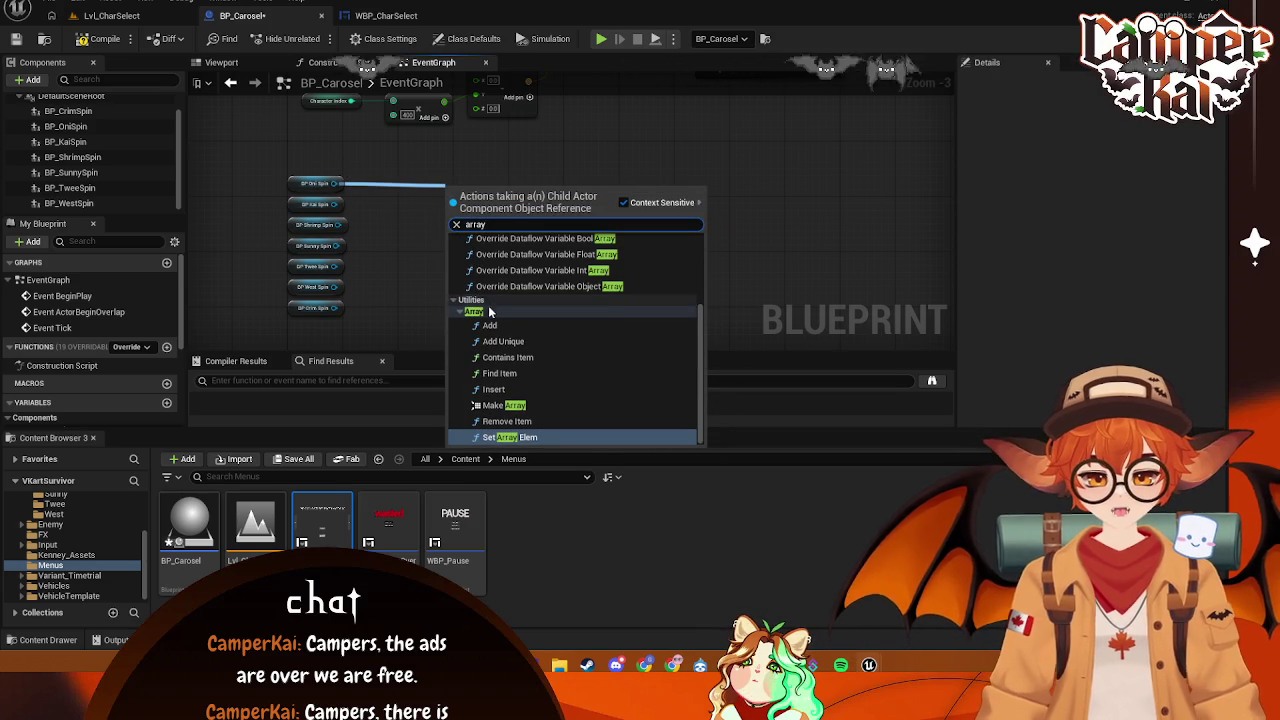
left_click(504, 405)
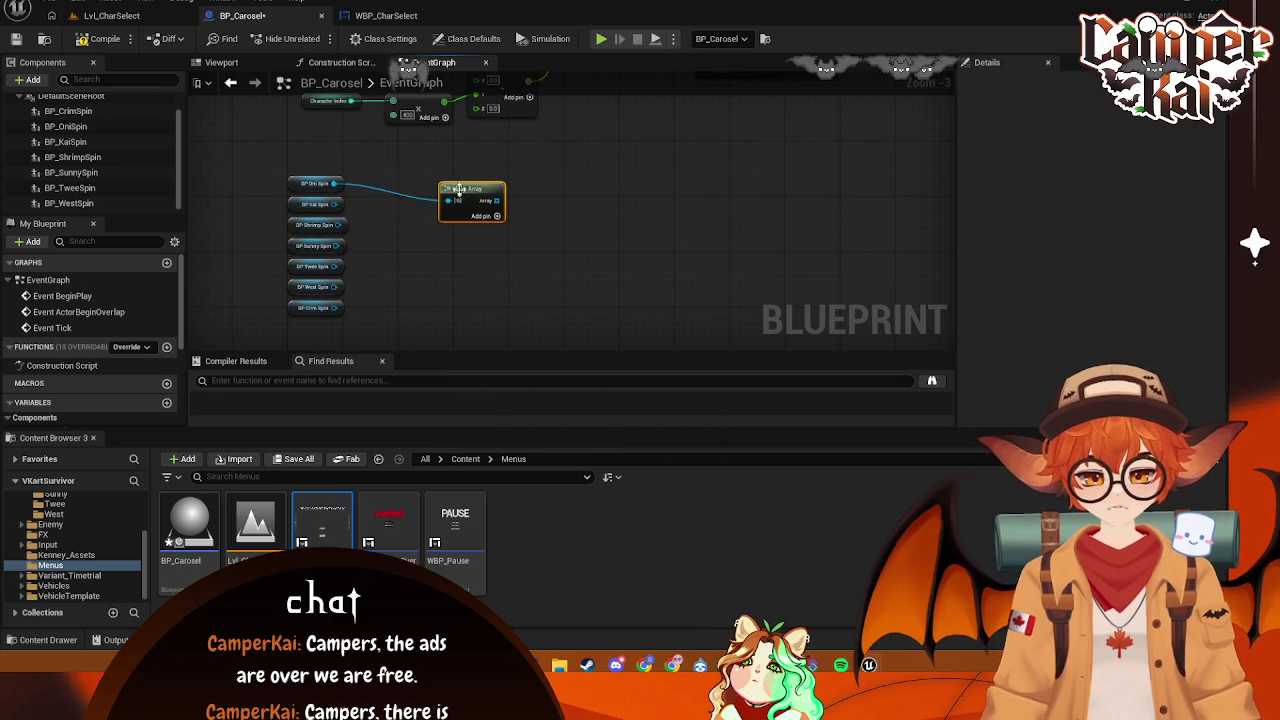
- Break the link between BP_OniSpin and the Make Array node
mouse_move(496, 200)
left_mouse_down()
mouse_move(455, 186)
mouse_move(470, 180)
left_mouse_up()
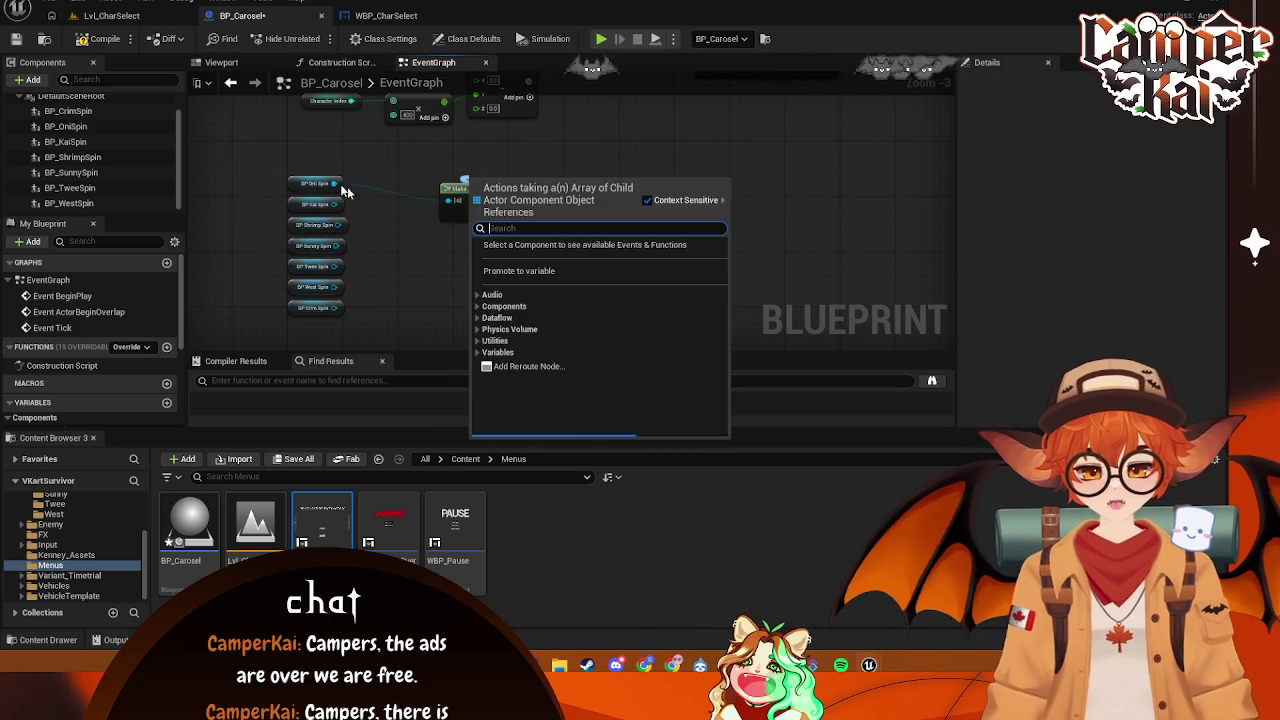
left_click(393, 160)
left_click_drag(292, 183, 305, 192)
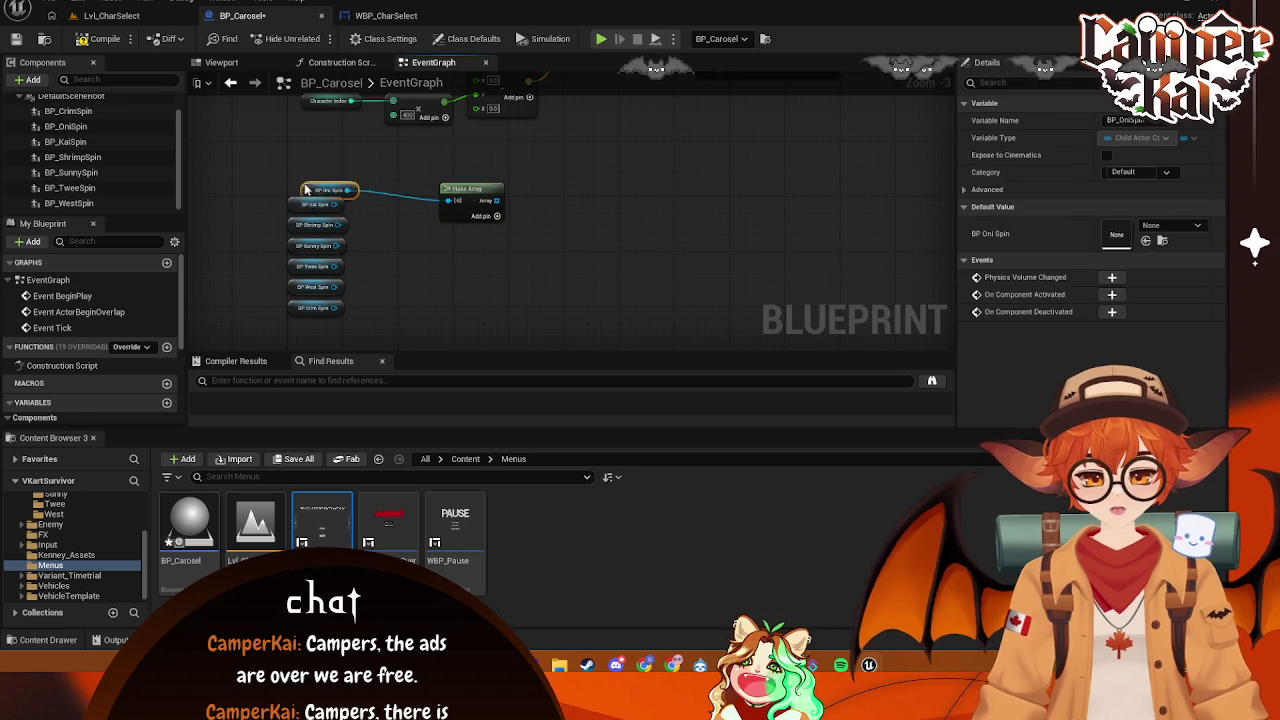
right_click(452, 202)
left_click(500, 246)
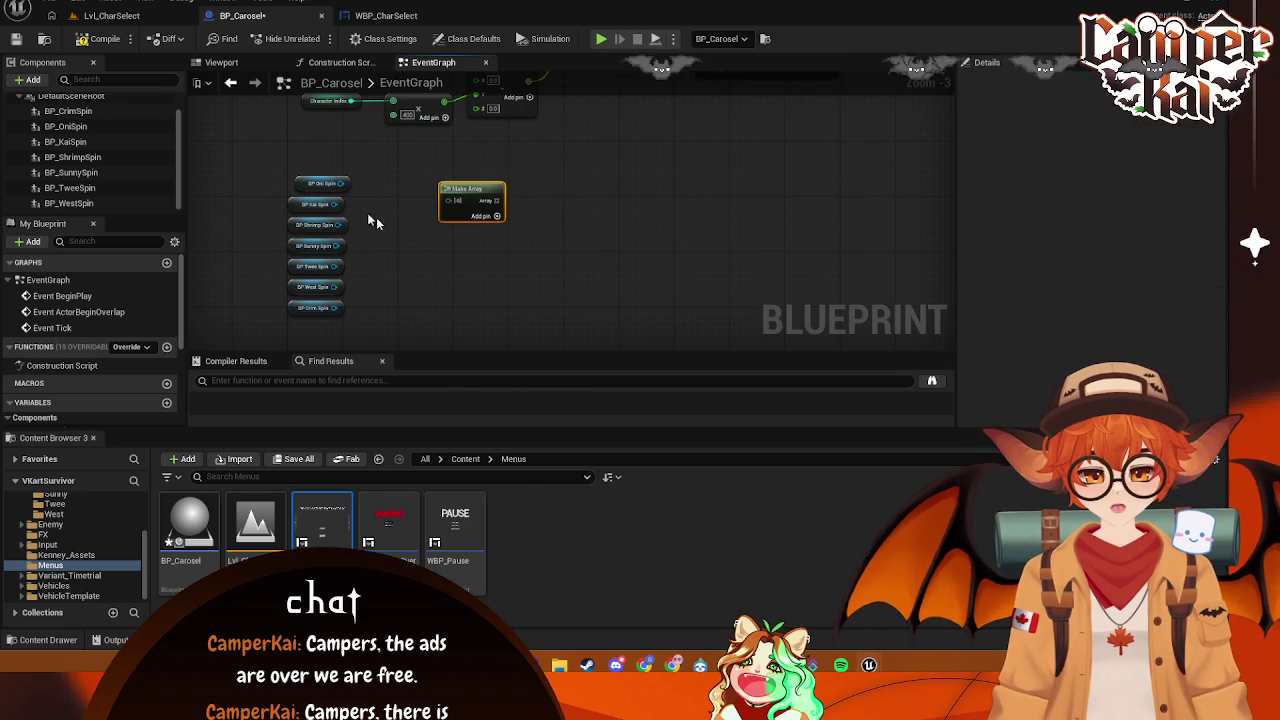
- Reorder the spin getters into the column Crim, Kai, Oni, Shrimp, Sunny, Twee, West
scroll(400, 185, "up", 2)
left_click_drag(488, 195, 445, 194)
left_click(262, 184)
mouse_move(380, 253)
left_mouse_down()
mouse_move(373, 179)
mouse_move(361, 213)
left_mouse_up()
mouse_move(258, 127)
left_mouse_down()
mouse_move(302, 309)
mouse_move(284, 340)
left_mouse_up()
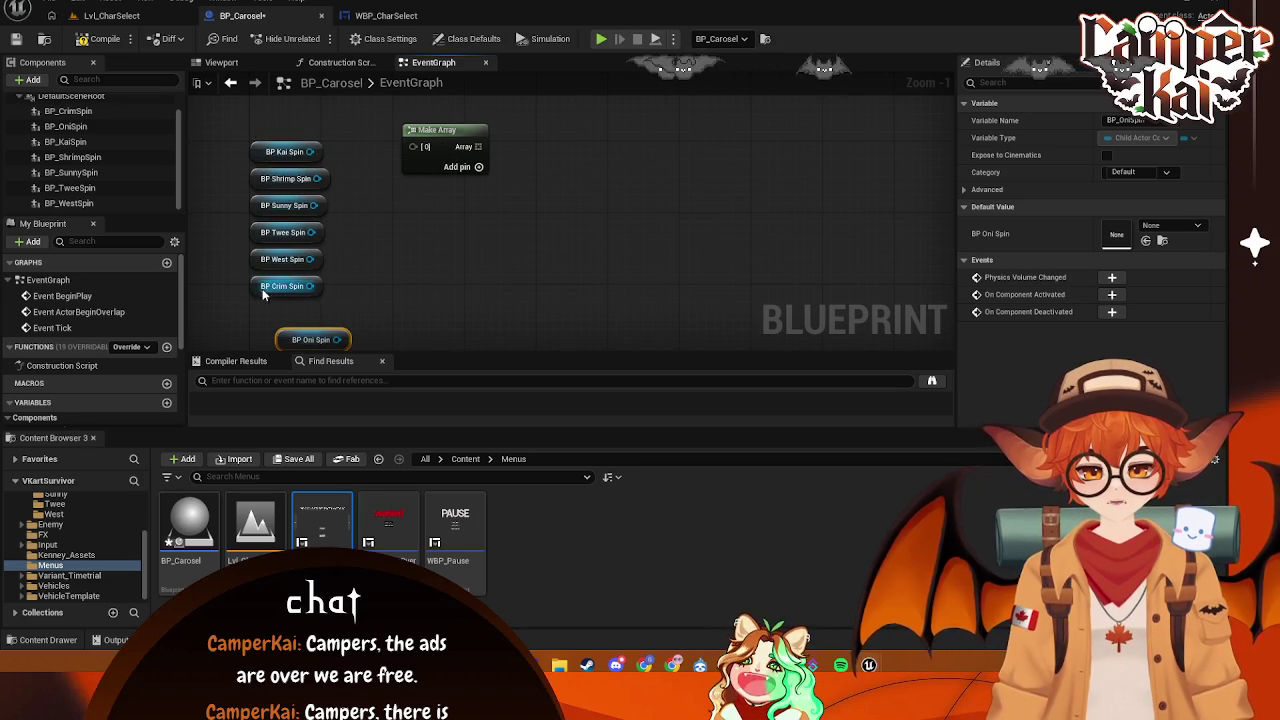
left_click_drag(255, 288, 279, 117)
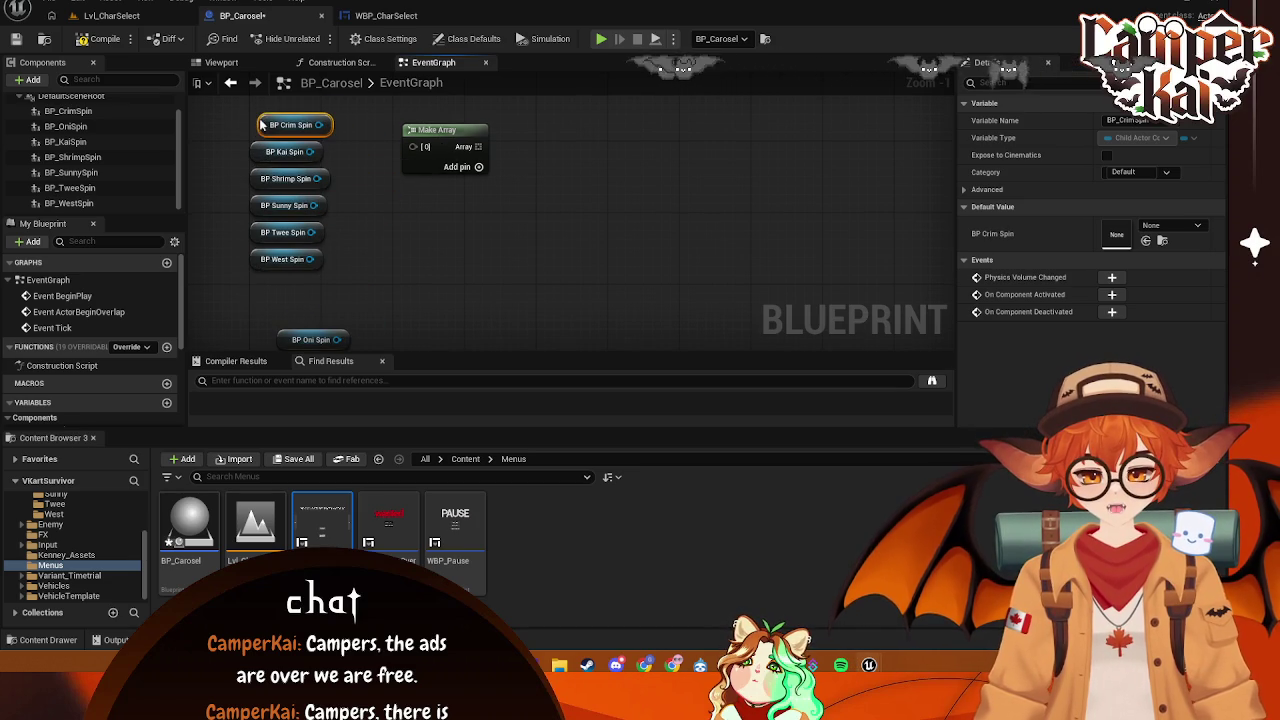
left_click_drag(256, 262, 258, 300)
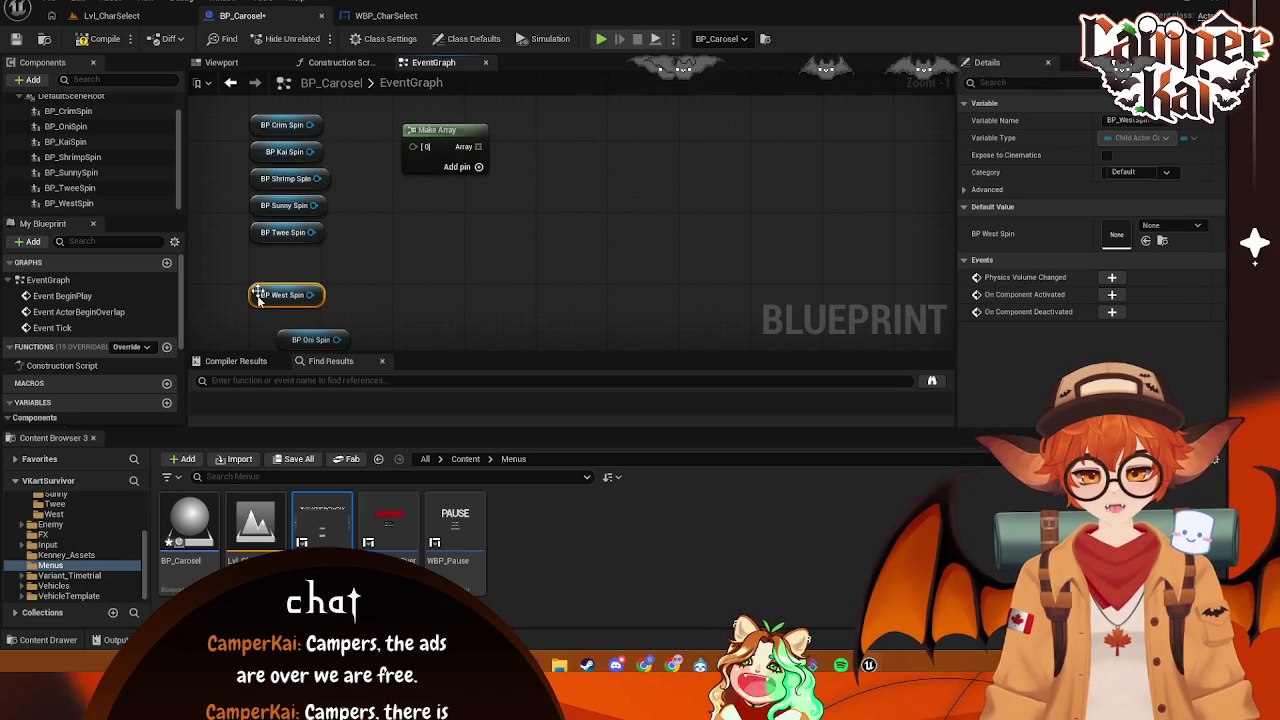
left_click_drag(366, 172, 296, 248)
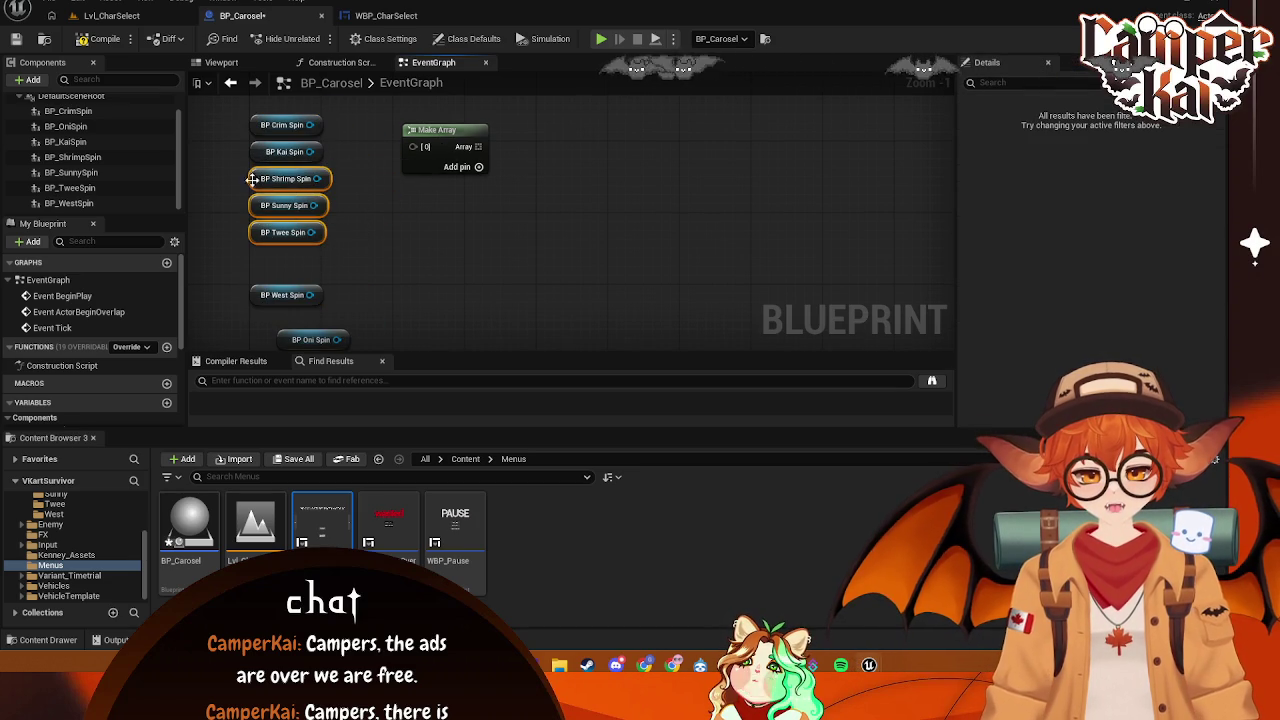
left_click_drag(256, 180, 257, 216)
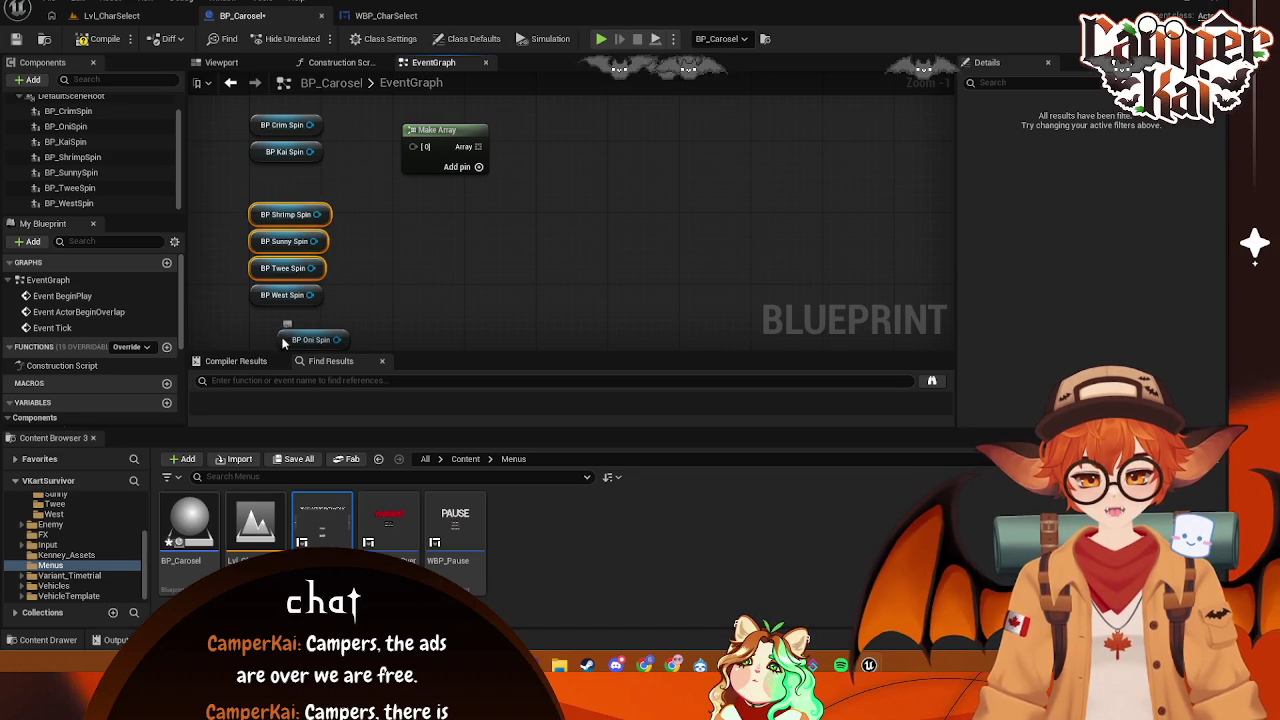
left_click_drag(281, 343, 256, 172)
- Line up the Shrimp, Sunny, Twee and West getters with the rest of the column
left_click(351, 295)
mouse_move(351, 295)
left_mouse_down()
mouse_move(300, 192)
mouse_move(288, 196)
left_mouse_up()
right_click(380, 215)
left_click(288, 205)
left_click(389, 181)
left_click_drag(351, 107, 240, 300)
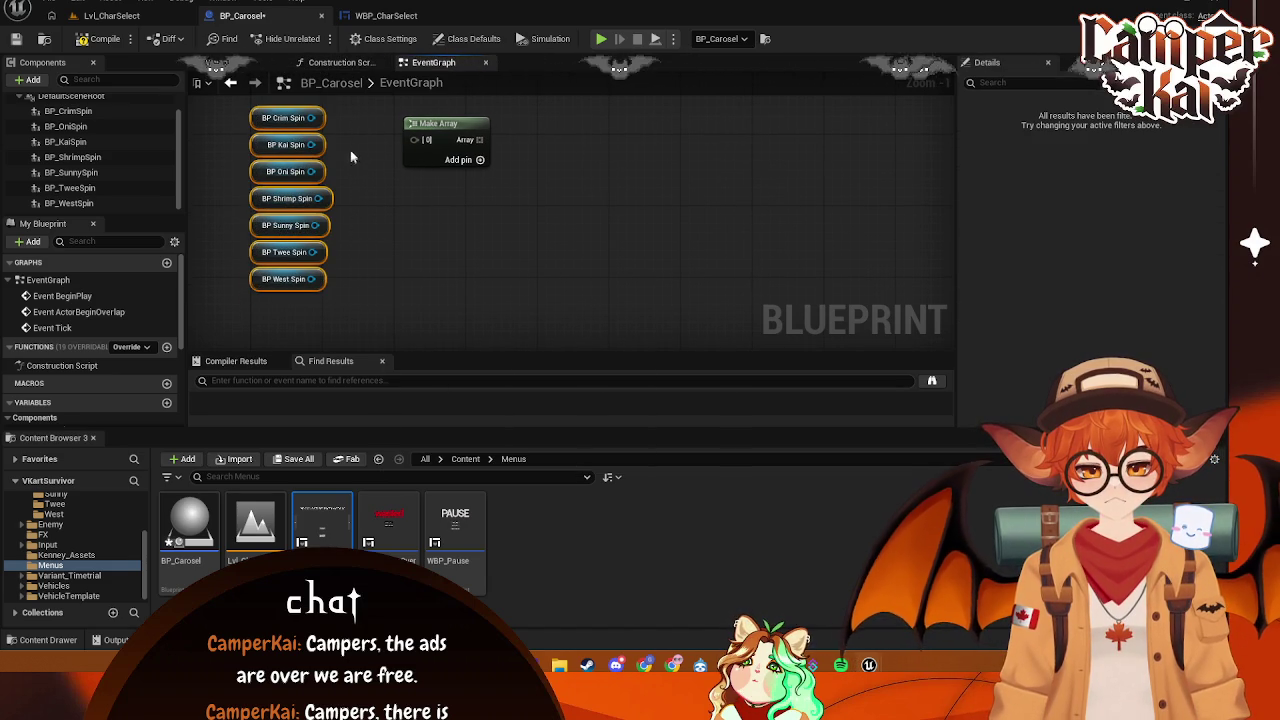
- Expand Make Array to seven inputs and wire the Crim through West Spin getters in order
left_click_drag(311, 118, 425, 140)
left_click(458, 188)
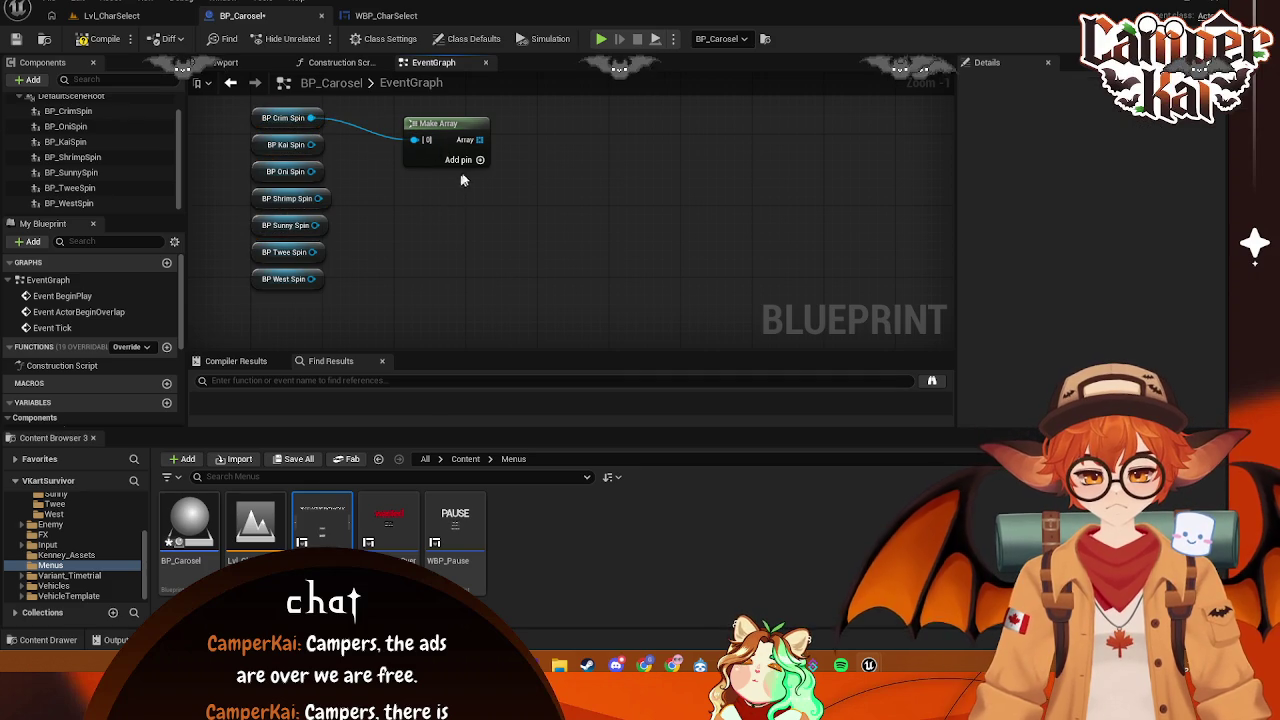
left_click(481, 160)
left_click(481, 160)
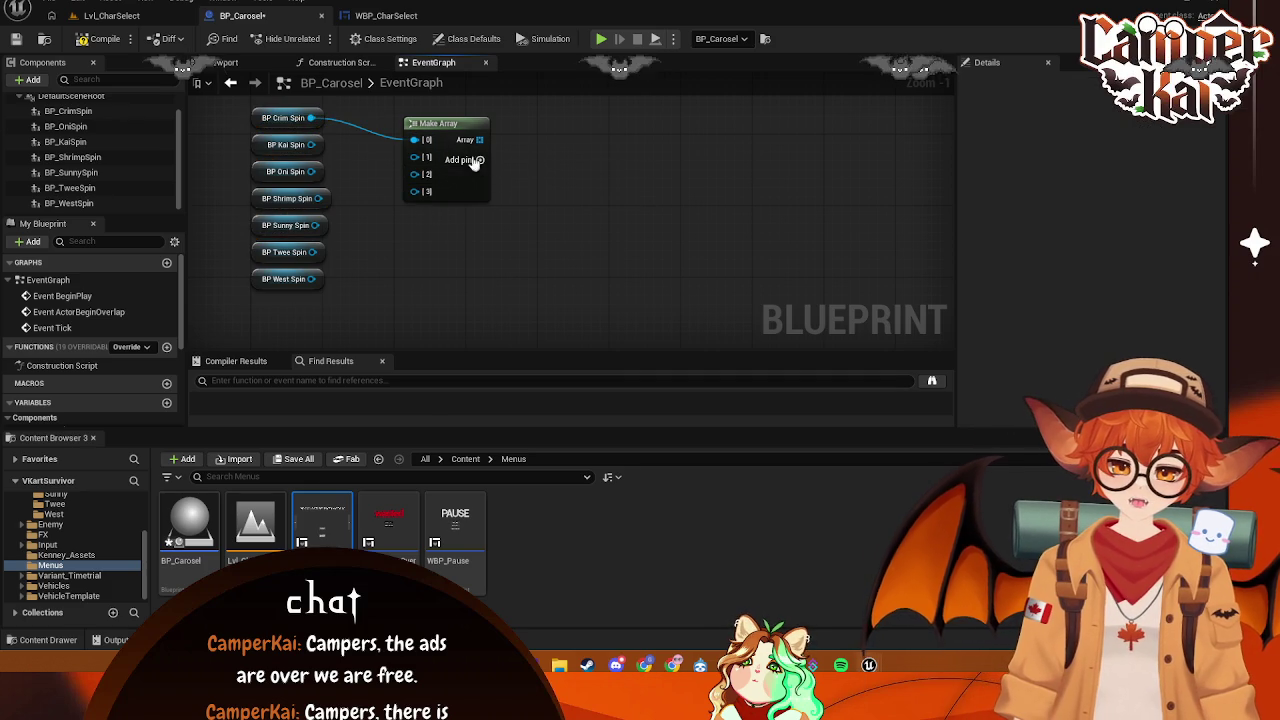
left_click(478, 159)
left_click(481, 160)
left_click_drag(315, 153, 413, 160)
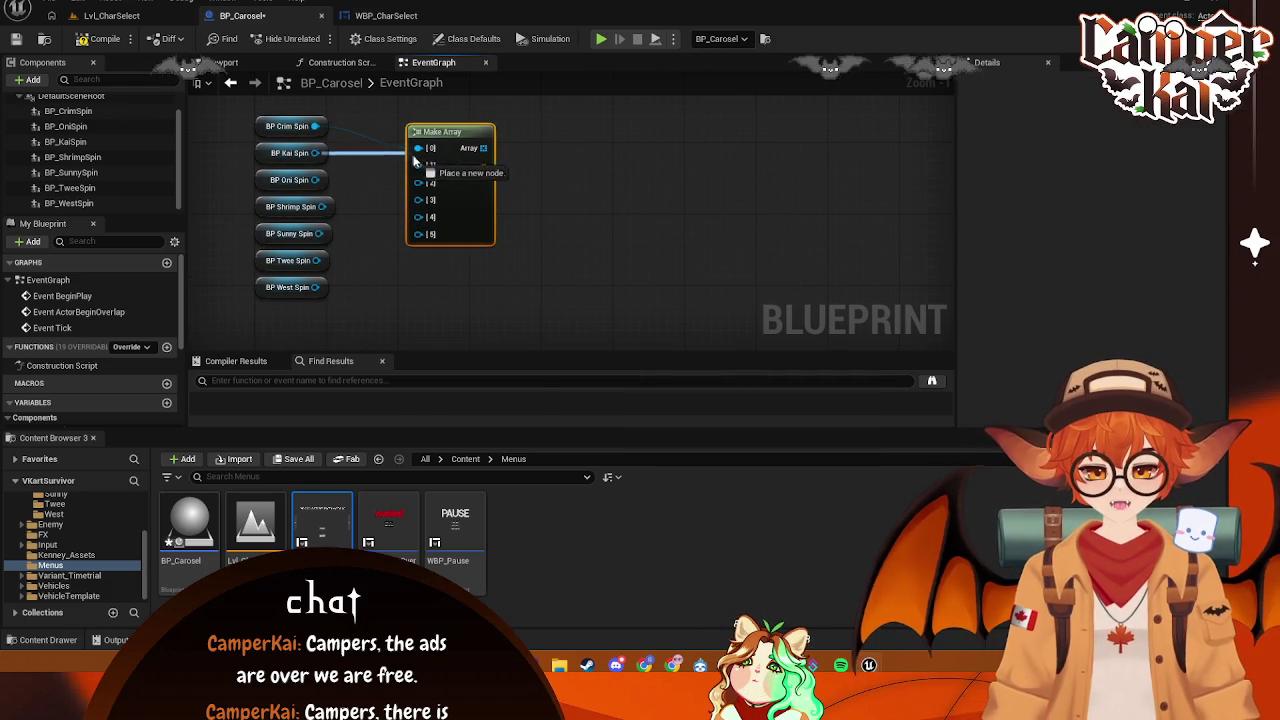
left_click_drag(315, 180, 424, 190)
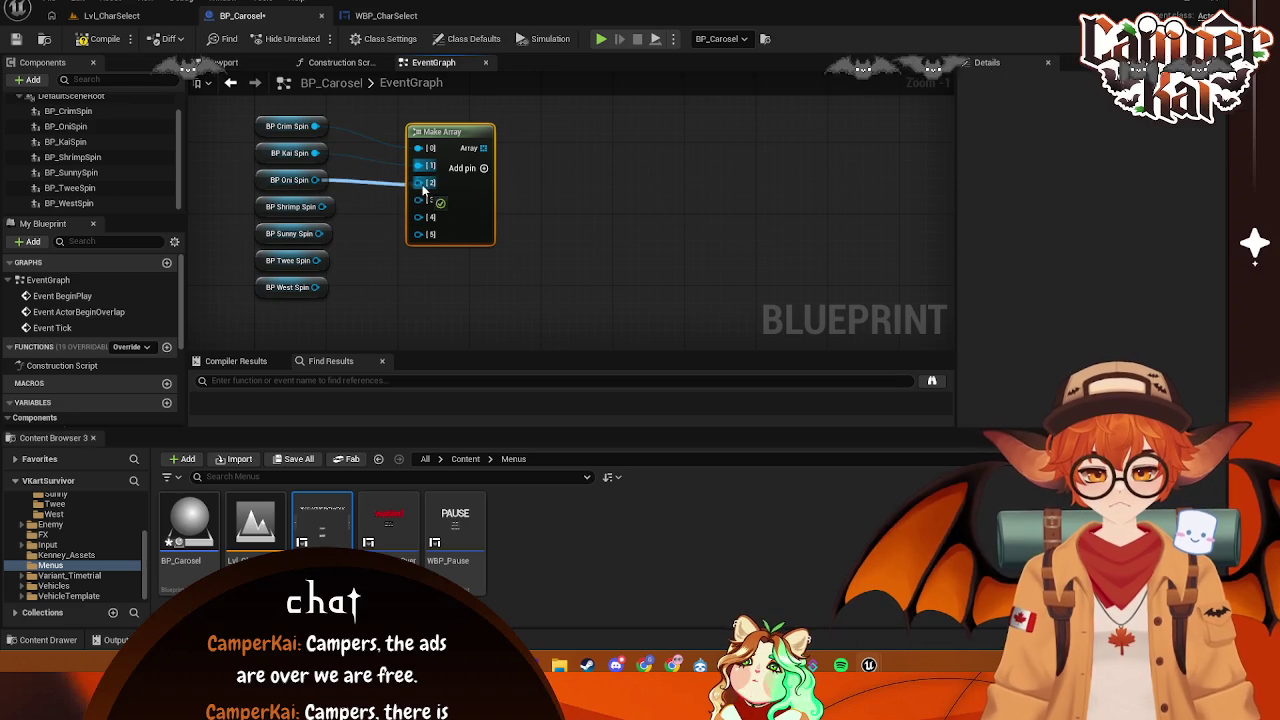
left_click_drag(322, 206, 403, 201)
left_click_drag(318, 233, 418, 220)
mouse_move(316, 260)
left_mouse_down()
mouse_move(350, 272)
mouse_move(422, 235)
left_mouse_up()
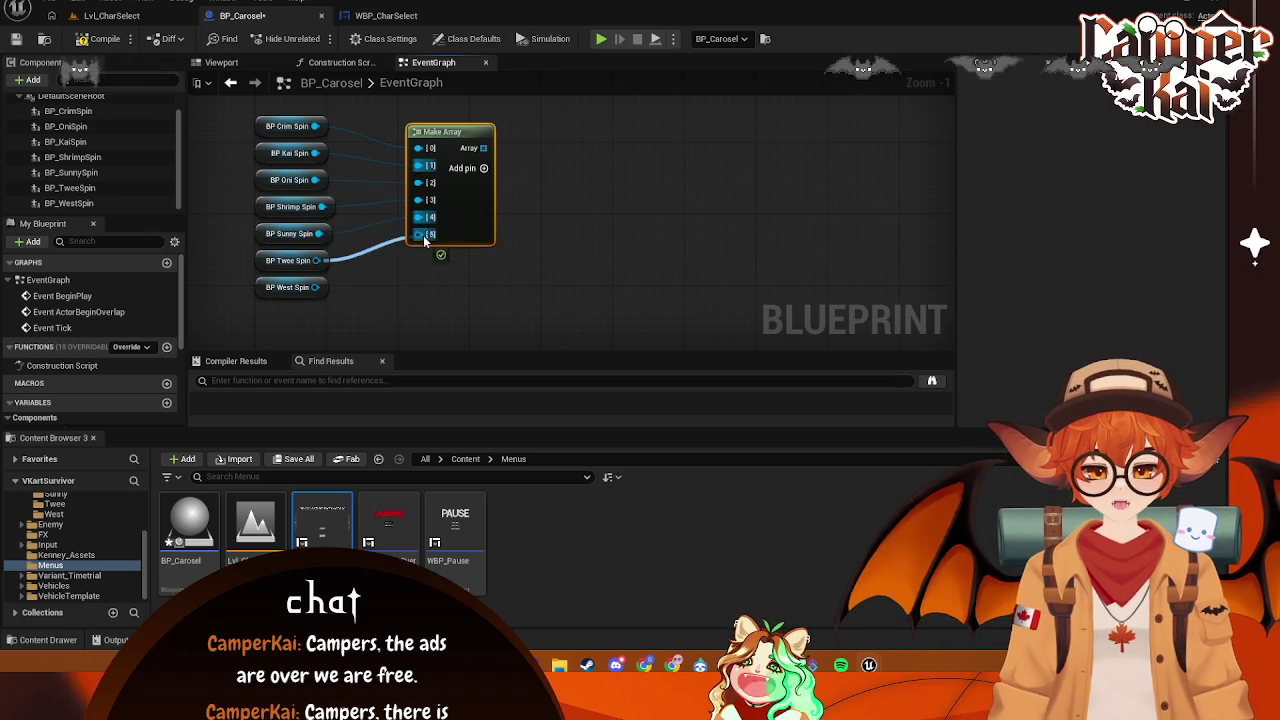
left_click(483, 168)
left_click_drag(315, 287, 418, 251)
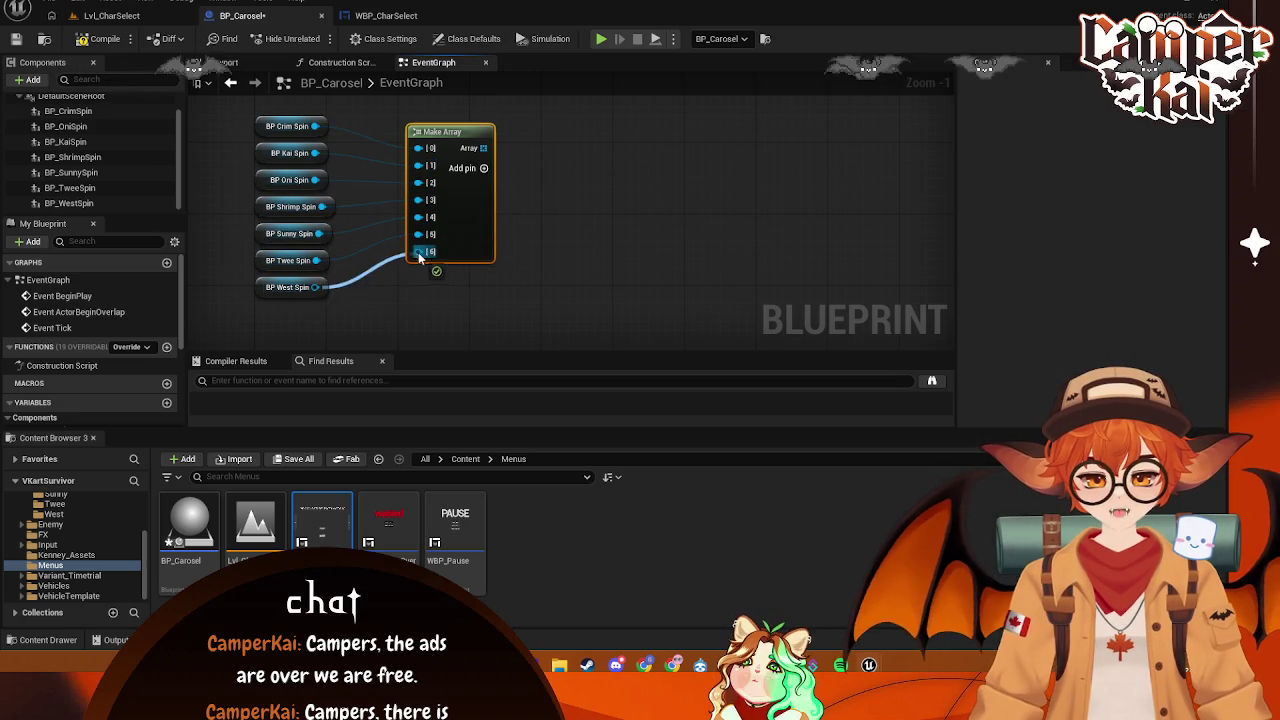
- Move the seven spin getters and Make Array up beside Set Actor Transform
left_click_drag(615, 175, 300, 335)
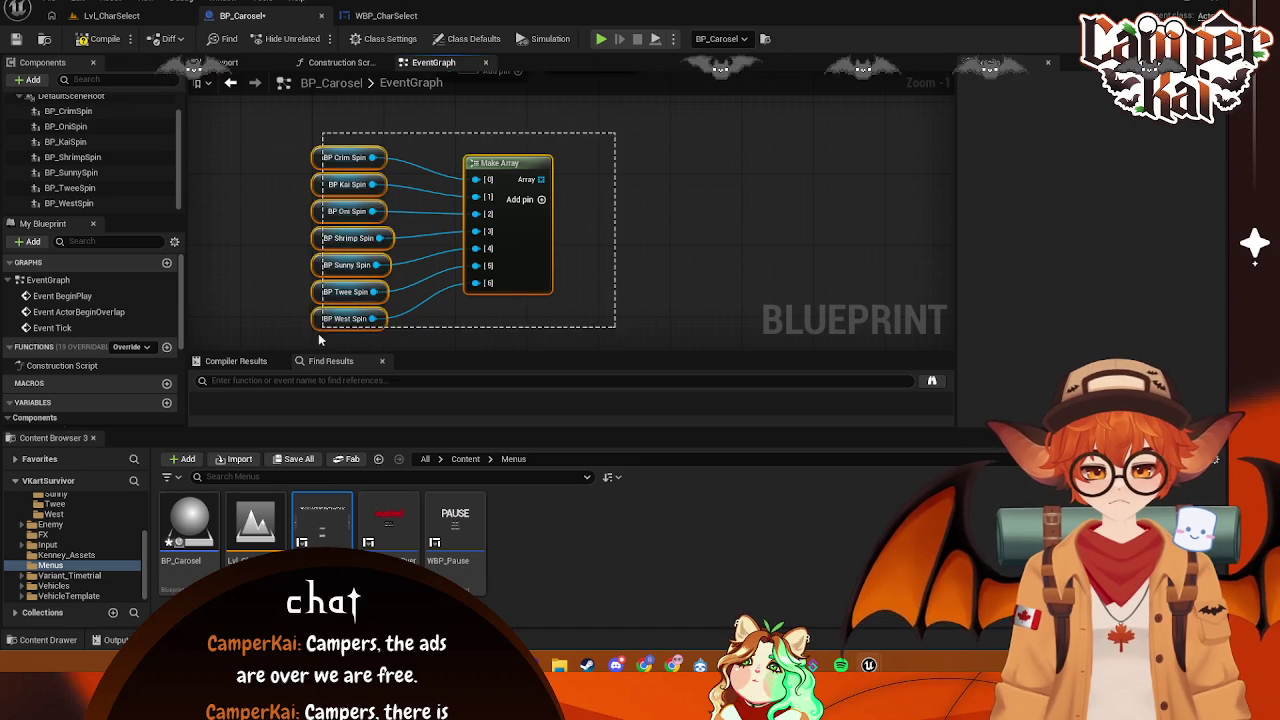
scroll(459, 207, "down", 3)
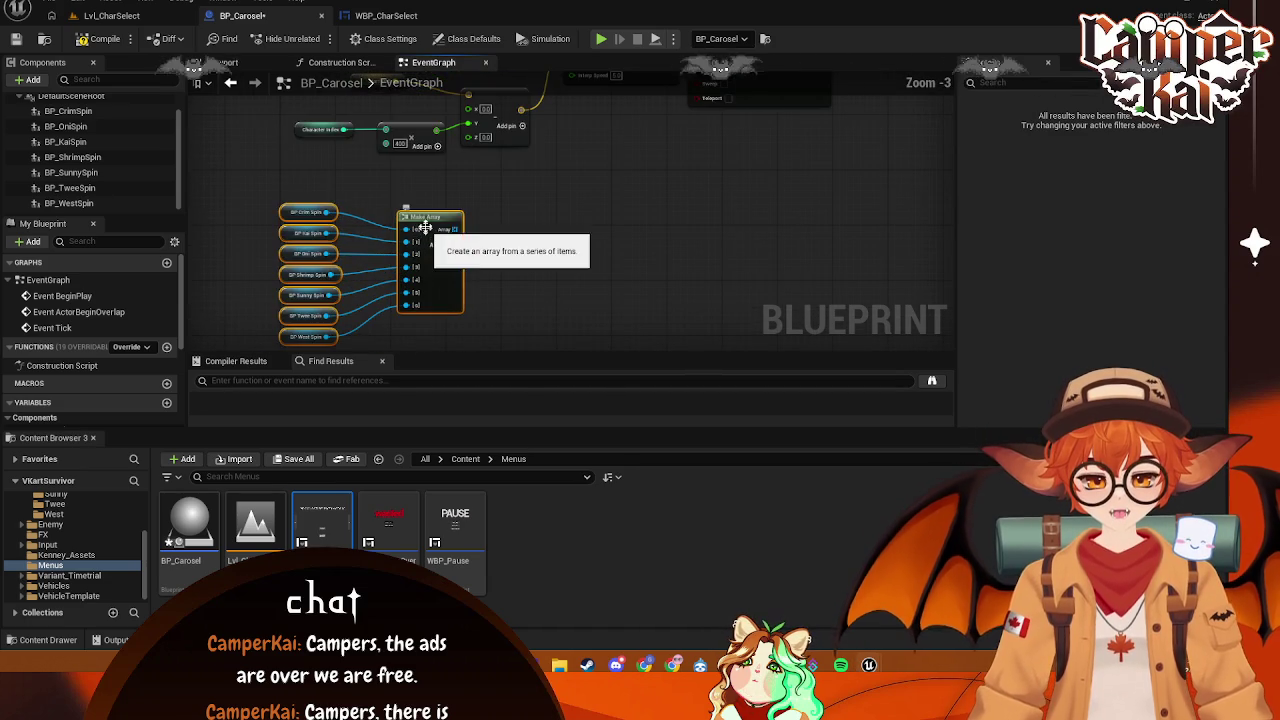
left_click(430, 228)
scroll(408, 228, "up", 1)
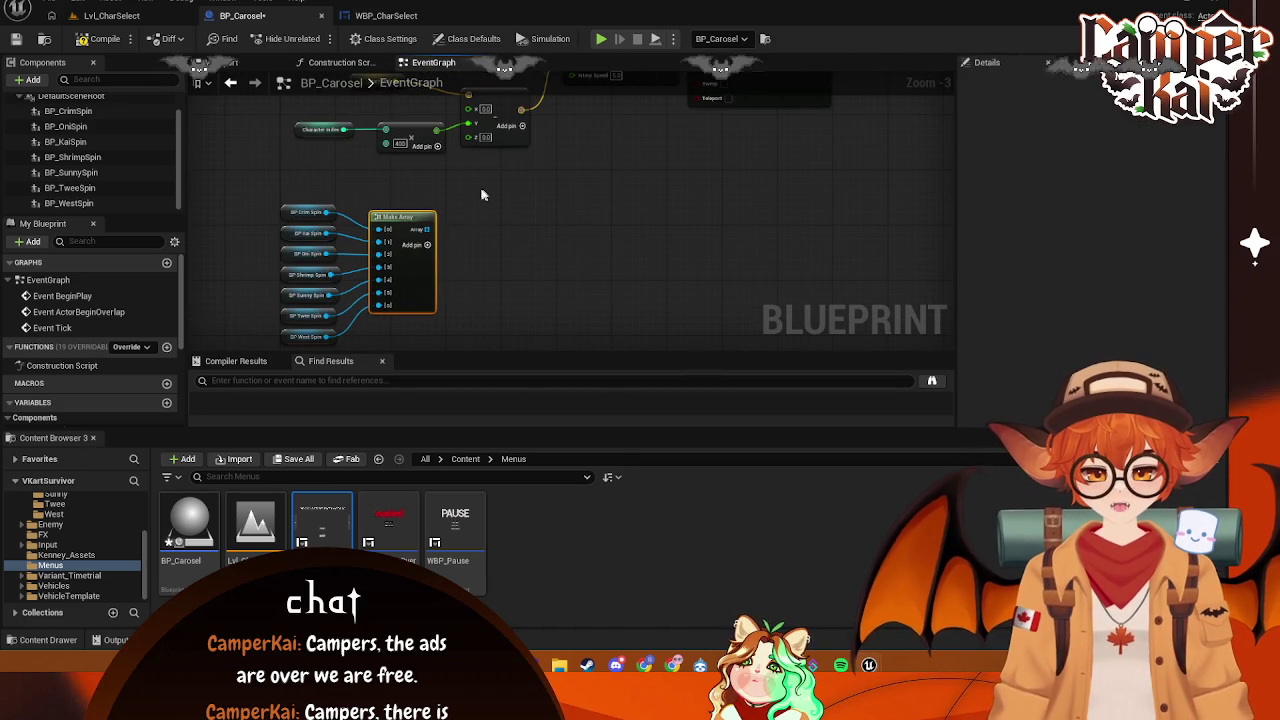
left_click_drag(482, 188, 283, 335)
left_click_drag(353, 269, 563, 240)
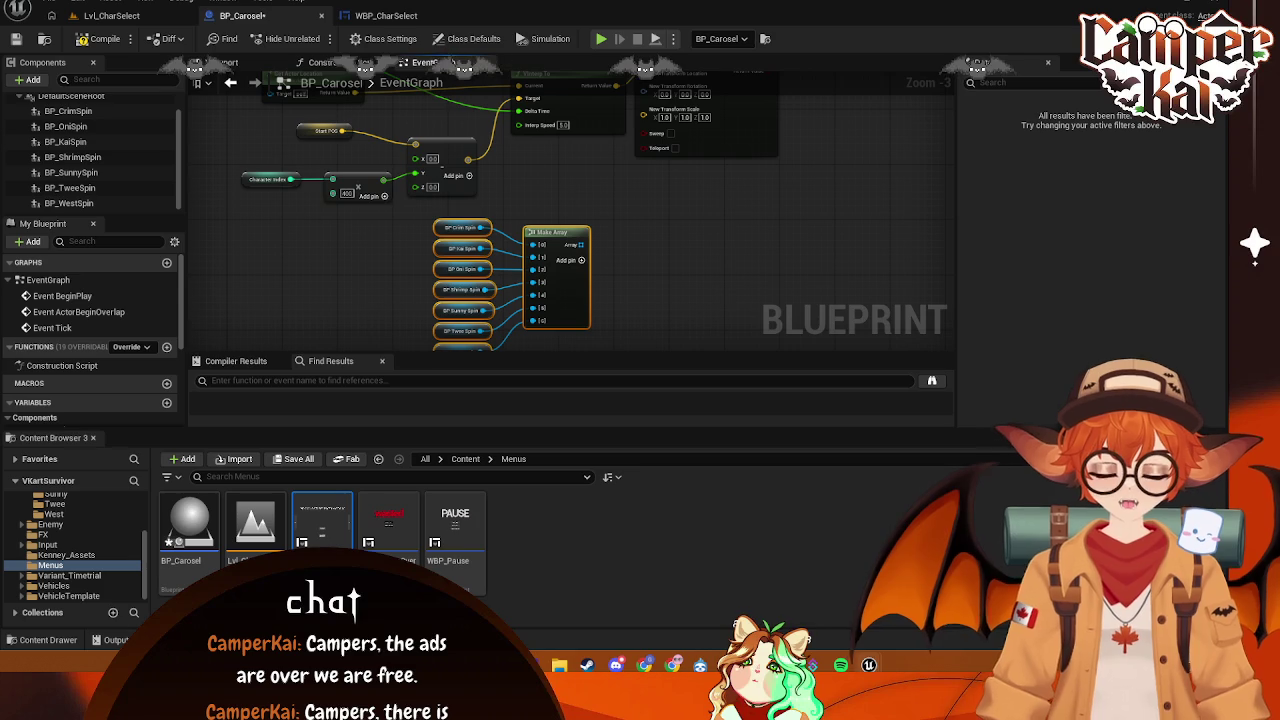
mouse_move(523, 235)
left_mouse_down()
mouse_move(416, 290)
mouse_move(800, 198)
mouse_move(819, 179)
mouse_move(640, 203)
left_mouse_up()
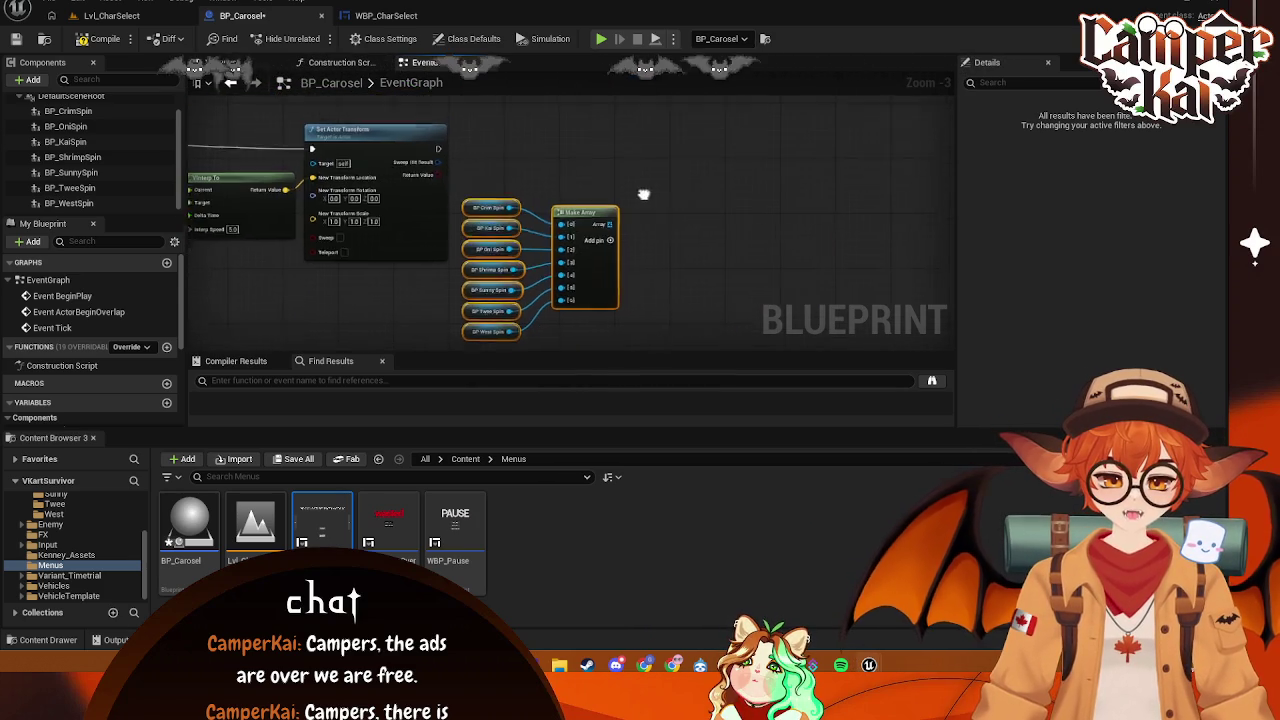
- Drag from Set Actor Transform's execution output and search 'if' for a follow-up node
mouse_move(438, 138)
left_mouse_down()
mouse_move(456, 150)
mouse_move(659, 135)
left_mouse_up()
mouse_move(610, 214)
left_mouse_down()
mouse_move(633, 169)
mouse_move(658, 164)
left_mouse_up()
key("Escape")
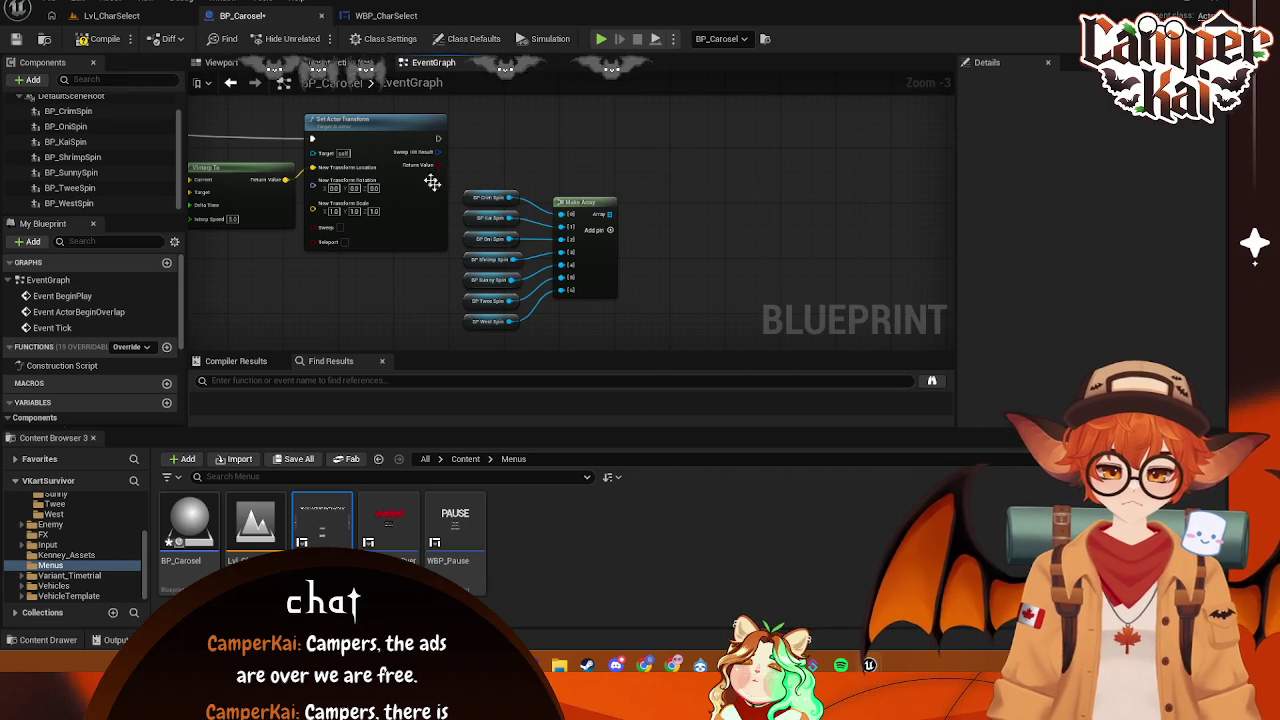
mouse_move(438, 140)
left_mouse_down()
mouse_move(704, 135)
mouse_move(676, 143)
left_mouse_up()
type("if")
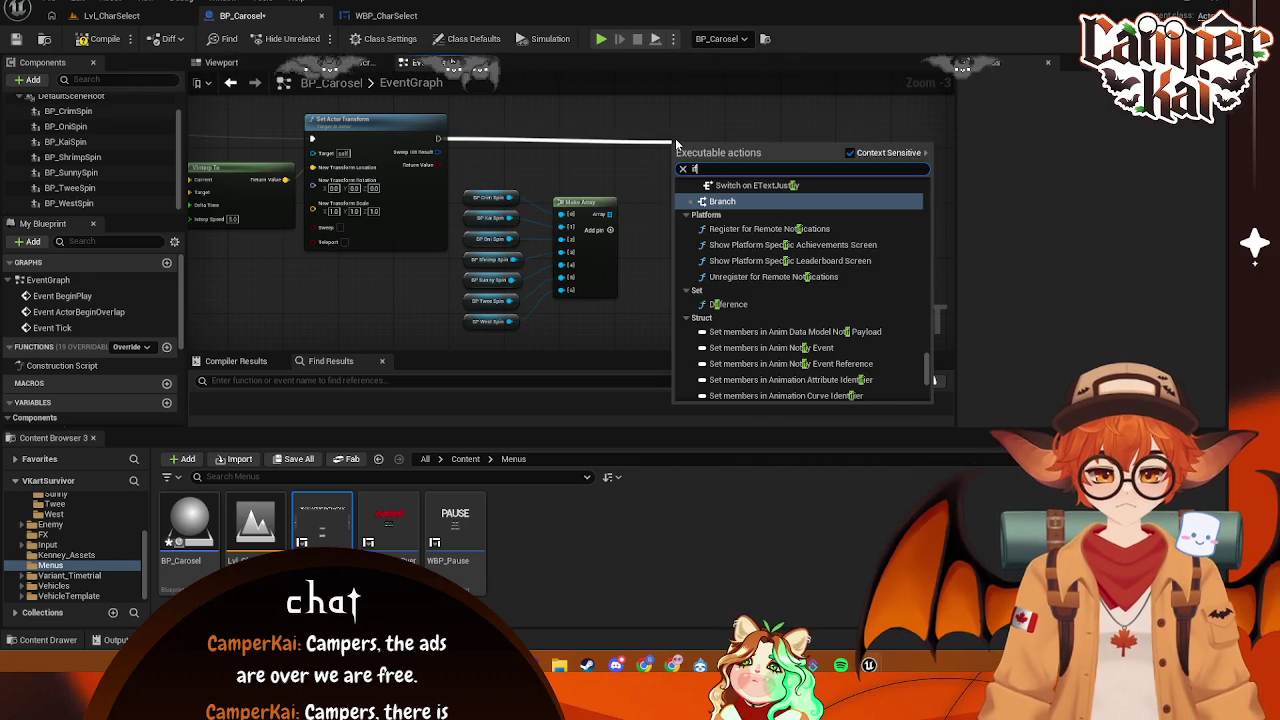
- Add a Branch node after Set Actor Transform and position it
left_click(724, 202)
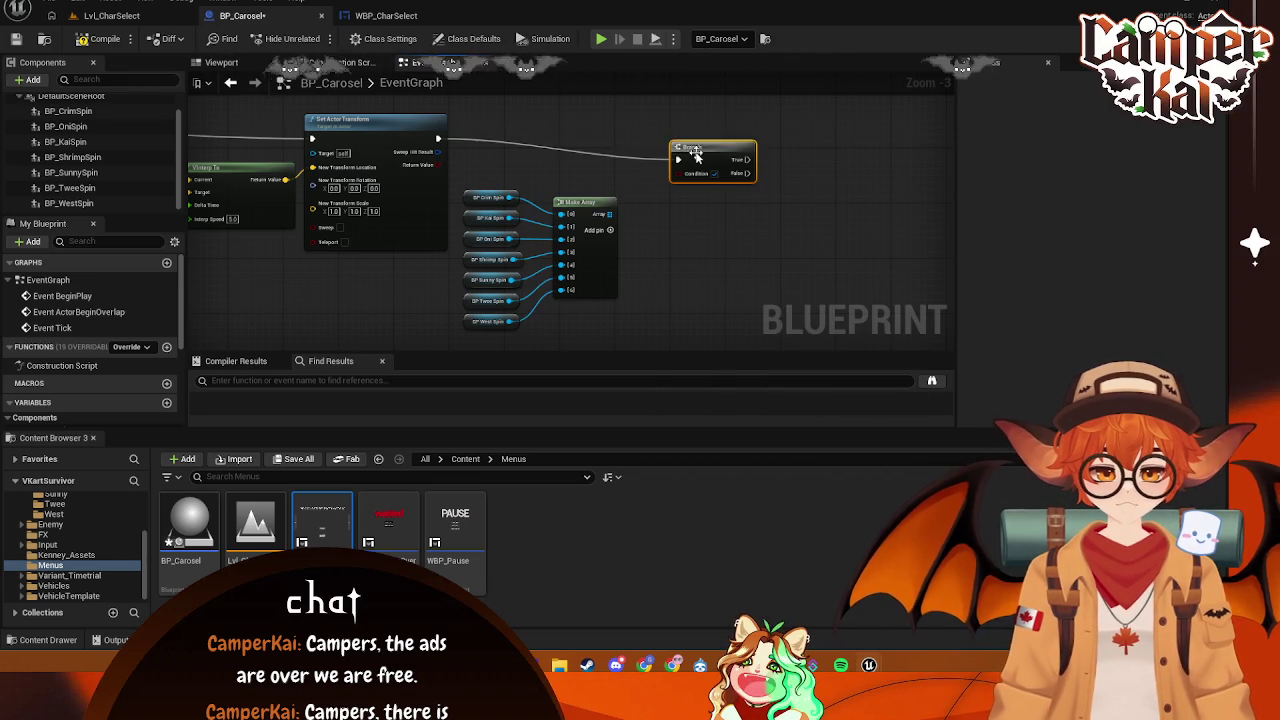
left_click_drag(696, 155, 731, 146)
mouse_move(612, 216)
left_mouse_down()
mouse_move(656, 209)
mouse_move(645, 200)
left_mouse_up()
type("curre")
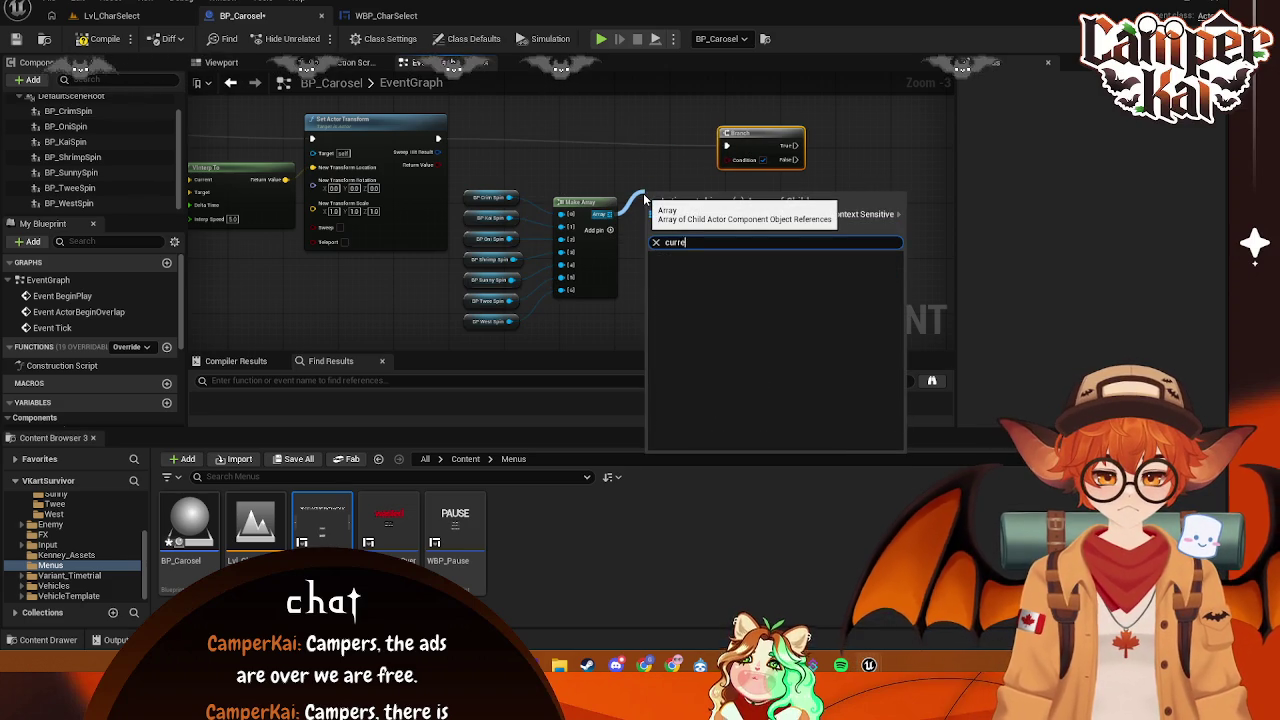
key("BackSpace")
key("BackSpace")
key("BackSpace")
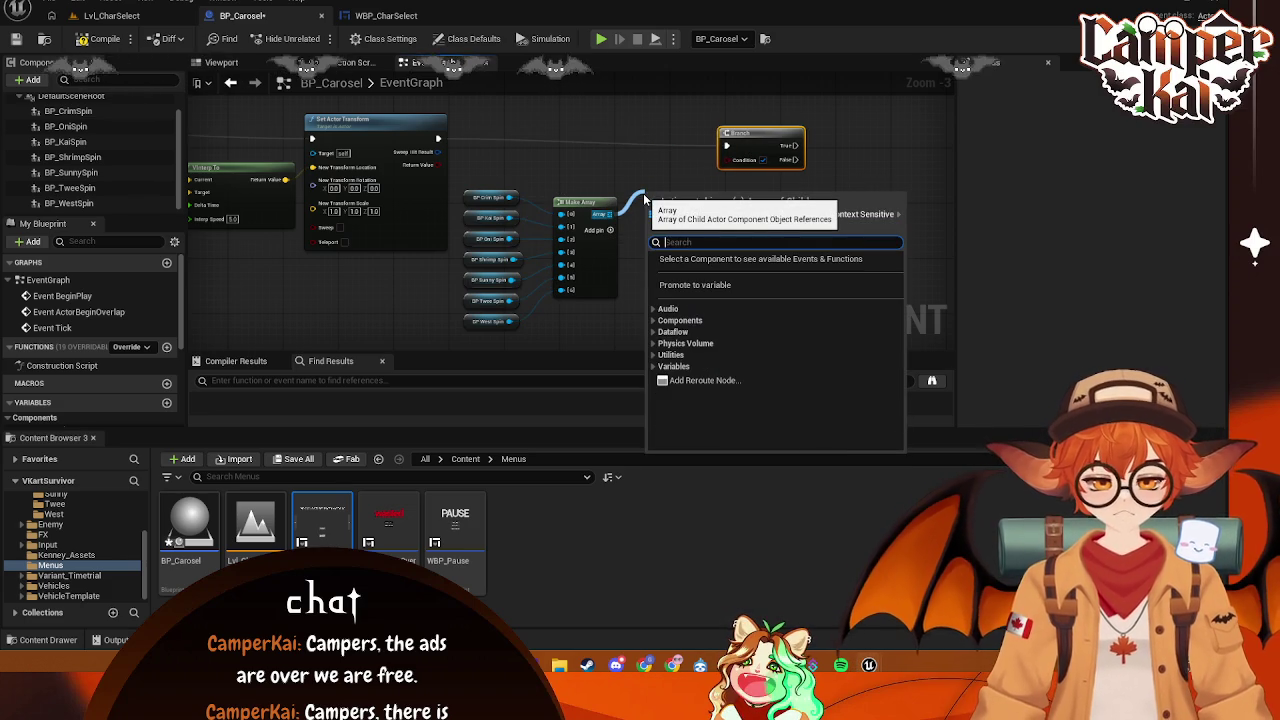
scroll(110, 373, "down", 5)
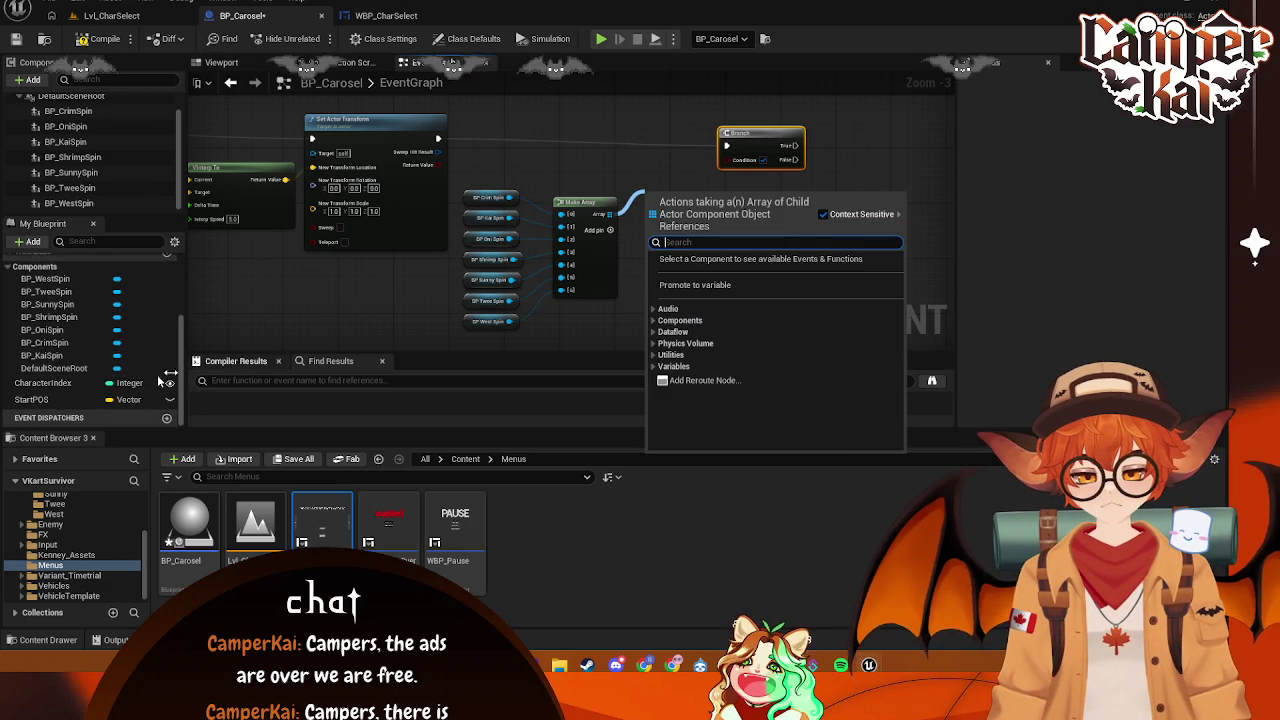
- Add a Character Index getter and an Equal (==) node fed by it
mouse_move(43, 384)
left_mouse_down()
mouse_move(681, 221)
mouse_move(727, 240)
mouse_move(610, 179)
mouse_move(686, 218)
left_mouse_up()
left_click(706, 246)
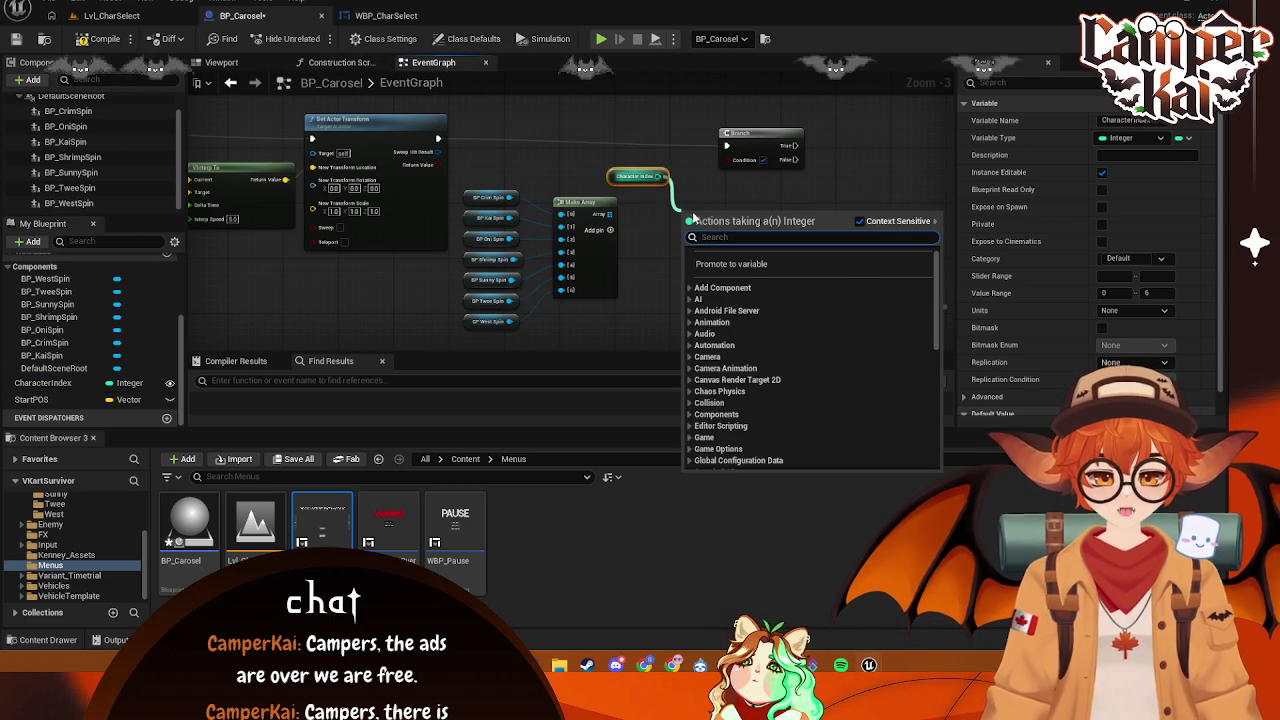
left_click(668, 192)
mouse_move(612, 174)
left_mouse_down()
mouse_move(596, 176)
mouse_move(686, 208)
left_mouse_up()
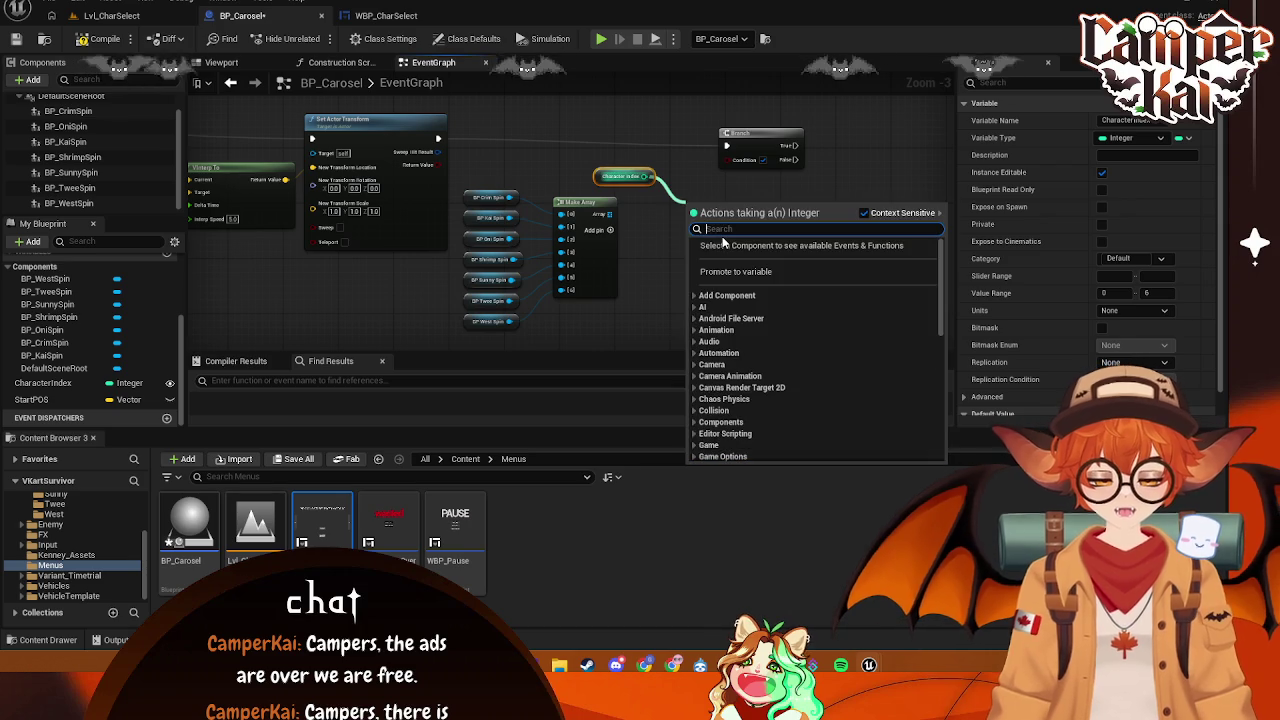
type("equal")
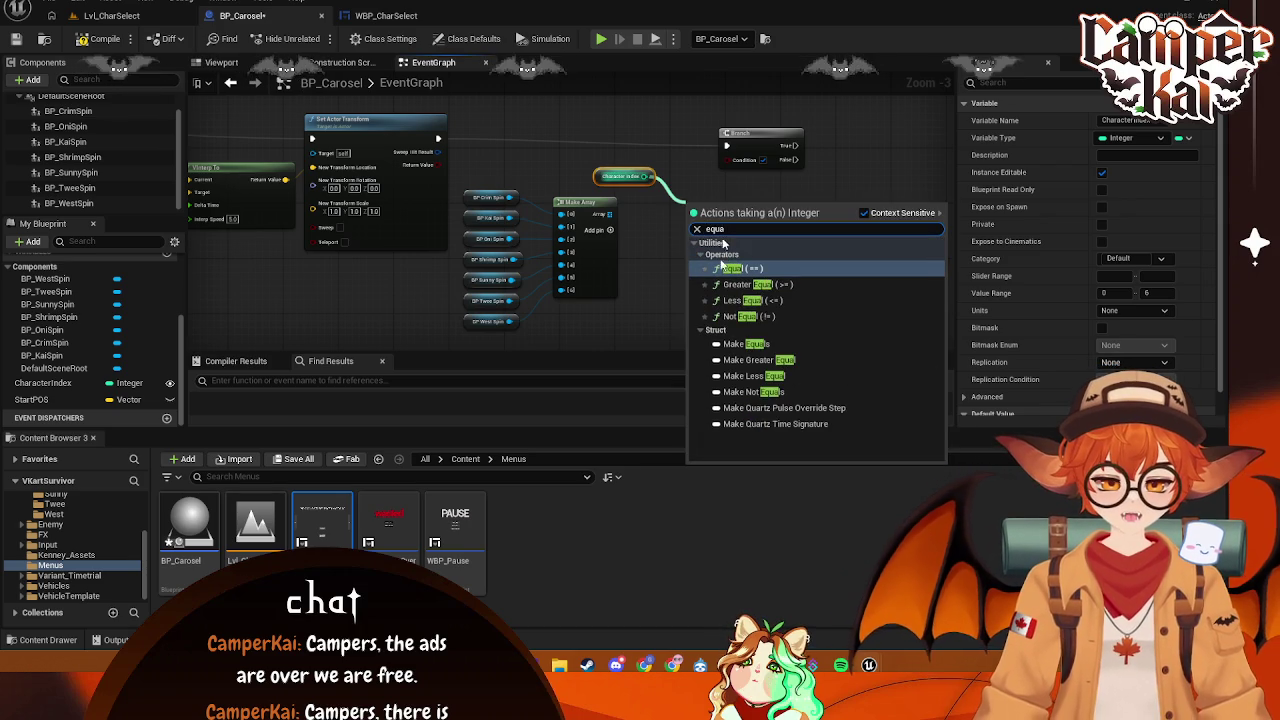
key("Return")
left_click_drag(709, 220, 709, 207)
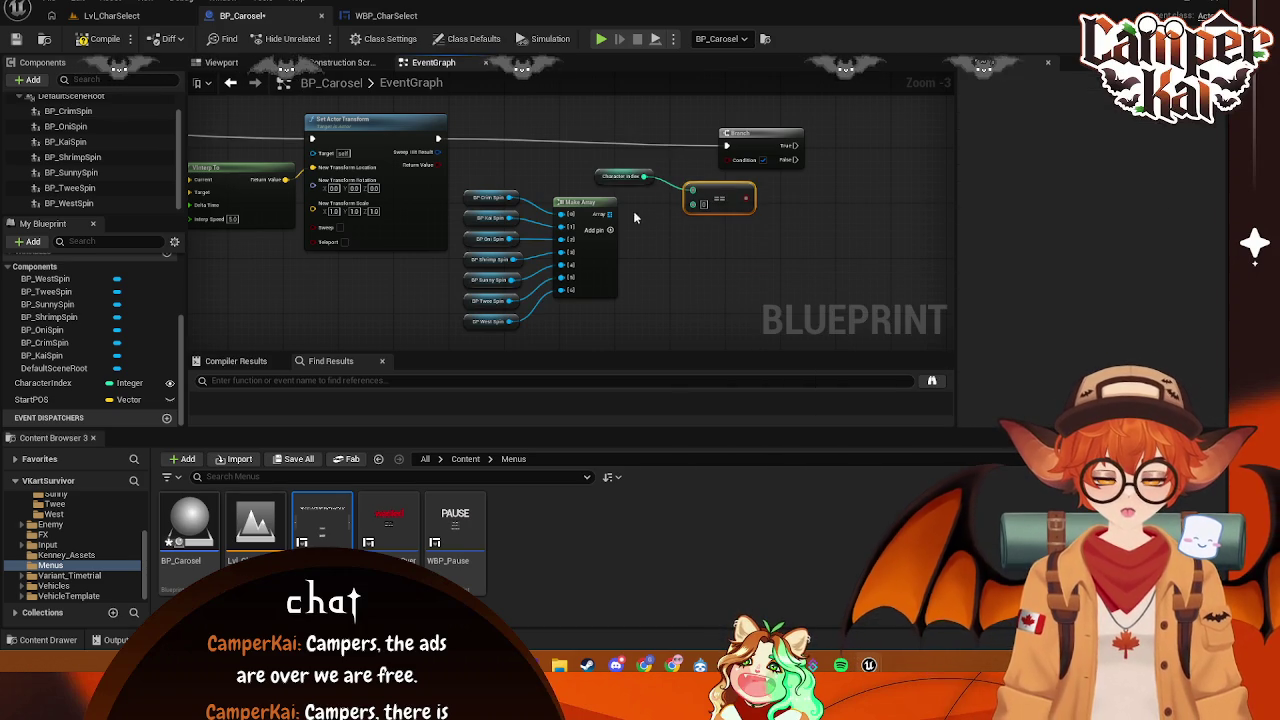
- Try adding a Get node off Make Array's output, cancel it, and capture a screenshot
mouse_move(607, 215)
left_mouse_down()
mouse_move(700, 210)
mouse_move(638, 241)
left_mouse_up()
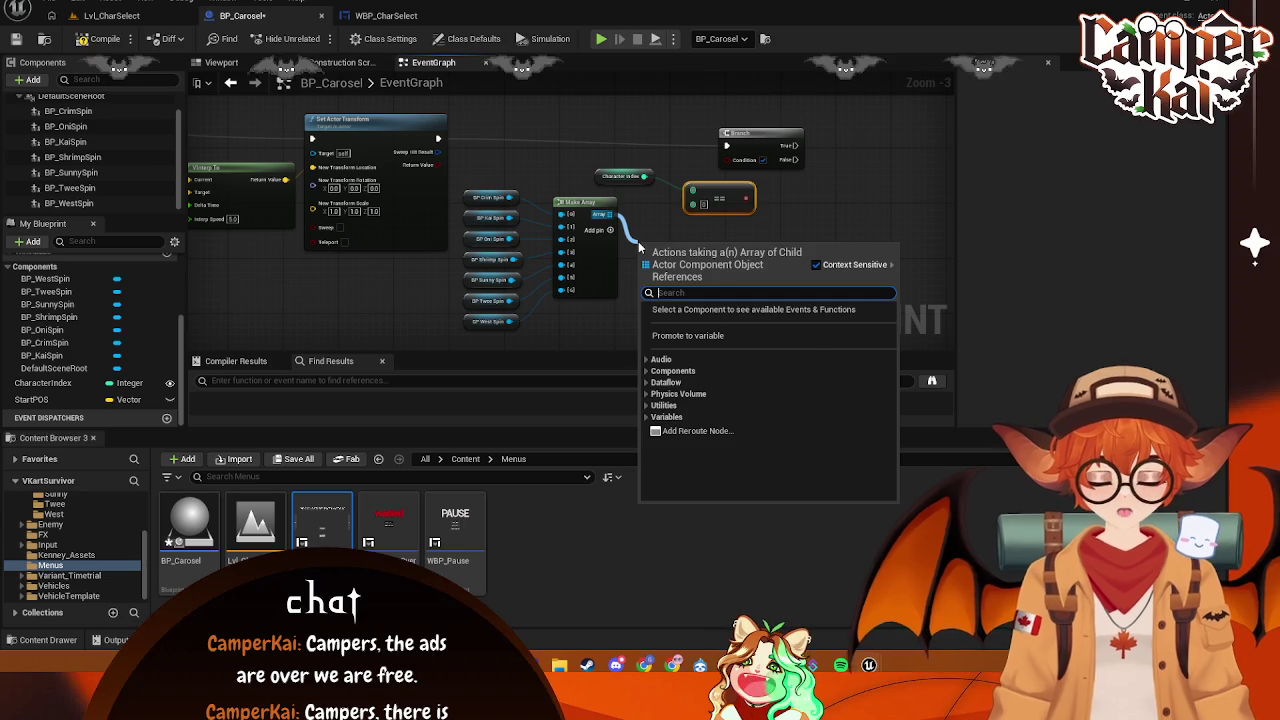
type("get")
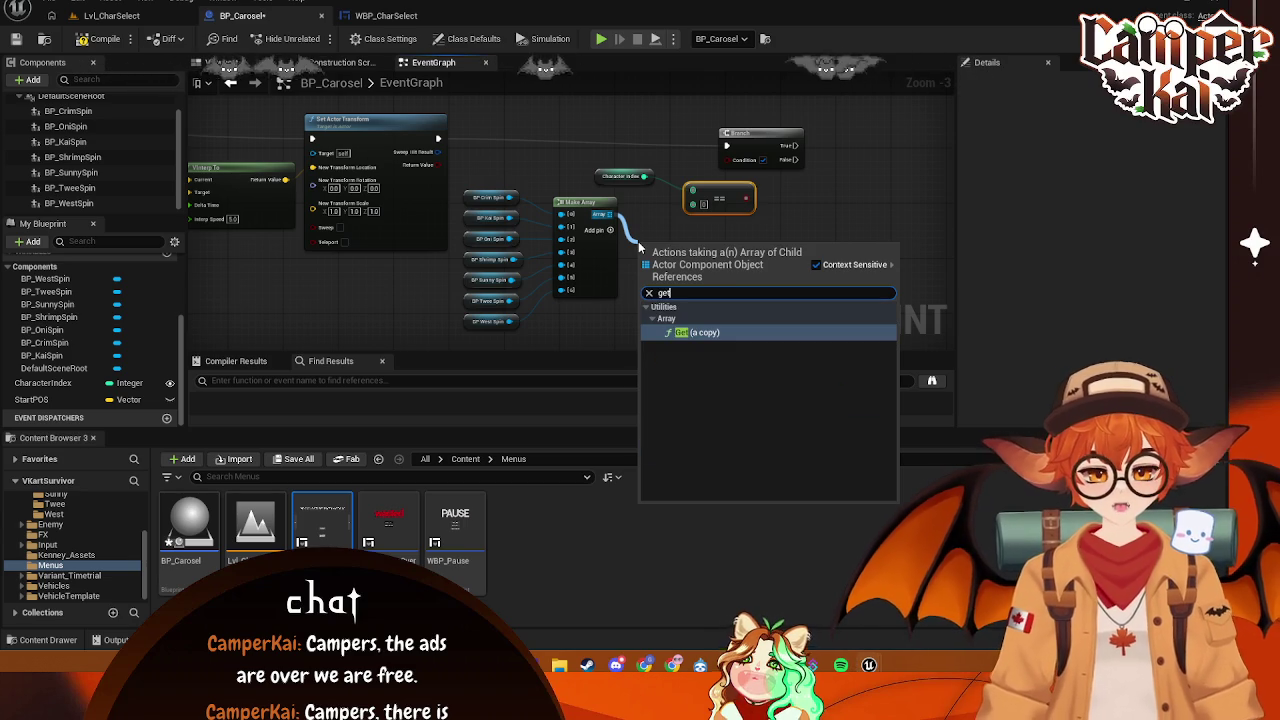
key("Escape")
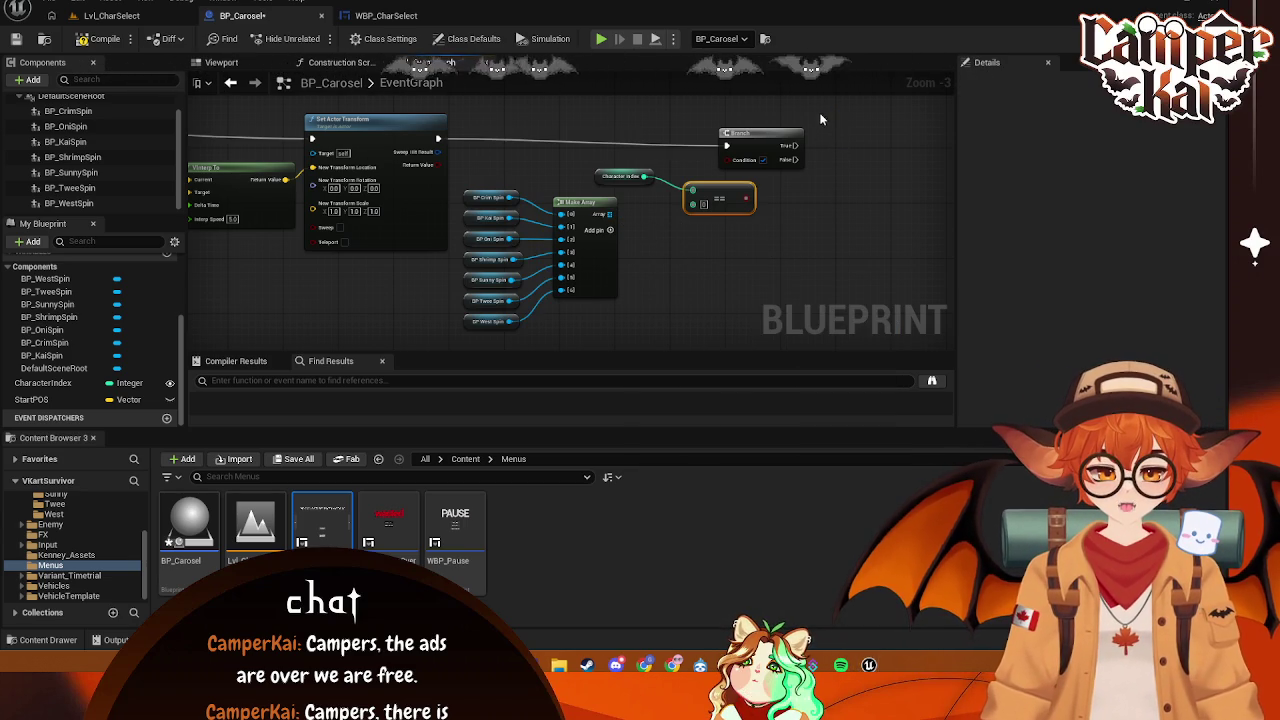
key("super+shift+s")
left_click_drag(825, 105, 369, 354)
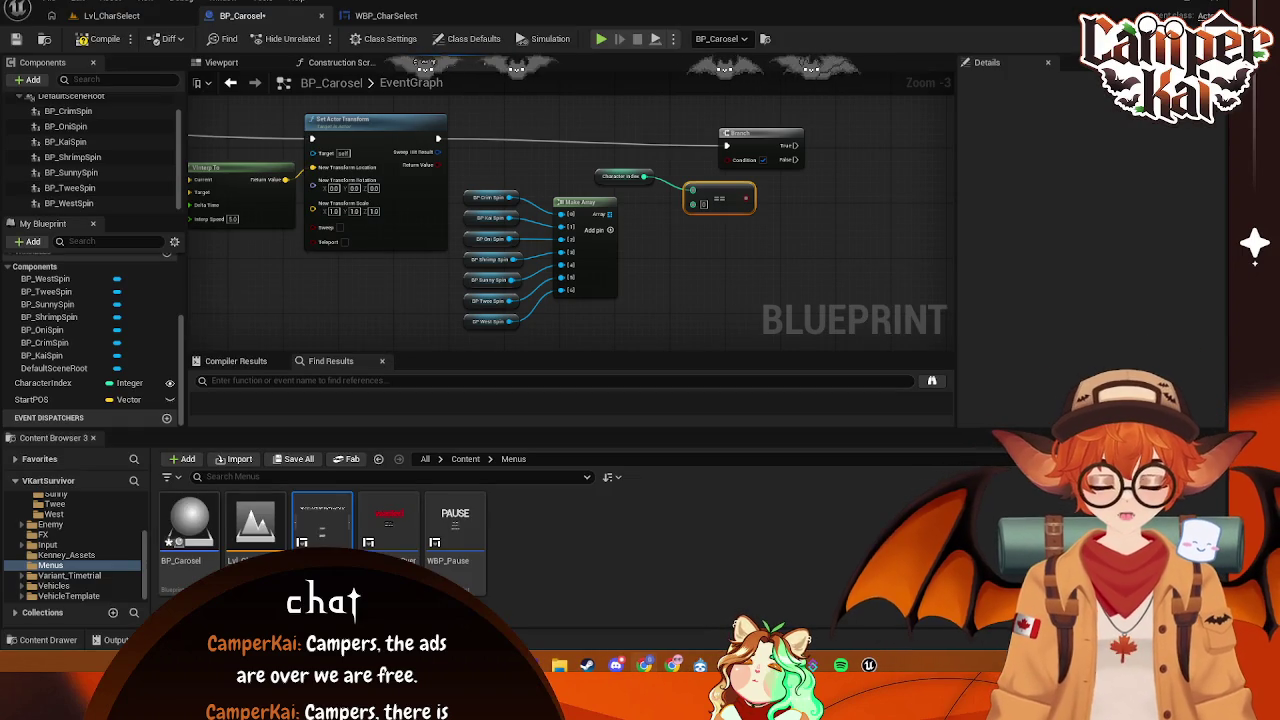
- Shift the == and Character Index nodes left and remove an extra eighth Make Array pin
left_click_drag(753, 196, 719, 196)
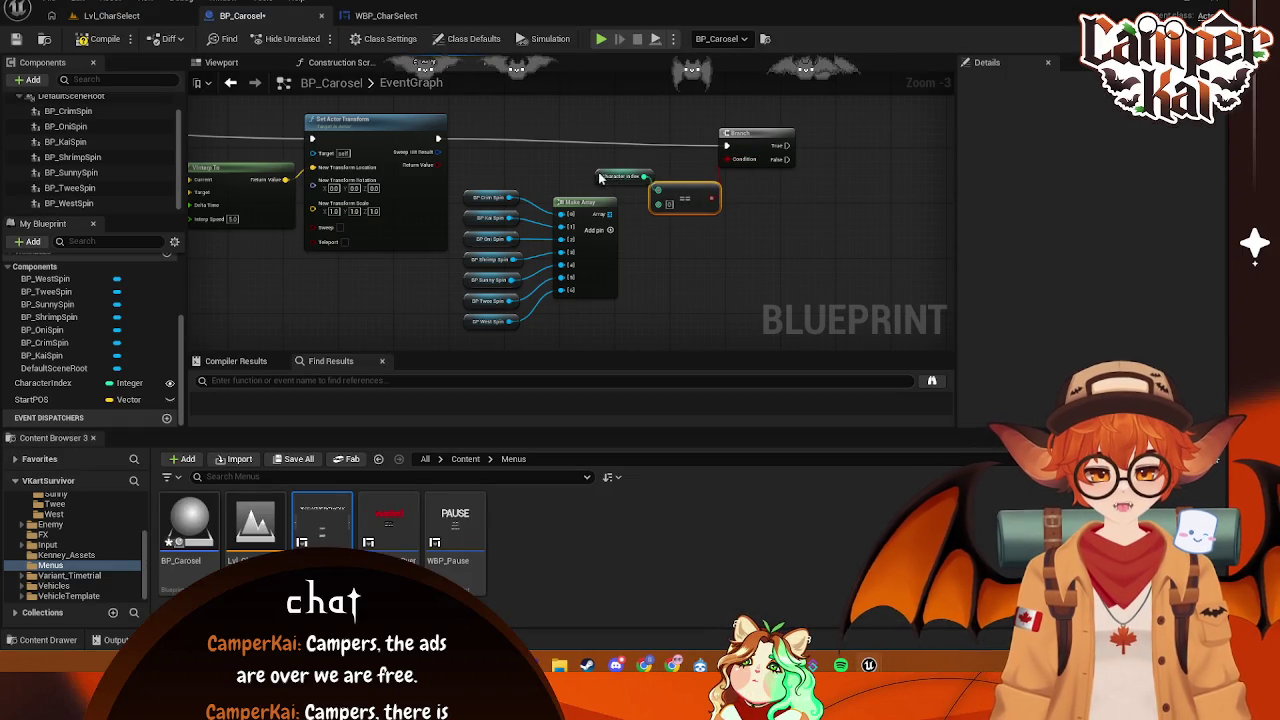
left_click_drag(601, 178, 551, 171)
left_click_drag(679, 202, 665, 197)
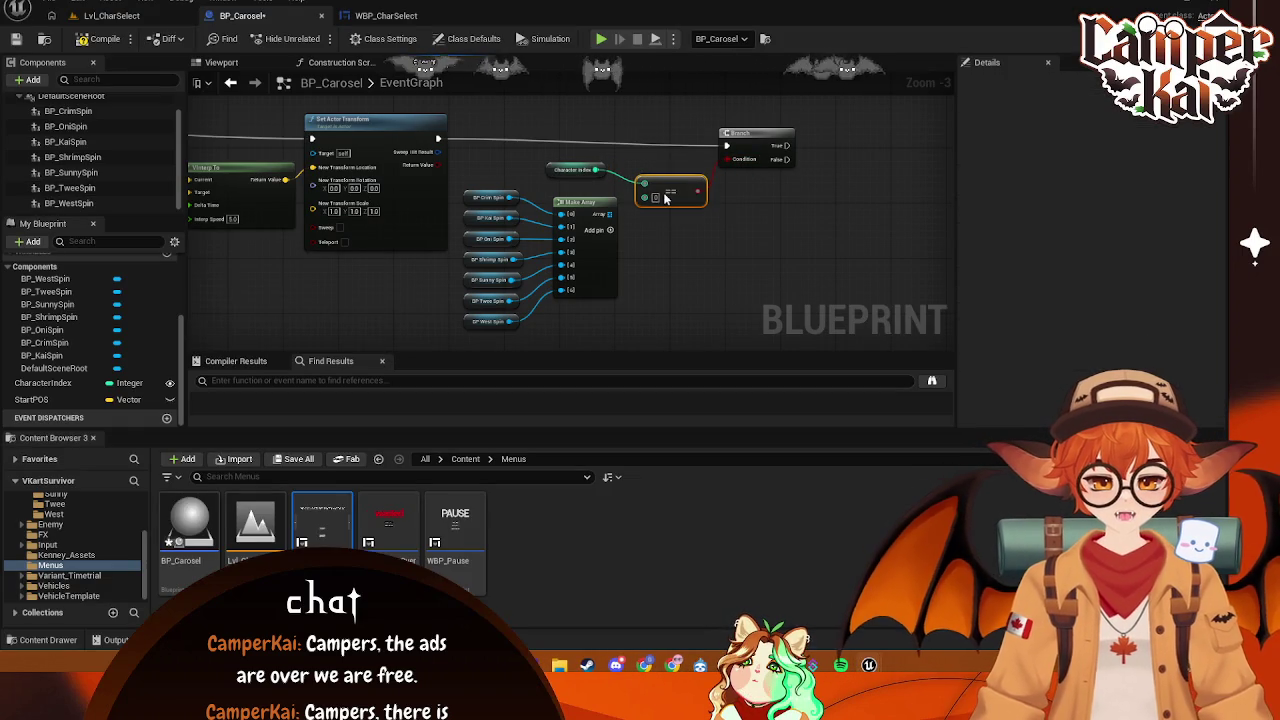
left_click(605, 230)
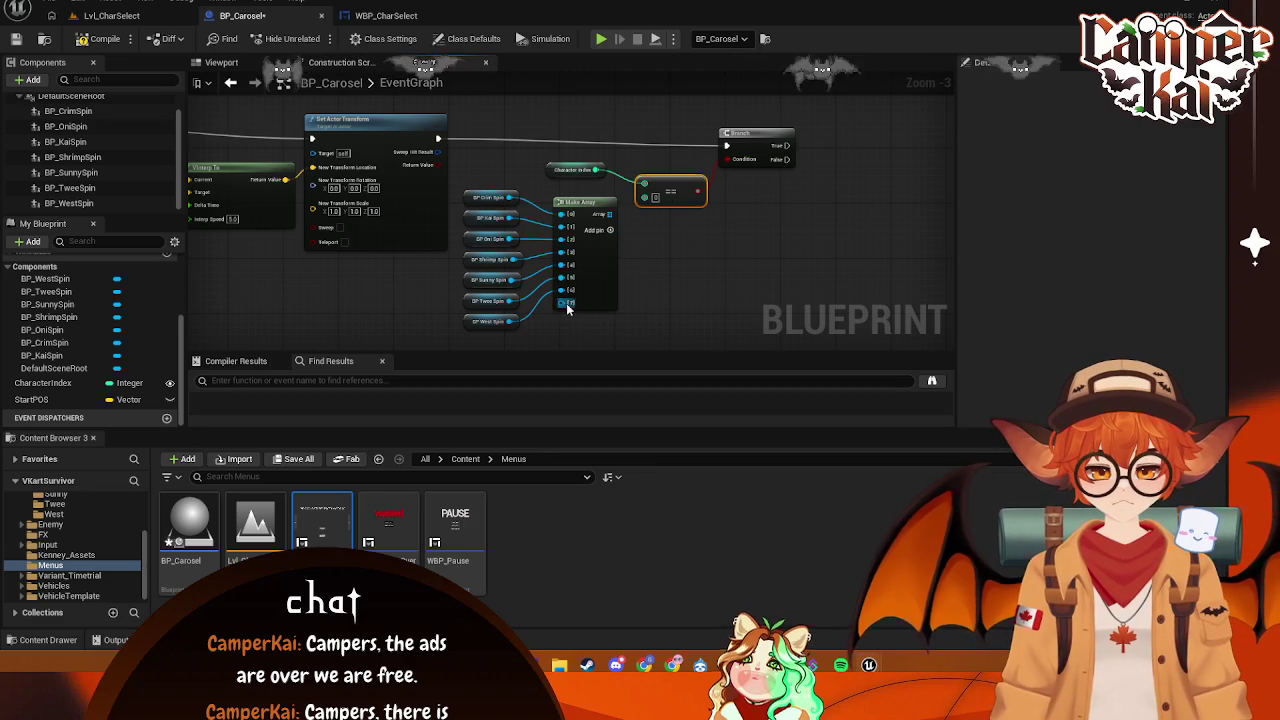
right_click(567, 308)
key("Escape")
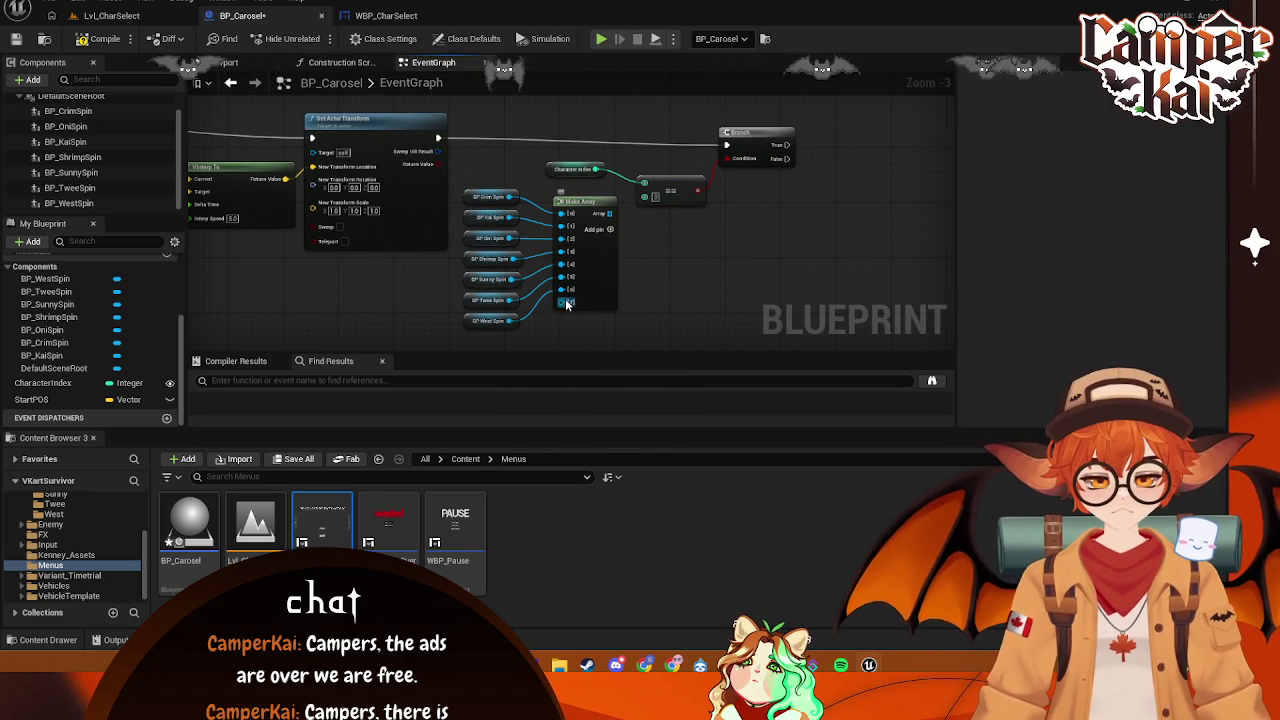
right_click(566, 305)
left_click(620, 442)
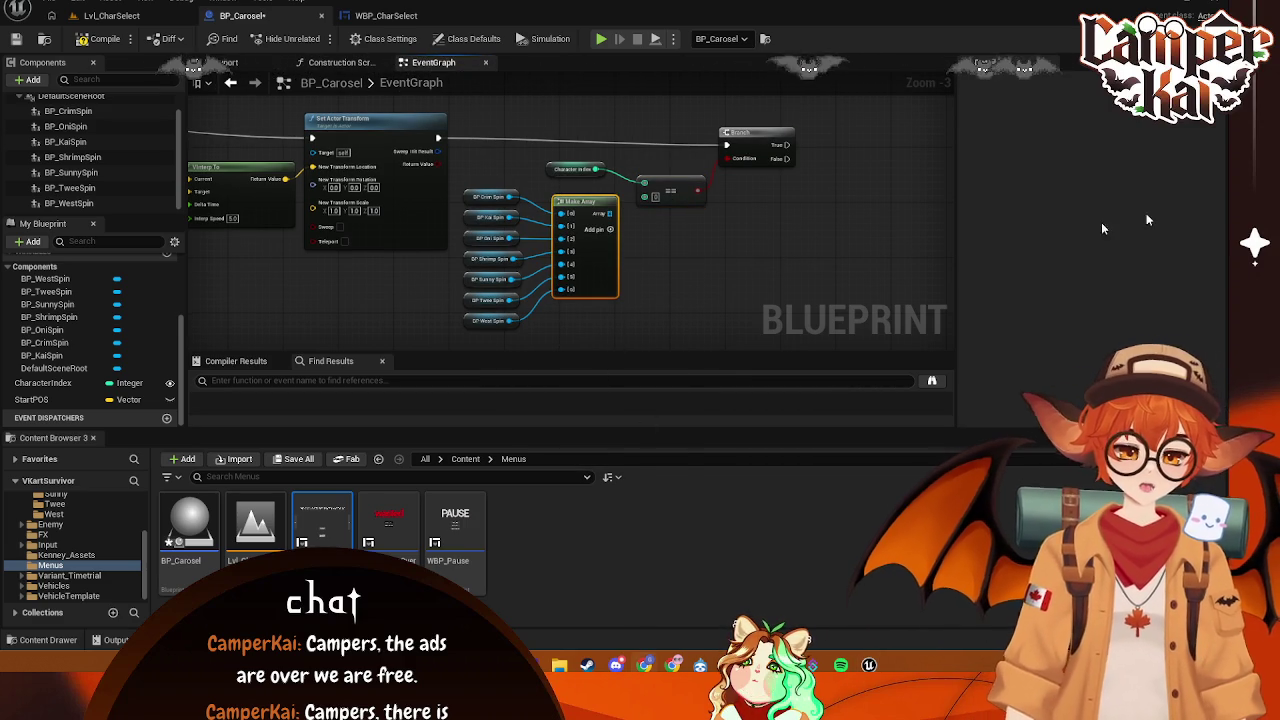
- Inspect the BP_CrimSpin component and show the Crim character assets
left_click(150, 111)
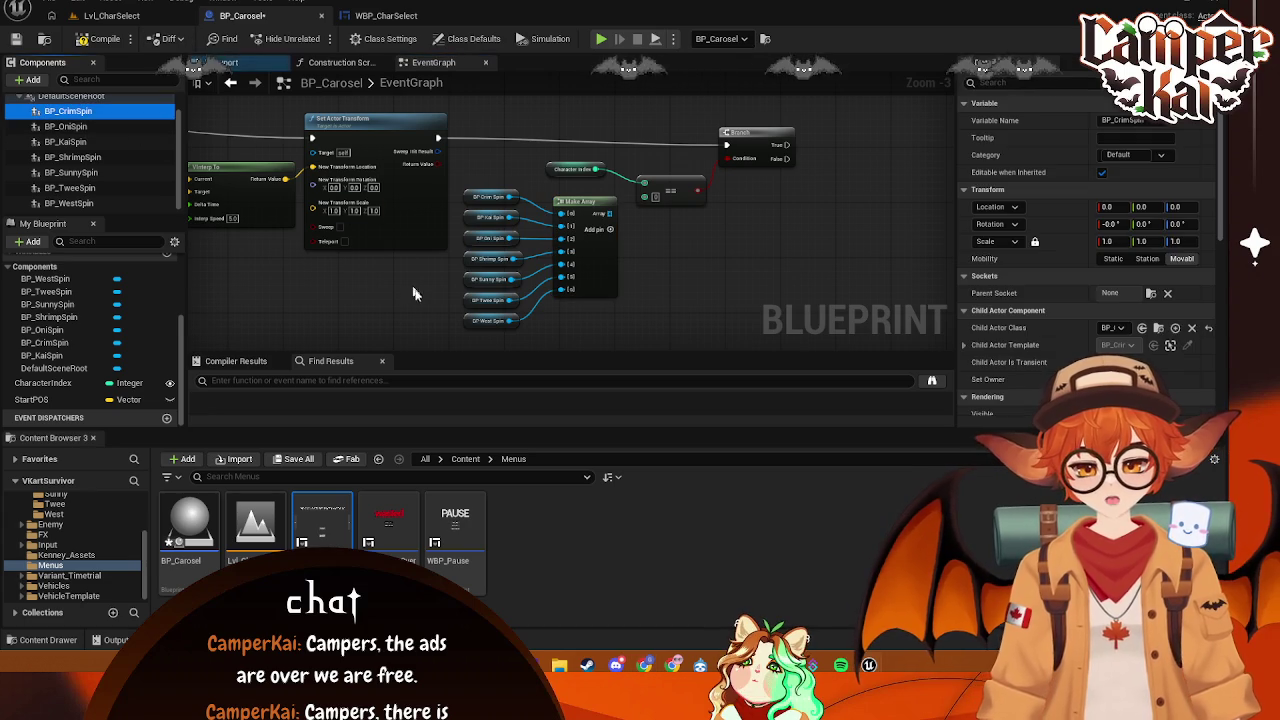
scroll(70, 540, "up", 3)
left_click(52, 535)
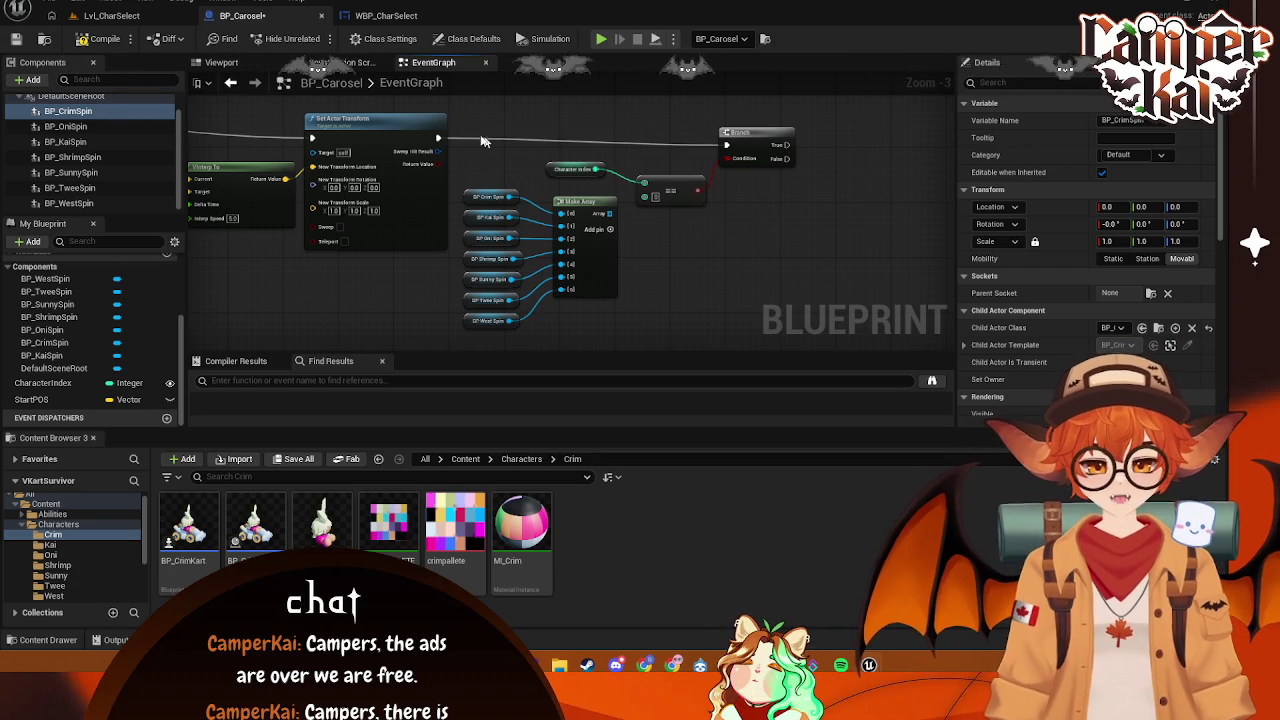
- Insert a For Each Loop after Set Actor Transform
left_click_drag(441, 141, 535, 131)
key("ctrl+z")
type("for each")
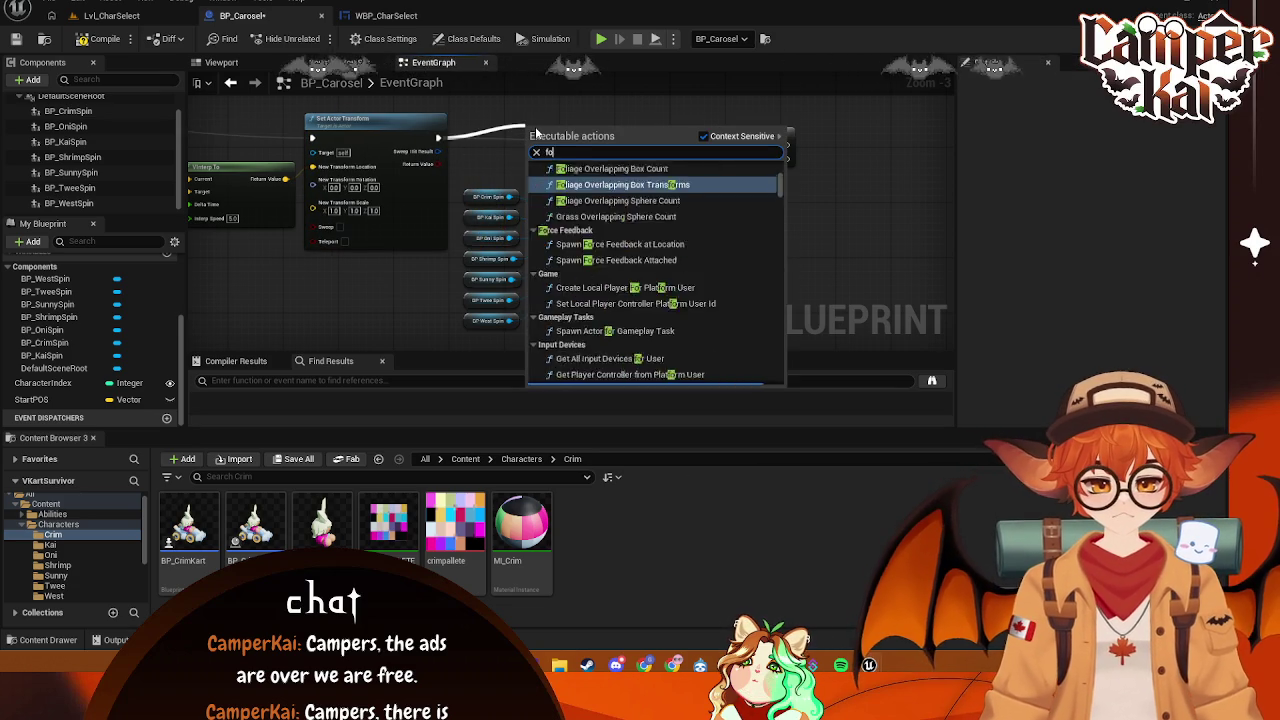
left_click(570, 170)
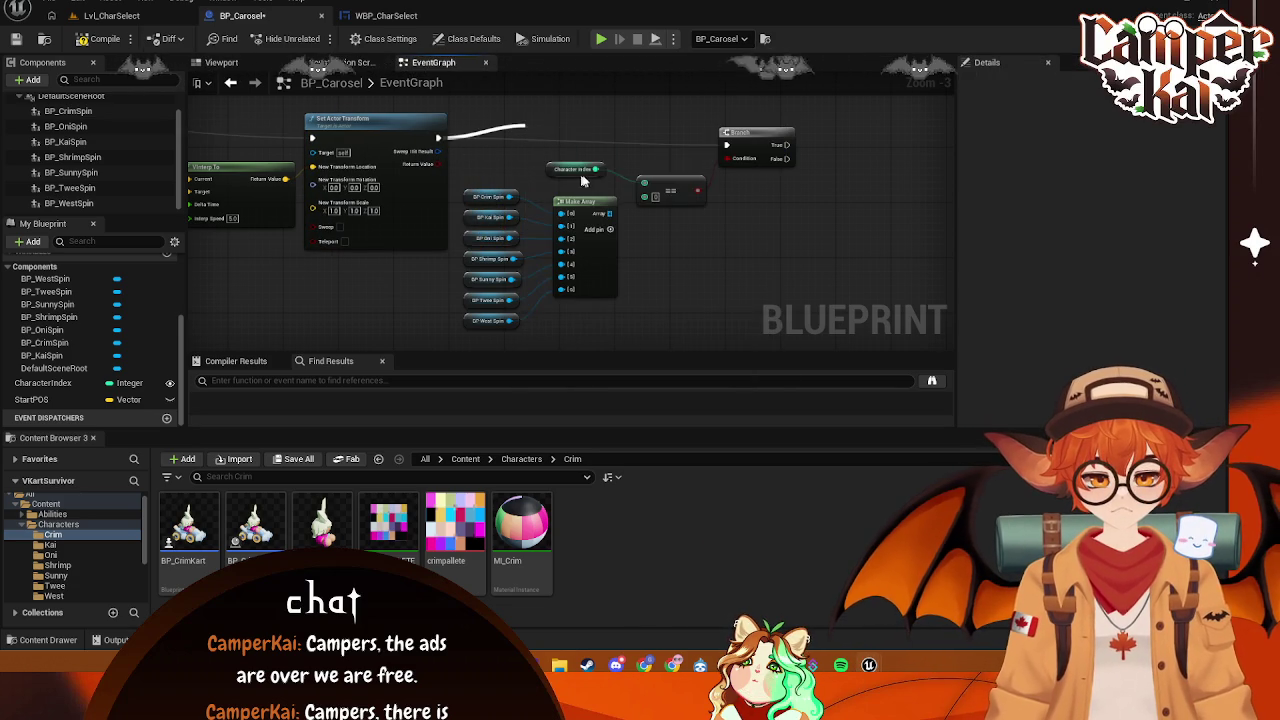
- Wire Character Index and the loop's array output into the == node, regrouping the Branch nodes
left_click_drag(658, 181, 731, 214)
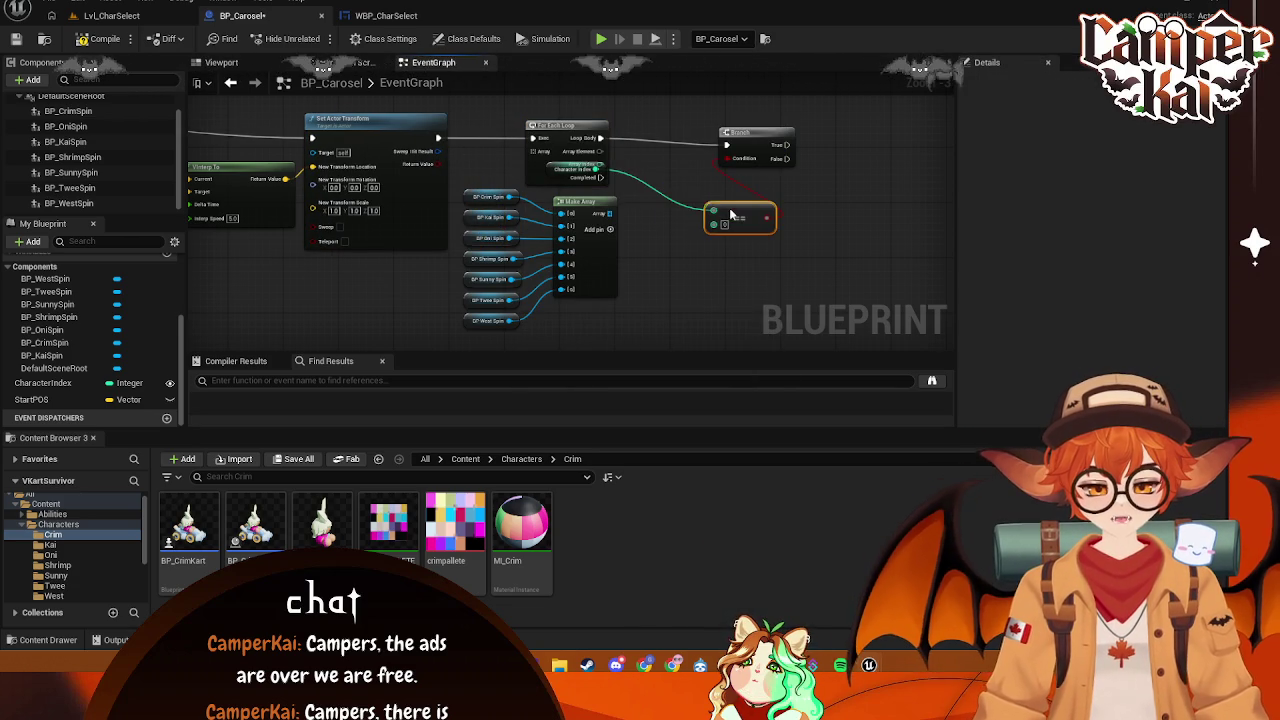
mouse_move(552, 171)
left_mouse_down()
mouse_move(645, 200)
mouse_move(690, 168)
mouse_move(743, 228)
mouse_move(714, 224)
mouse_move(600, 150)
left_mouse_up()
mouse_move(612, 213)
left_mouse_down()
mouse_move(533, 151)
mouse_move(627, 130)
left_mouse_up()
left_click_drag(567, 217, 544, 220)
left_click_drag(838, 105, 665, 232)
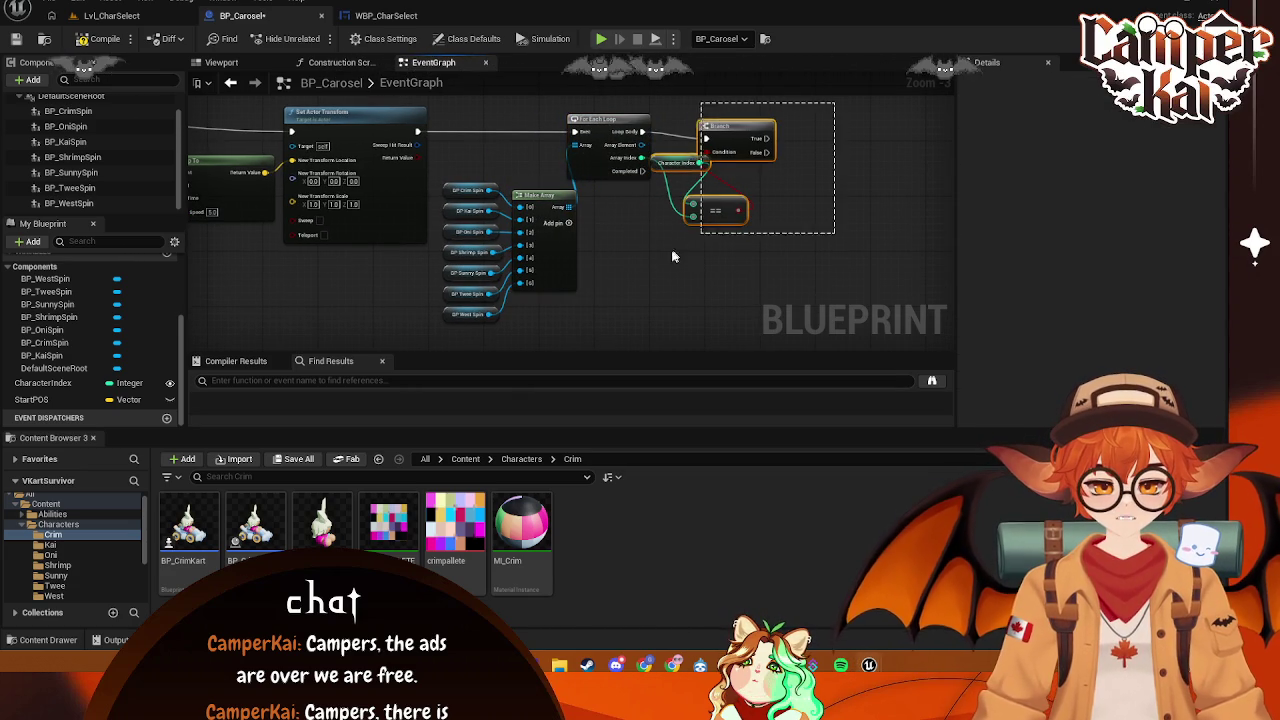
left_click_drag(746, 144, 787, 137)
left_click(760, 259)
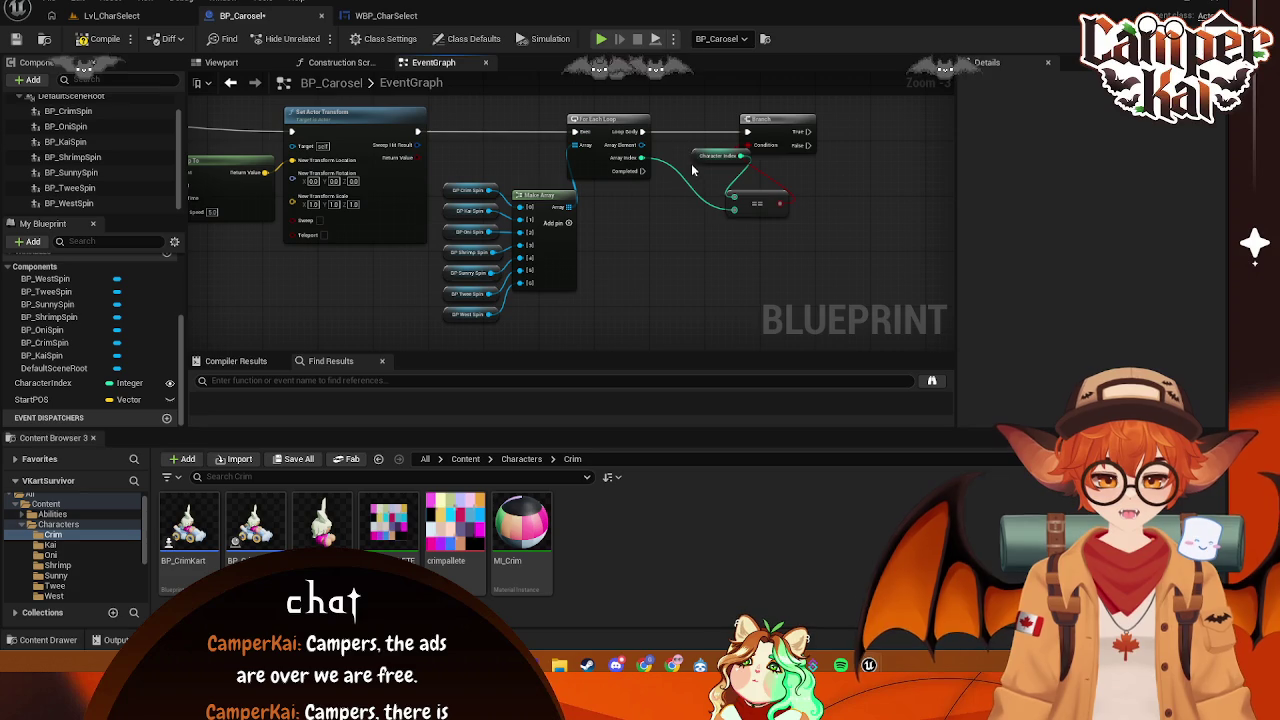
mouse_move(698, 160)
left_mouse_down()
mouse_move(644, 174)
mouse_move(777, 209)
mouse_move(803, 191)
left_mouse_up()
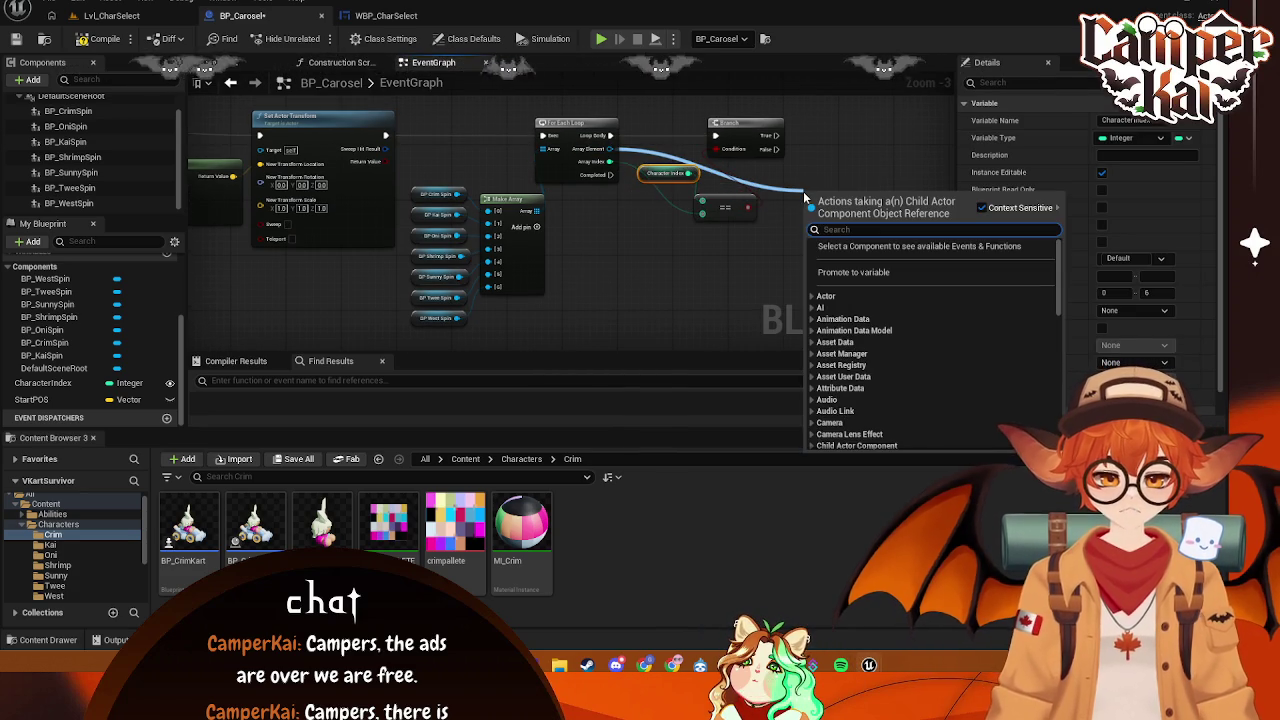
- Search for a rotation setter action, then dismiss the list without adding a node
type("set rota")
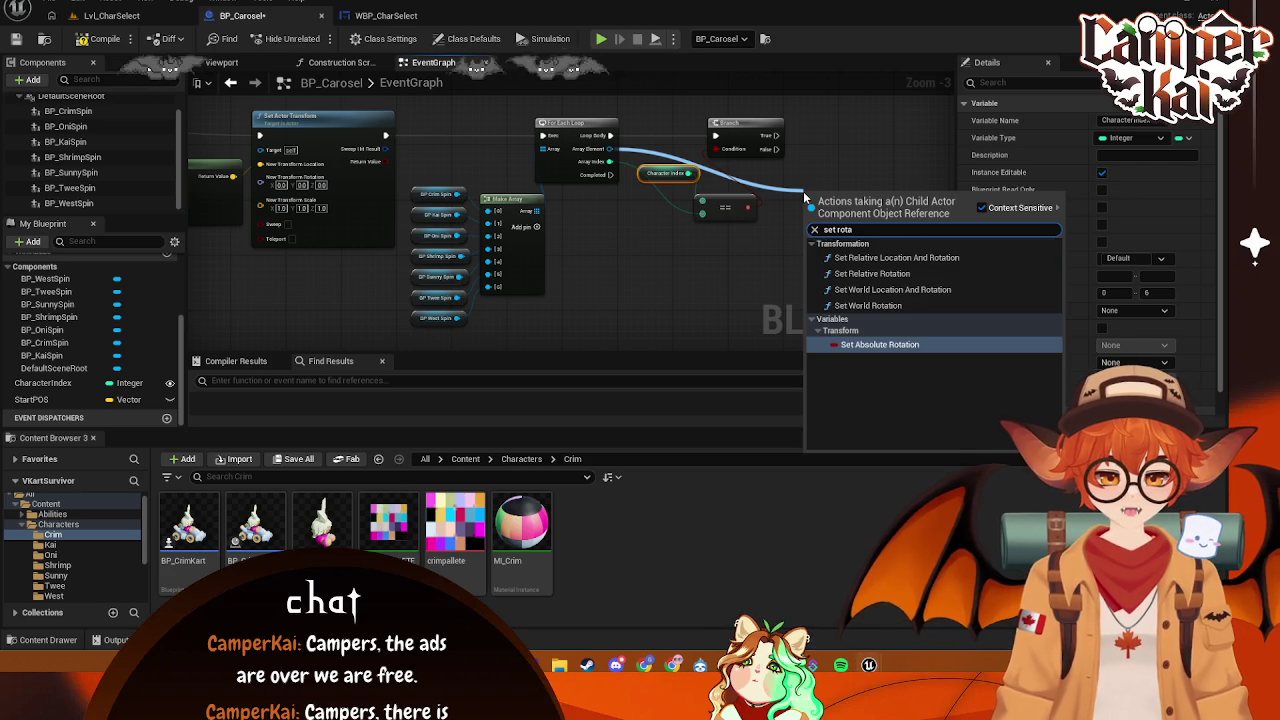
left_click(828, 150)
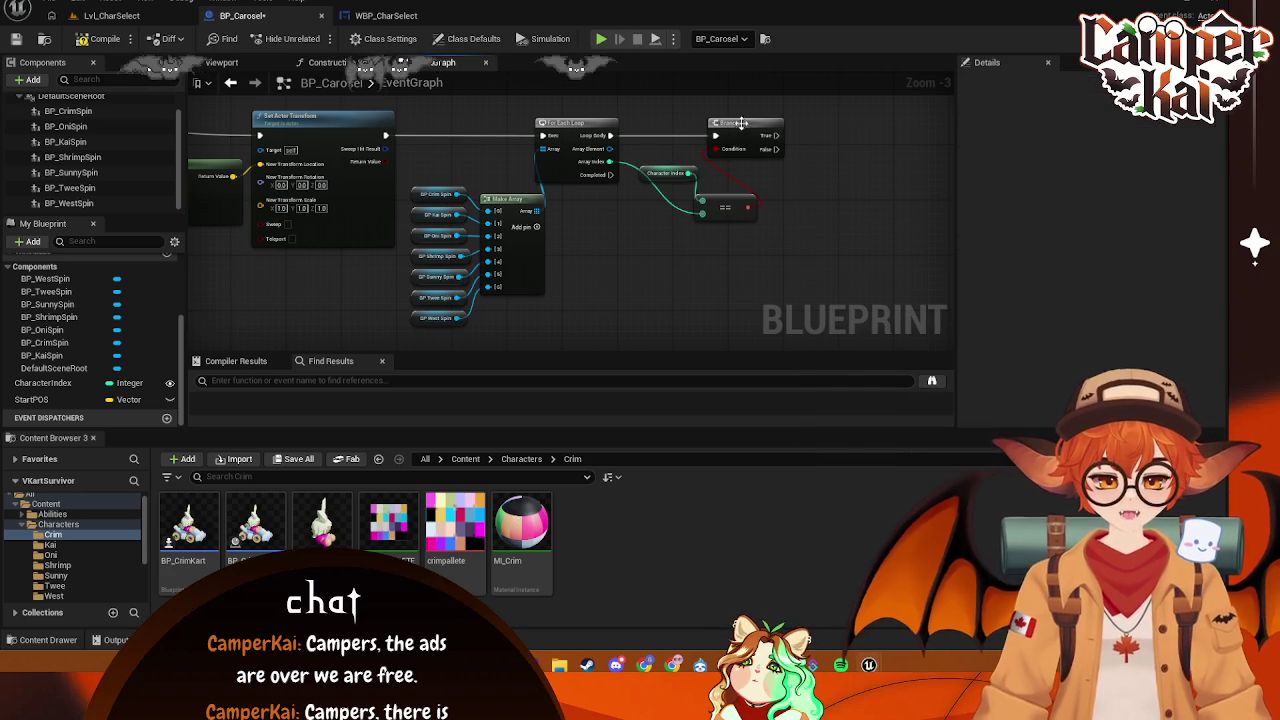
- Arrange the For Each Loop, Character Index, == and Branch nodes in a row and screenshot the graph
left_click_drag(742, 124, 773, 128)
left_click_drag(645, 179, 631, 231)
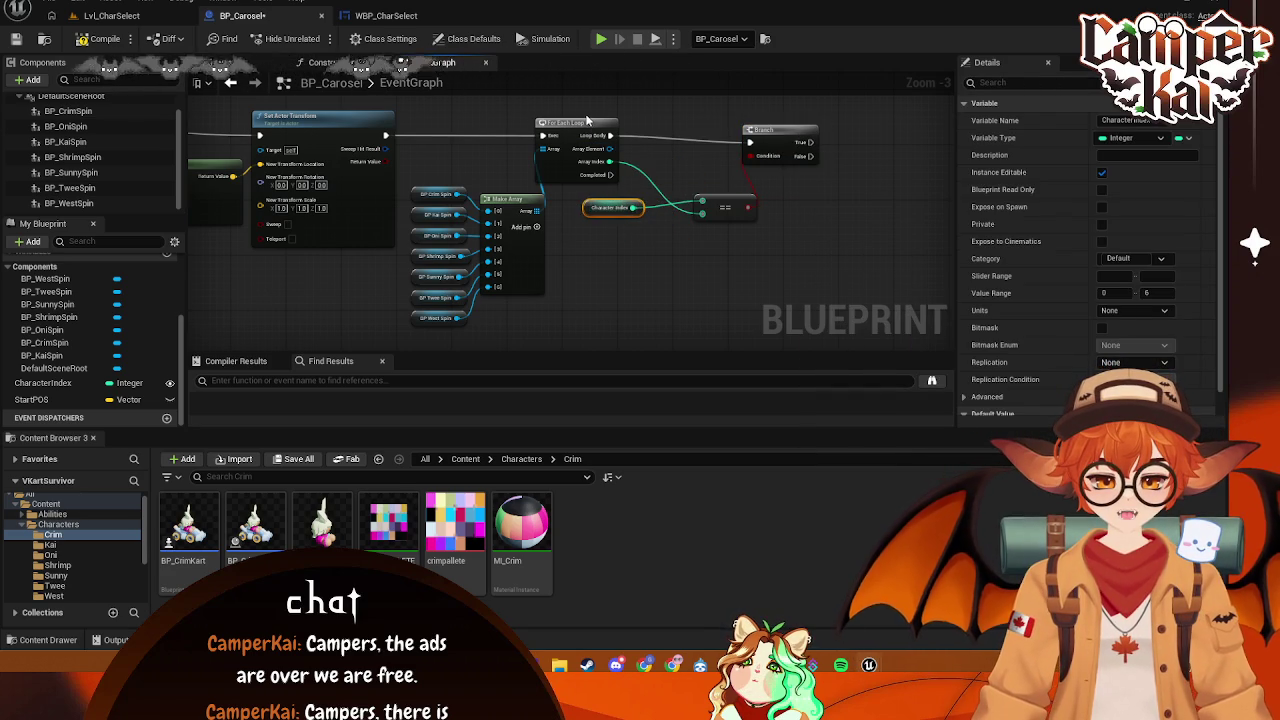
left_click_drag(589, 119, 615, 128)
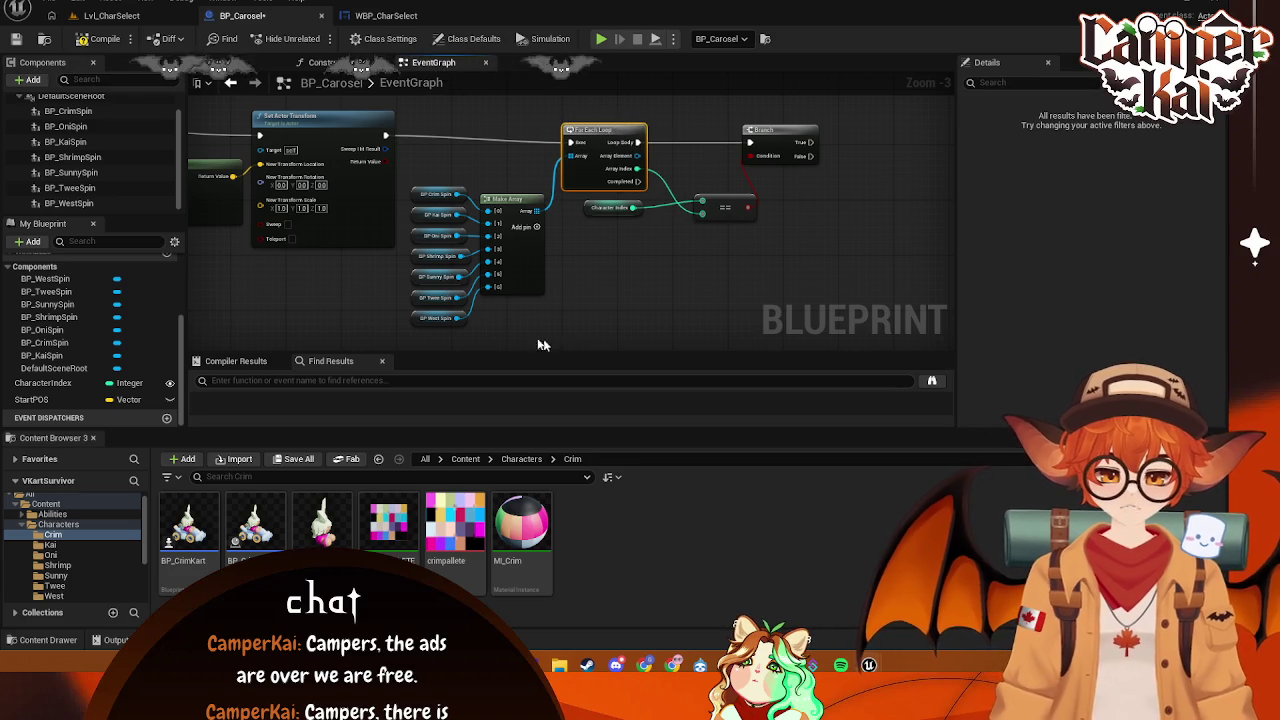
left_click_drag(551, 347, 405, 165)
mouse_move(514, 145)
left_mouse_down()
mouse_move(444, 225)
mouse_move(491, 217)
left_mouse_up()
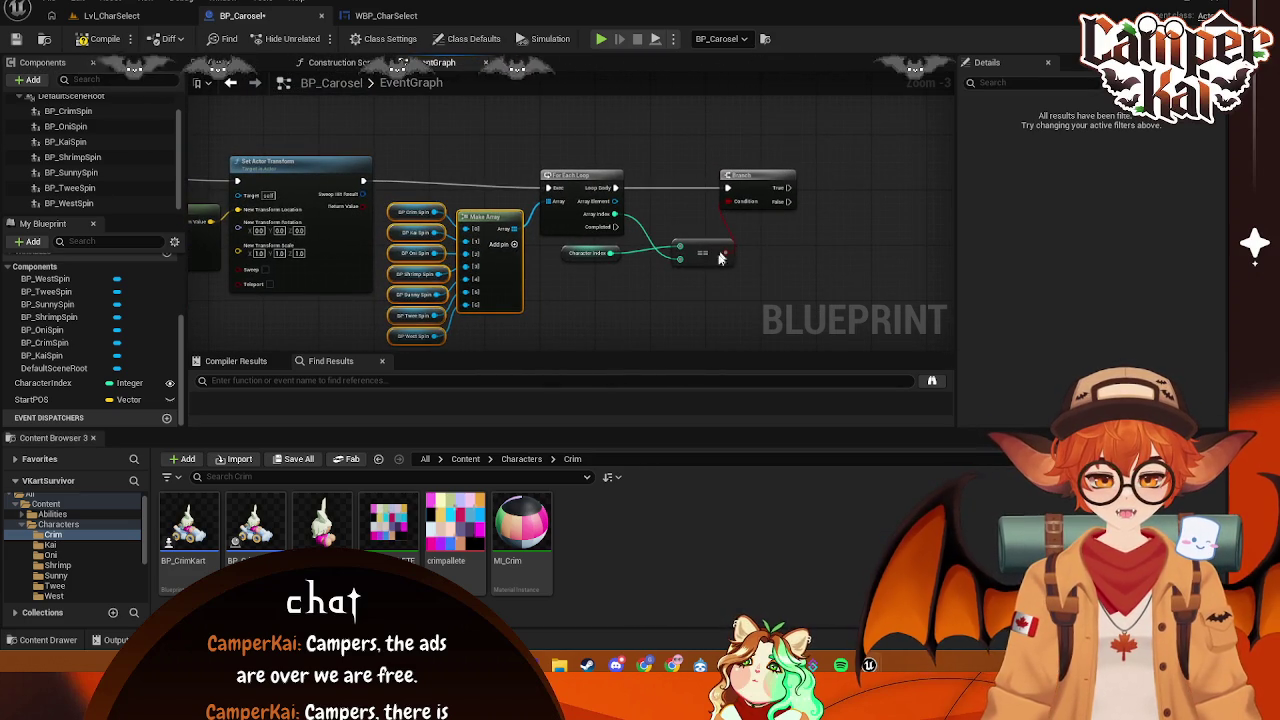
left_click_drag(705, 250, 684, 252)
left_click_drag(775, 177, 760, 177)
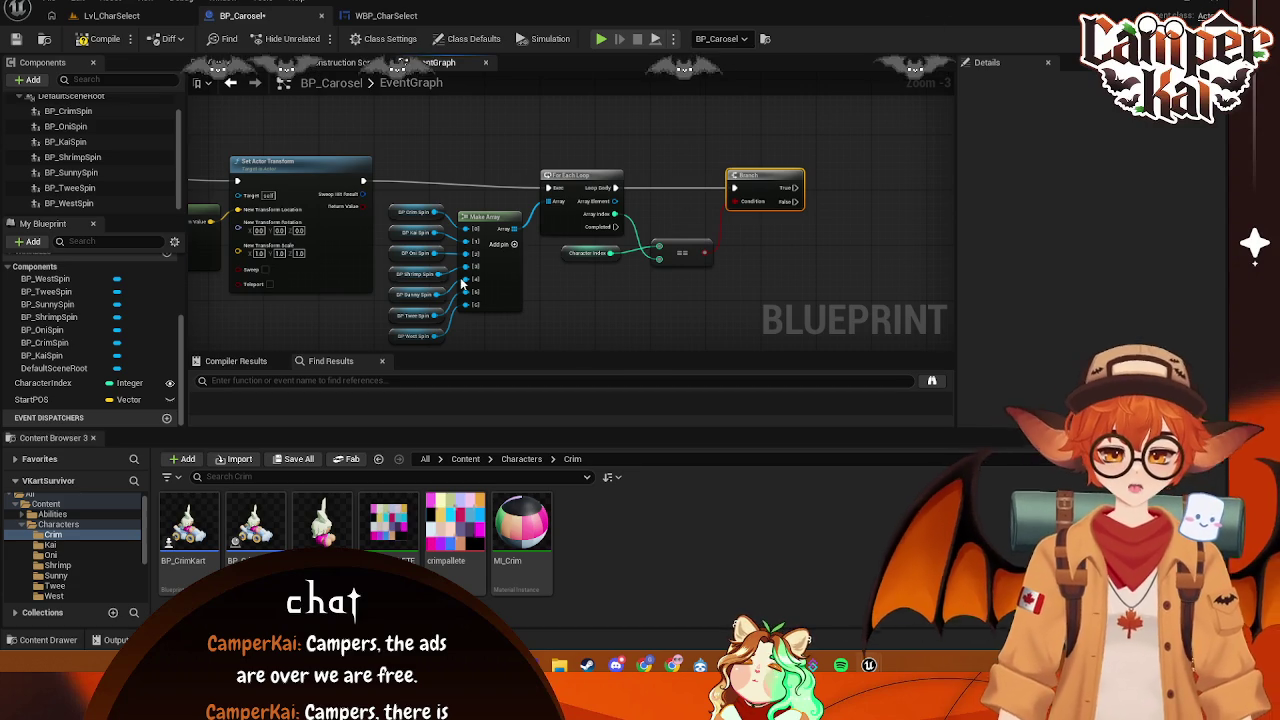
left_click_drag(462, 285, 476, 249)
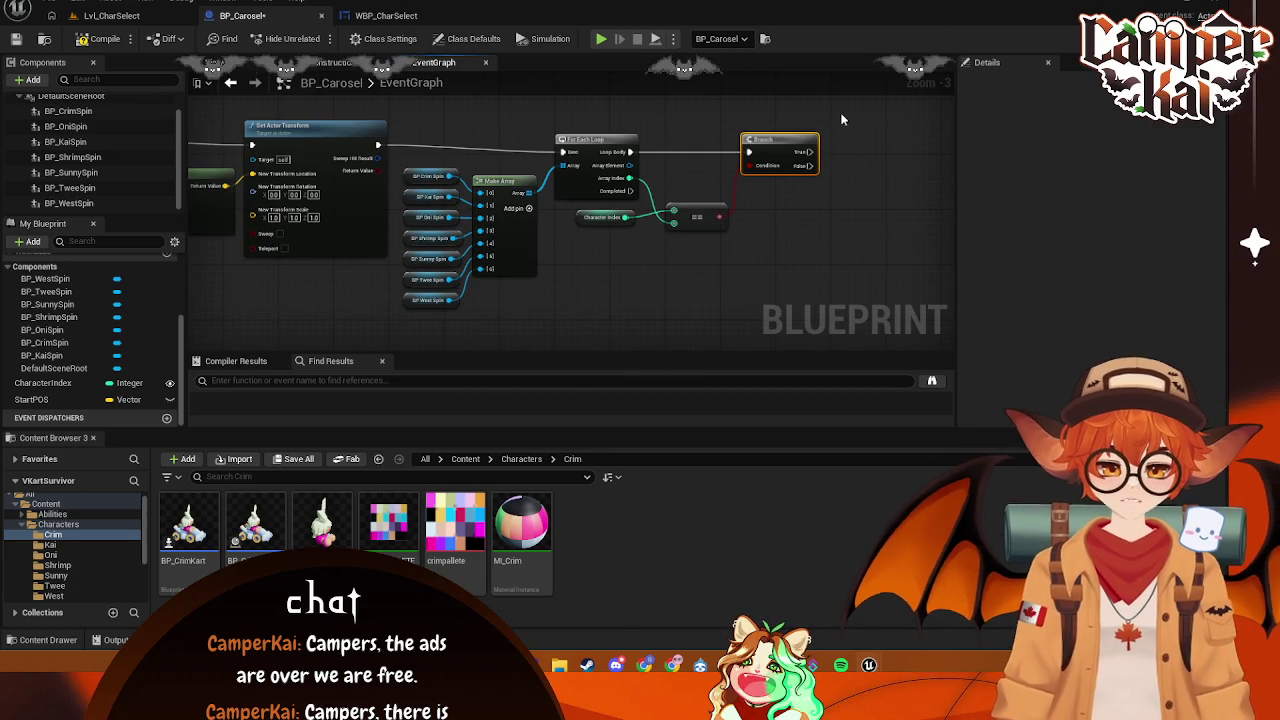
key("super+shift+s")
left_click_drag(838, 108, 362, 329)
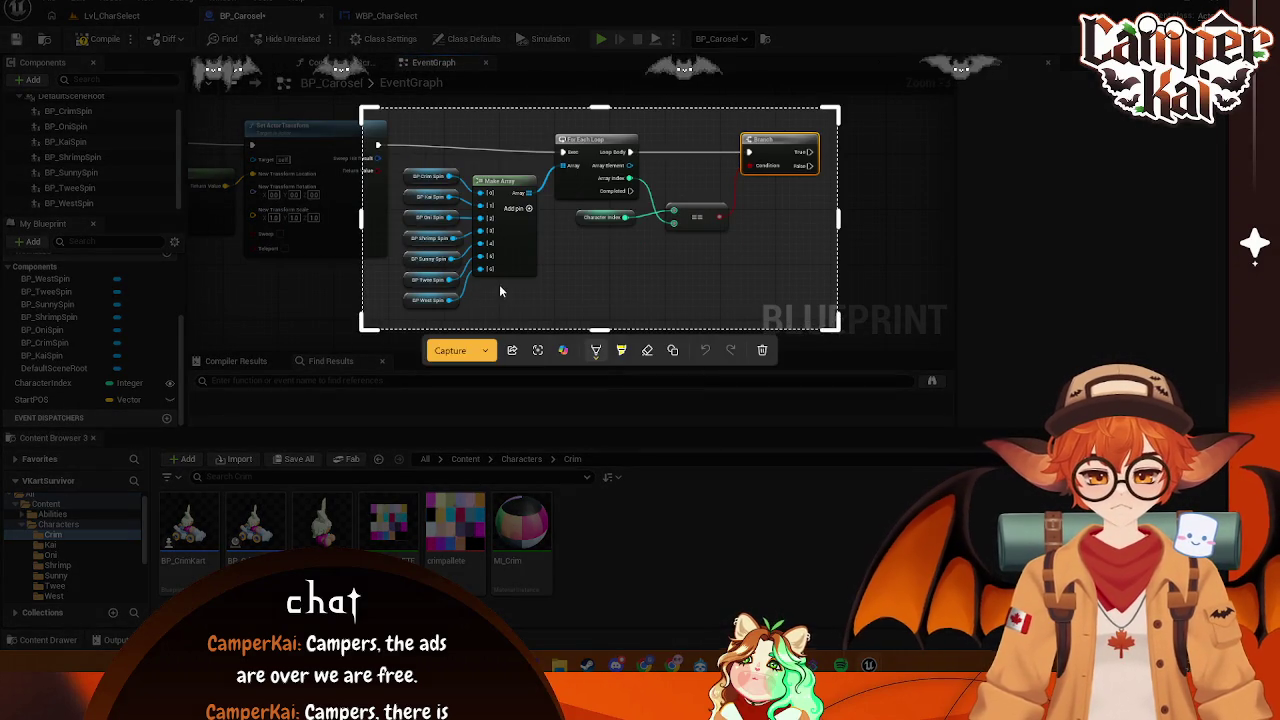
key("ctrl+c")
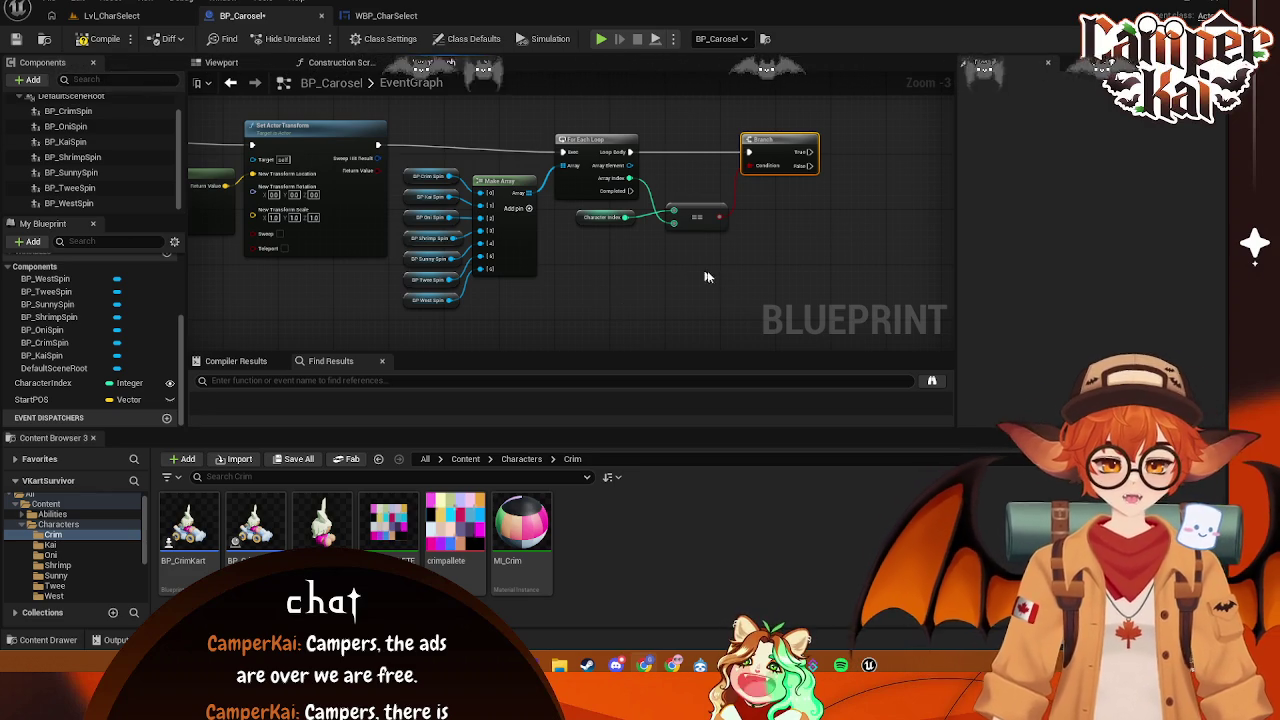
- Open BP_CrimSpin docked as a tab, check its RotatingMovement settings, and return to BP_Carosel
left_click(255, 520)
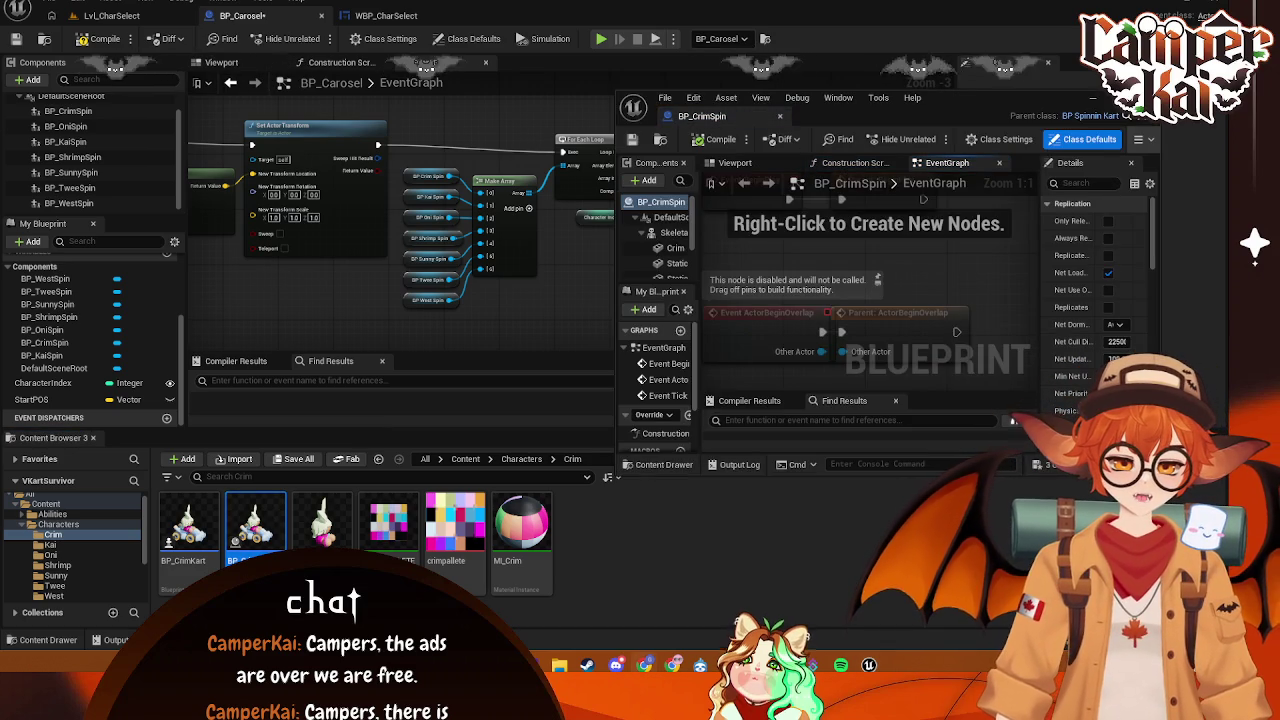
left_click_drag(727, 122, 514, 16)
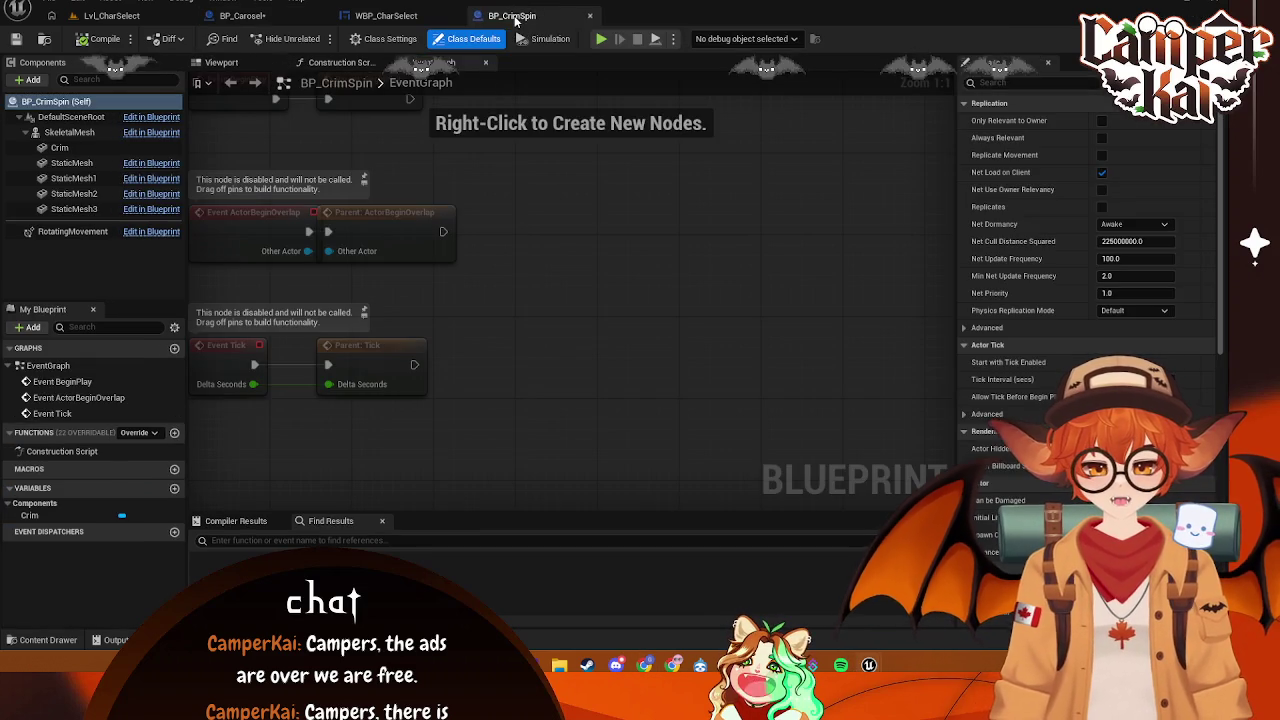
left_click(58, 231)
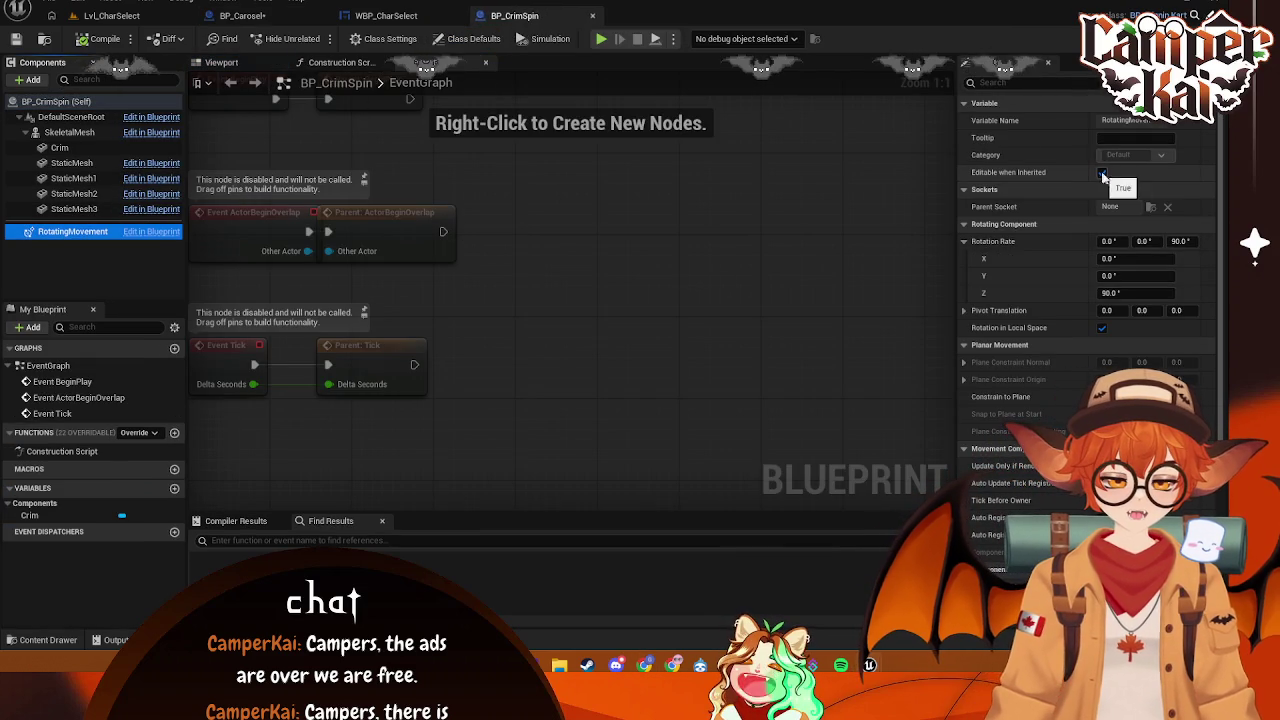
scroll(1190, 210, "down", 3)
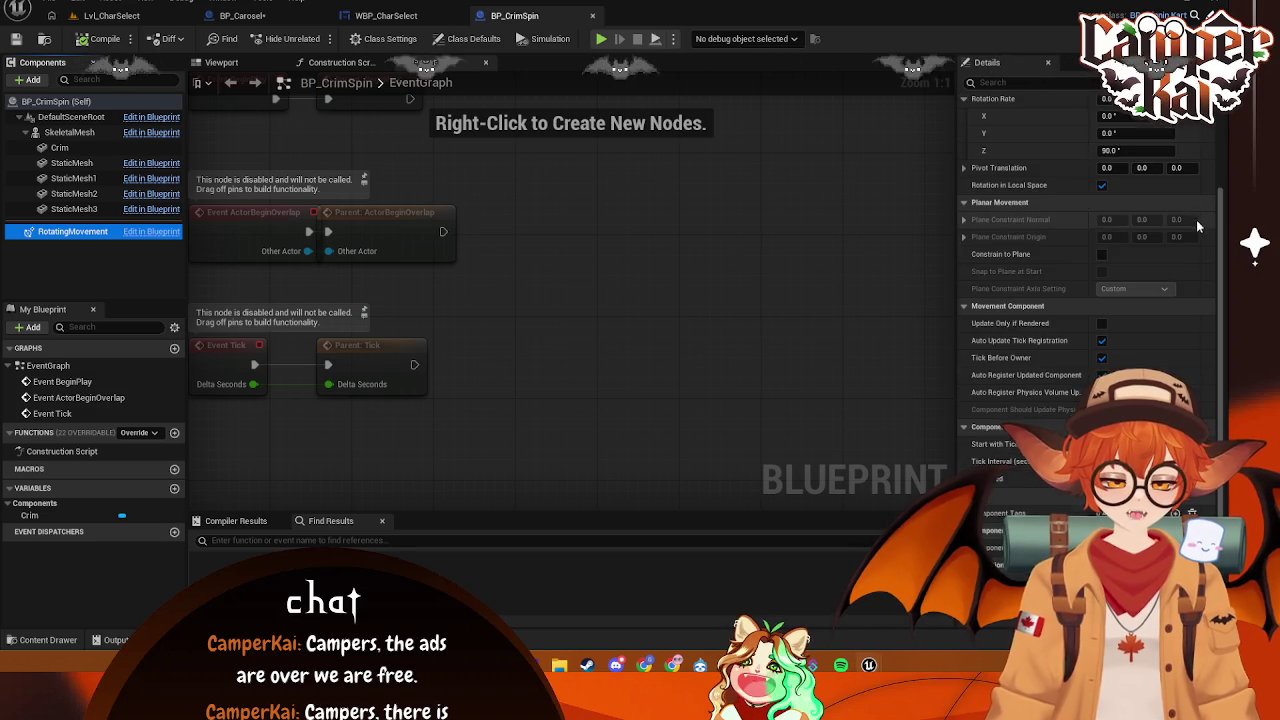
scroll(1196, 225, "down", 3)
left_click(900, 360)
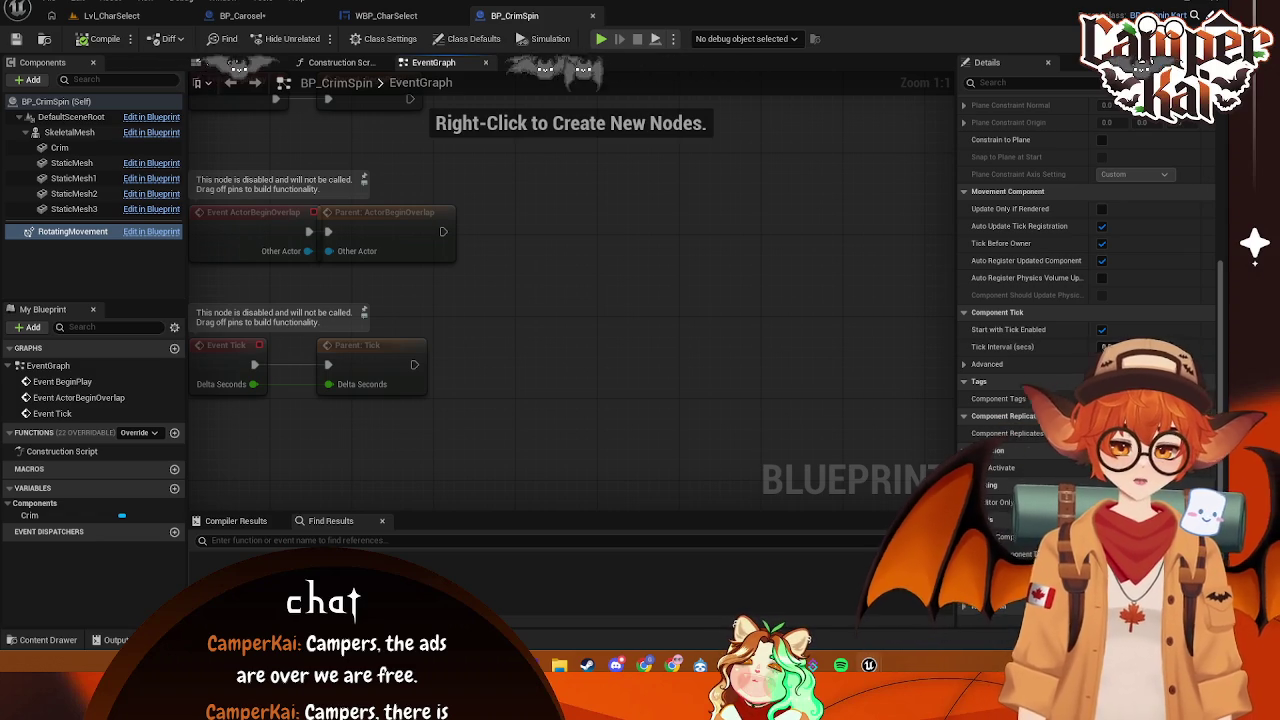
left_click(395, 15)
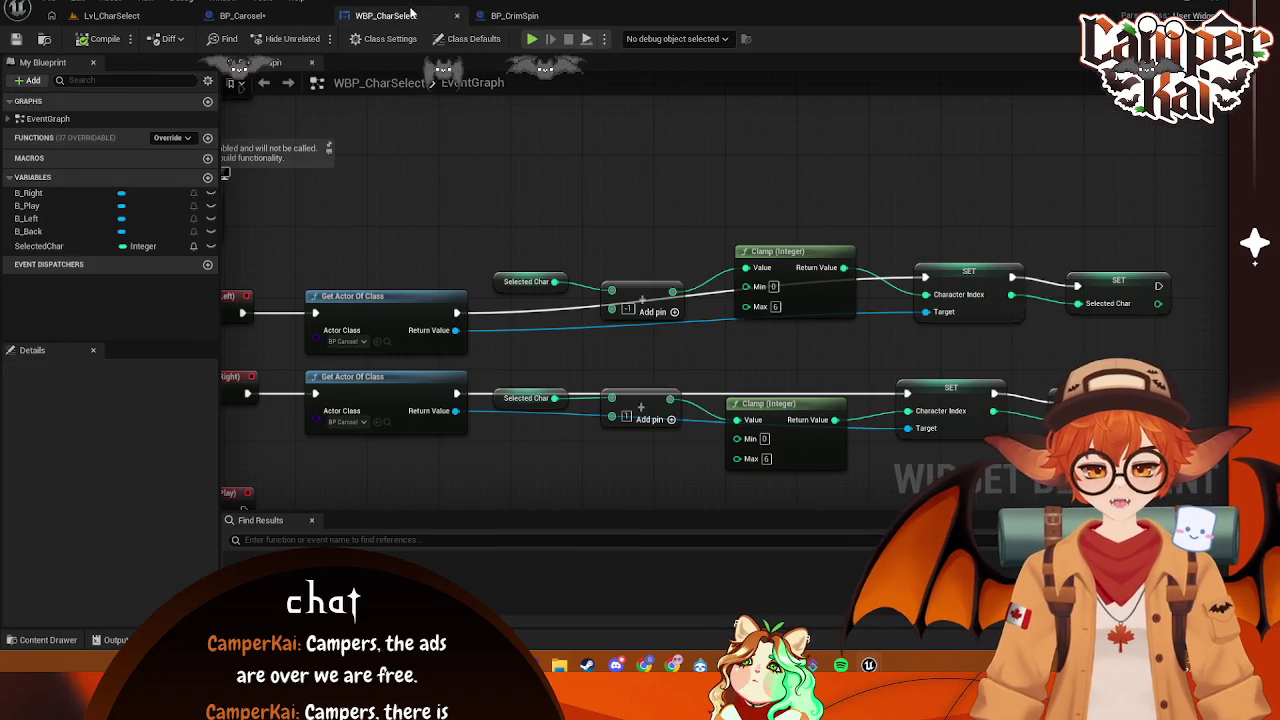
left_click(230, 14)
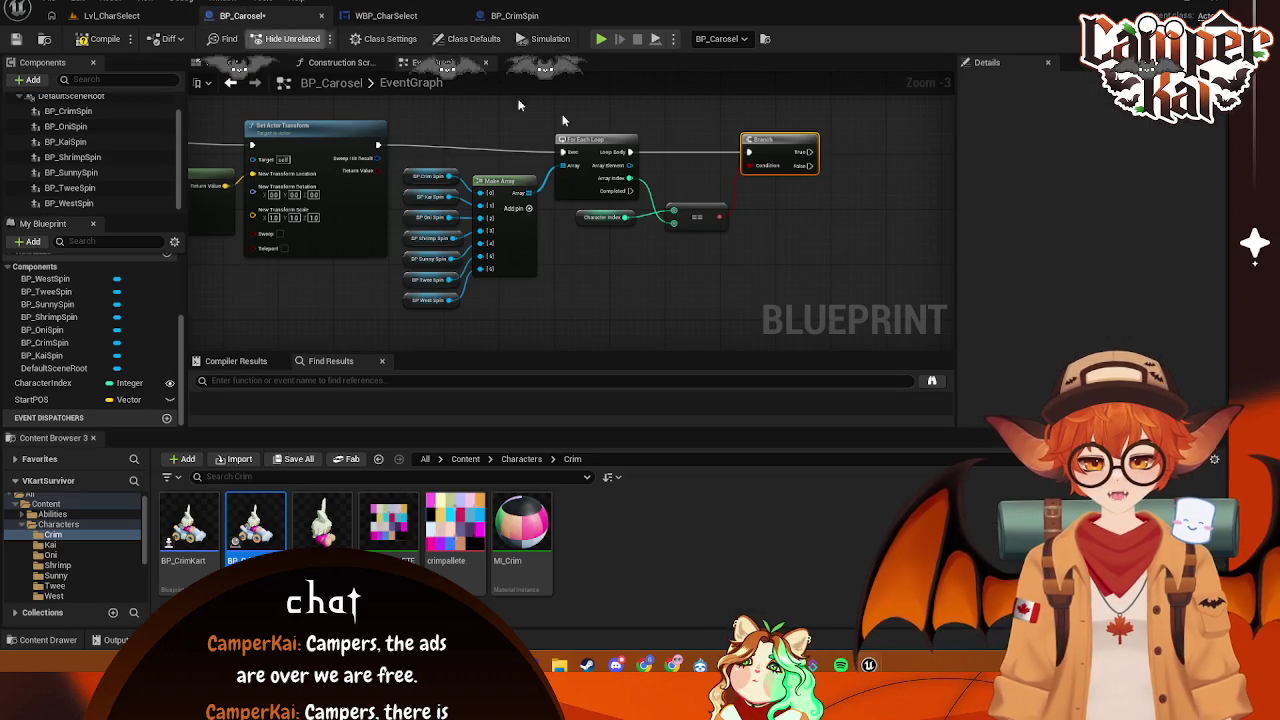
- Try a Get Child Component node on the loop's Array Element, then delete it
scroll(841, 175, "up", 1)
left_click_drag(736, 169, 781, 167)
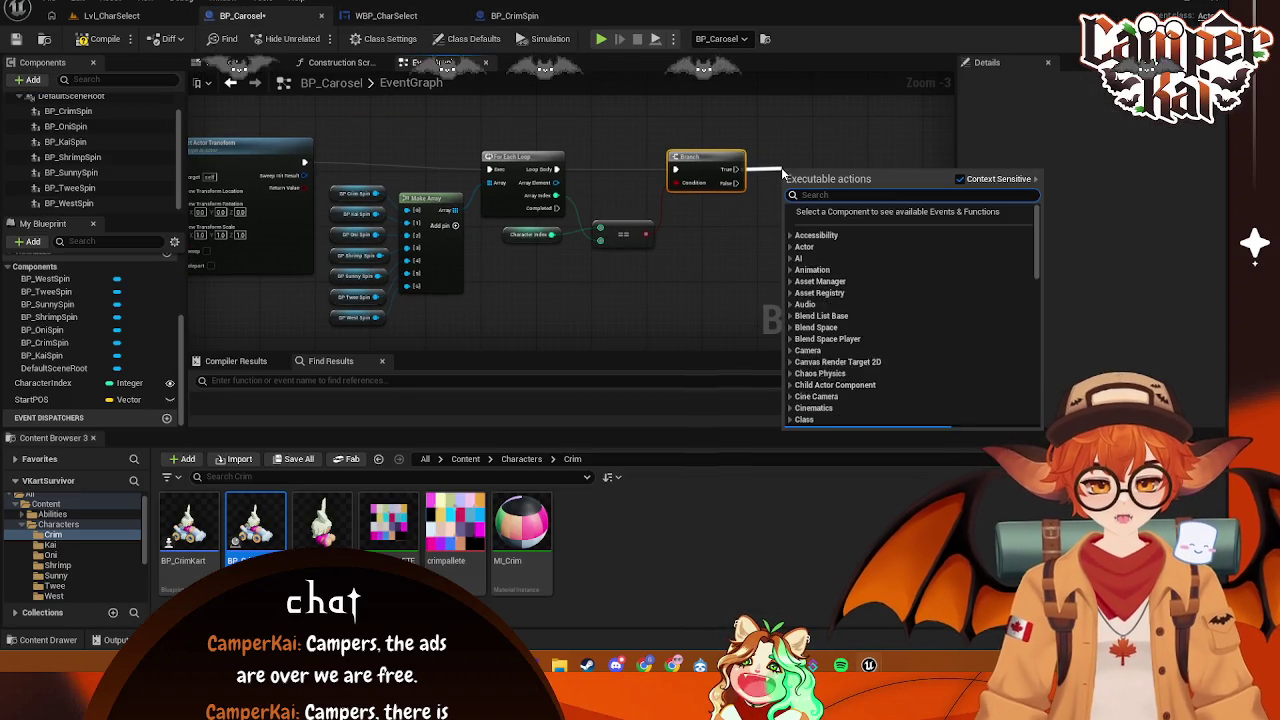
type("get com")
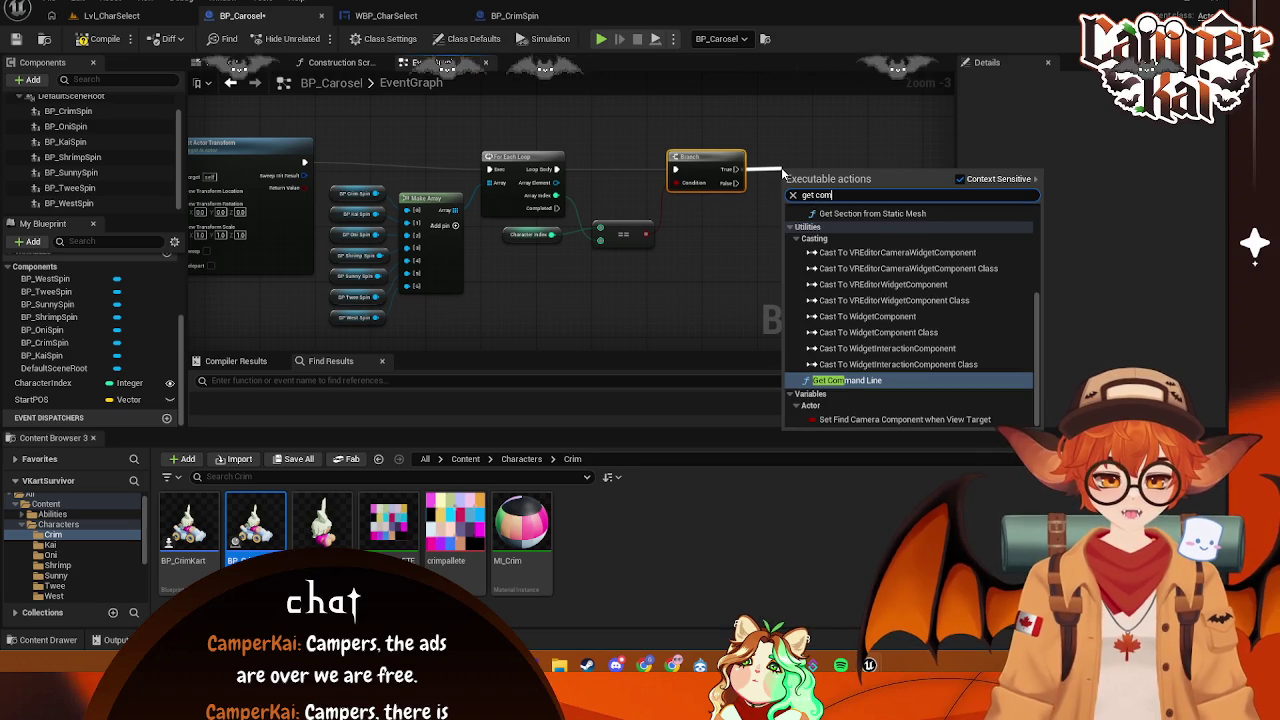
type("ponent")
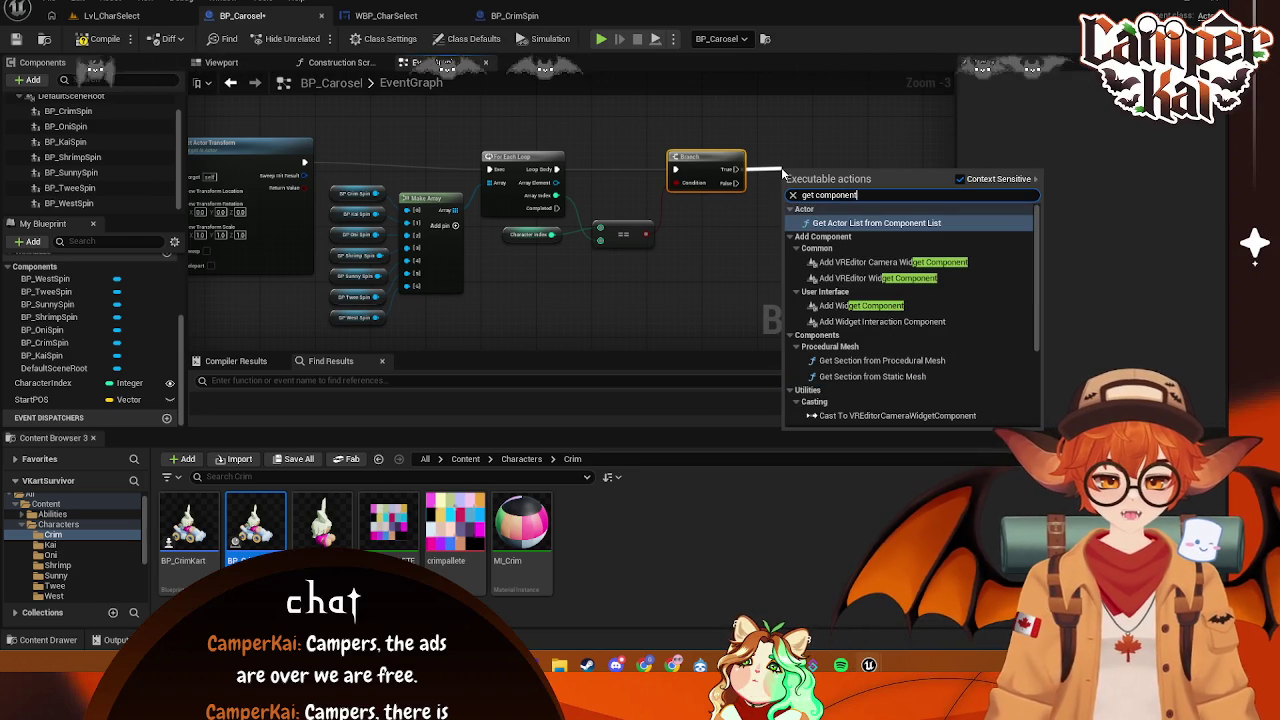
key("Escape")
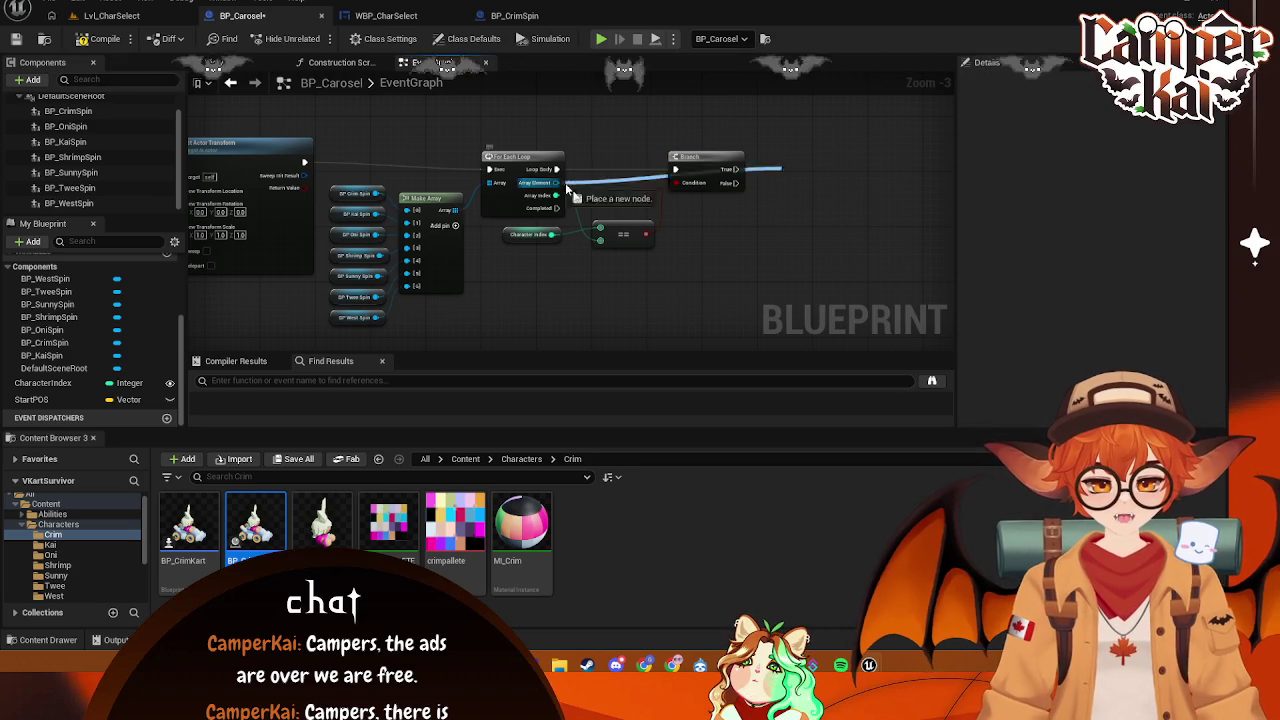
left_click_drag(556, 182, 726, 232)
type("get compon")
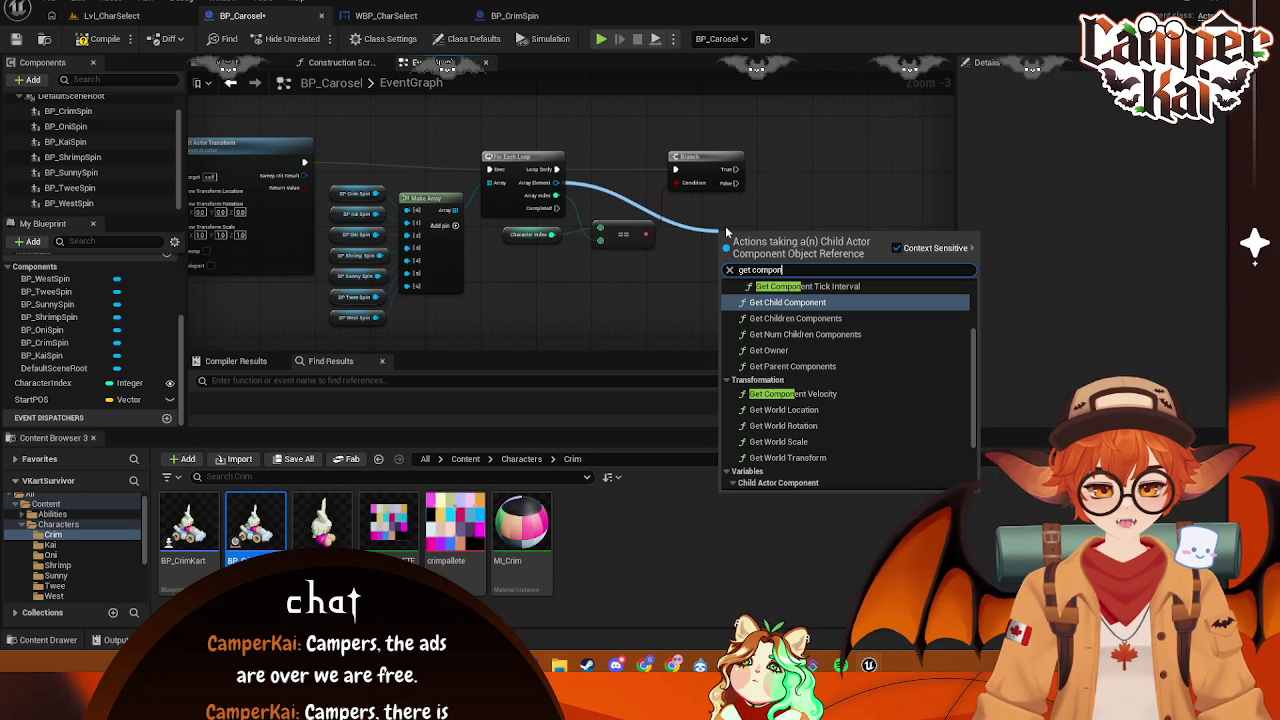
key("Return")
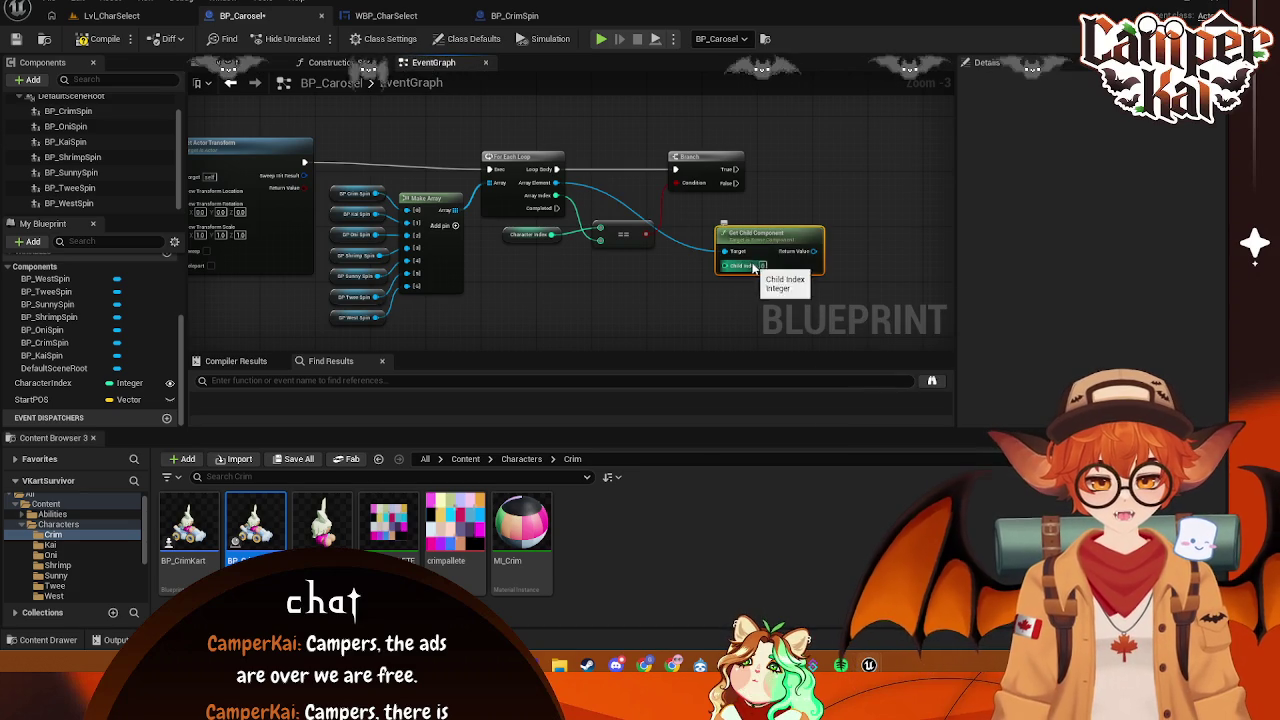
key("Delete")
- Search the actions for 'get child component' from Array Element without adding anything
left_click_drag(556, 182, 701, 233)
key("Escape")
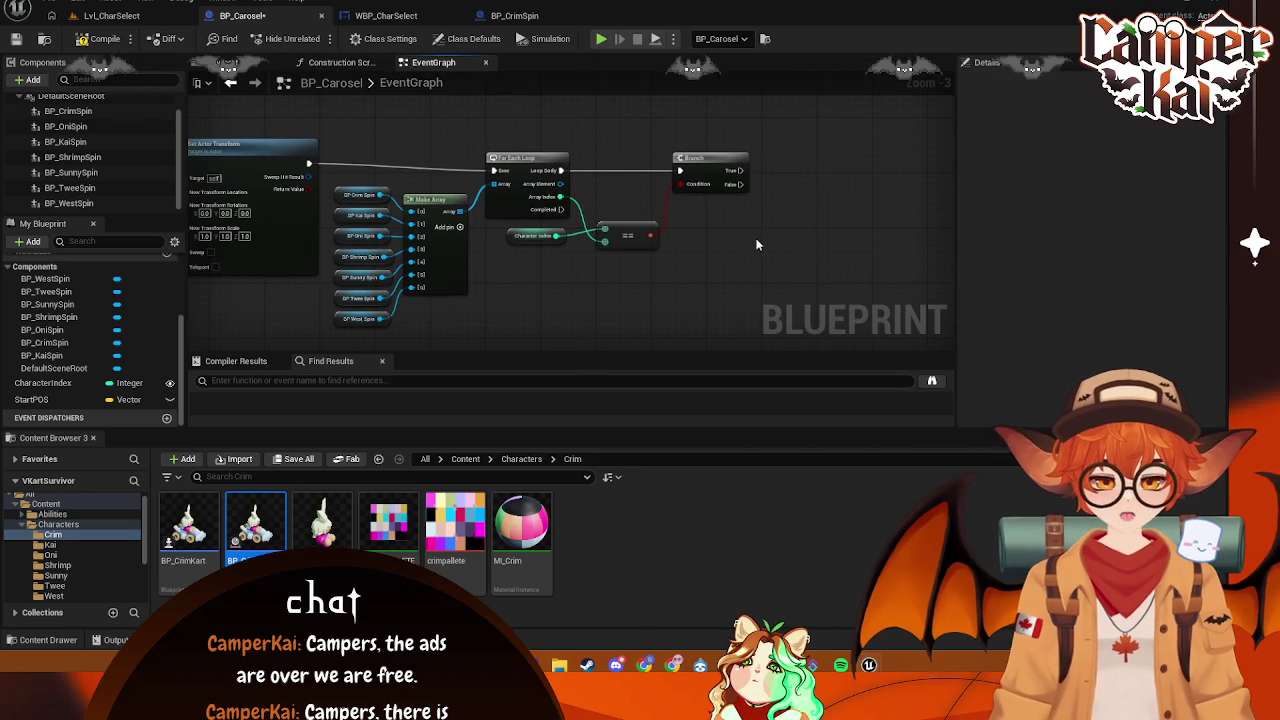
right_click(757, 243)
type("get child como")
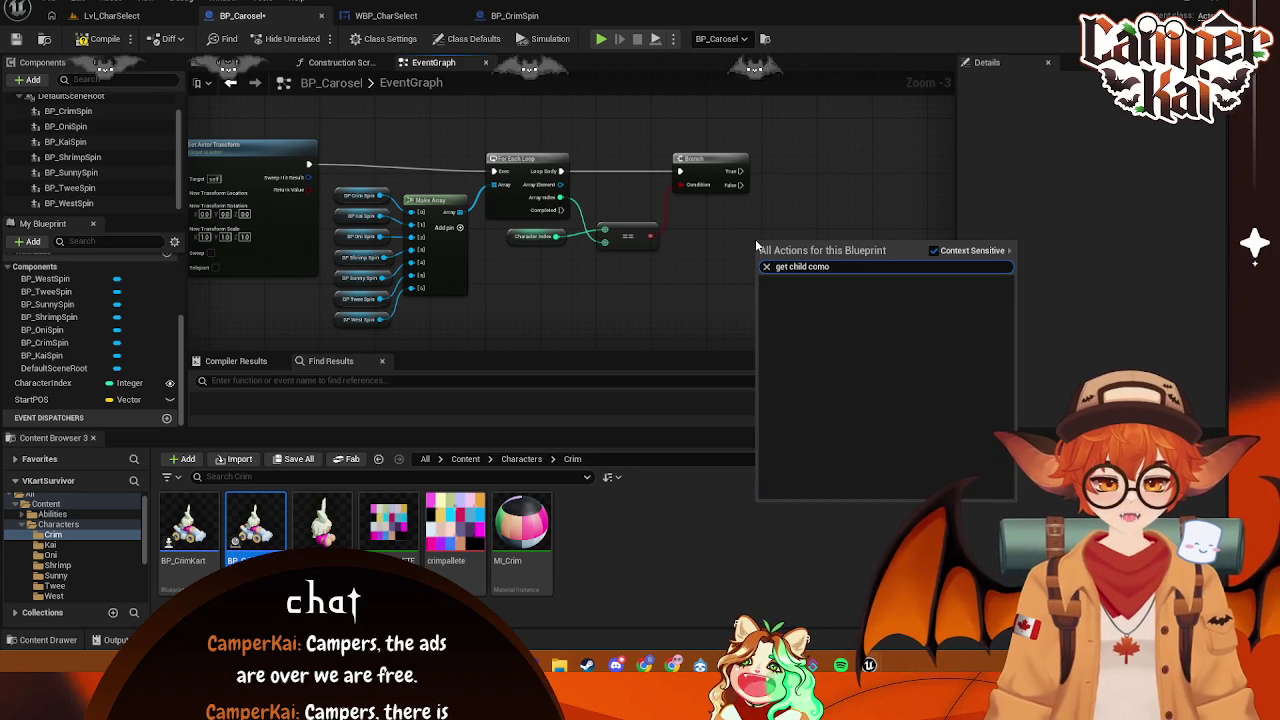
key("BackSpace")
type("po")
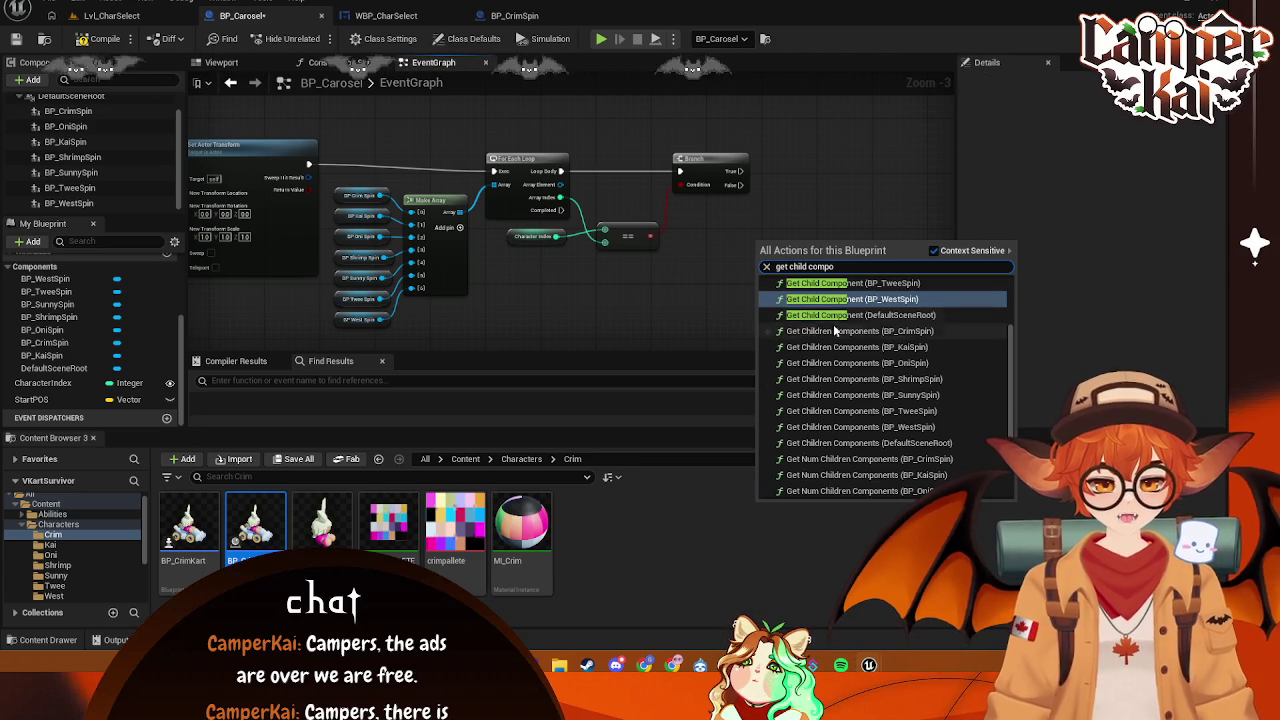
scroll(911, 354, "down", 2)
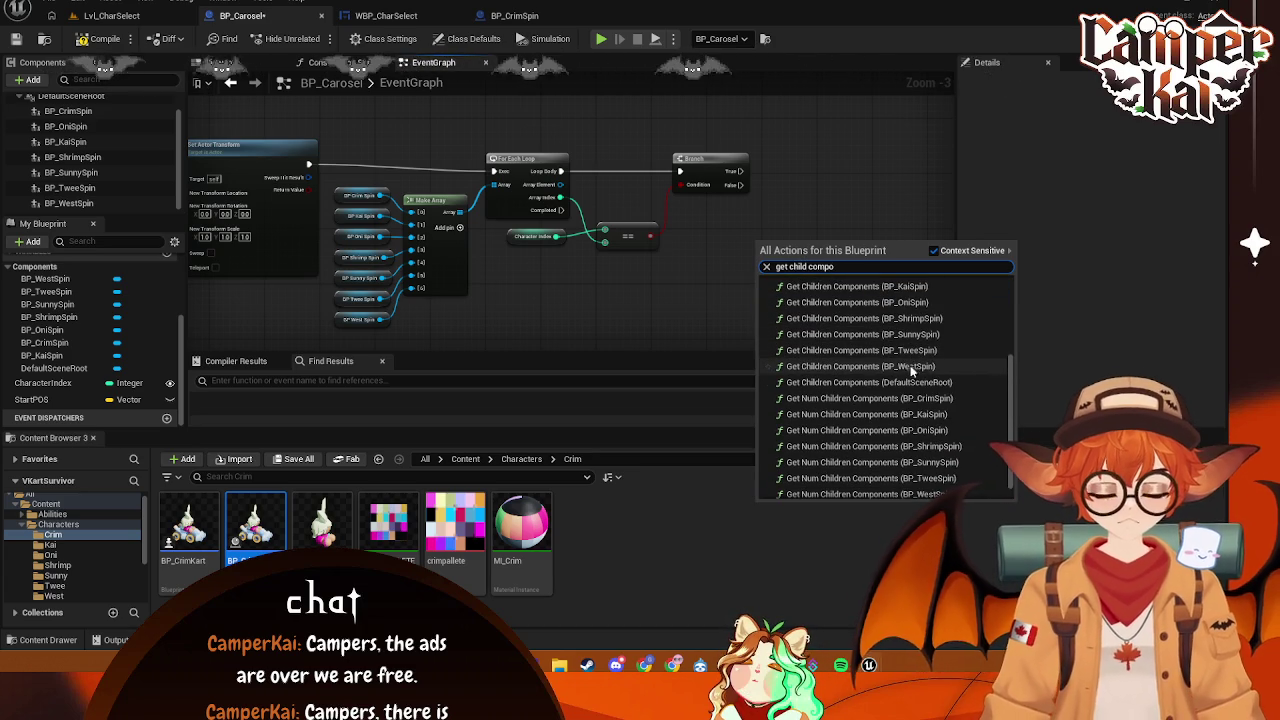
left_click(852, 152)
left_click_drag(561, 186, 727, 236)
type("get chi")
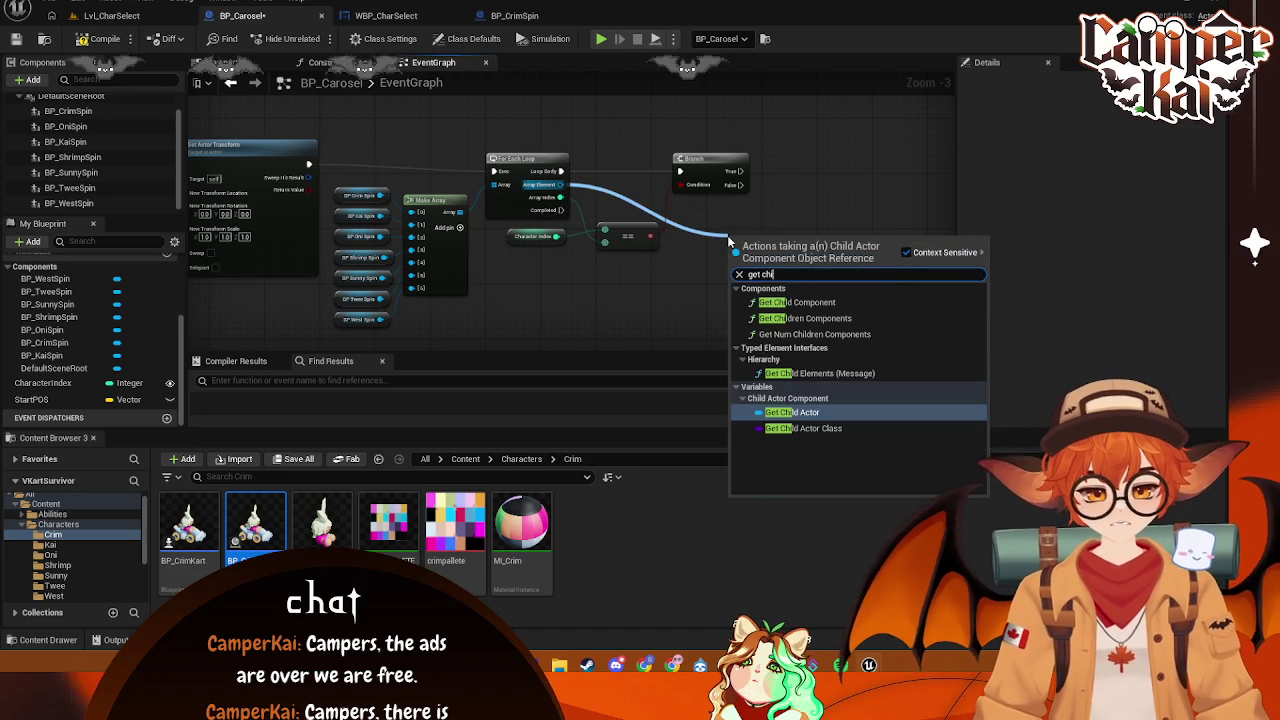
type("ld compon")
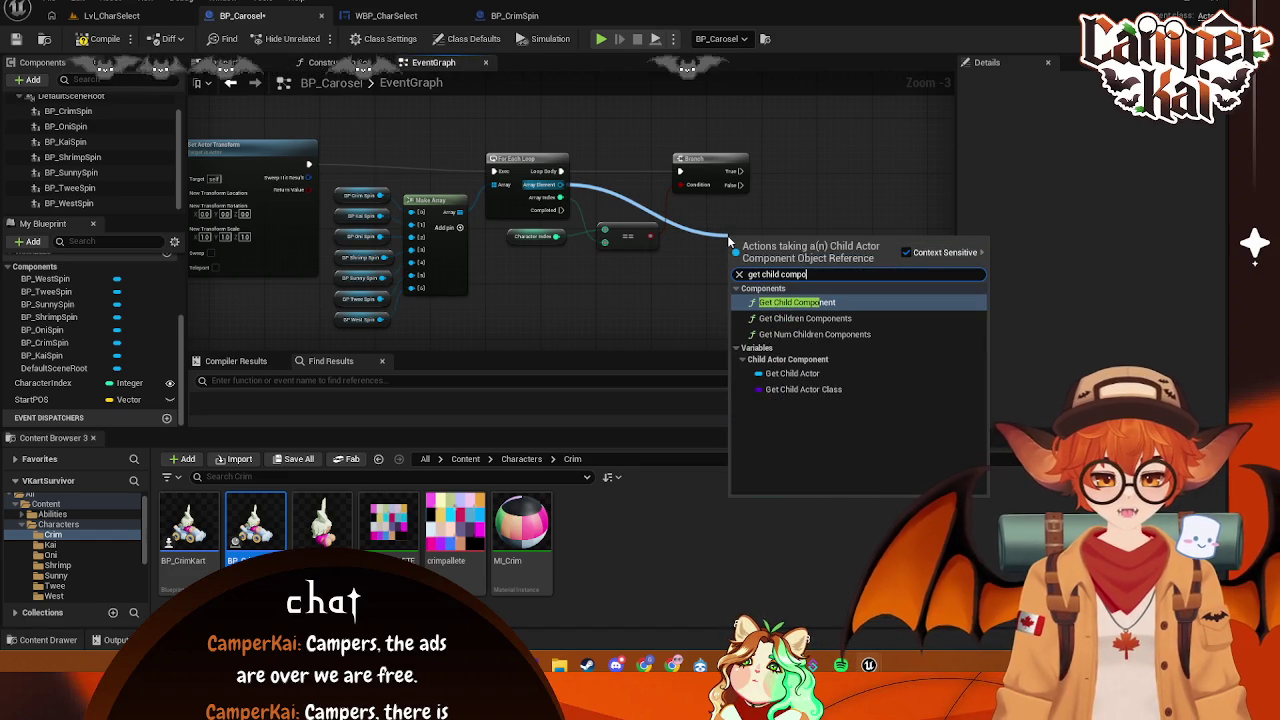
key("Escape")
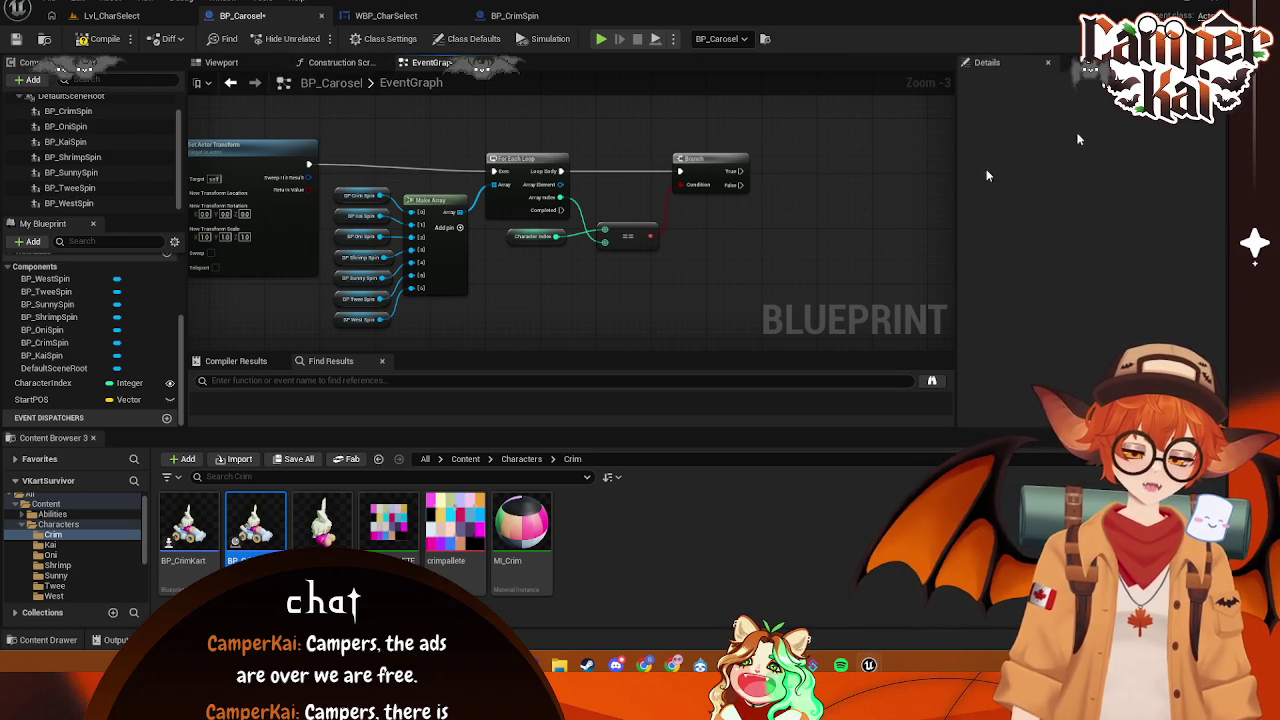
- Search 'rotating' from the loop's Array Element, then switch to the BP_CrimSpin graph
left_click_drag(563, 186, 737, 255)
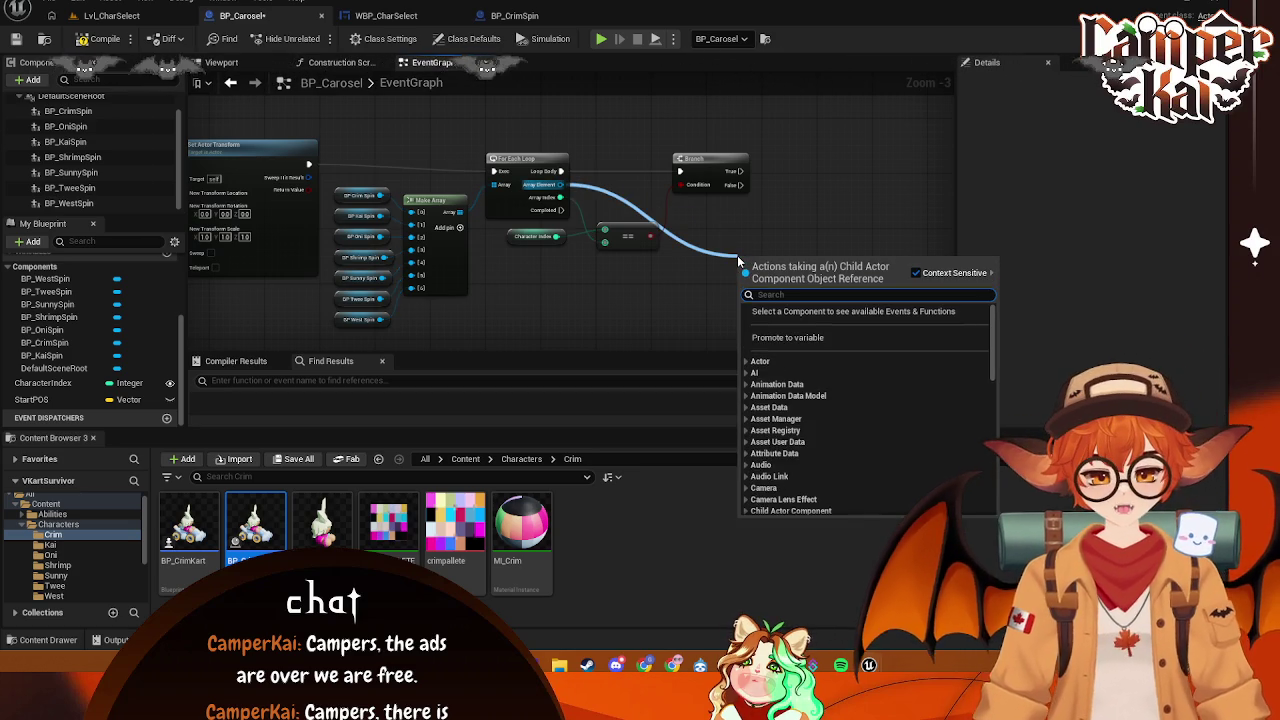
type("rotating")
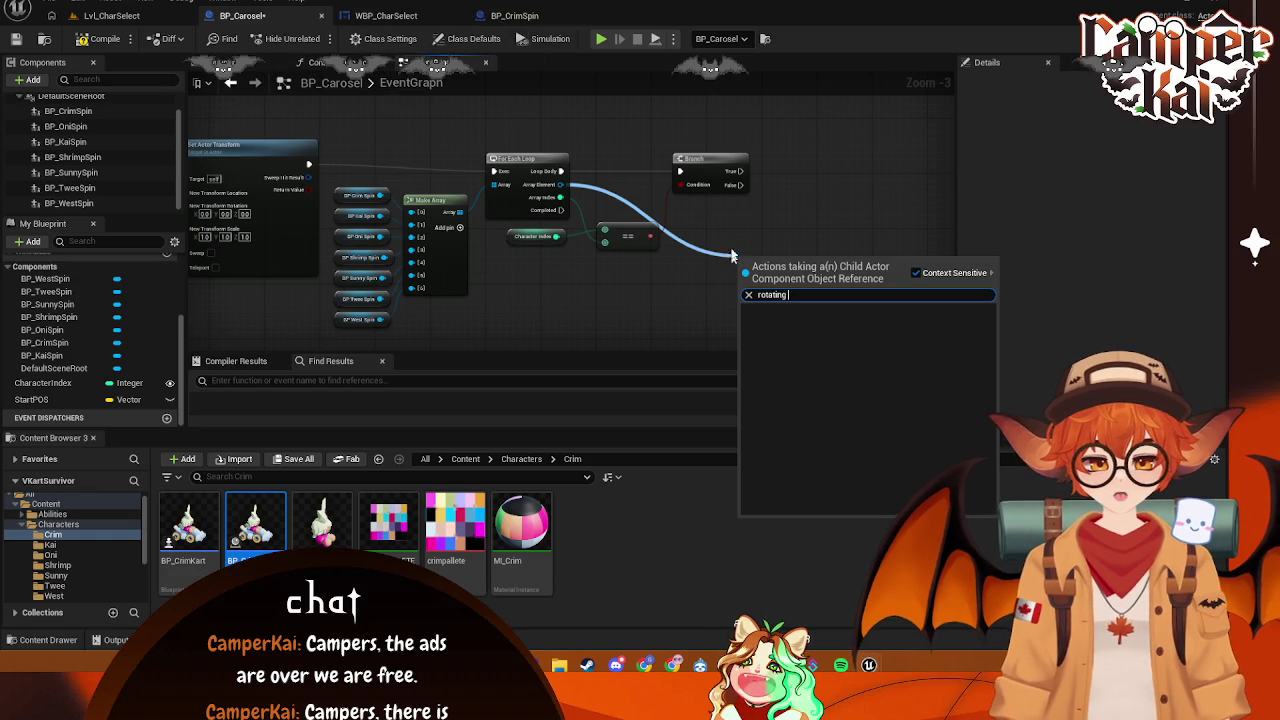
left_click(522, 22)
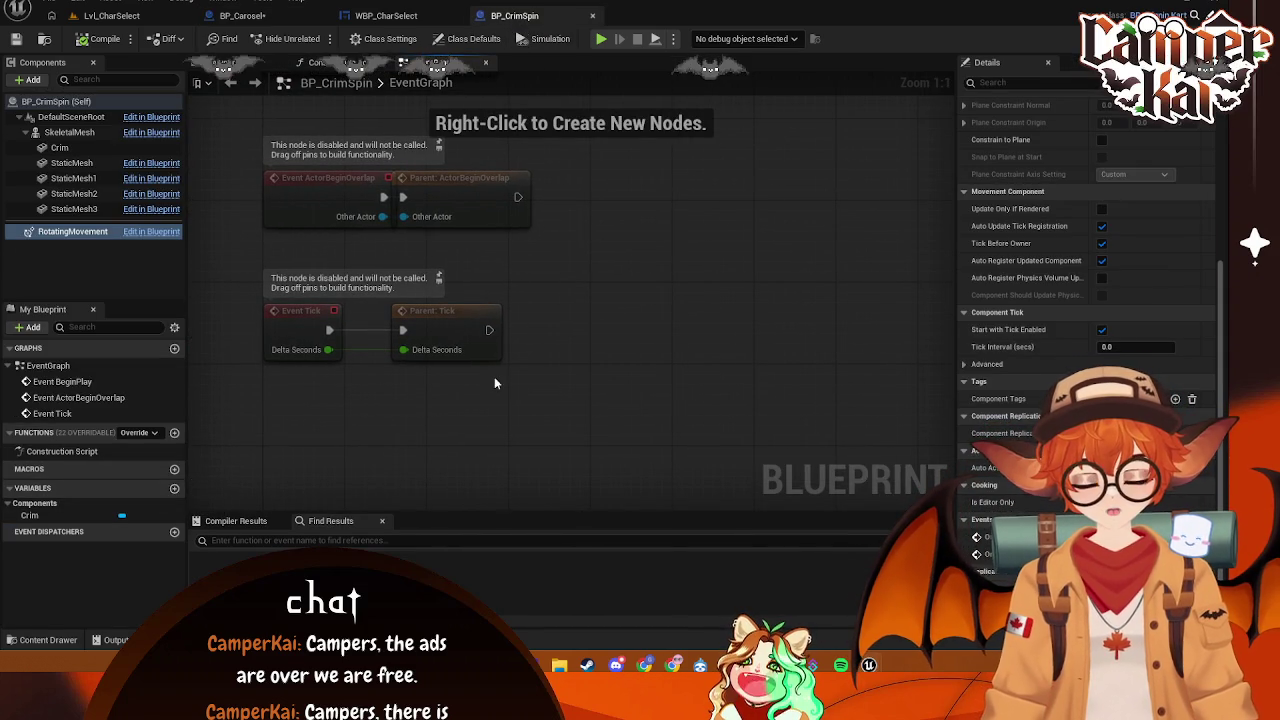
- Add a Boolean variable named CanSpin to BP_CrimSpin
left_click(174, 488)
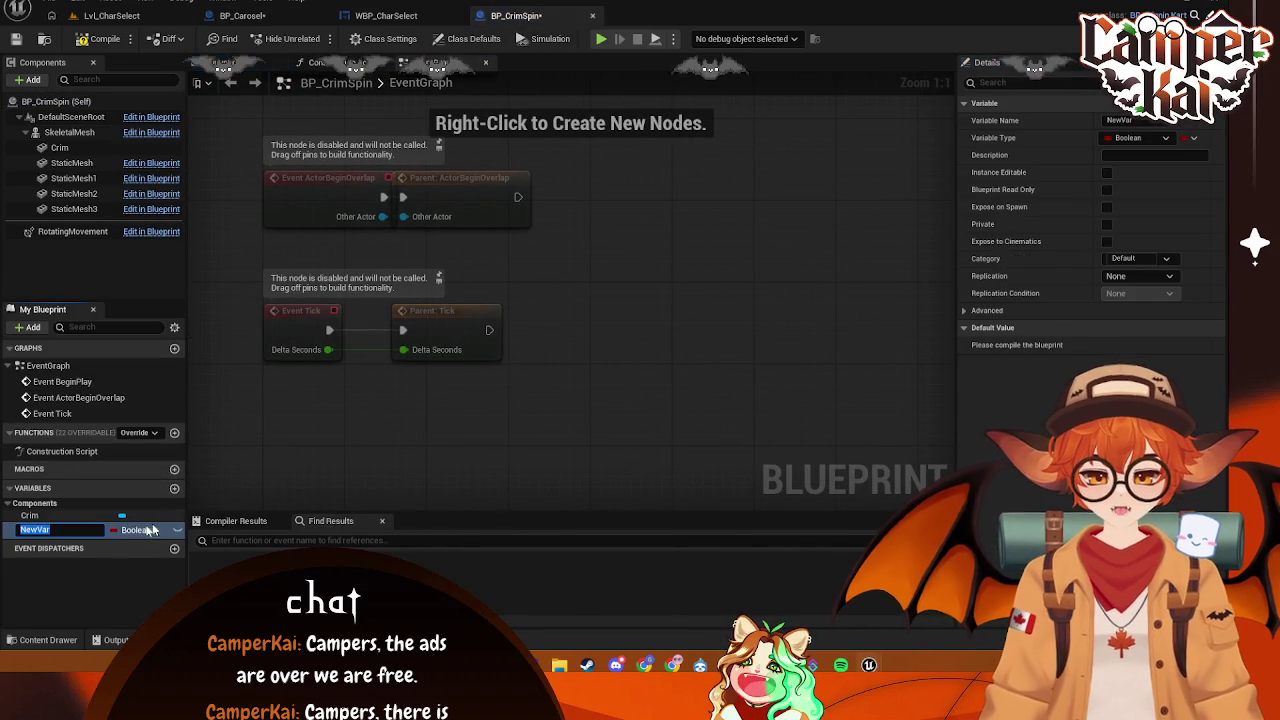
type("Cam")
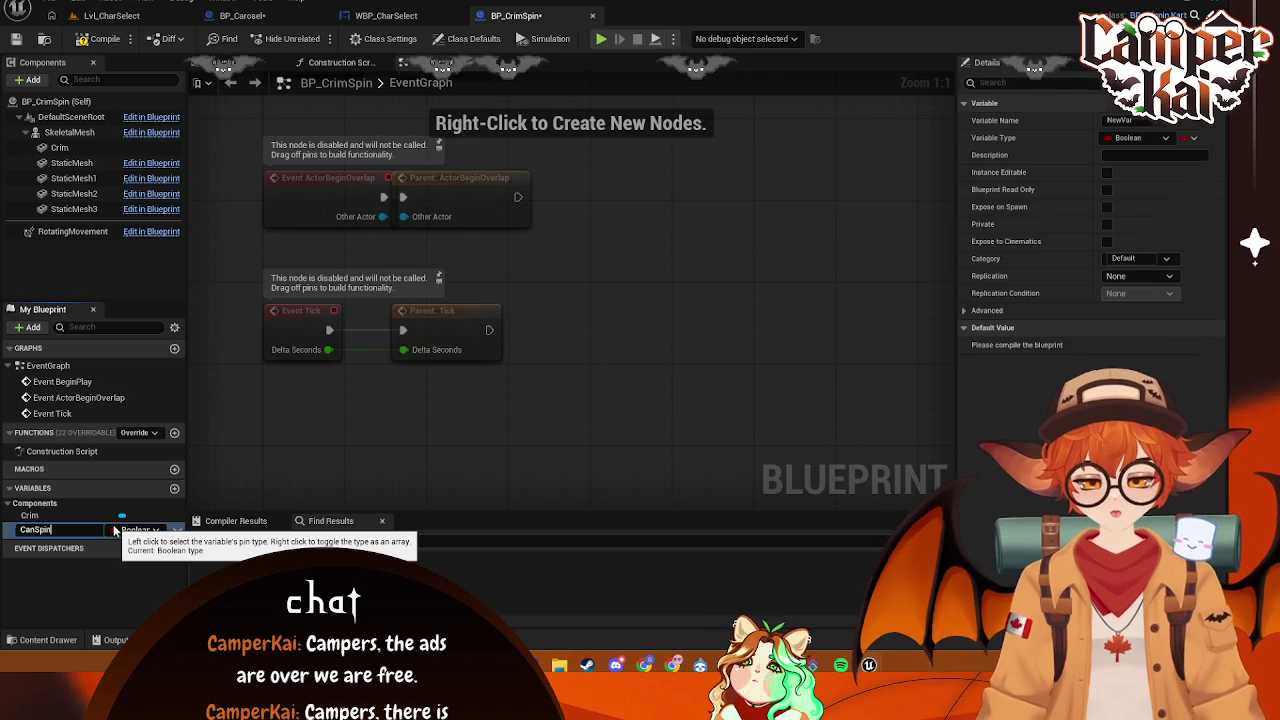
key("Return")
- Add a Branch node after Parent: Tick
left_click_drag(484, 273, 584, 270)
type("branch")
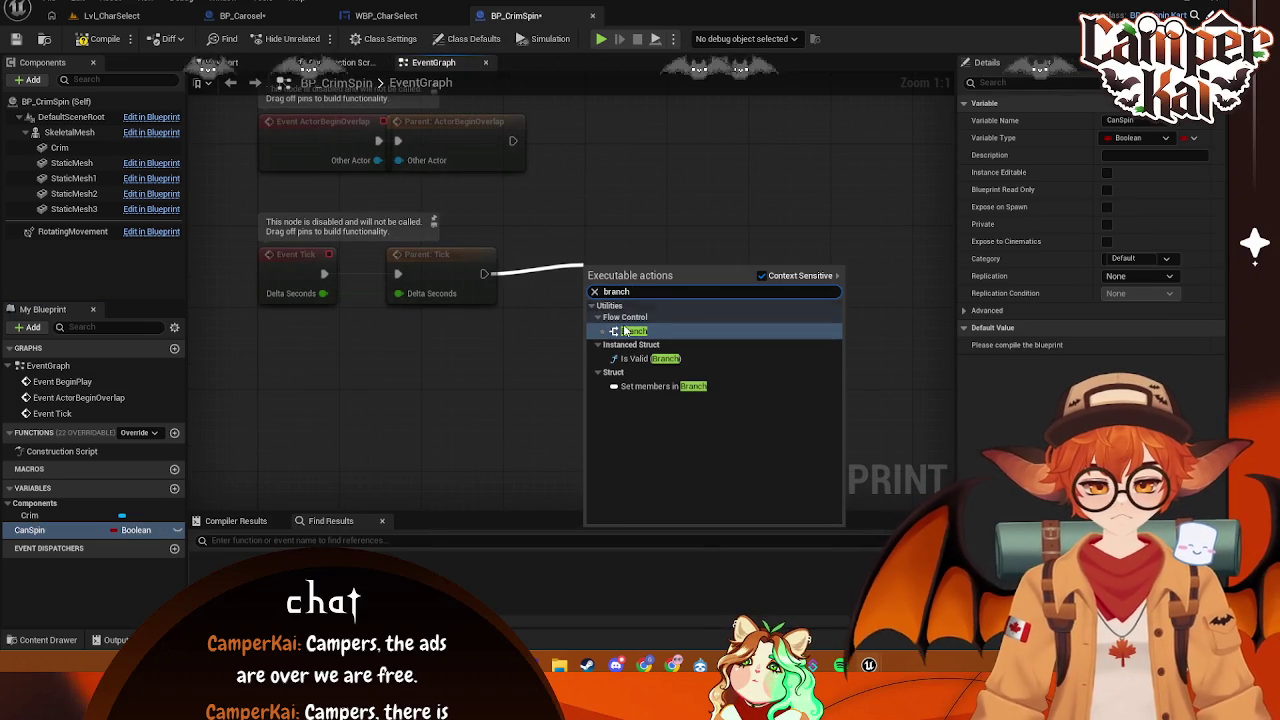
left_click(628, 331)
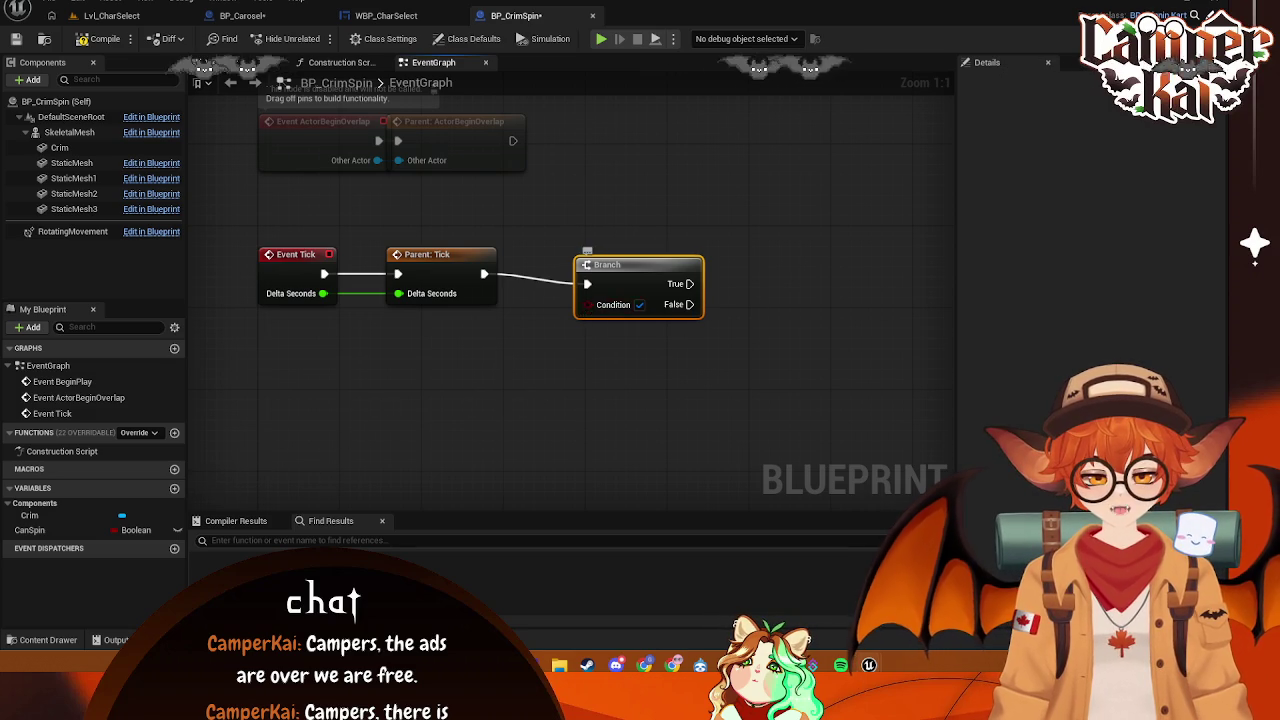
- Place a Rotating Movement reference in the graph beside the Branch
left_click_drag(580, 286, 670, 273)
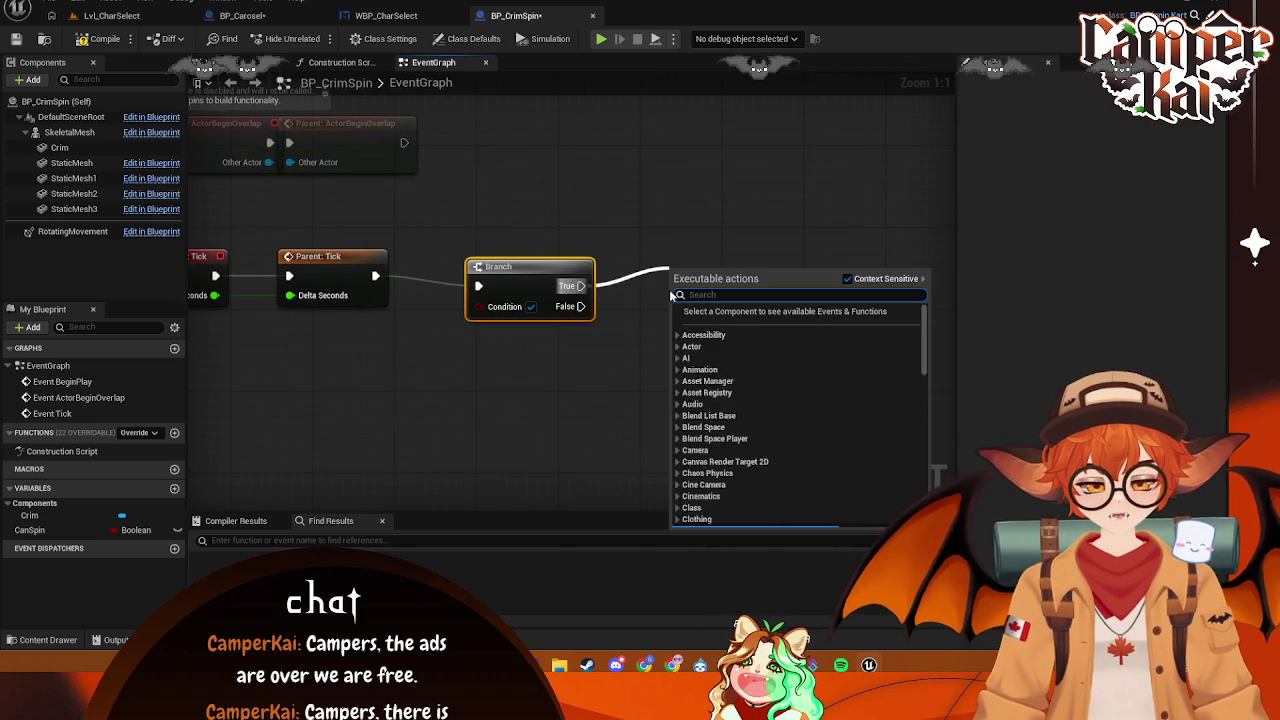
type("roat")
key("BackSpace")
key("BackSpace")
key("BackSpace")
type("tator")
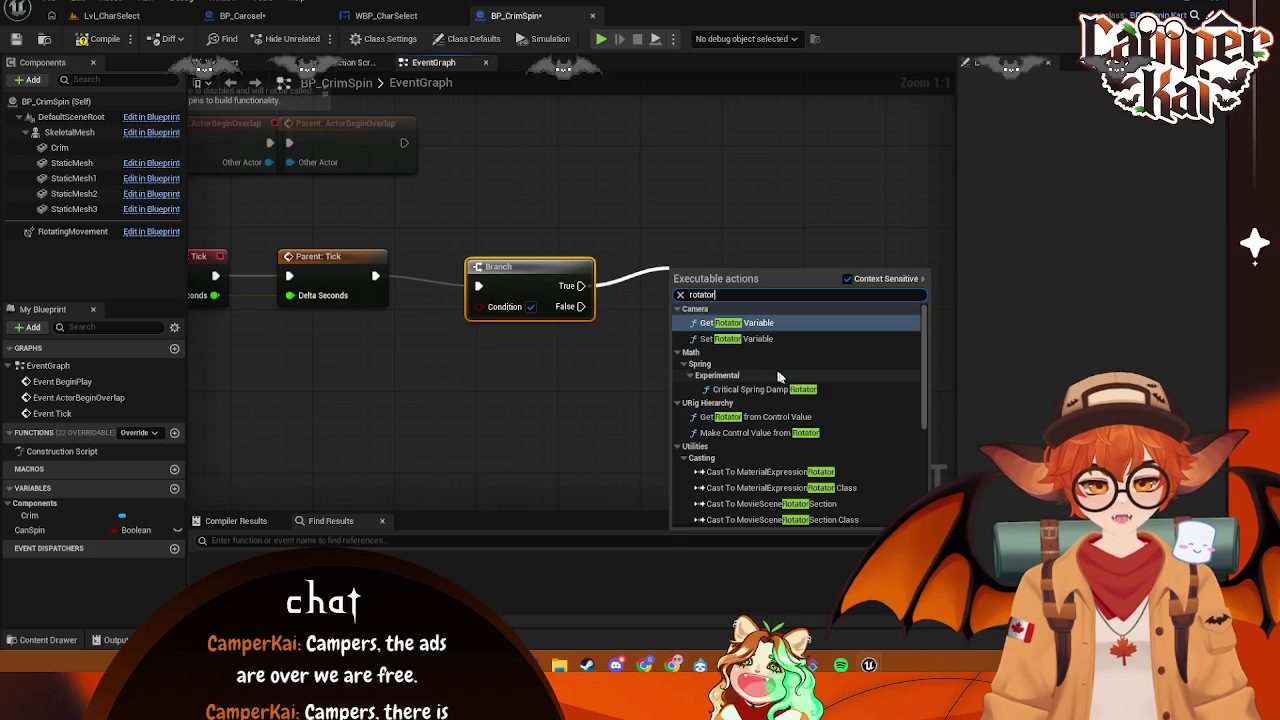
scroll(887, 361, "down", 5)
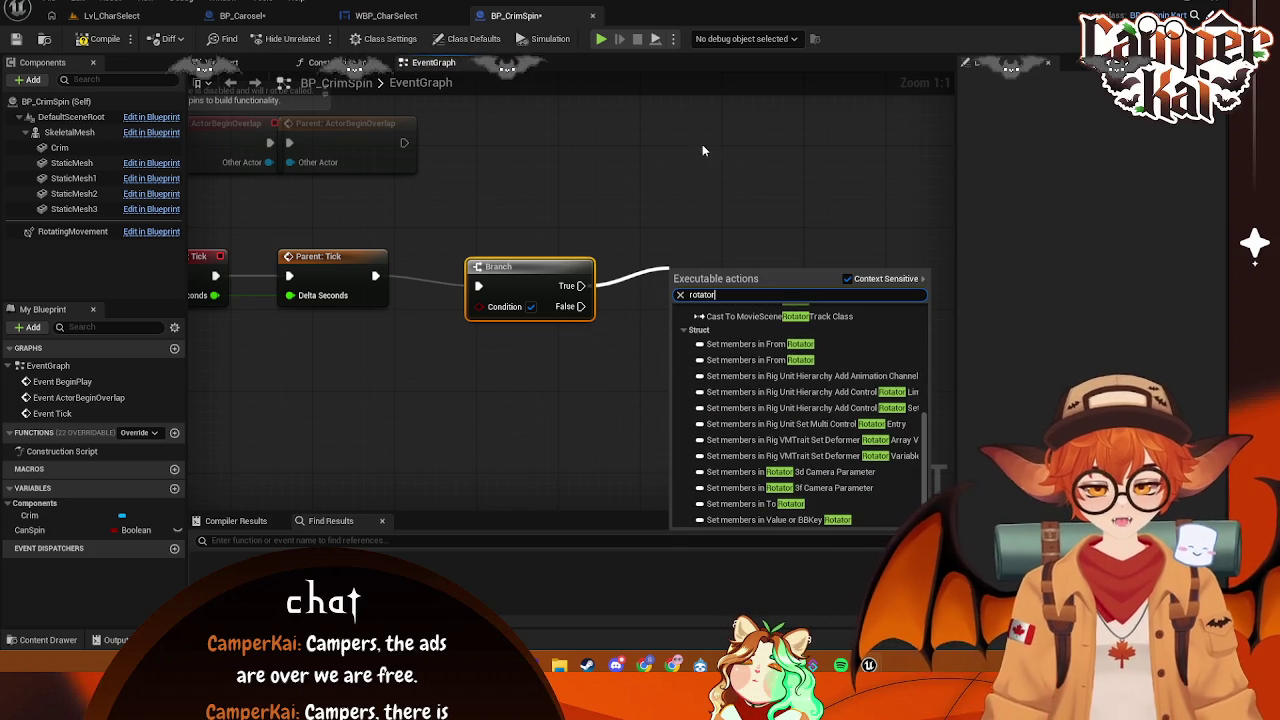
key("Escape")
left_click_drag(83, 233, 706, 288)
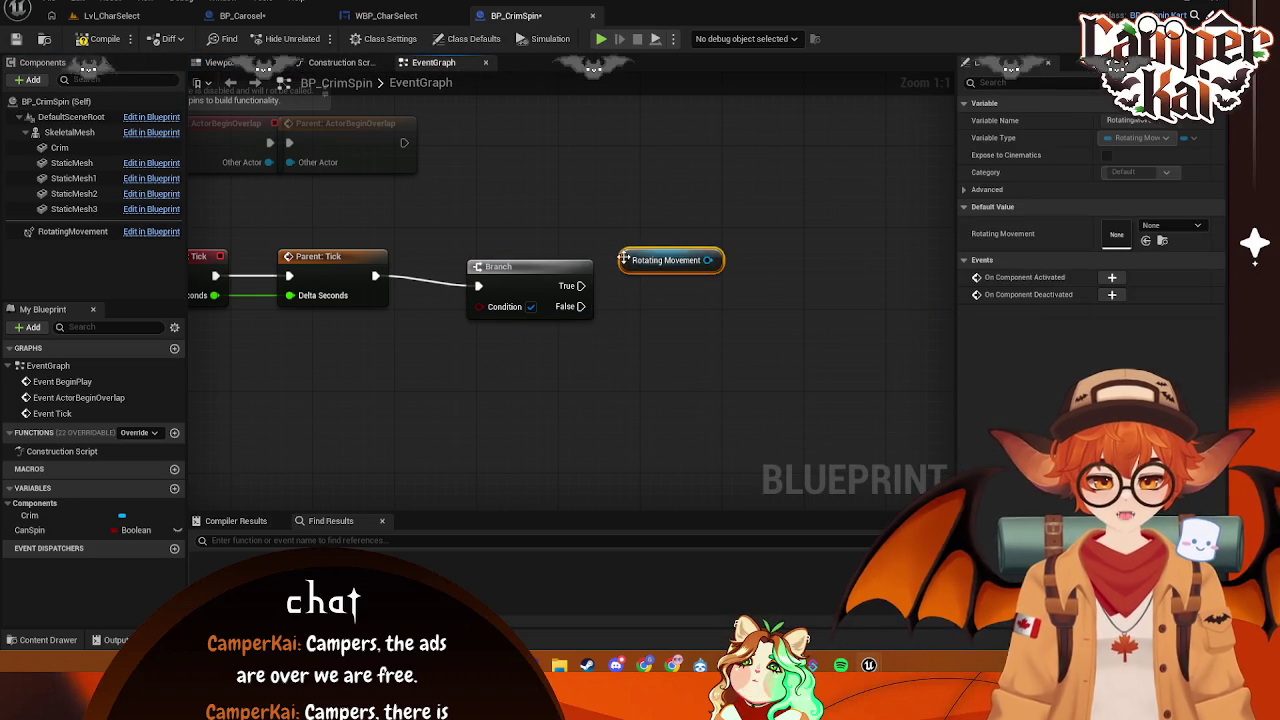
left_click_drag(623, 258, 581, 217)
- Add a Deactivate node targeting Rotating Movement
mouse_move(666, 219)
left_mouse_down()
mouse_move(731, 325)
mouse_move(713, 315)
left_mouse_up()
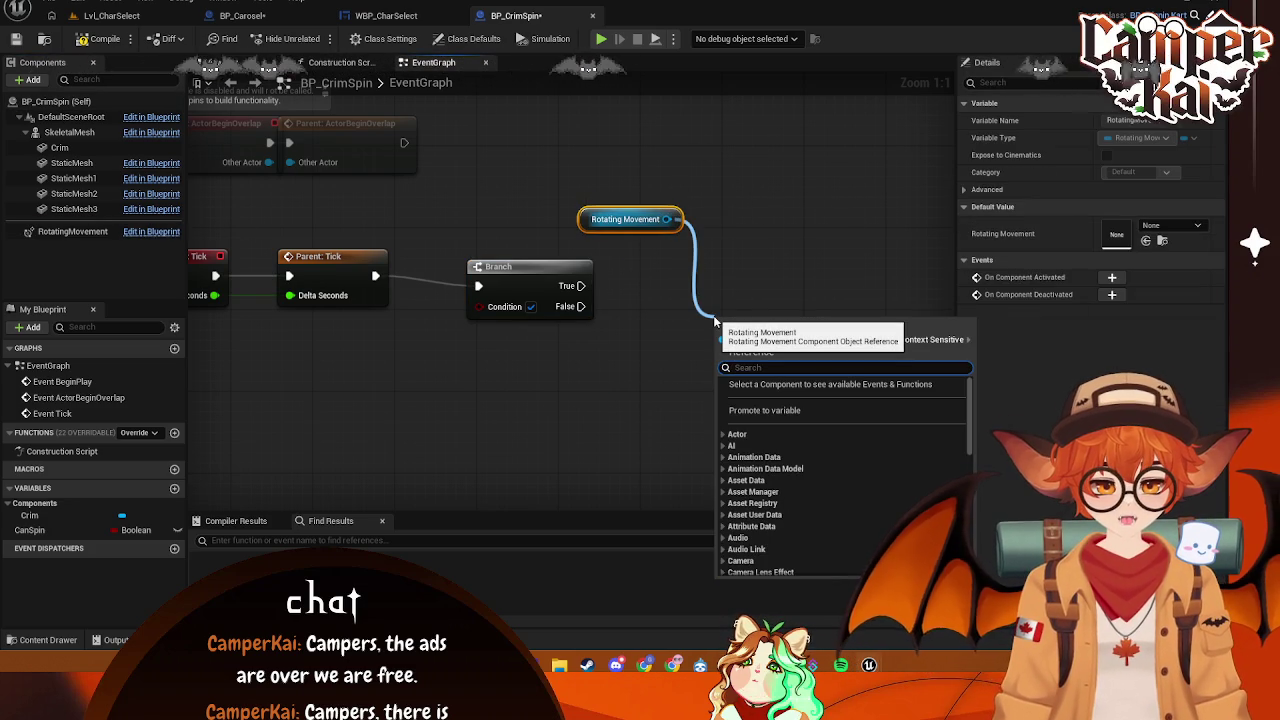
type("deact")
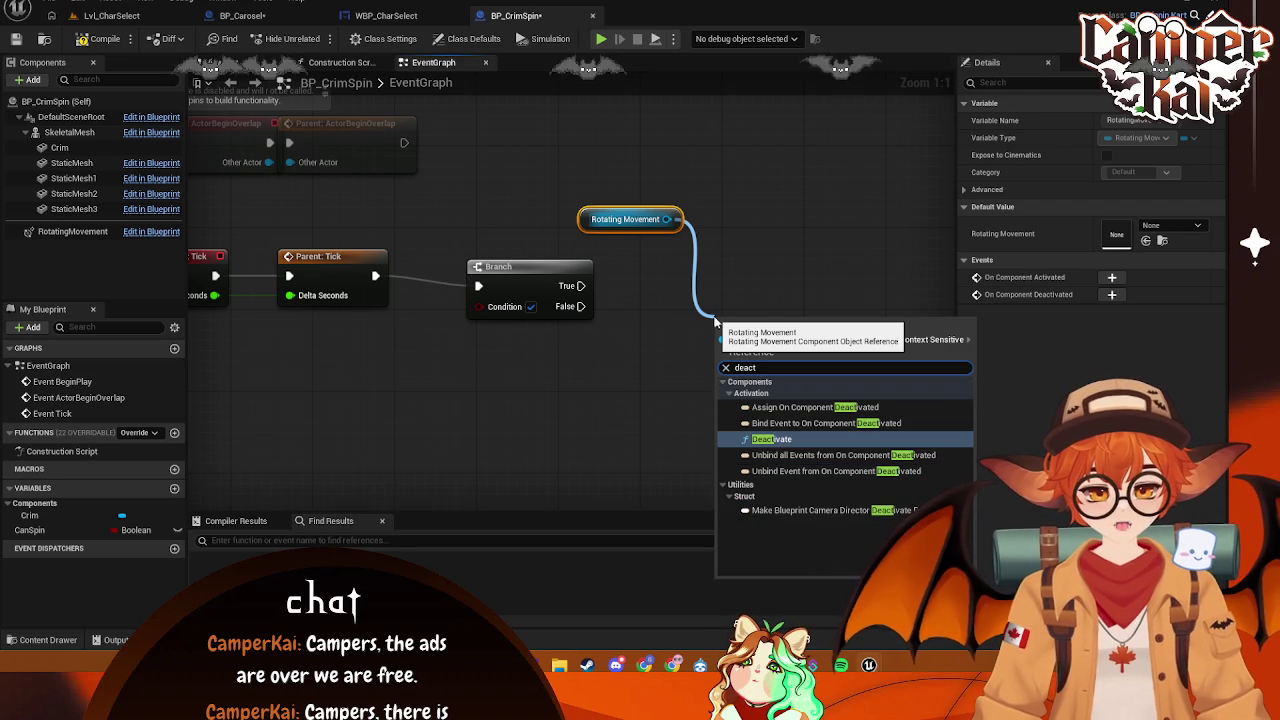
key("Return")
mouse_move(593, 221)
left_mouse_down()
mouse_move(613, 405)
mouse_move(594, 389)
left_mouse_up()
left_click_drag(779, 336, 771, 349)
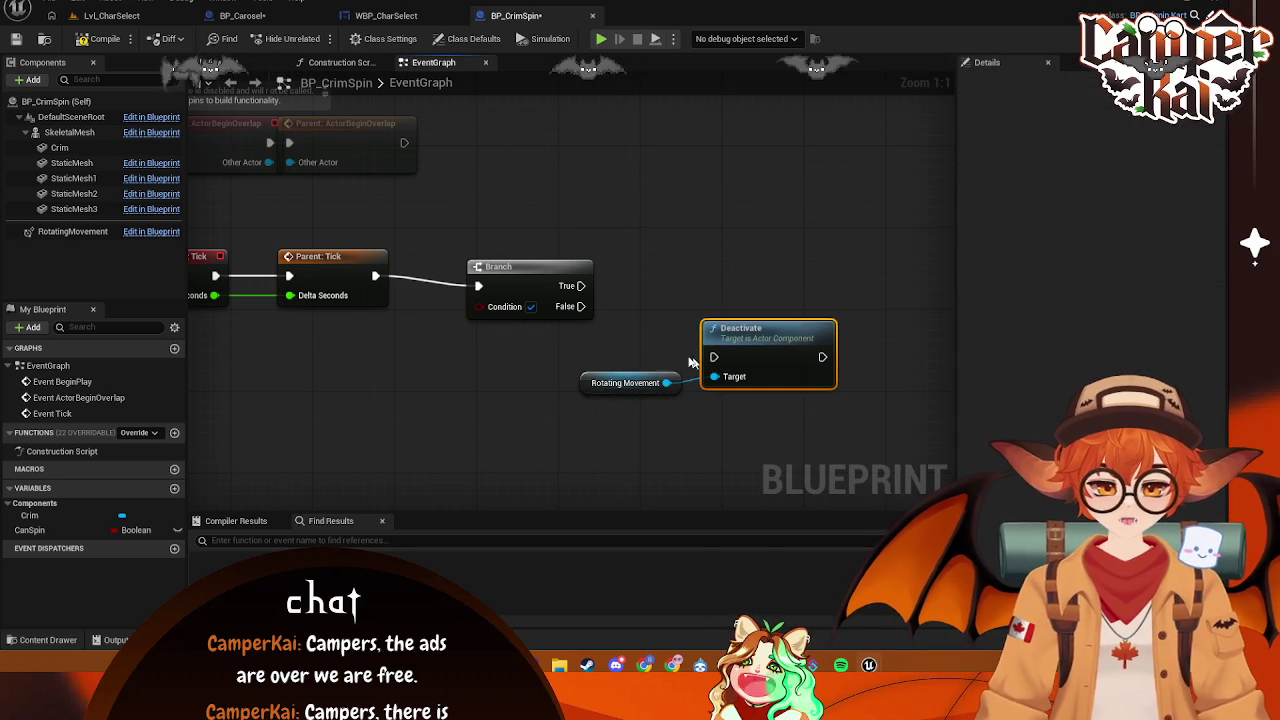
- Add an Activate node for Rotating Movement and wire the Branch's True output to it
mouse_move(582, 307)
left_mouse_down()
mouse_move(631, 321)
mouse_move(611, 306)
mouse_move(713, 357)
mouse_move(709, 286)
mouse_move(732, 238)
left_mouse_up()
left_click(605, 296)
type("active")
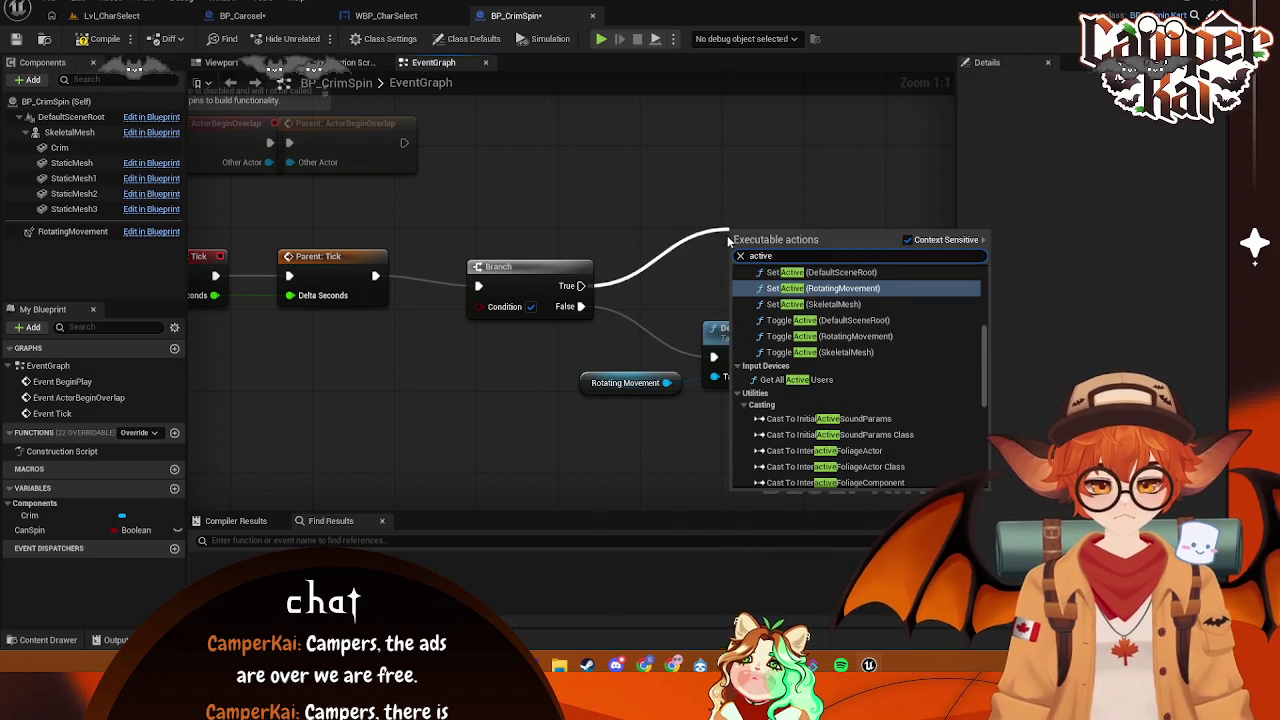
key("Escape")
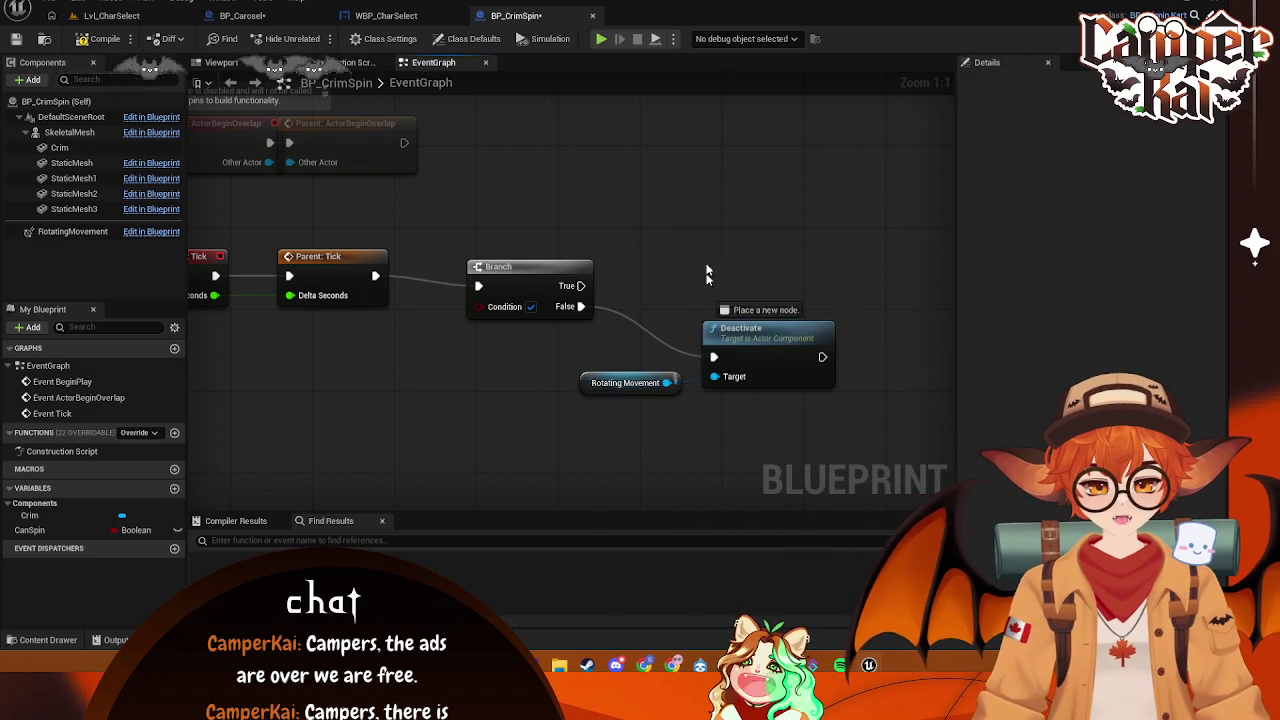
left_click_drag(666, 383, 722, 232)
type("act")
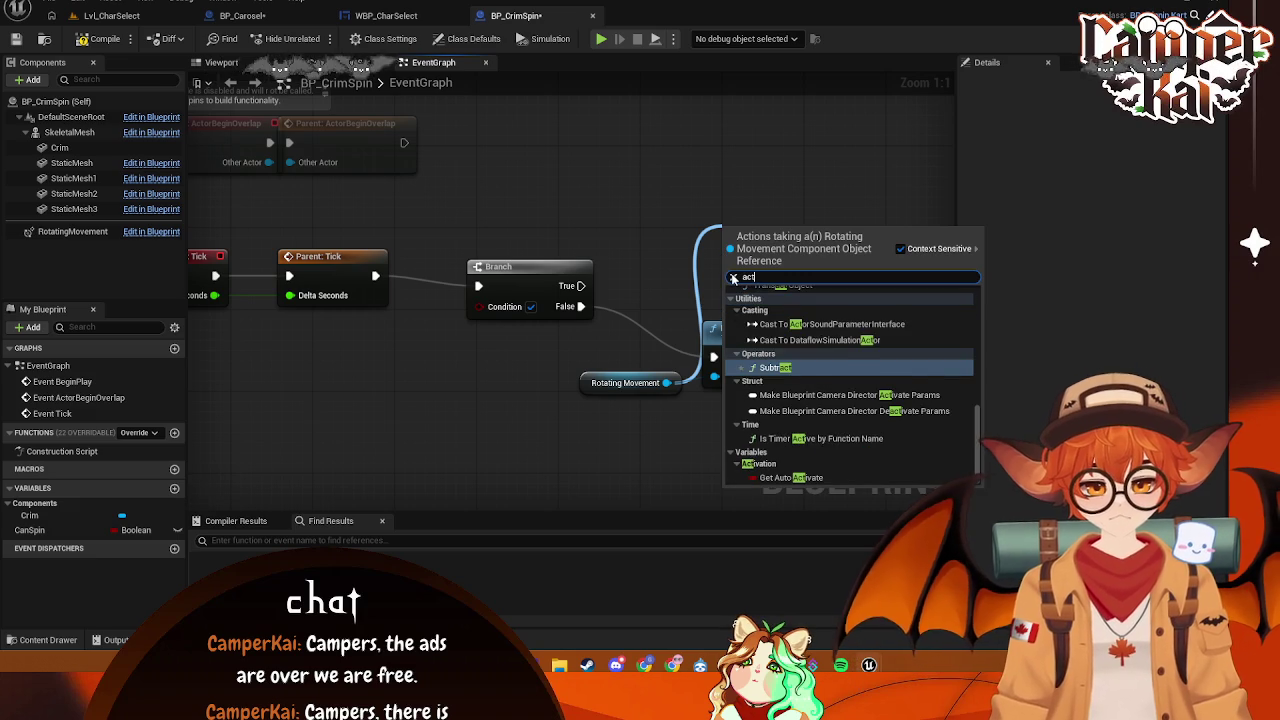
type("ivate")
key("Return")
left_click_drag(601, 374, 530, 343)
mouse_move(789, 225)
left_mouse_down()
mouse_move(758, 236)
mouse_move(782, 250)
left_mouse_up()
left_click_drag(580, 286, 713, 265)
- Frame the Tick, Branch and Activate nodes and take a screenshot
scroll(527, 390, "down", 2)
scroll(527, 390, "up", 1)
left_click_drag(420, 415, 507, 389)
left_click_drag(585, 380, 535, 380)
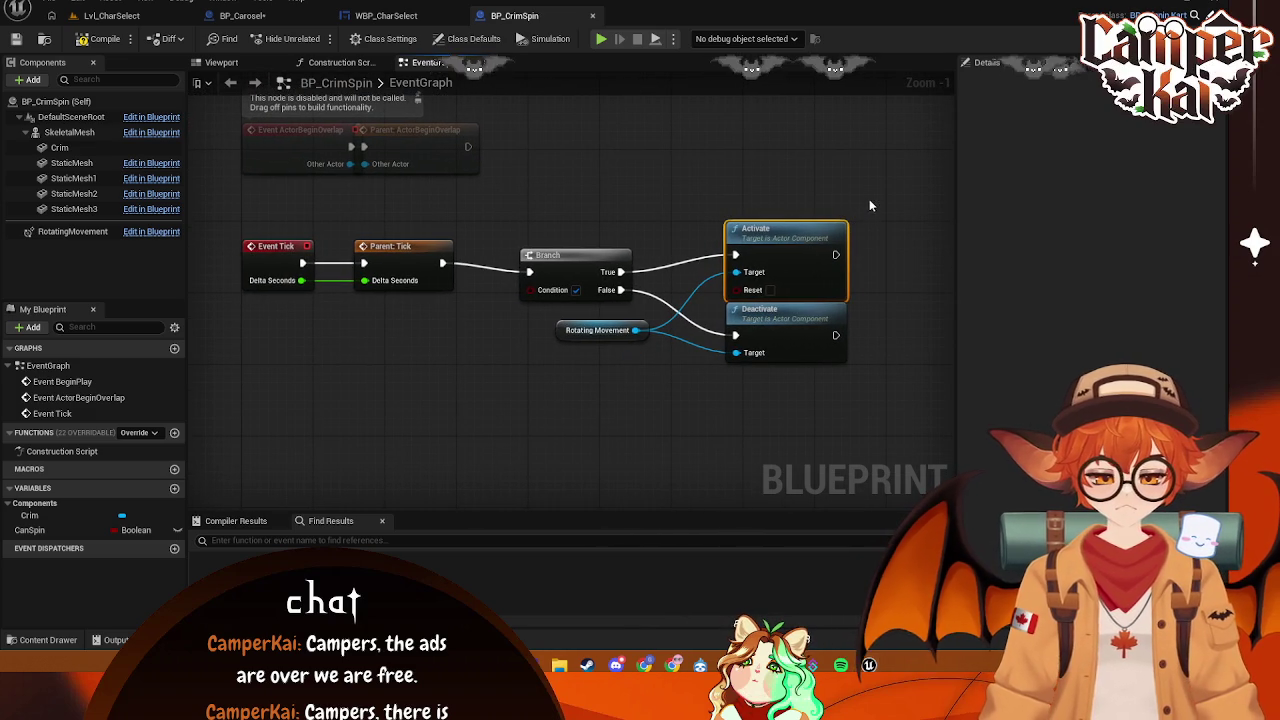
key("F1")
mouse_move(869, 200)
left_mouse_down()
mouse_move(243, 423)
mouse_move(213, 405)
left_mouse_up()
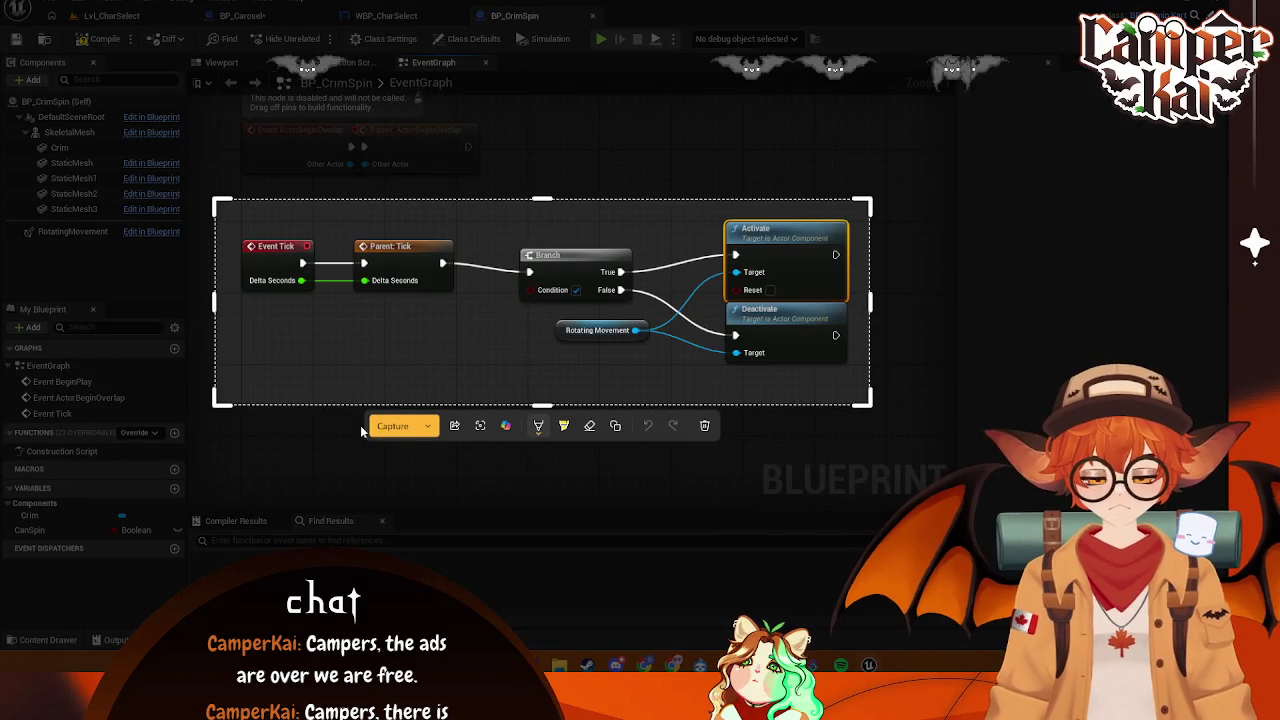
left_click(392, 426)
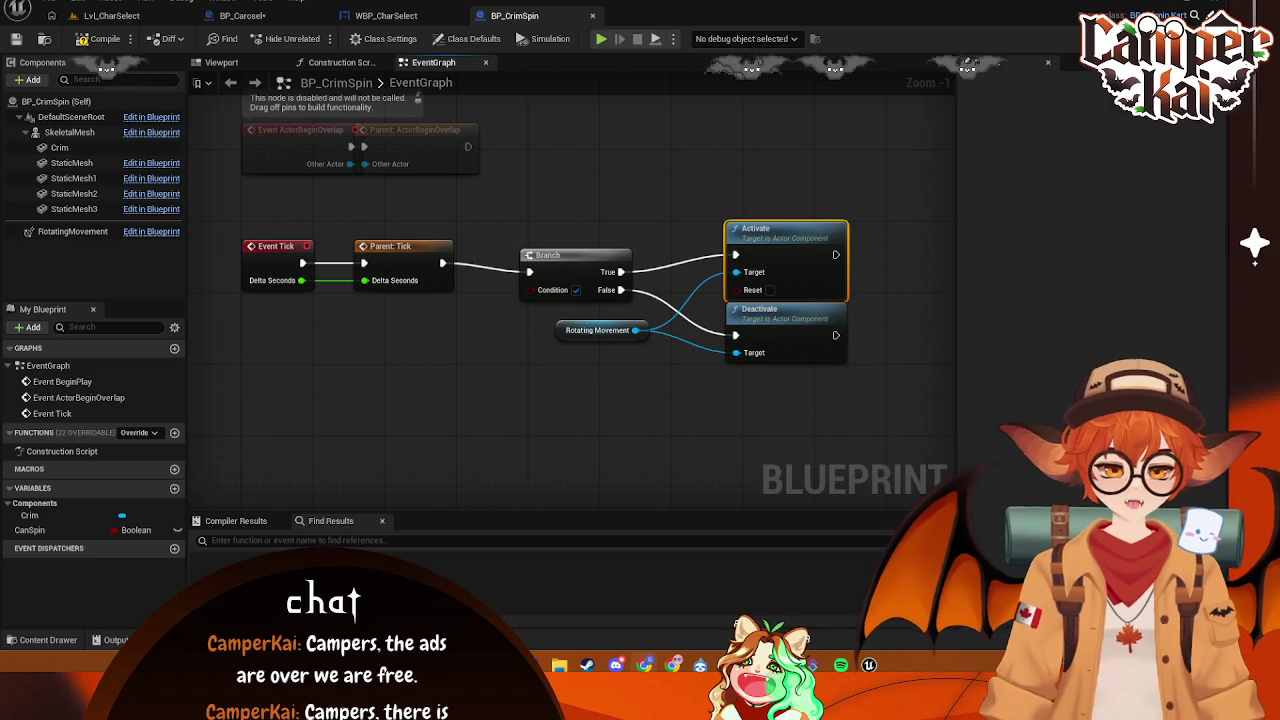
- Glance at WBP_CharSelect, then search BP_Carosel's actions for 'get rotator'
left_click(386, 15)
left_click_drag(806, 170, 757, 133)
left_click(262, 2)
left_click(212, 10)
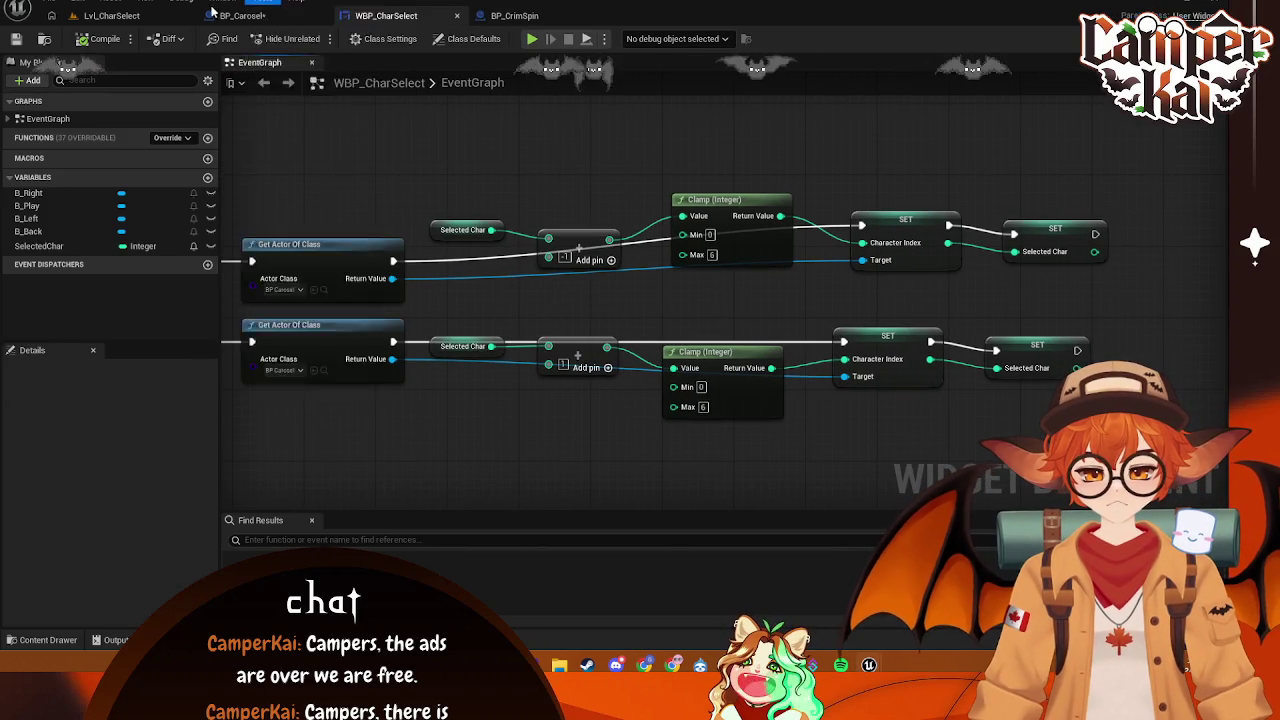
left_click(242, 15)
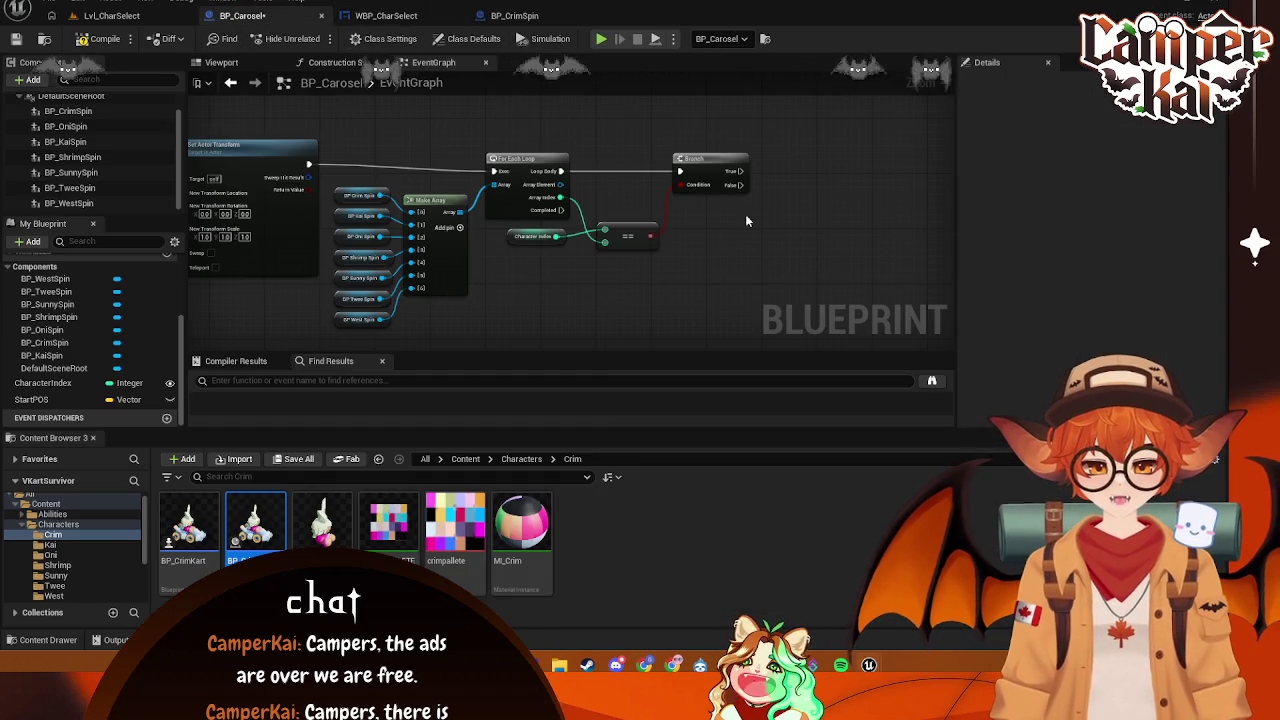
right_click(727, 238)
type("get rotator")
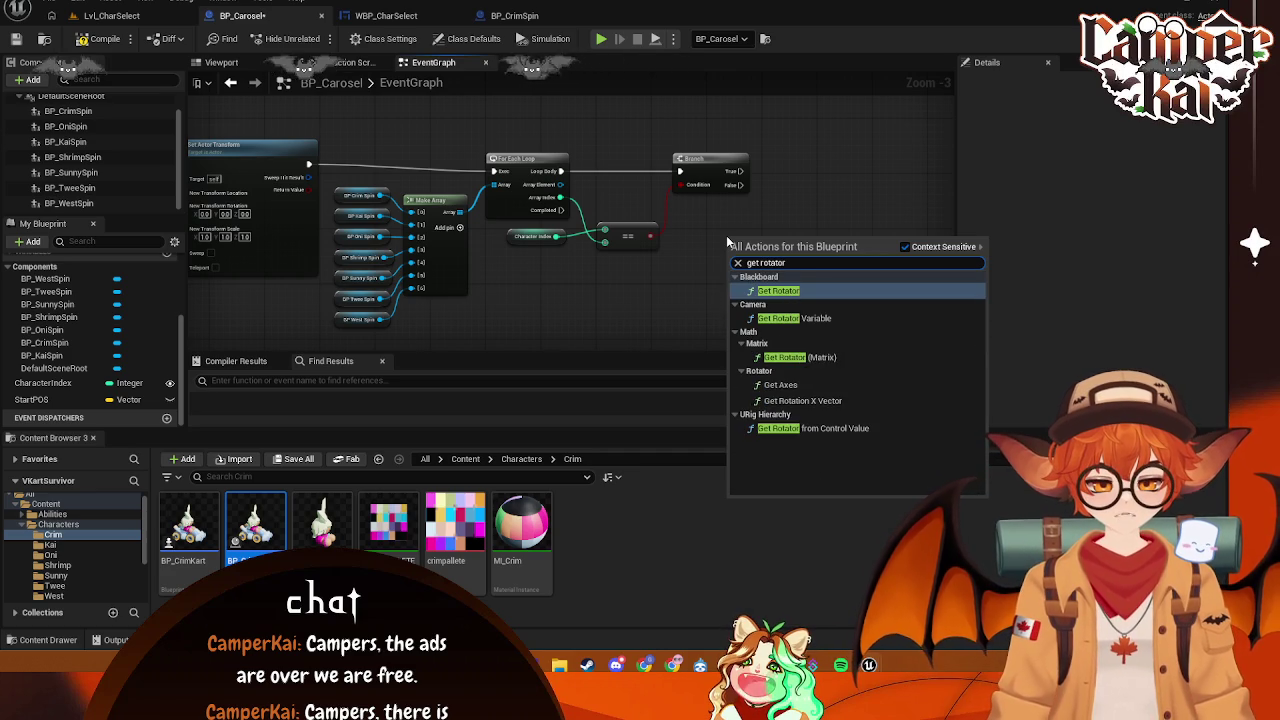
key("BackSpace")
key("BackSpace")
key("BackSpace")
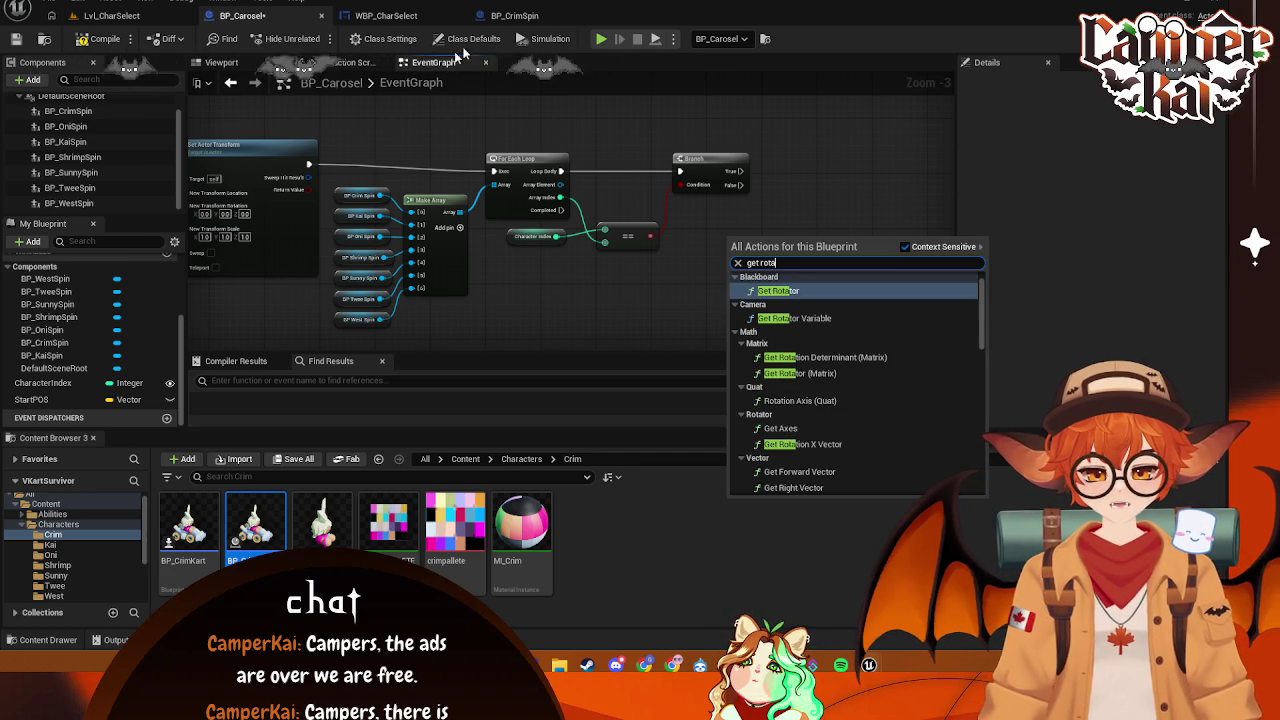
- Search BP_Carosel's actions for 'rotating' and dismiss the list without adding nodes
left_click(553, 17)
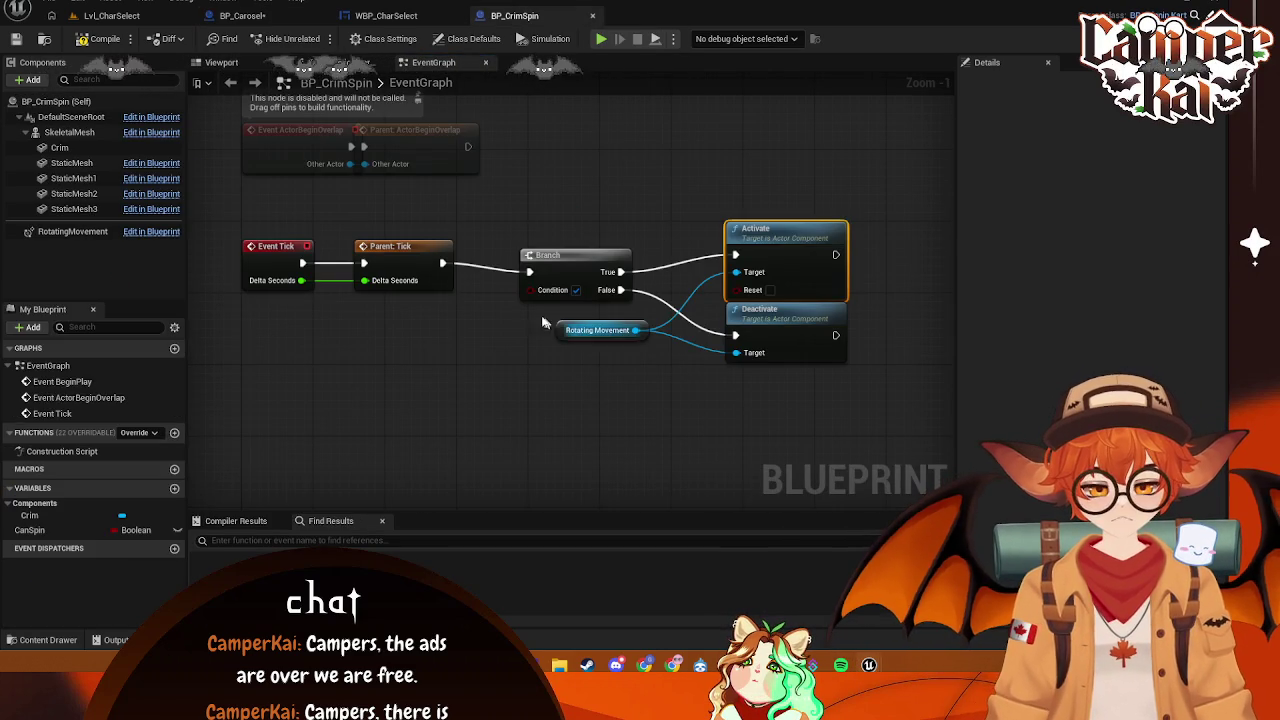
left_click(245, 16)
right_click(746, 260)
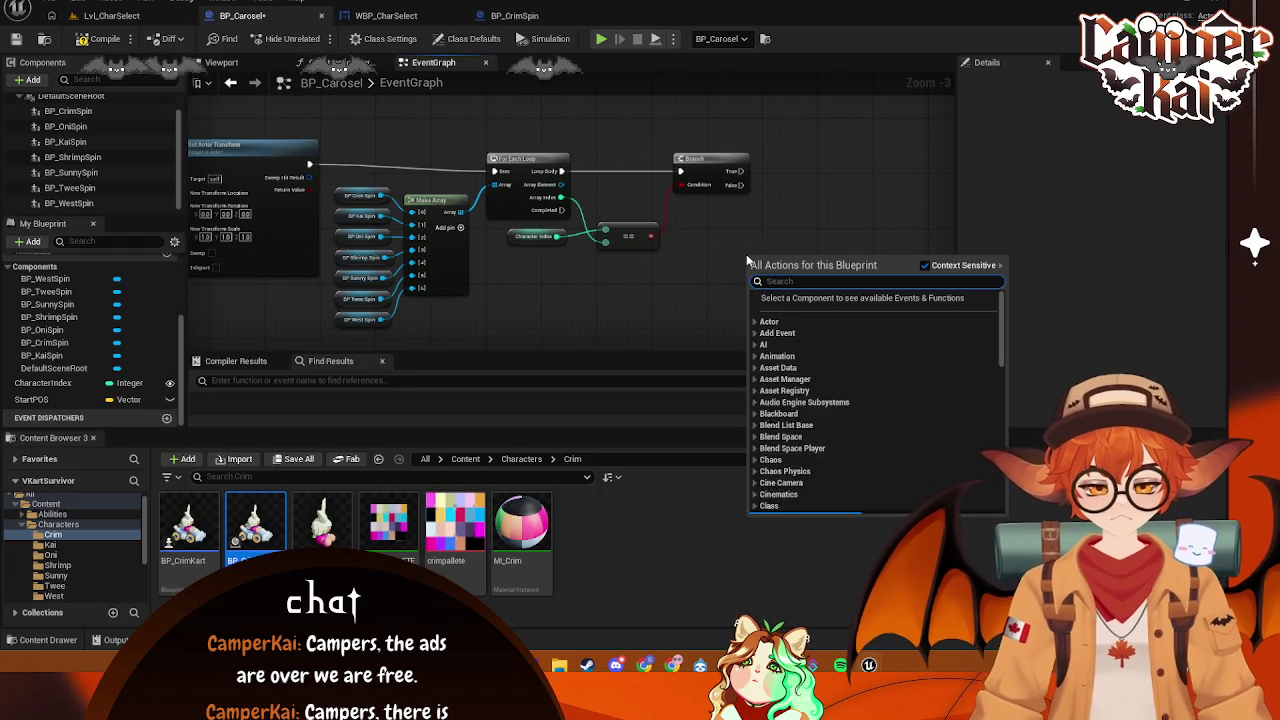
type("rotating mov")
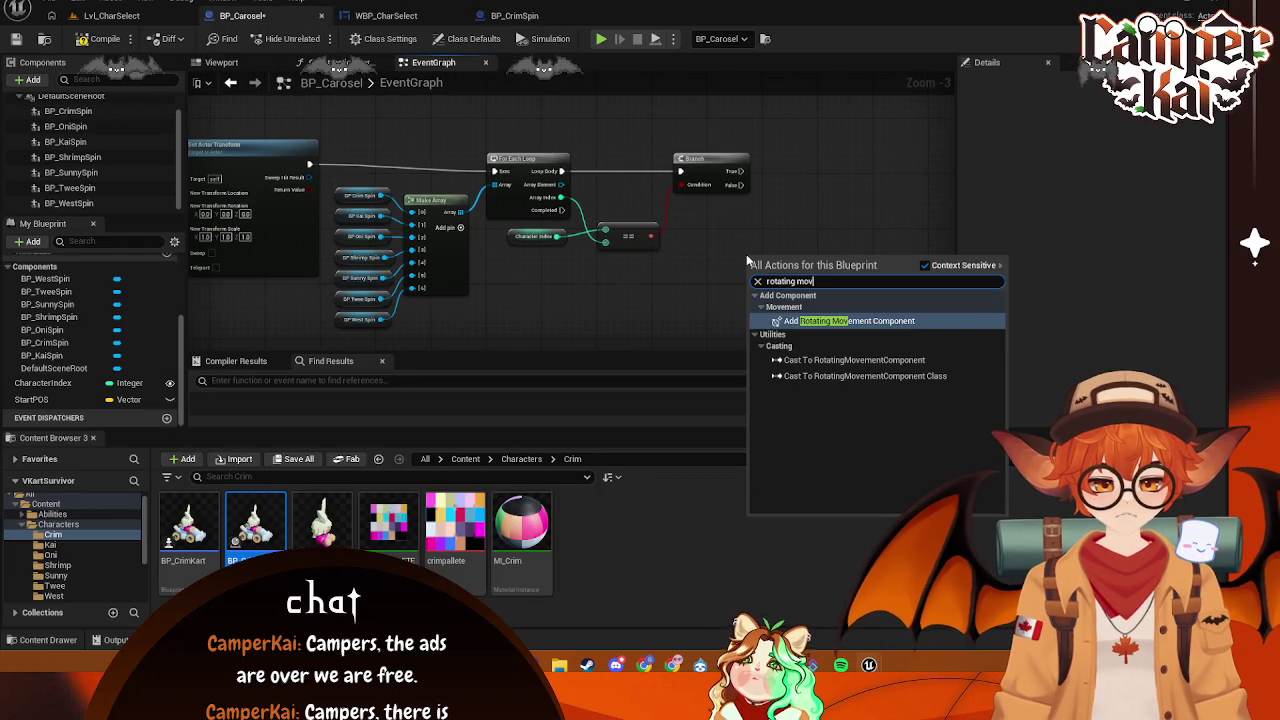
key("Escape")
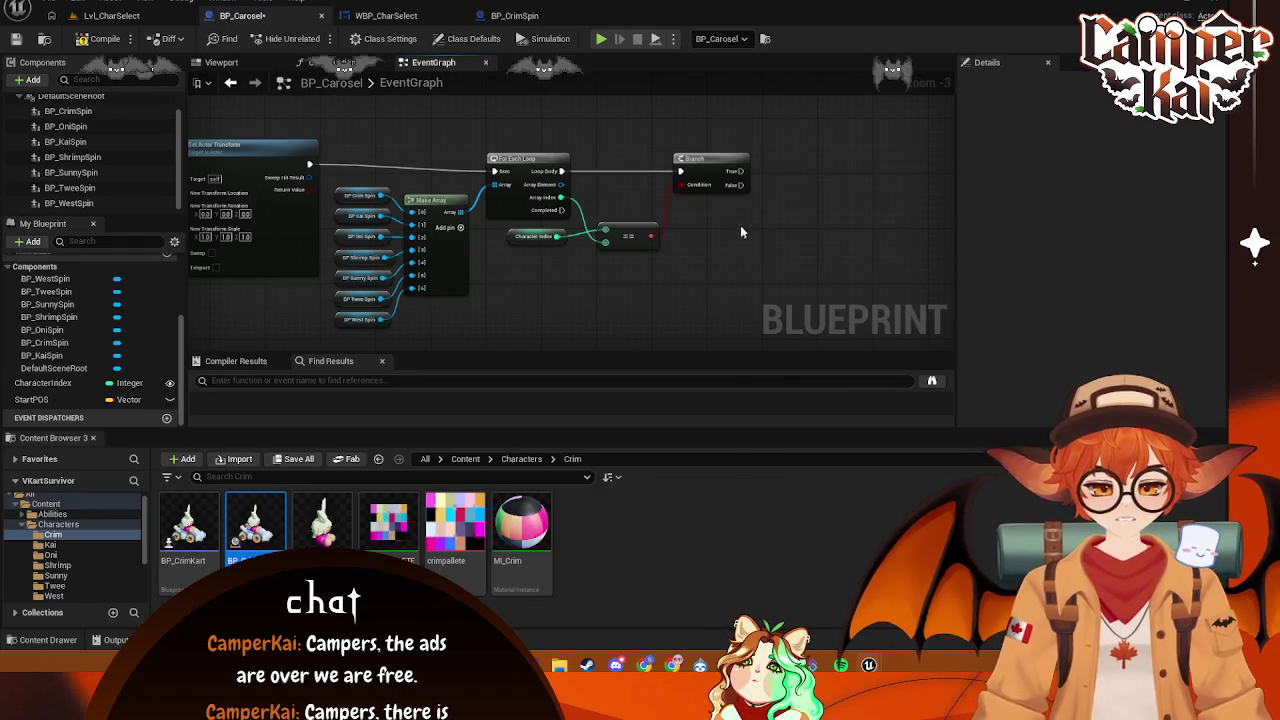
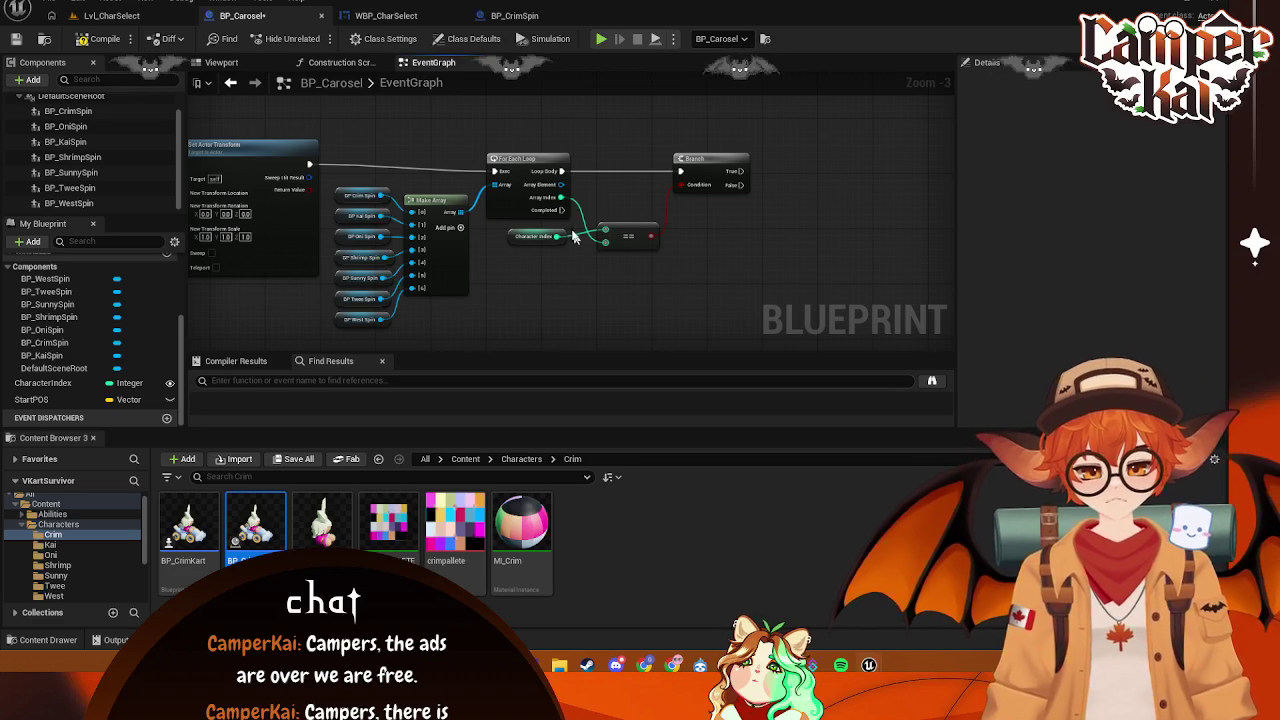
- Search the loop's actions for 'rot', 'get rot' and 'rotating' without adding a node
mouse_move(562, 193)
left_mouse_down()
mouse_move(686, 248)
mouse_move(695, 237)
left_mouse_up()
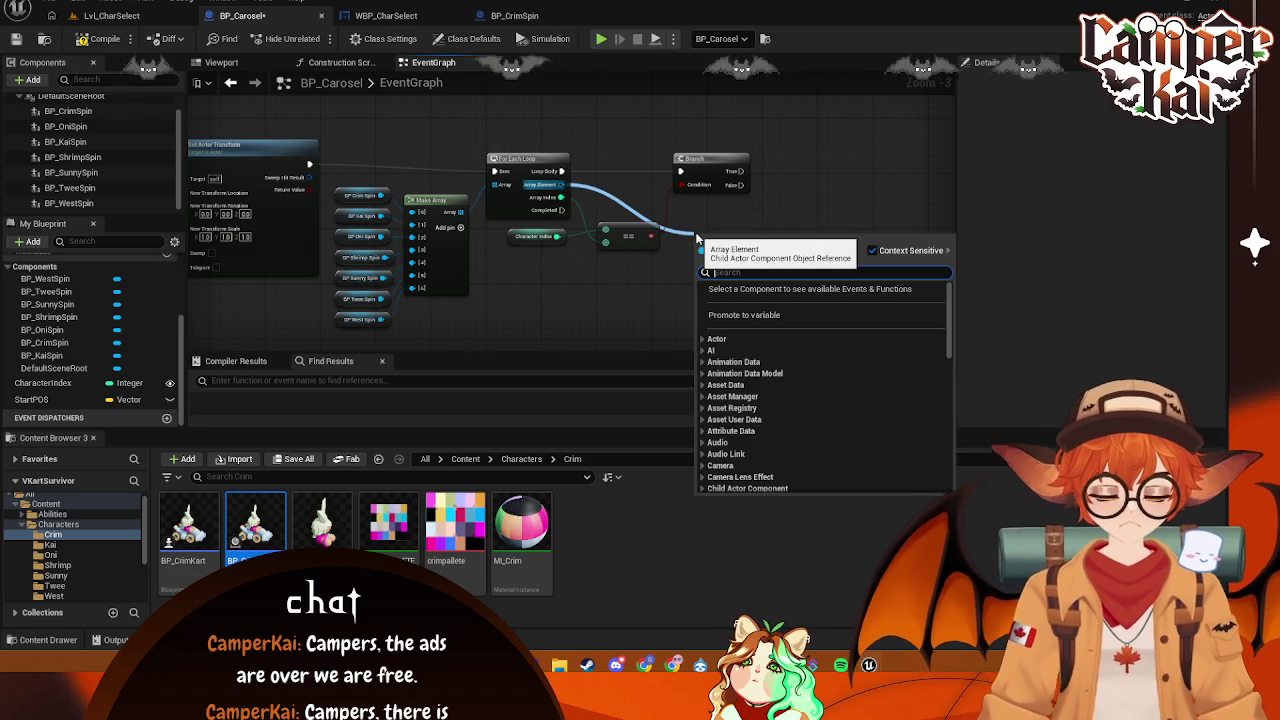
left_click(453, 323)
left_click_drag(385, 322, 658, 278)
type("rotati")
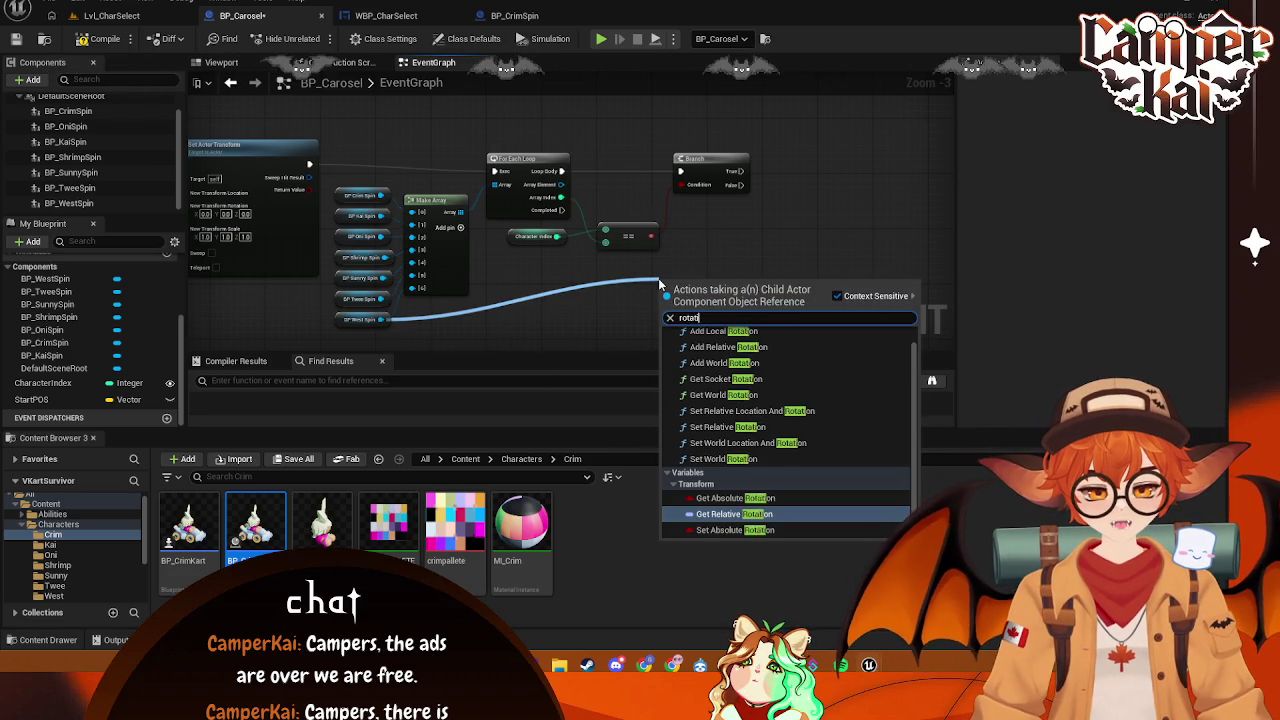
key("BackSpace")
key("BackSpace")
key("BackSpace")
type("get rot")
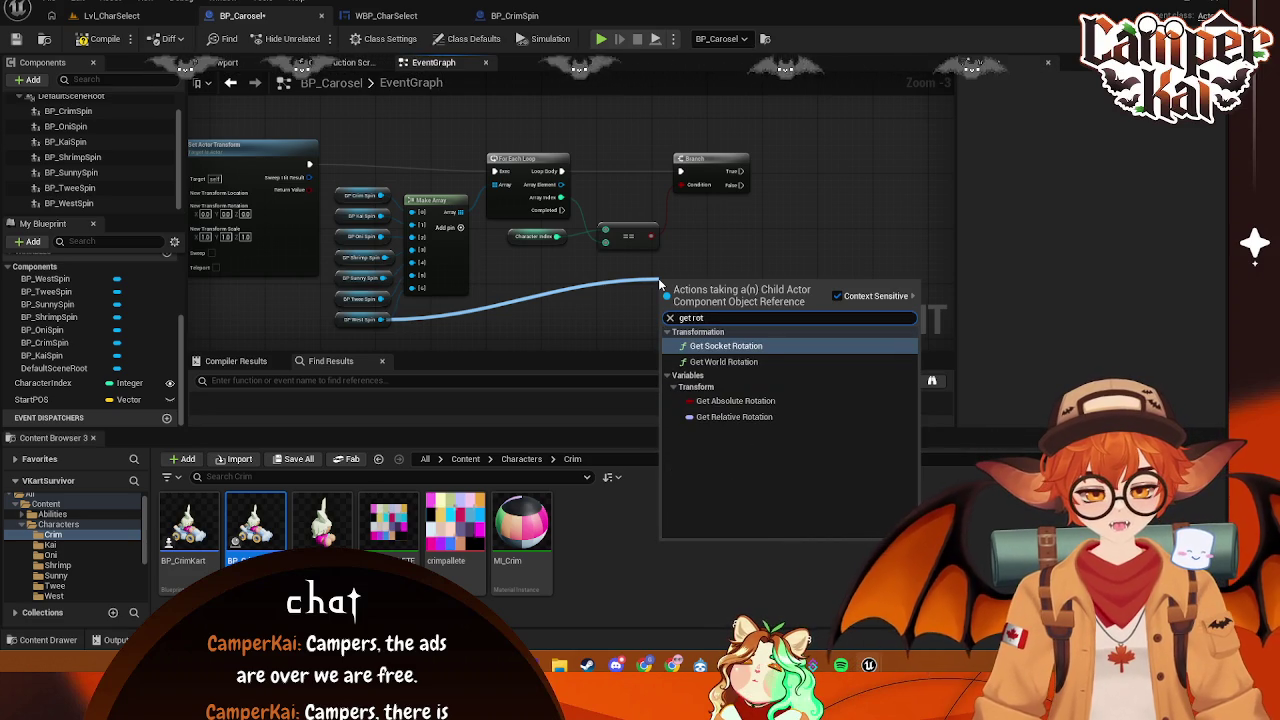
key("BackSpace")
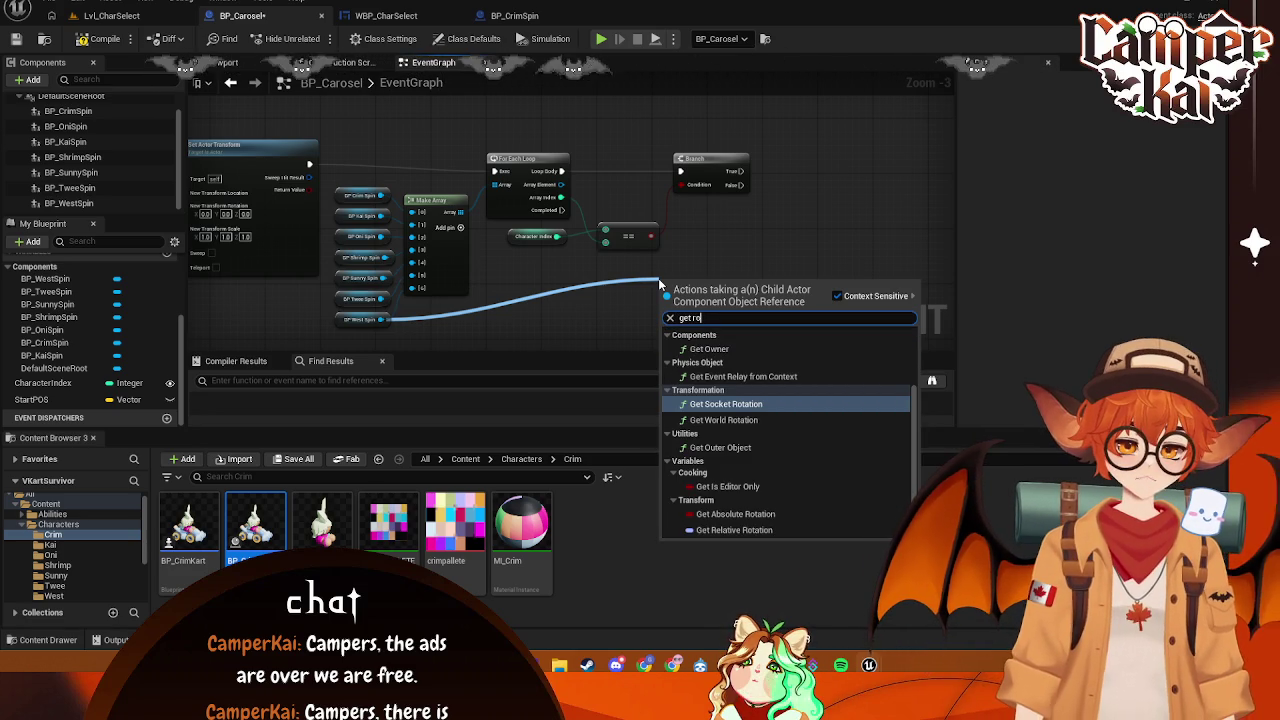
key("BackSpace")
key("BackSpace")
key("BackSpace")
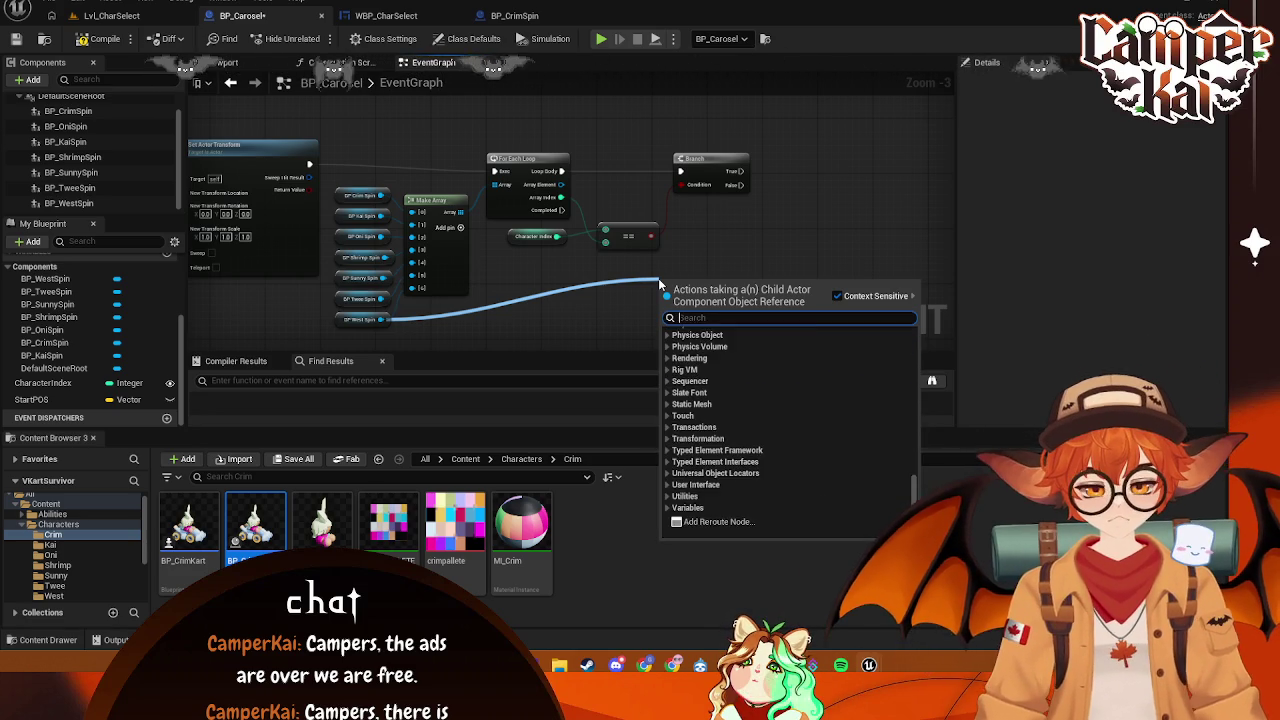
type("rotating")
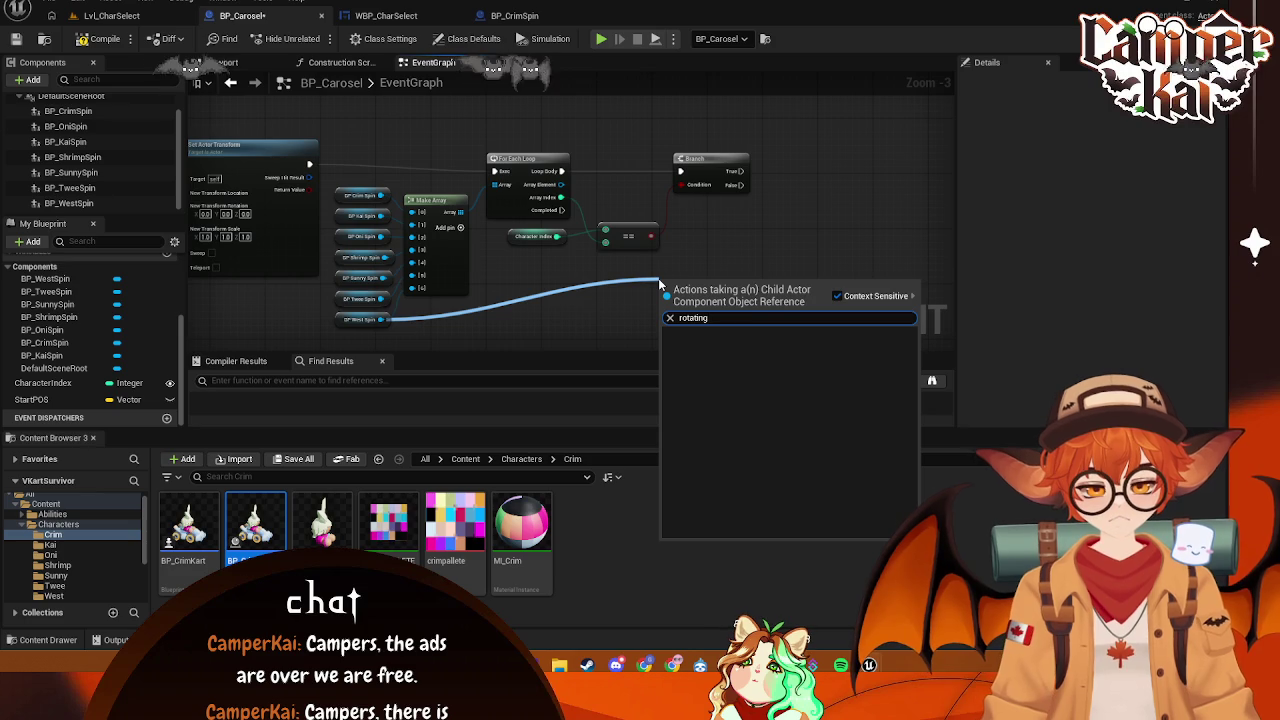
key("Escape")
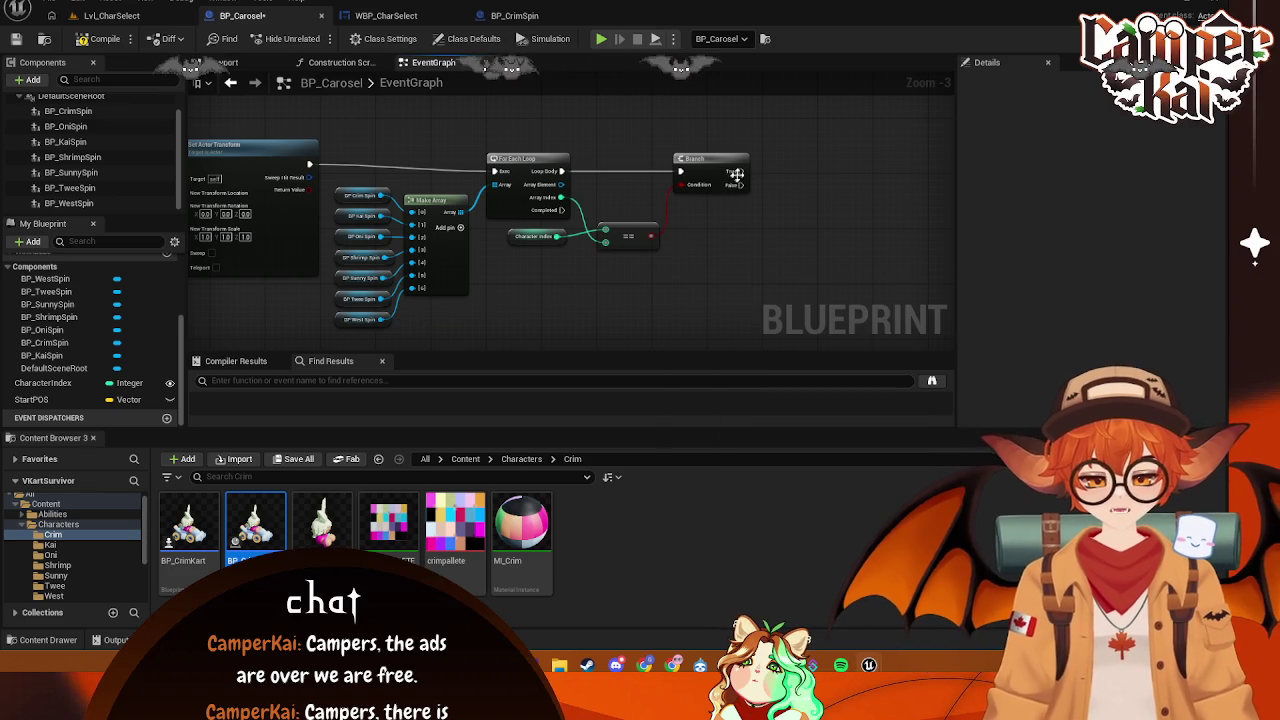
- Centre the loop nodes and search the array element's 'set' and 'vis' actions, adding nothing
left_click_drag(733, 185, 668, 209)
left_click_drag(599, 266, 508, 221)
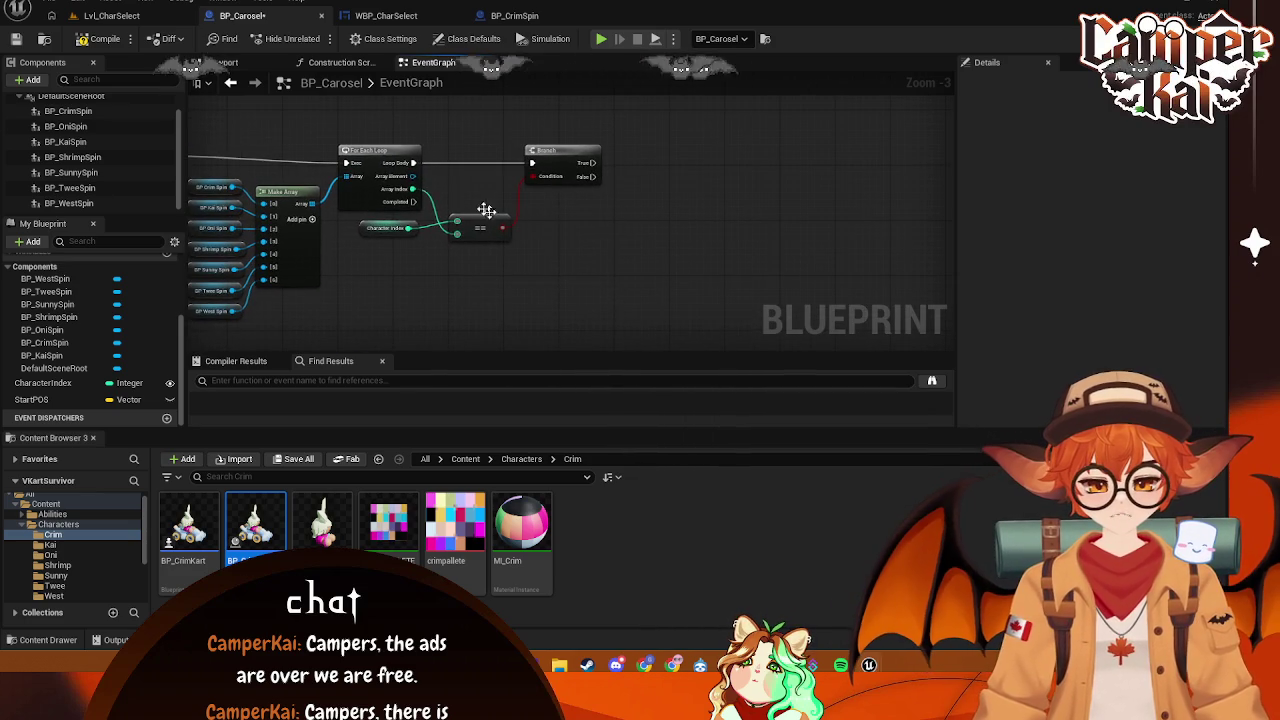
left_click_drag(412, 176, 592, 204)
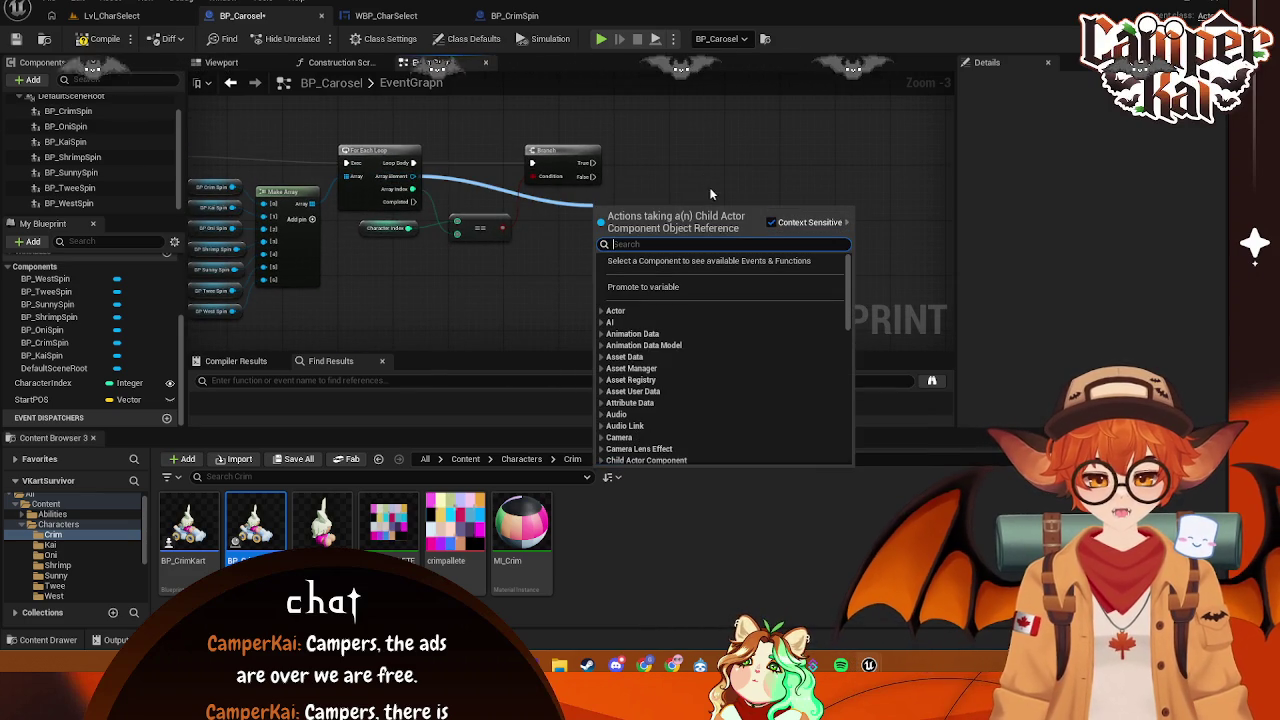
key("Escape")
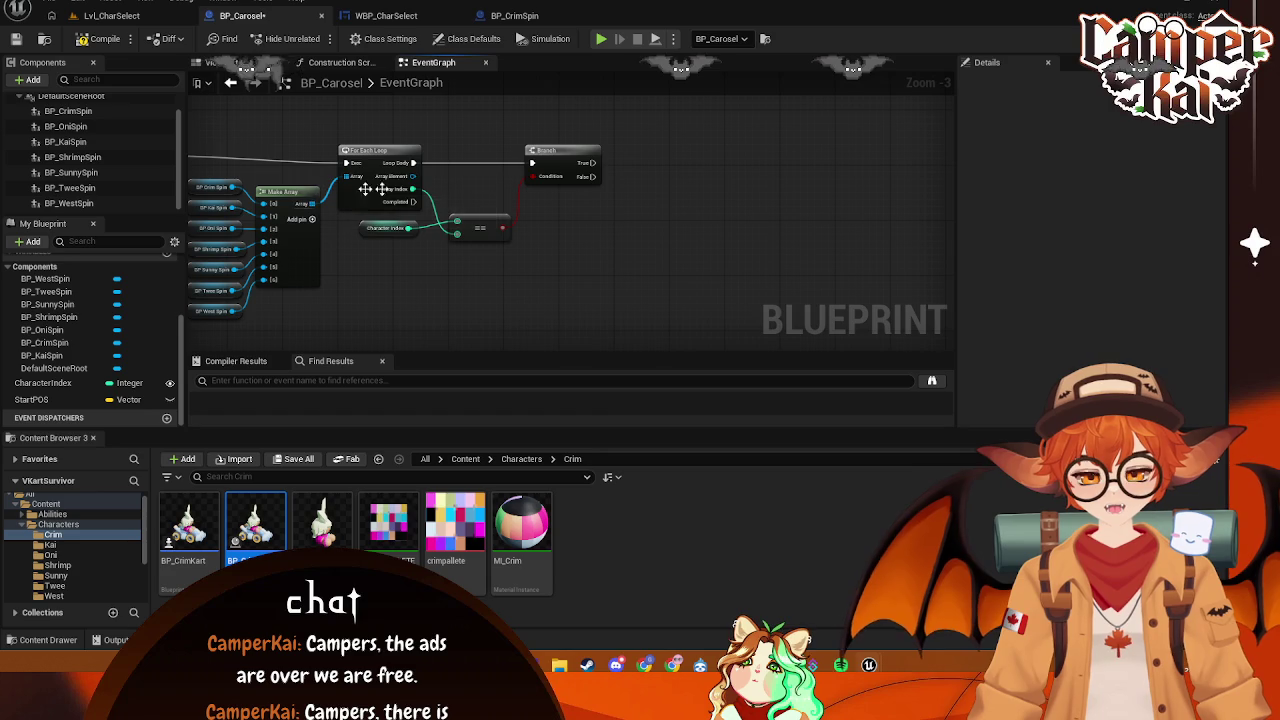
mouse_move(412, 176)
left_mouse_down()
mouse_move(630, 232)
mouse_move(626, 214)
left_mouse_up()
type("set")
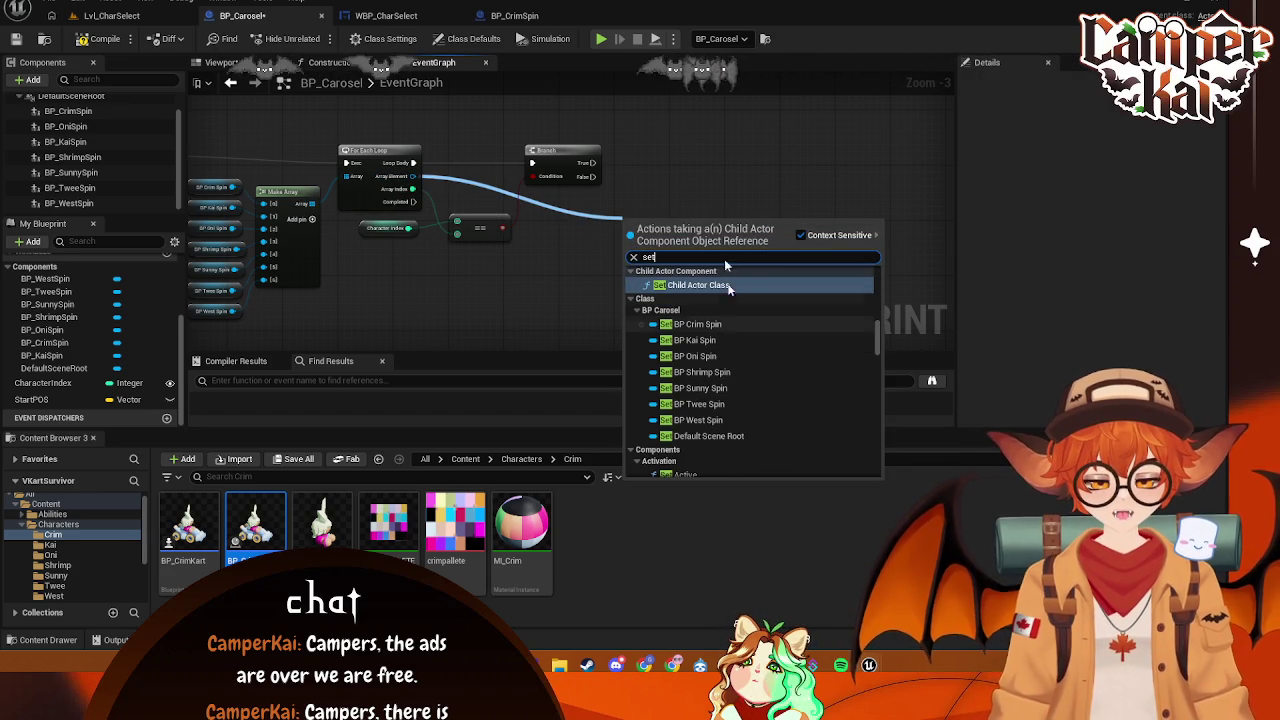
type("vis")
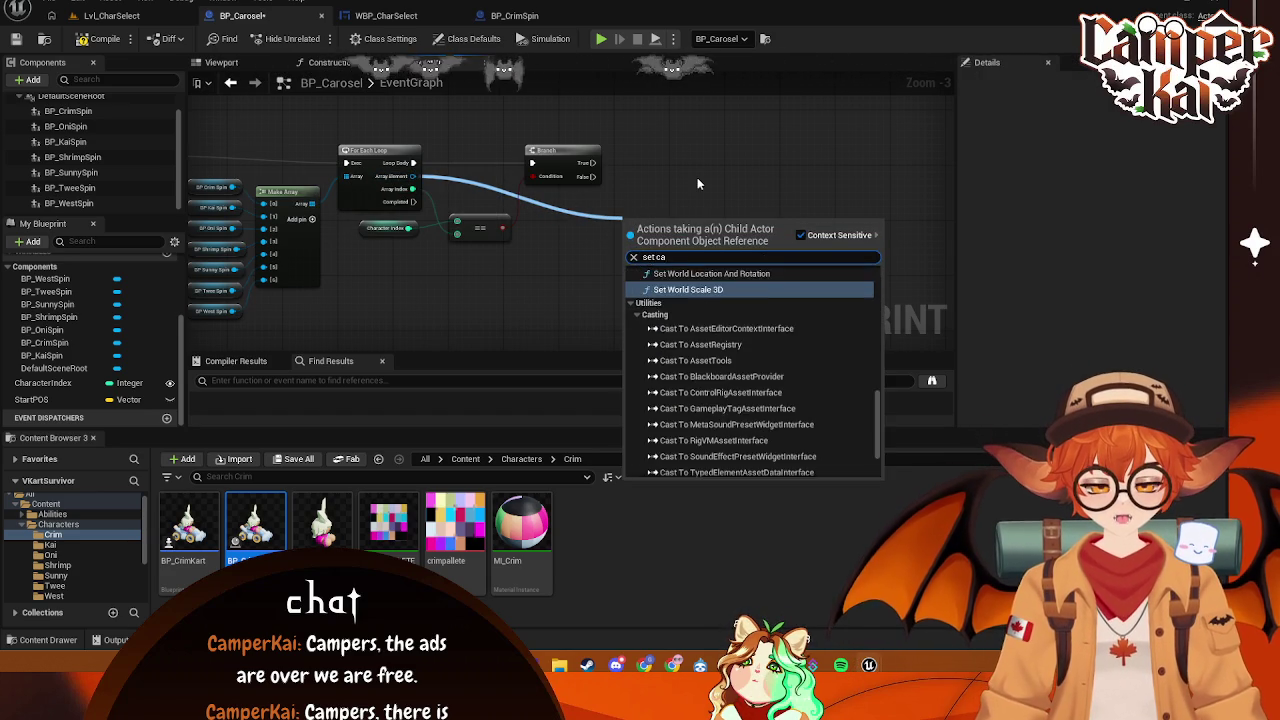
key("Escape")
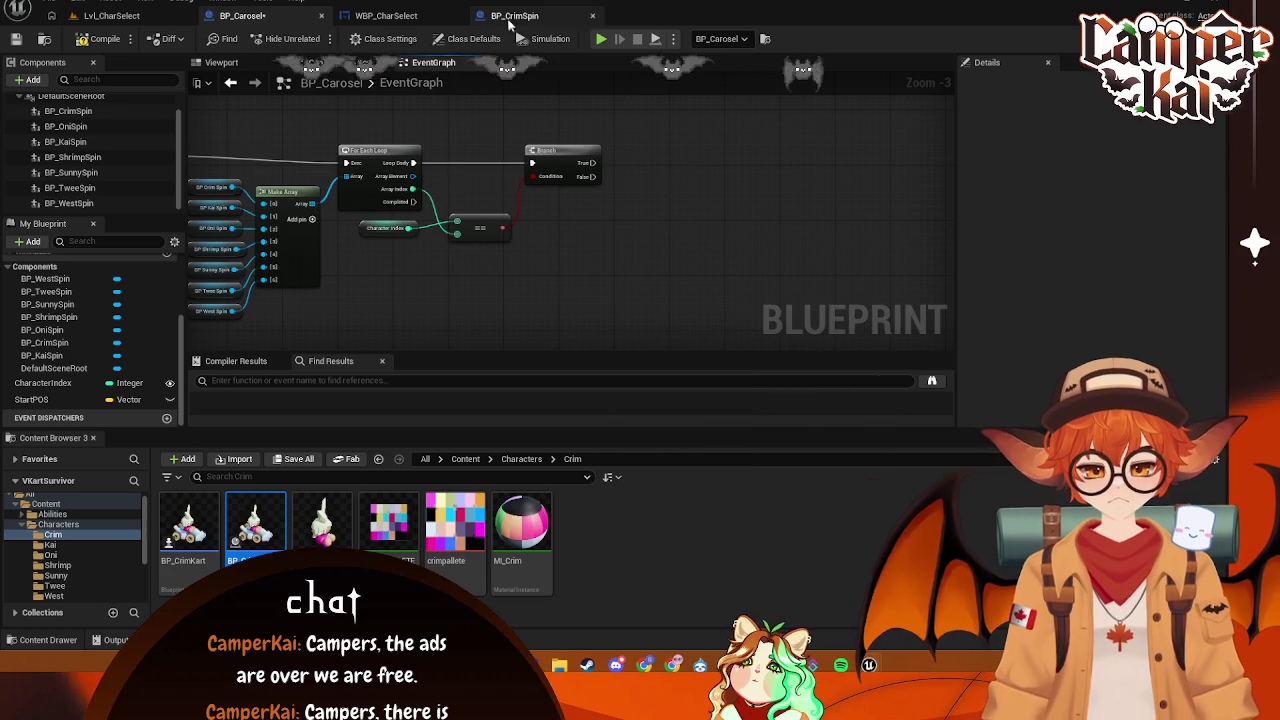
- In BP_CrimSpin, make the CanSpin variable Expose on Spawn
left_click(514, 15)
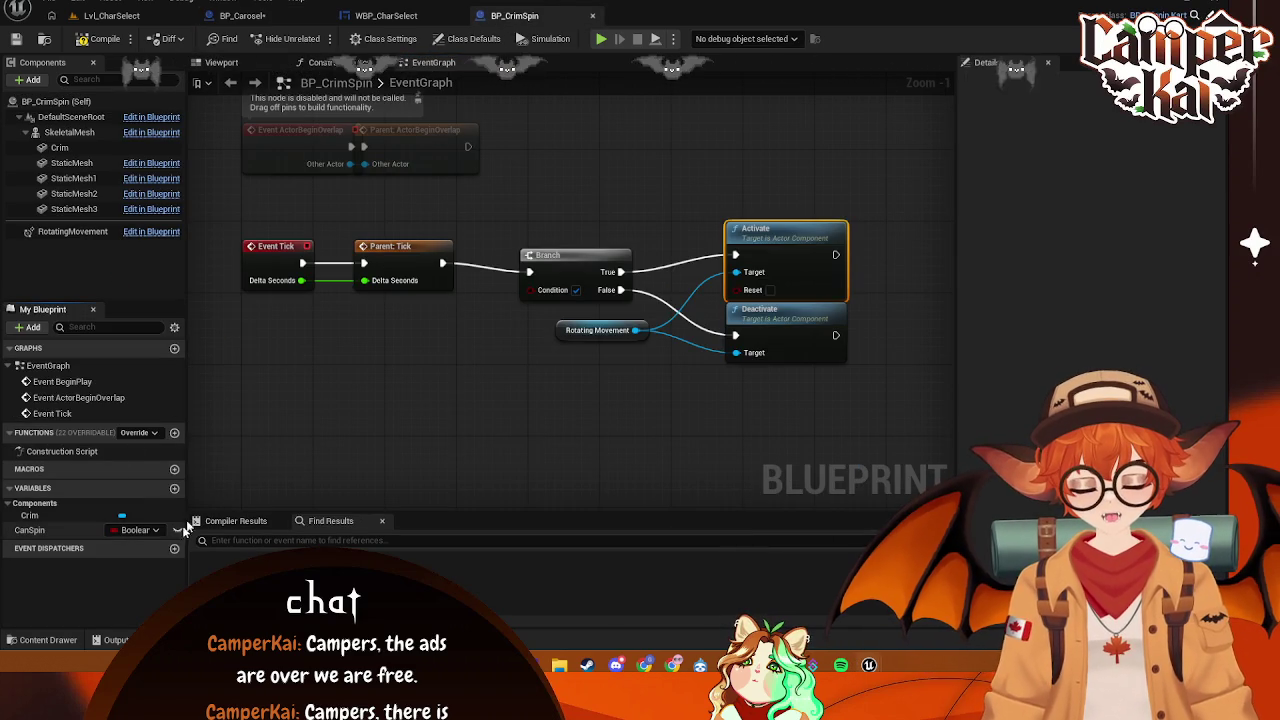
left_click(42, 529)
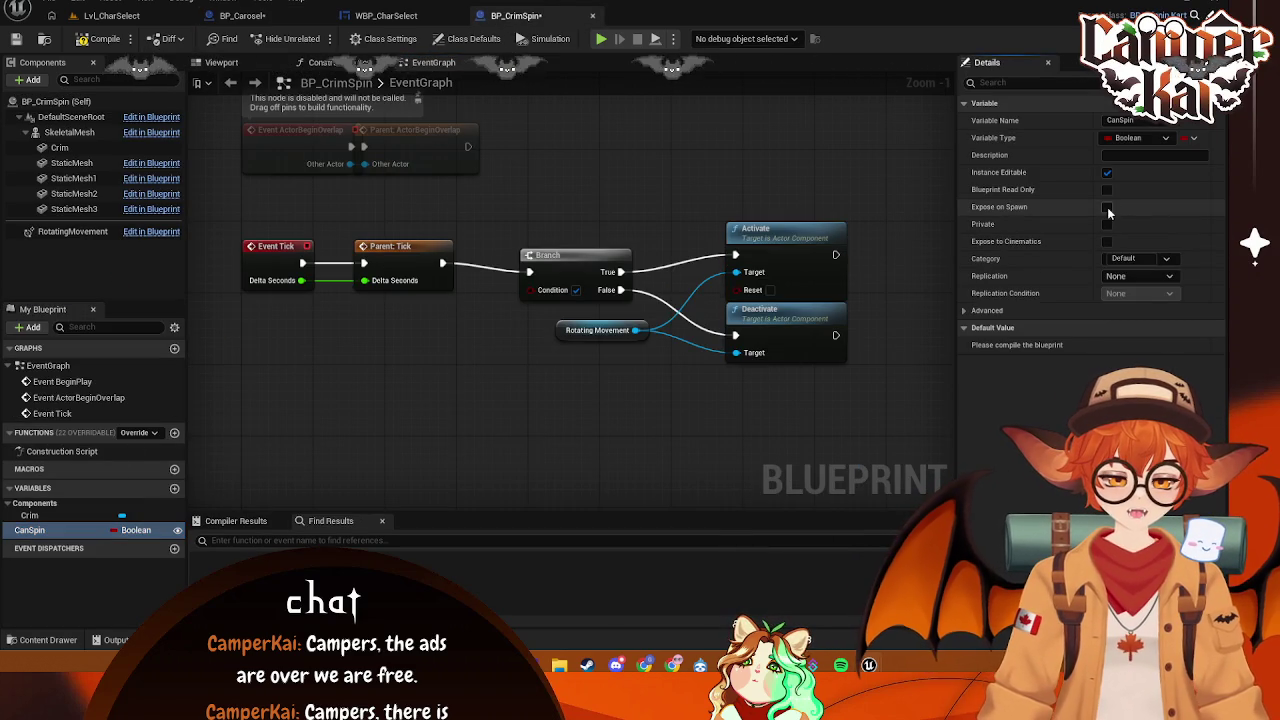
left_click(1107, 207)
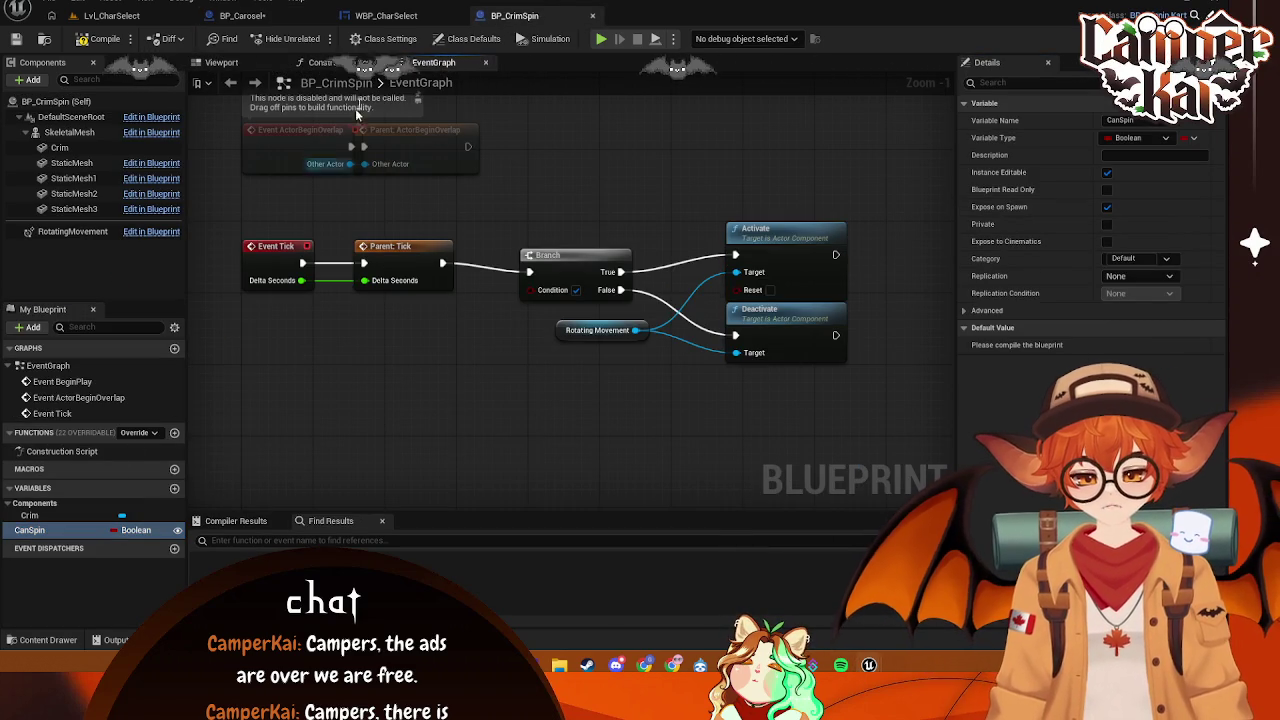
- Cut BP_CrimSpin's Branch, Activate and Deactivate spin nodes and delete the CanSpin variable
left_click(250, 17)
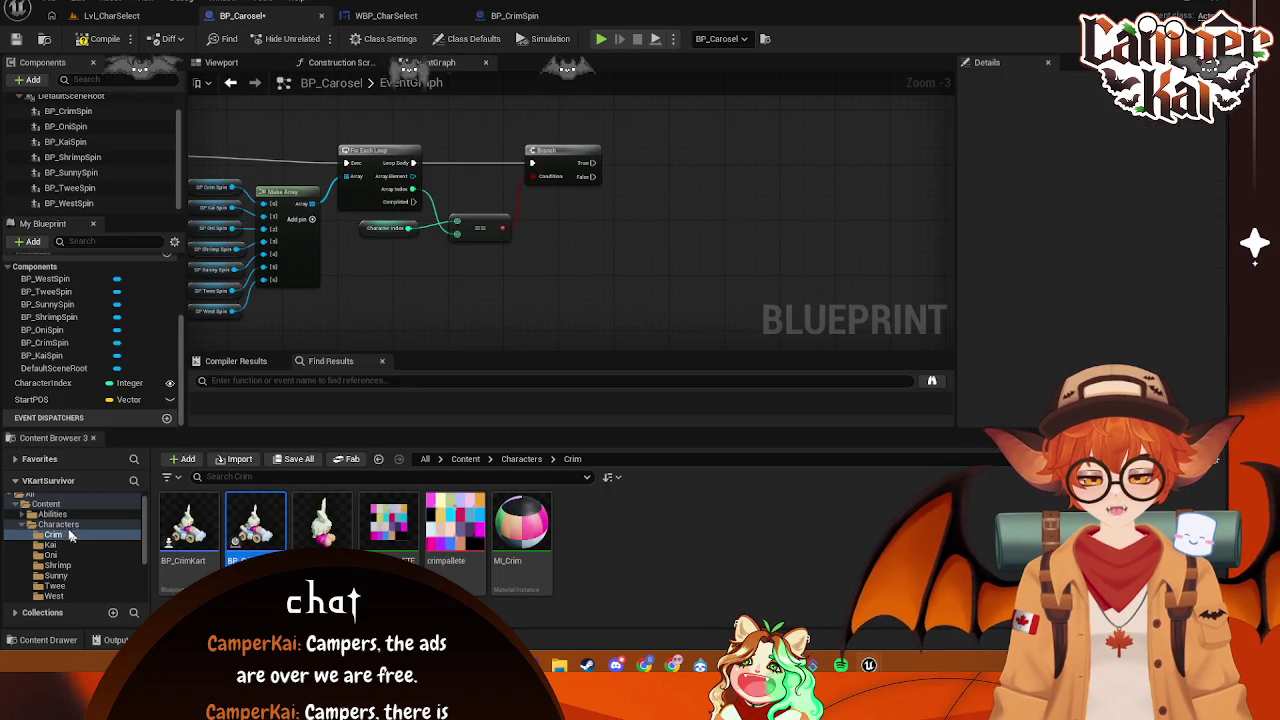
left_click(386, 16)
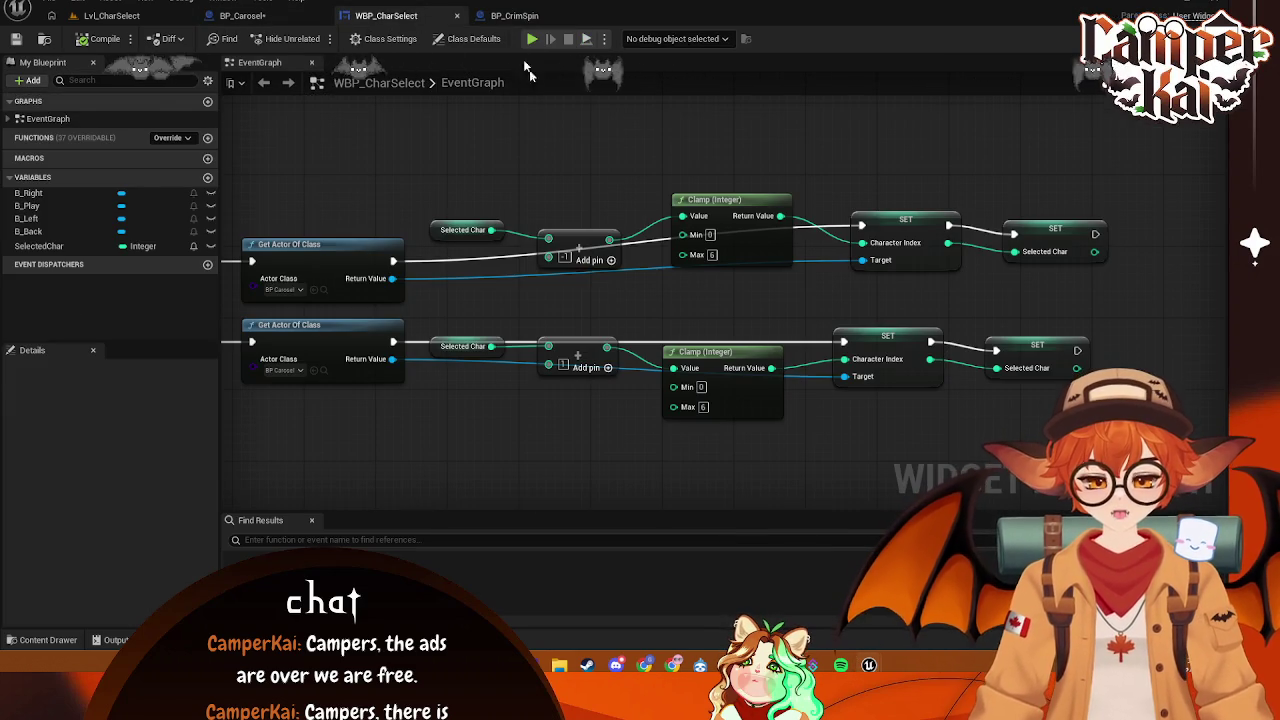
left_click(514, 16)
mouse_move(847, 188)
left_mouse_down()
mouse_move(496, 381)
mouse_move(531, 418)
left_mouse_up()
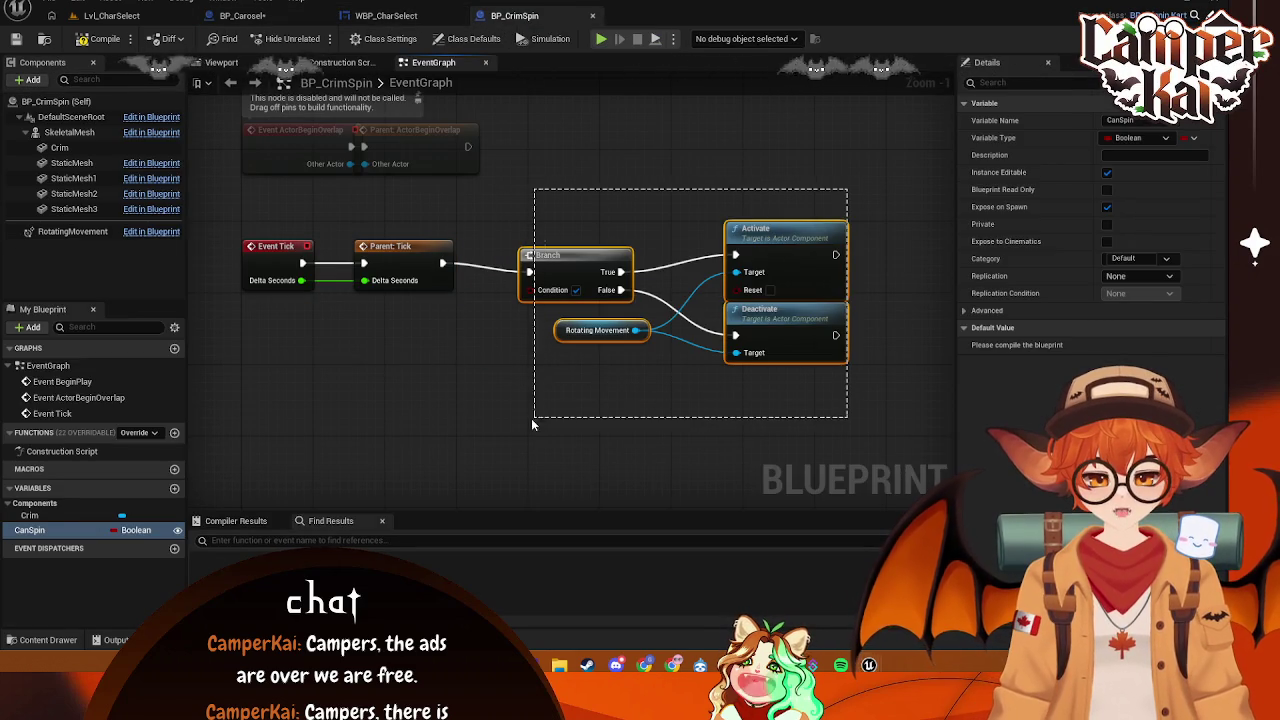
key("Delete")
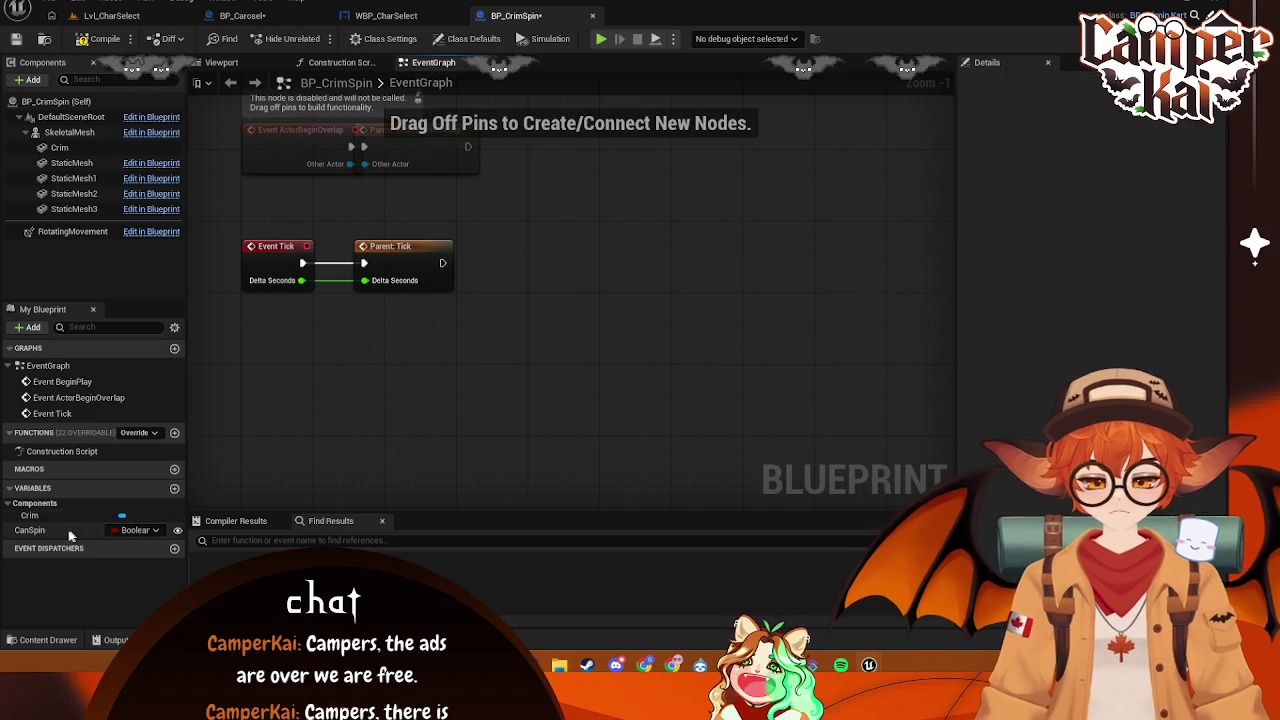
left_click(166, 529)
key("Delete")
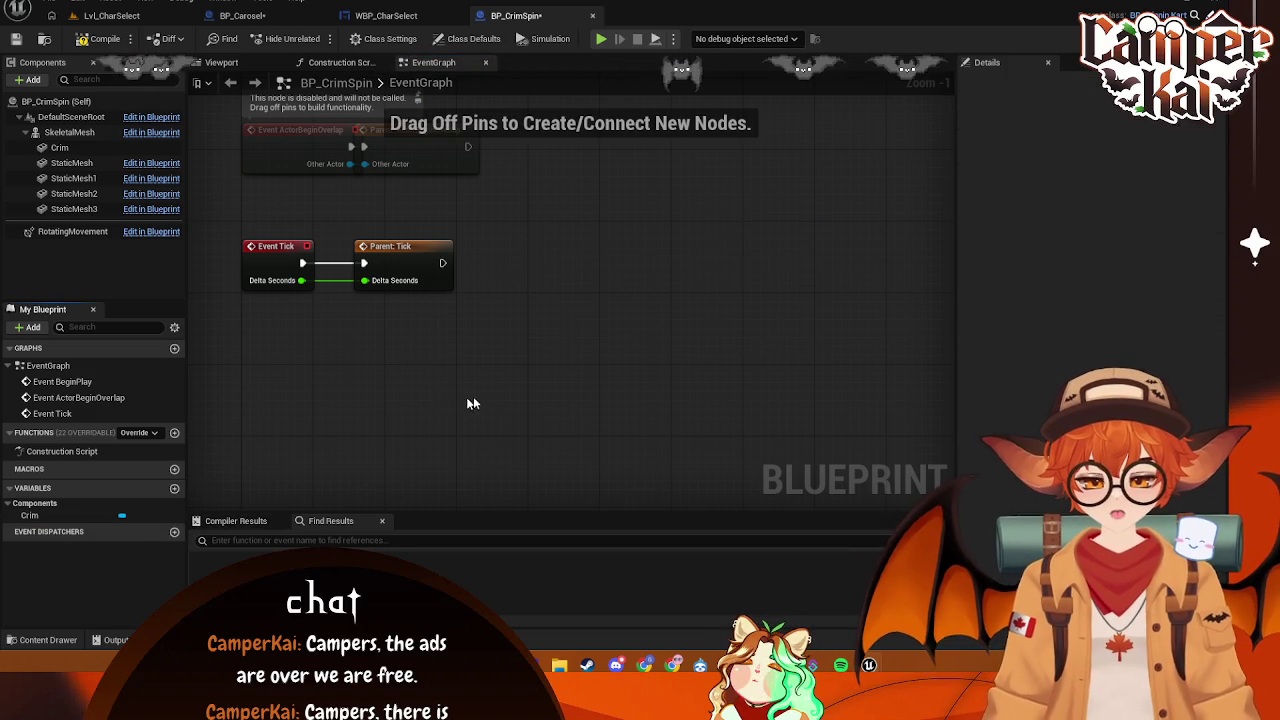
- Open BP_SpinninKart from the Characters folder in the Content Drawer
left_click(48, 640)
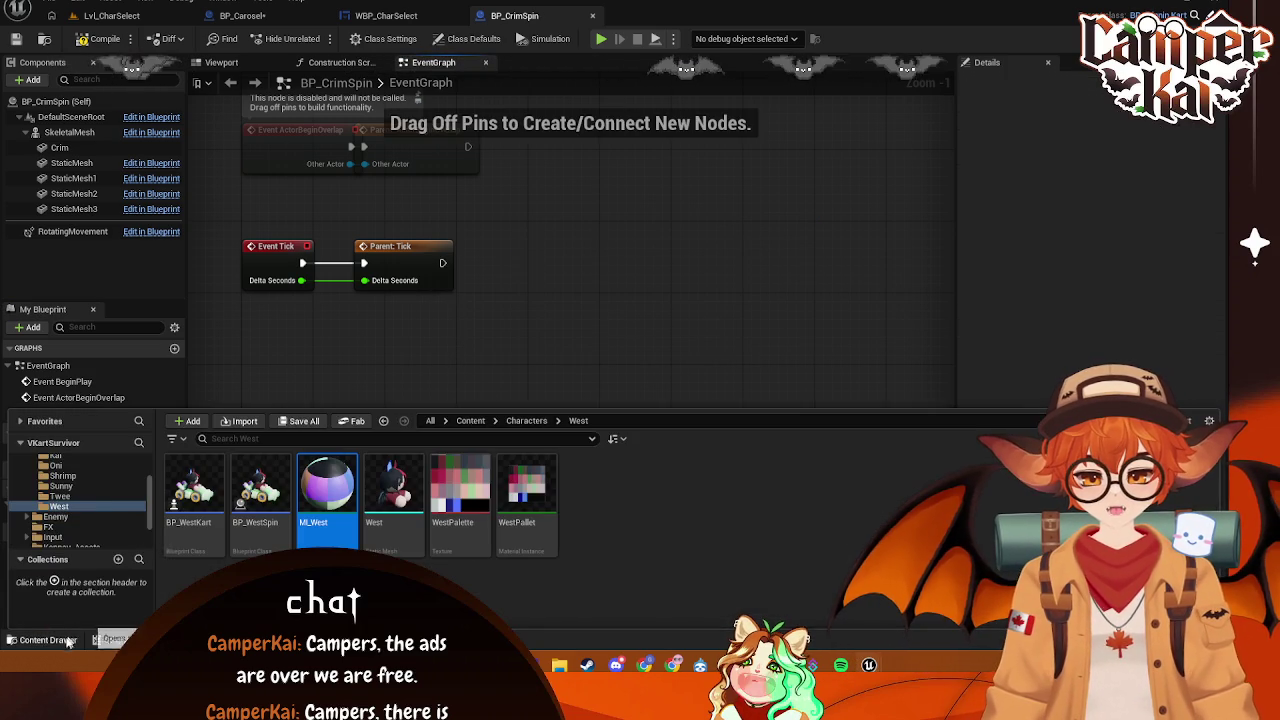
scroll(106, 497, "up", 2)
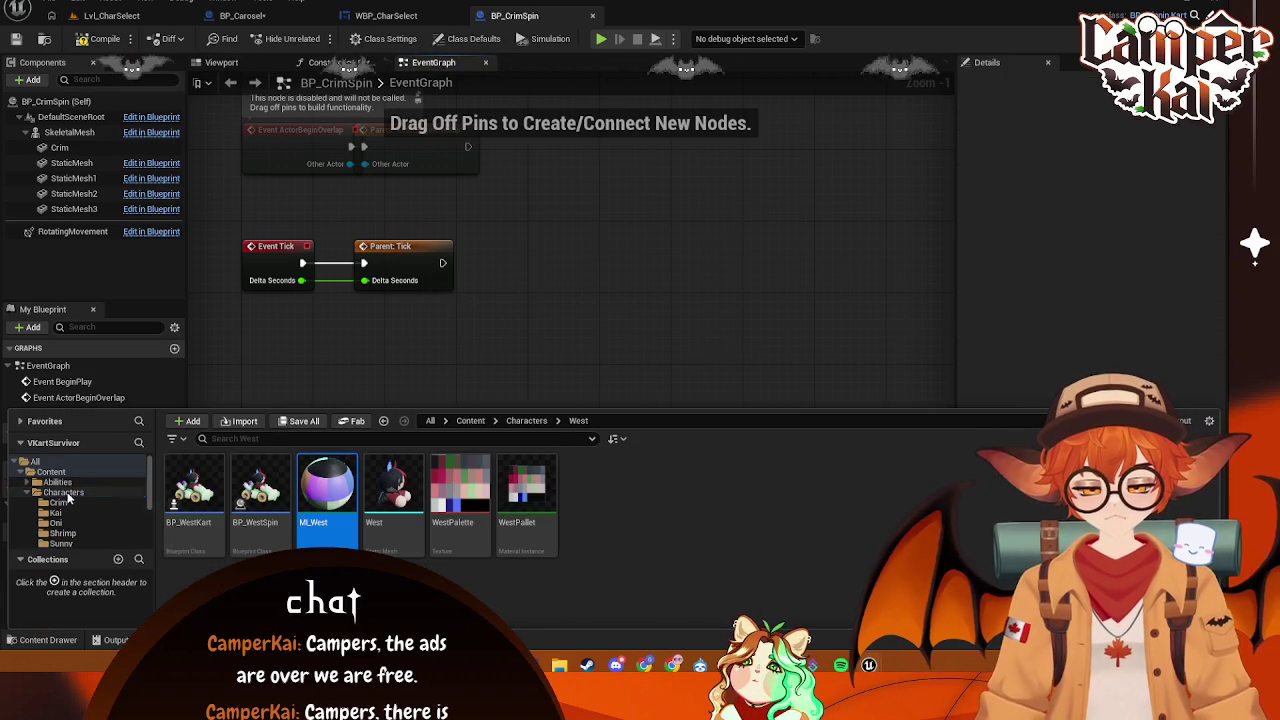
left_click(90, 492)
scroll(482, 551, "down", 2)
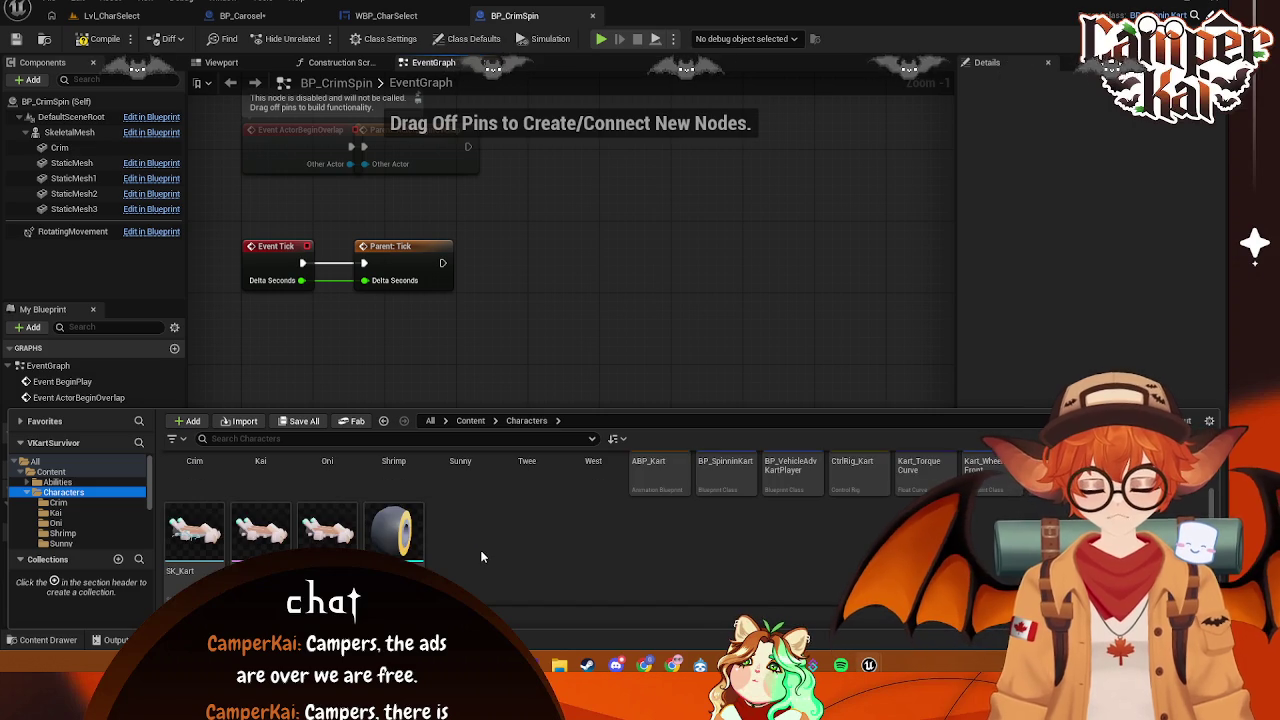
scroll(490, 554, "up", 1)
scroll(709, 530, "up", 1)
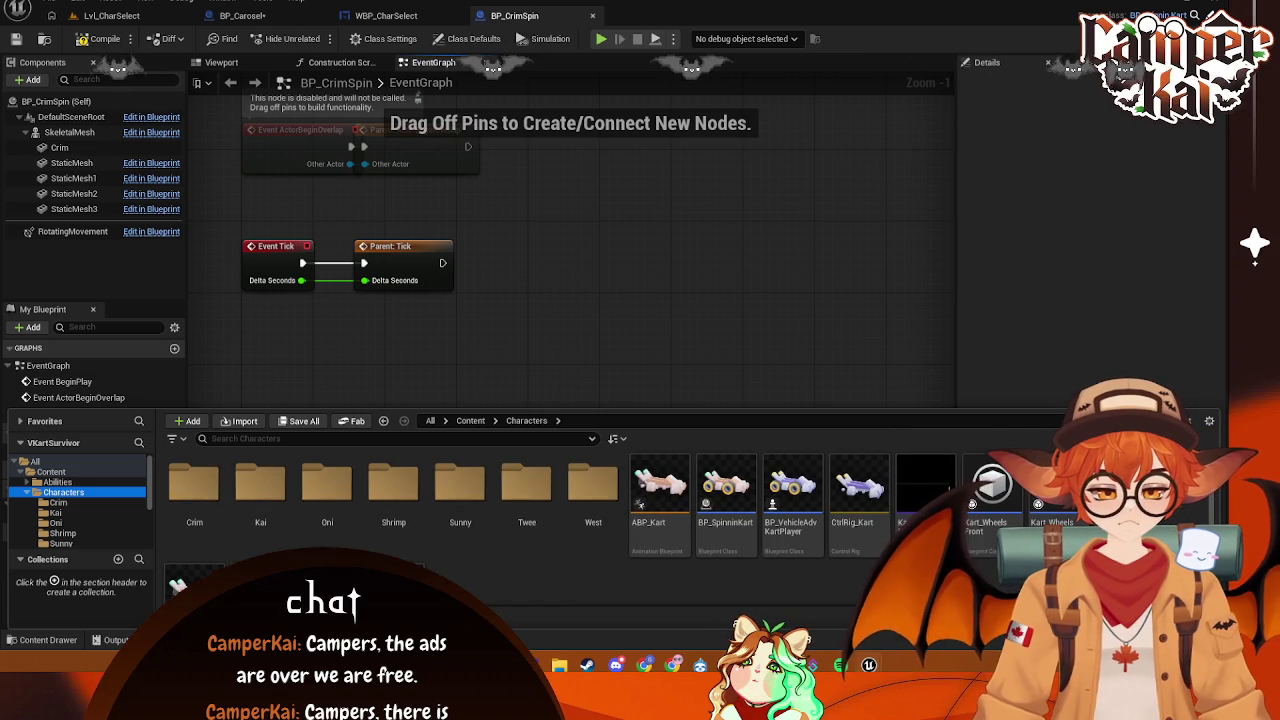
left_click(709, 530)
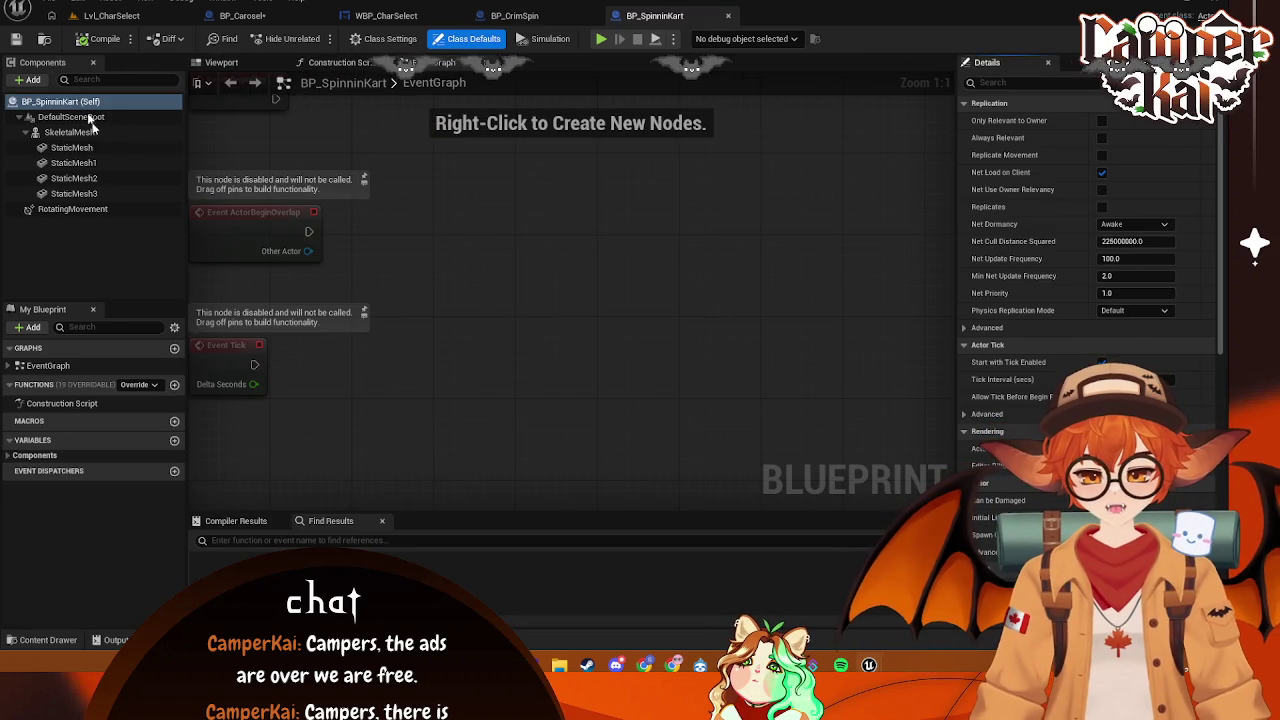
- Paste the spin nodes into BP_SpinninKart and wire Event Tick into the Branch
right_click(536, 326)
key("ctrl+v")
key("Escape")
key("ctrl+v")
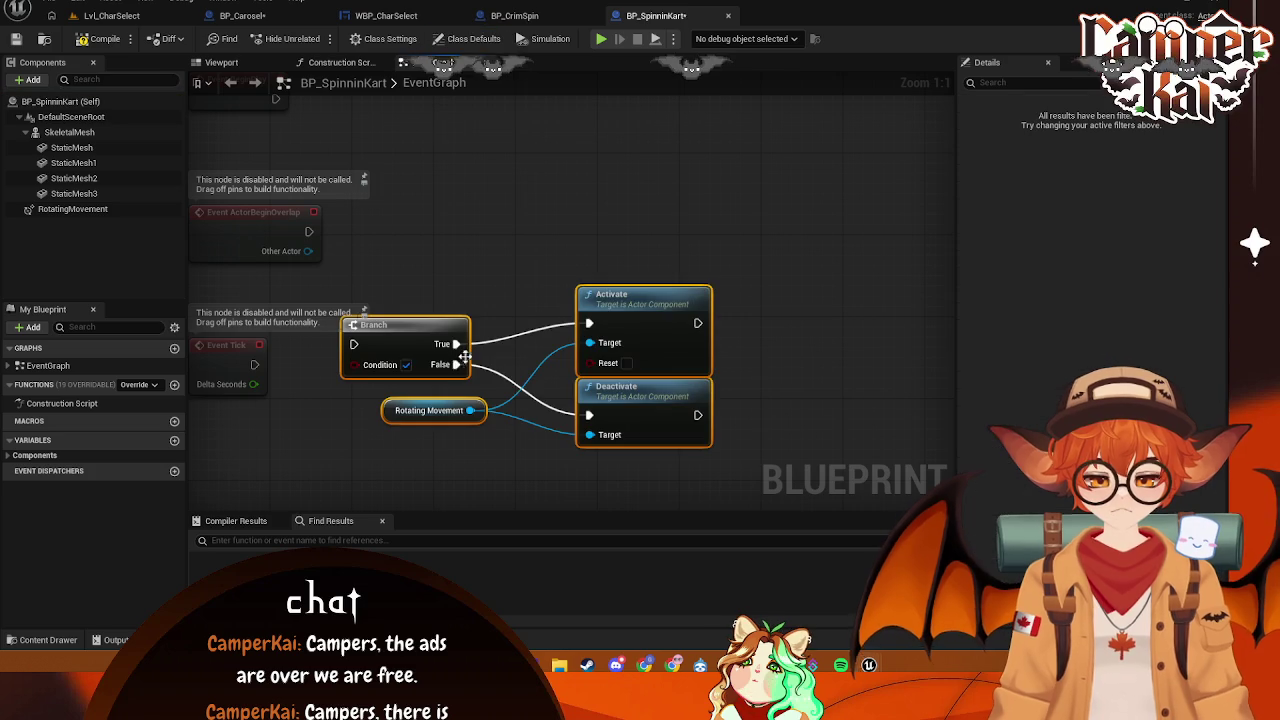
mouse_move(255, 364)
left_mouse_down()
mouse_move(363, 355)
mouse_move(354, 344)
mouse_move(400, 396)
left_mouse_up()
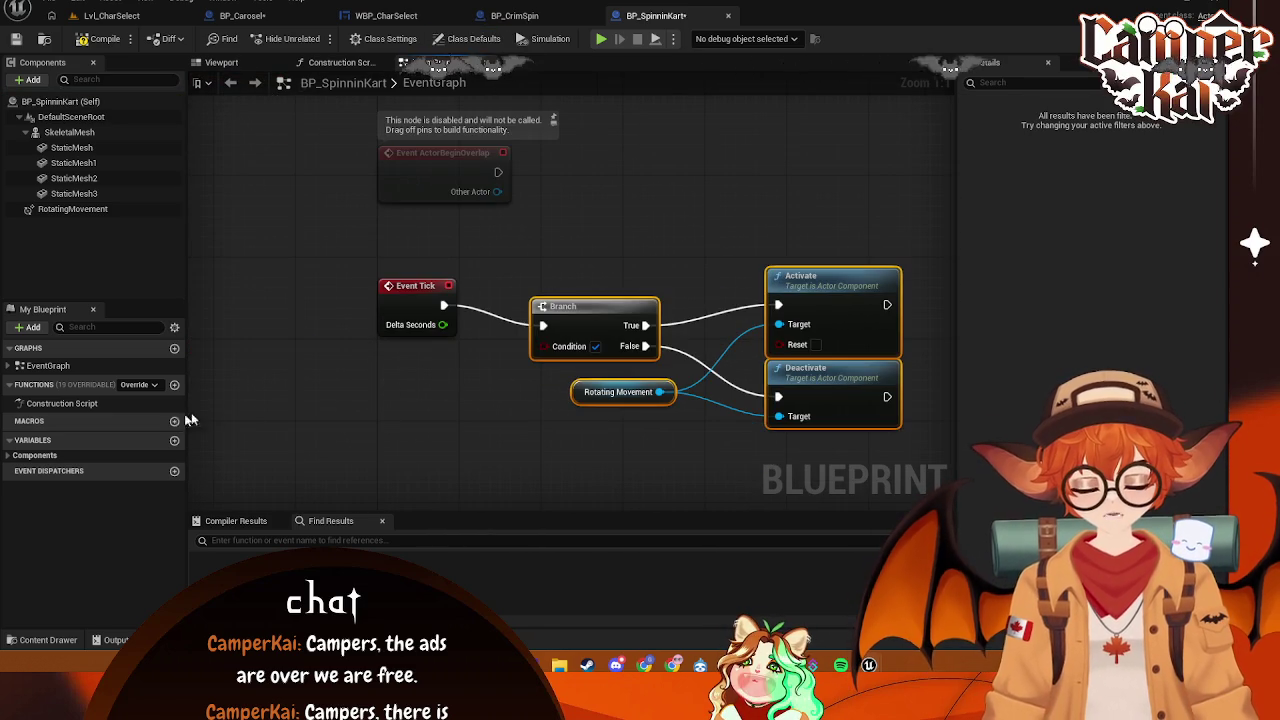
- Create a CanSpin Boolean and use its getter as the Branch condition
left_click(175, 441)
type("Ca")
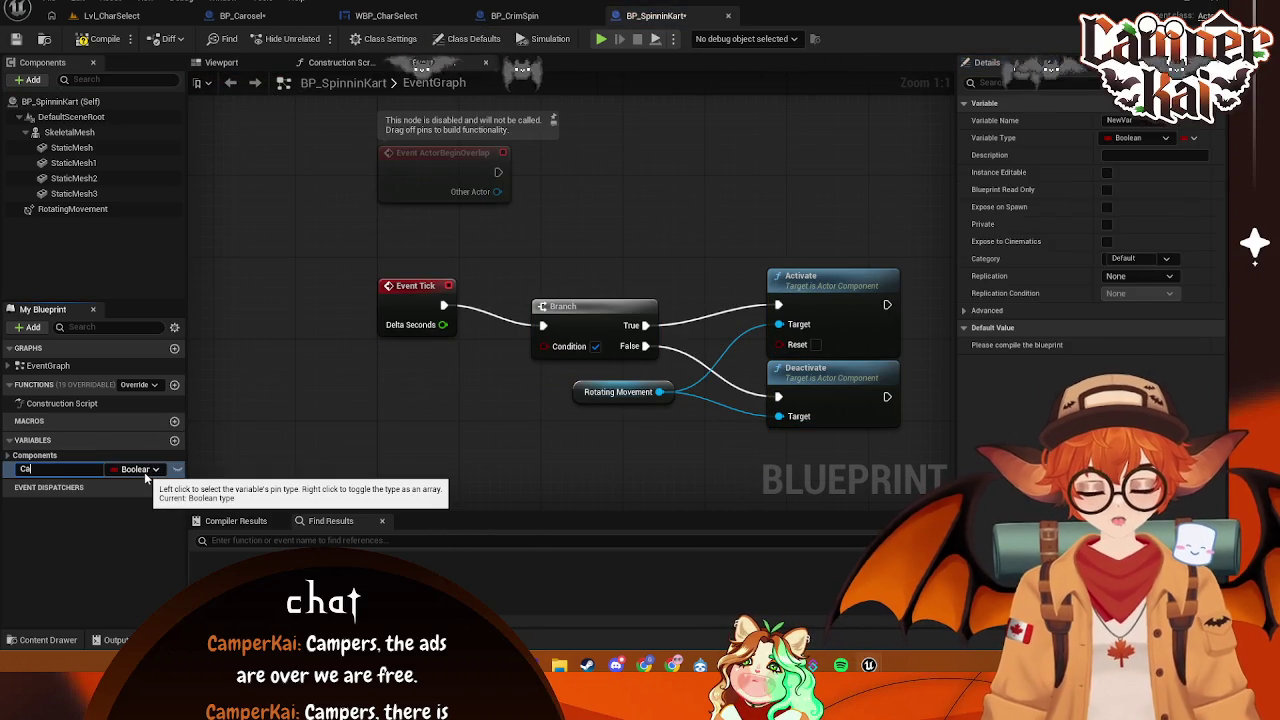
type("nSpin")
key("Return")
left_click_drag(140, 469, 541, 346)
left_click(450, 380)
scroll(540, 400, "down", 1)
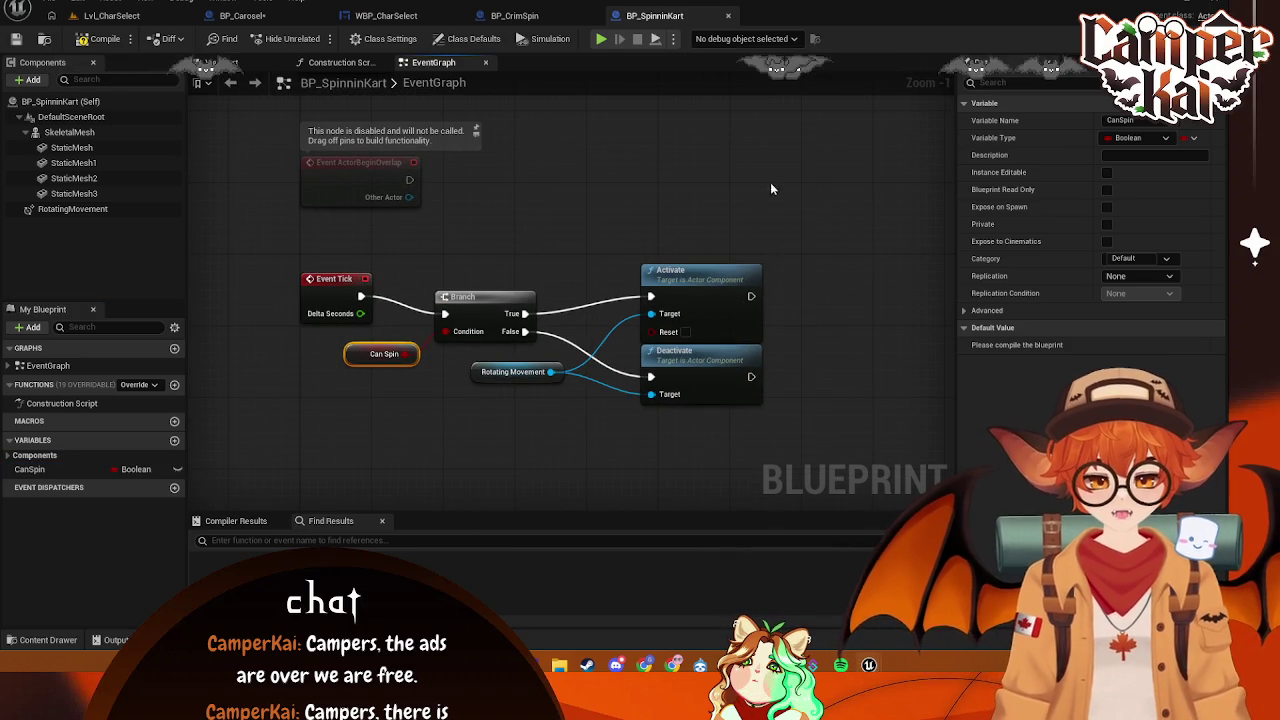
- In the BP_Carosel graph, search actions for 'get ca'
left_click(512, 16)
left_click(400, 16)
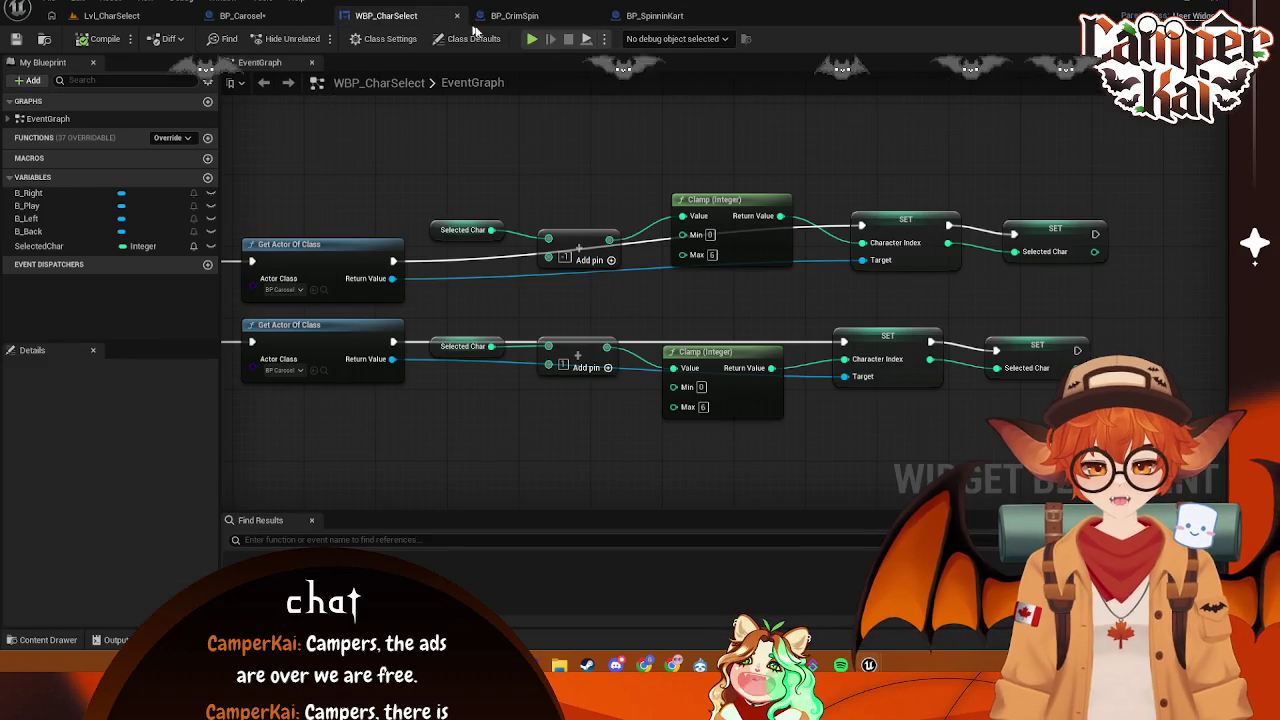
left_click(245, 16)
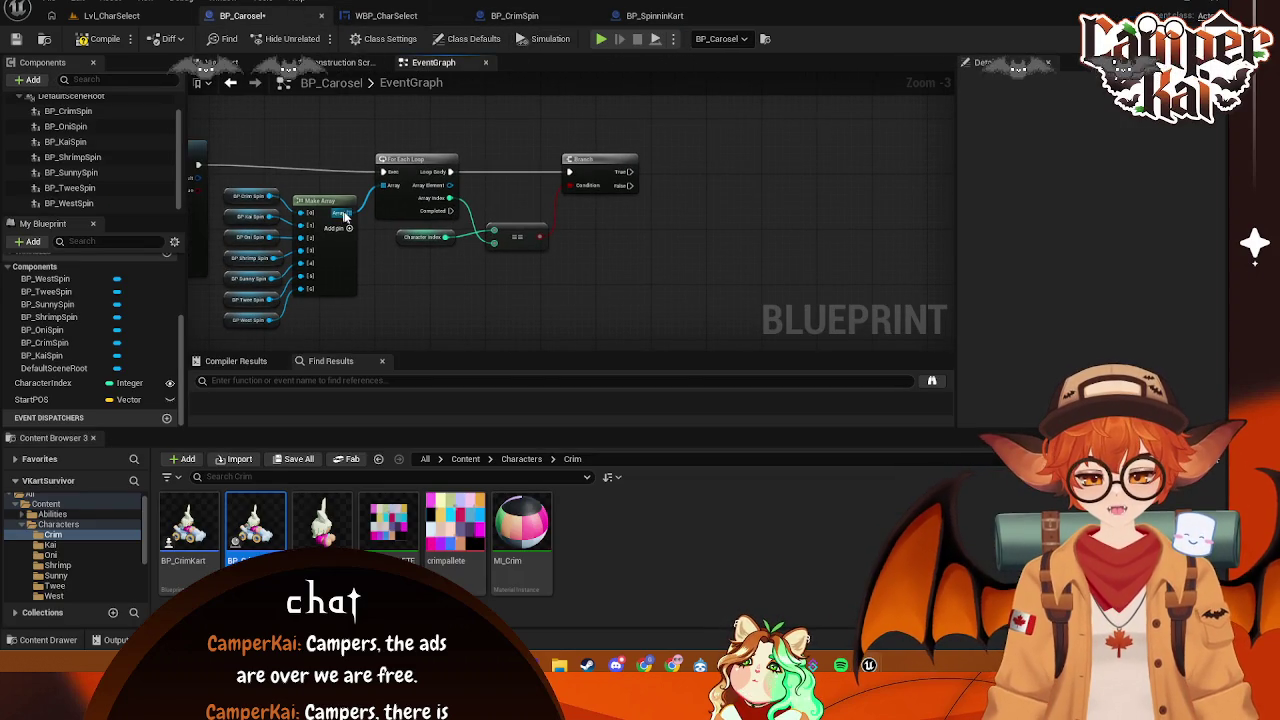
right_click(586, 255)
type("get ca")
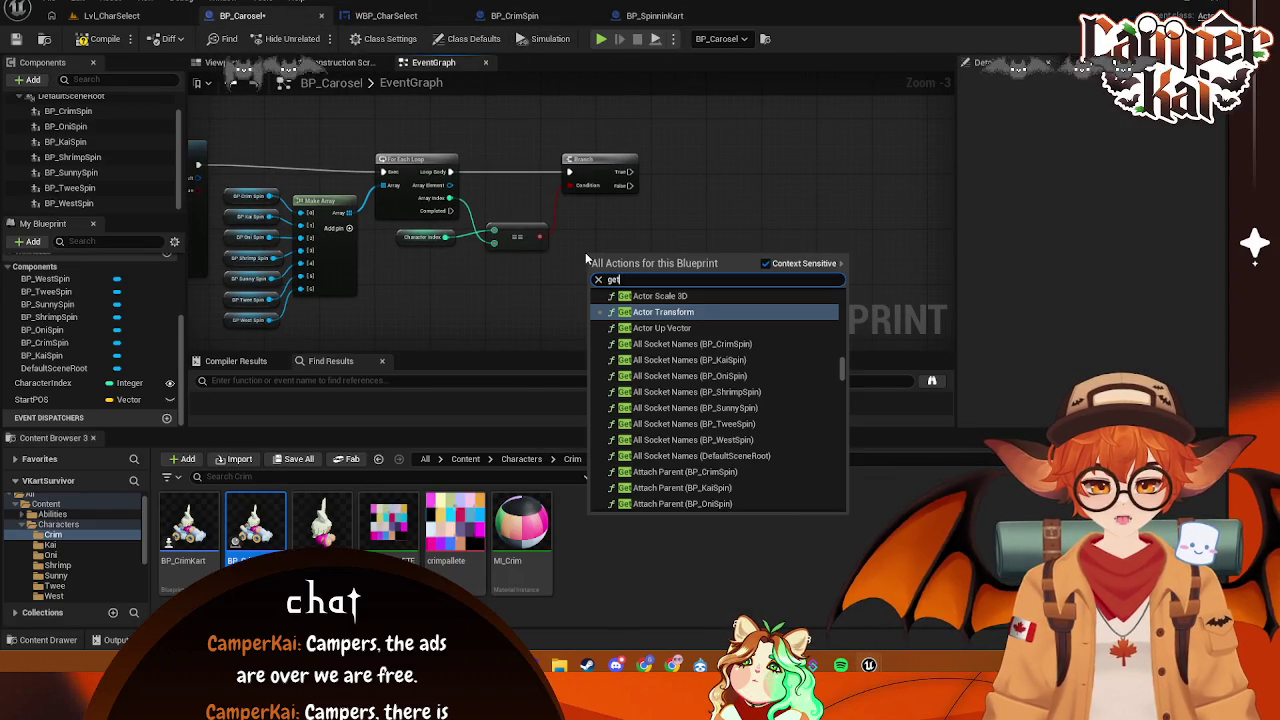
key("BackSpace")
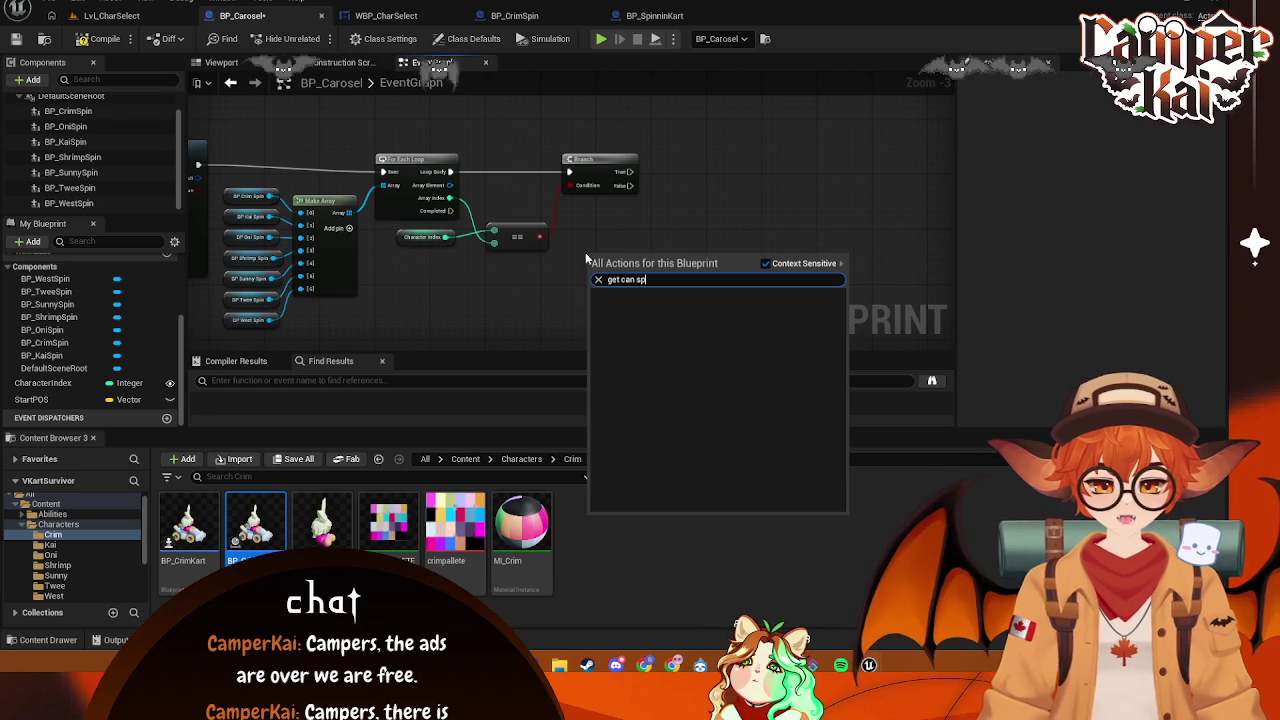
- Tick Expose on Spawn for BP_SpinninKart's CanSpin, then return to BP_Carosel
left_click(724, 169)
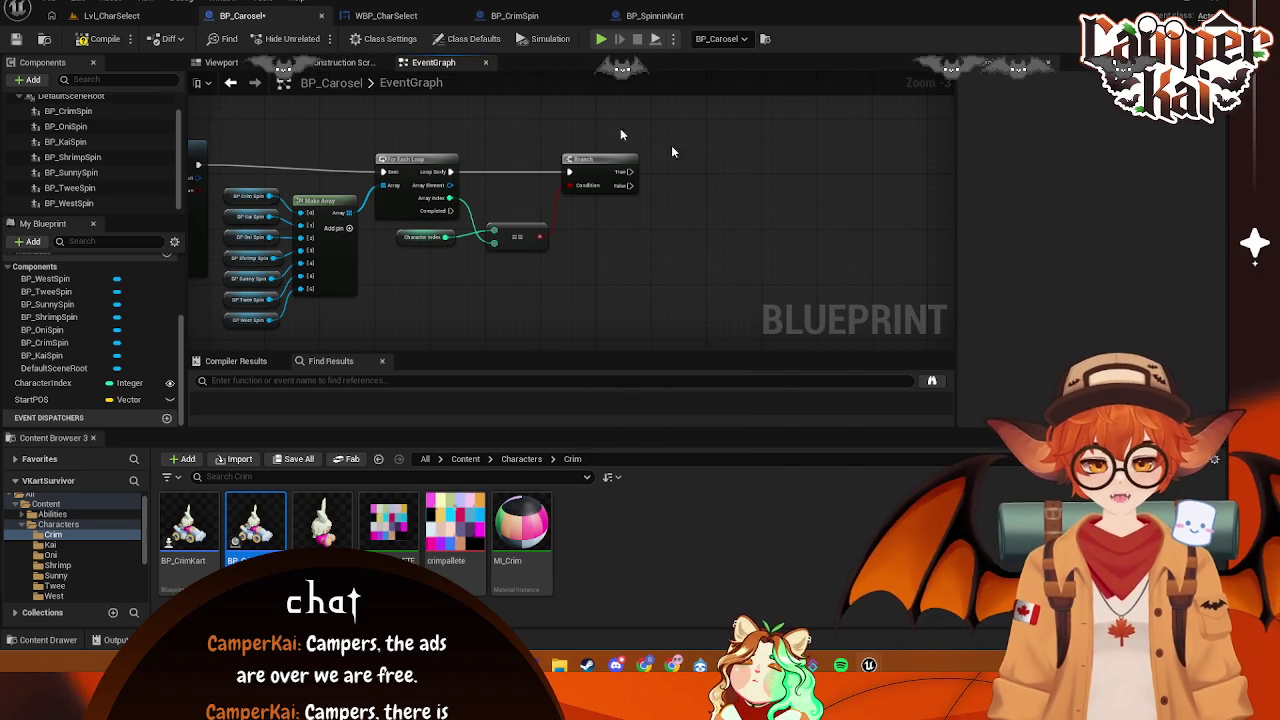
left_click(655, 15)
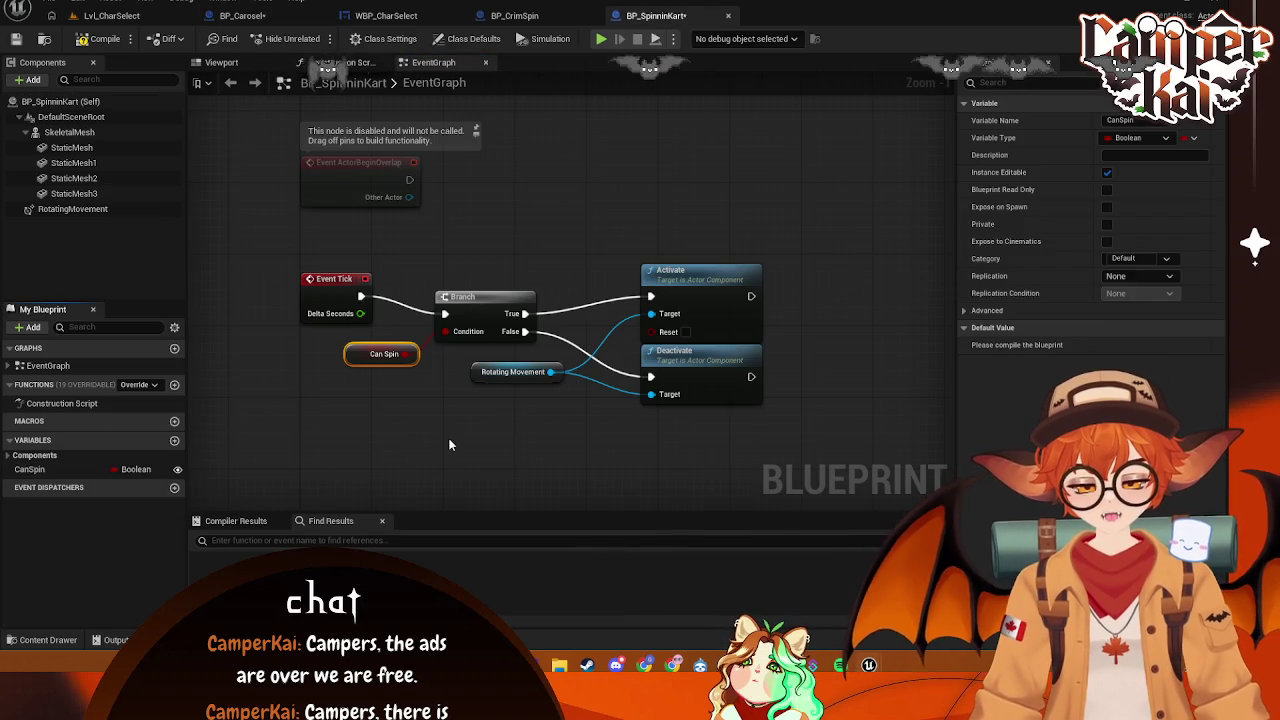
left_click(1107, 207)
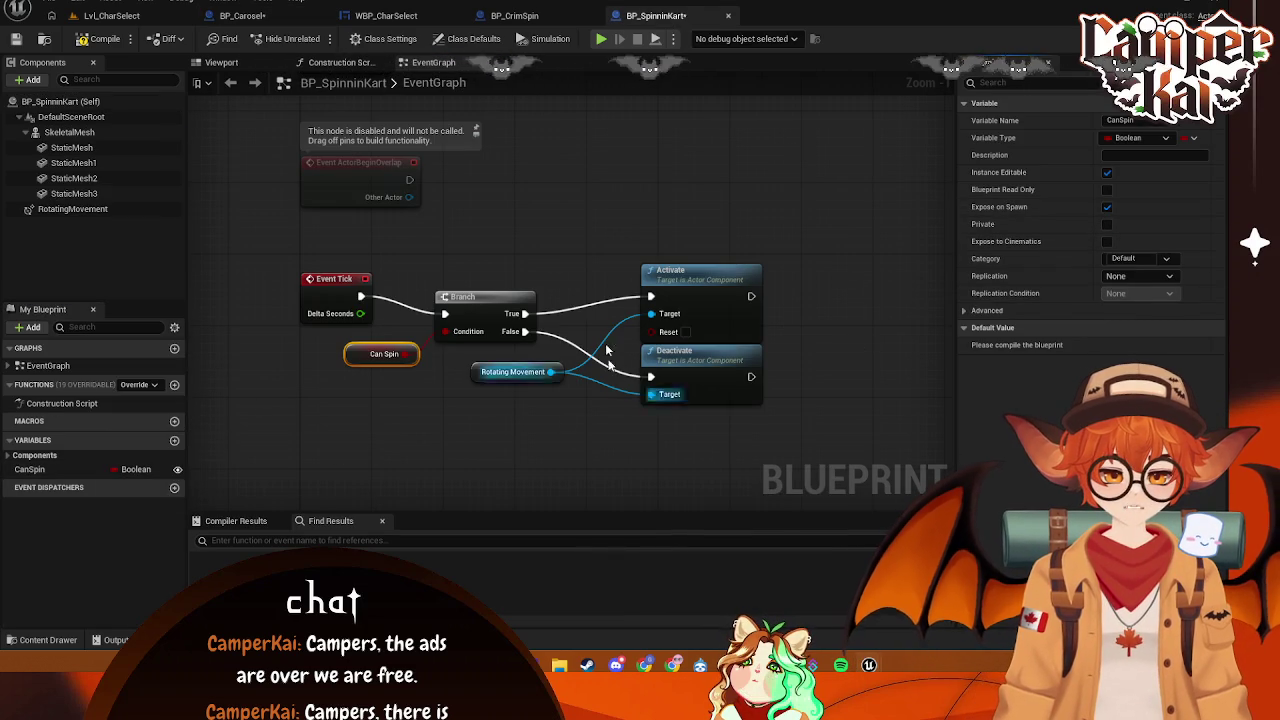
left_click(242, 15)
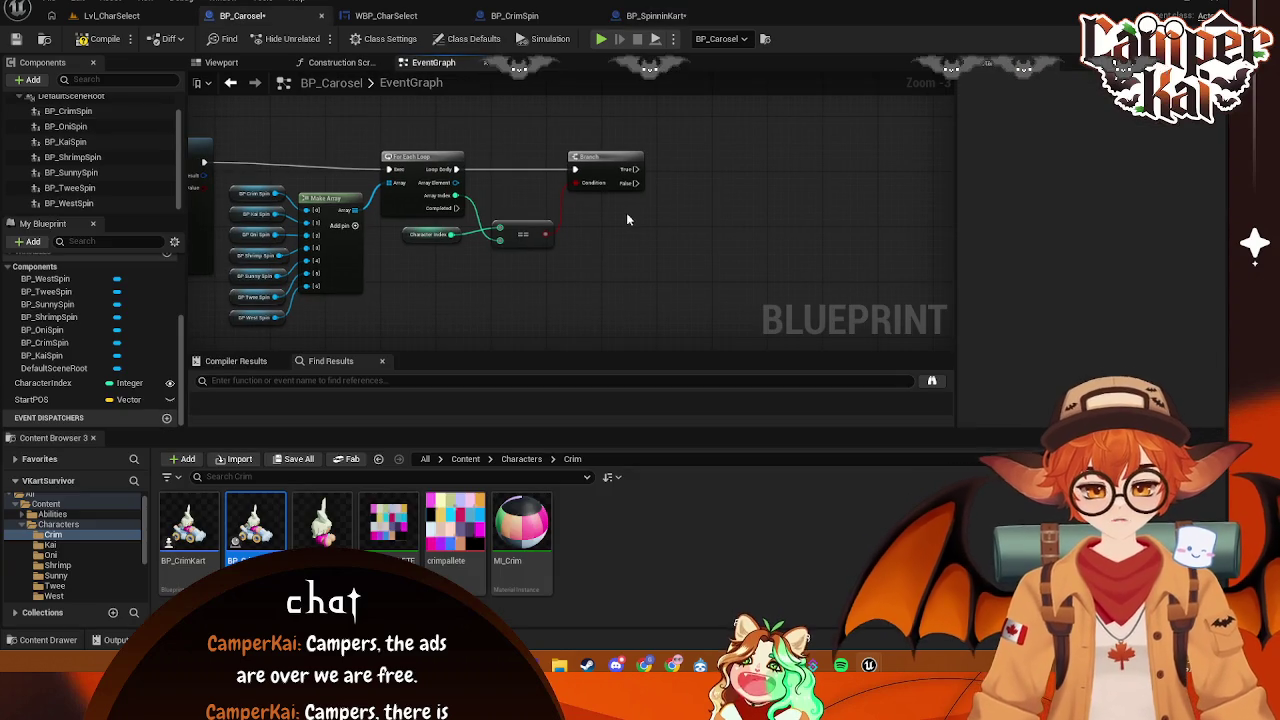
- Cancel a 'get can' action search and save BP_SpinninKart with Ctrl+S
right_click(602, 268)
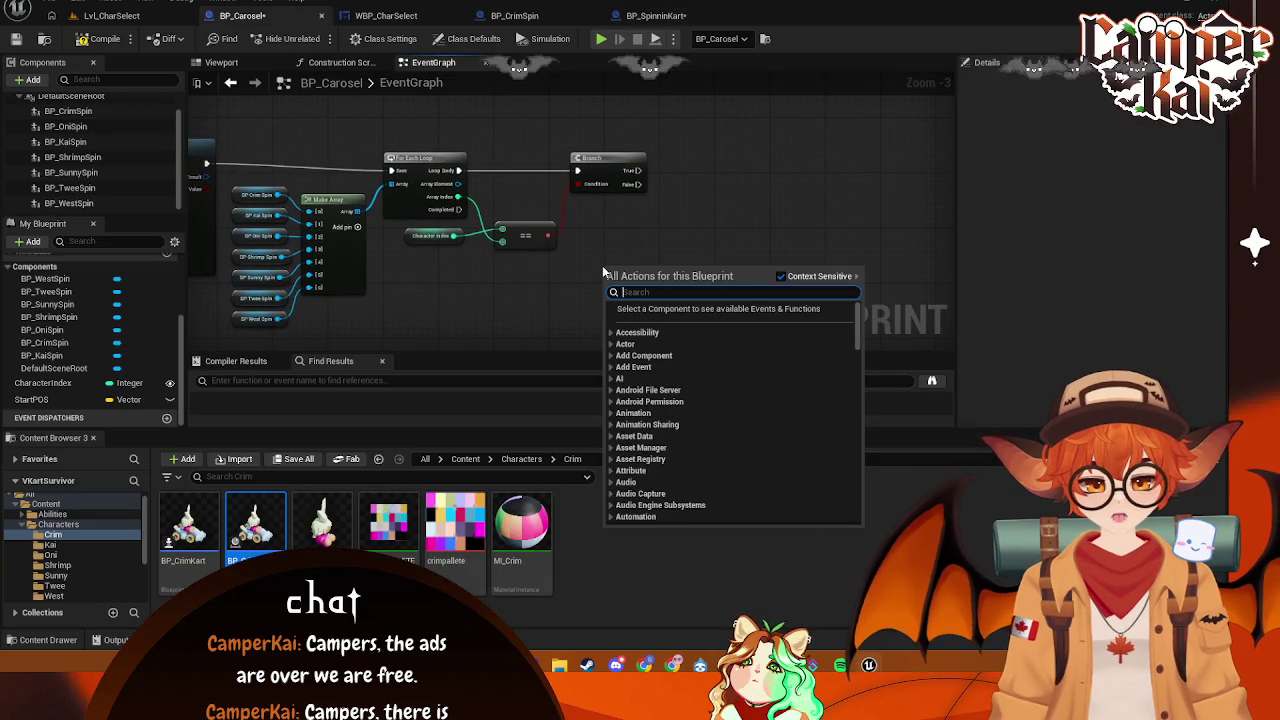
type("get can s")
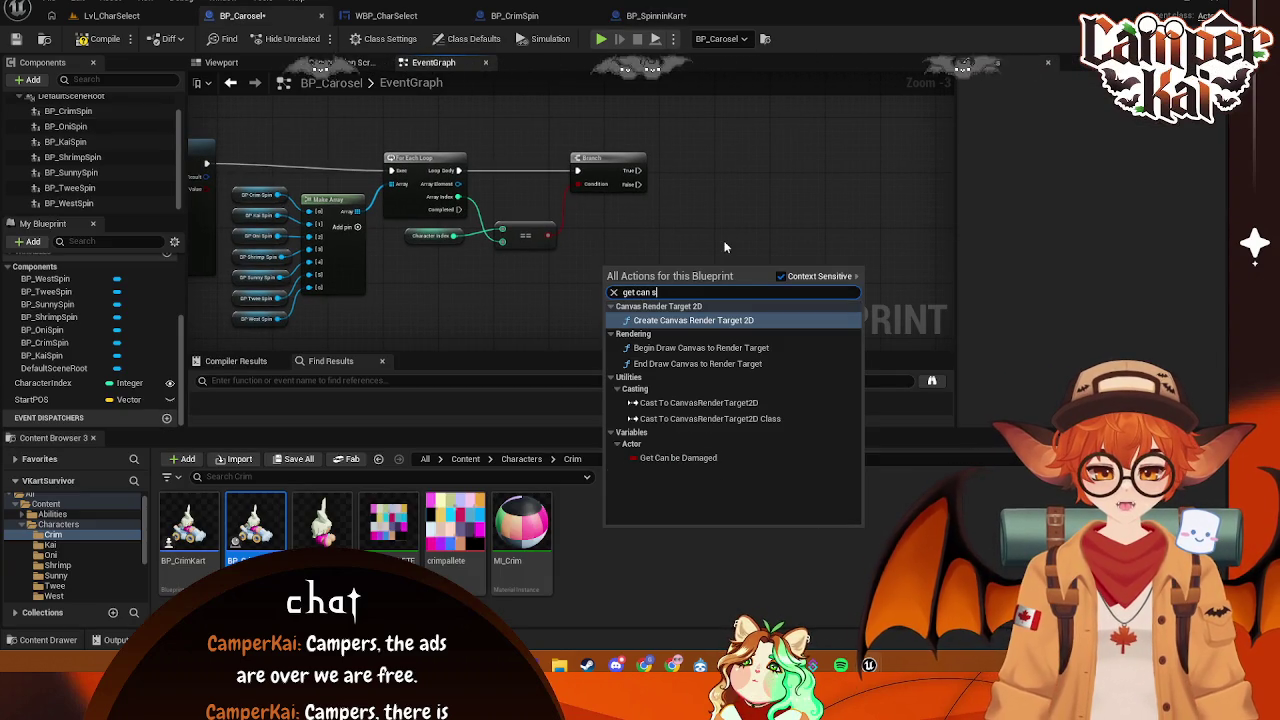
left_click(718, 181)
key("ctrl+s")
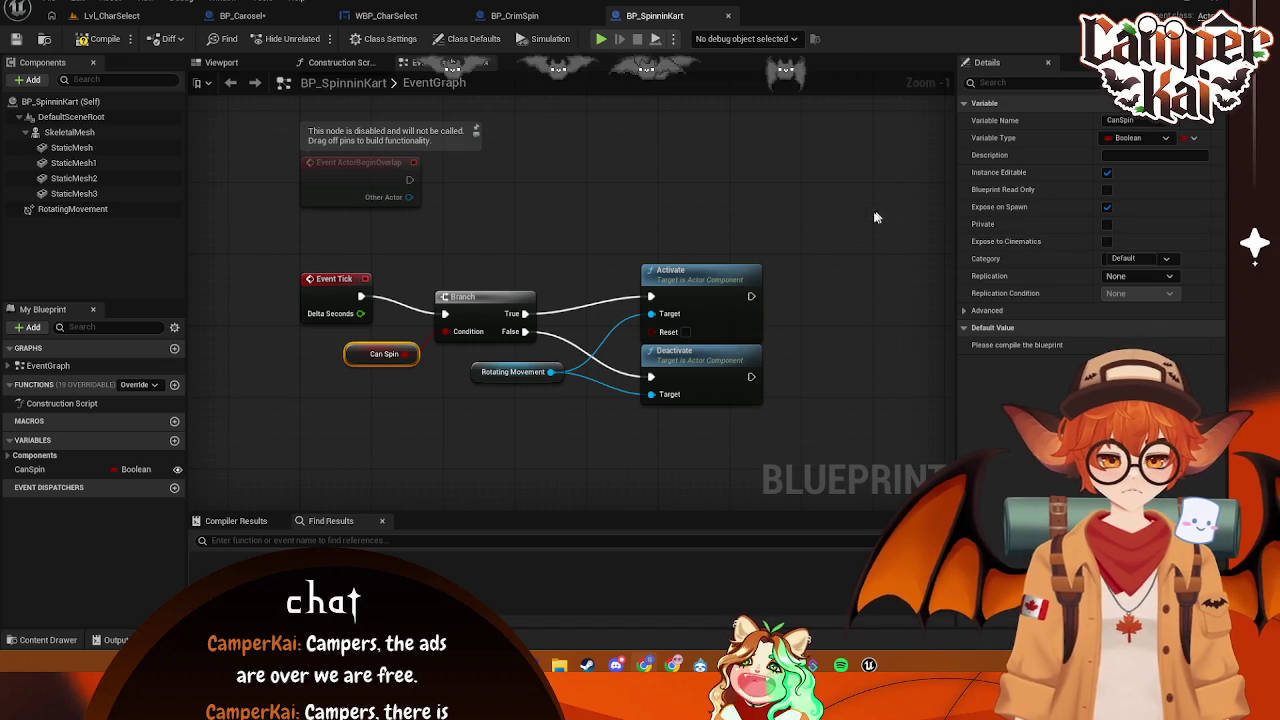
- Try node searches for 'can spi' and 'get can spi' in BP_Carosel, then cancel
left_click(512, 16)
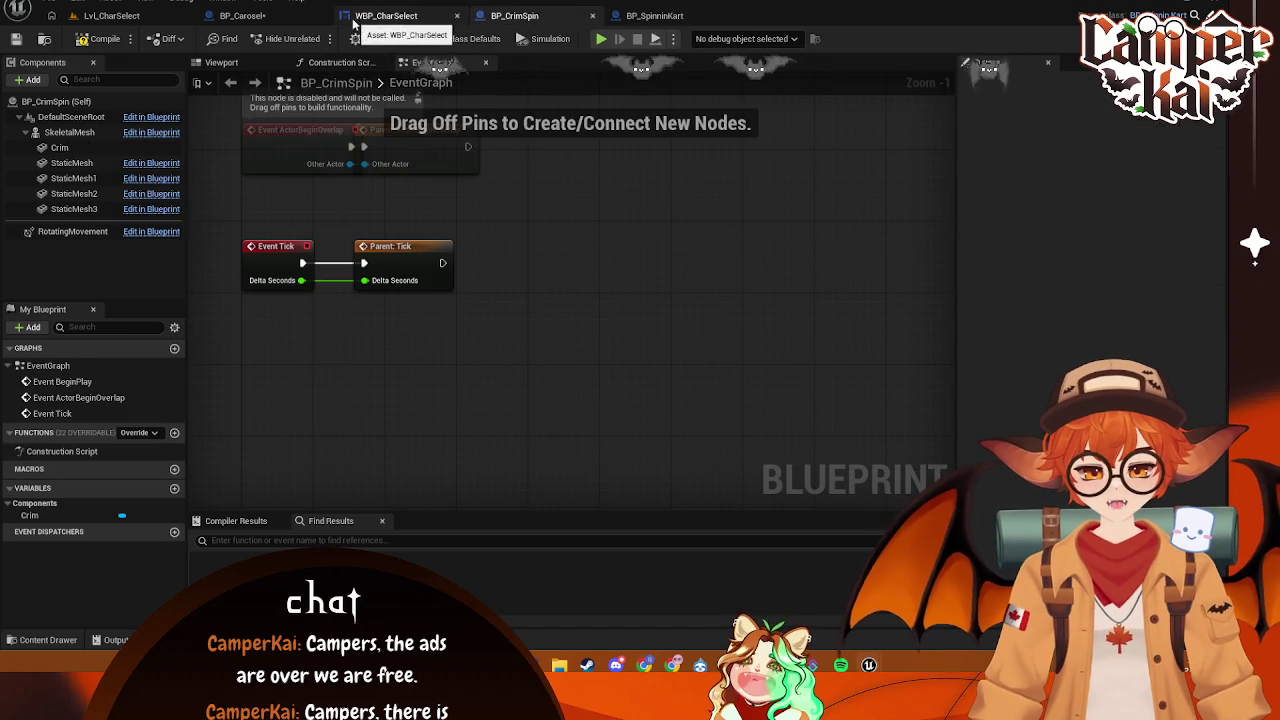
left_click(242, 16)
left_click_drag(340, 238, 510, 305)
type("can spi")
key("BackSpace")
key("BackSpace")
key("BackSpace")
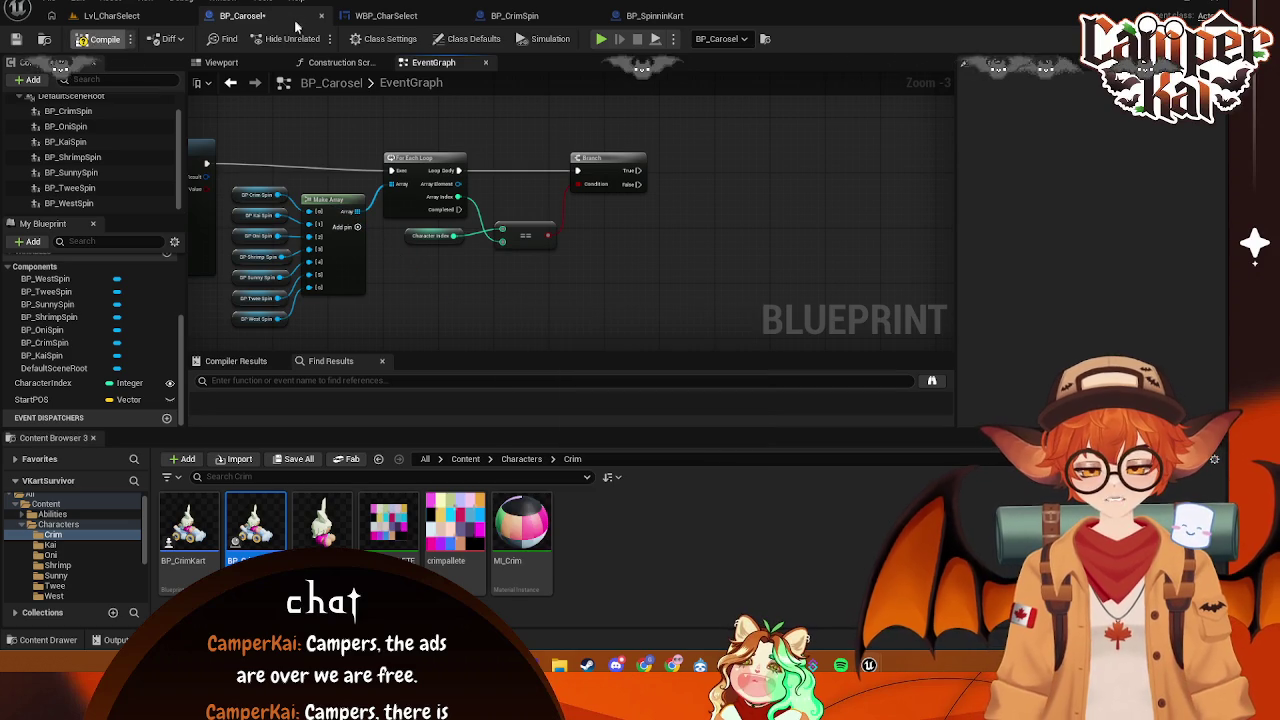
mouse_move(279, 196)
left_mouse_down()
mouse_move(576, 289)
mouse_move(552, 280)
left_mouse_up()
type("can sp")
key("BackSpace")
key("BackSpace")
key("BackSpace")
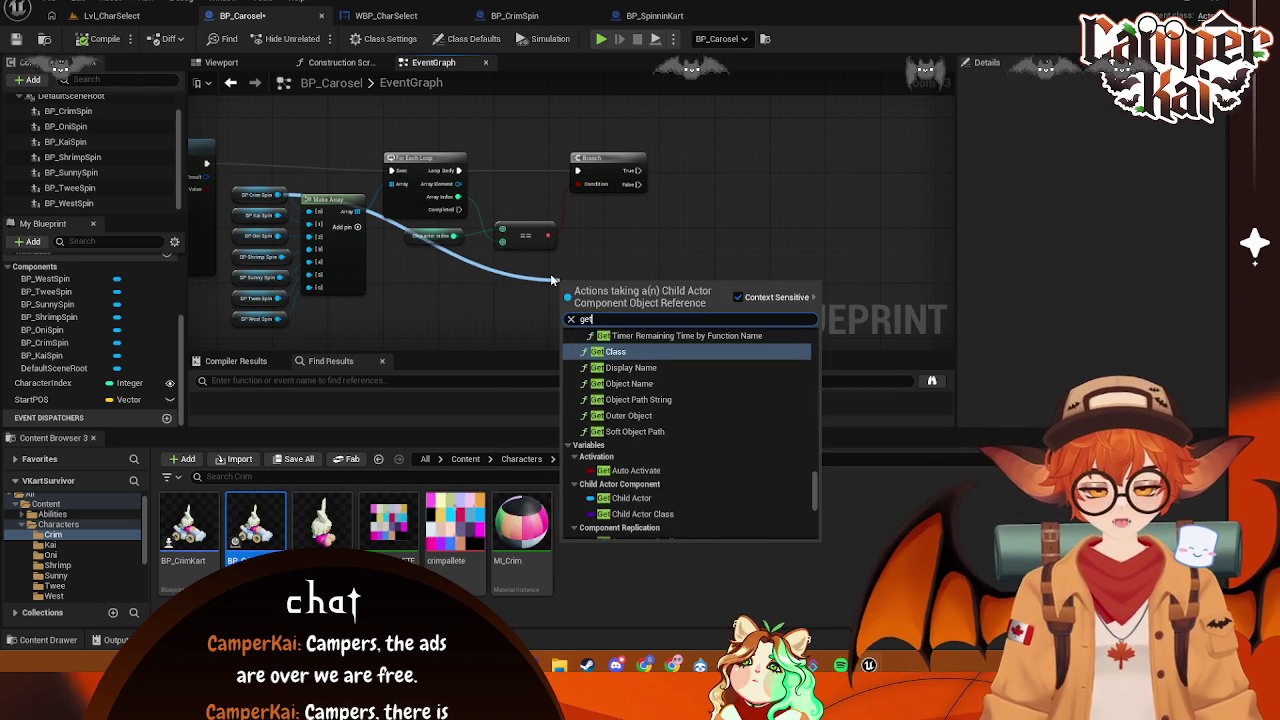
type("get can spi")
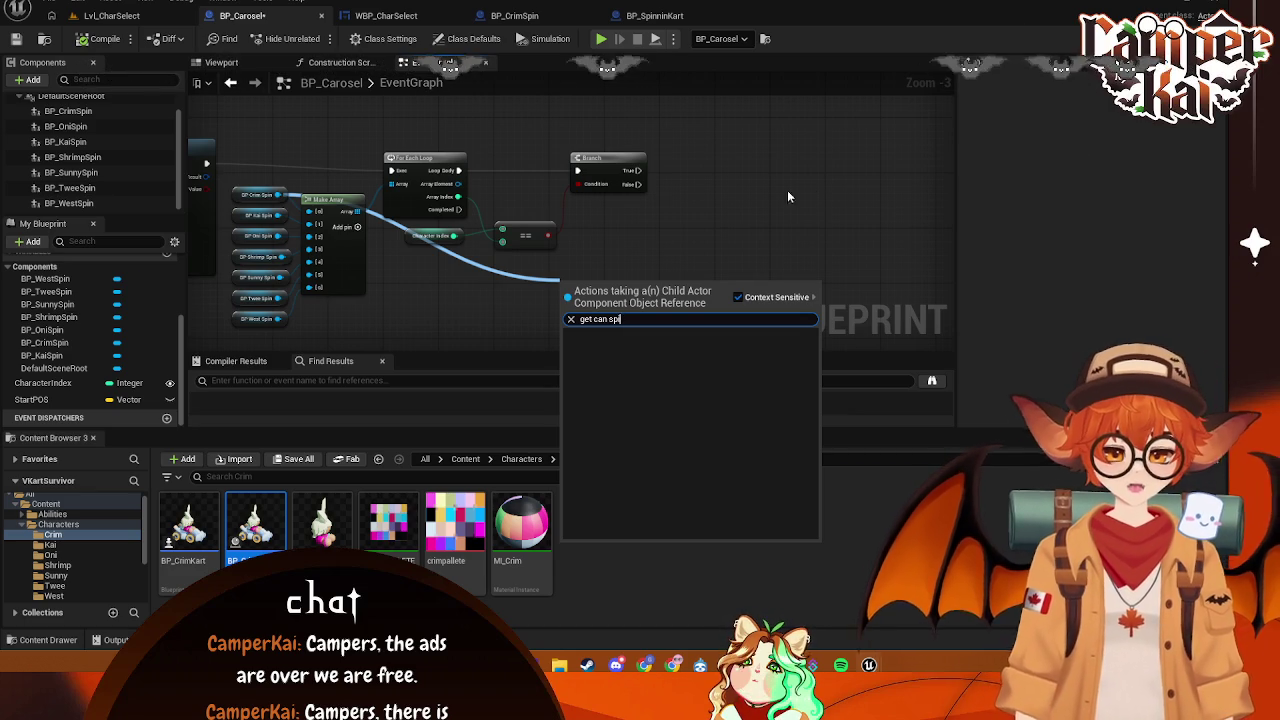
key("Escape")
- Add a Cast To BP_SpinninKart node from Array Element with Context Sensitive turned off
left_click_drag(458, 184, 643, 219)
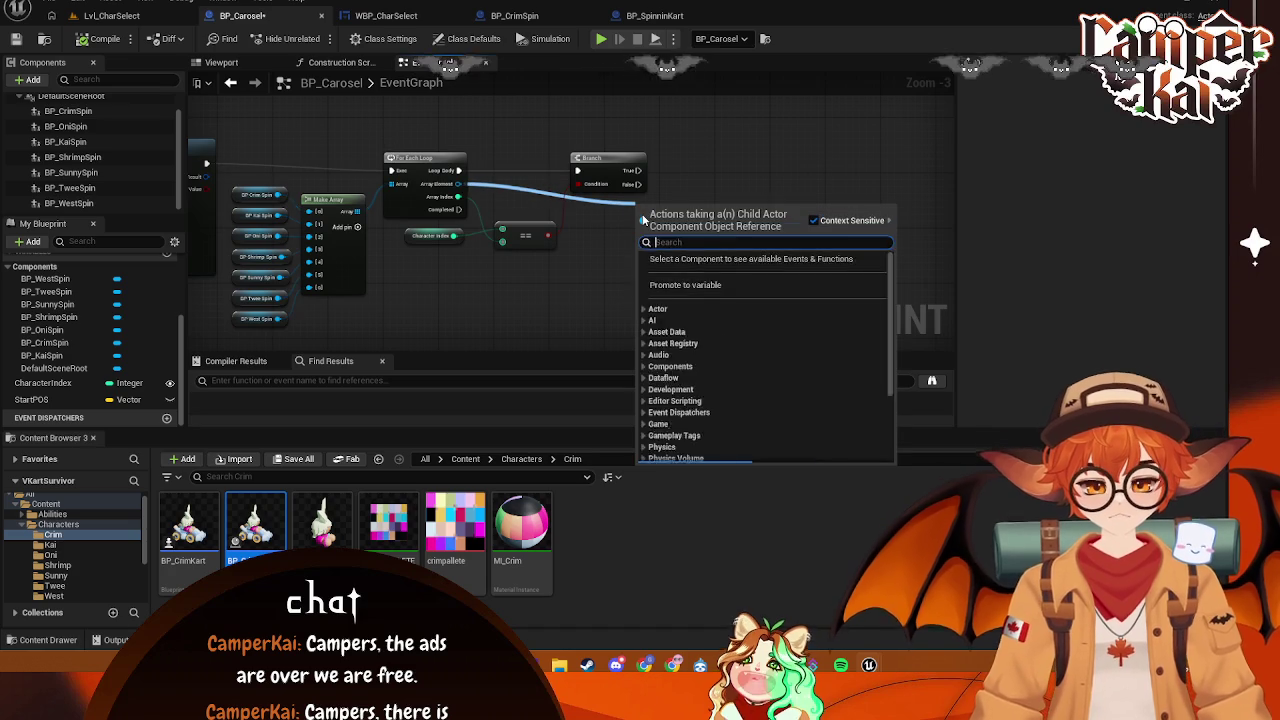
type("cas to")
type(" BP")
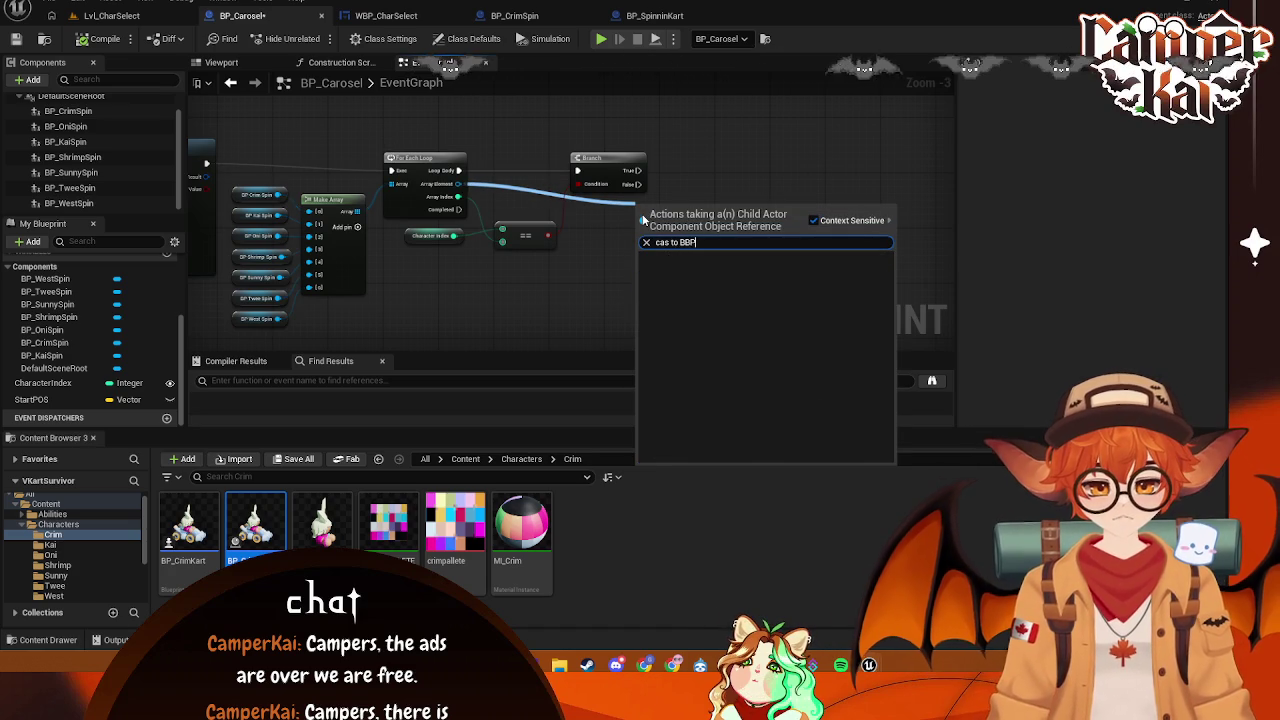
key("BackSpace")
key("BackSpace")
key("BackSpace")
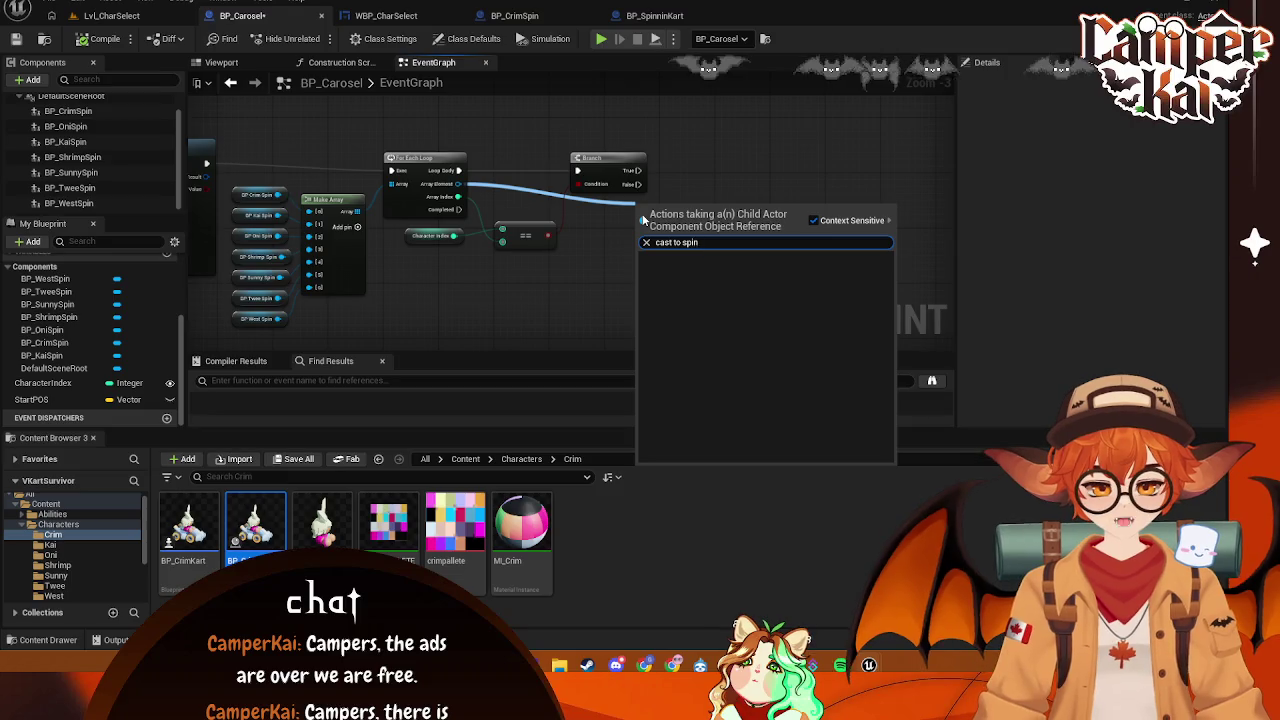
type("t to")
scroll(790, 330, "down", 10)
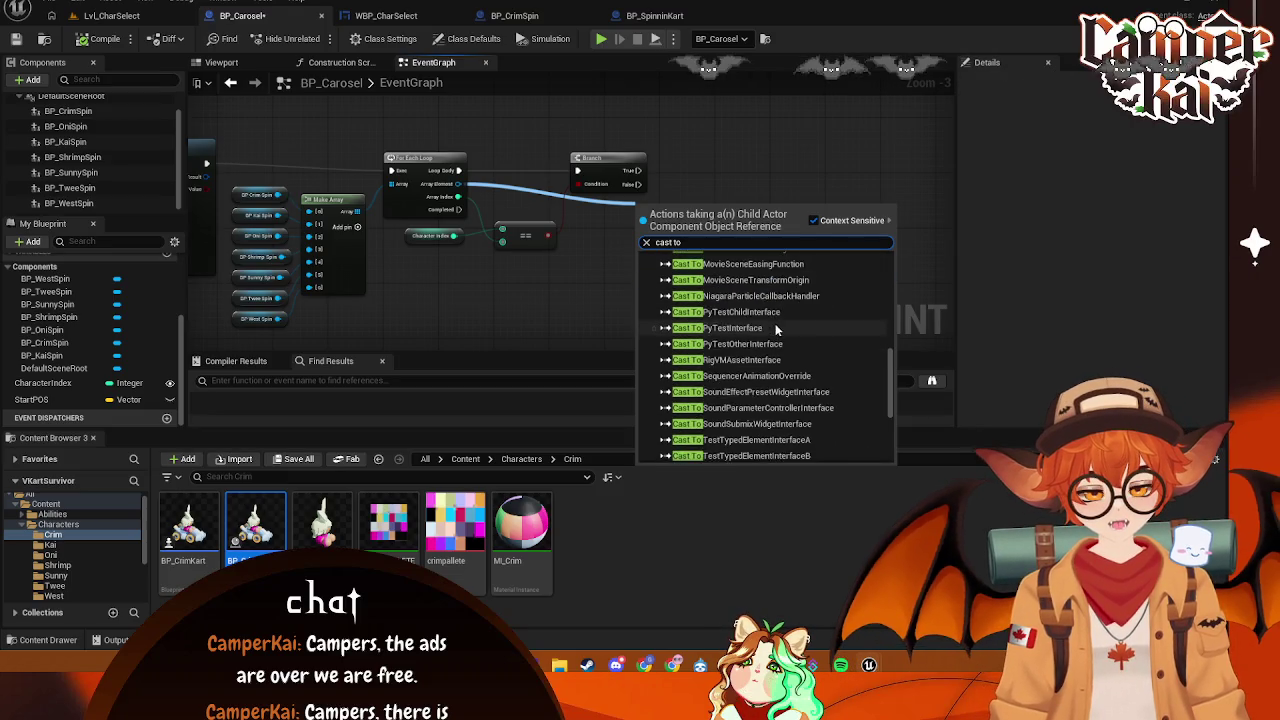
left_click(813, 220)
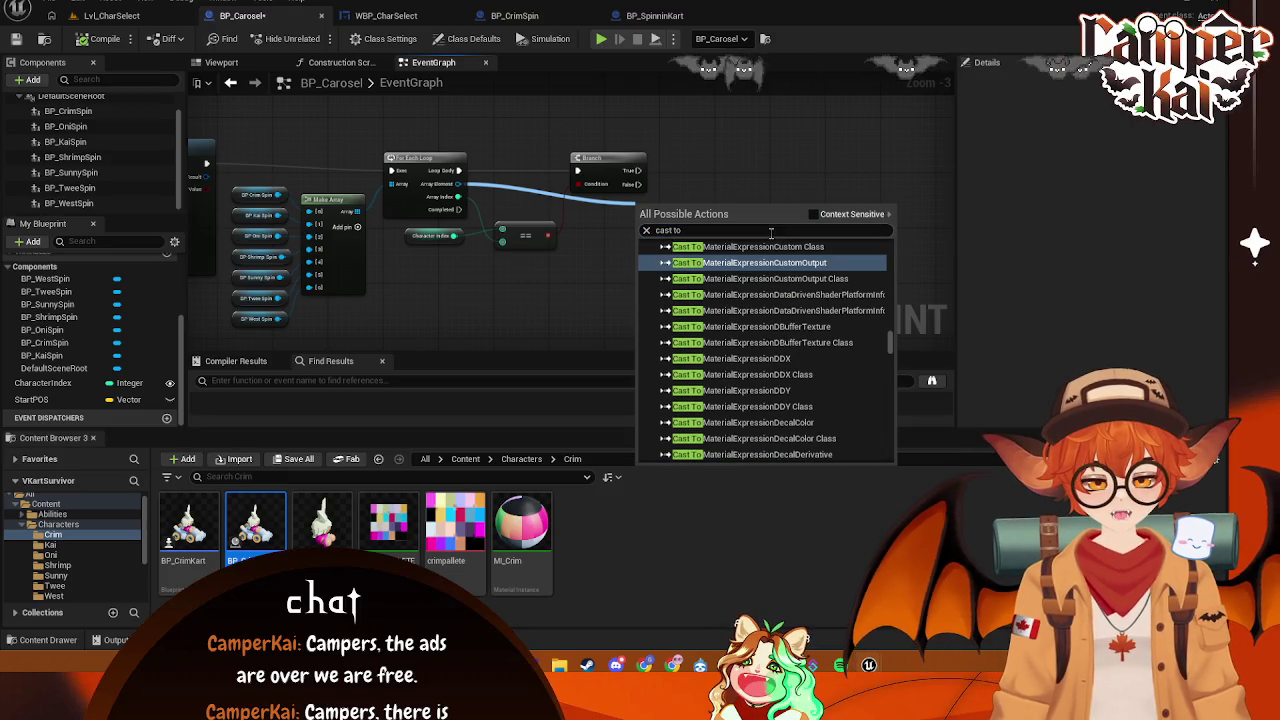
type("BP")
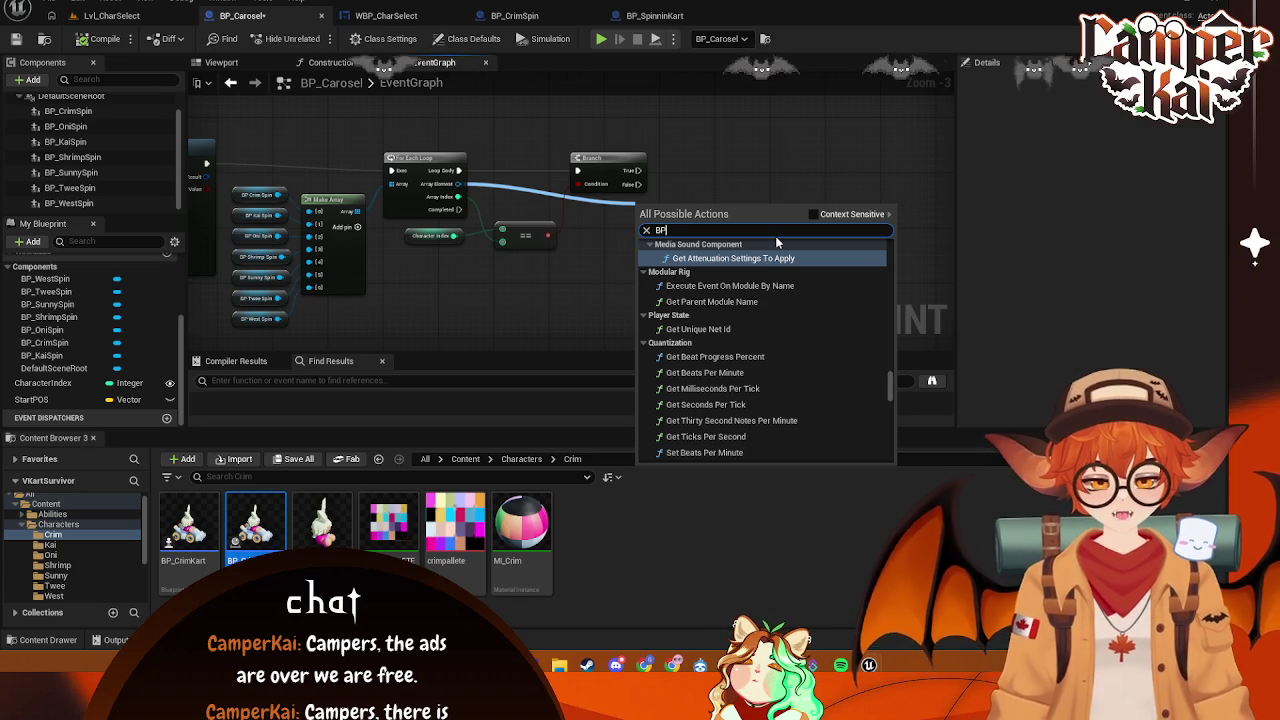
type("_Spi")
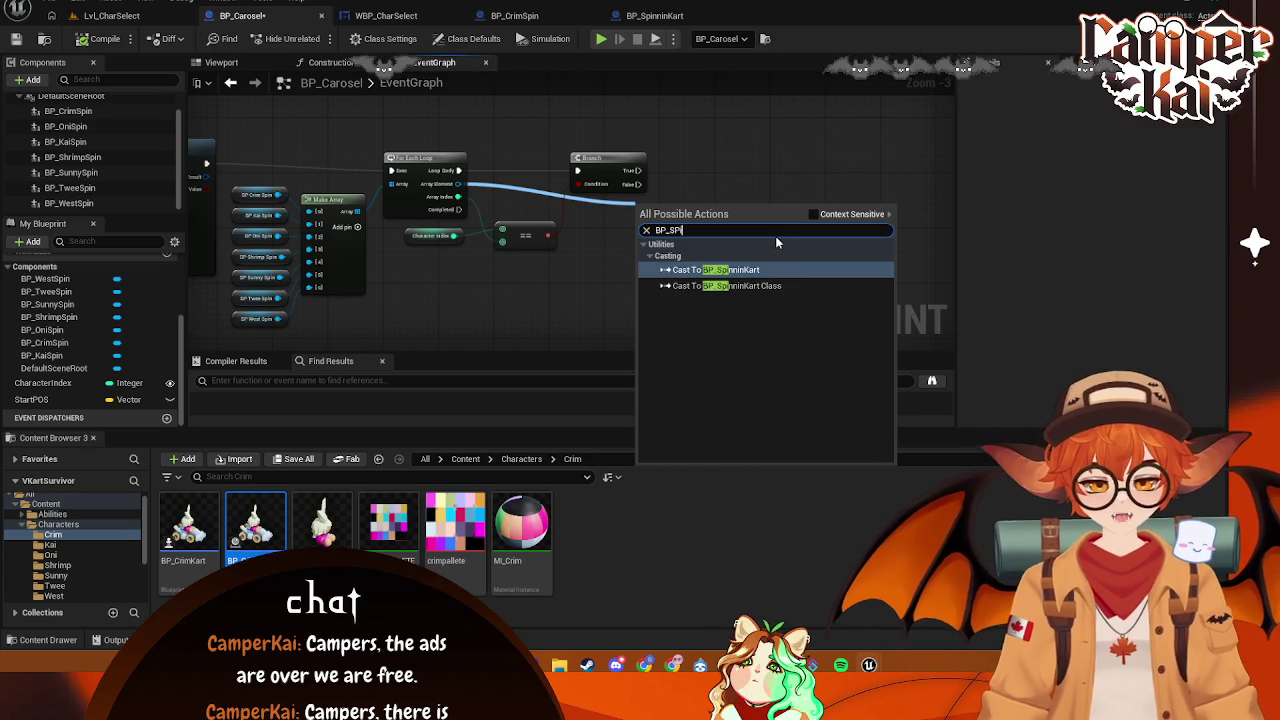
left_click(716, 269)
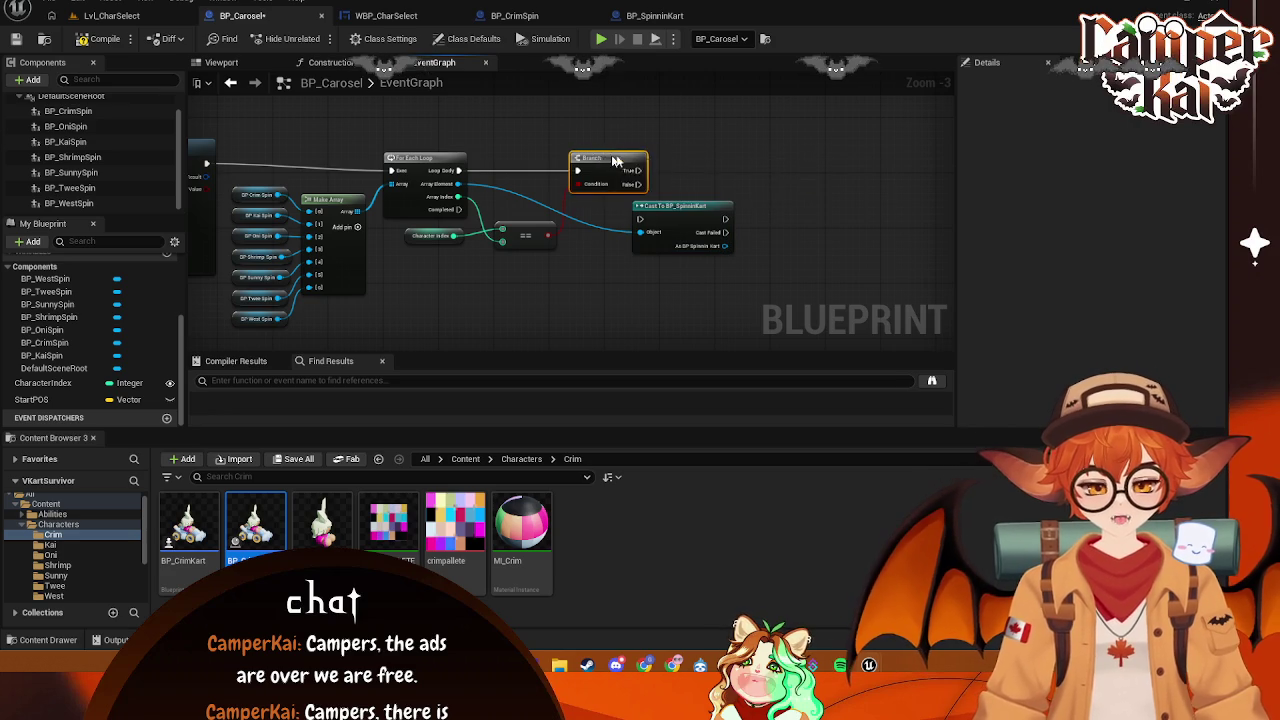
- Wire the cast's execution output into the Branch and tidy the cast and Branch positions
mouse_move(680, 206)
left_mouse_down()
mouse_move(583, 164)
mouse_move(643, 180)
mouse_move(752, 171)
left_mouse_up()
left_click_drag(585, 178, 578, 171)
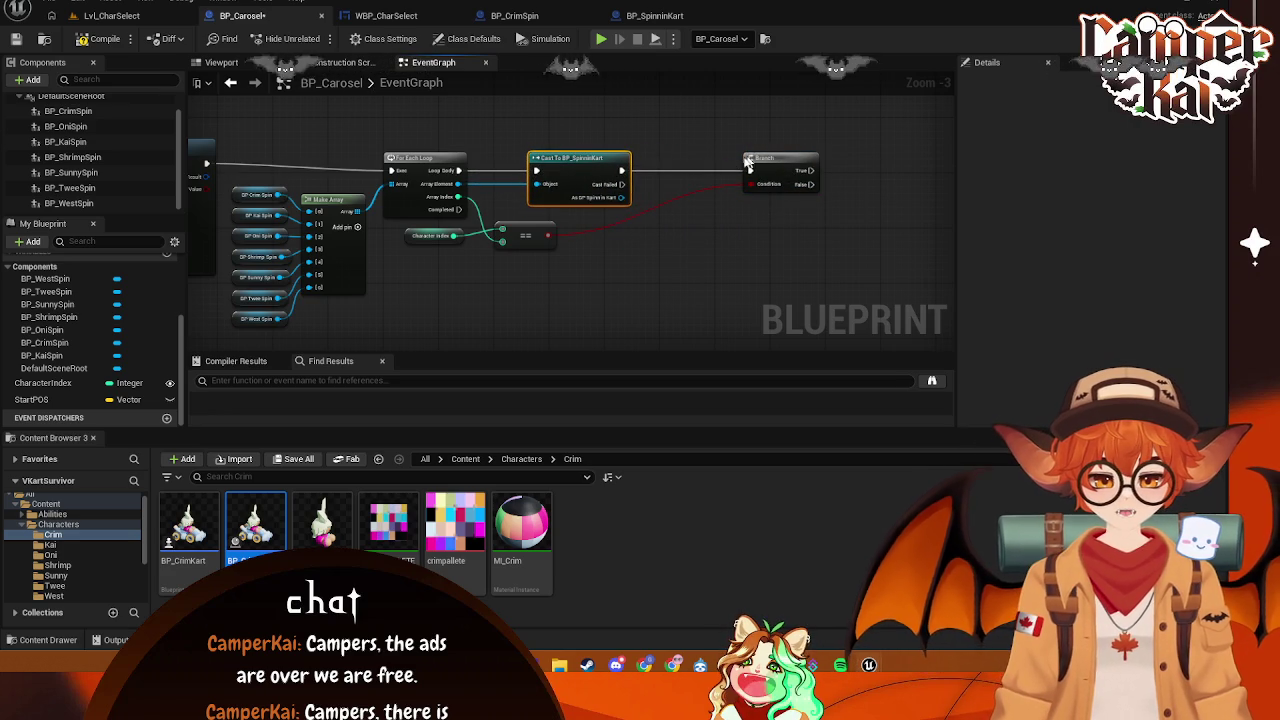
left_click_drag(760, 160, 721, 165)
mouse_move(621, 196)
left_mouse_down()
mouse_move(659, 240)
mouse_move(680, 240)
left_mouse_up()
left_click(683, 213)
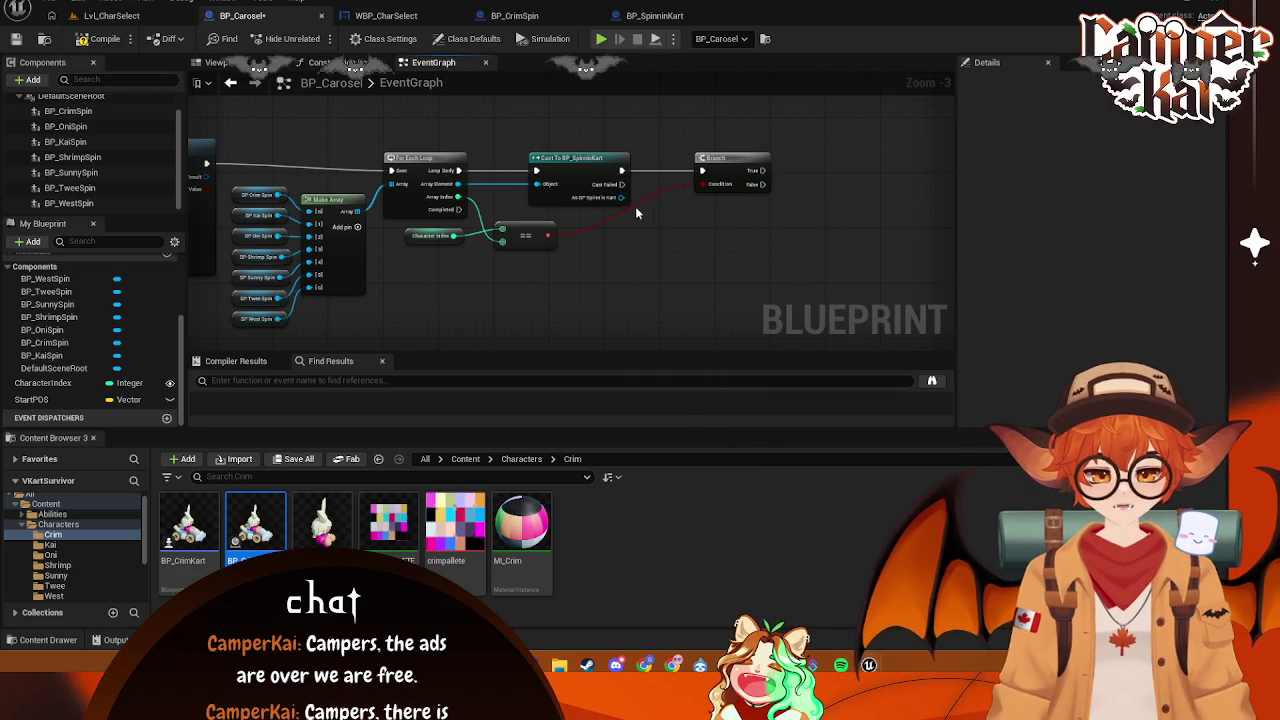
left_click_drag(561, 171, 533, 171)
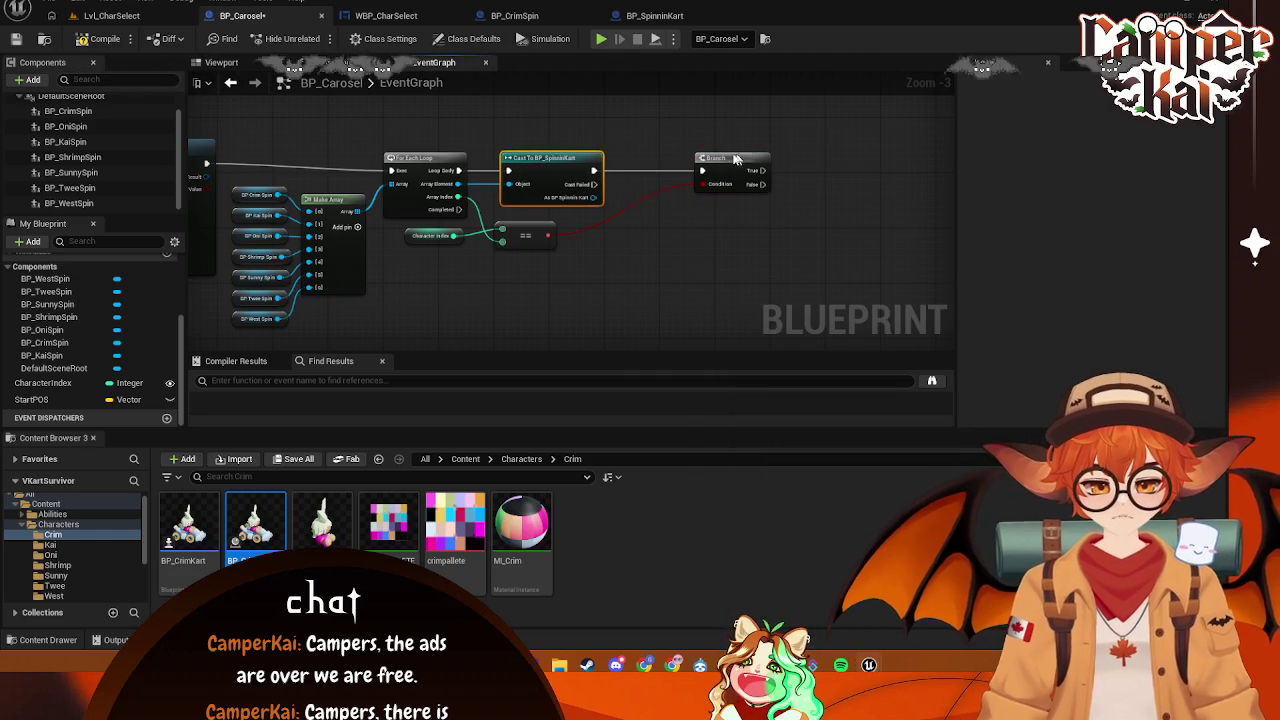
left_click_drag(741, 158, 716, 158)
left_click_drag(594, 197, 660, 233)
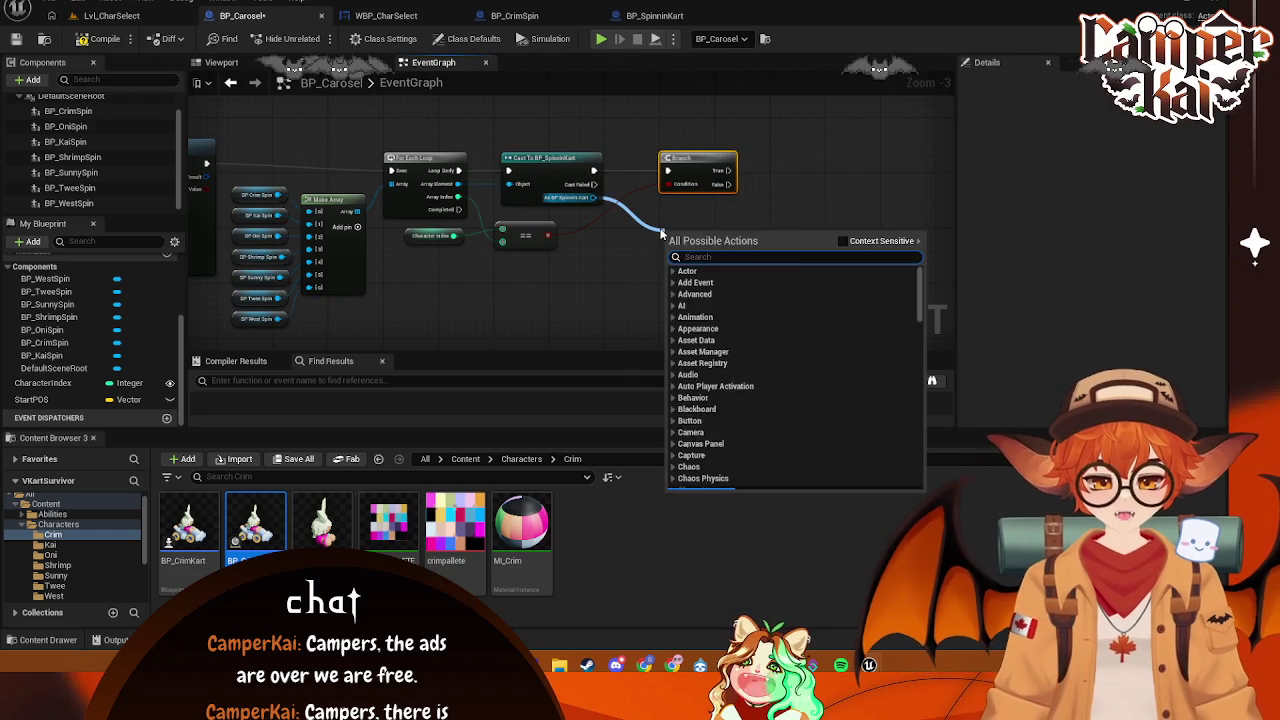
- Reposition the == comparison and Character Index nodes in the carousel graph
type("se")
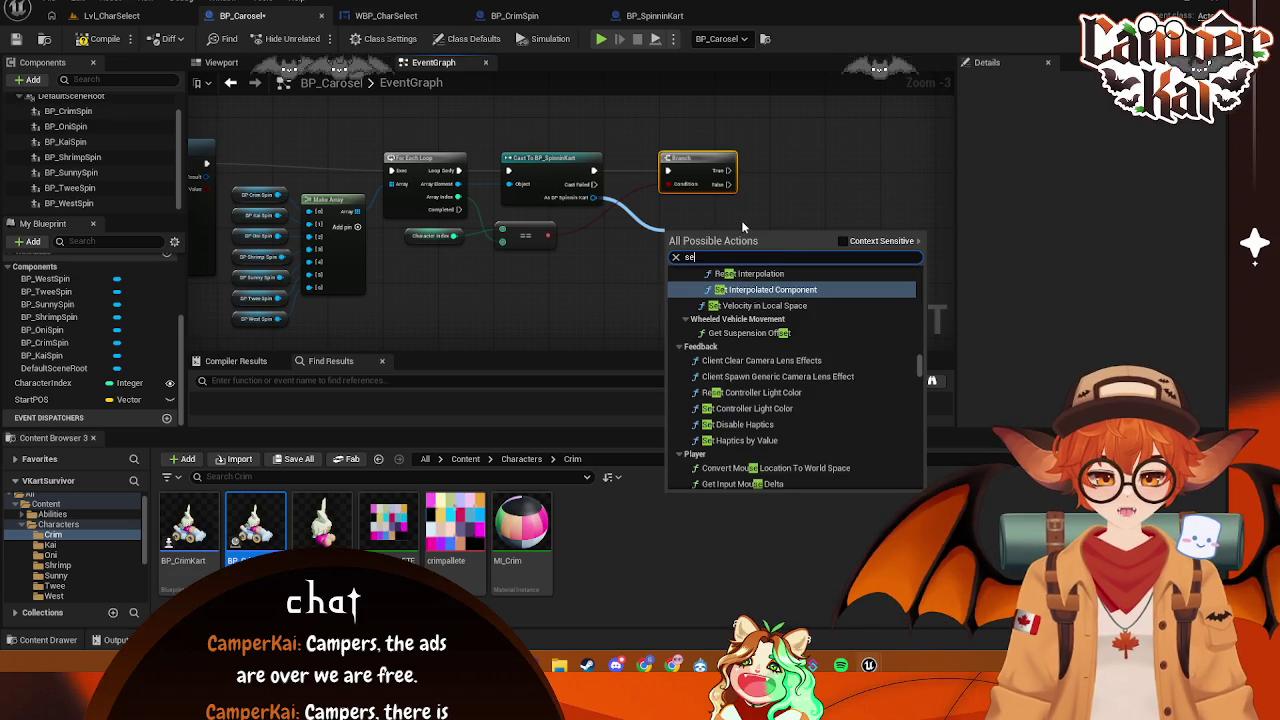
left_click(645, 232)
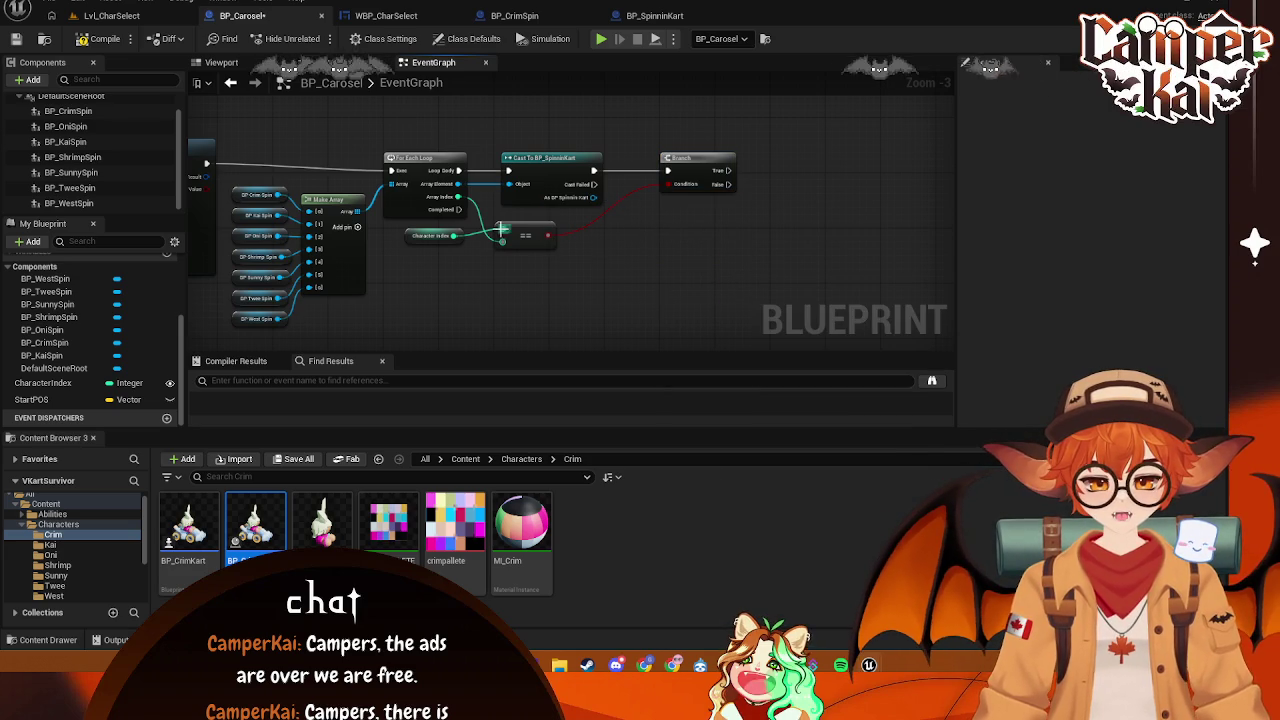
left_click_drag(514, 231, 596, 240)
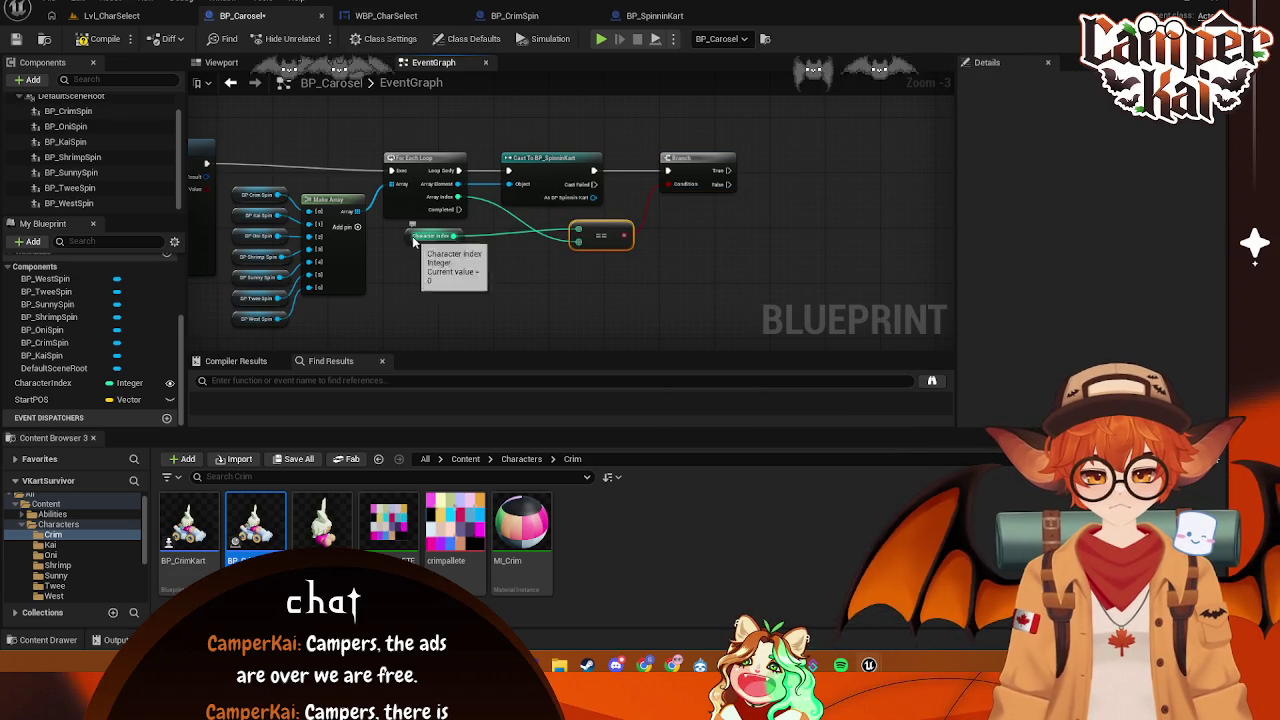
left_click_drag(419, 239, 482, 267)
right_click(700, 240)
left_click(601, 235)
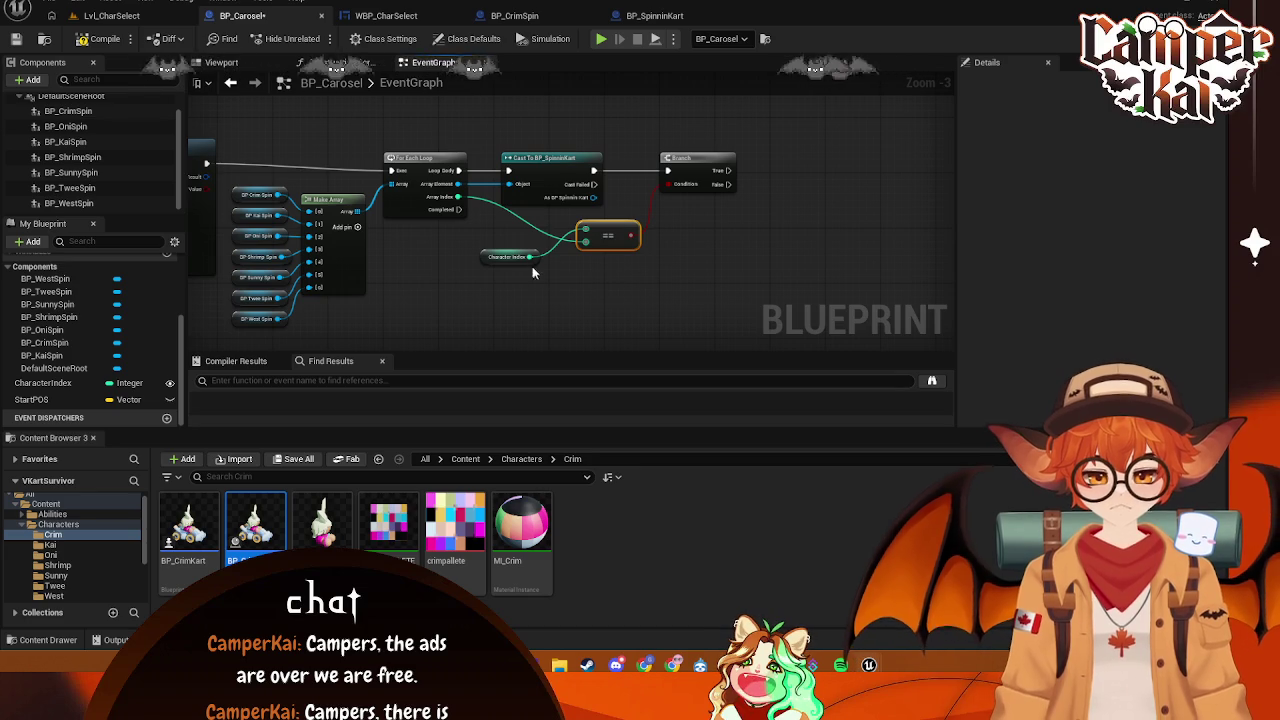
left_click_drag(607, 236, 779, 231)
- Add a SET Can Spin node on the cast kart and wire it in
type("set")
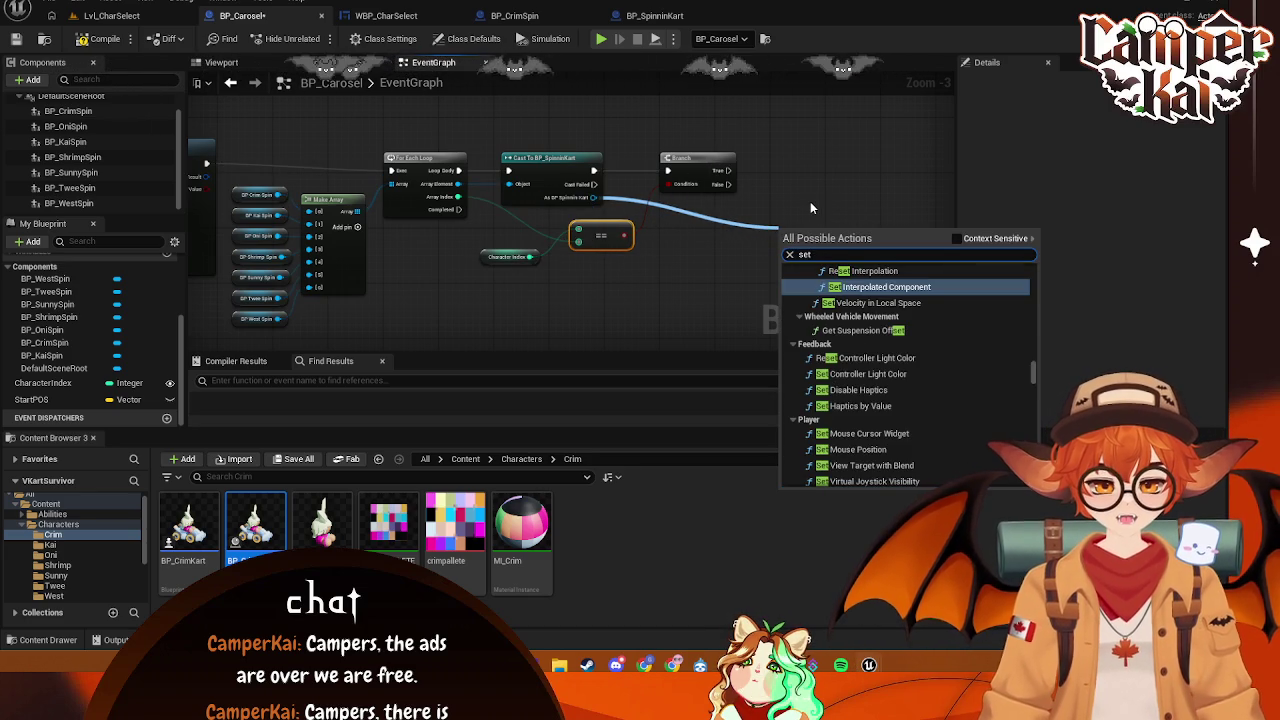
type(" ca")
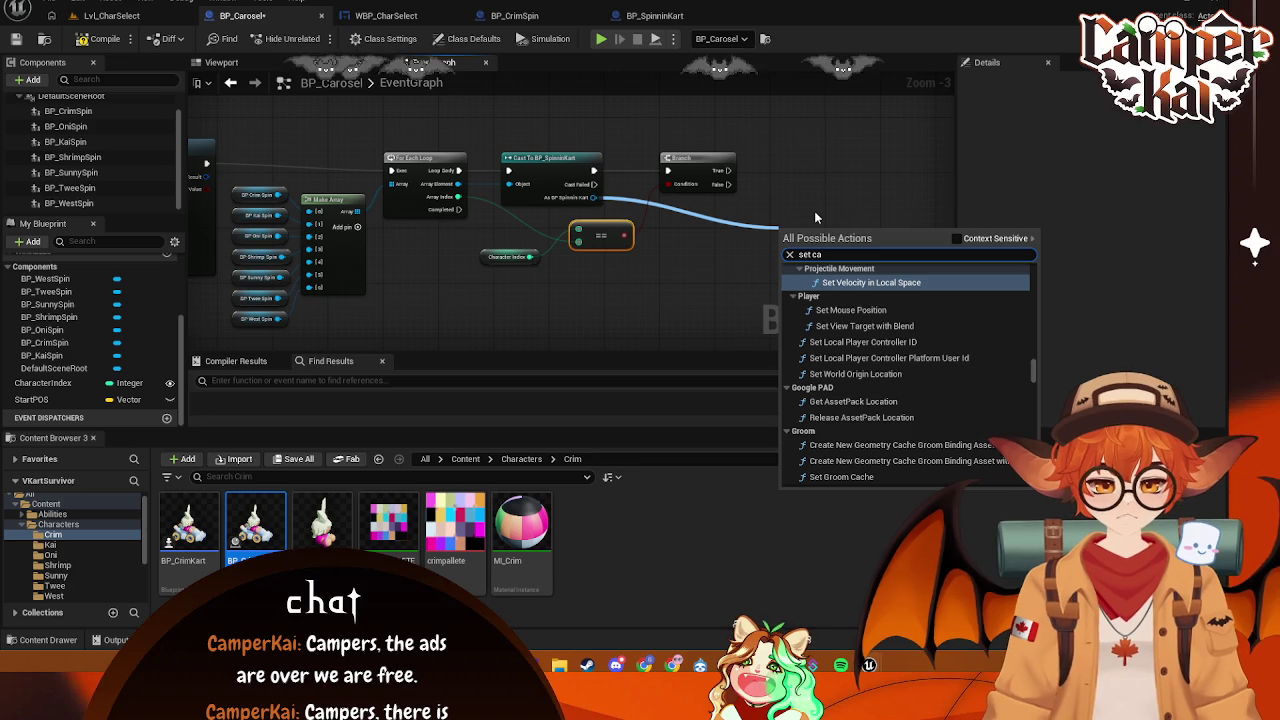
type("n s")
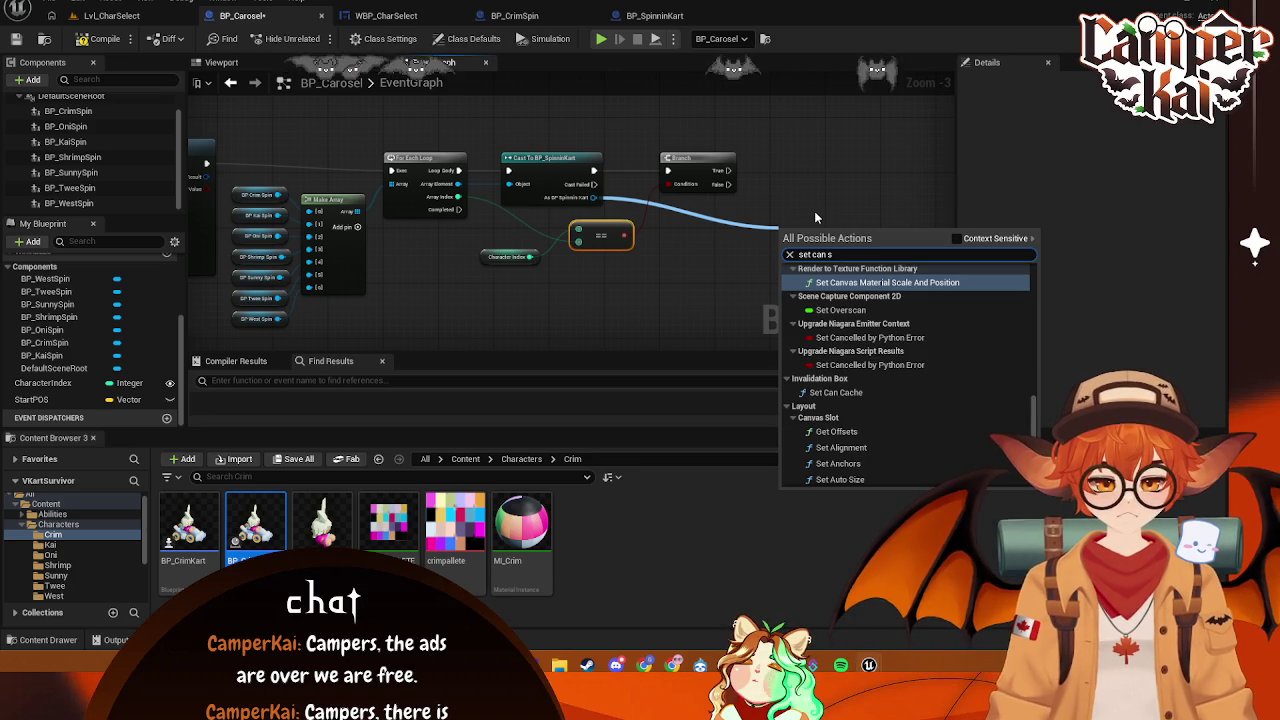
type("p")
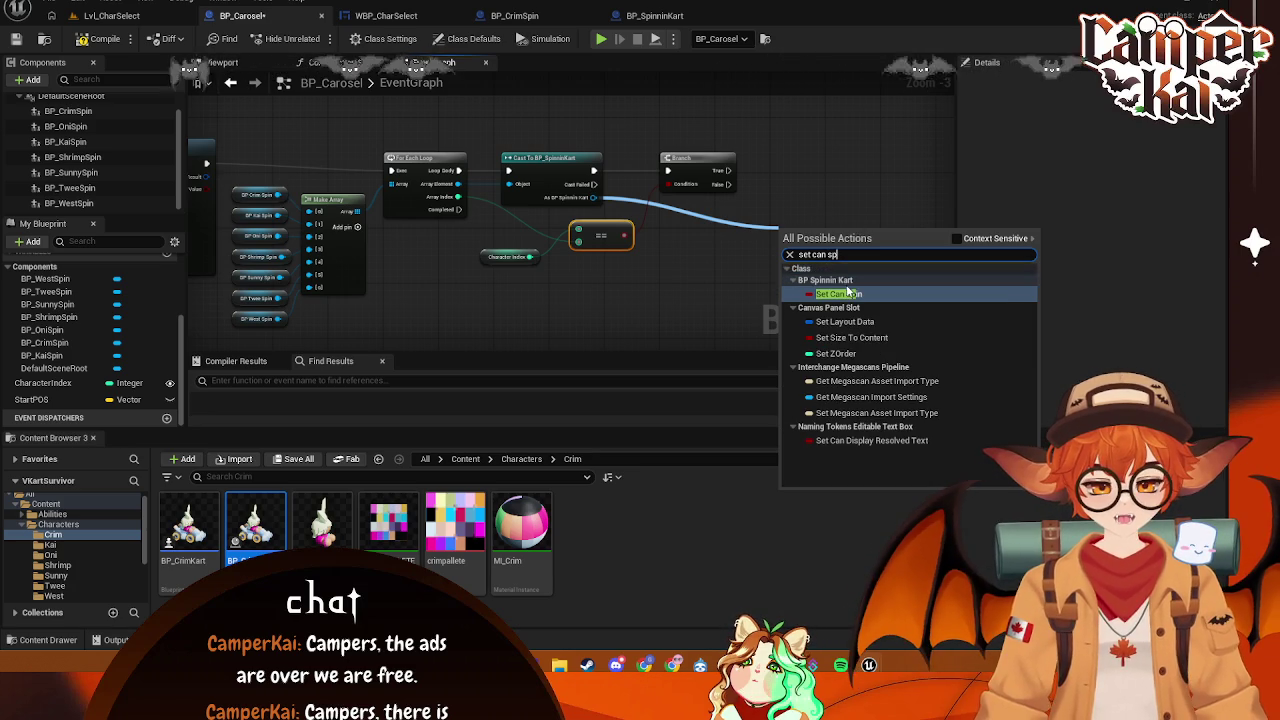
left_click(853, 290)
left_click_drag(766, 204, 768, 171)
left_click_drag(673, 162, 733, 177)
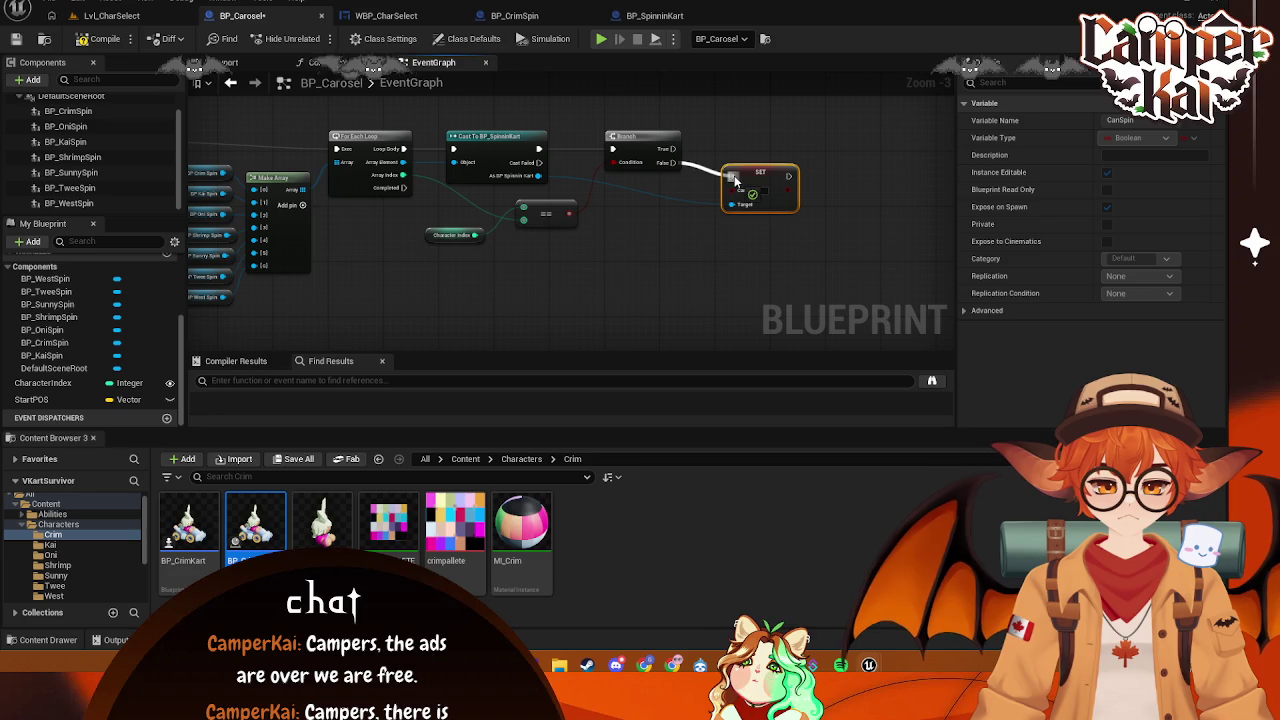
- Delete the Branch, move SET Can Spin into its place and feed it the == result
left_click(651, 139)
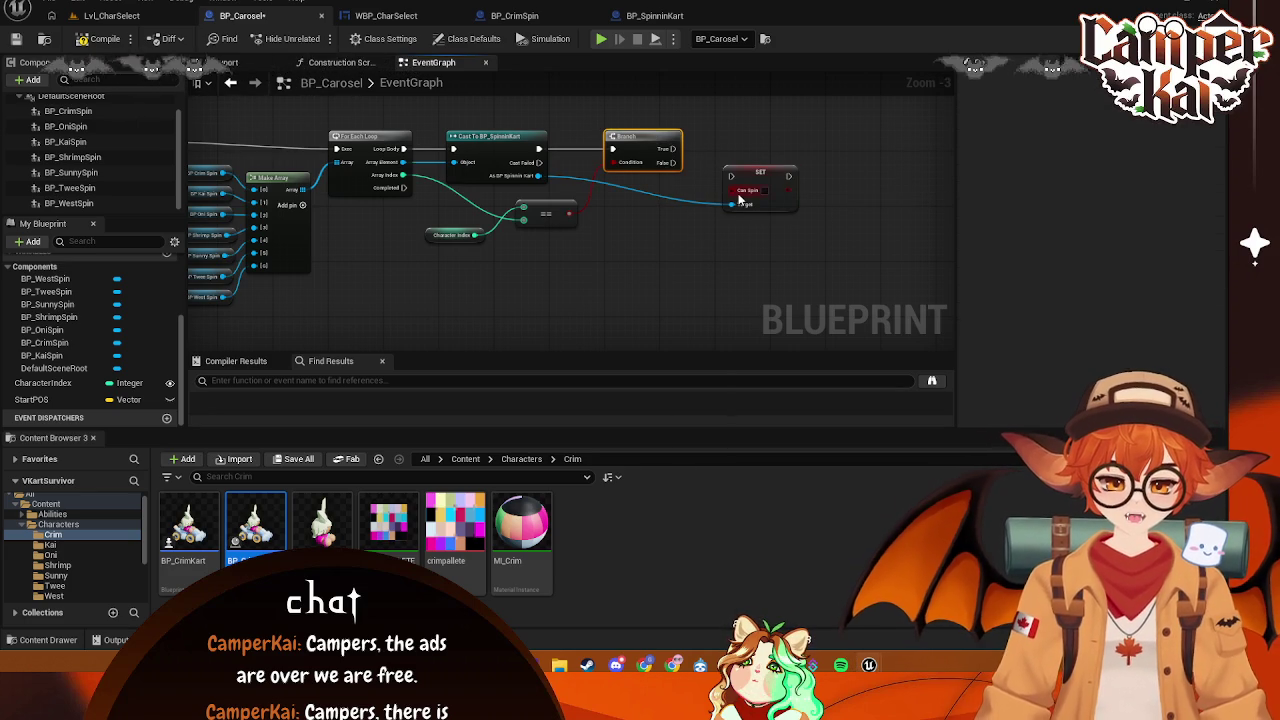
key("Delete")
mouse_move(740, 200)
left_mouse_down()
mouse_move(630, 165)
mouse_move(641, 147)
left_mouse_up()
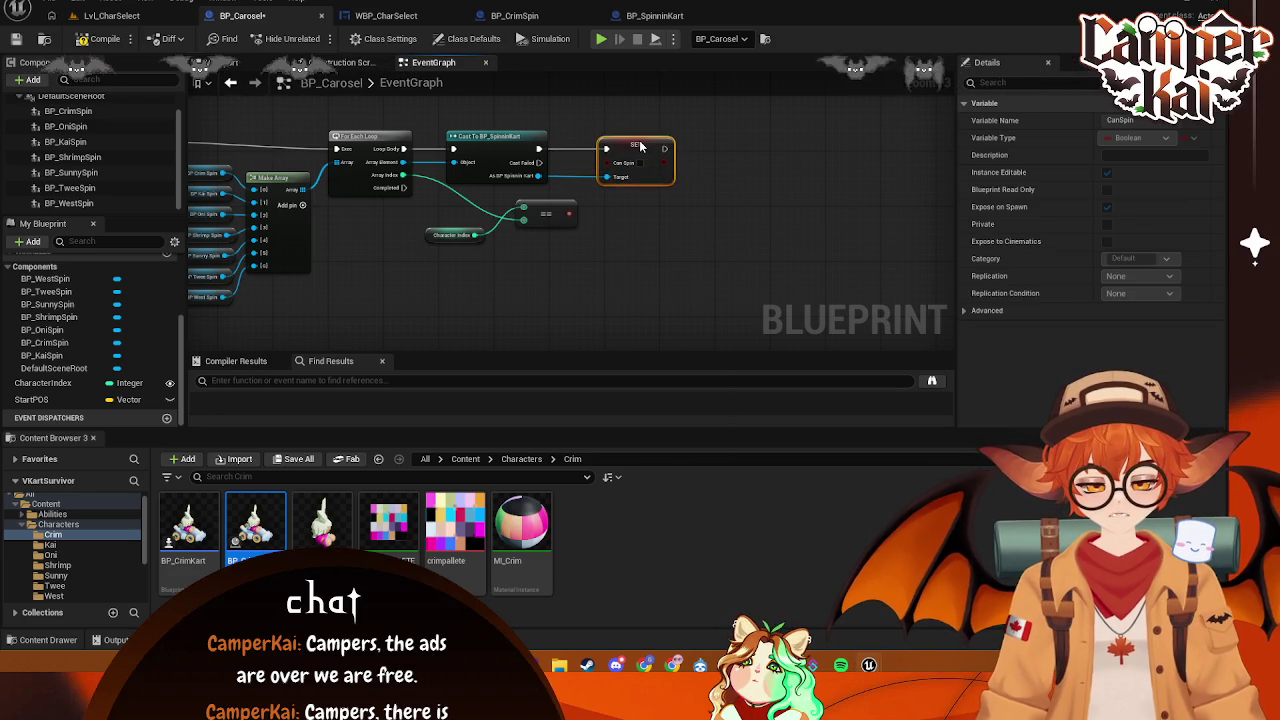
left_click_drag(567, 212, 607, 163)
left_click(581, 262)
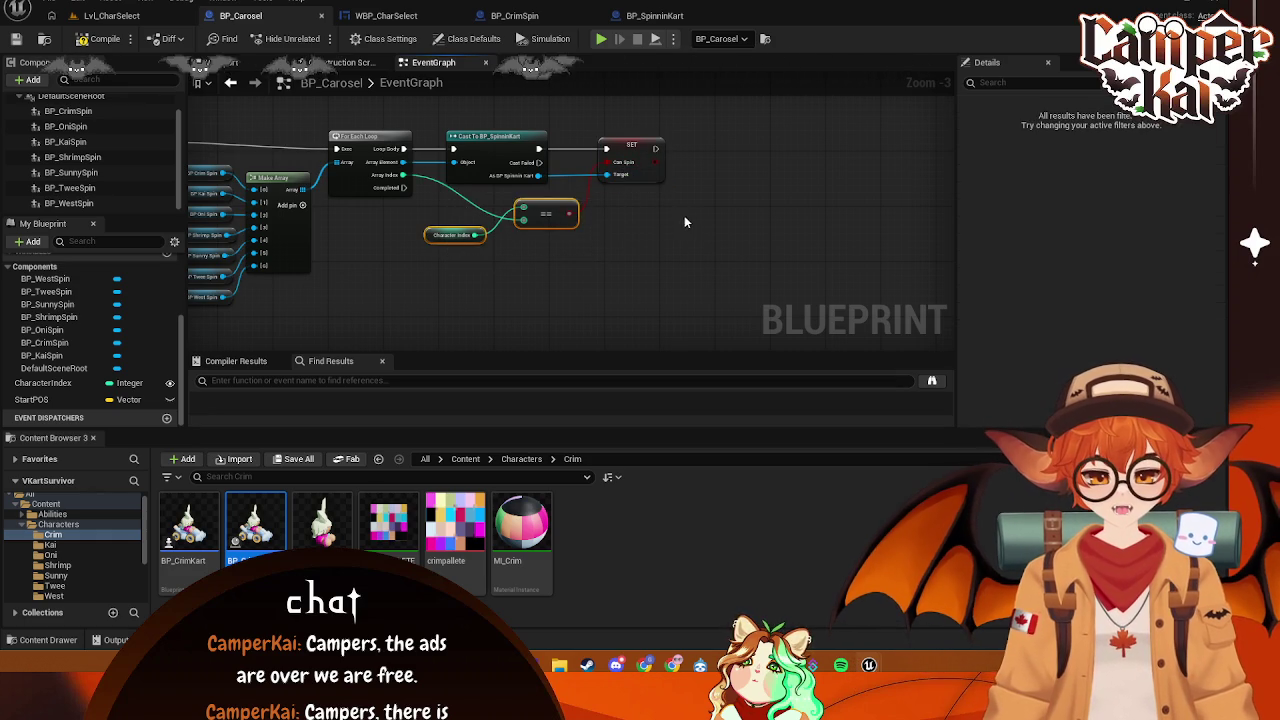
left_click_drag(354, 287, 637, 277)
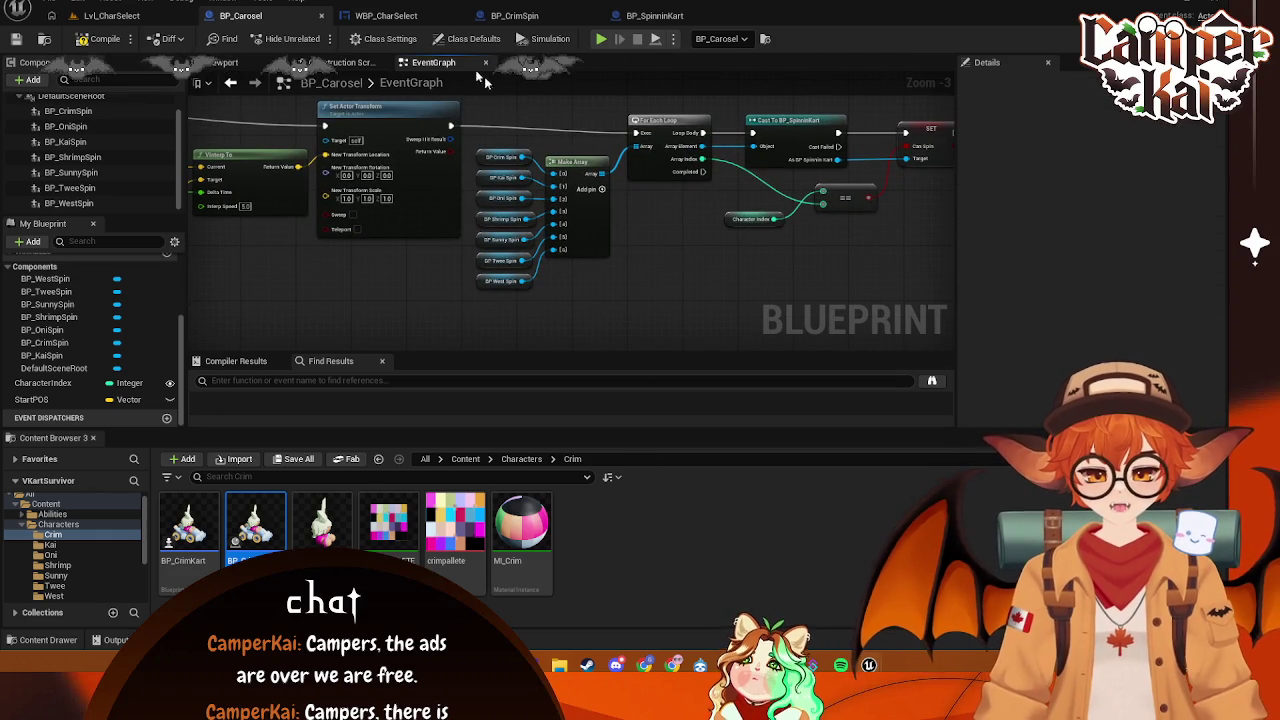
- Compile BP_Carosel and inspect the warning on the Cast To BP_SpinninKart node
left_click(109, 15)
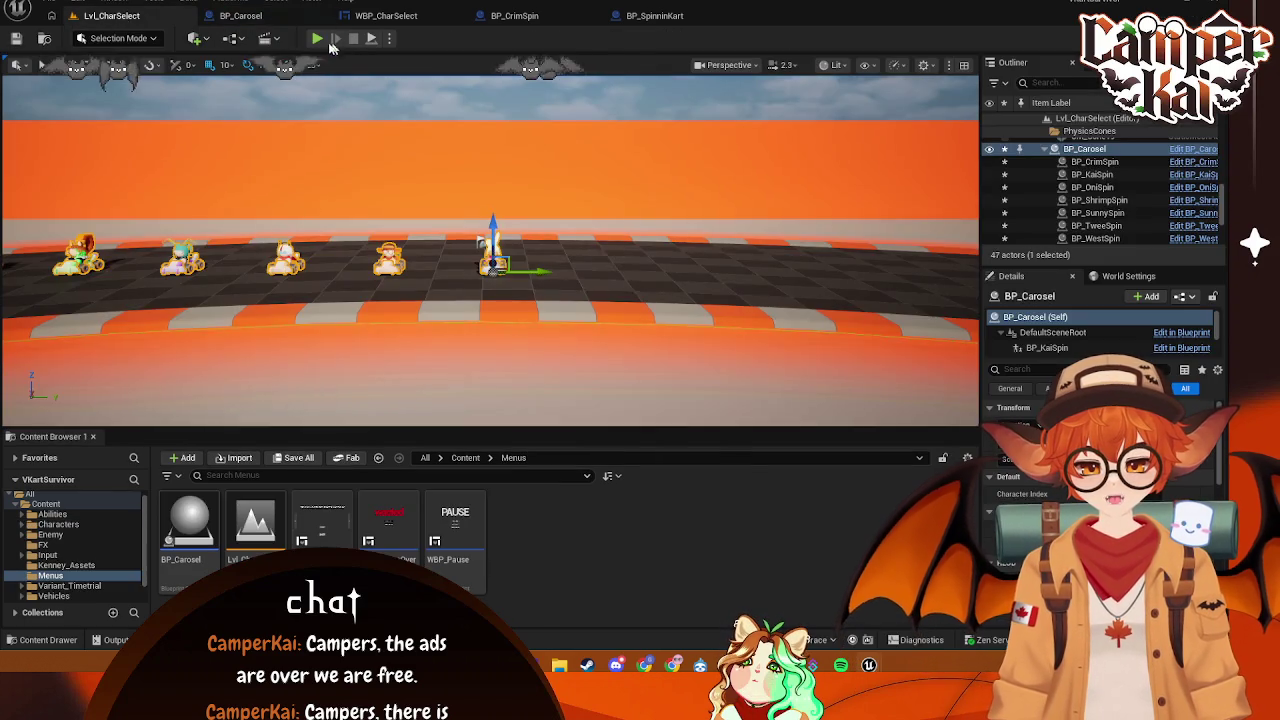
left_click(259, 17)
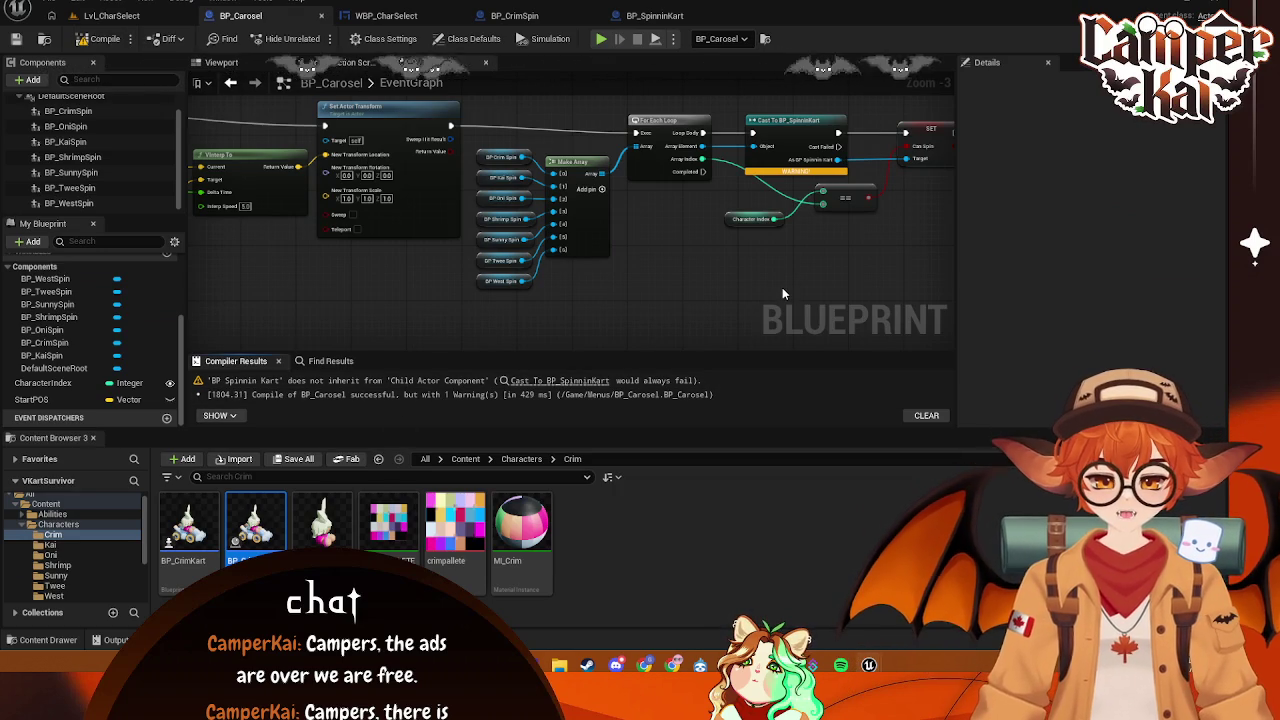
mouse_move(814, 261)
left_mouse_down()
mouse_move(721, 265)
mouse_move(696, 281)
left_mouse_up()
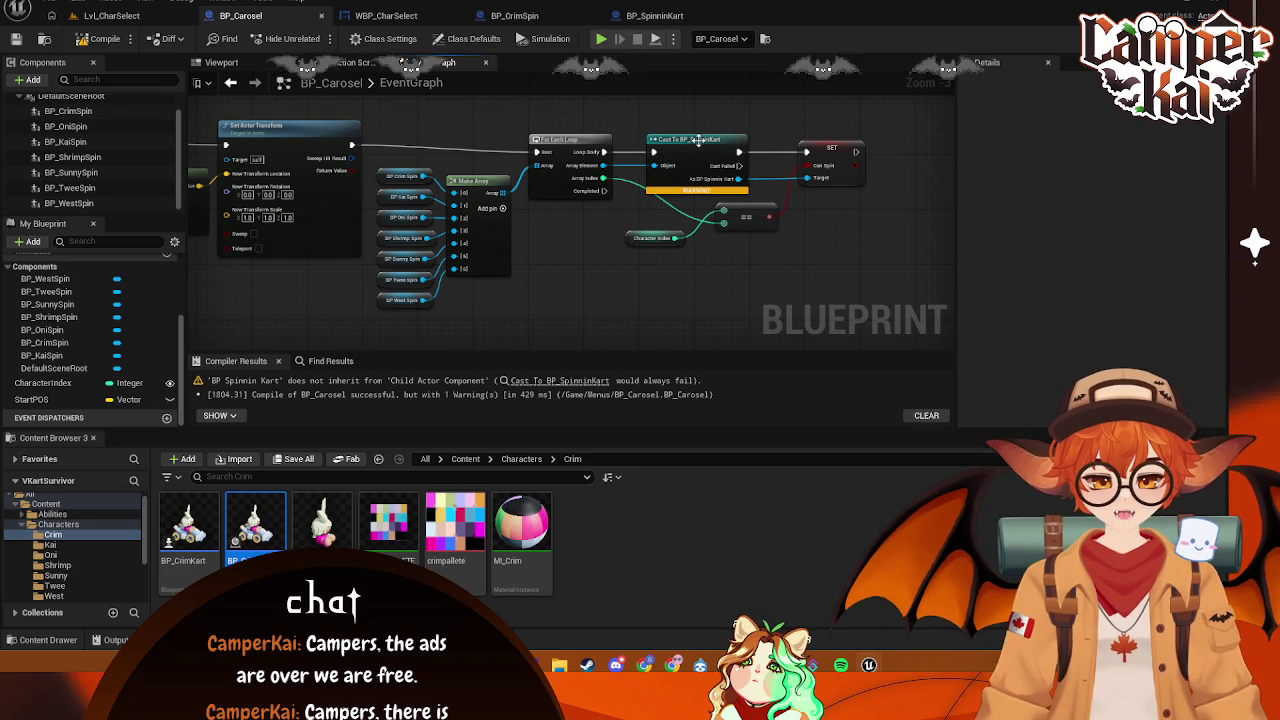
left_click(706, 189)
mouse_move(709, 187)
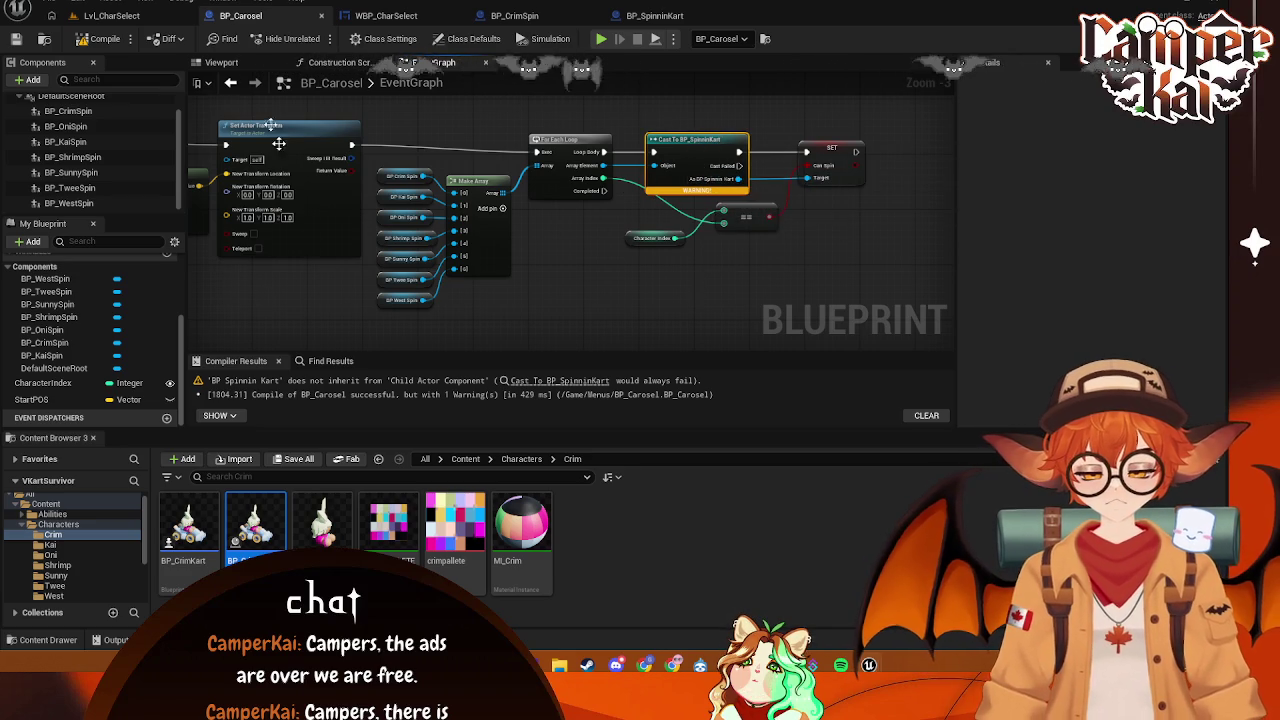
- Play the character select level and rotate the kart carousel forward and back
left_click(111, 15)
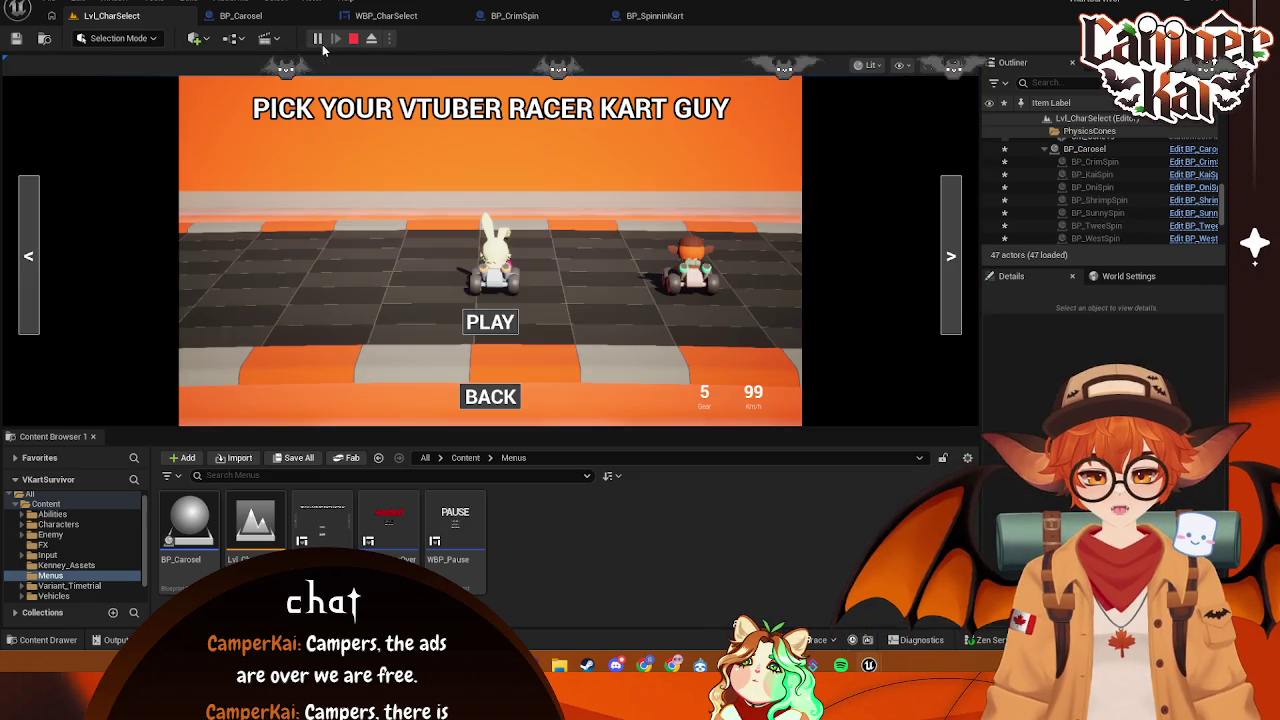
left_click(316, 38)
left_click(951, 255)
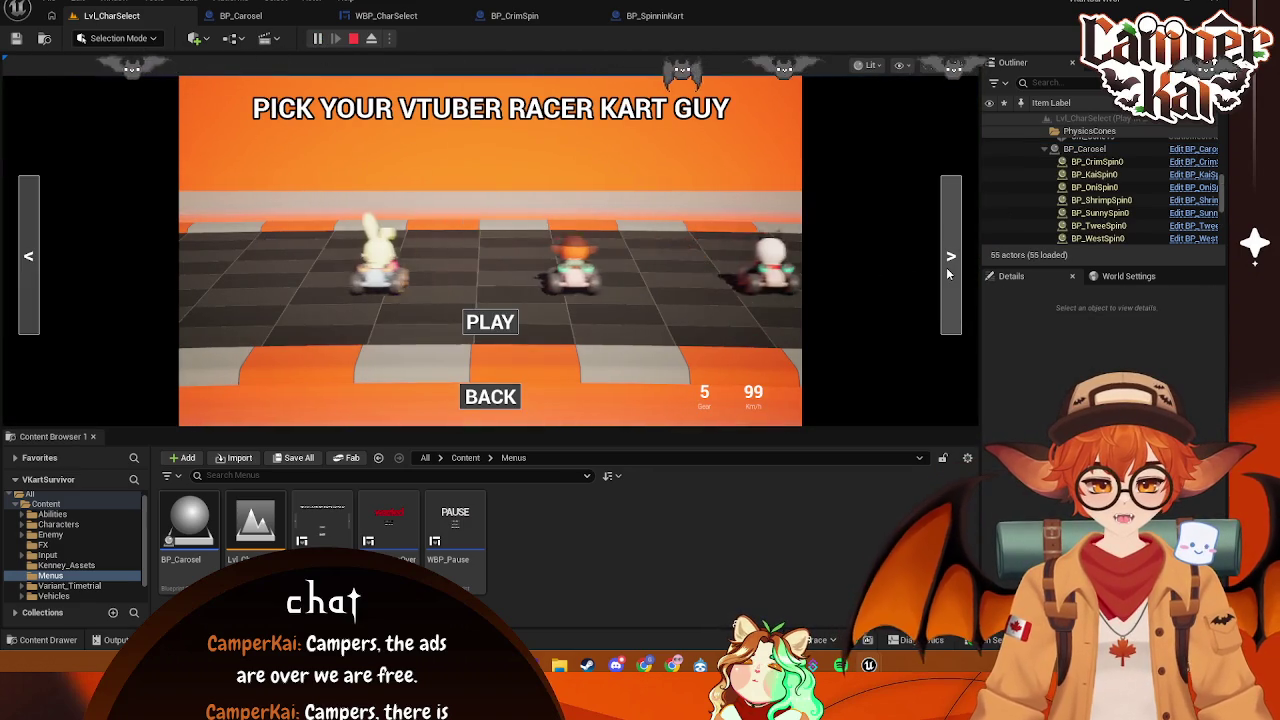
left_click(28, 252)
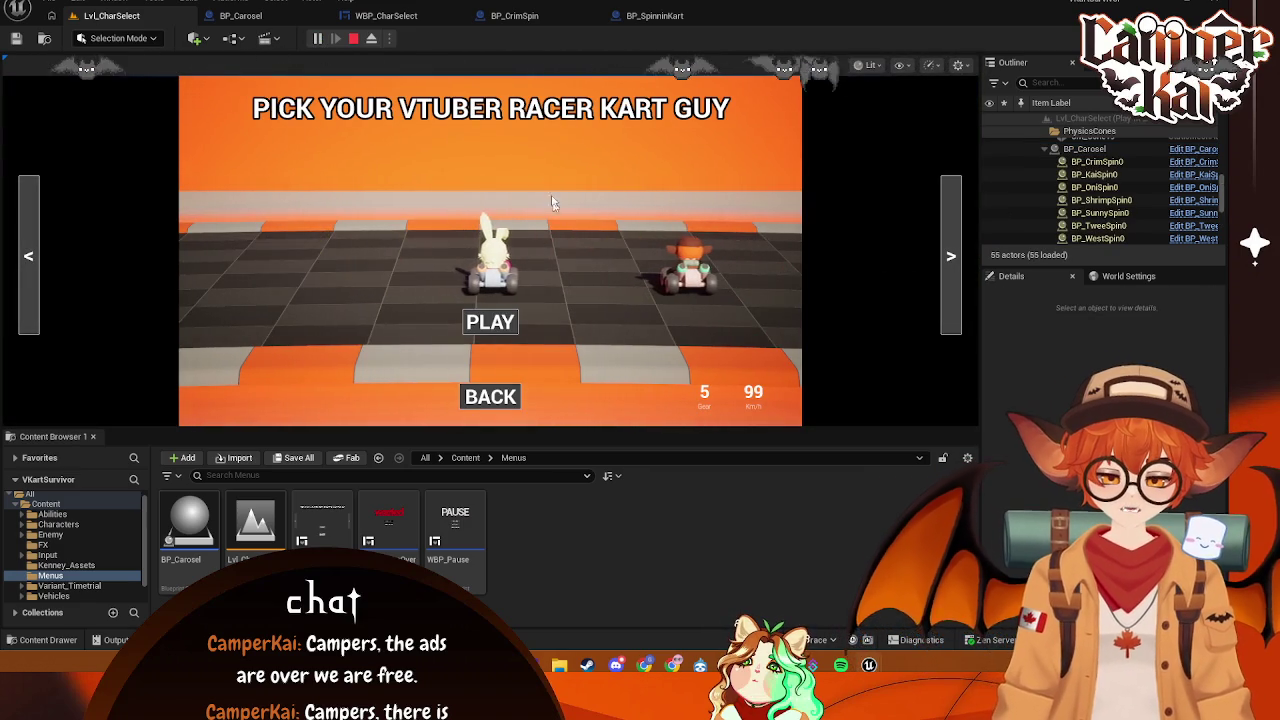
- Return to BP_Carosel and screenshot the blueprint editor area
left_click(655, 15)
left_click(514, 15)
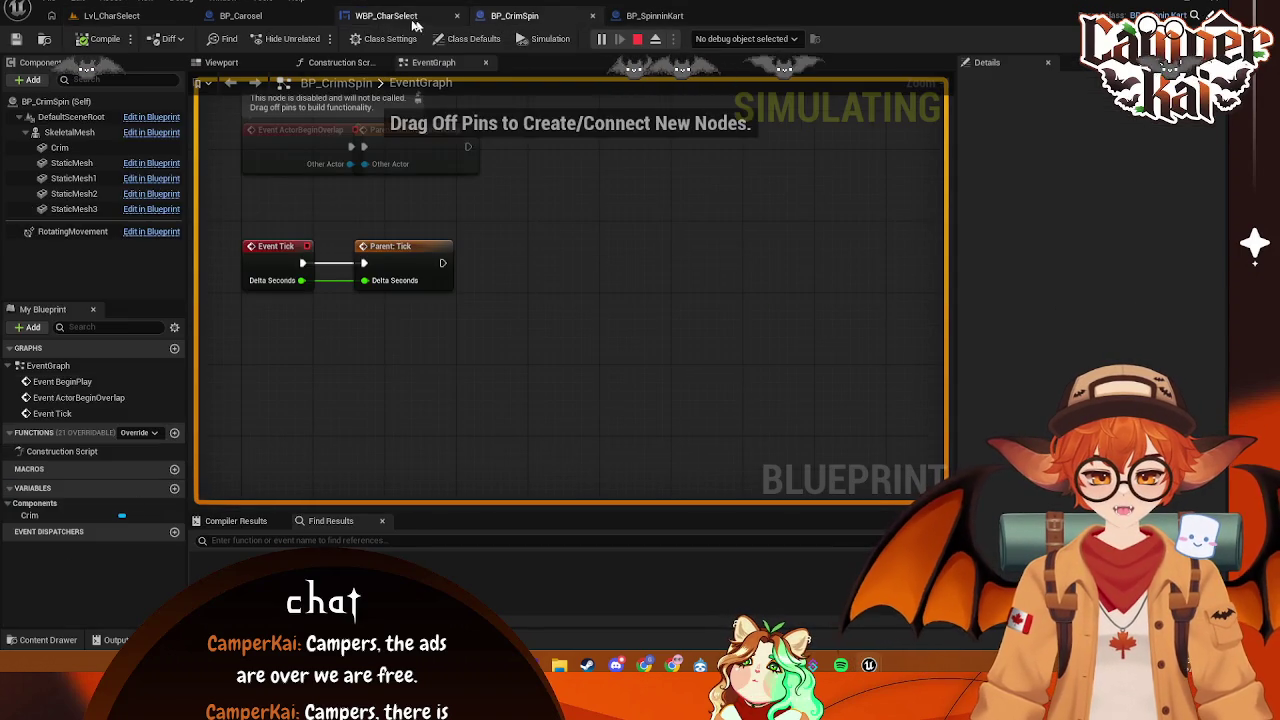
left_click(386, 15)
left_click(240, 15)
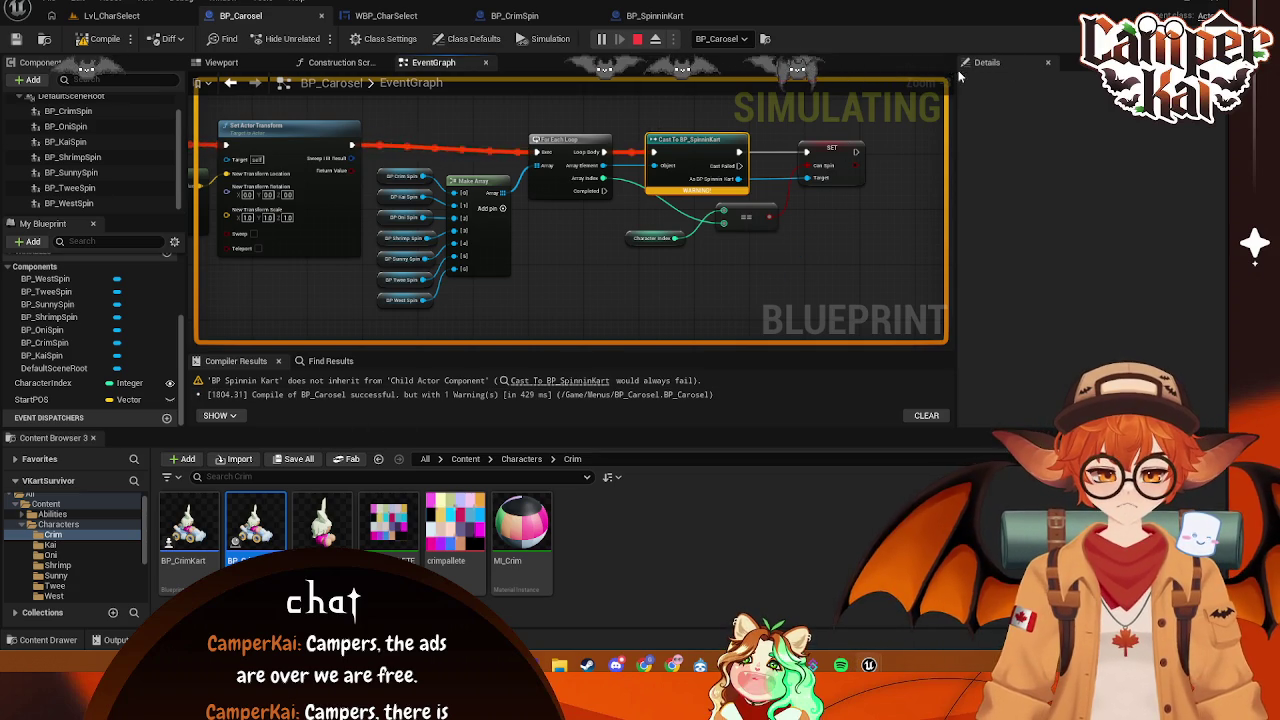
key("super+shift+s")
mouse_move(950, 8)
left_mouse_down()
mouse_move(250, 416)
mouse_move(175, 430)
mouse_move(183, 437)
left_mouse_up()
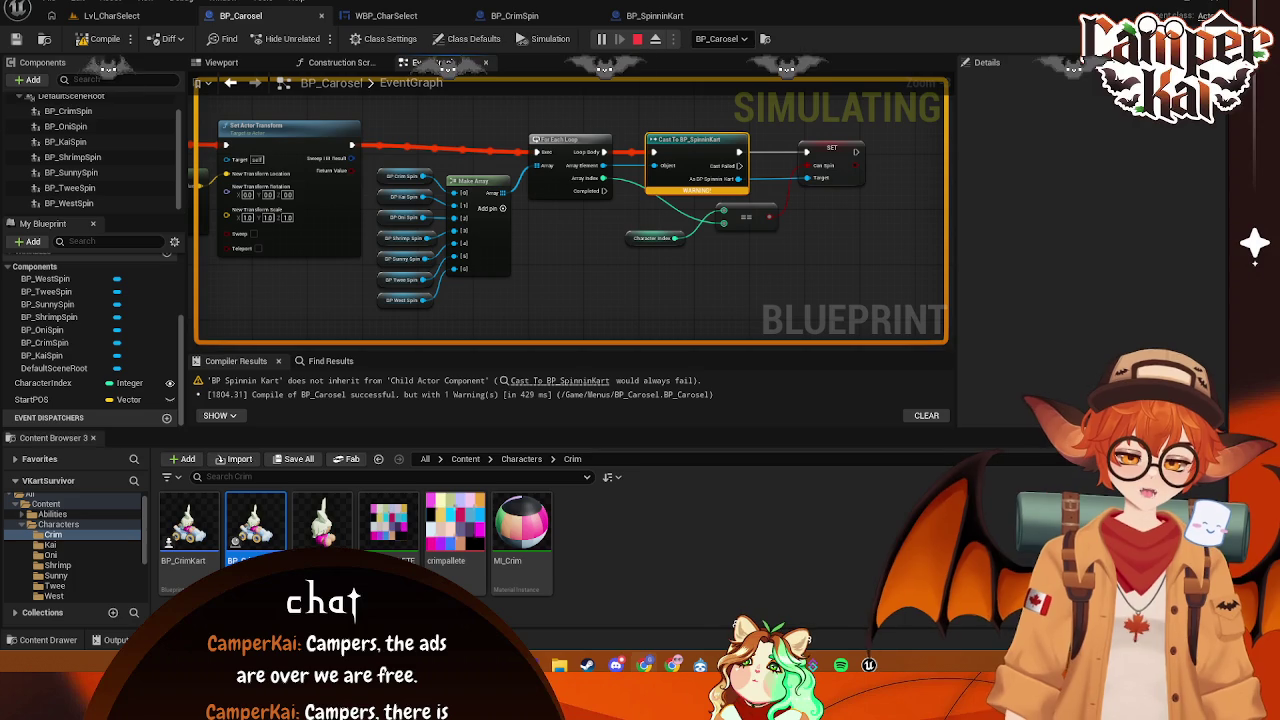
- Cycle through WBP_CharSelect and BP_CrimSpin to the BP_SpinninKart blueprint
left_click(386, 16)
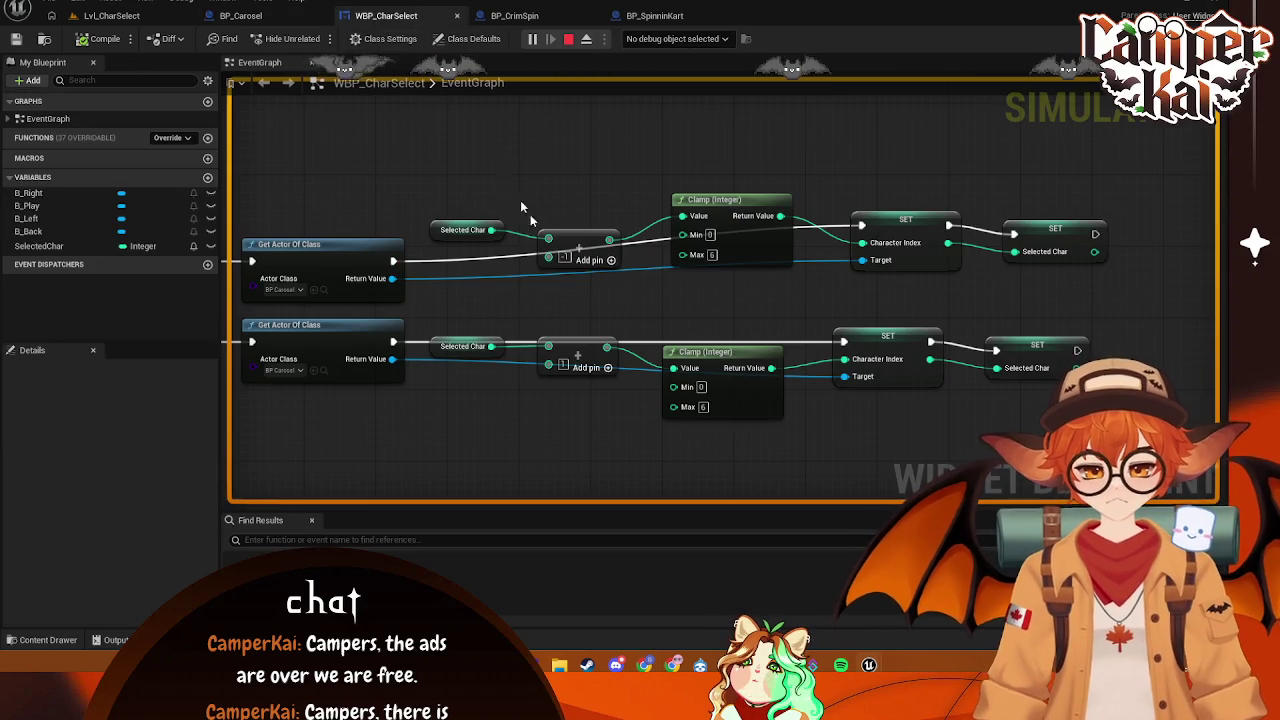
left_click(514, 16)
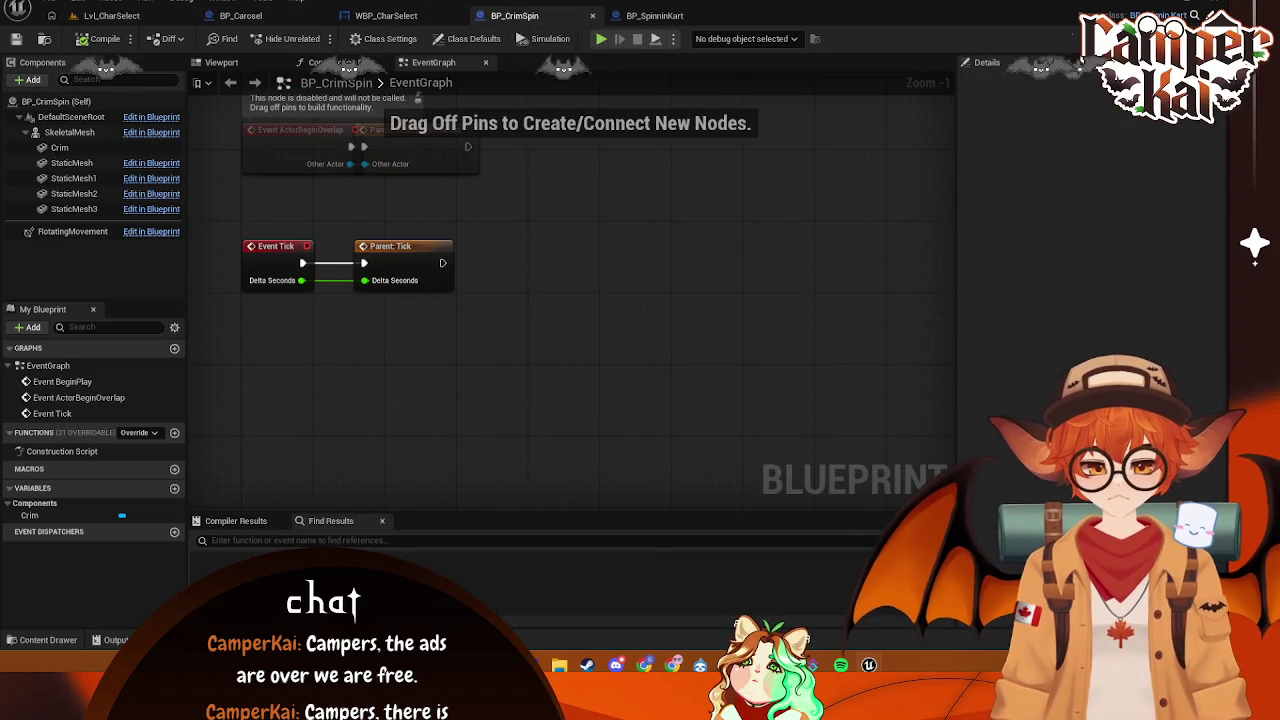
left_click(654, 16)
- In BP_Carosel, replace the old object cast with a Cast To BP_SpinninKart, then delete that cast too
left_click(240, 16)
mouse_move(702, 228)
left_mouse_down()
mouse_move(700, 256)
mouse_move(600, 289)
mouse_move(648, 285)
left_mouse_up()
type("cast to sp")
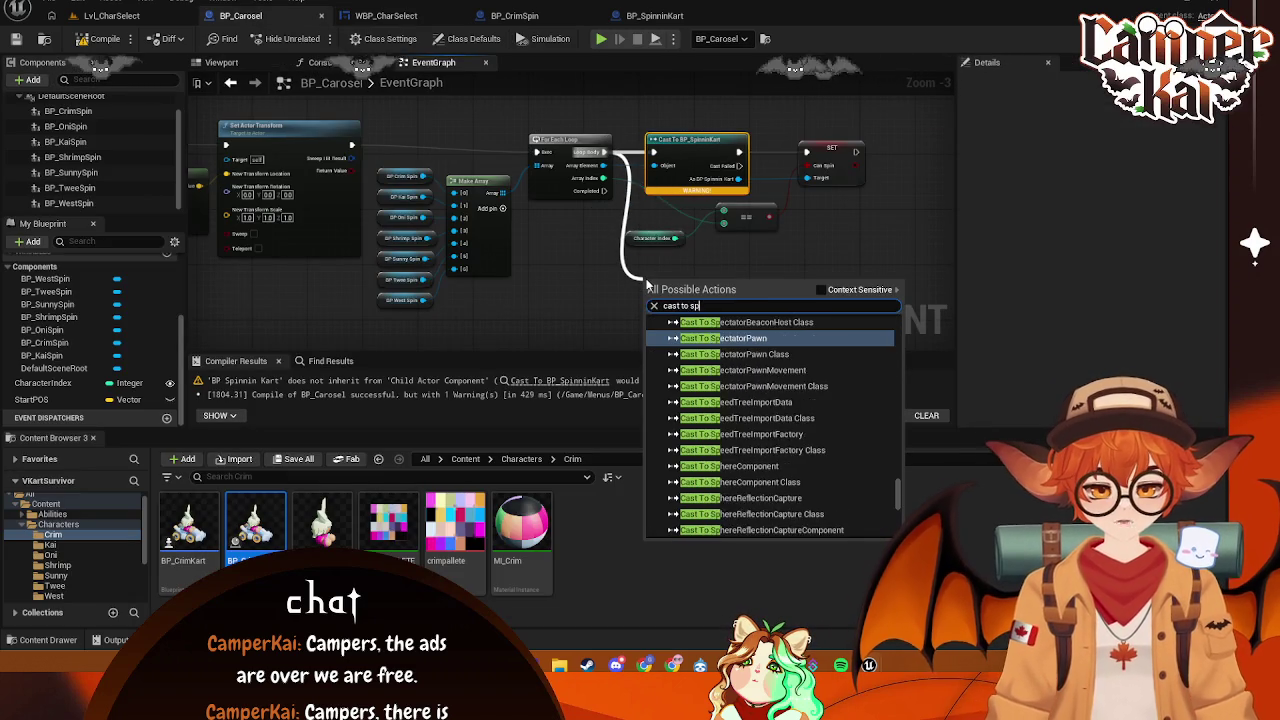
type("inn")
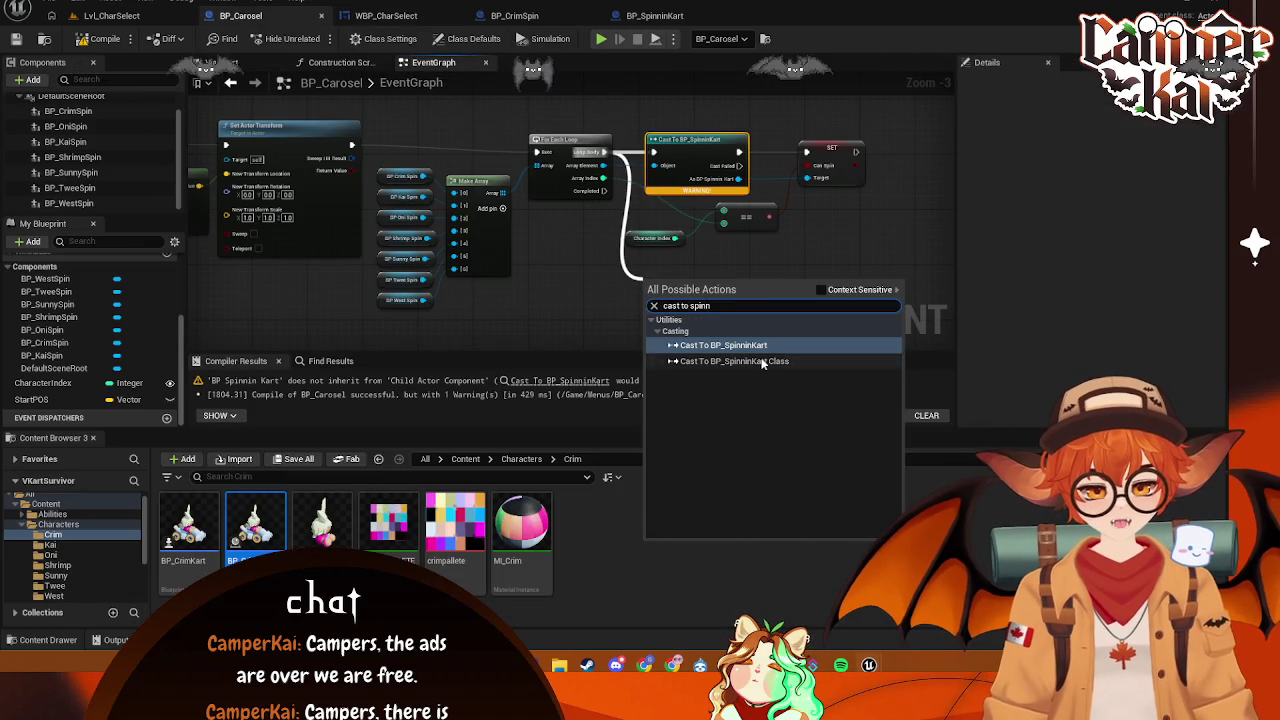
left_click(760, 361)
key("Delete")
mouse_move(699, 299)
left_mouse_down()
mouse_move(711, 144)
mouse_move(691, 152)
left_mouse_up()
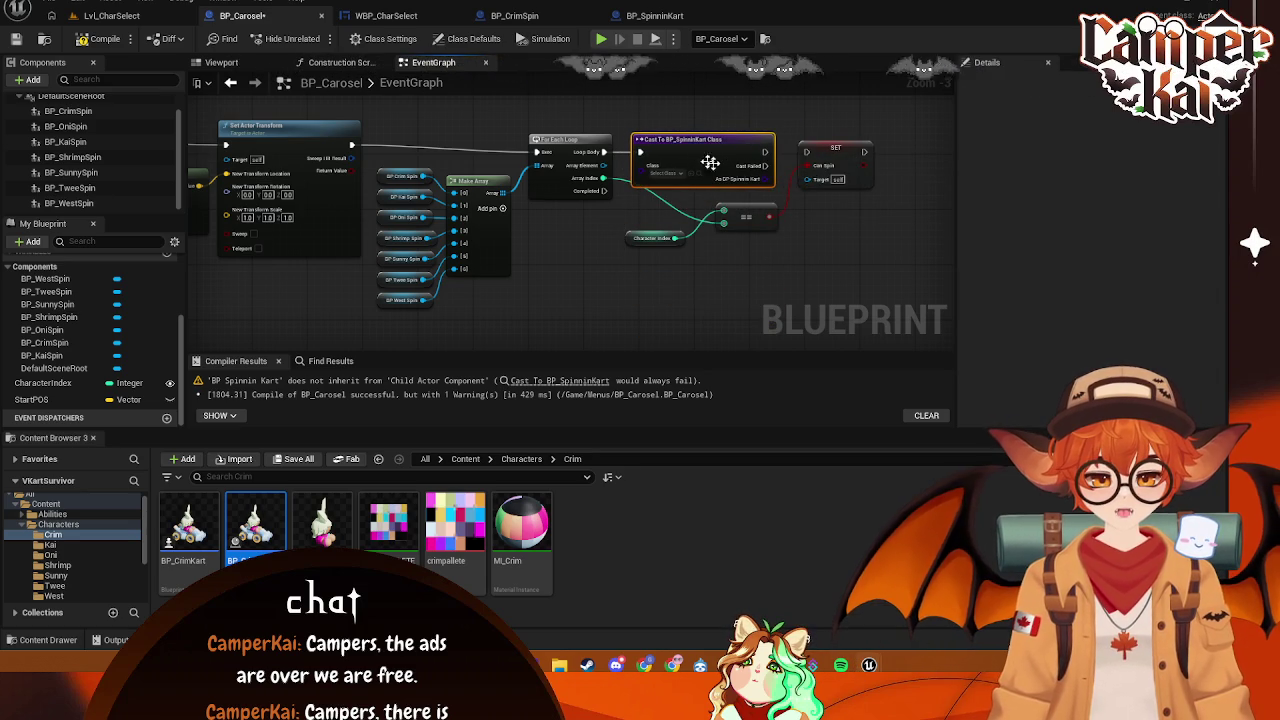
scroll(735, 240, "down", 1)
scroll(735, 240, "up", 1)
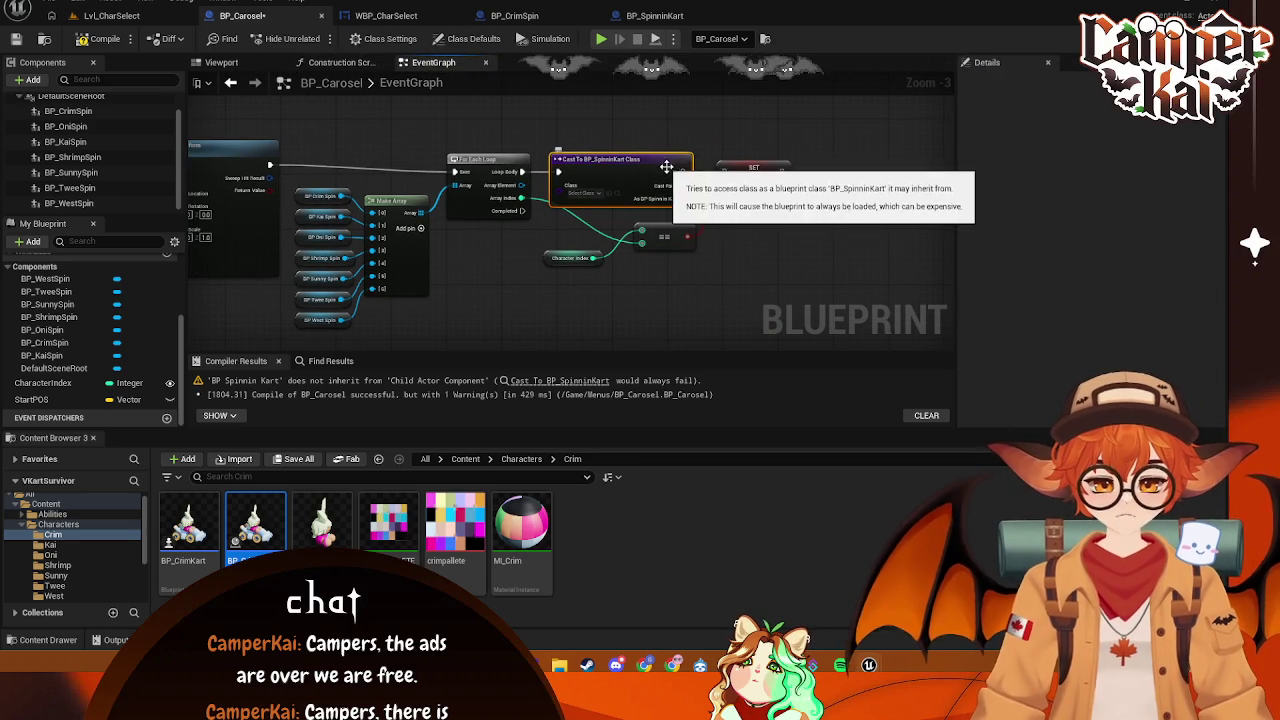
key("Delete")
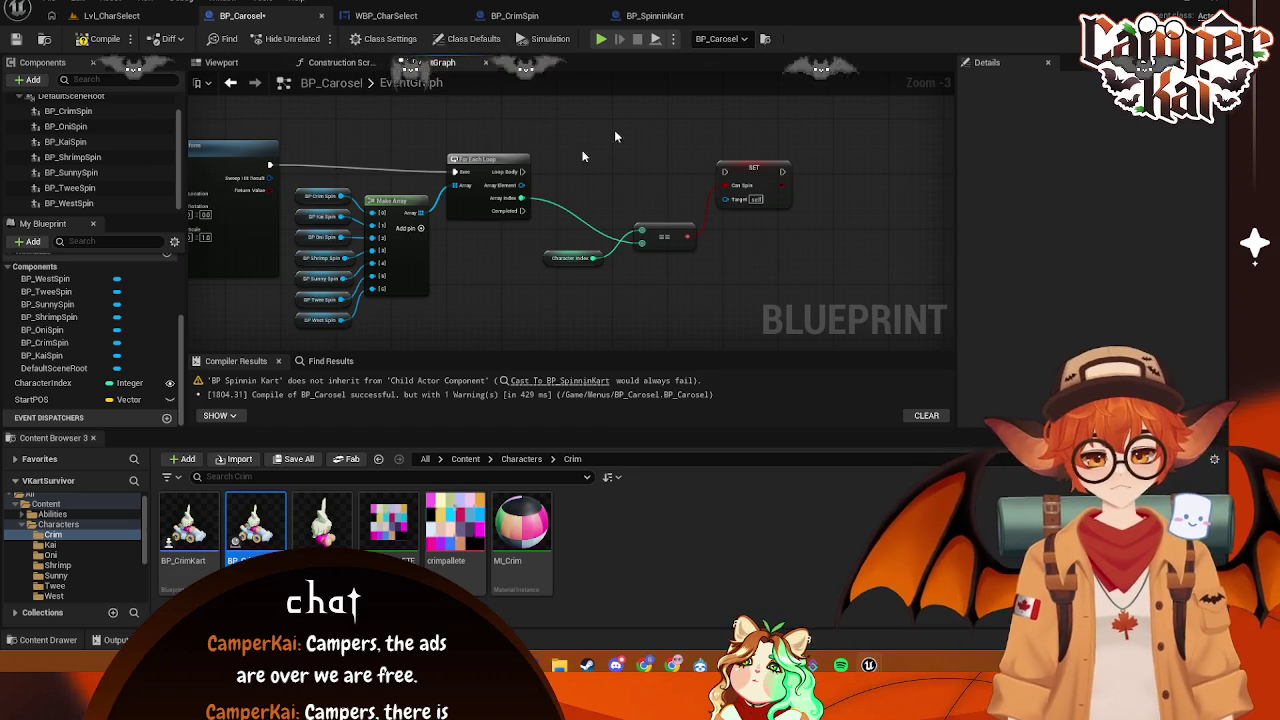
- Add a Get Child Actor node off the loop's array element and position it
left_click_drag(517, 191, 563, 200)
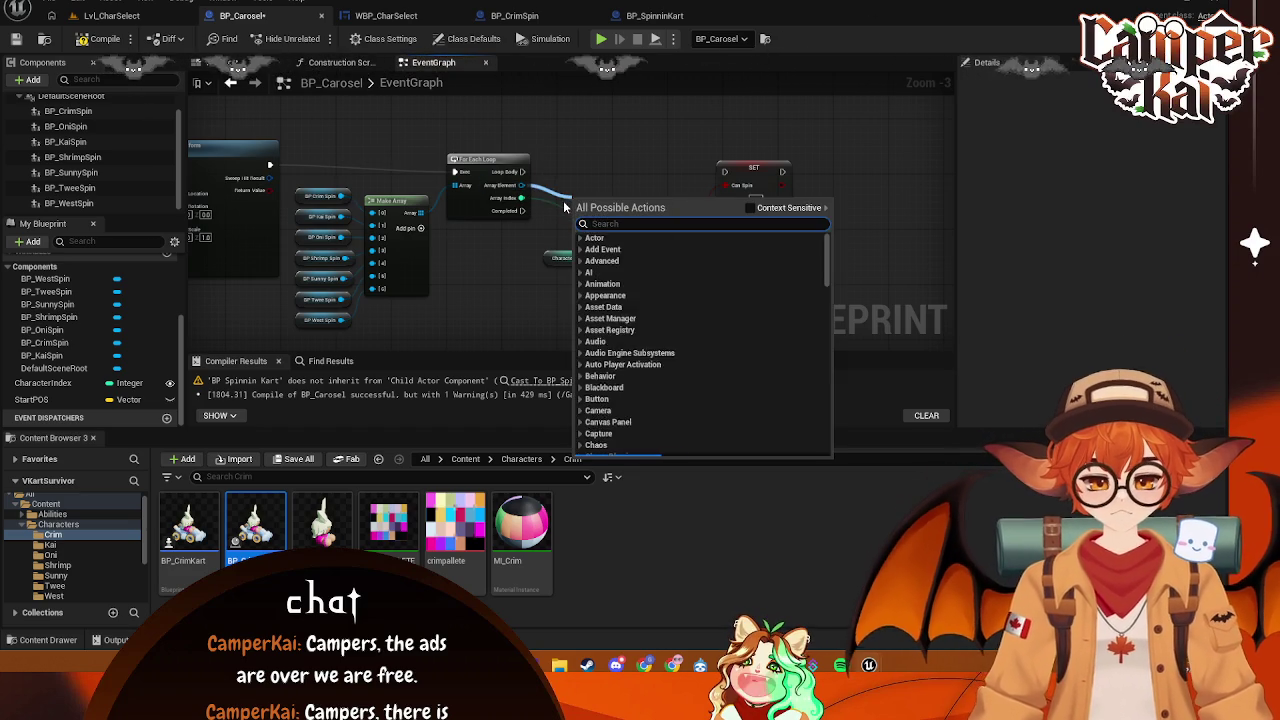
type("get child")
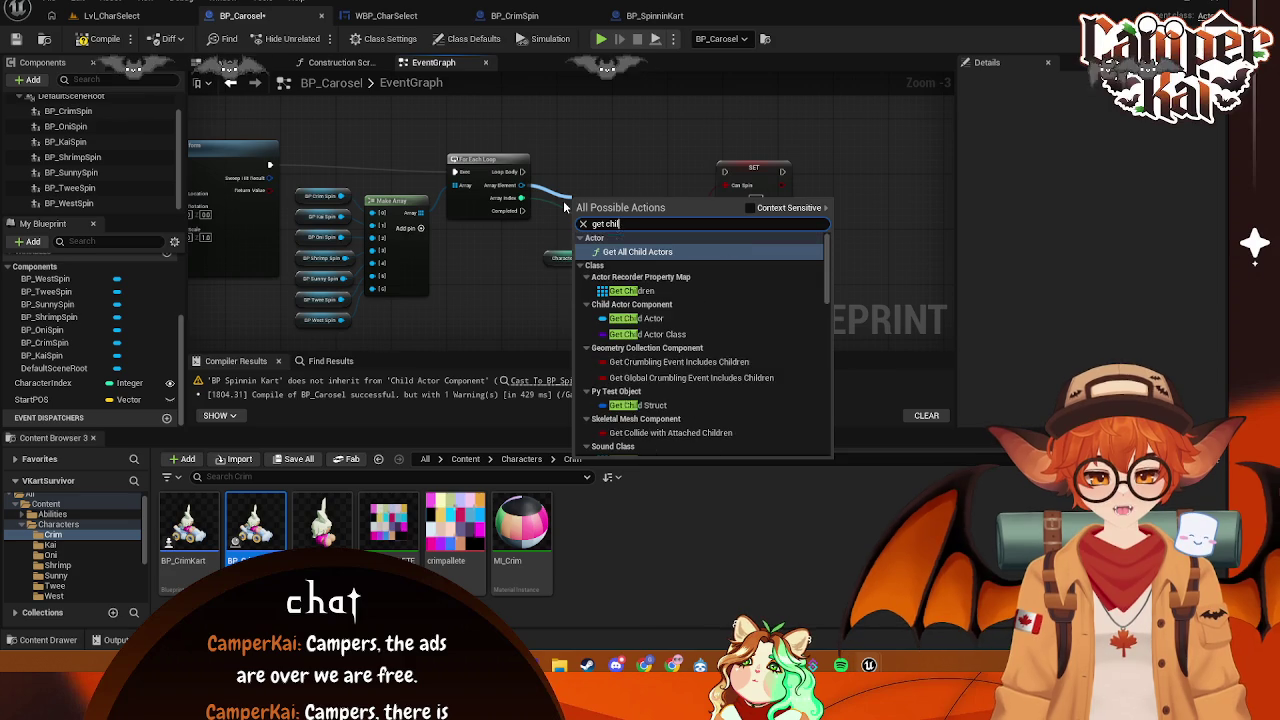
type(" act")
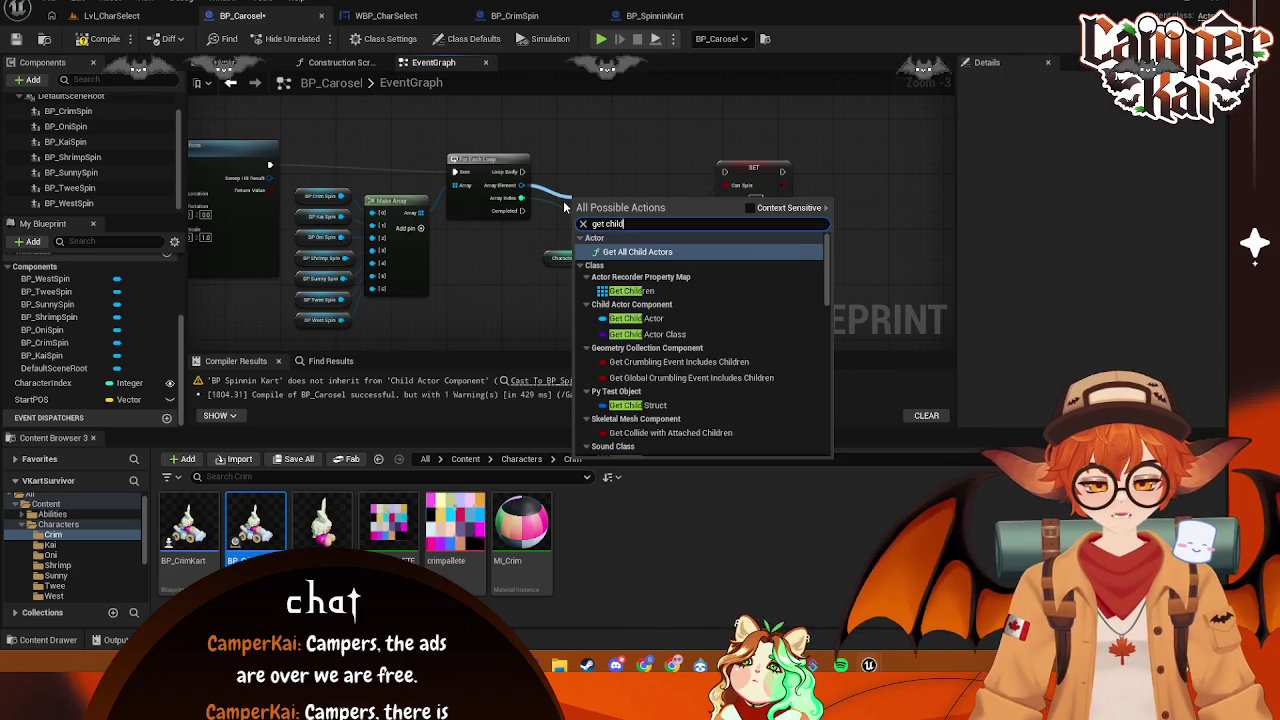
left_click(655, 318)
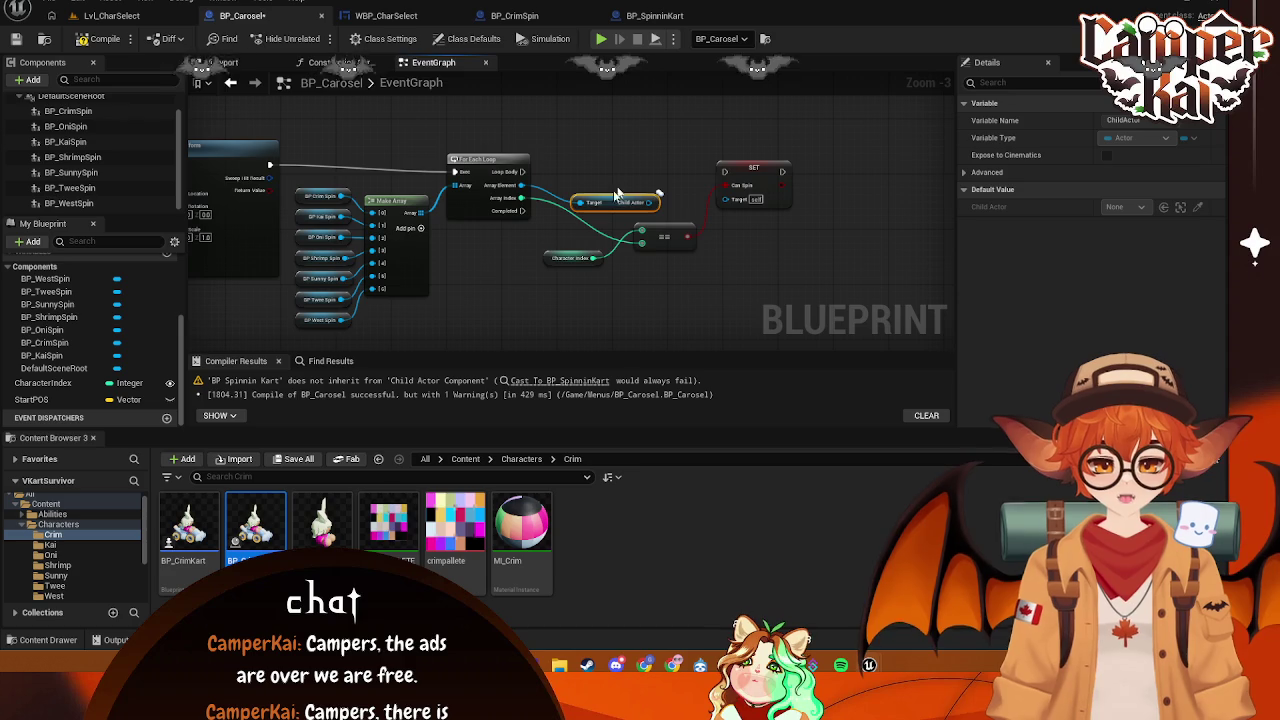
left_click_drag(588, 192, 581, 191)
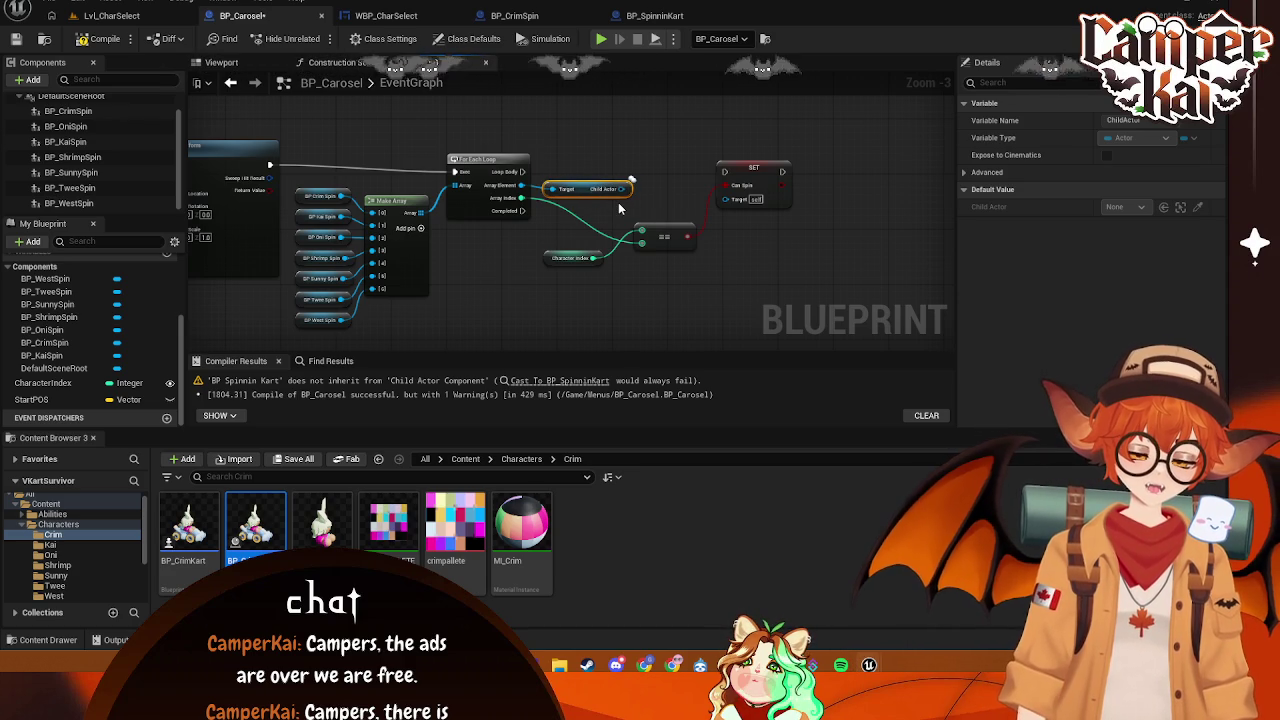
left_click_drag(627, 188, 662, 183)
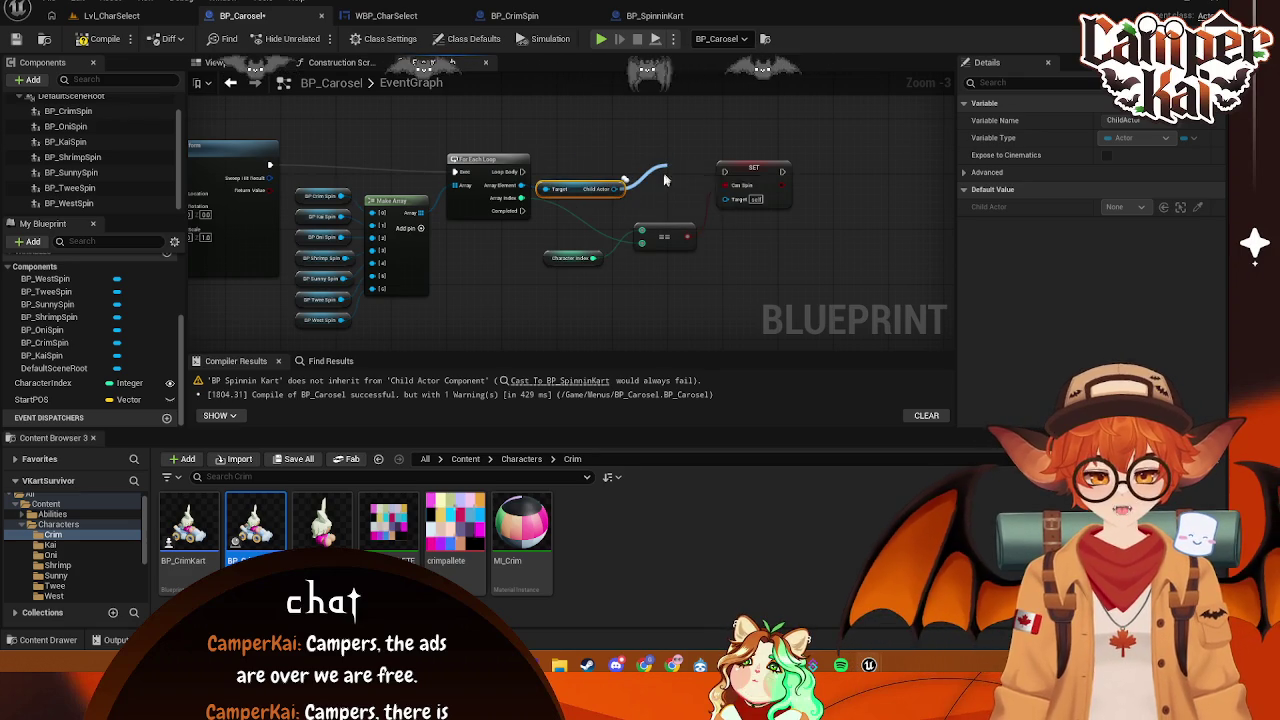
- Place the Cast To BP_SpinninKart node before SET Can Spin and wire the loop body into it
type("cast to")
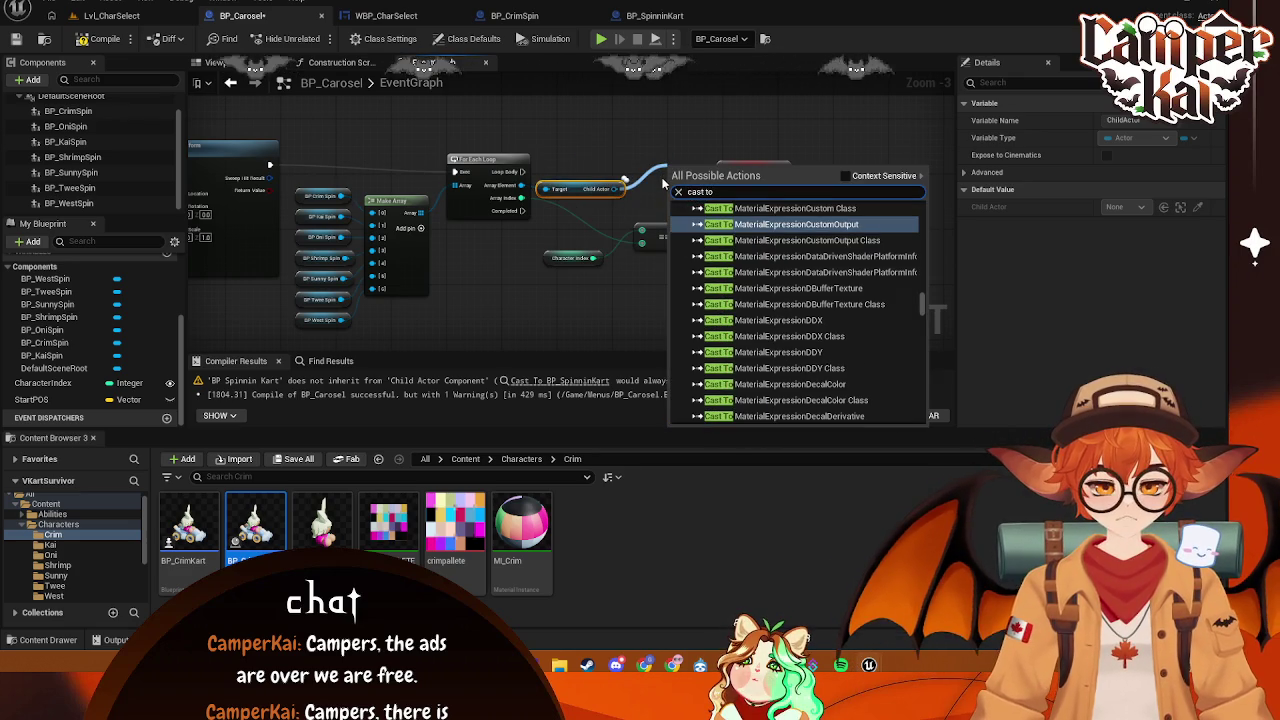
type(" BP_Sp")
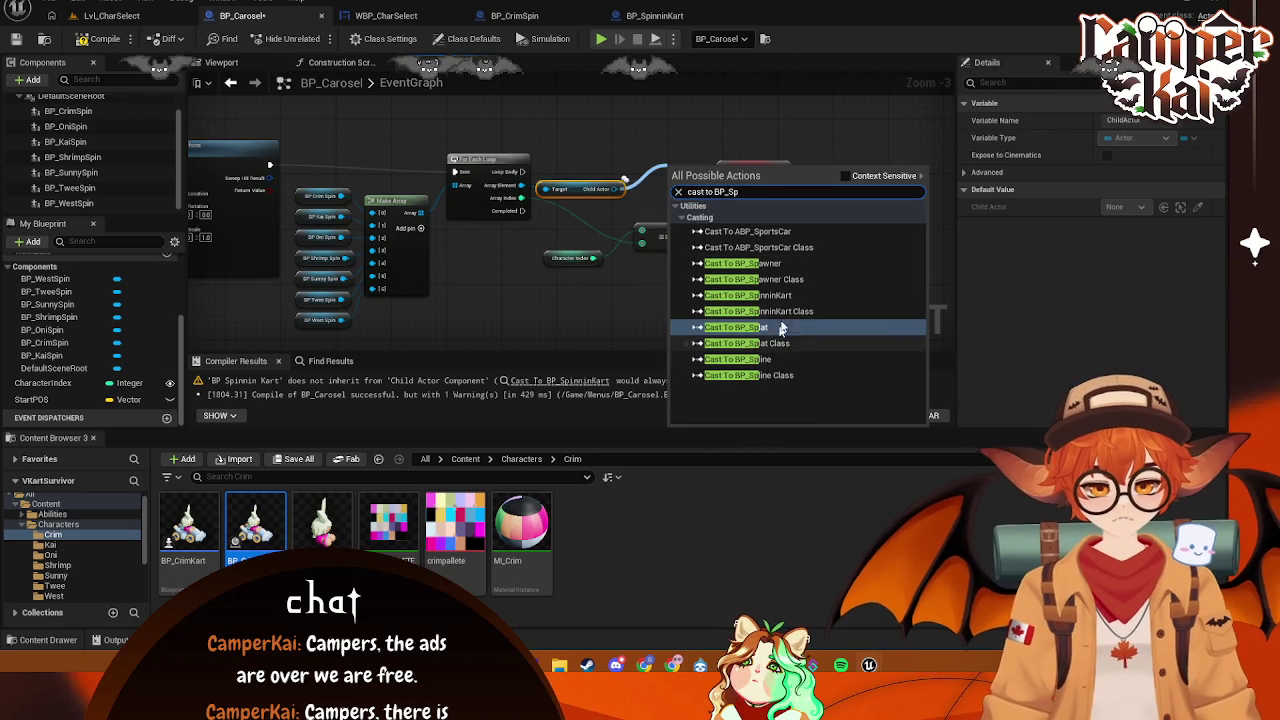
key("Escape")
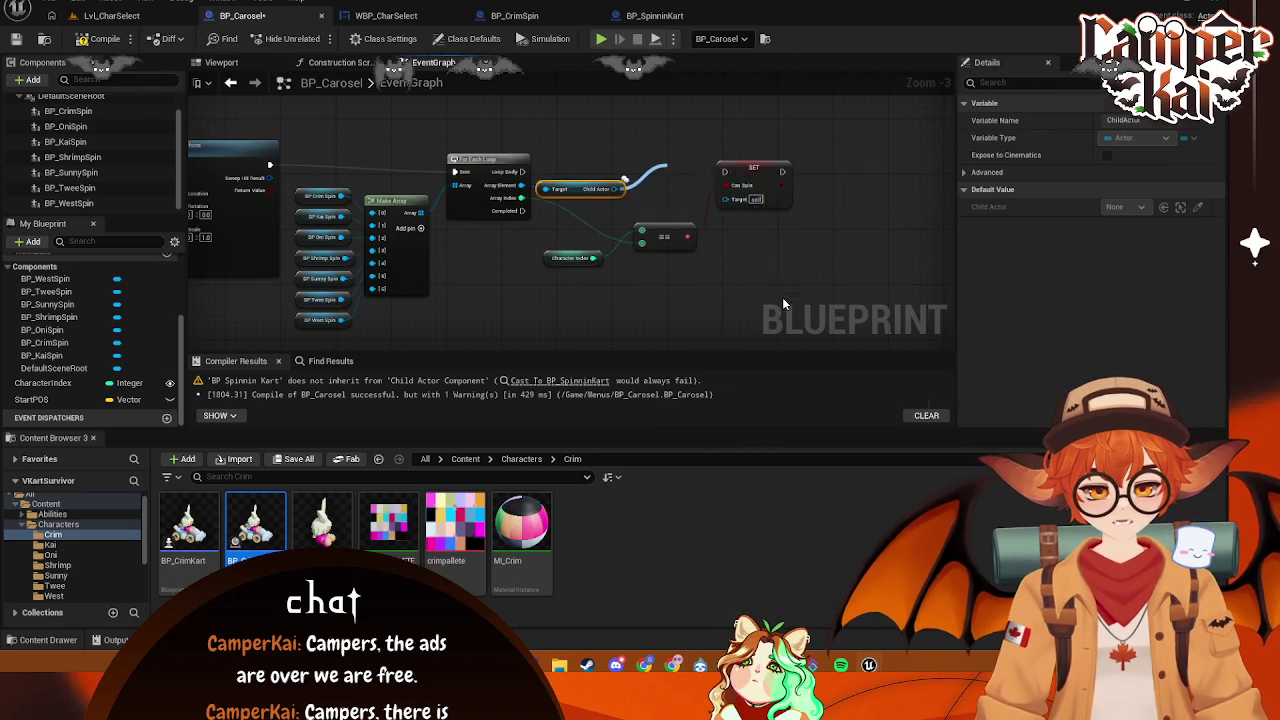
left_click_drag(765, 177, 805, 177)
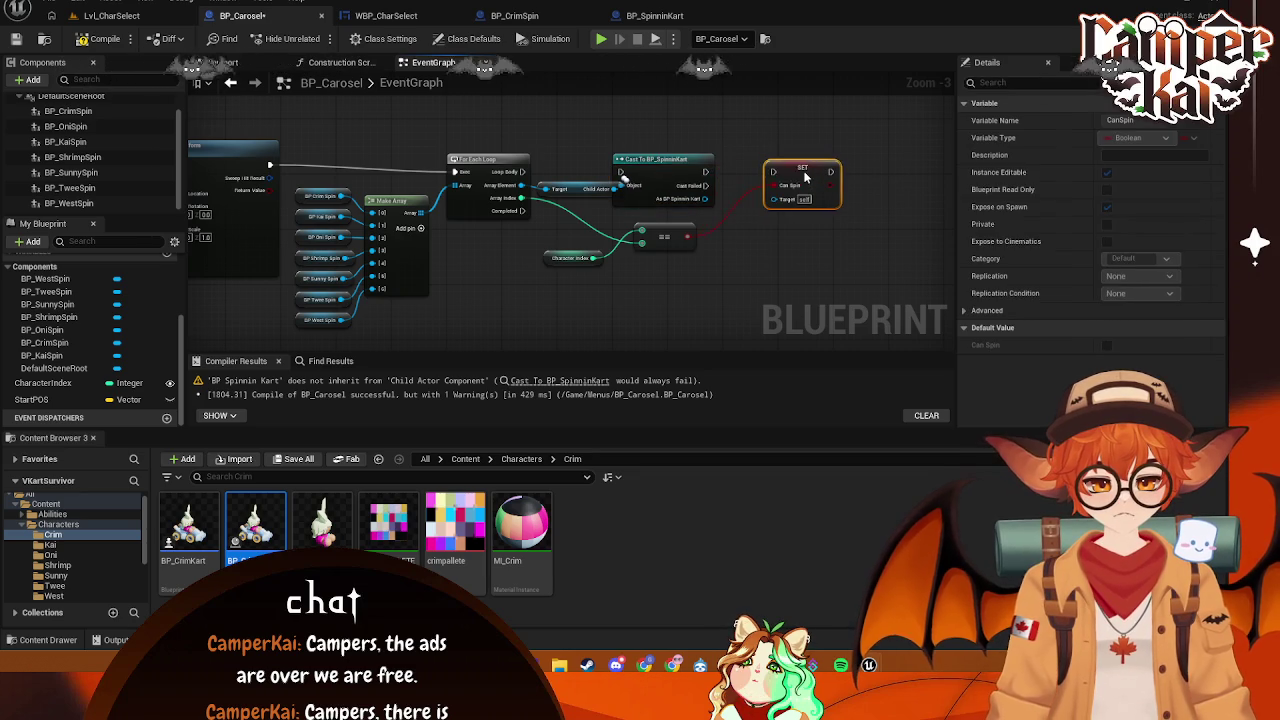
mouse_move(668, 157)
left_mouse_down()
mouse_move(688, 157)
mouse_move(641, 172)
left_mouse_up()
mouse_move(727, 172)
left_mouse_down()
mouse_move(777, 177)
mouse_move(773, 198)
left_mouse_up()
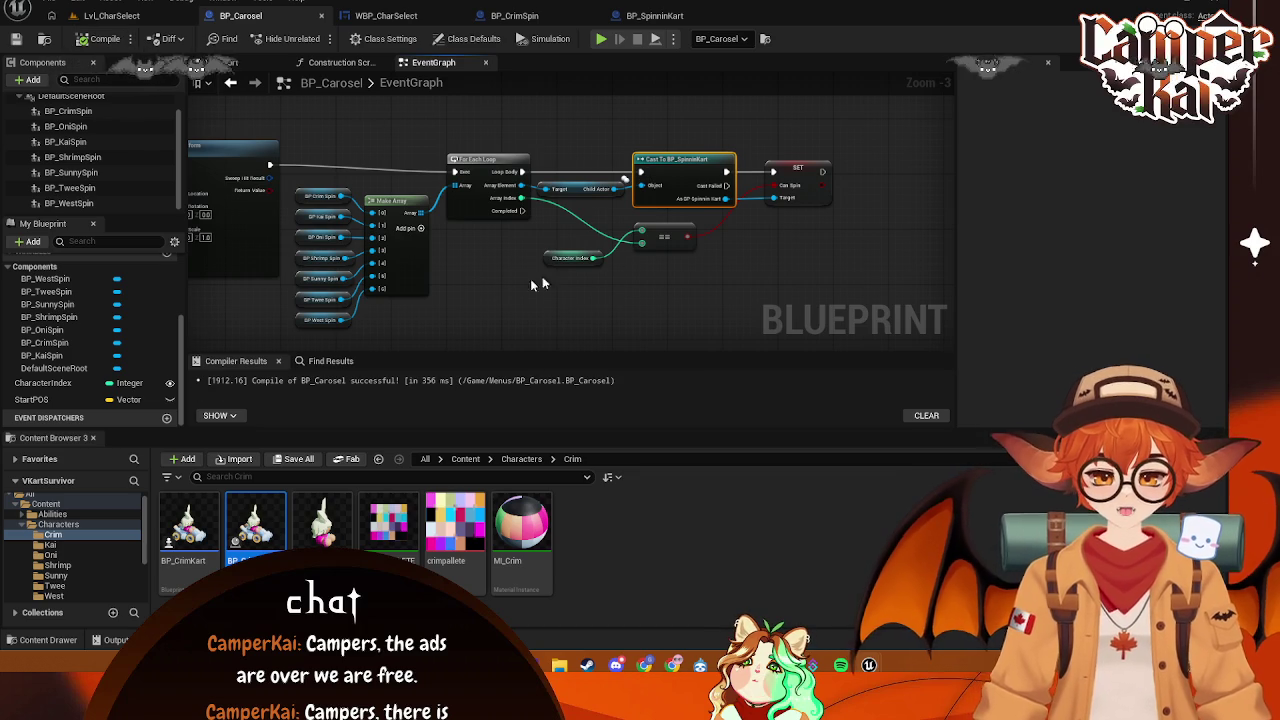
left_click(108, 15)
- Play the level and rotate the kart carousel forward six karts
left_click(319, 38)
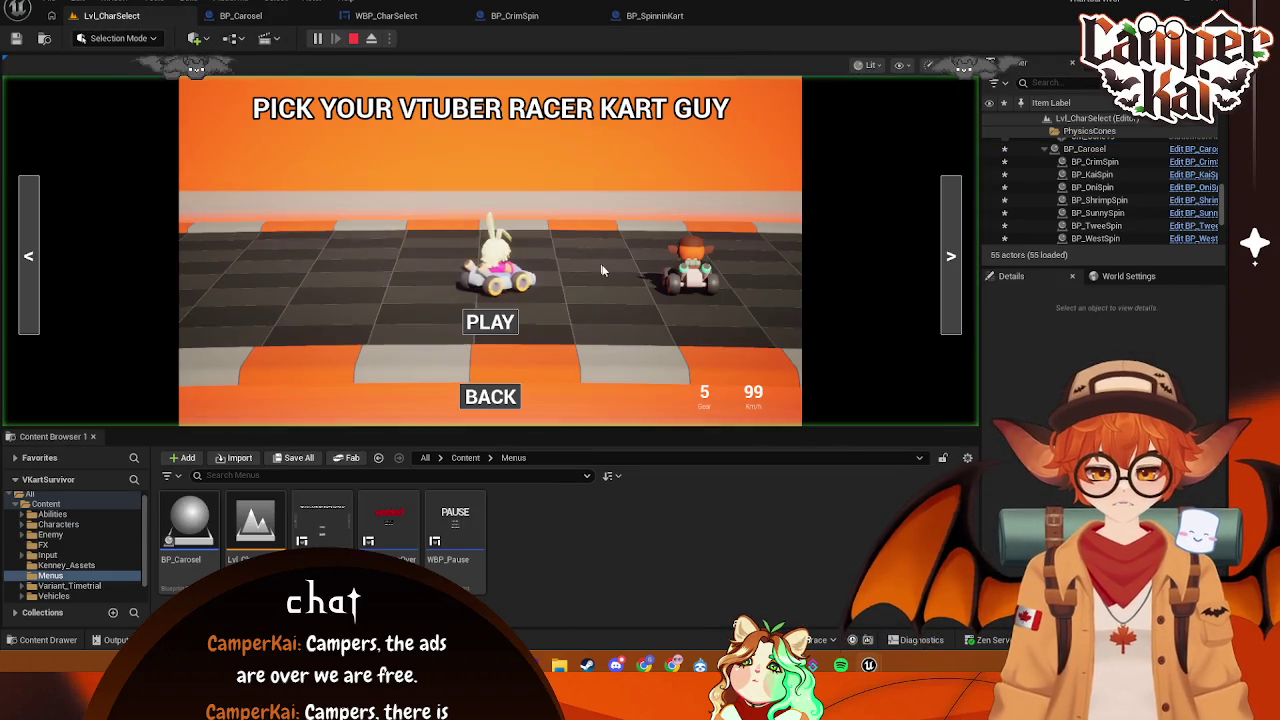
left_click(948, 250)
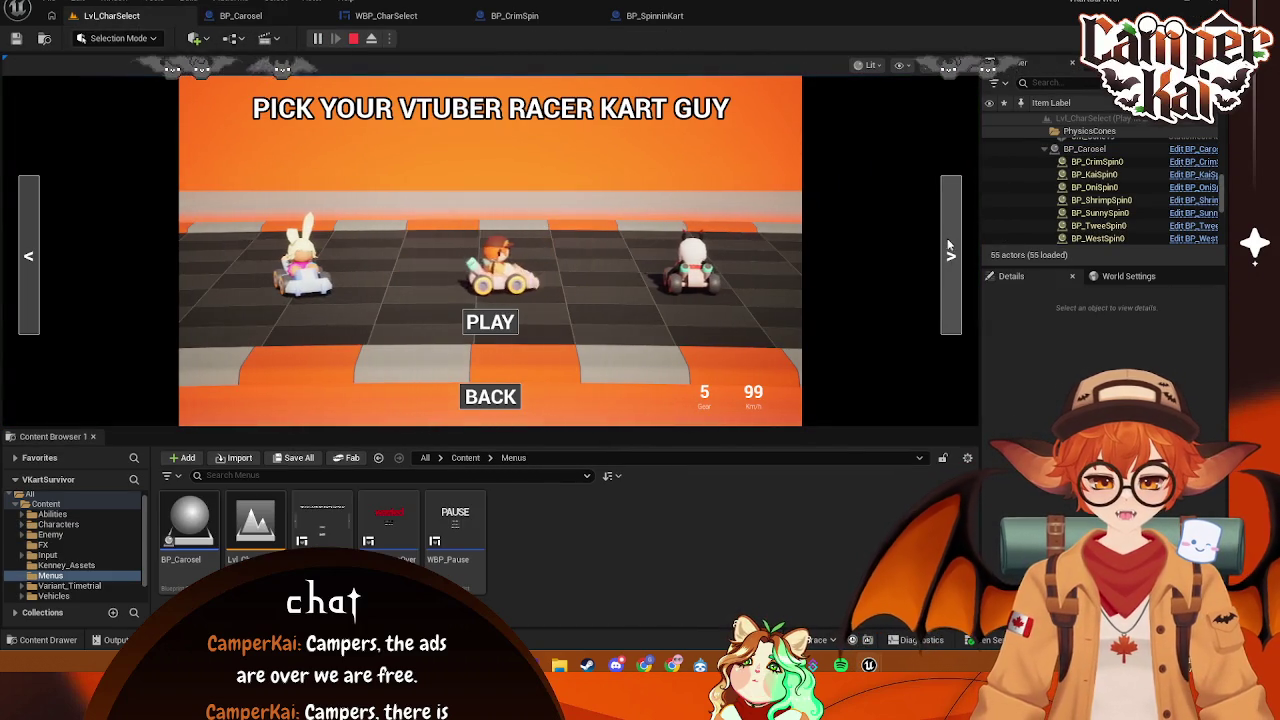
left_click(950, 244)
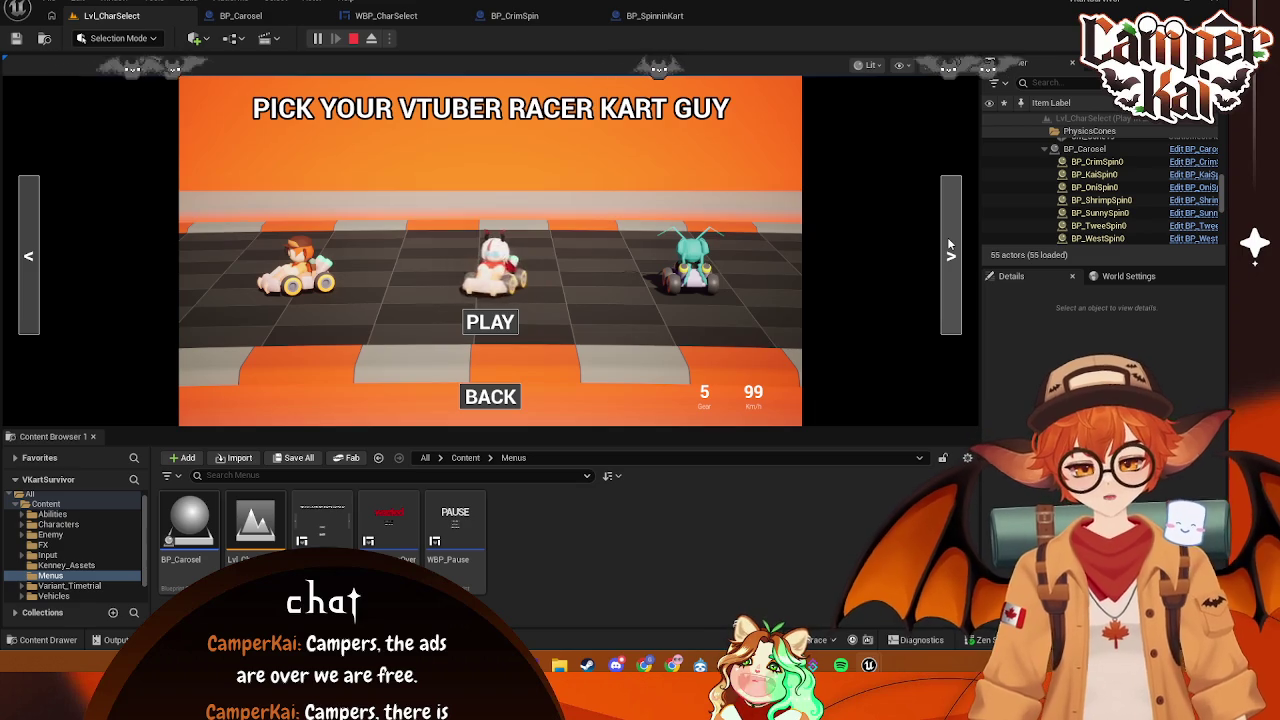
left_click(949, 244)
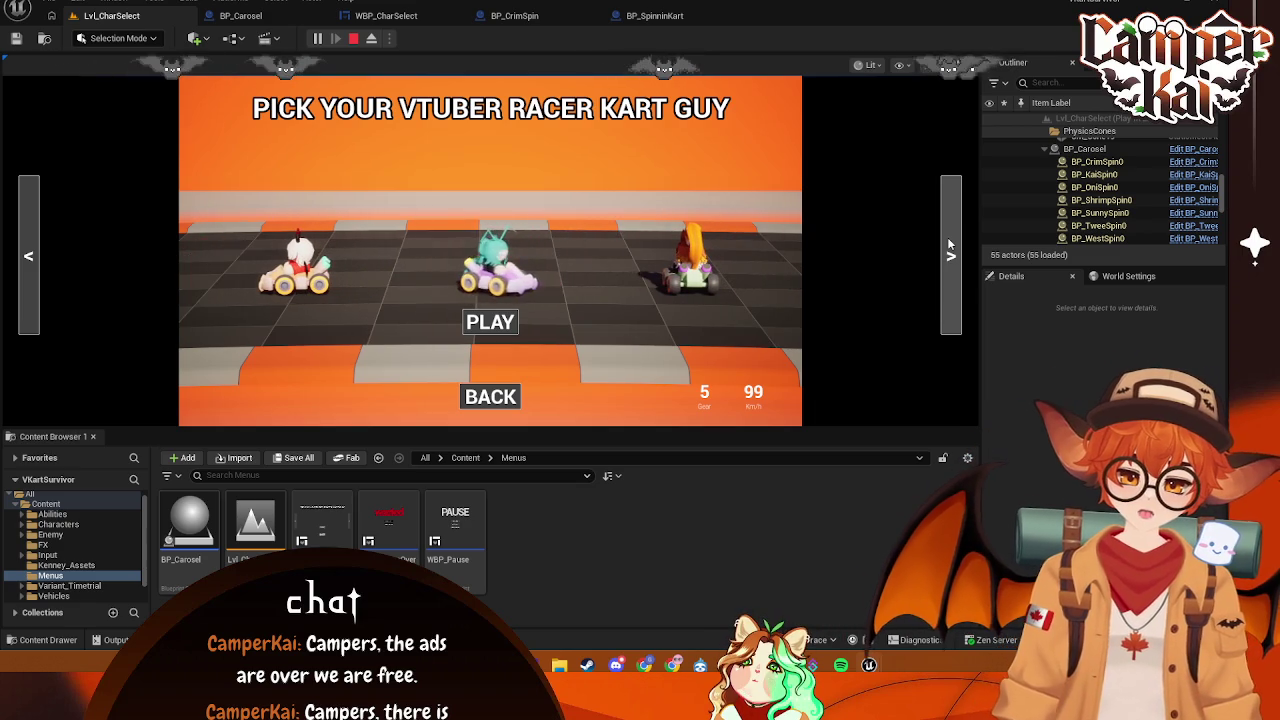
left_click(949, 244)
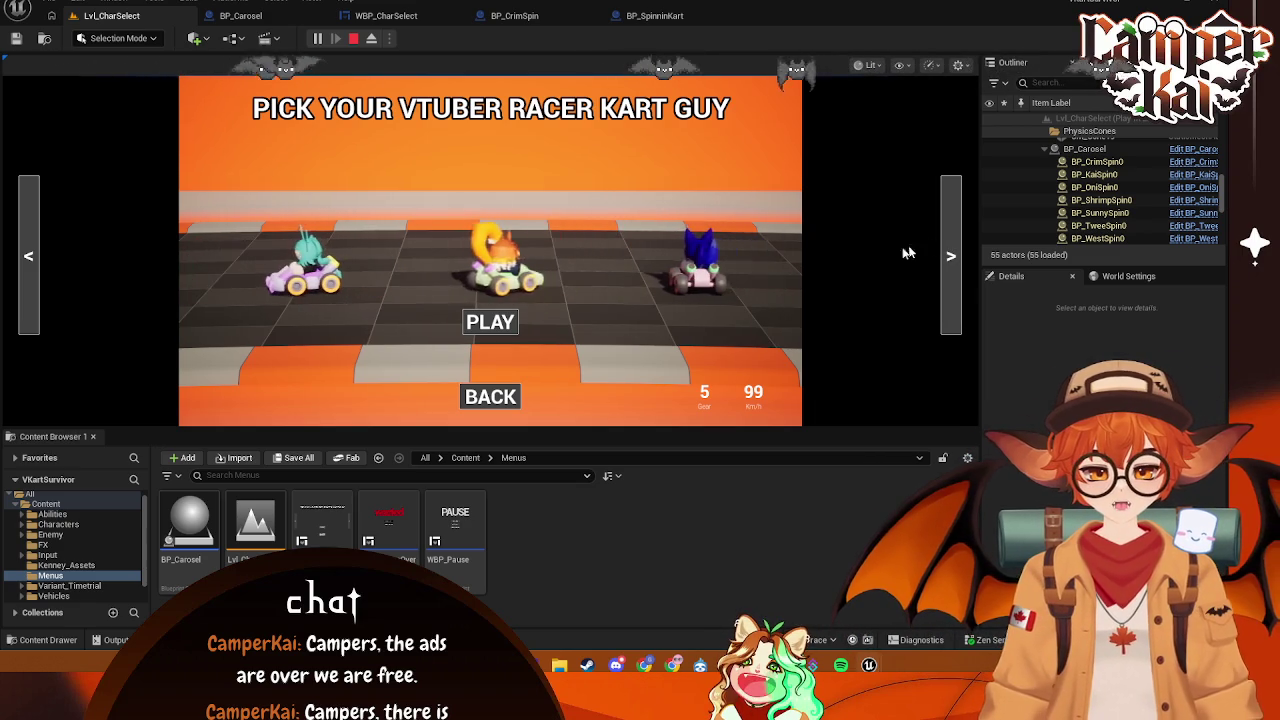
left_click(950, 252)
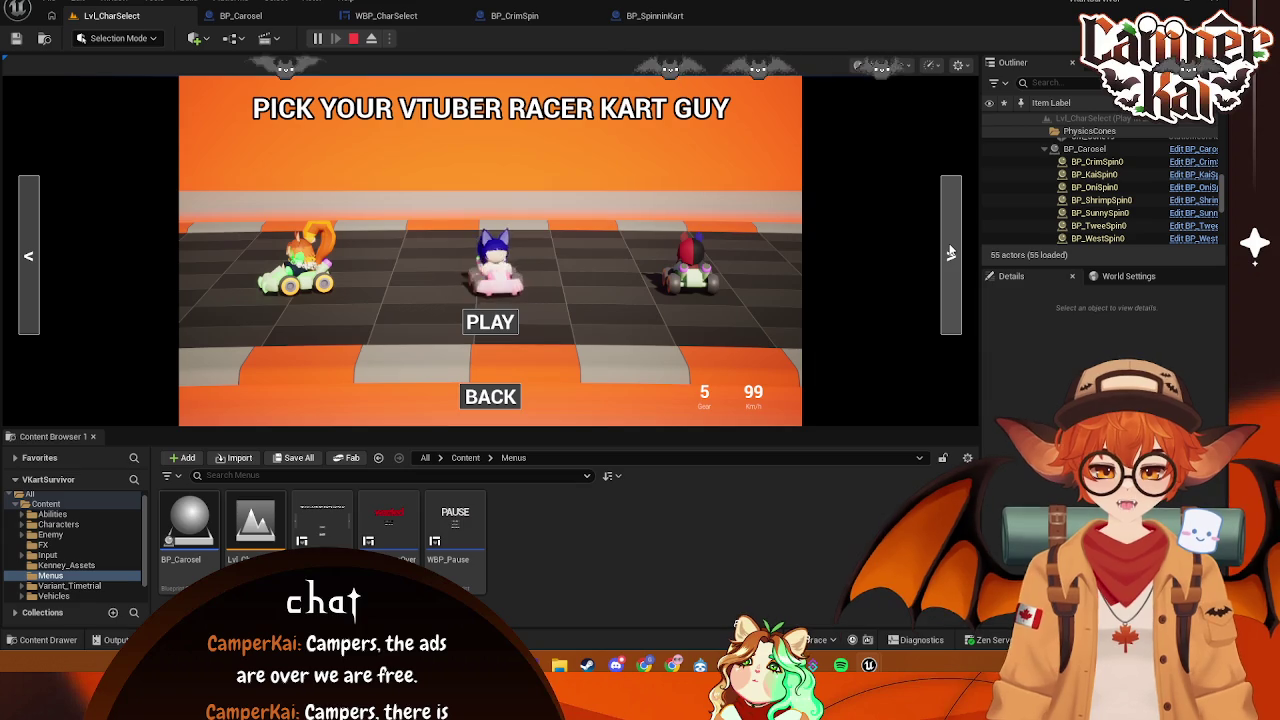
left_click(950, 252)
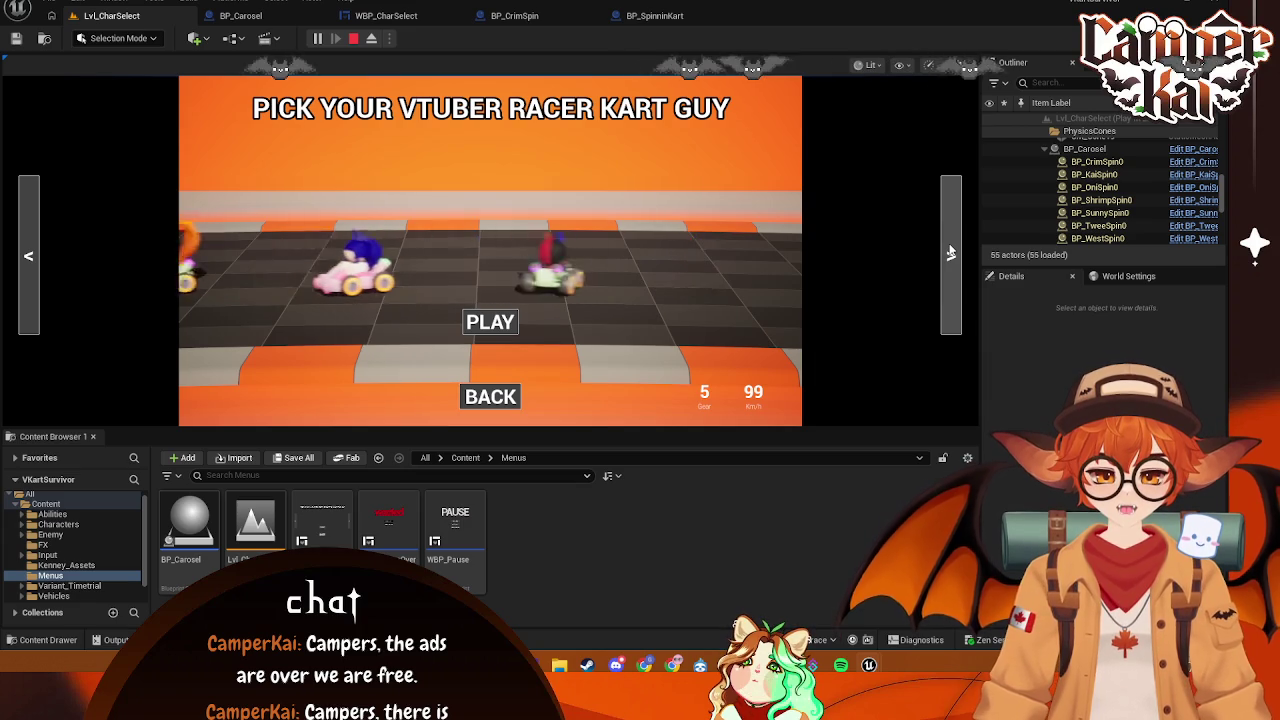
- Rotate the carousel back five karts and stop the play session
left_click(36, 238)
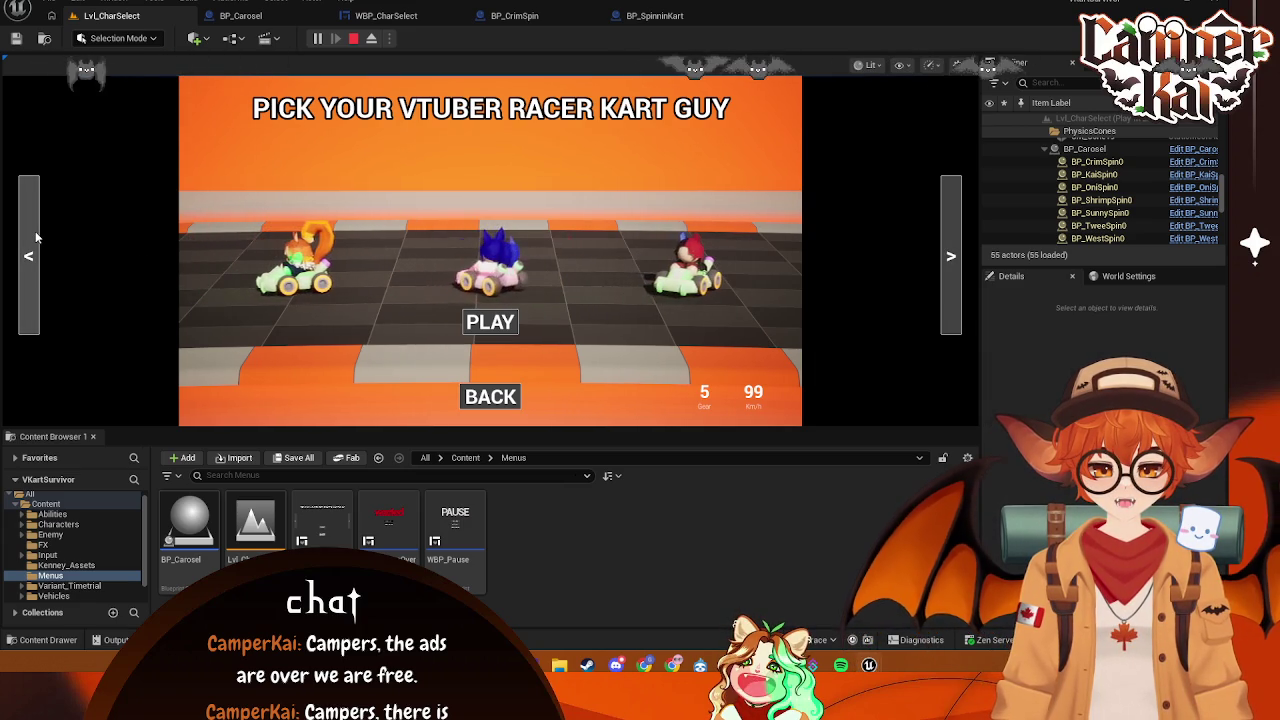
left_click(36, 238)
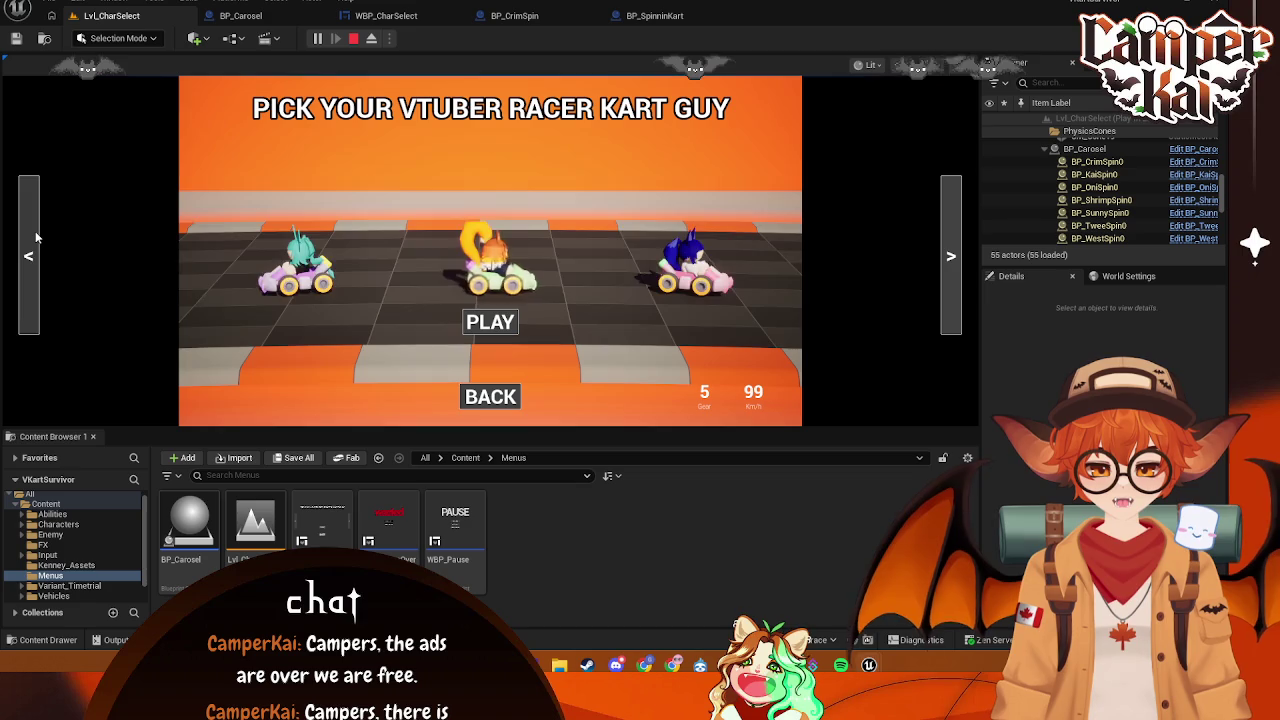
left_click(36, 238)
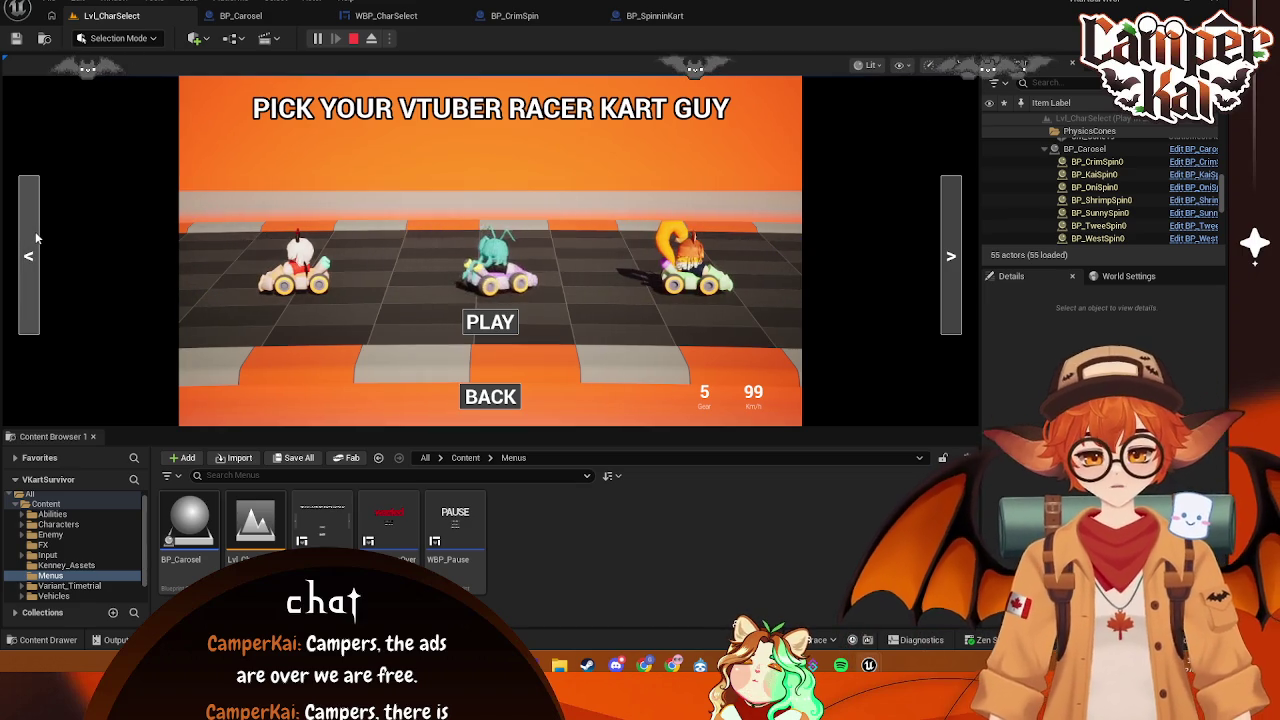
left_click(36, 240)
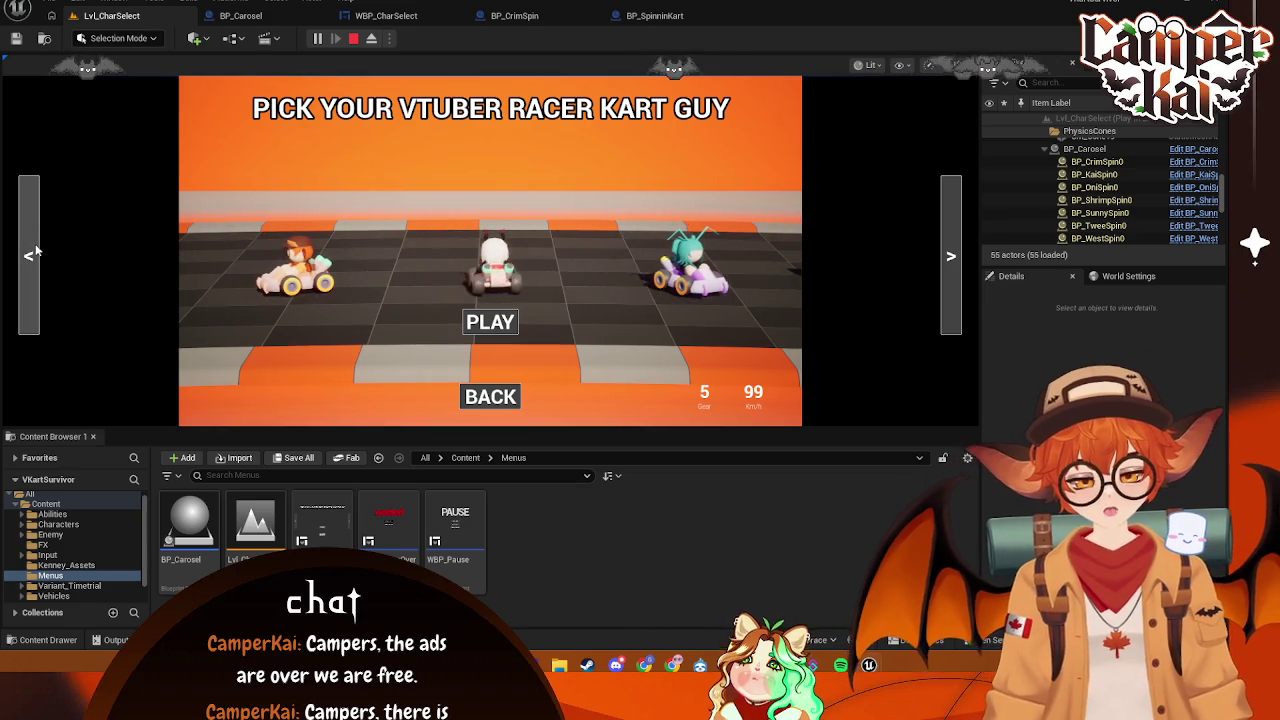
left_click(36, 250)
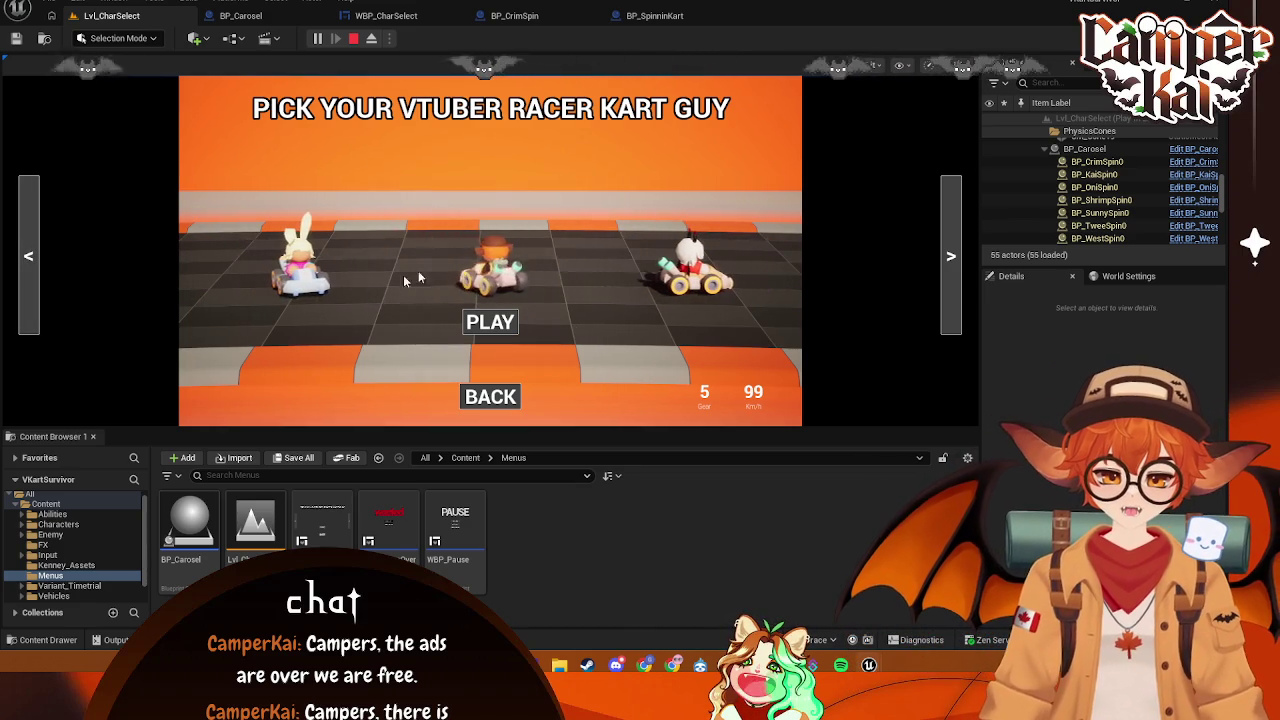
key("Escape")
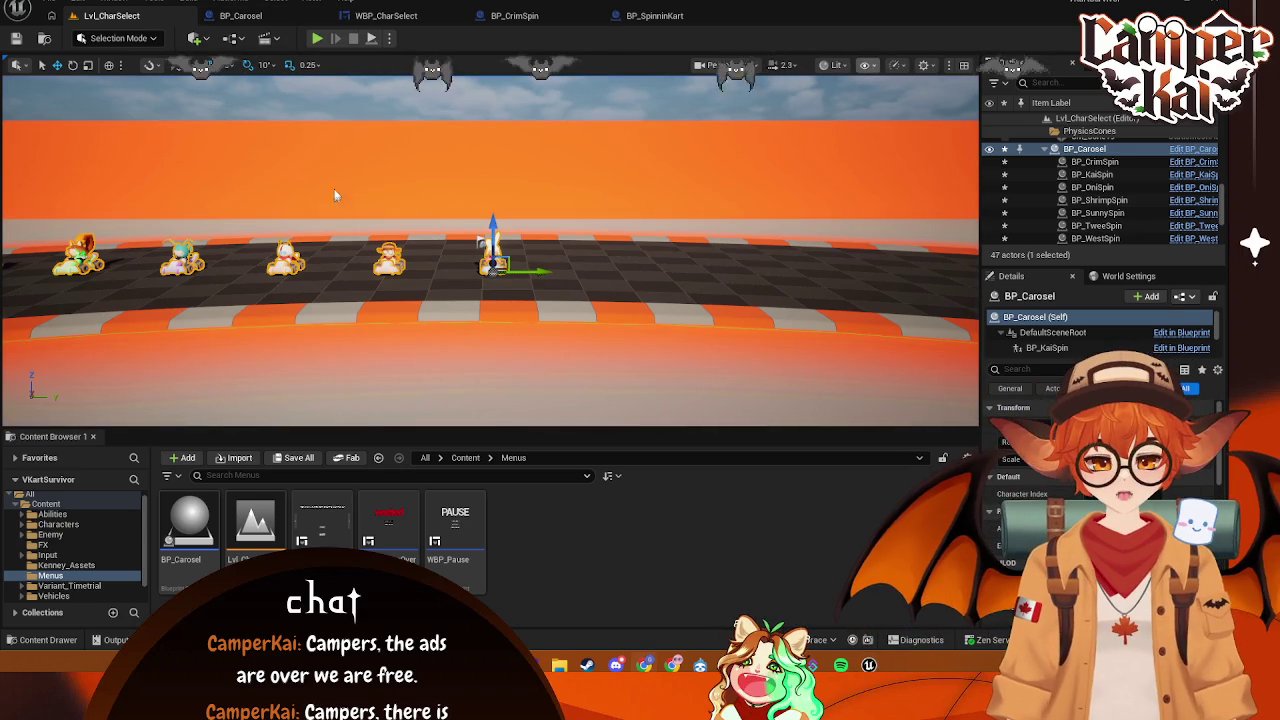
left_click(377, 16)
- Pan WBP_CharSelect's graph to the On Clicked events and browse the Crim folder's assets
mouse_move(535, 410)
left_mouse_down()
mouse_move(500, 420)
mouse_move(592, 248)
mouse_move(586, 266)
mouse_move(276, 314)
mouse_move(271, 431)
left_mouse_up()
left_click_drag(450, 321, 465, 328)
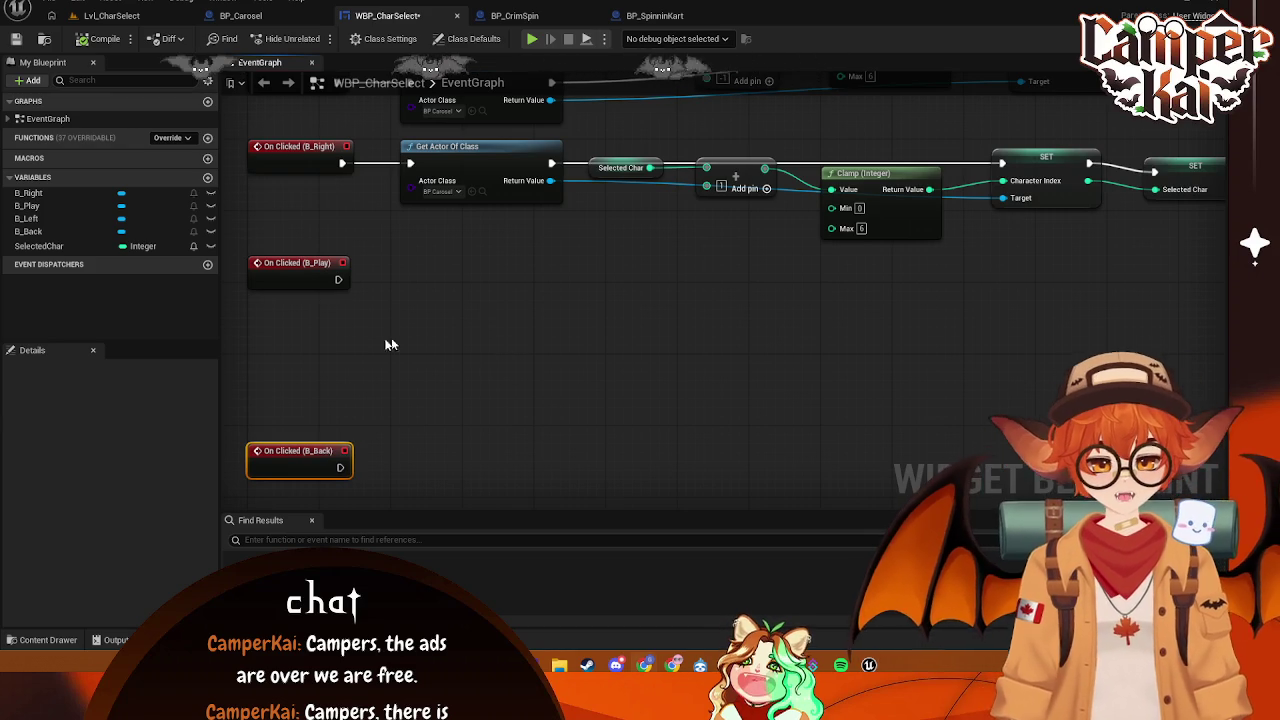
right_click(348, 338)
key("Escape")
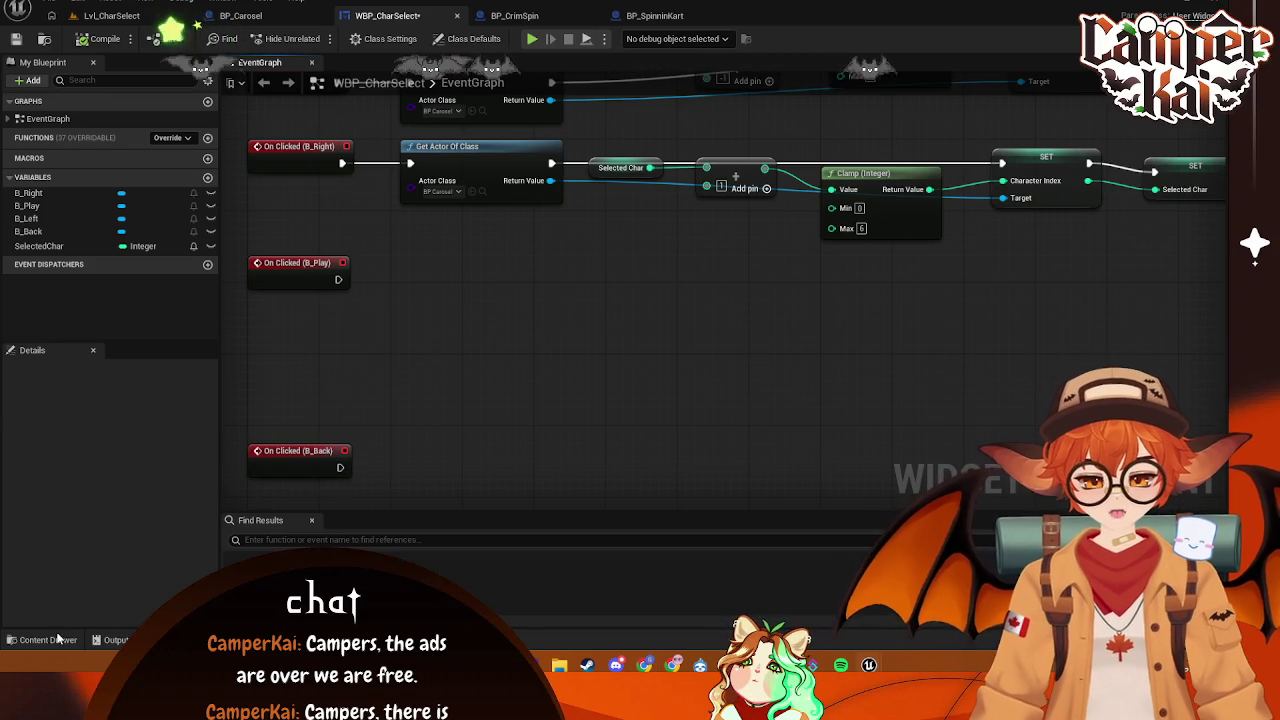
key("ctrl+space")
left_click(58, 502)
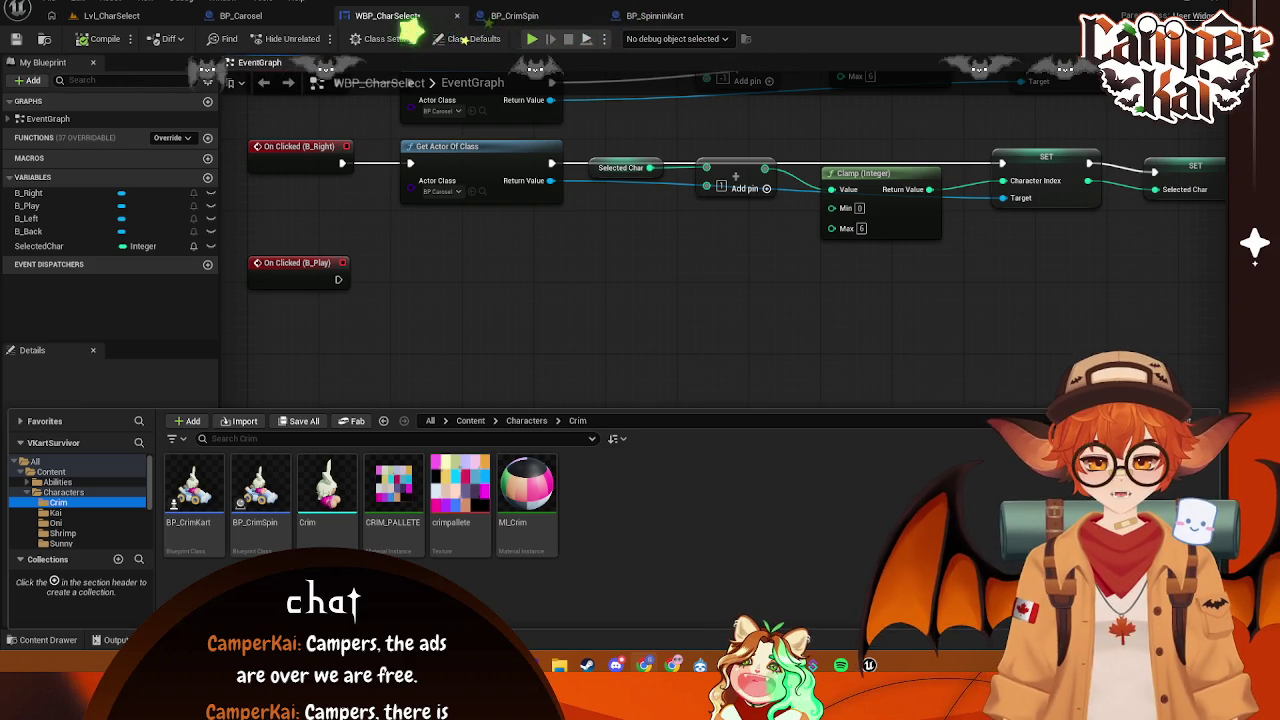
mouse_move(379, 280)
left_mouse_down()
mouse_move(402, 195)
mouse_move(314, 298)
mouse_move(296, 284)
mouse_move(297, 301)
left_mouse_up()
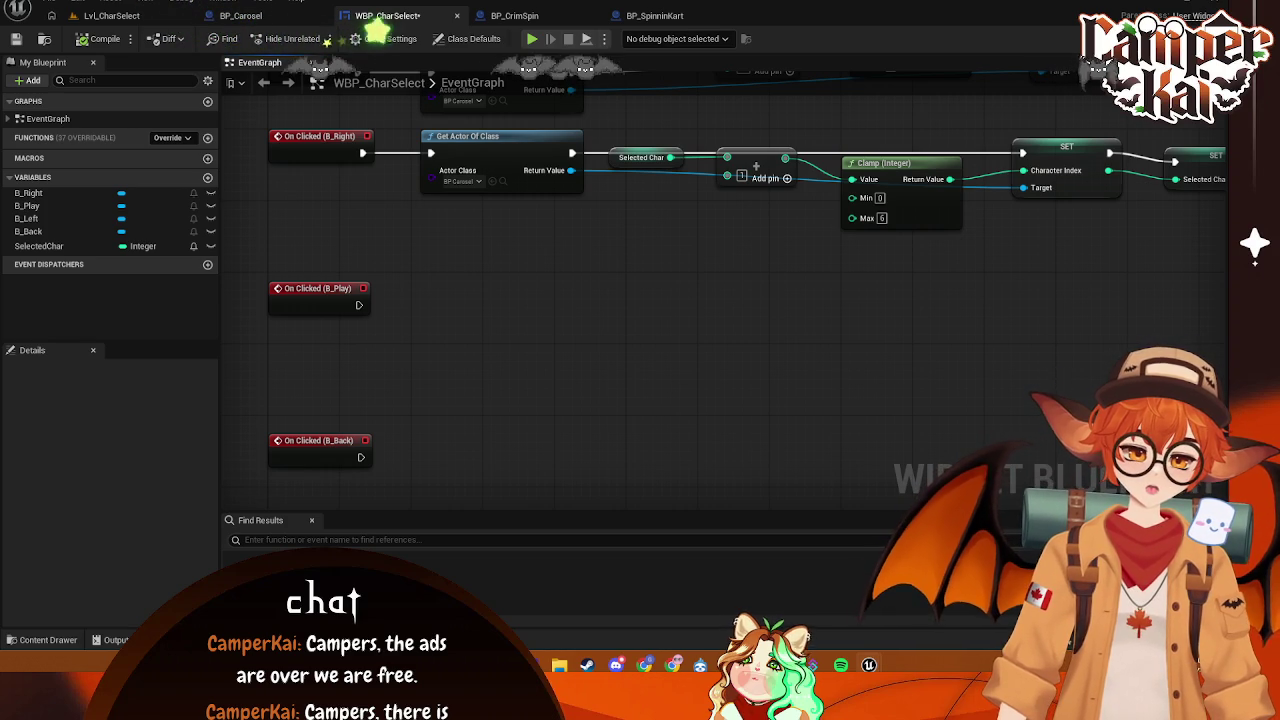
left_click_drag(360, 308, 456, 304)
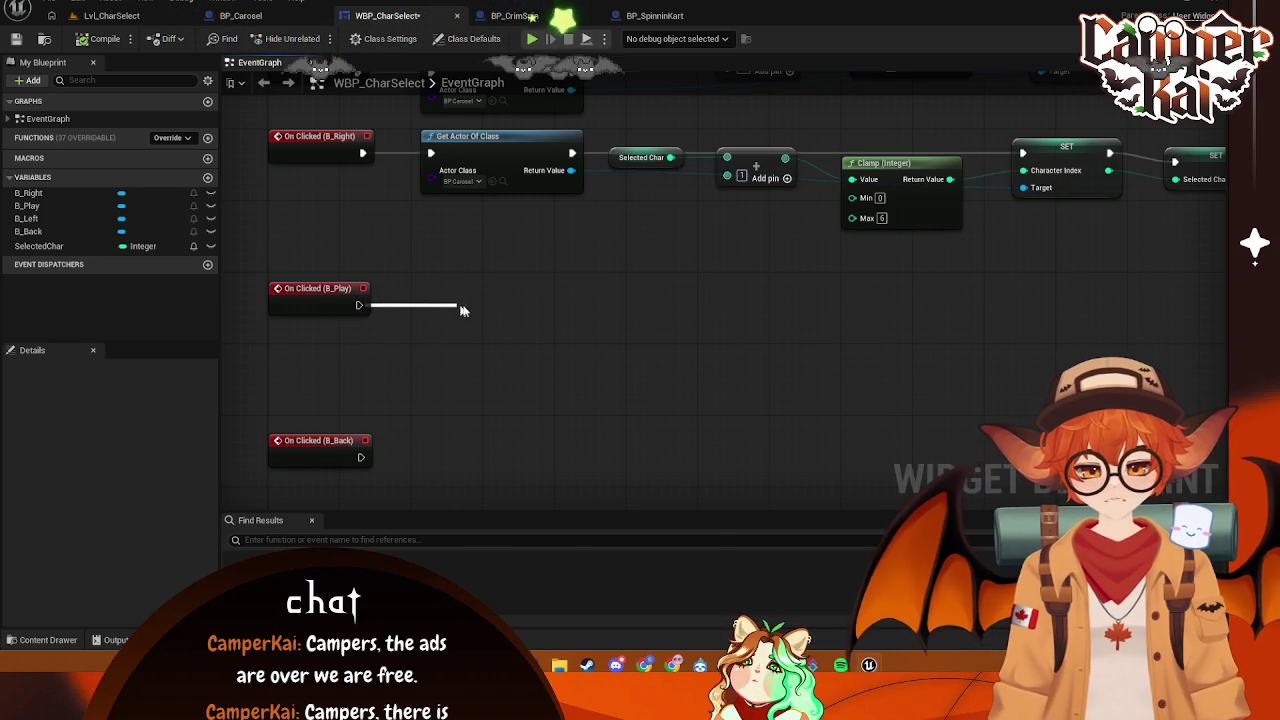
- Add an Open Level (by Name) node after B_Play, then delete it
left_click(369, 311)
left_click_drag(360, 305, 495, 303)
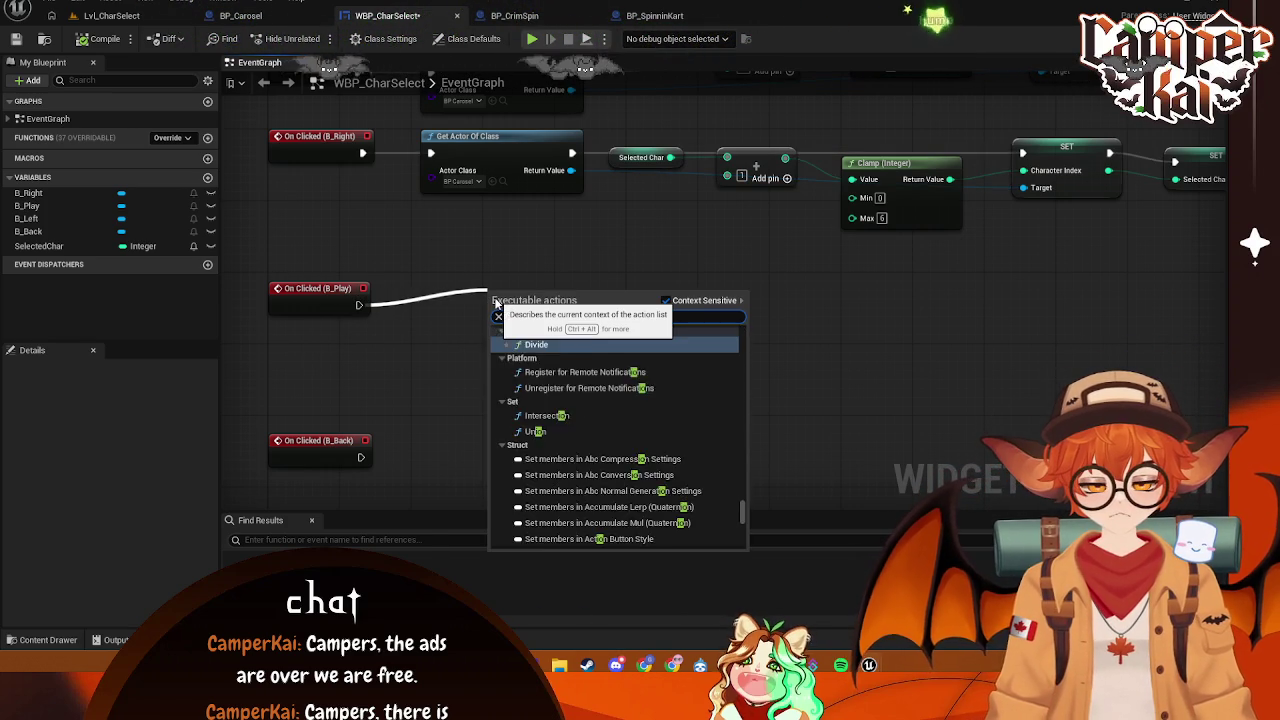
type("open level")
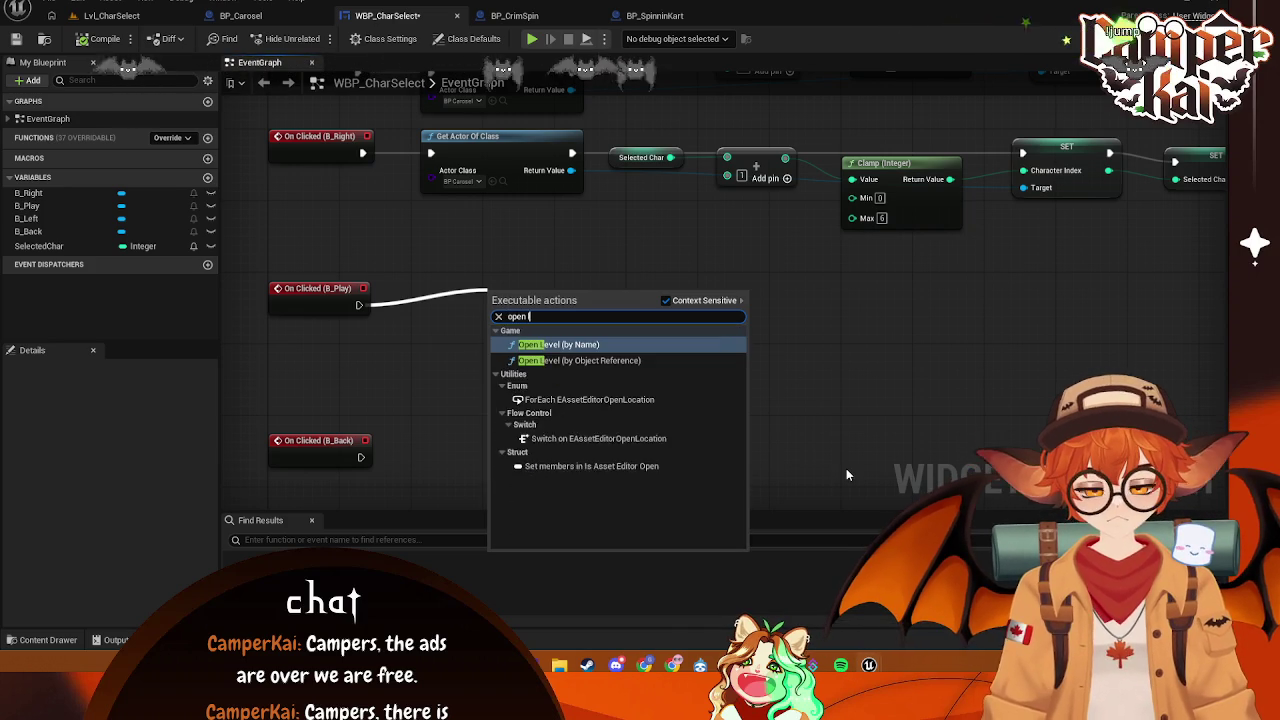
left_click(634, 342)
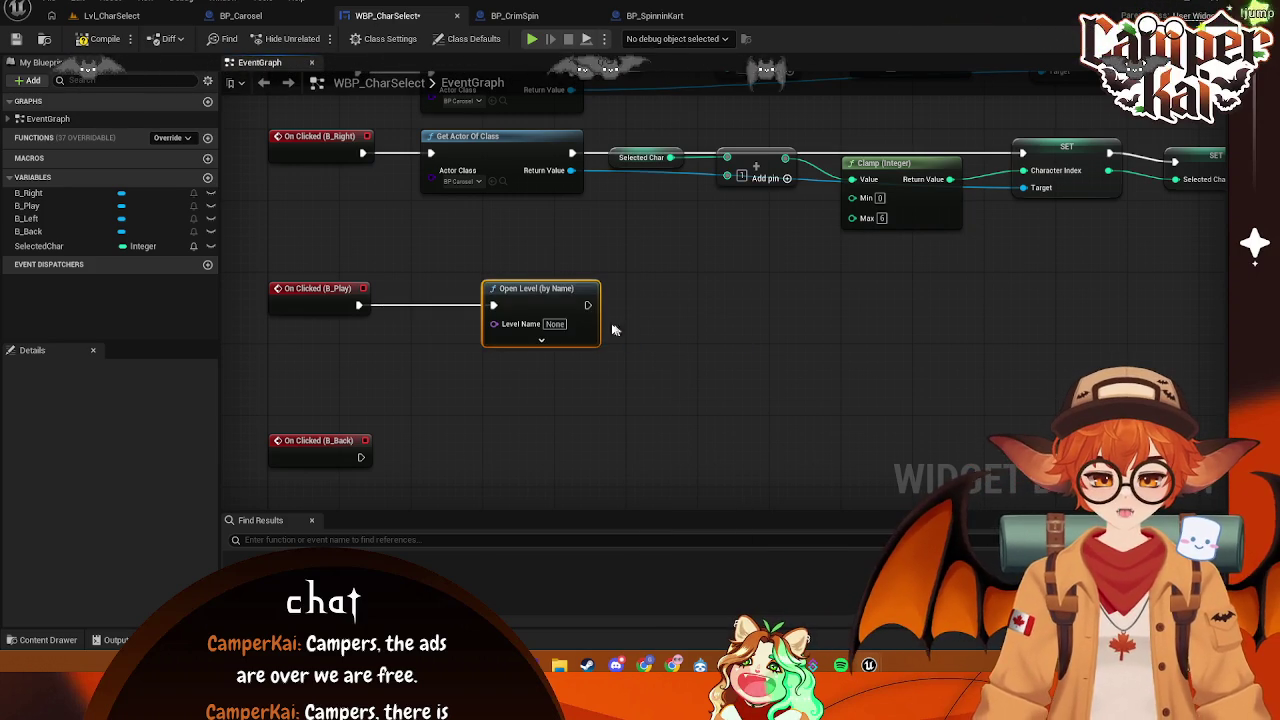
right_click(560, 330)
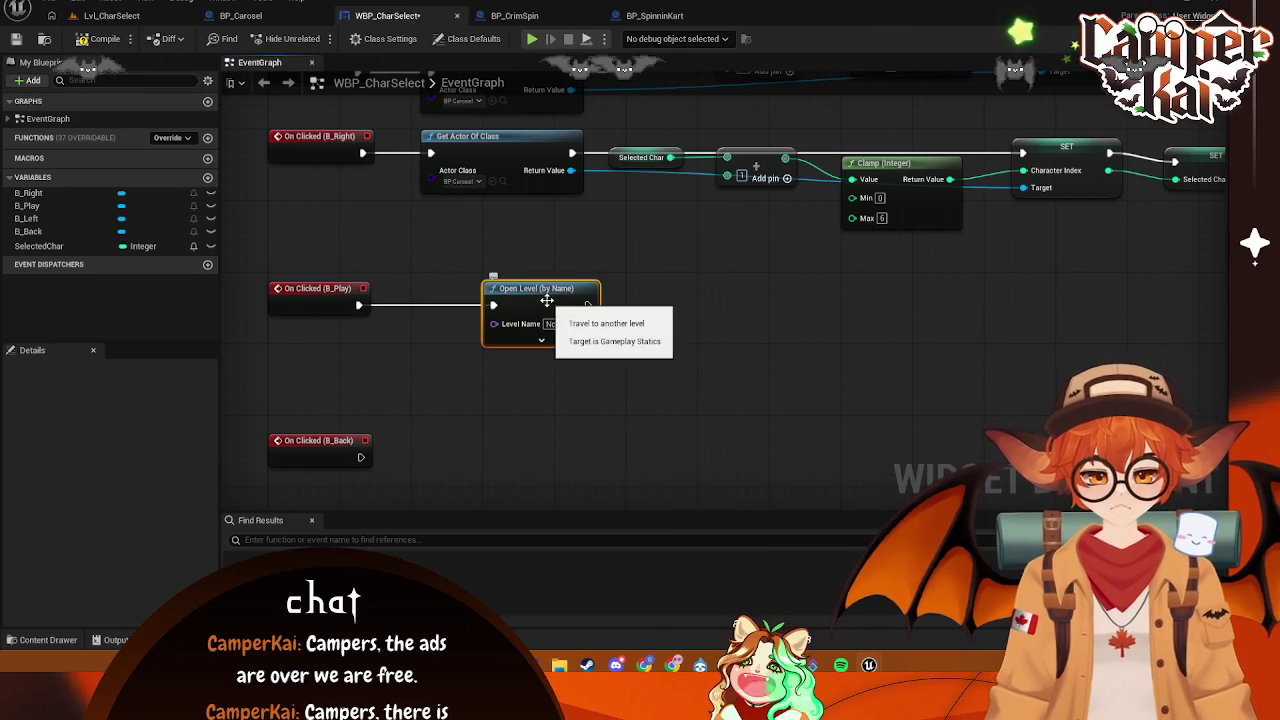
key("Delete")
- Add an Open Level (by Object Reference) node after B_Play, set to Lvl_Timetrial
left_click_drag(358, 305, 515, 302)
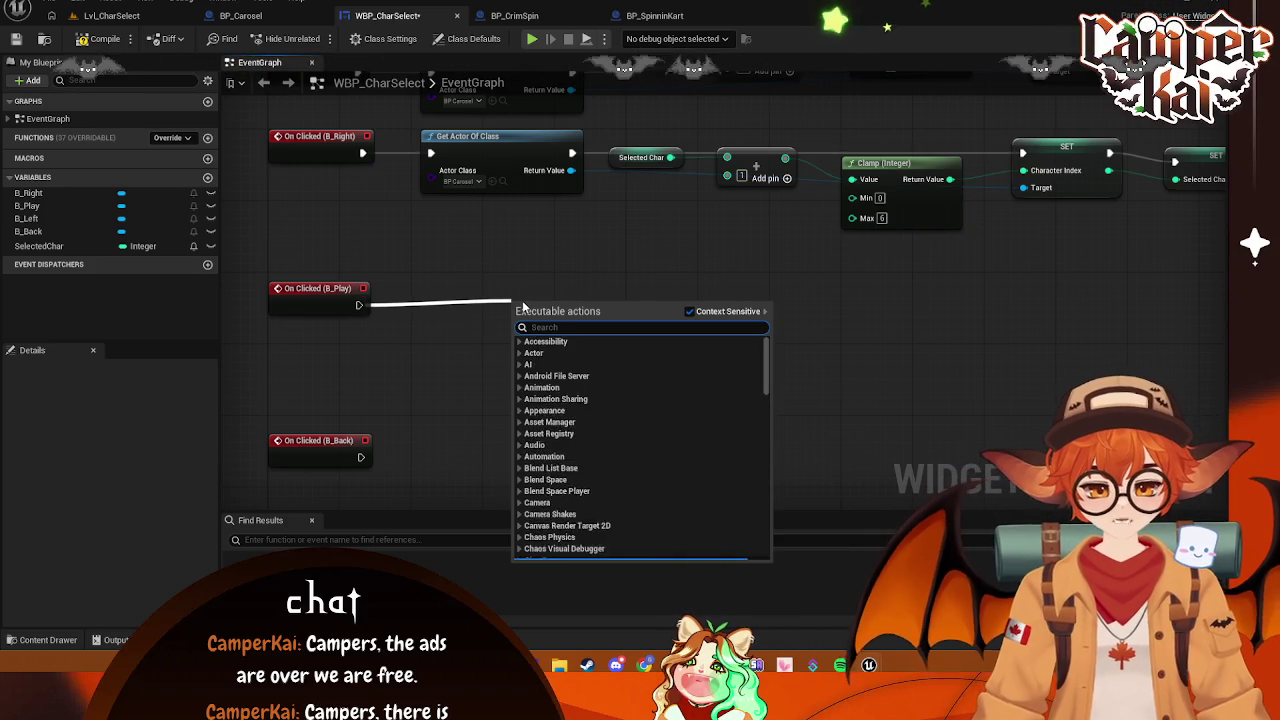
type("open levbe")
key("BackSpace")
key("BackSpace")
type("el")
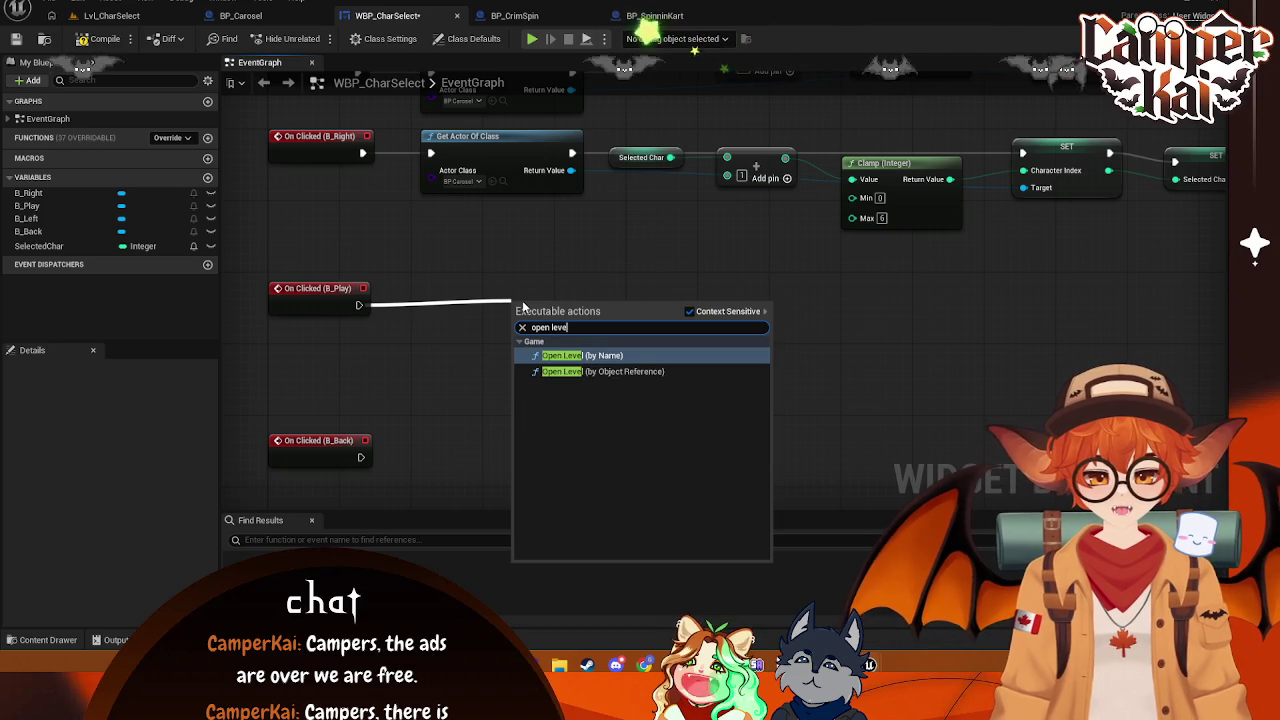
left_click(633, 371)
left_click(552, 351)
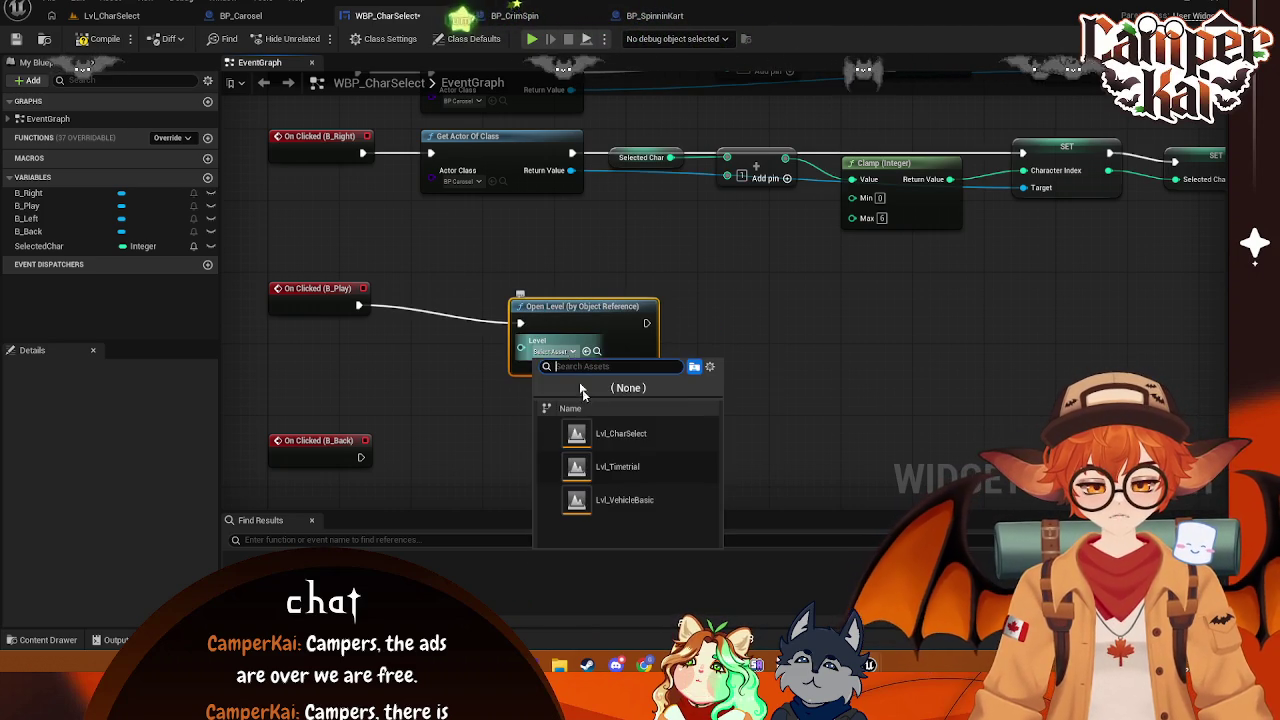
left_click(600, 466)
key("q")
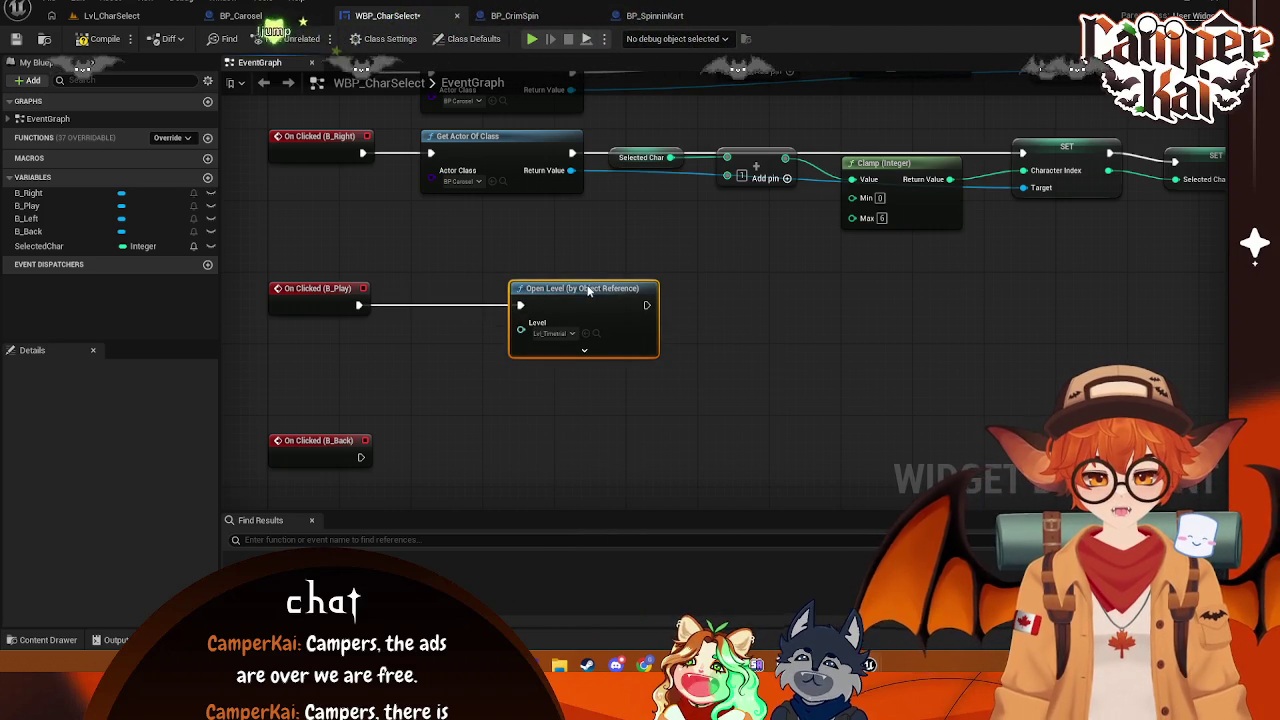
left_click(497, 377)
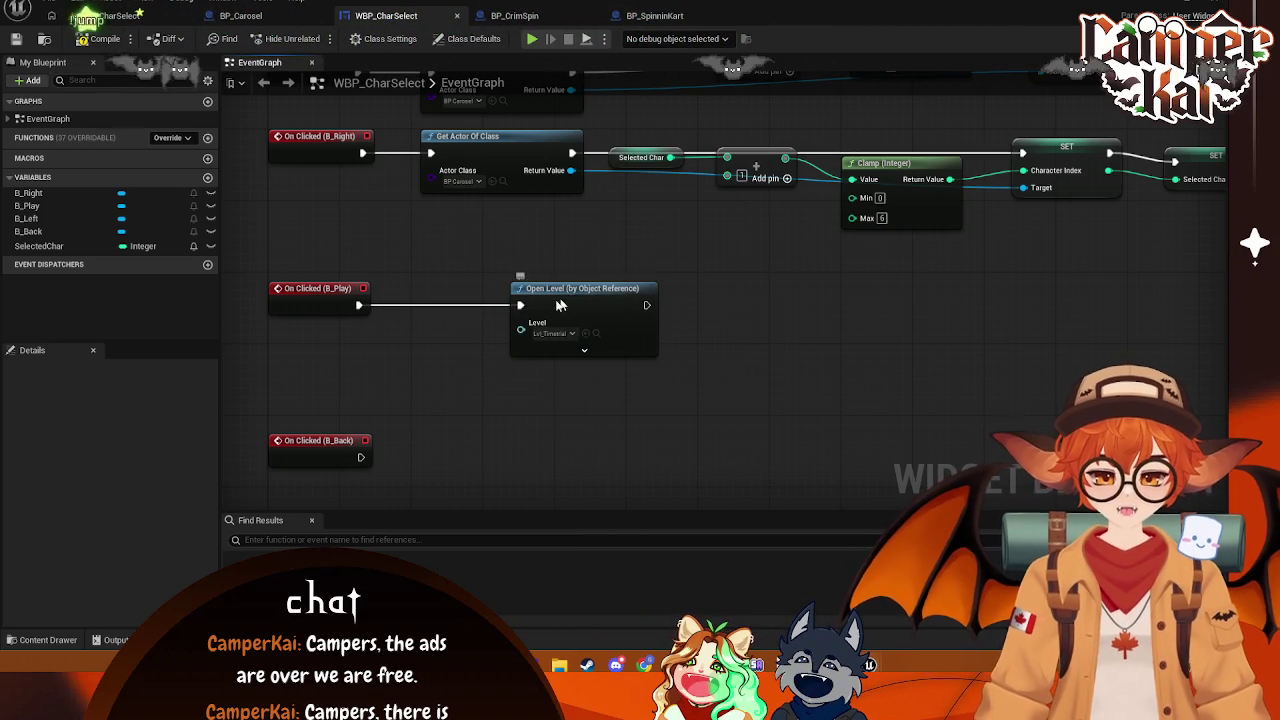
- Move the Open Level node closer to B_Play and collapse its advanced pins
left_click_drag(568, 304, 533, 304)
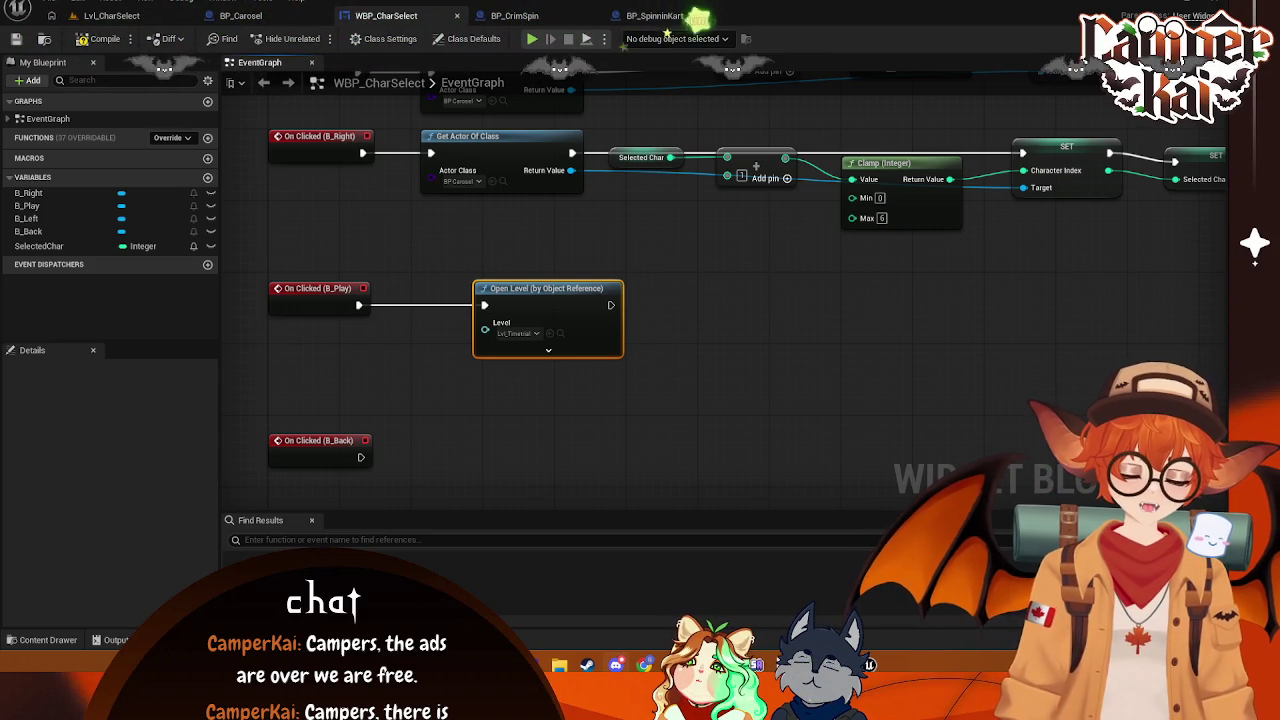
left_click_drag(557, 279, 501, 287)
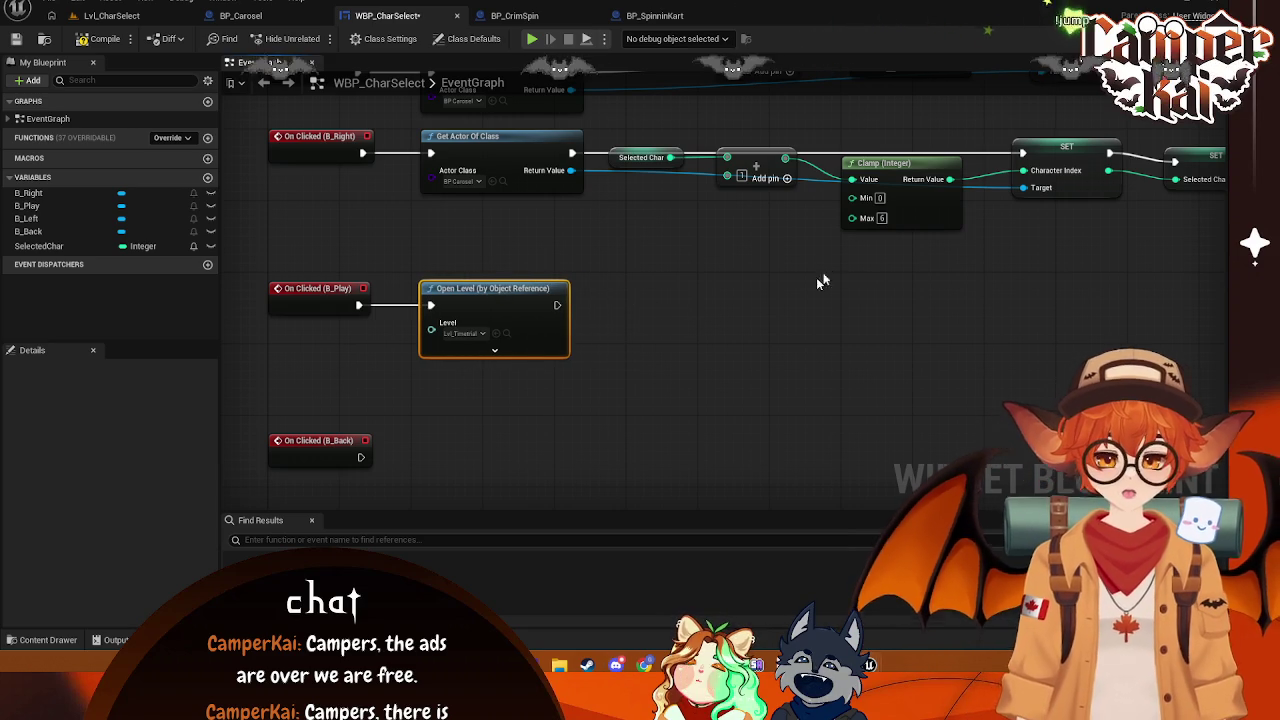
left_click(496, 350)
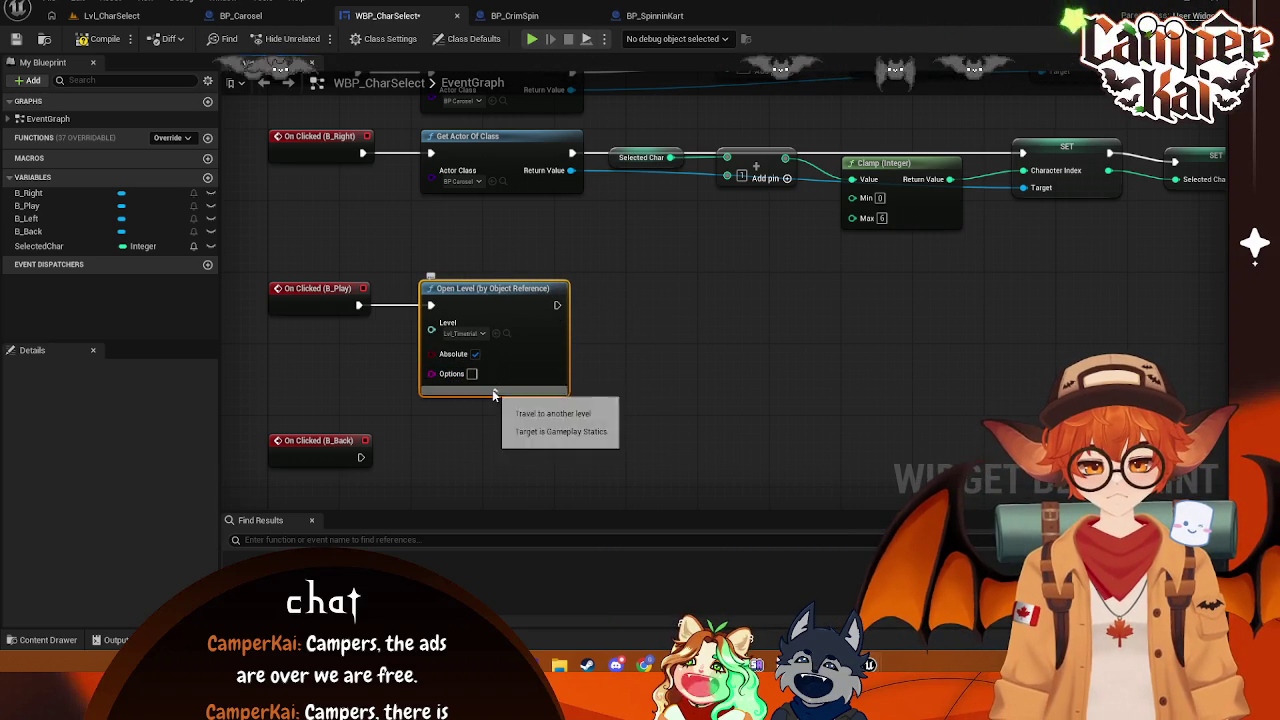
left_click(494, 390)
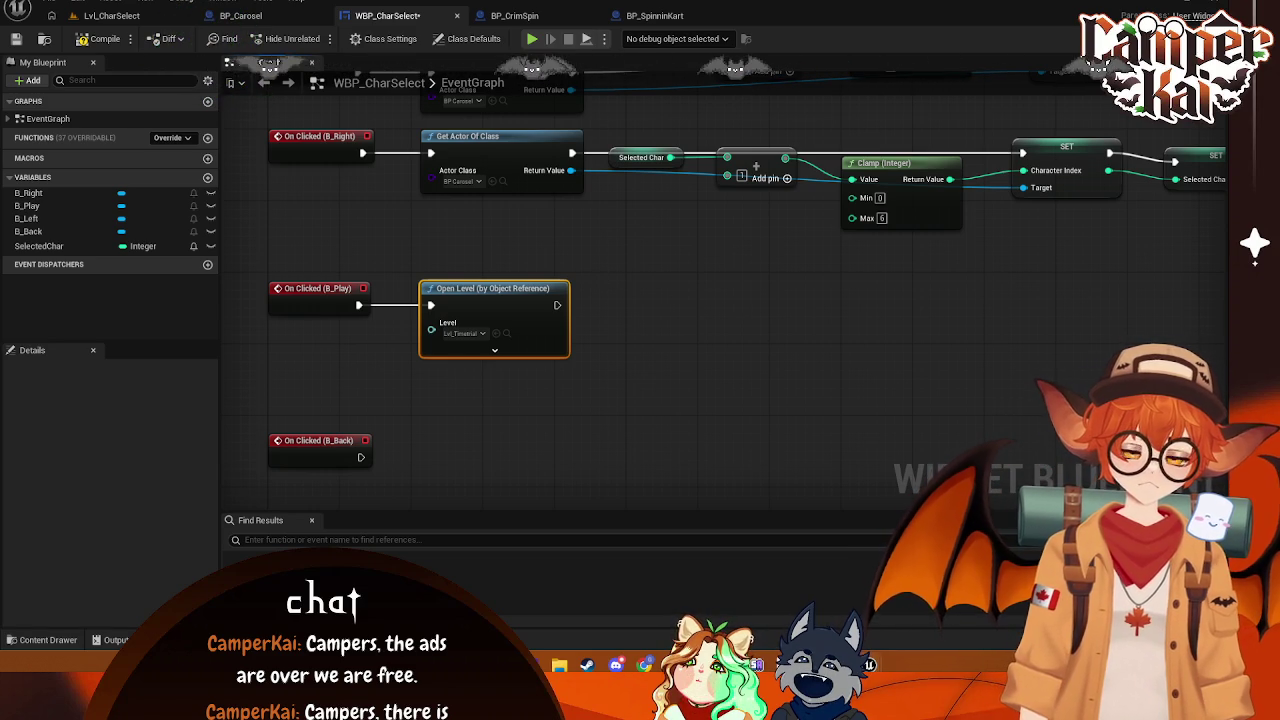
left_click(48, 639)
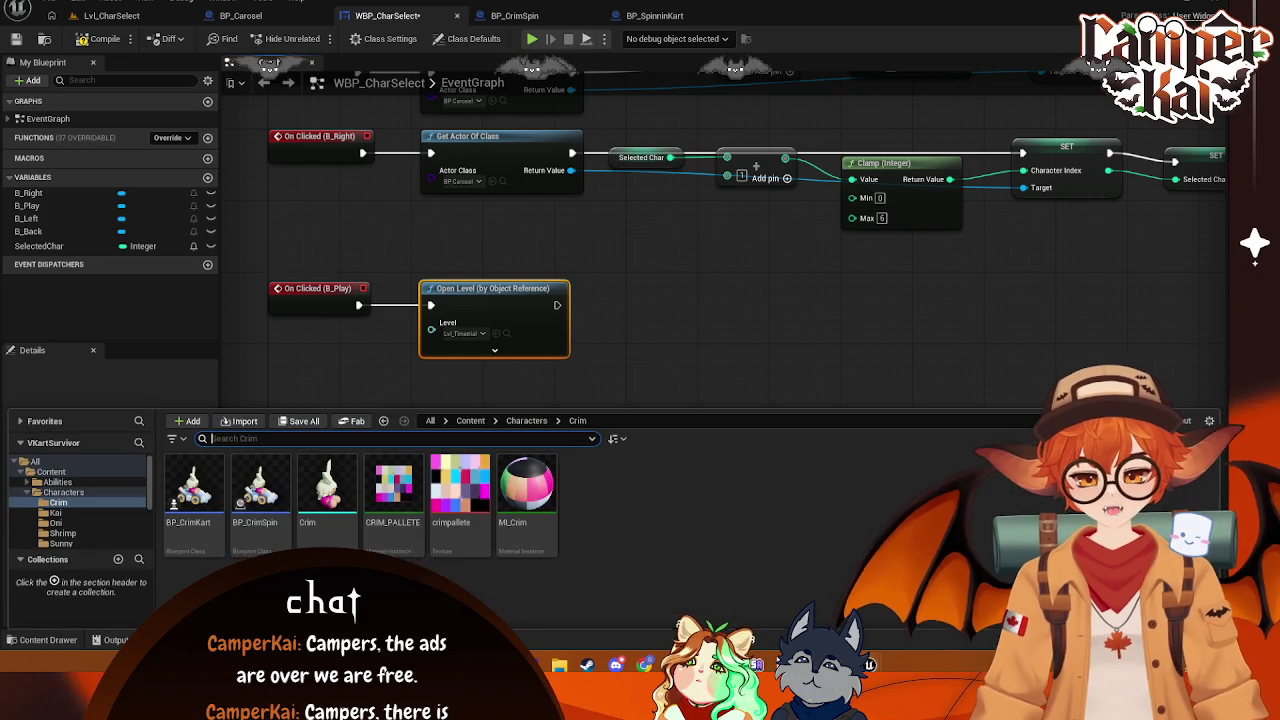
- Create a GameInstance-parented Blueprint named GI_VKart in Content and open it
right_click(879, 520)
type("game")
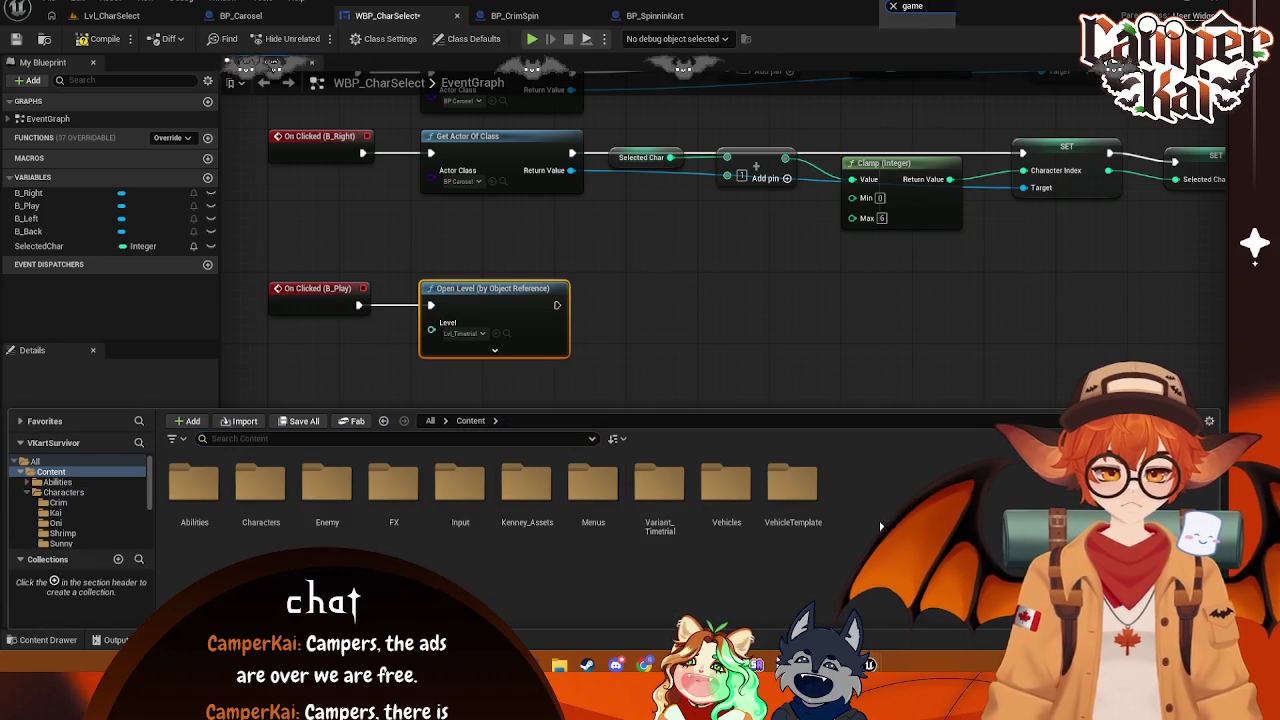
key("BackSpace")
key("BackSpace")
key("BackSpace")
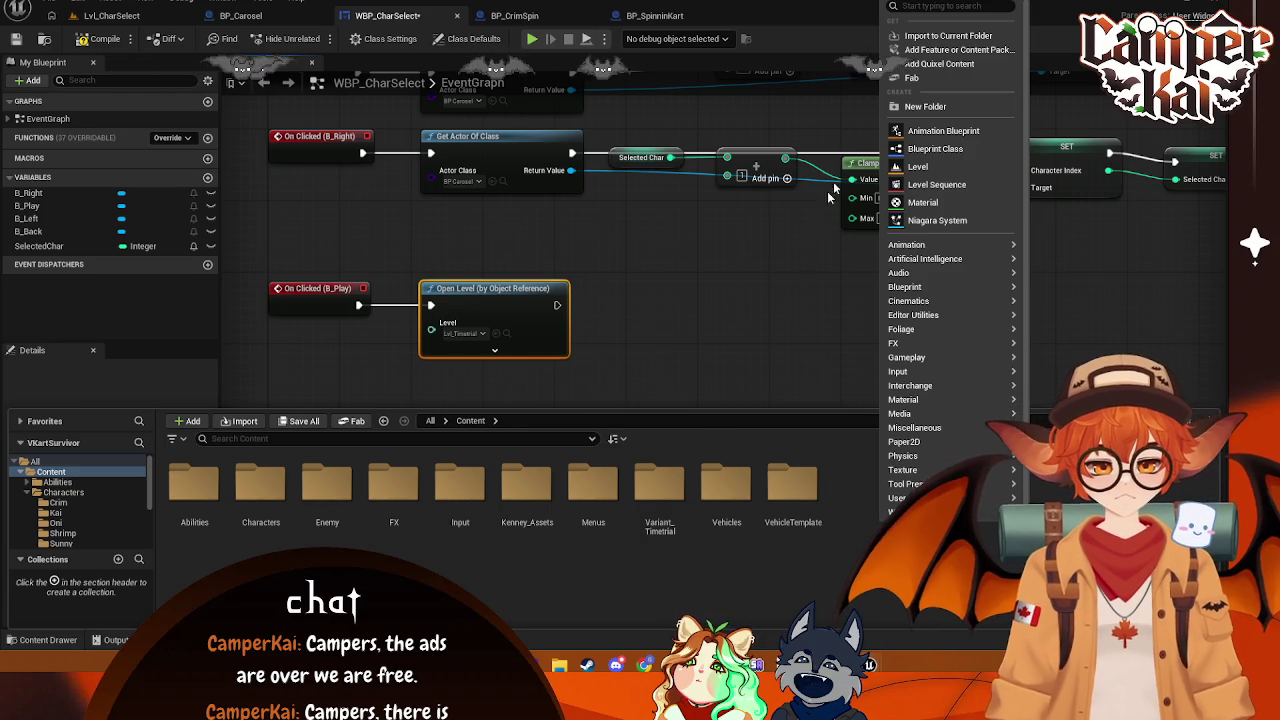
left_click(935, 148)
type("game in")
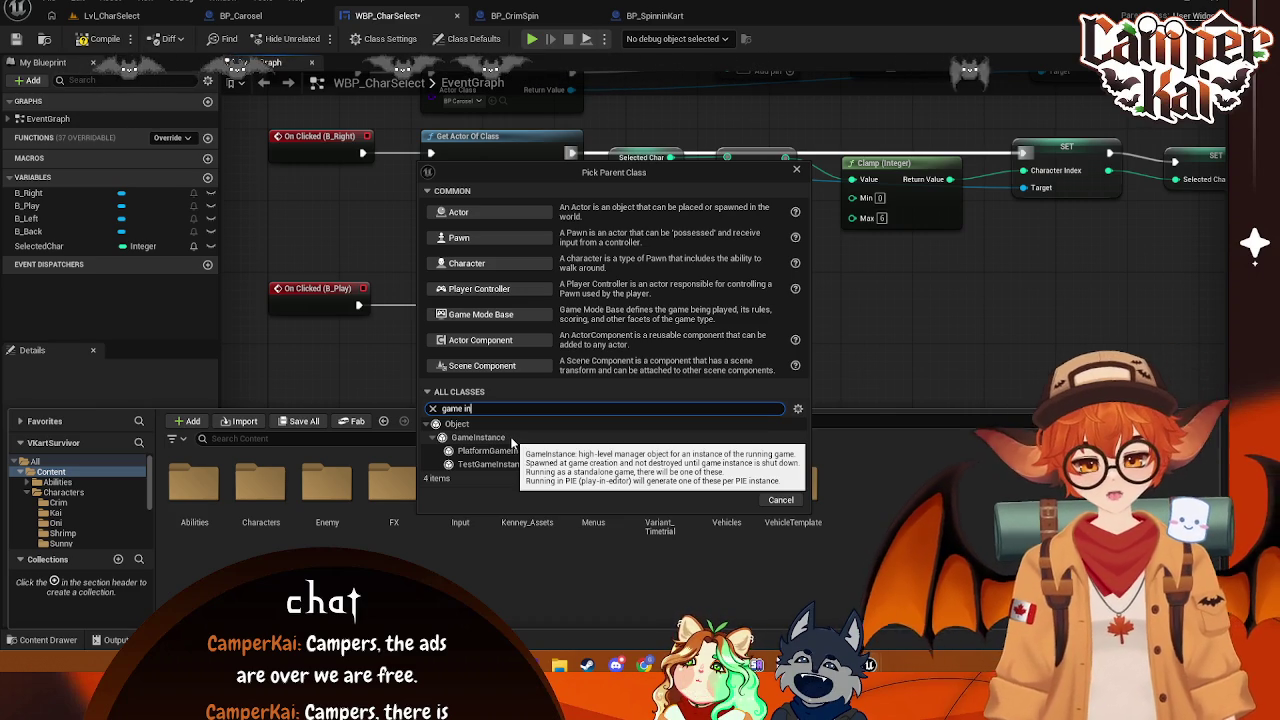
left_click(500, 438)
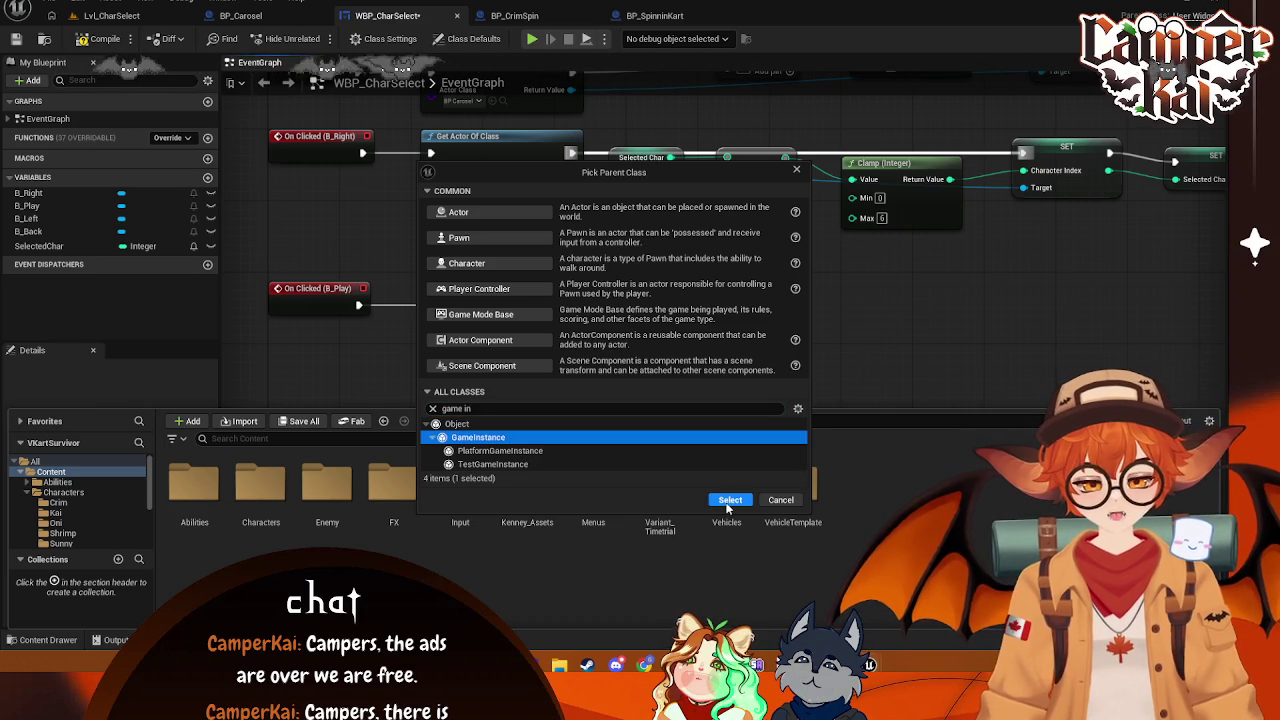
left_click(730, 500)
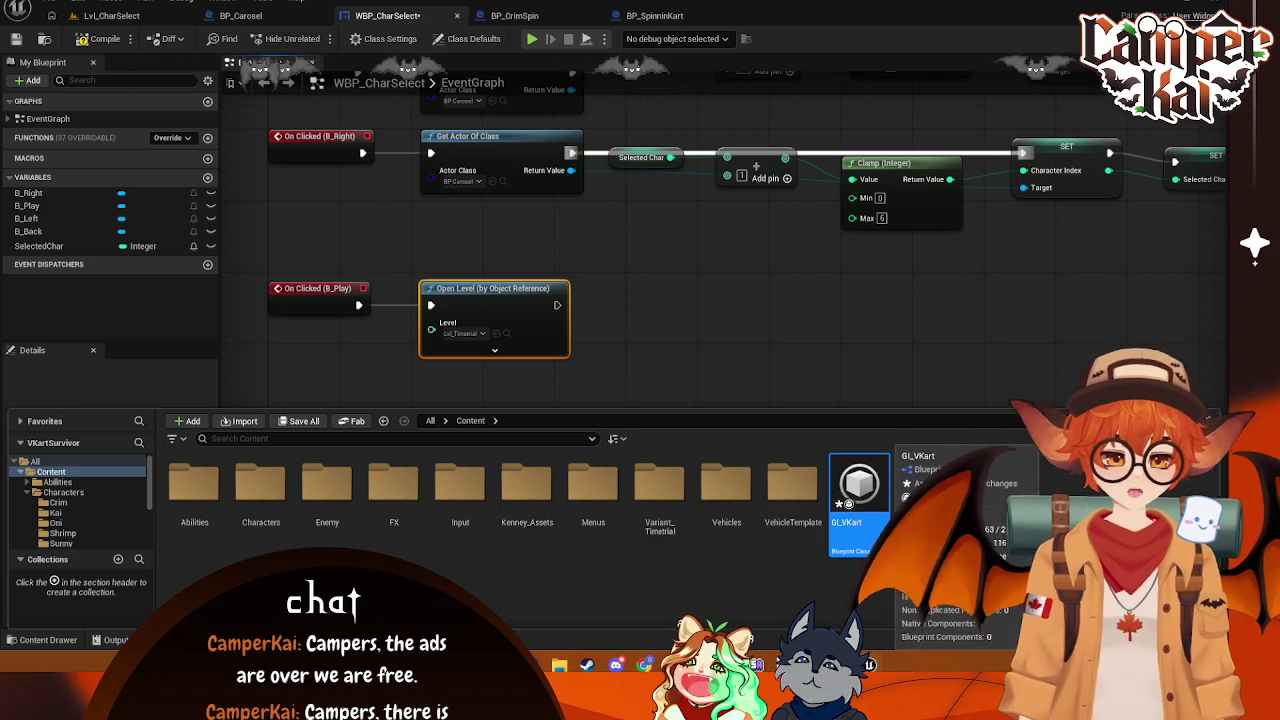
double_click(858, 485)
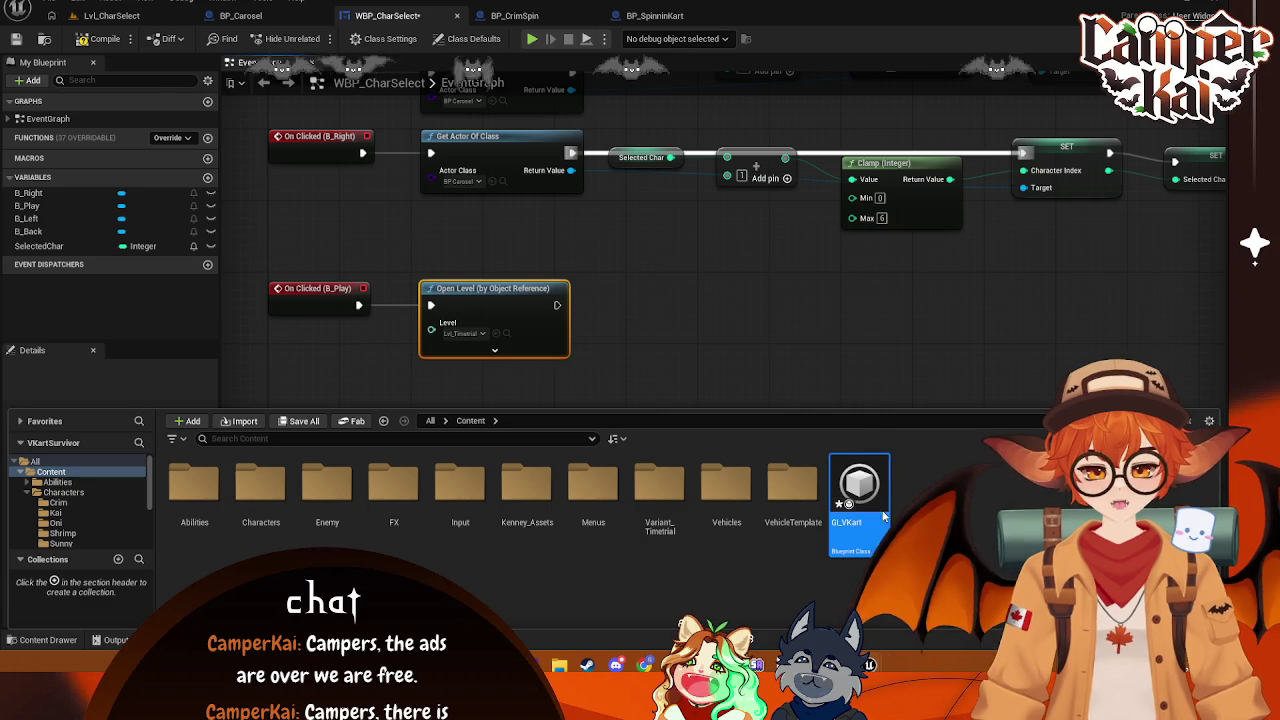
left_click(390, 16)
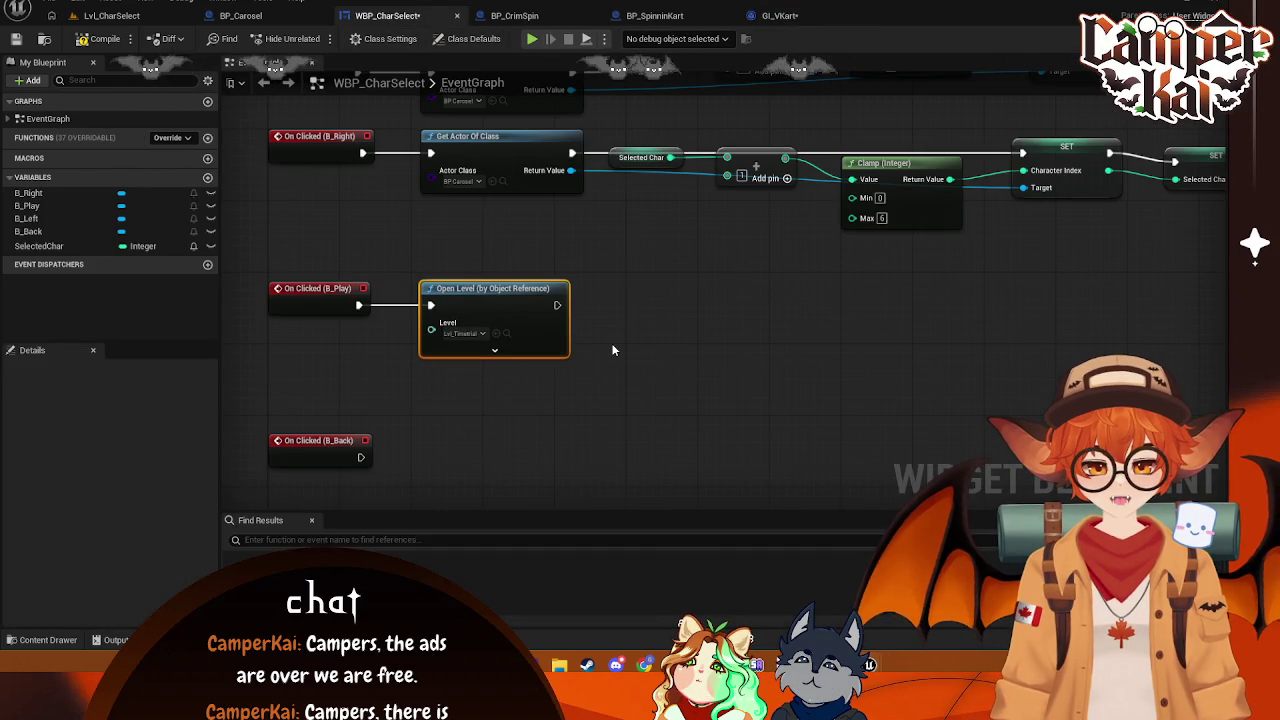
left_click(780, 16)
- Save GI_VKart and add an instance-editable Integer variable named SavedCharacterIndex
key("ctrl+s")
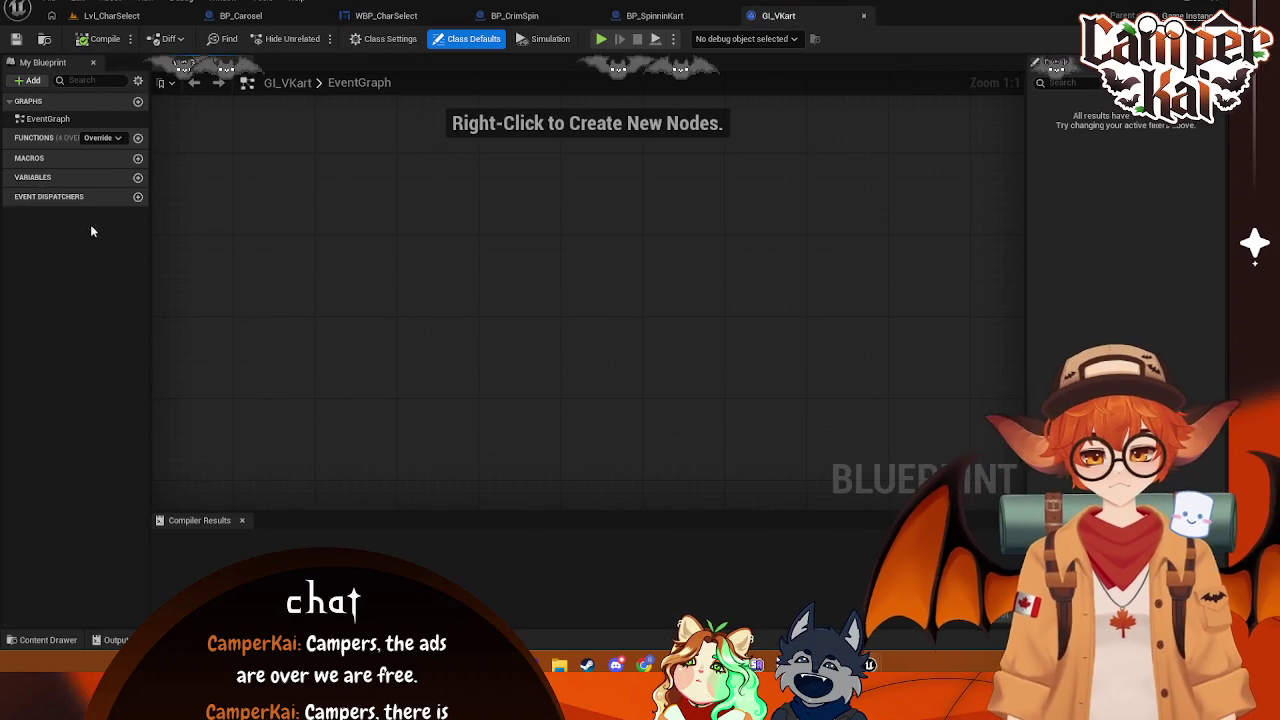
left_click(138, 178)
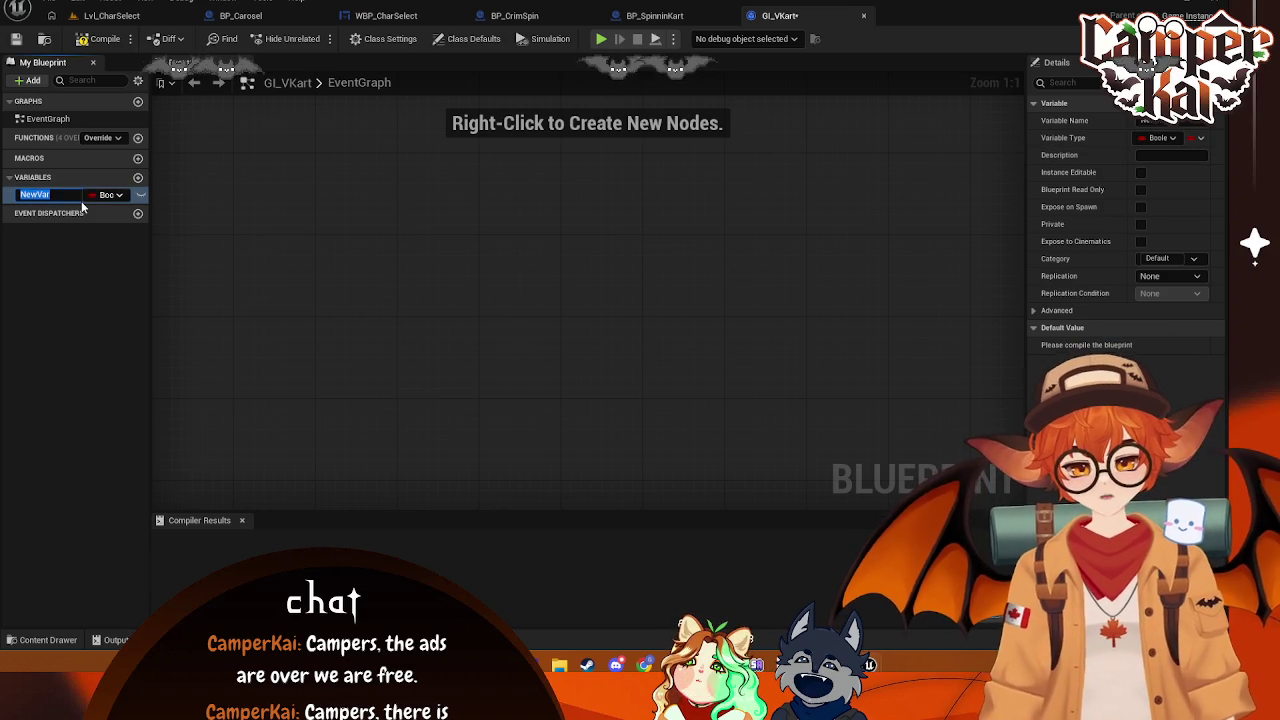
type("SavedChara")
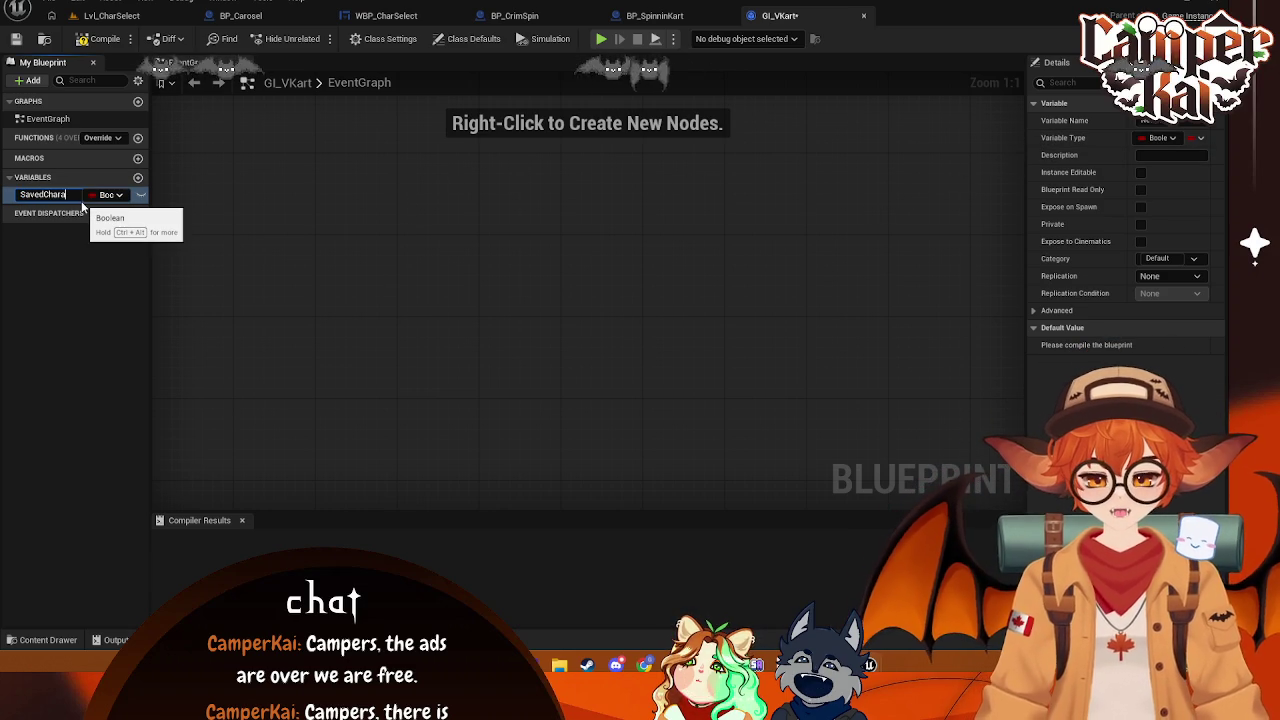
type("Index")
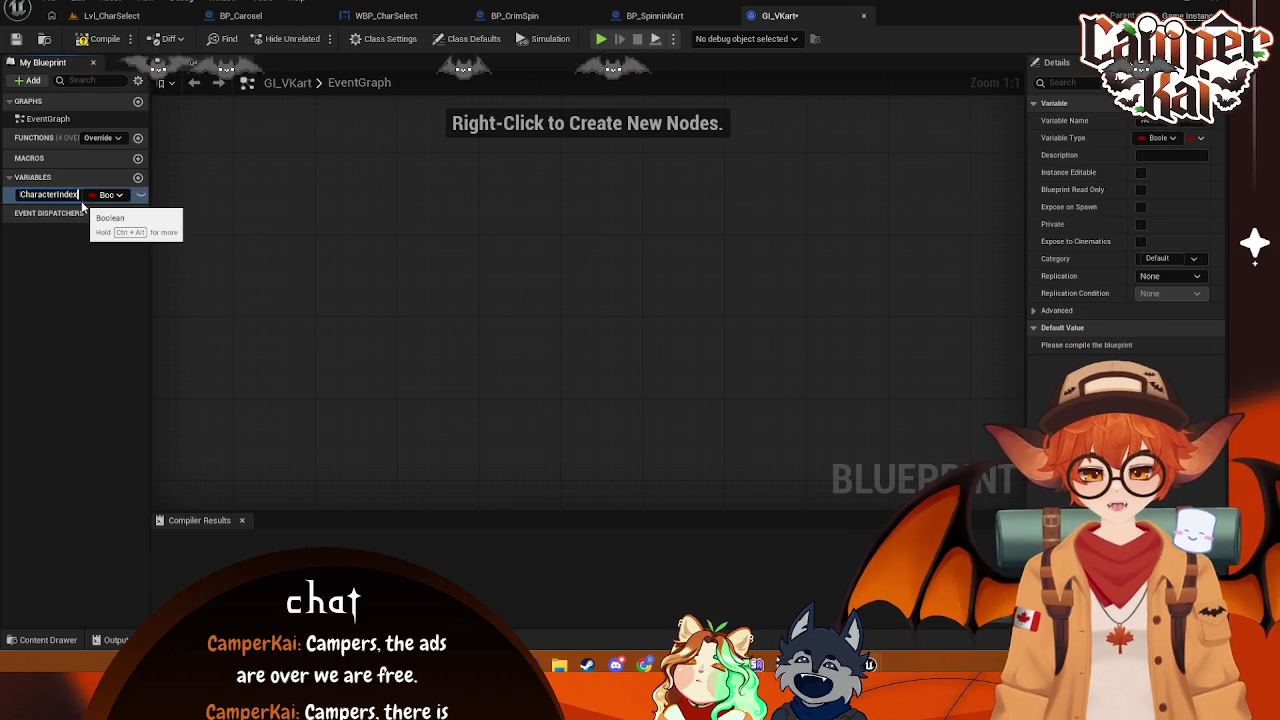
key("Return")
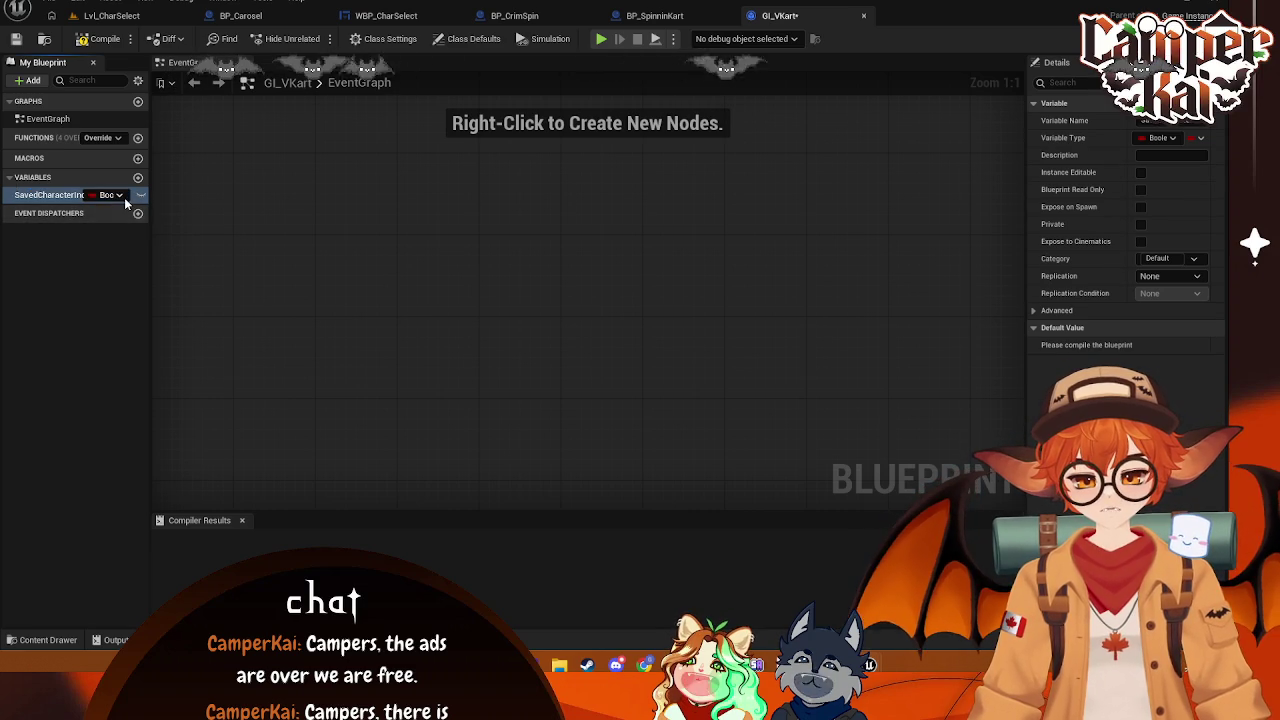
left_click(118, 196)
left_click(126, 268)
left_click(128, 195)
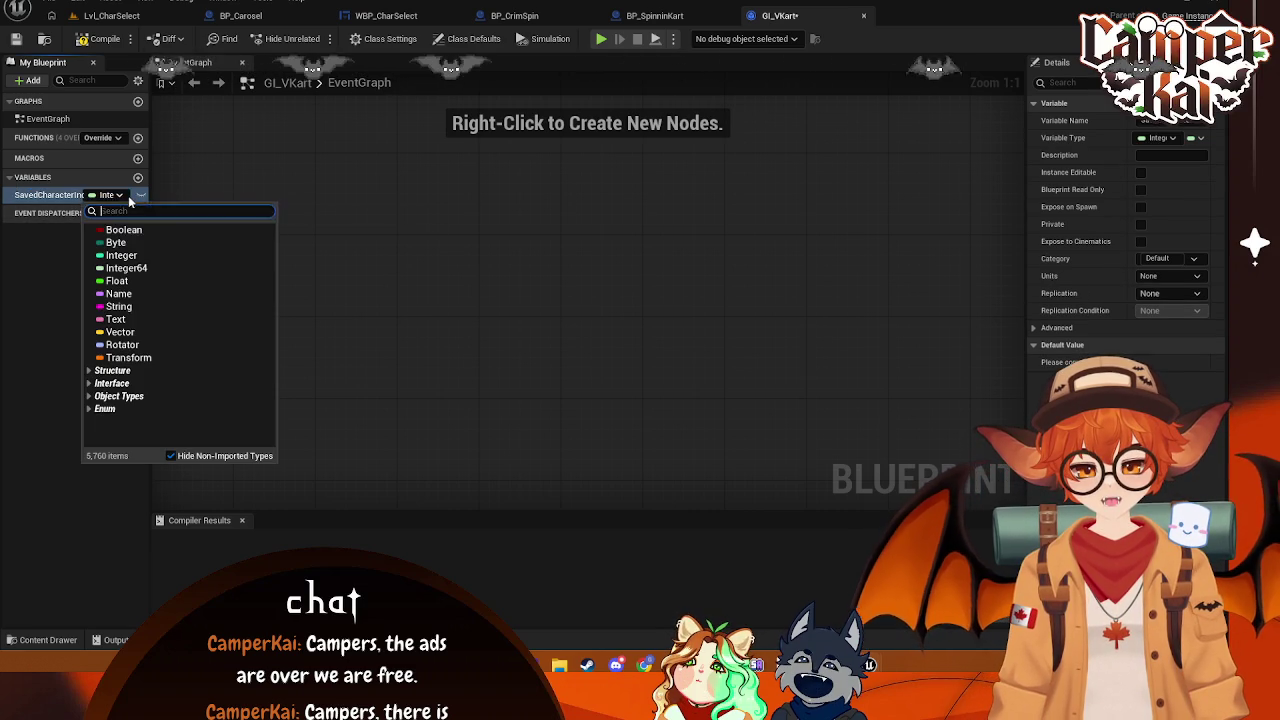
left_click(121, 255)
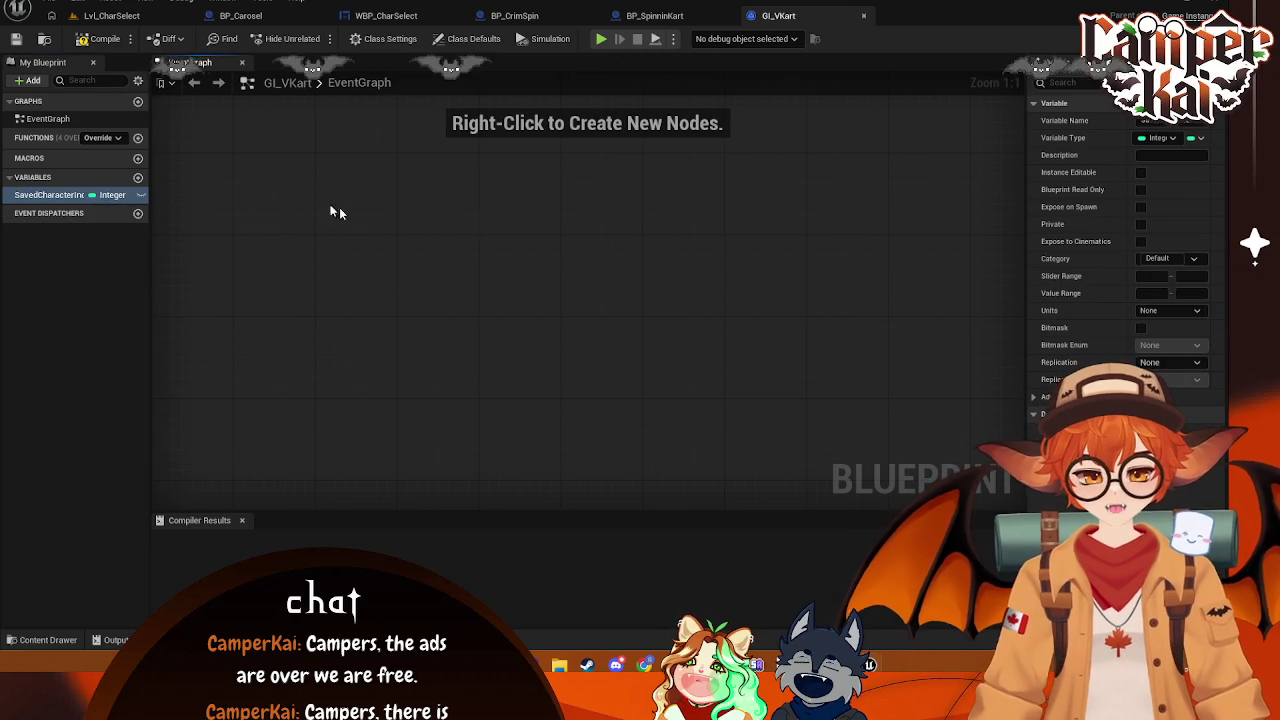
left_click(142, 196)
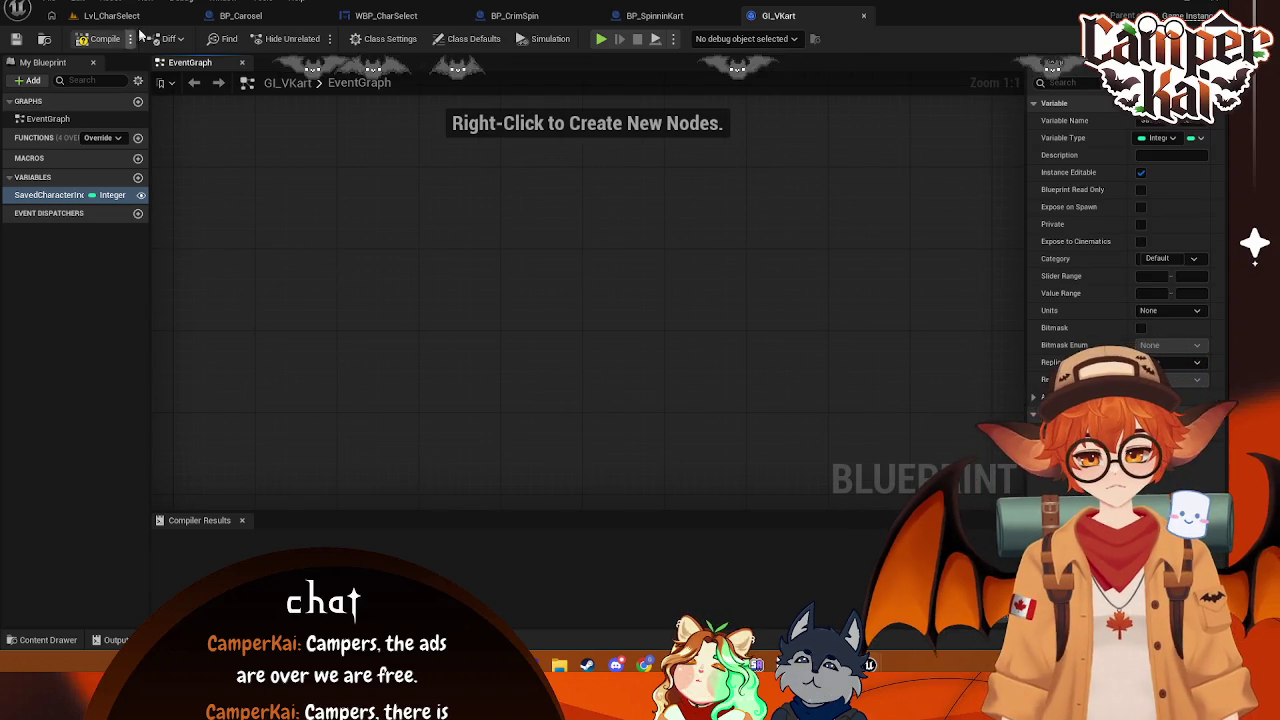
left_click(110, 15)
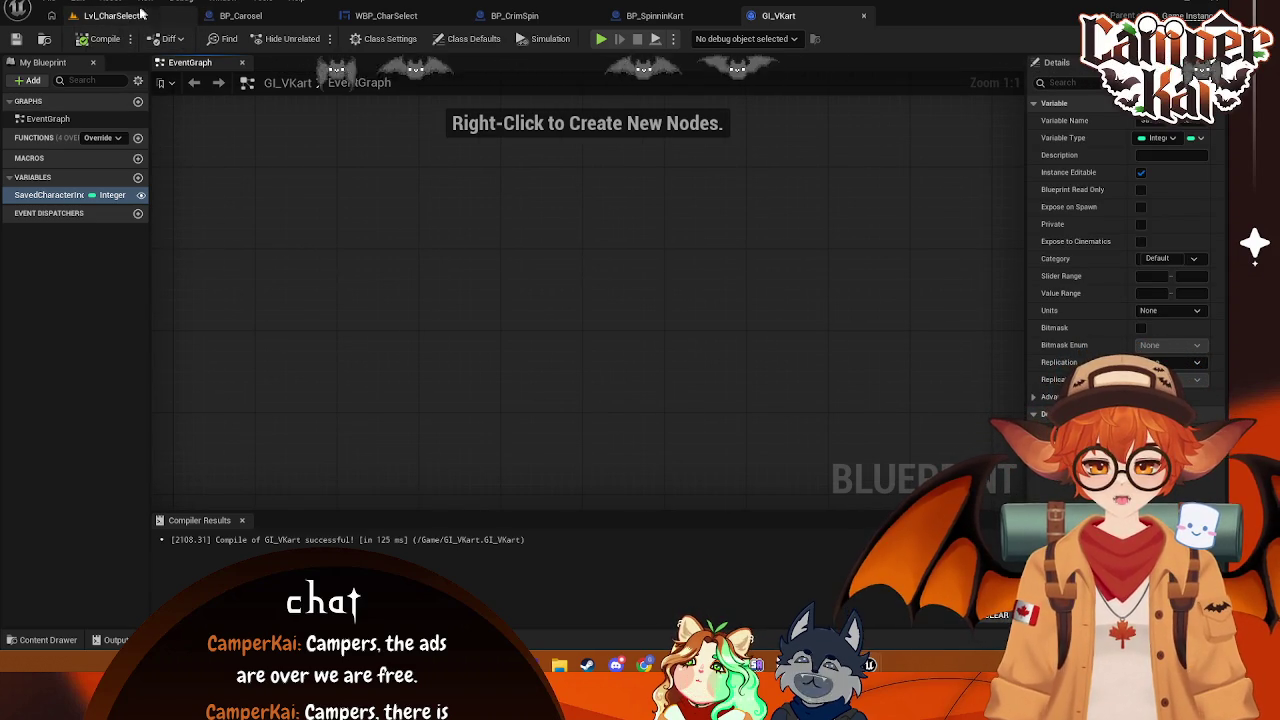
left_click(314, 37)
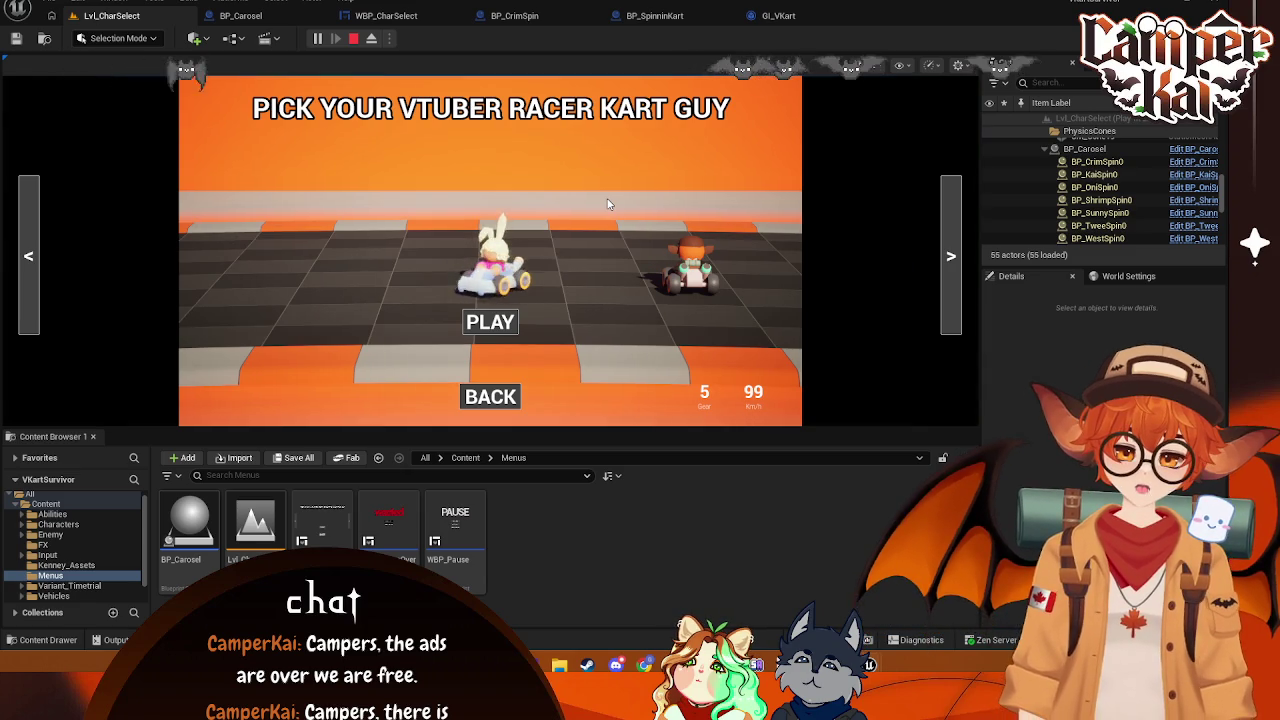
- Cycle the carousel forward six karts, back three, forward one, then stop play
left_click(949, 255)
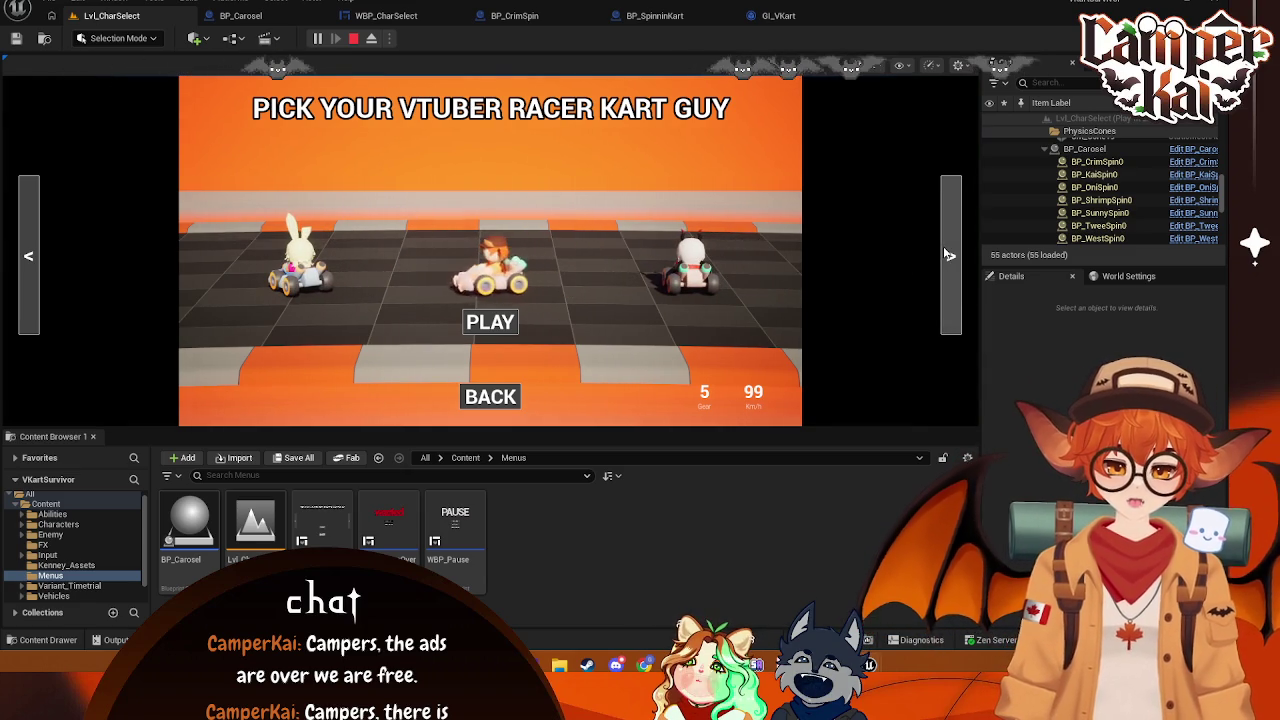
left_click(949, 255)
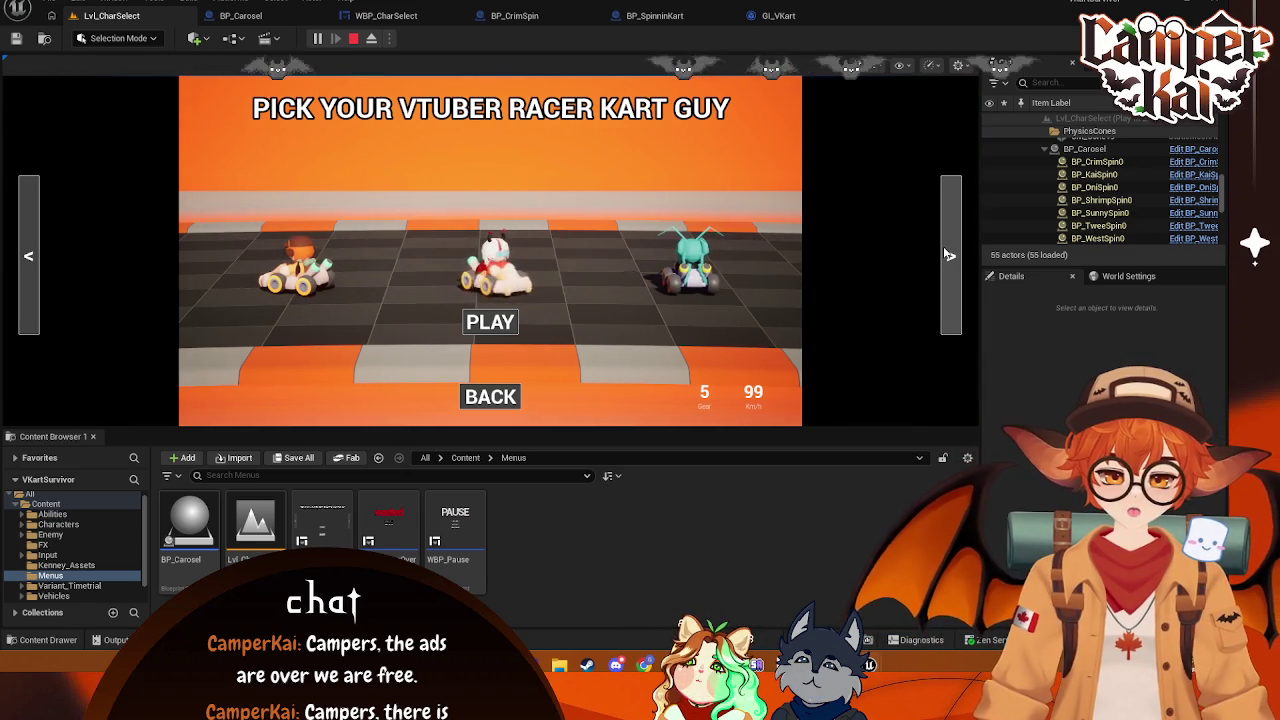
left_click(949, 255)
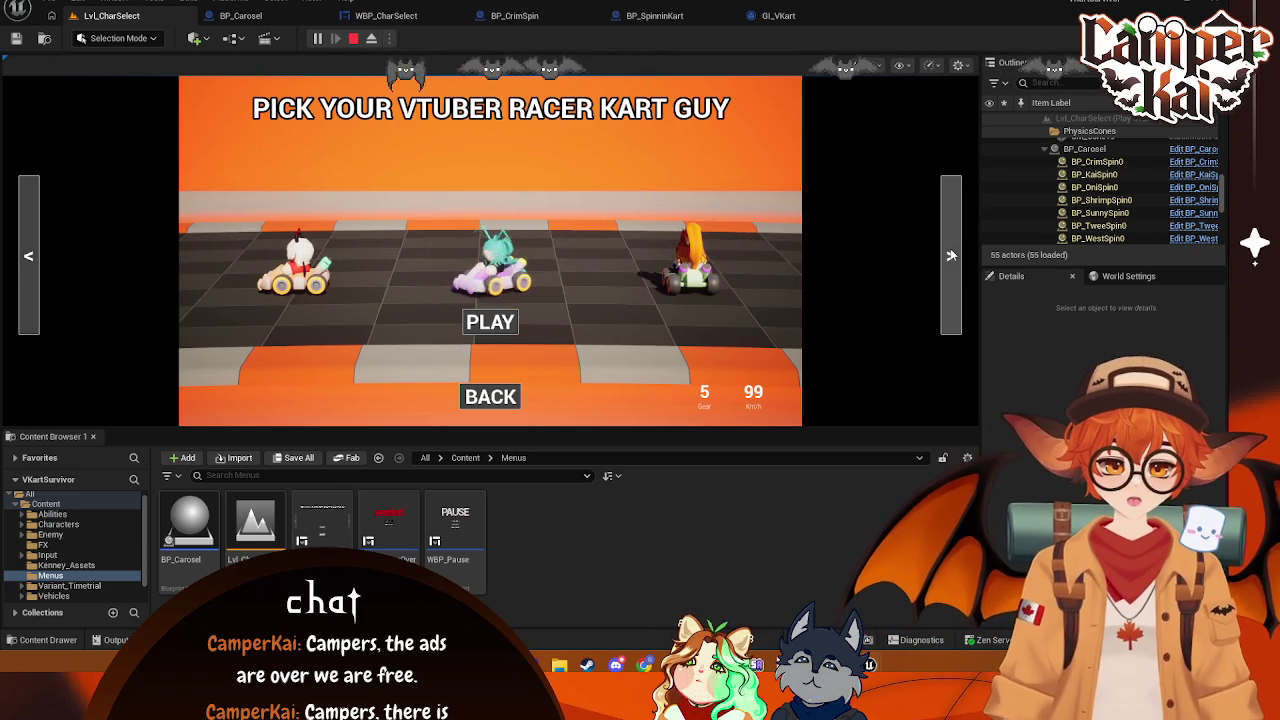
left_click(951, 255)
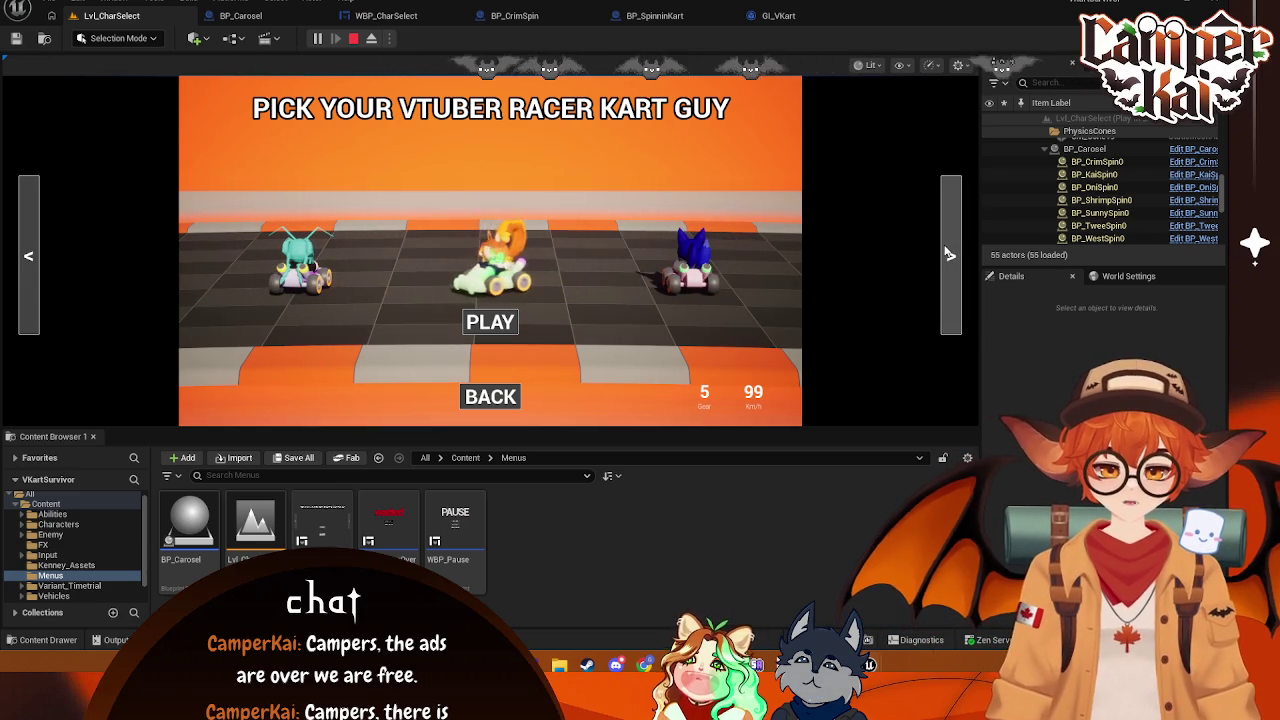
left_click(949, 255)
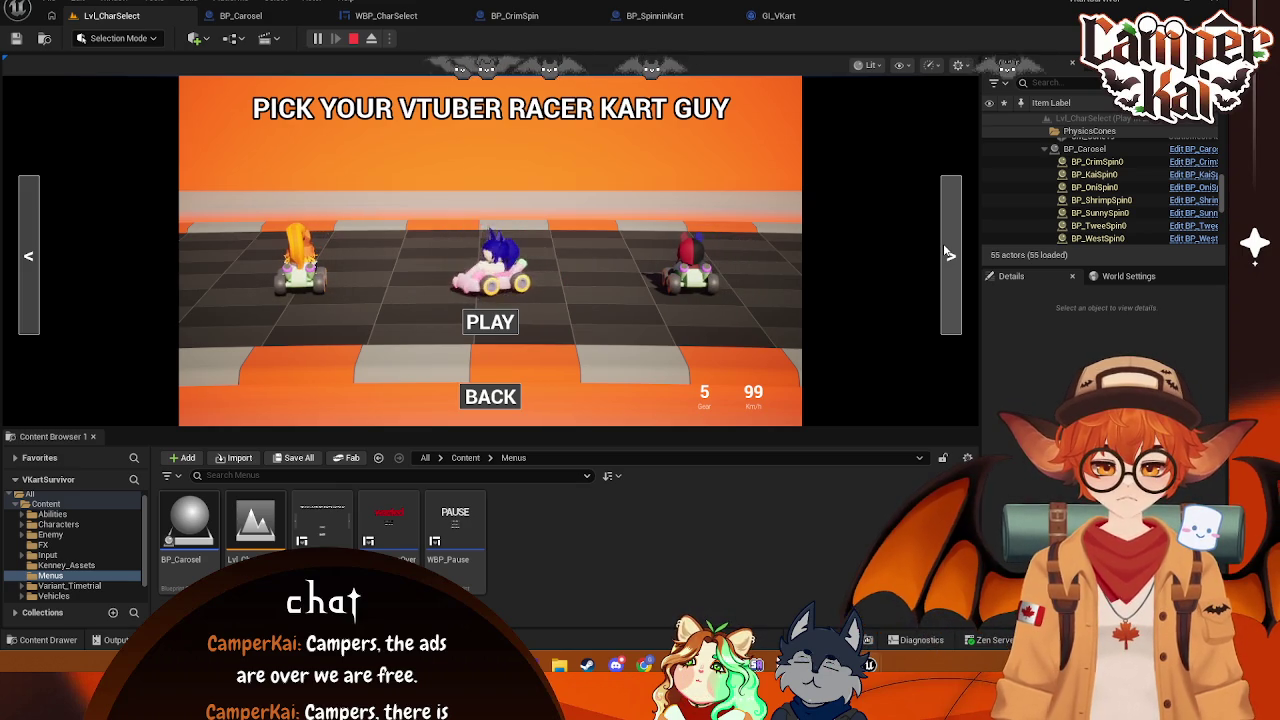
left_click(949, 255)
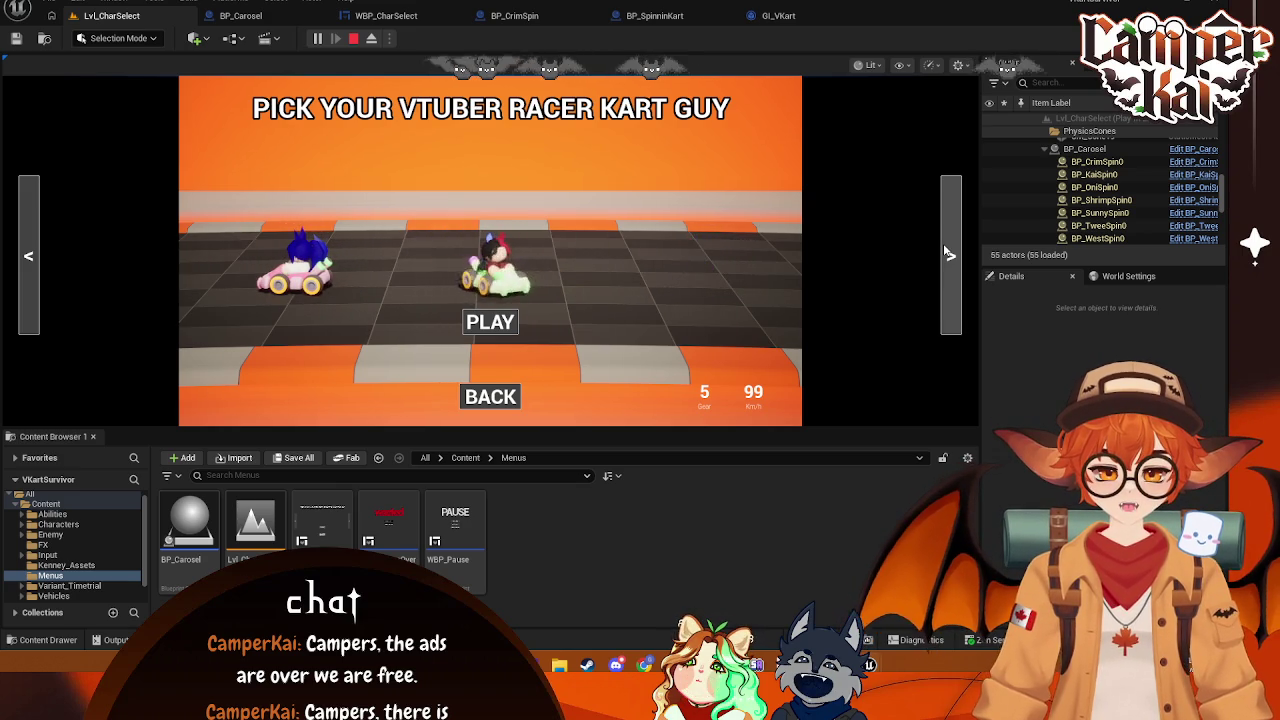
left_click(28, 250)
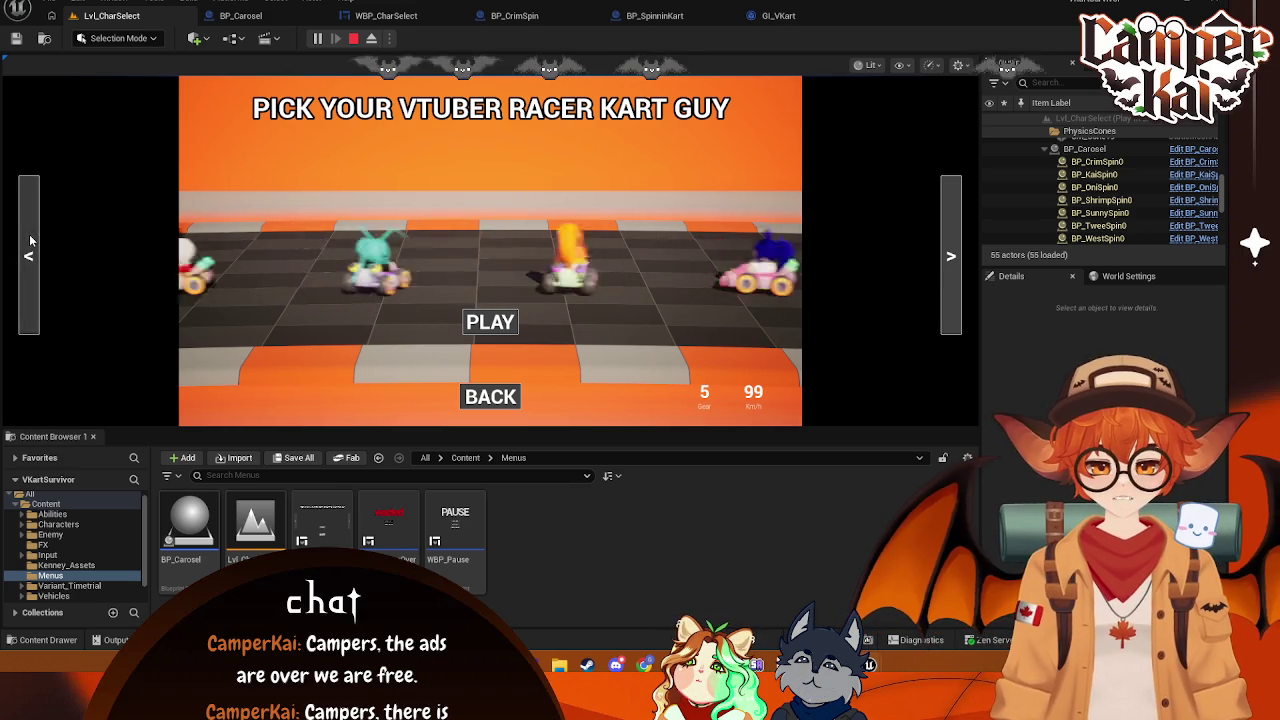
left_click(28, 250)
left_click(28, 250)
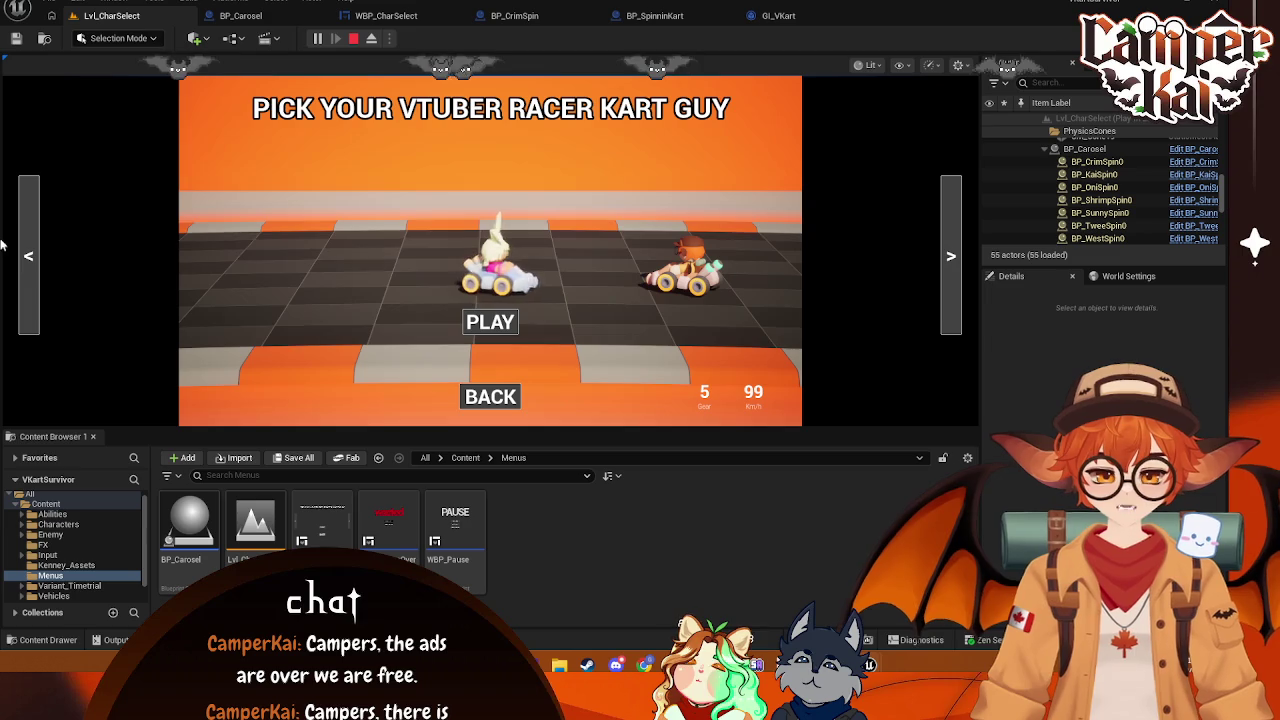
left_click(950, 252)
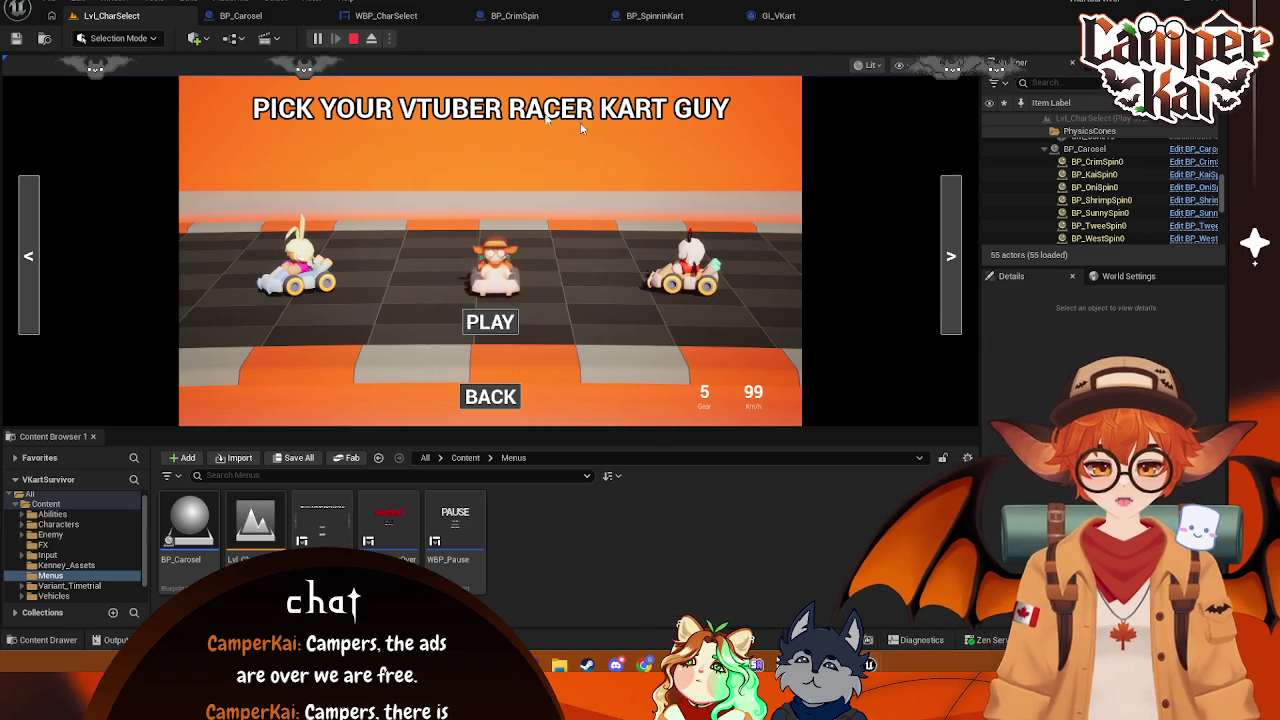
left_click(353, 40)
left_click(240, 15)
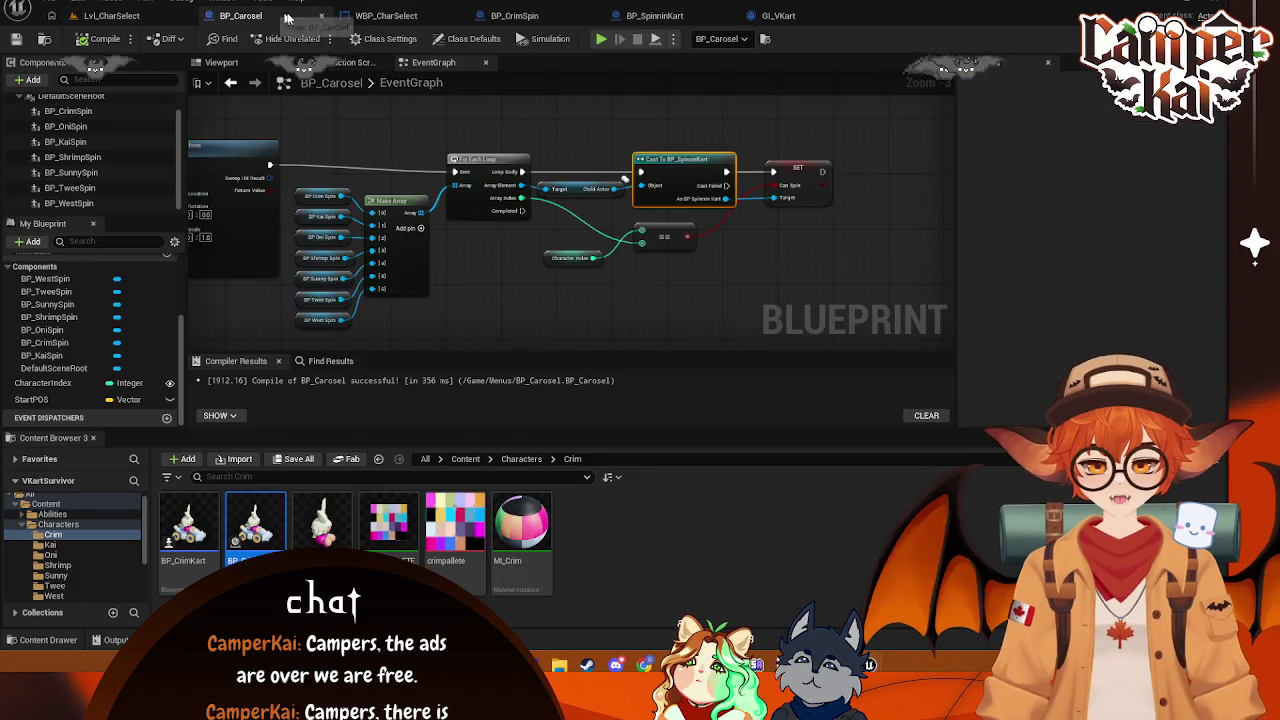
- Pan BP_Carosel's graph to review the Event Tick movement and For Each Loop cast nodes
left_click_drag(418, 269, 700, 276)
left_click_drag(347, 282, 627, 258)
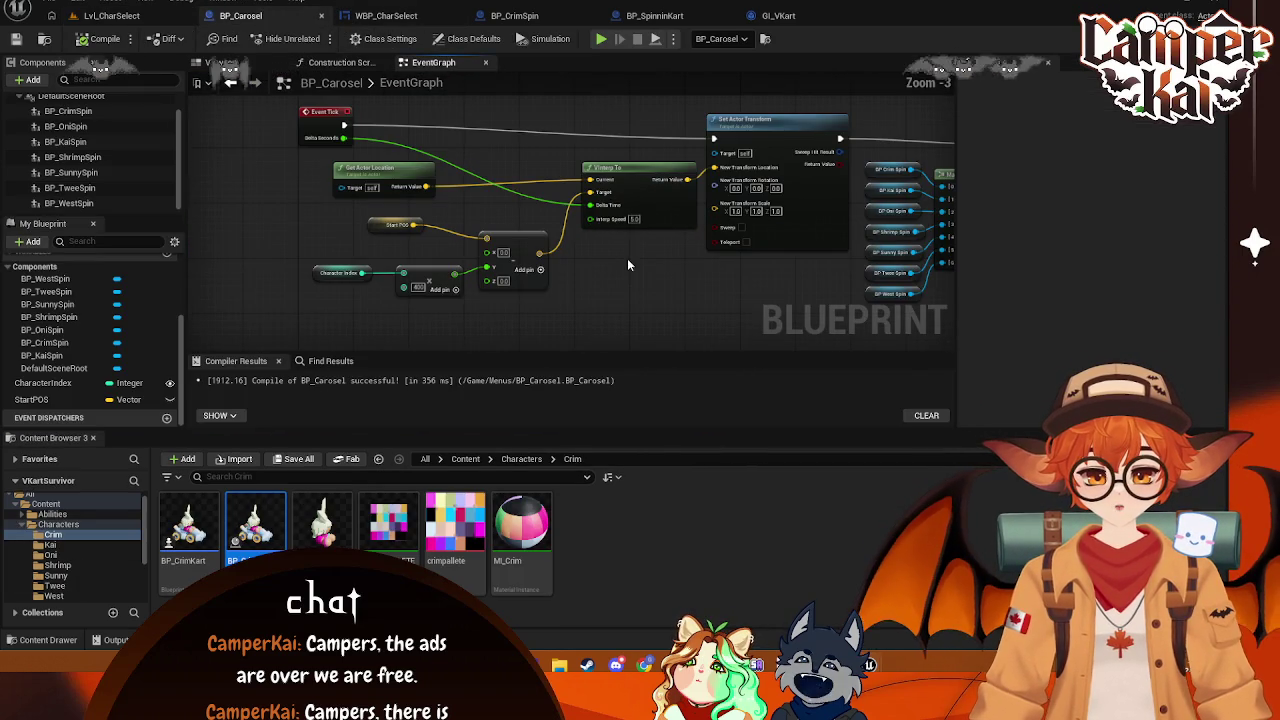
mouse_move(462, 176)
left_mouse_down()
mouse_move(398, 200)
mouse_move(281, 196)
left_mouse_up()
left_click_drag(608, 220, 400, 220)
left_click_drag(616, 230, 484, 230)
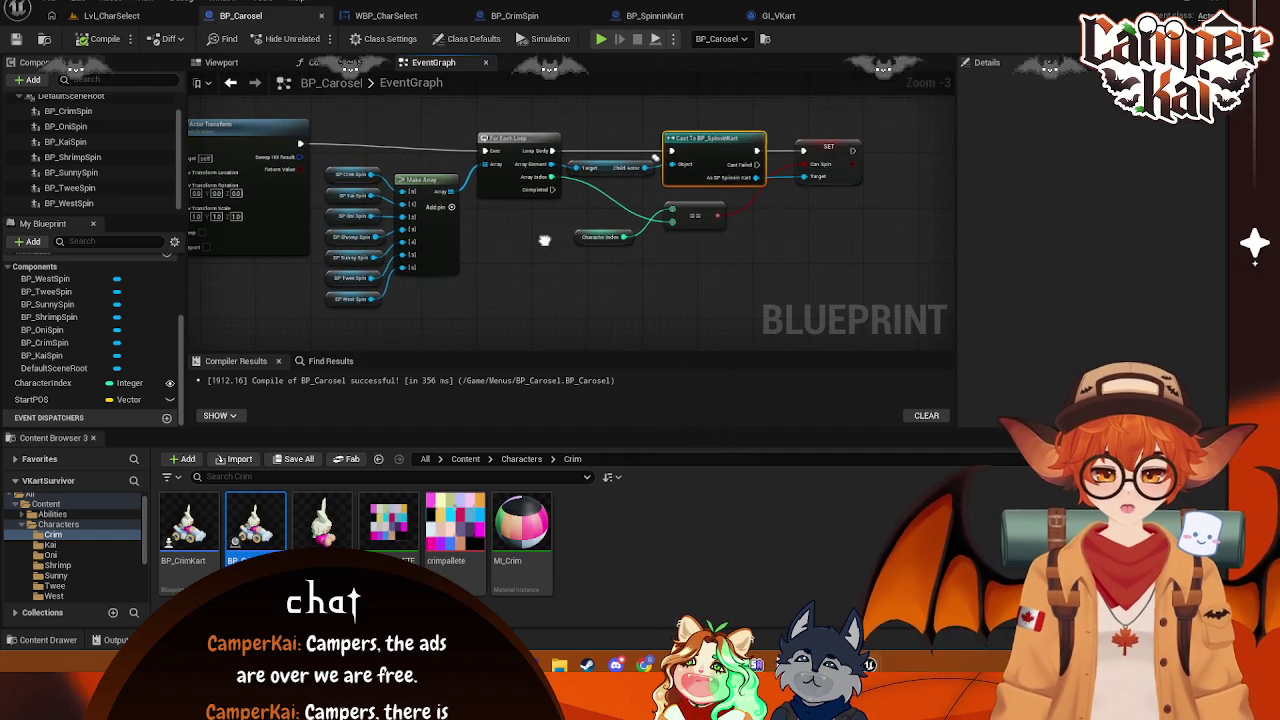
left_click_drag(654, 156, 694, 200)
- Check WBP_CharSelect's B_Play and B_Back events, then bring up GI_VKart
left_click(386, 15)
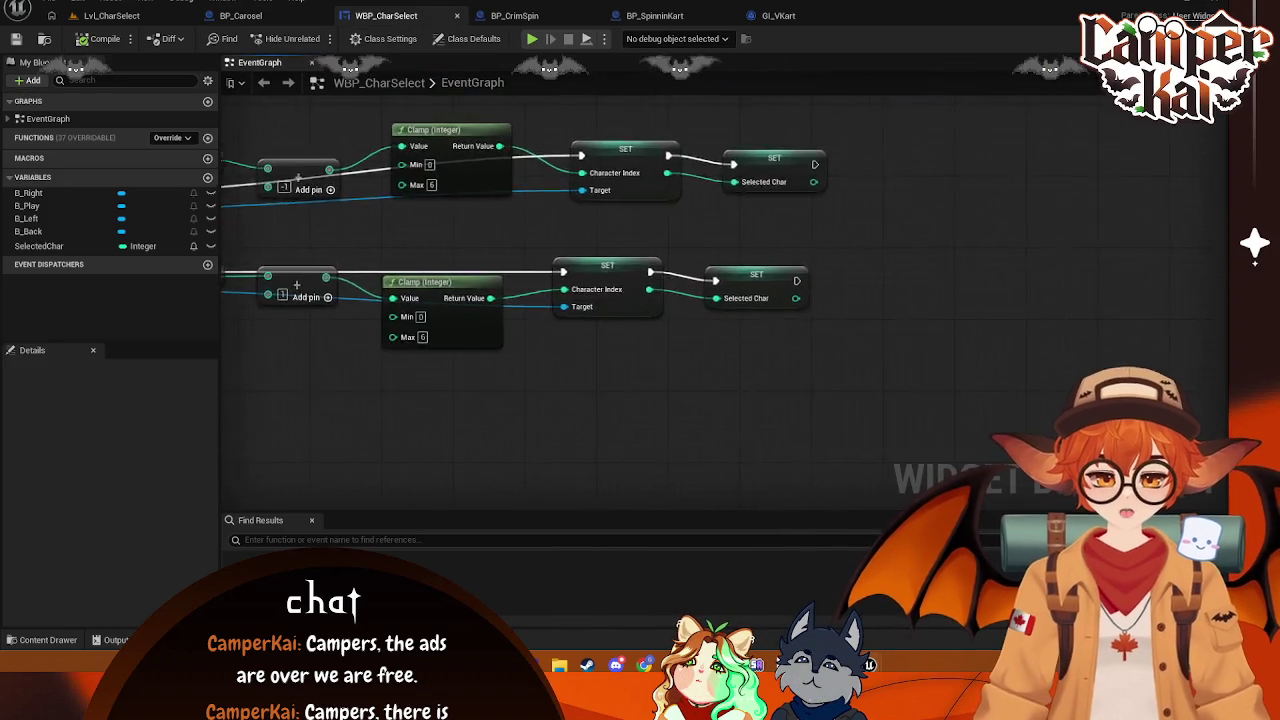
scroll(780, 371, "down", 2)
mouse_move(820, 470)
left_mouse_down()
mouse_move(780, 371)
mouse_move(766, 214)
left_mouse_up()
scroll(724, 262, "up", 2)
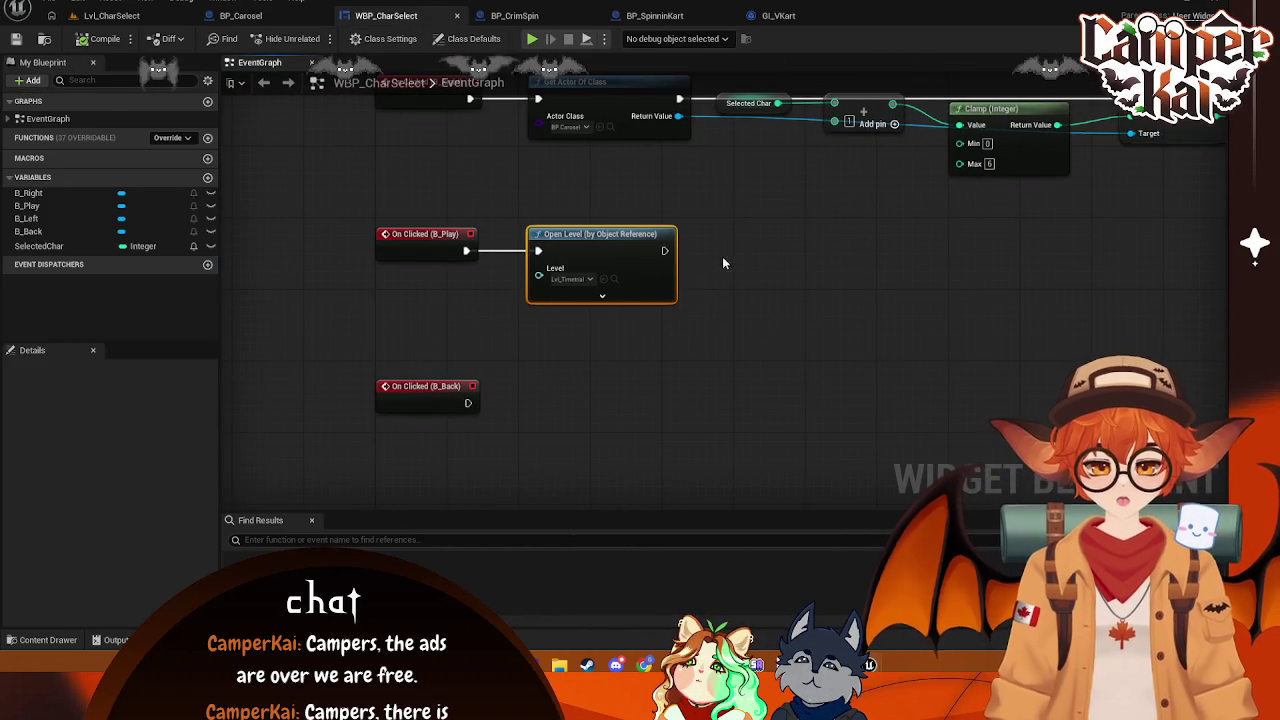
left_click(788, 17)
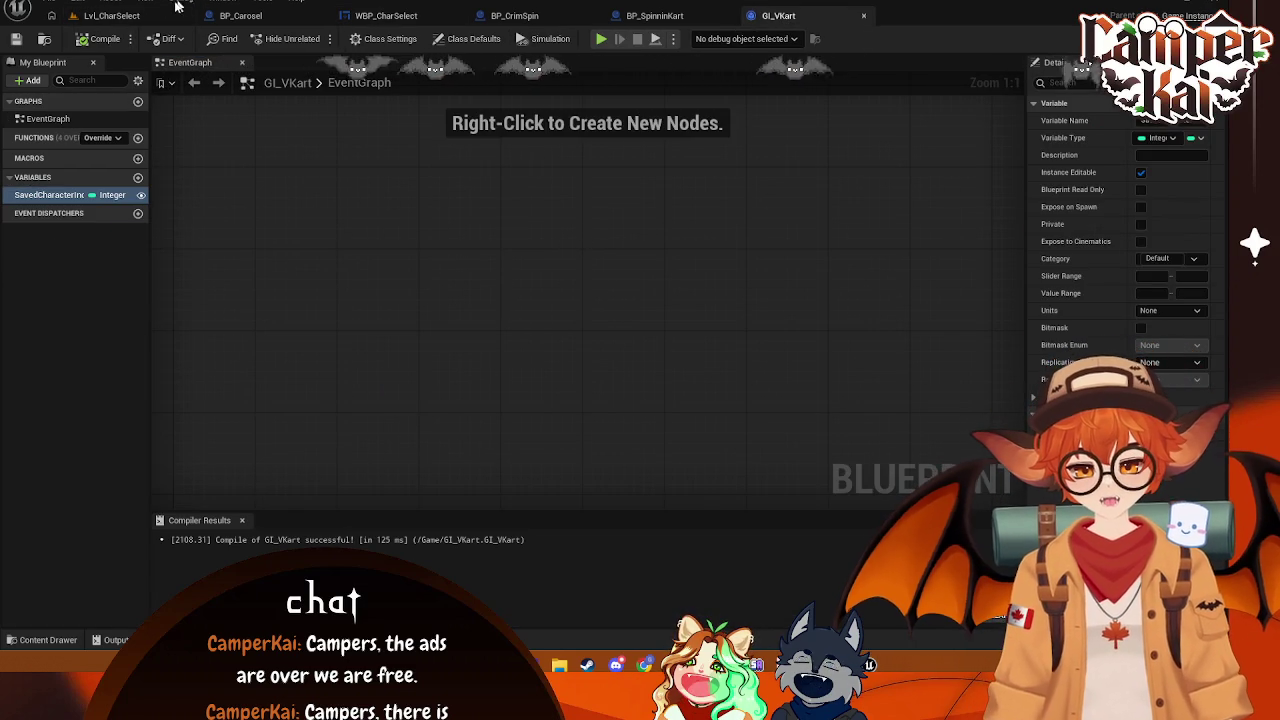
left_click(77, 2)
- In Project Settings, set the Game Instance Class to GI_VKart
left_click(110, 152)
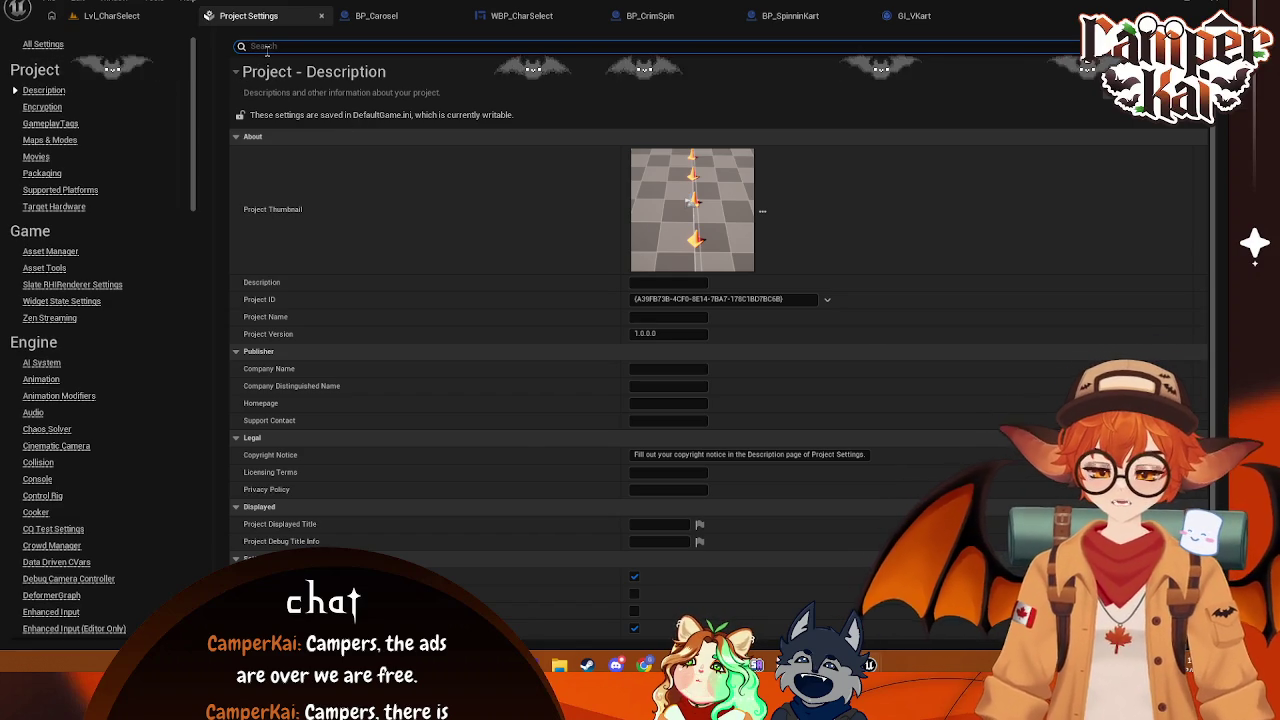
type("maps")
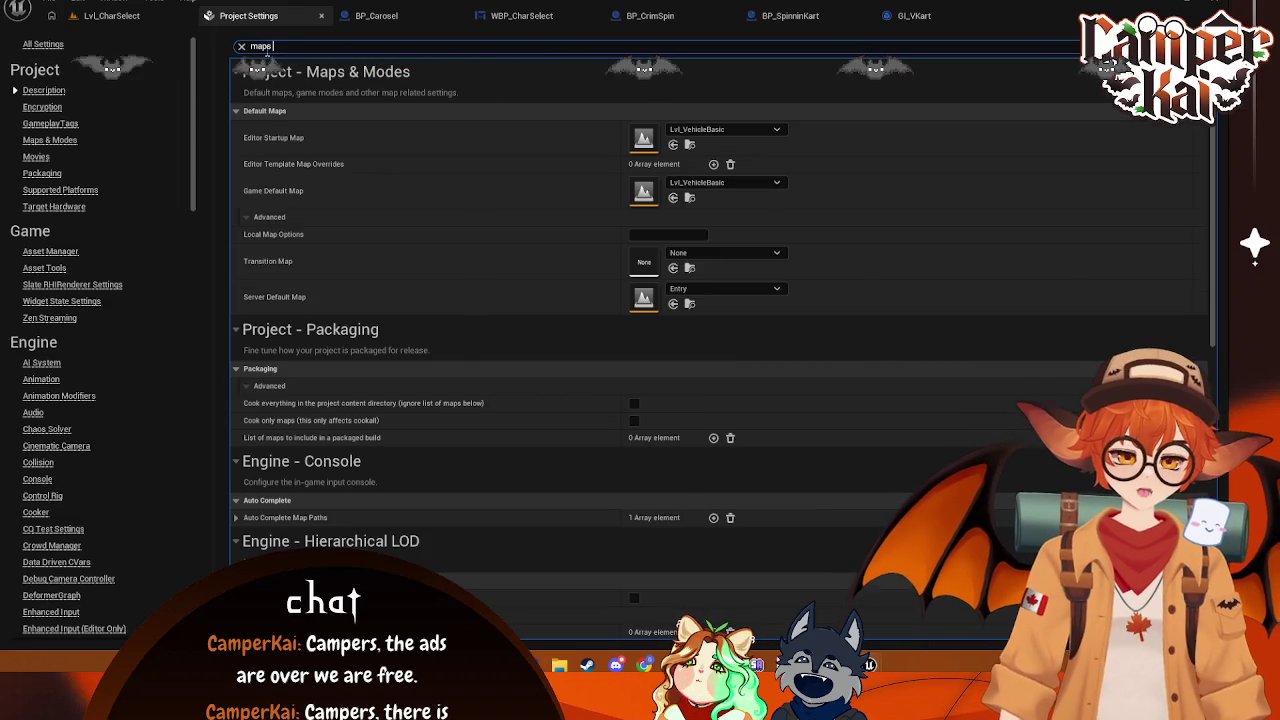
key("BackSpace")
key("BackSpace")
key("BackSpace")
type("game inst")
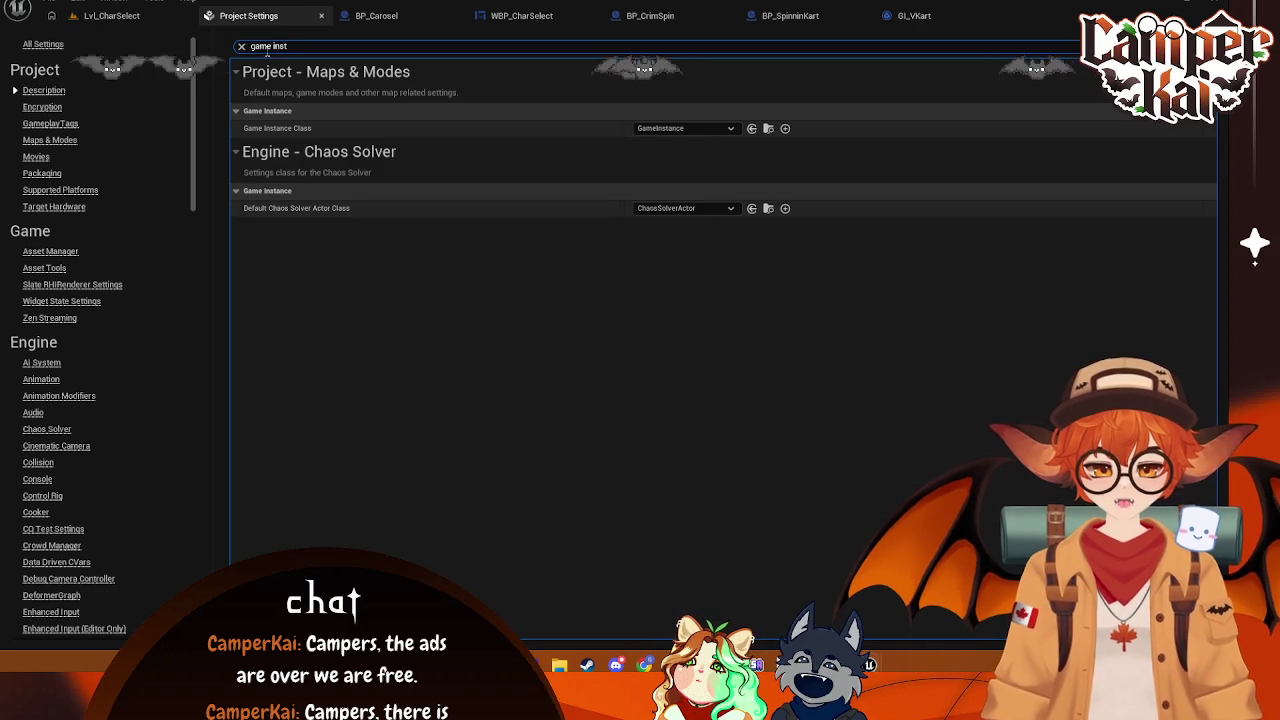
left_click(731, 128)
left_click(729, 210)
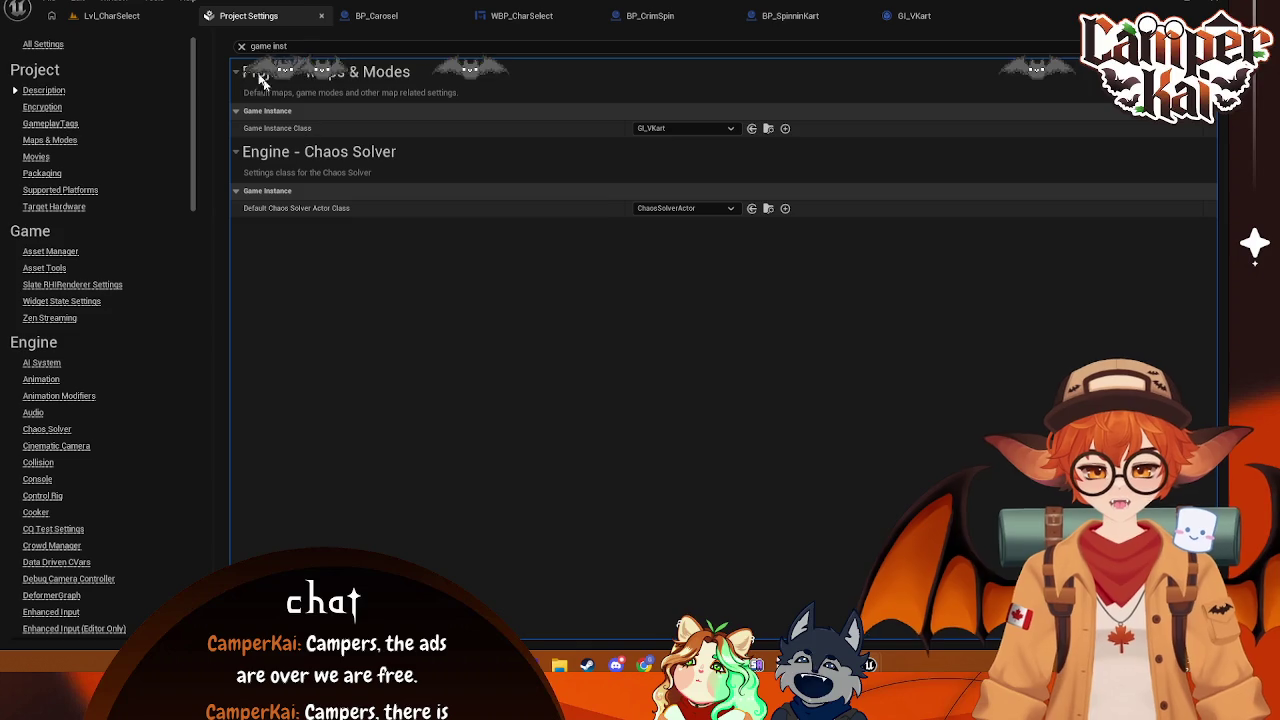
key("BackSpace")
left_click(376, 15)
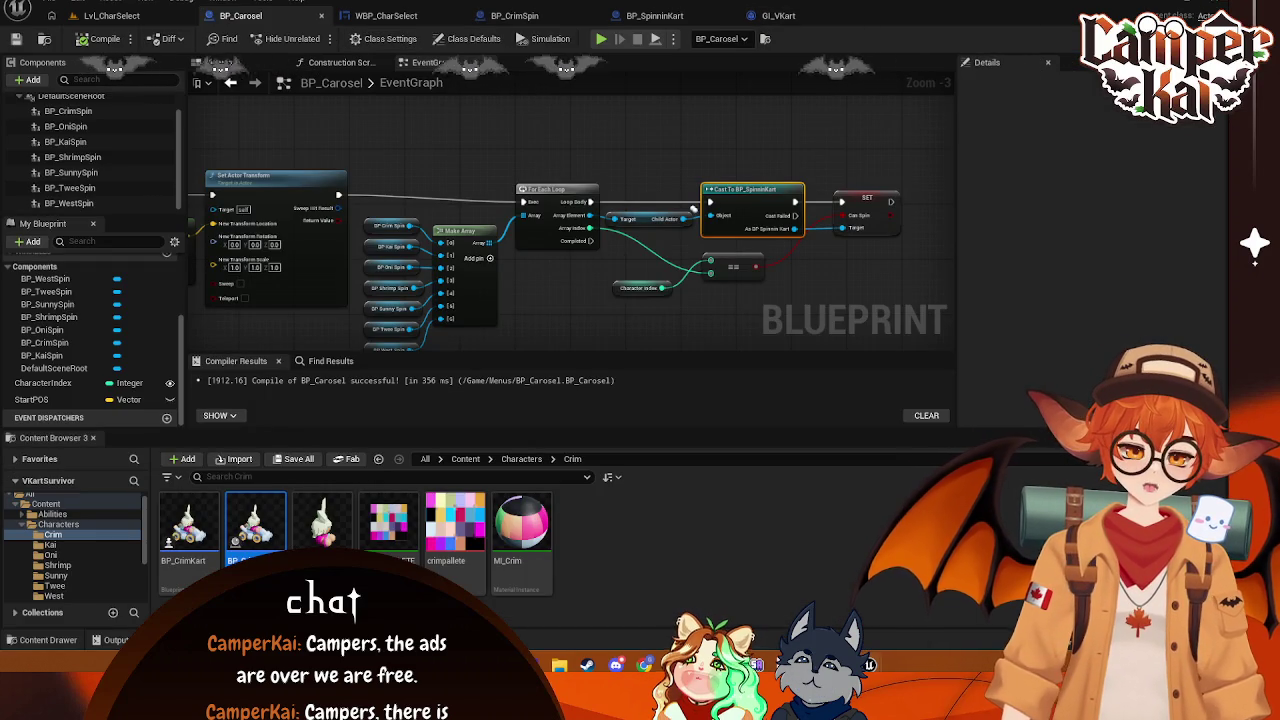
left_click(527, 15)
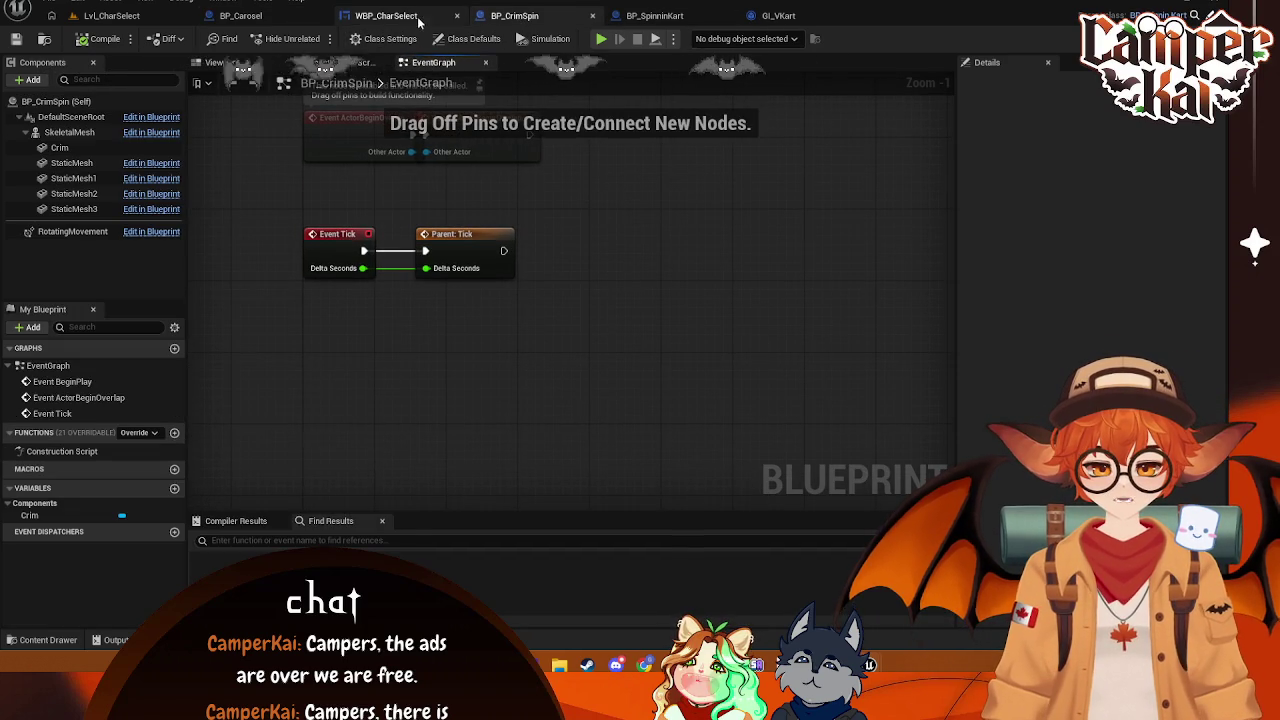
- Slide WBP_CharSelect's Open Level node further right, keeping B_Play's click event wired to it
left_click(386, 15)
left_click_drag(564, 232, 678, 232)
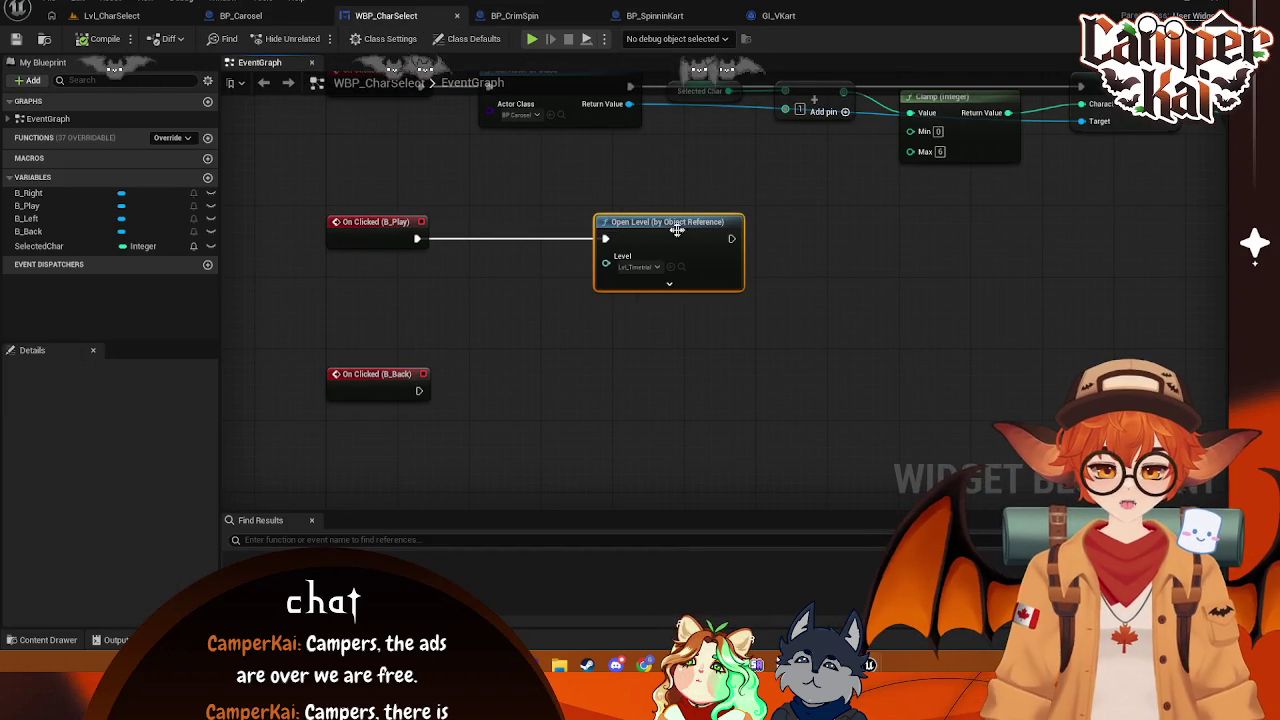
left_click_drag(416, 237, 463, 272)
type("set")
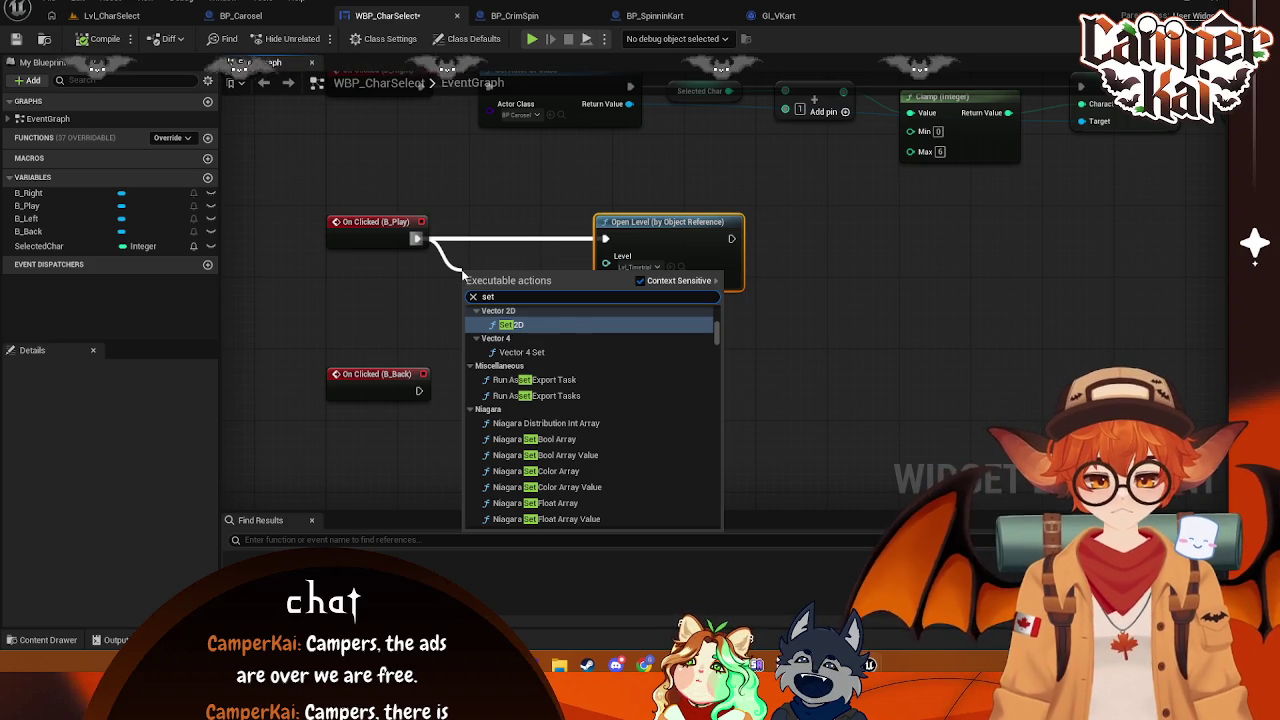
type(" GI_V")
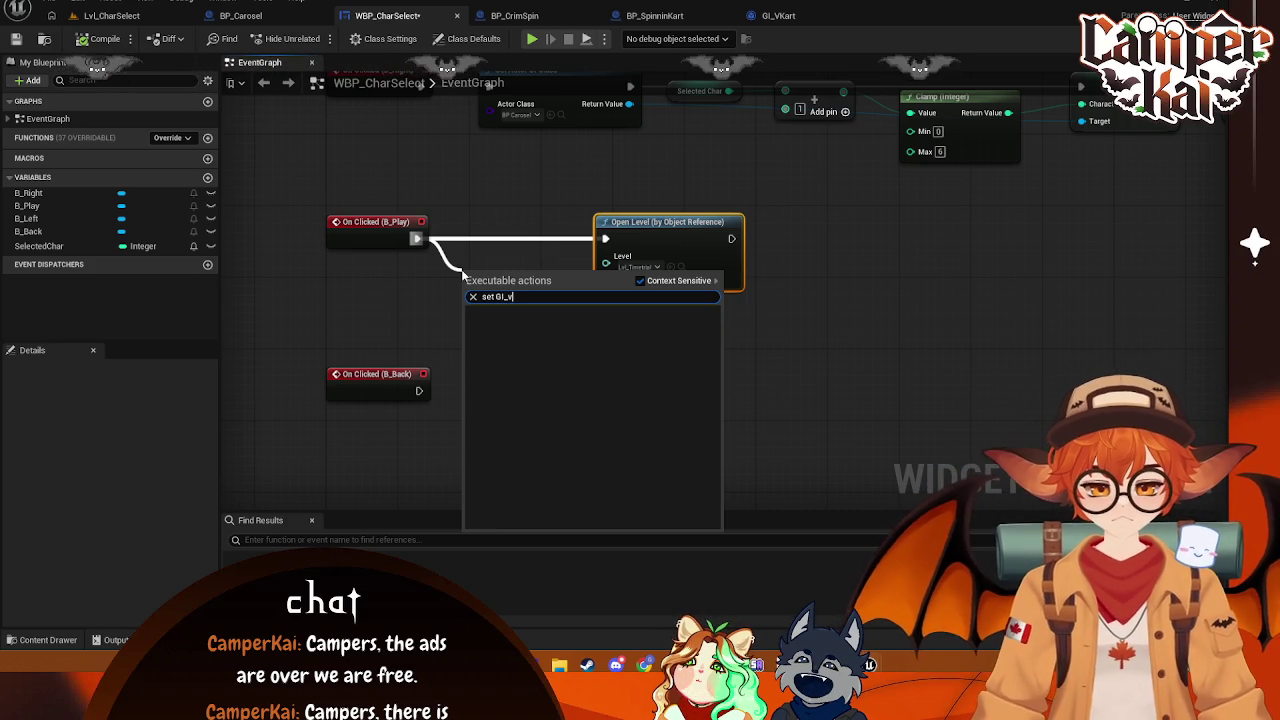
key("Escape")
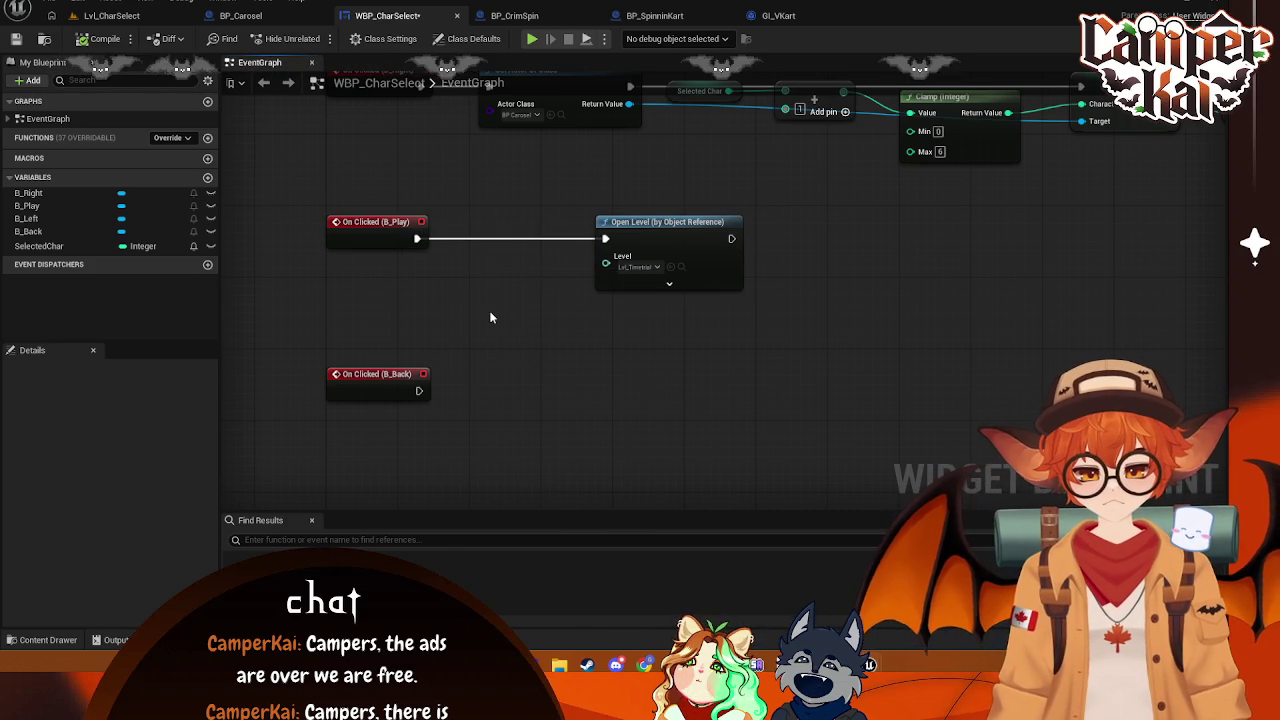
key("ctrl+space")
mouse_move(851, 480)
left_mouse_down()
mouse_move(428, 271)
mouse_move(471, 318)
left_mouse_up()
left_click_drag(637, 243, 790, 242)
left_click_drag(662, 342, 650, 414)
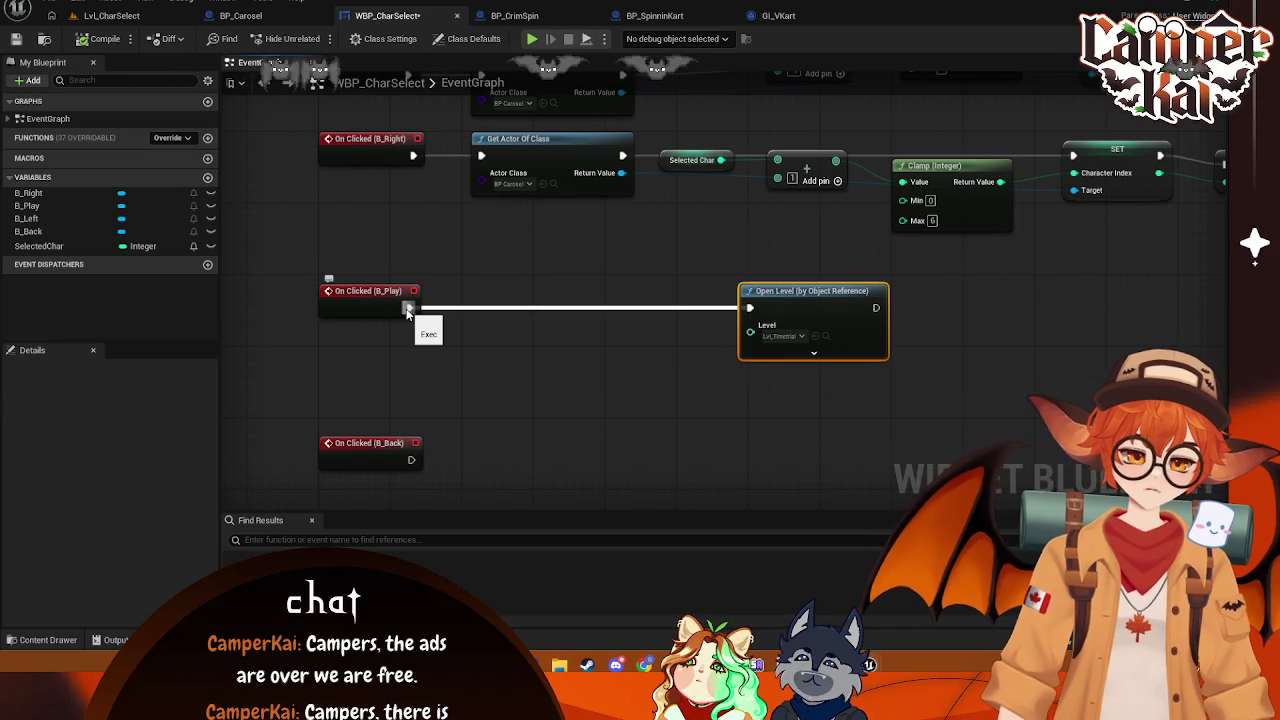
left_click_drag(408, 307, 514, 307)
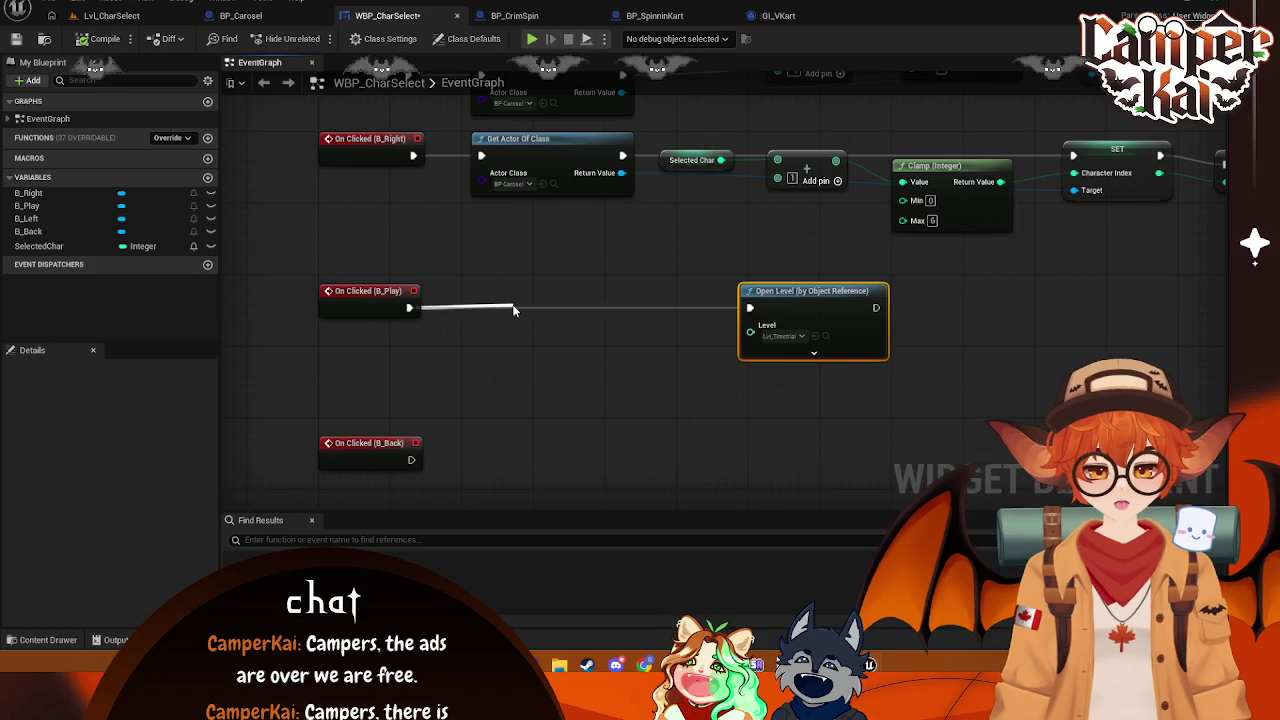
type("set")
left_click(550, 284)
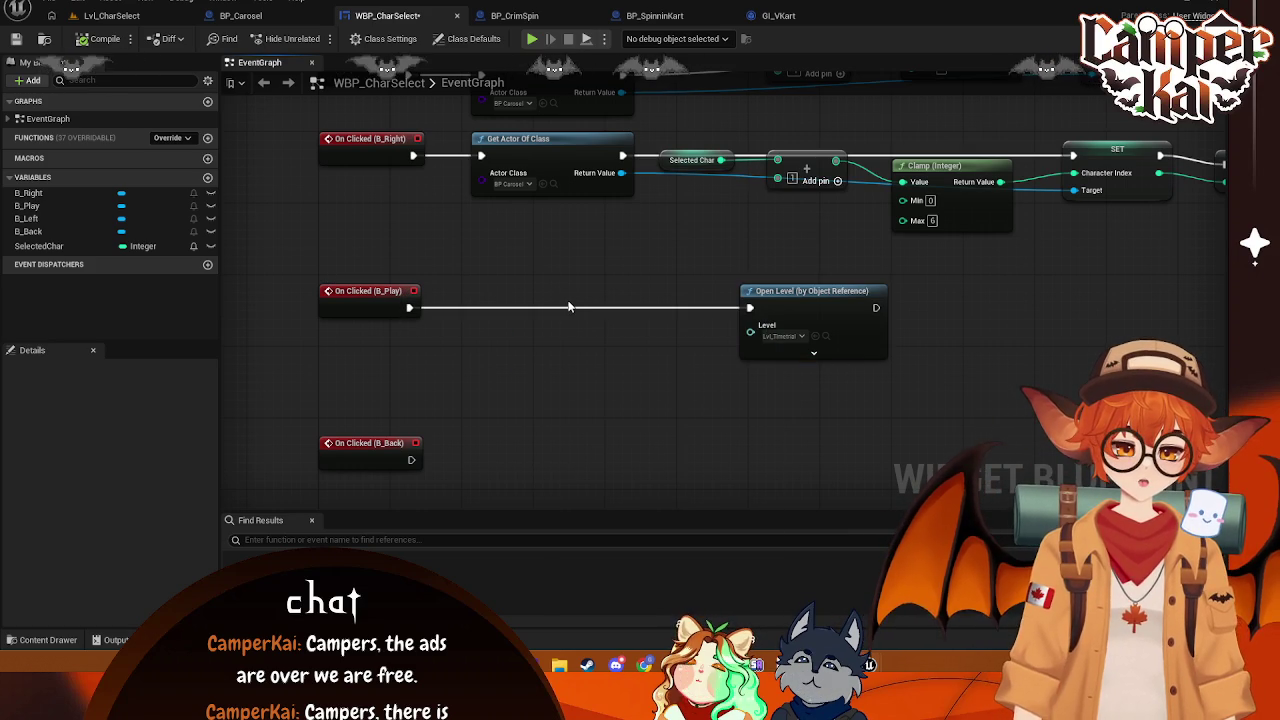
- Add a Get Game Instance node to the WBP_CharSelect graph, checking the GI_VKart and BP_SpinninKart blueprints
right_click(447, 357)
type("get")
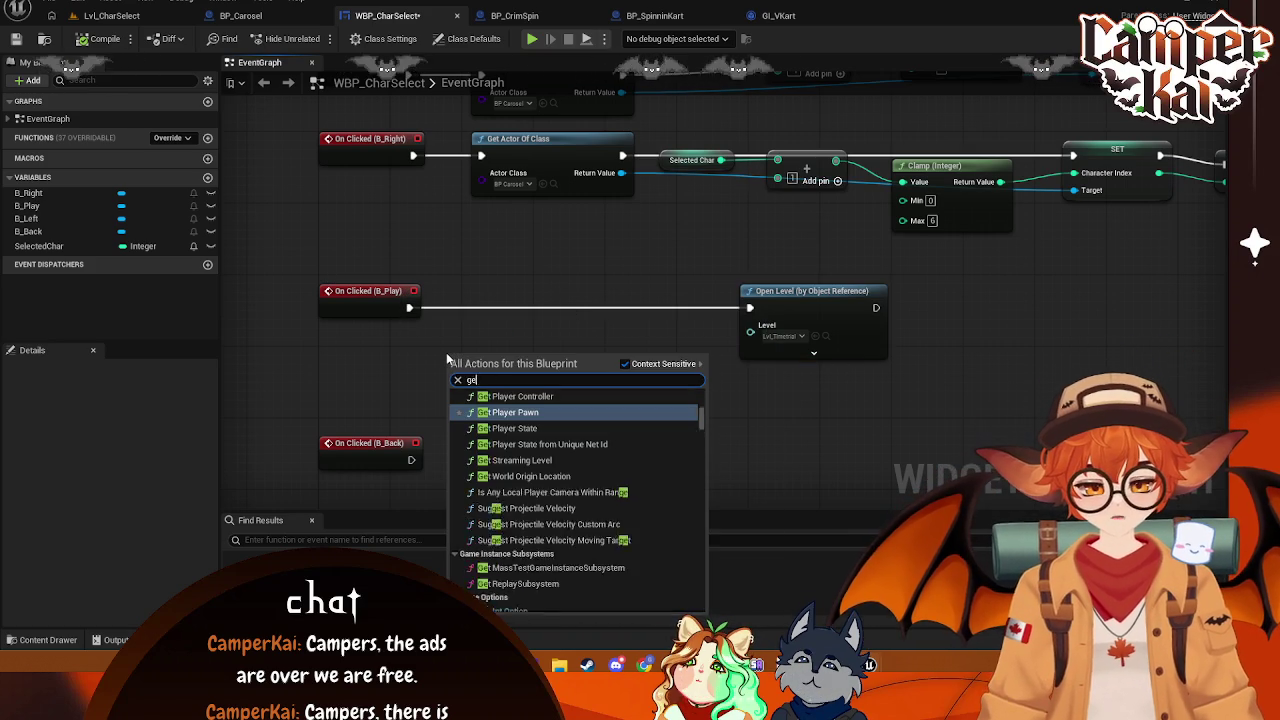
type(" game insta")
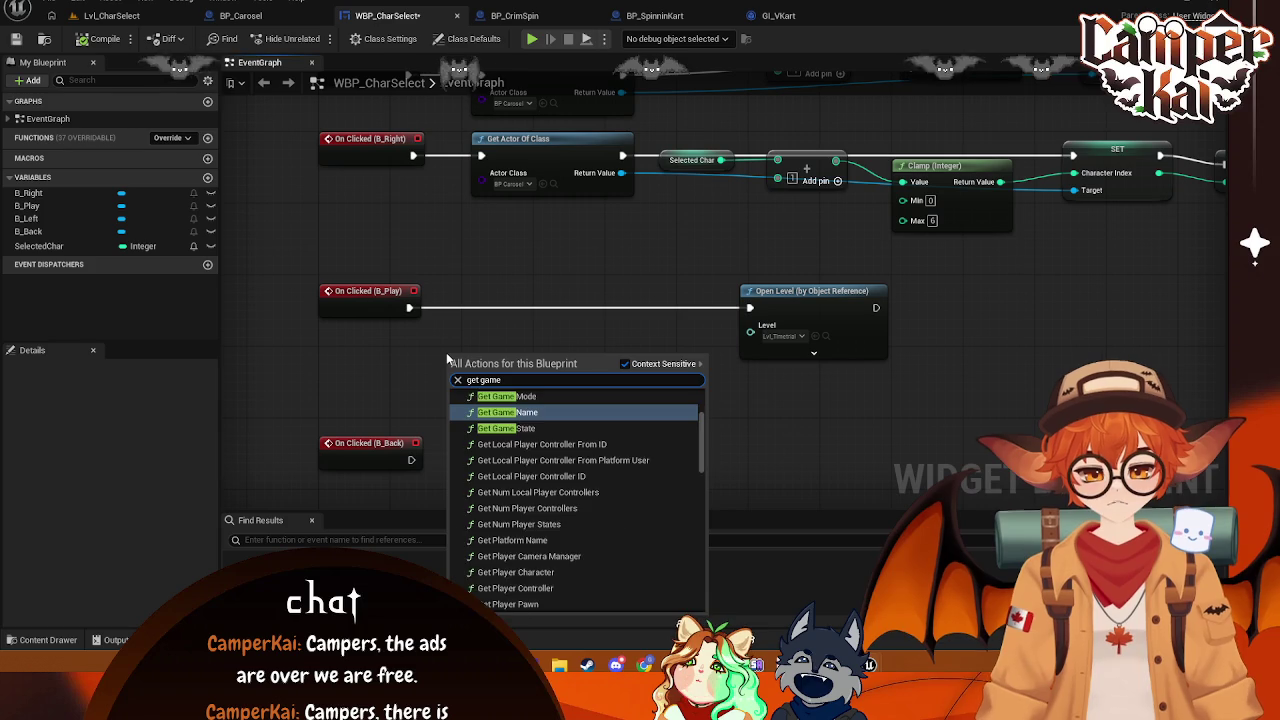
key("Return")
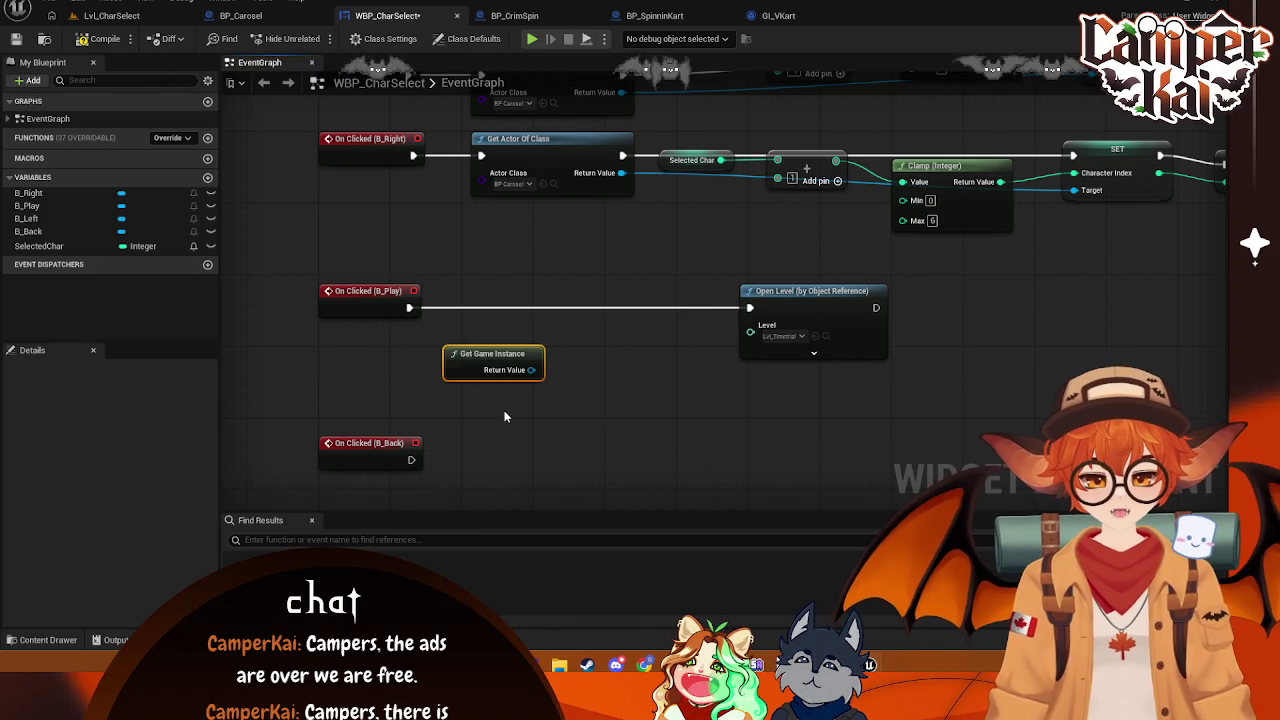
mouse_move(470, 354)
left_mouse_down()
mouse_move(363, 354)
mouse_move(475, 368)
mouse_move(489, 350)
left_mouse_up()
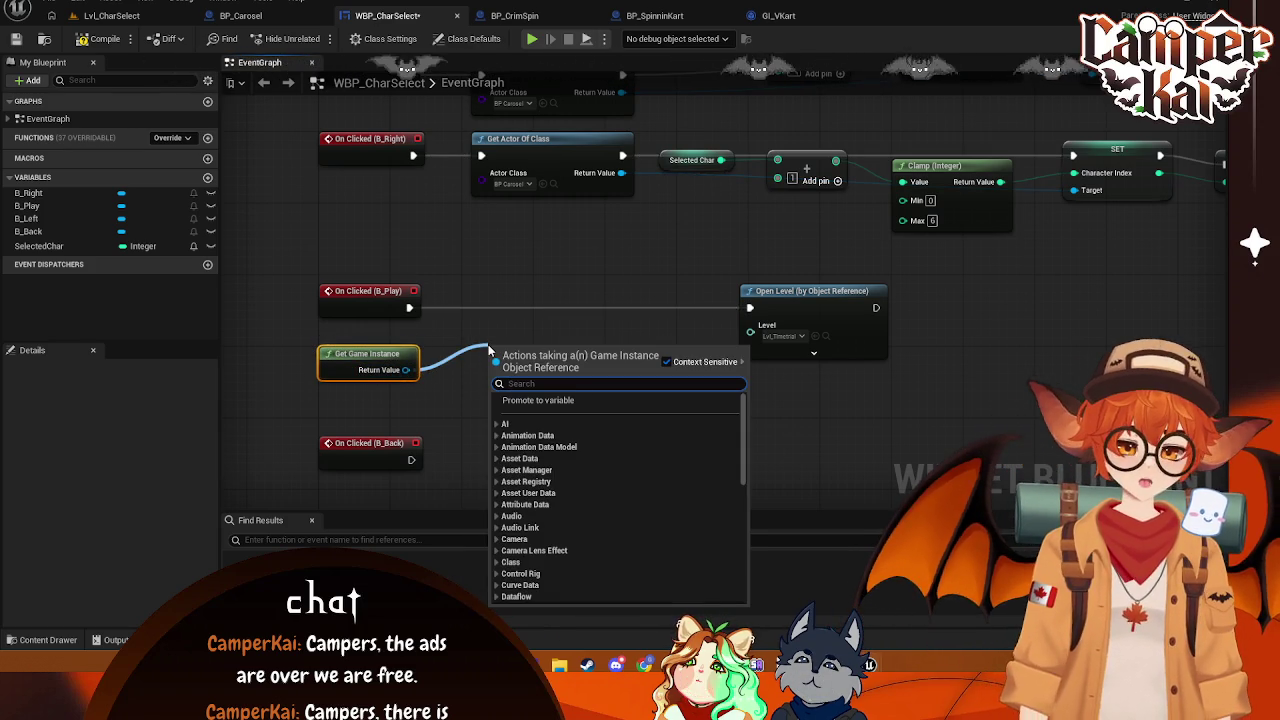
type("set")
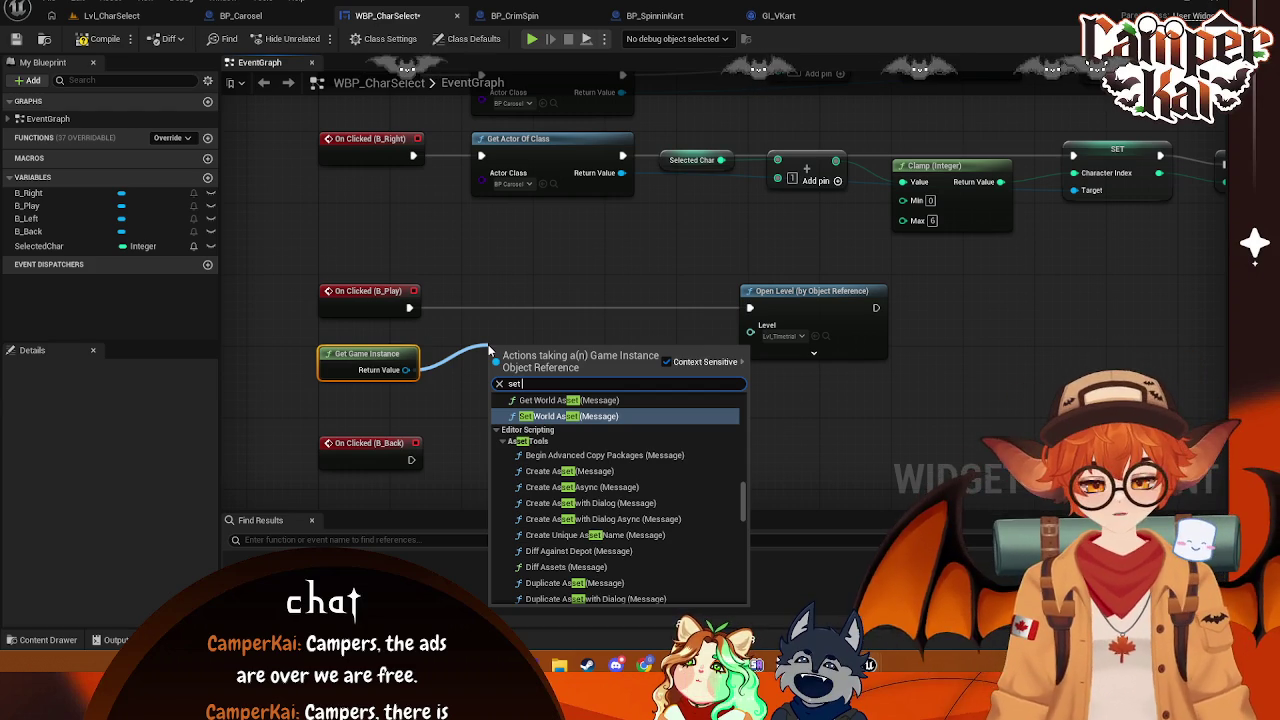
type(" se")
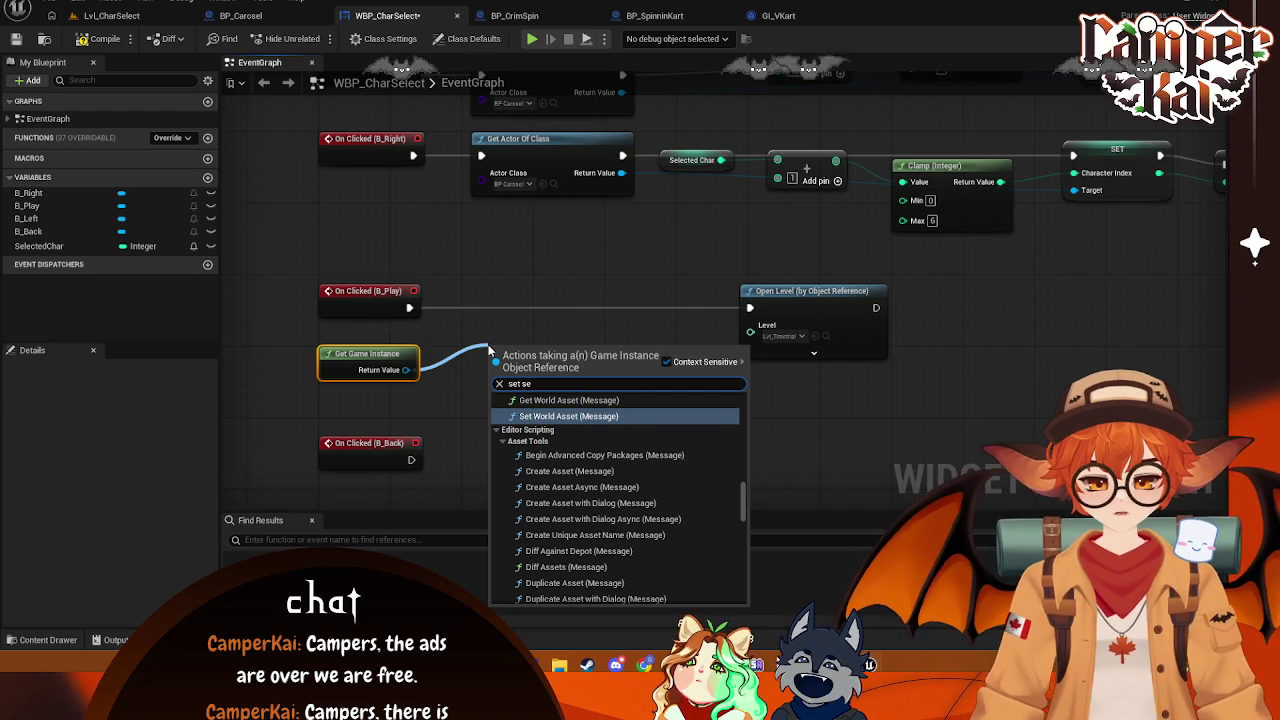
type("lec")
key("Escape")
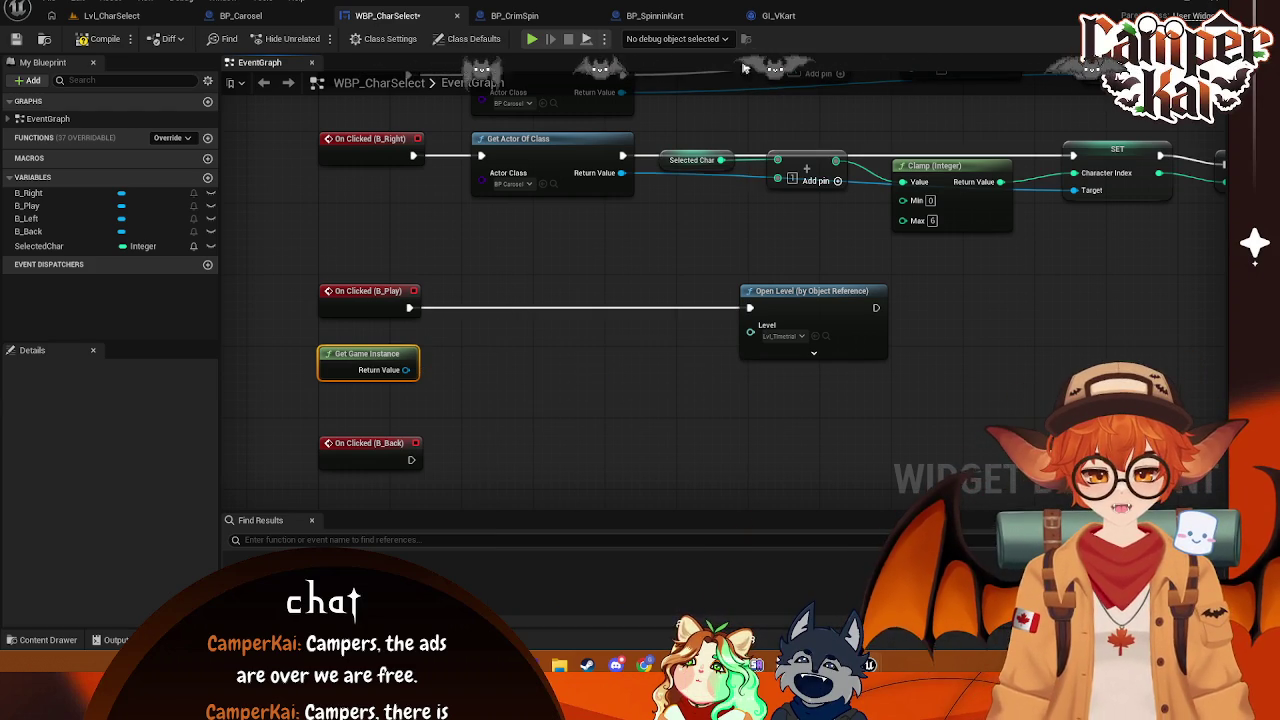
left_click(778, 15)
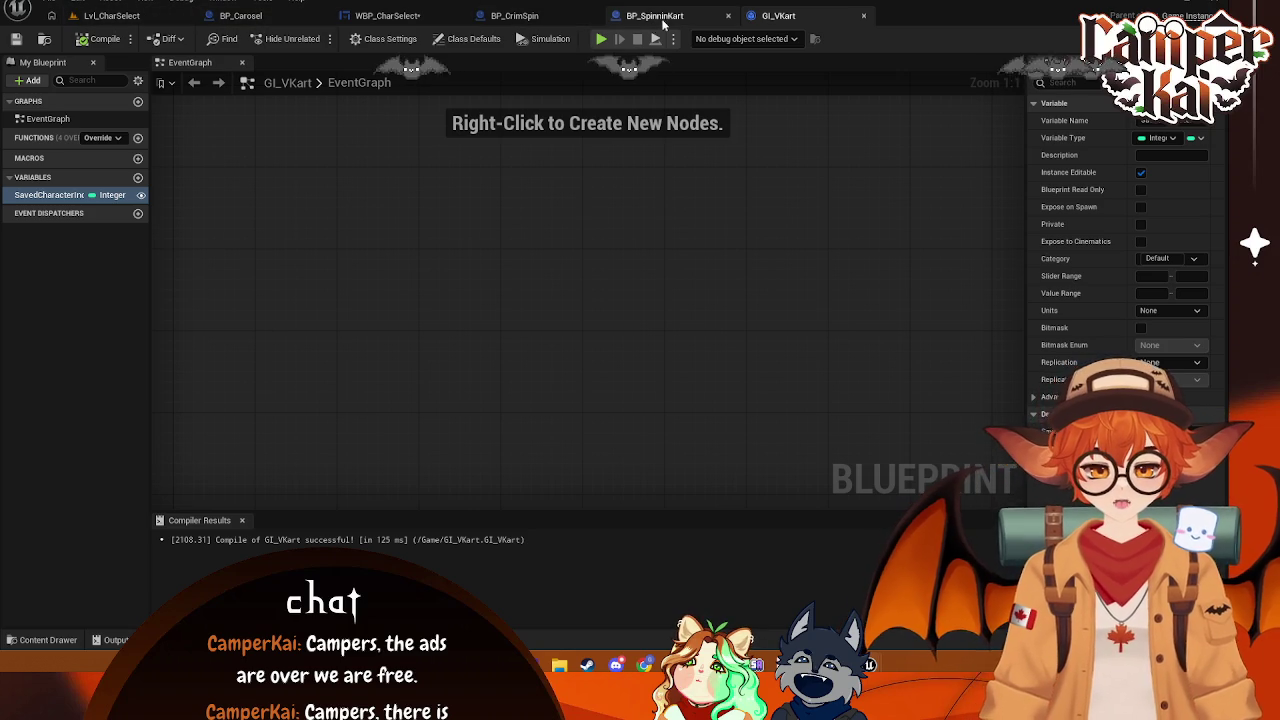
left_click(654, 15)
left_click(387, 15)
- Add a Cast To GI_VKart node fed by Get Game Instance's Return Value
mouse_move(405, 370)
left_mouse_down()
mouse_move(525, 354)
mouse_move(510, 350)
left_mouse_up()
type("saved")
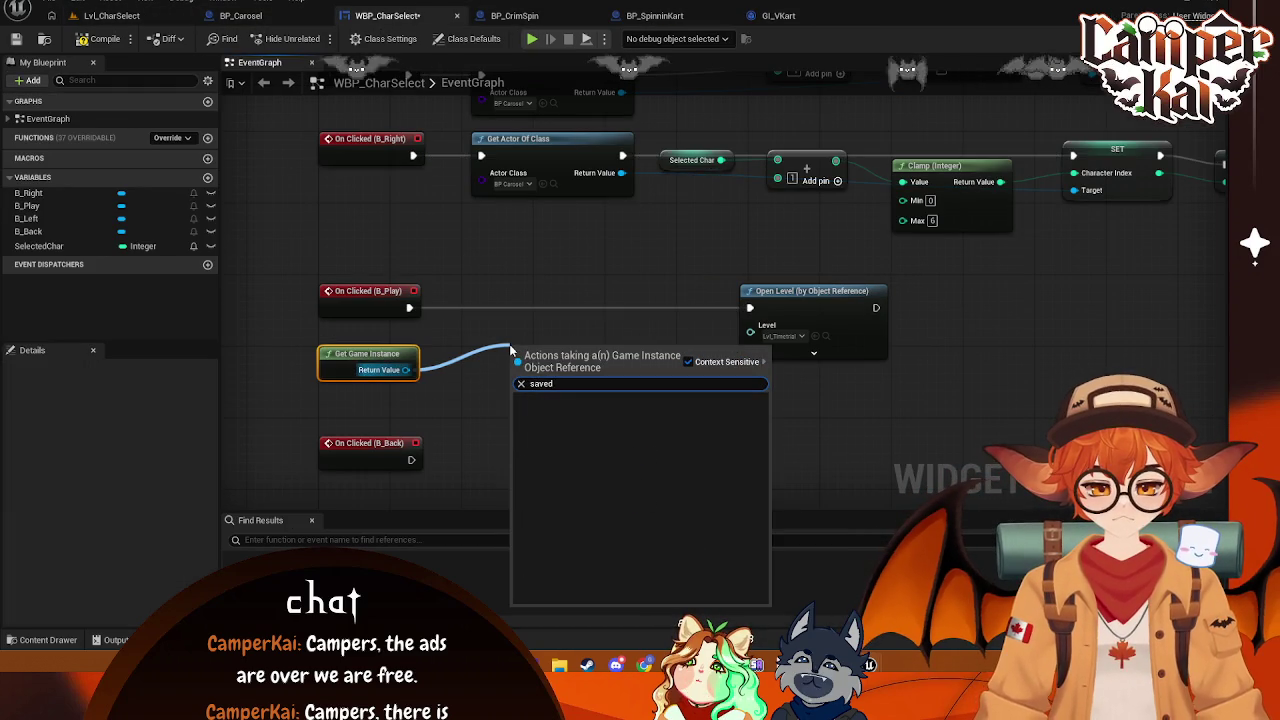
key("BackSpace")
key("BackSpace")
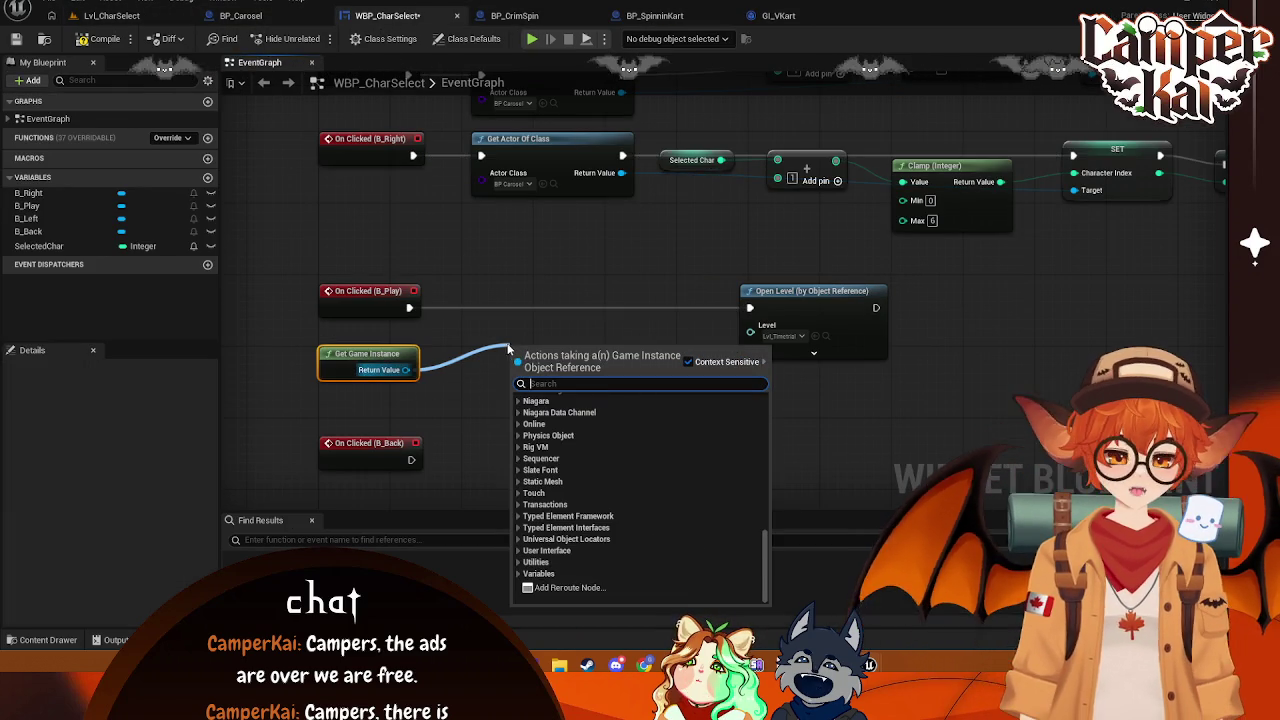
left_click(486, 329)
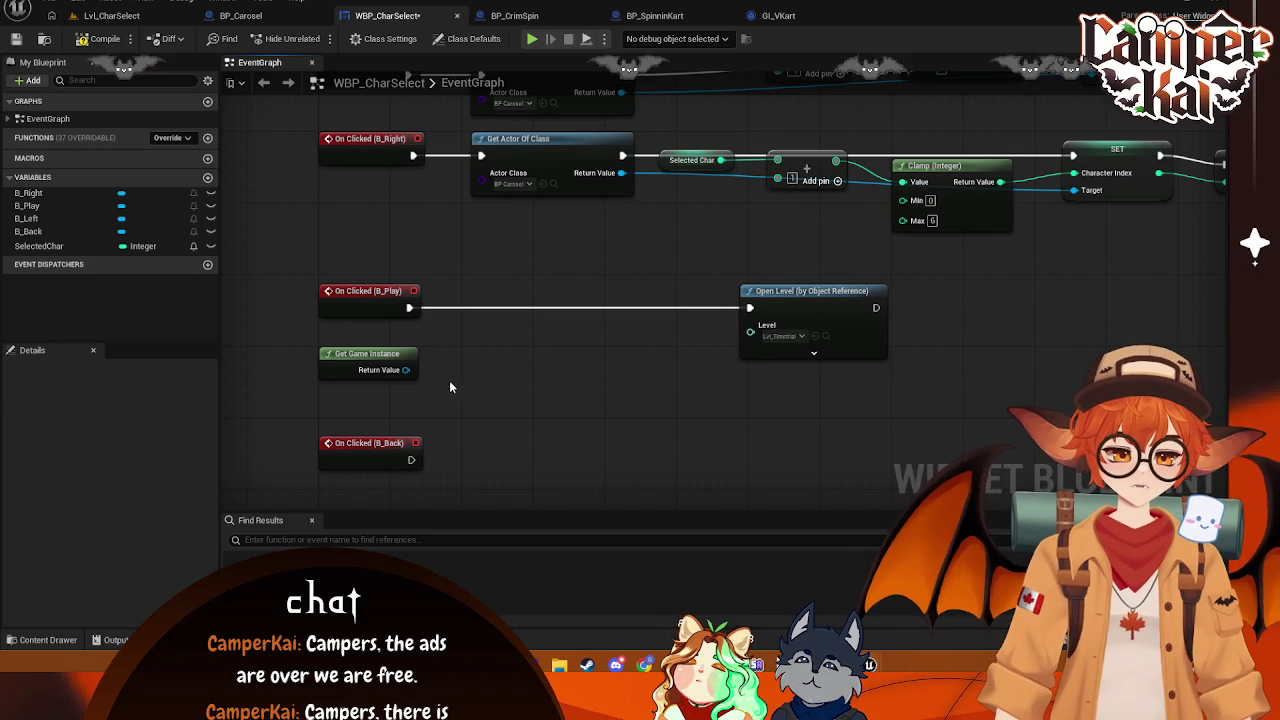
mouse_move(405, 369)
left_mouse_down()
mouse_move(499, 372)
mouse_move(484, 365)
left_mouse_up()
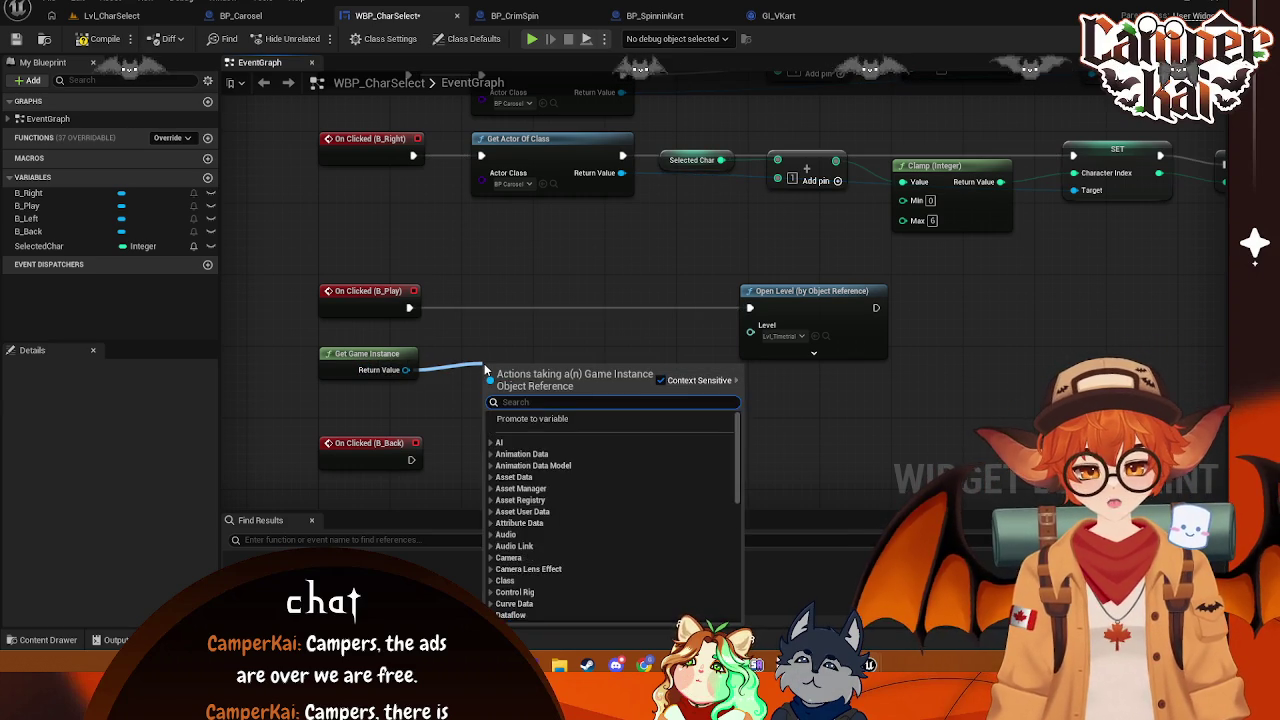
type("cast to")
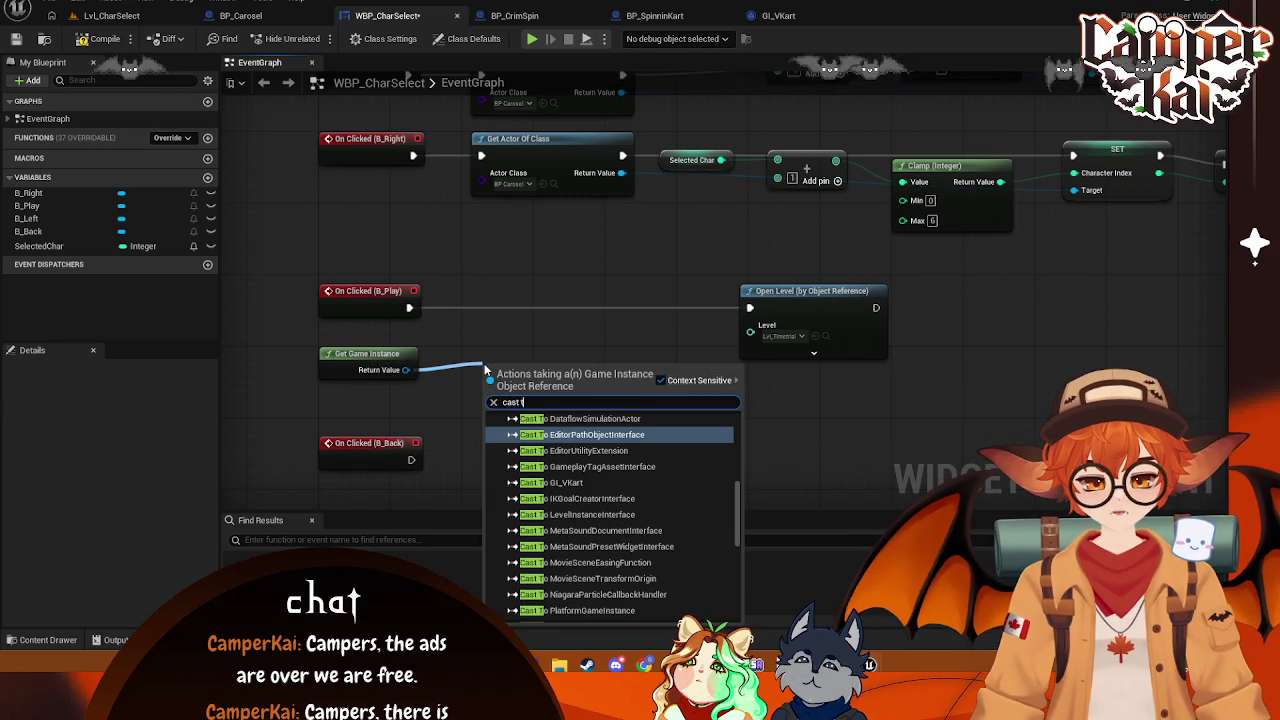
type(" GI_VK")
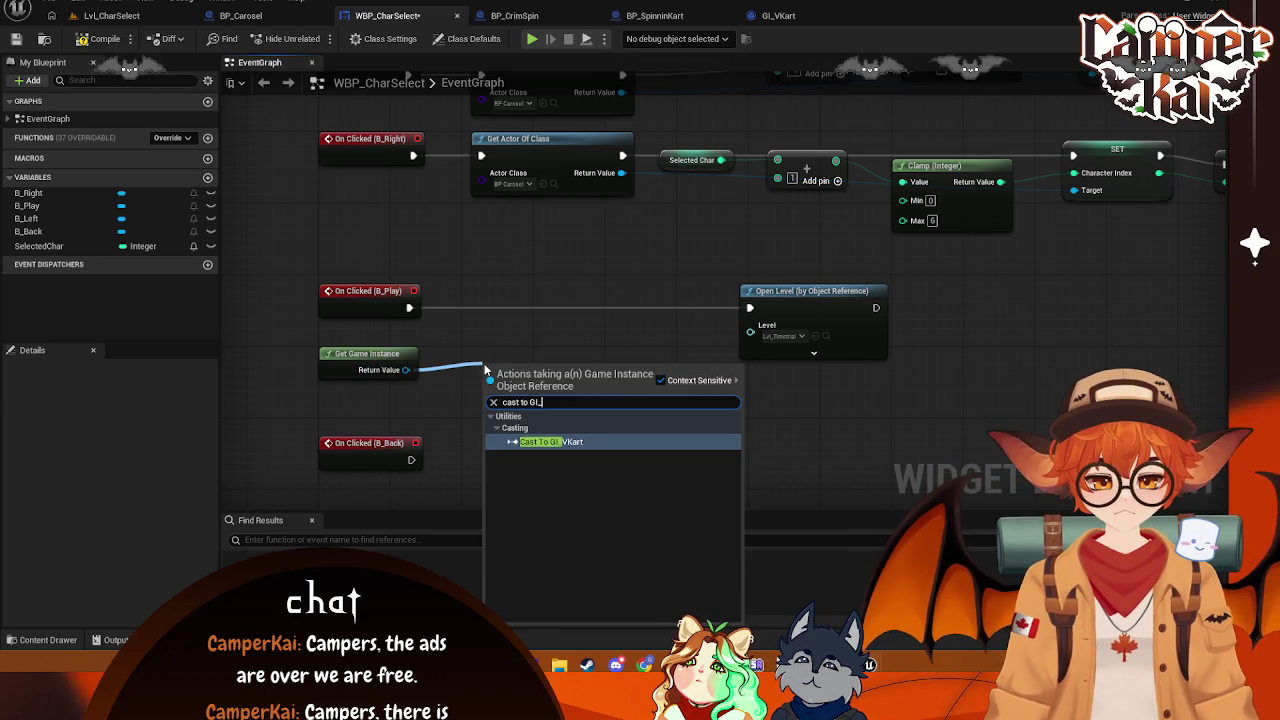
left_click(543, 444)
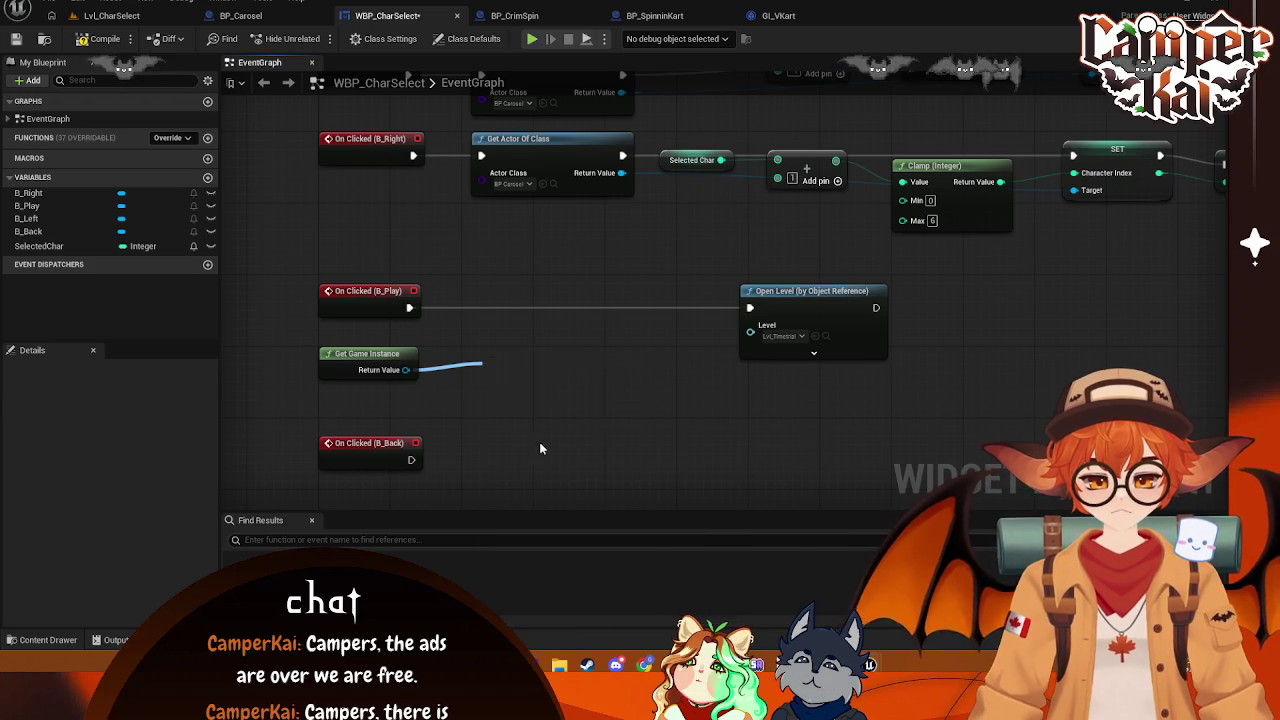
- Disconnect B_Play from Open Level and wire its click into Cast To GI_VKart
right_click(414, 300)
right_click(420, 315)
left_click(455, 350)
mouse_move(409, 307)
left_mouse_down()
mouse_move(506, 334)
mouse_move(505, 300)
left_mouse_up()
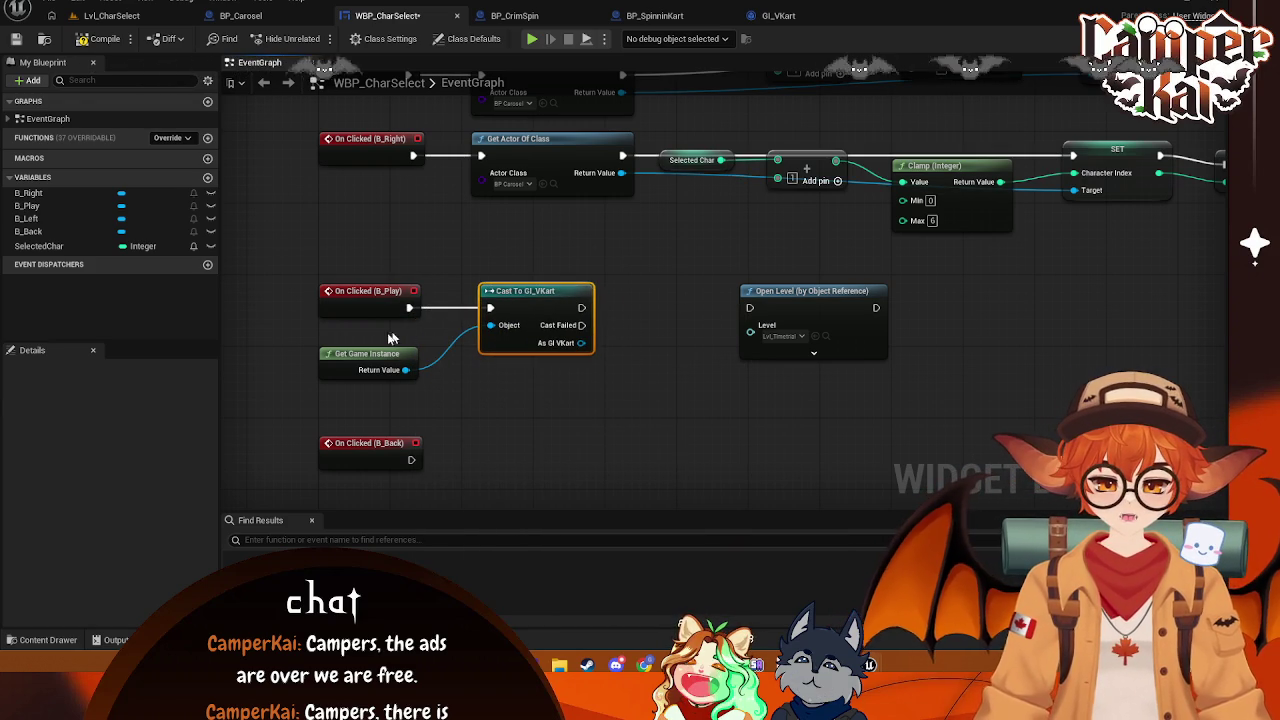
left_click_drag(371, 356, 414, 337)
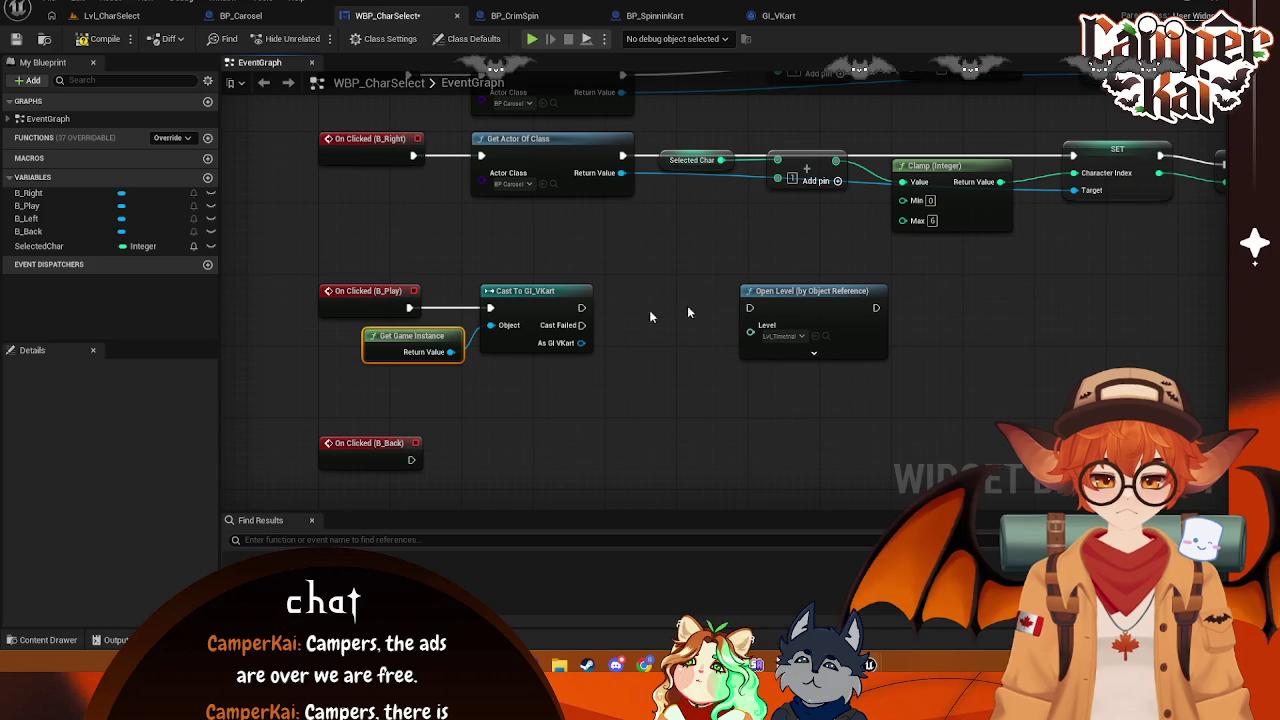
- Add SET Saved Character Index on As GI VKart, fed by a Selected Char getter, running after the cast
left_click_drag(788, 298, 743, 298)
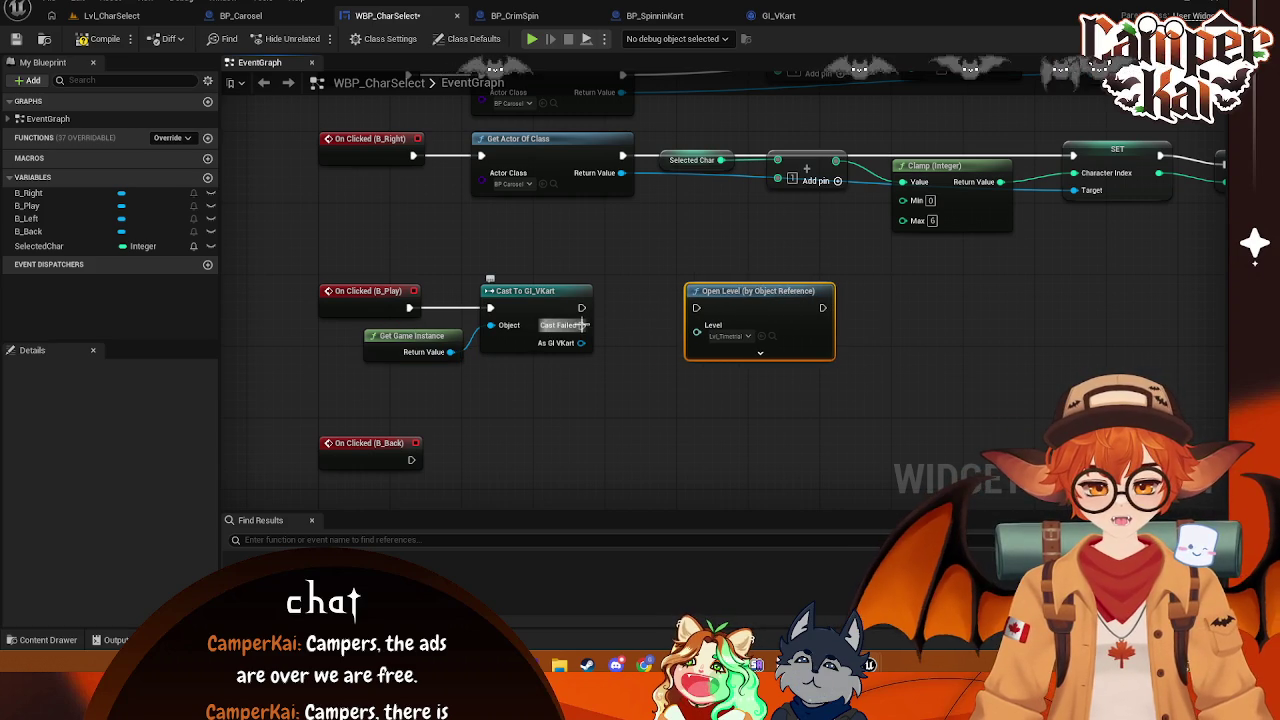
left_click_drag(583, 343, 637, 336)
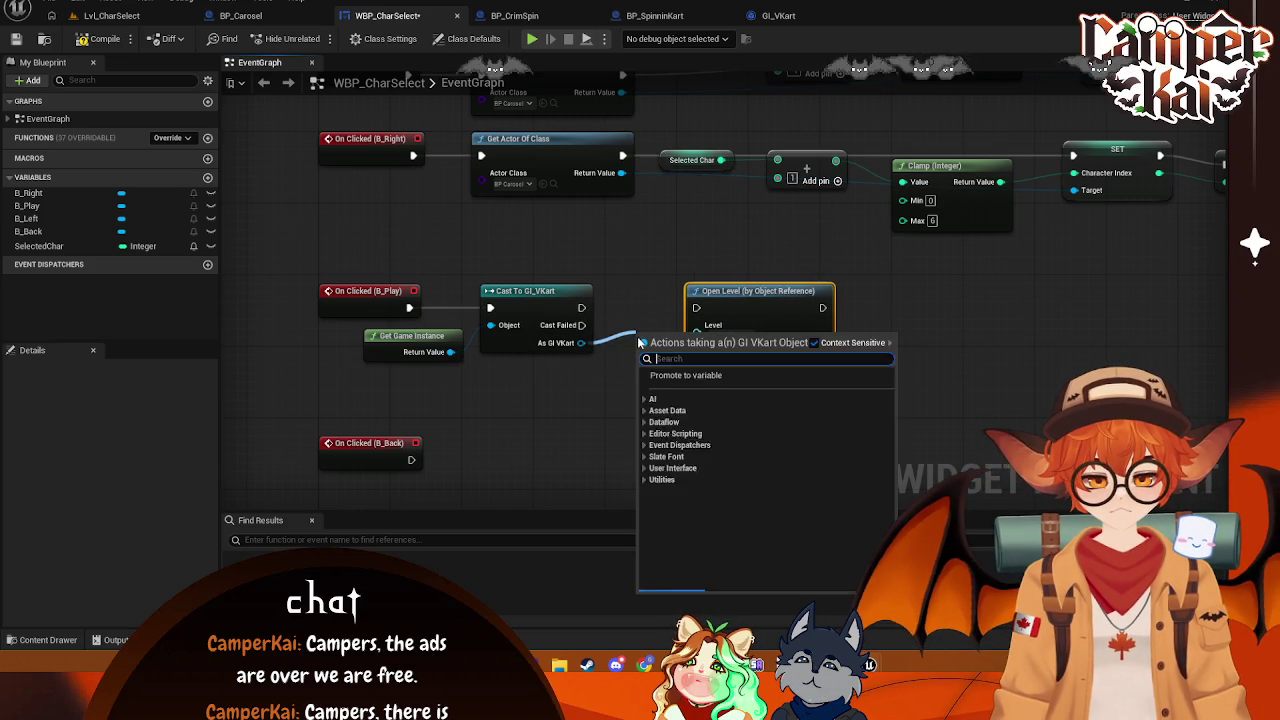
type("set")
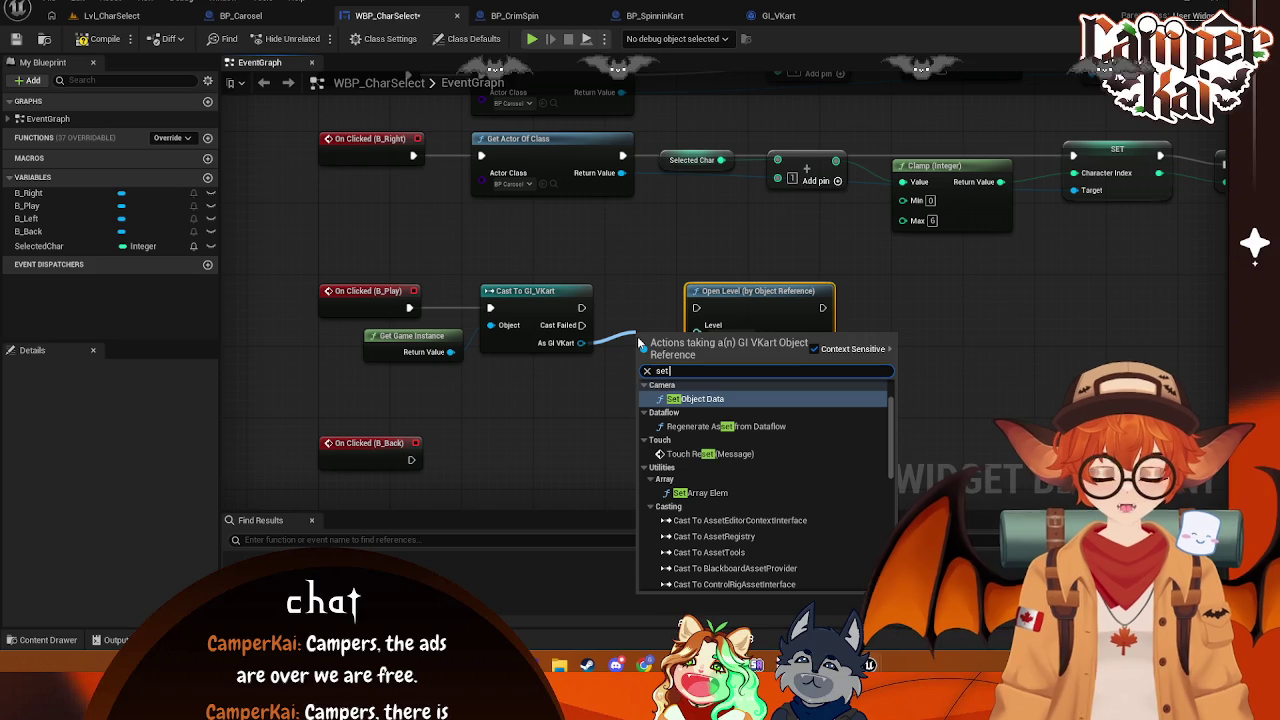
type(" char")
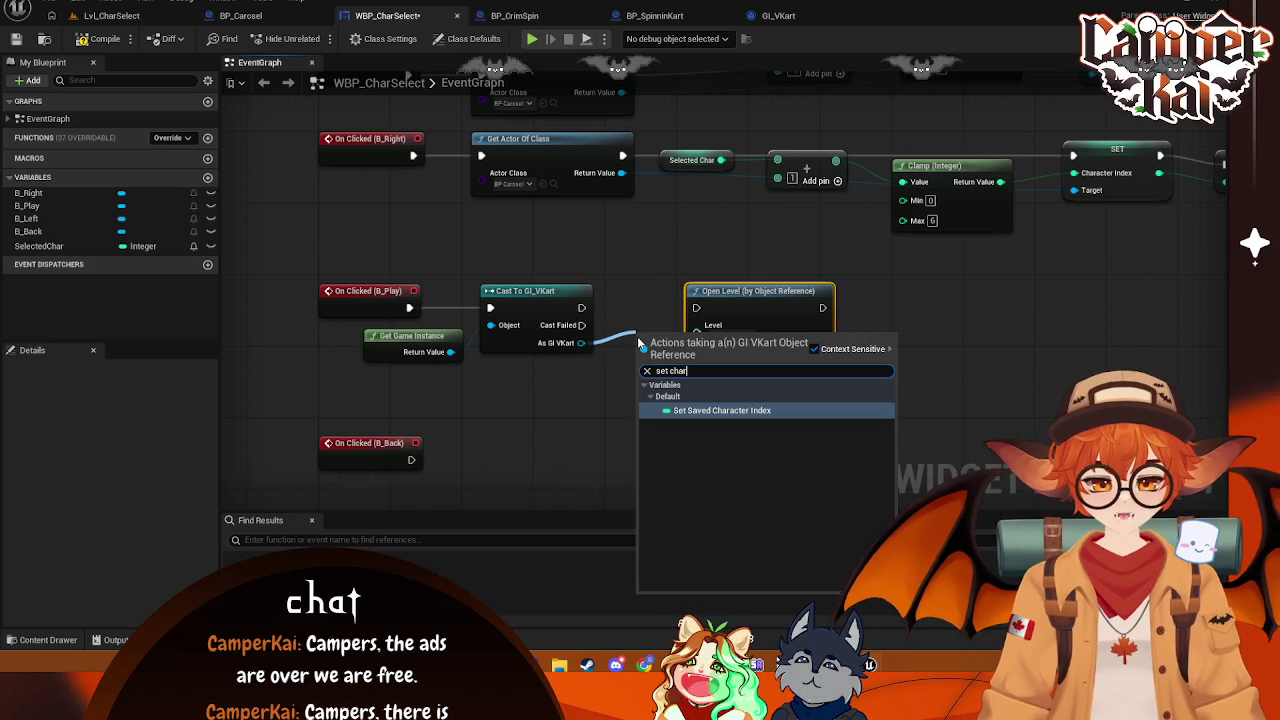
left_click(705, 410)
left_click_drag(760, 291, 850, 291)
mouse_move(40, 246)
left_mouse_down()
mouse_move(538, 381)
mouse_move(645, 368)
mouse_move(673, 310)
left_mouse_up()
left_click(585, 399)
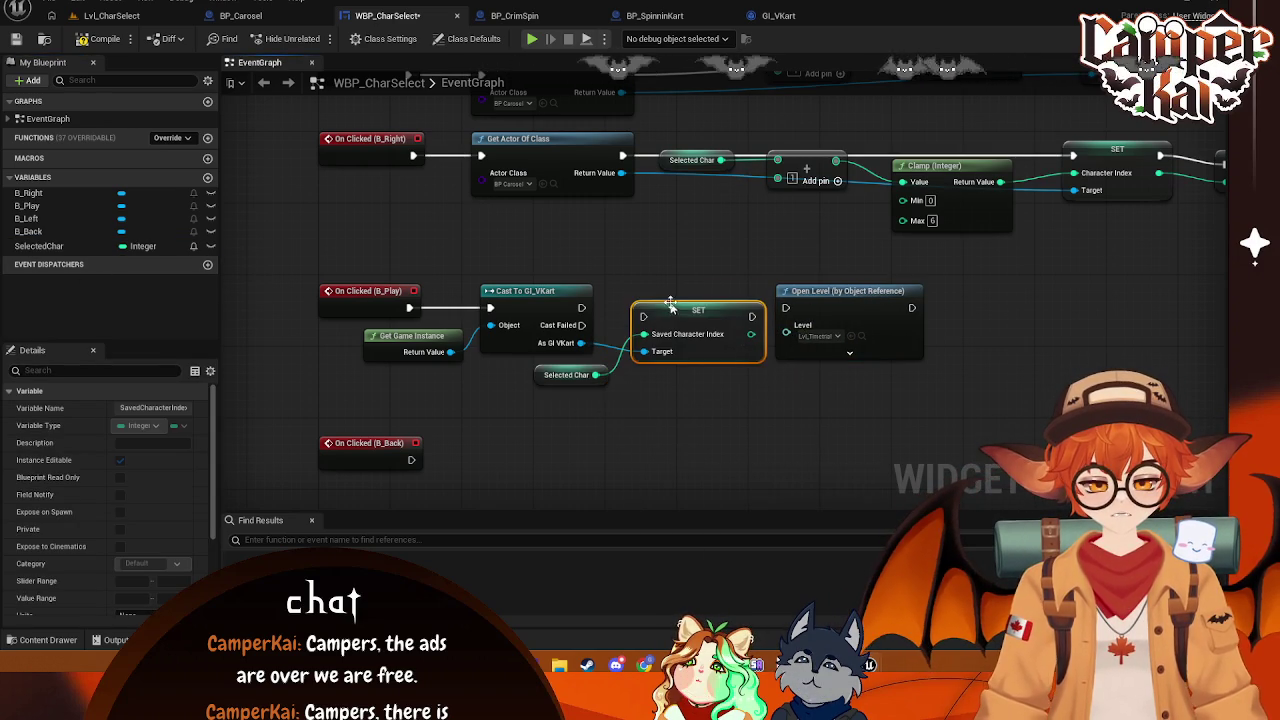
mouse_move(582, 308)
left_mouse_down()
mouse_move(643, 316)
mouse_move(885, 290)
left_mouse_up()
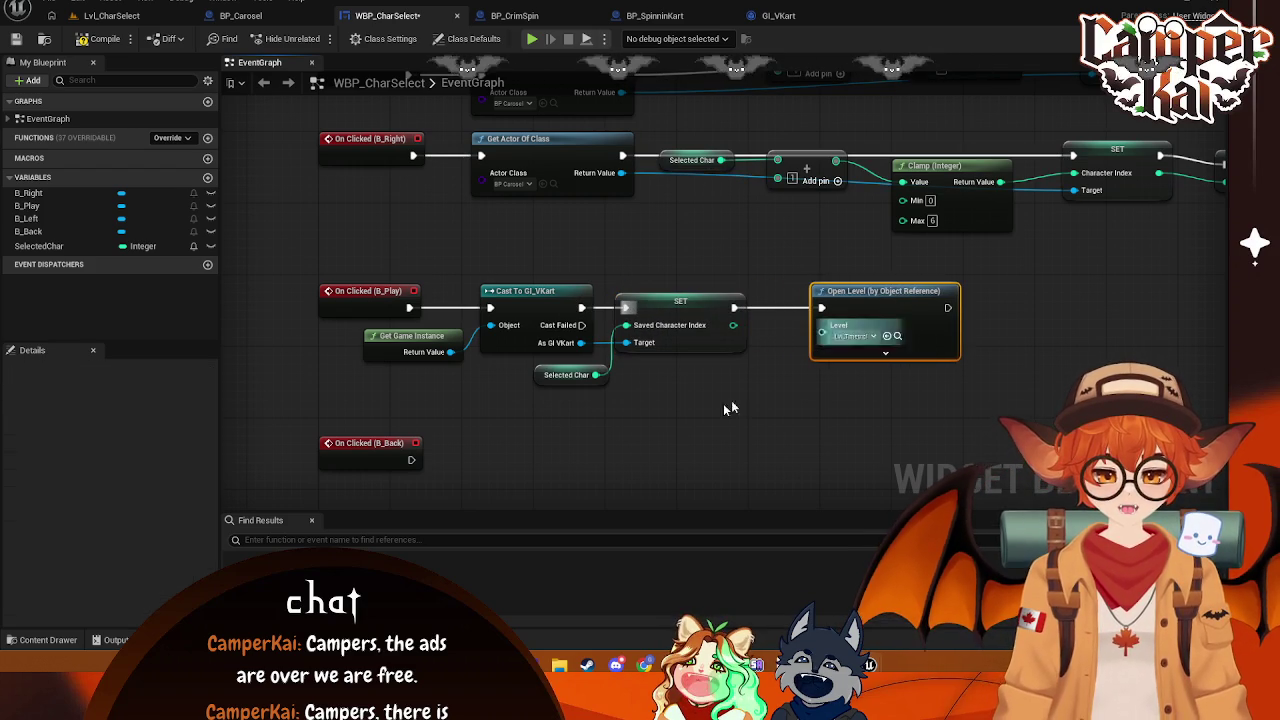
left_click_drag(691, 312, 709, 312)
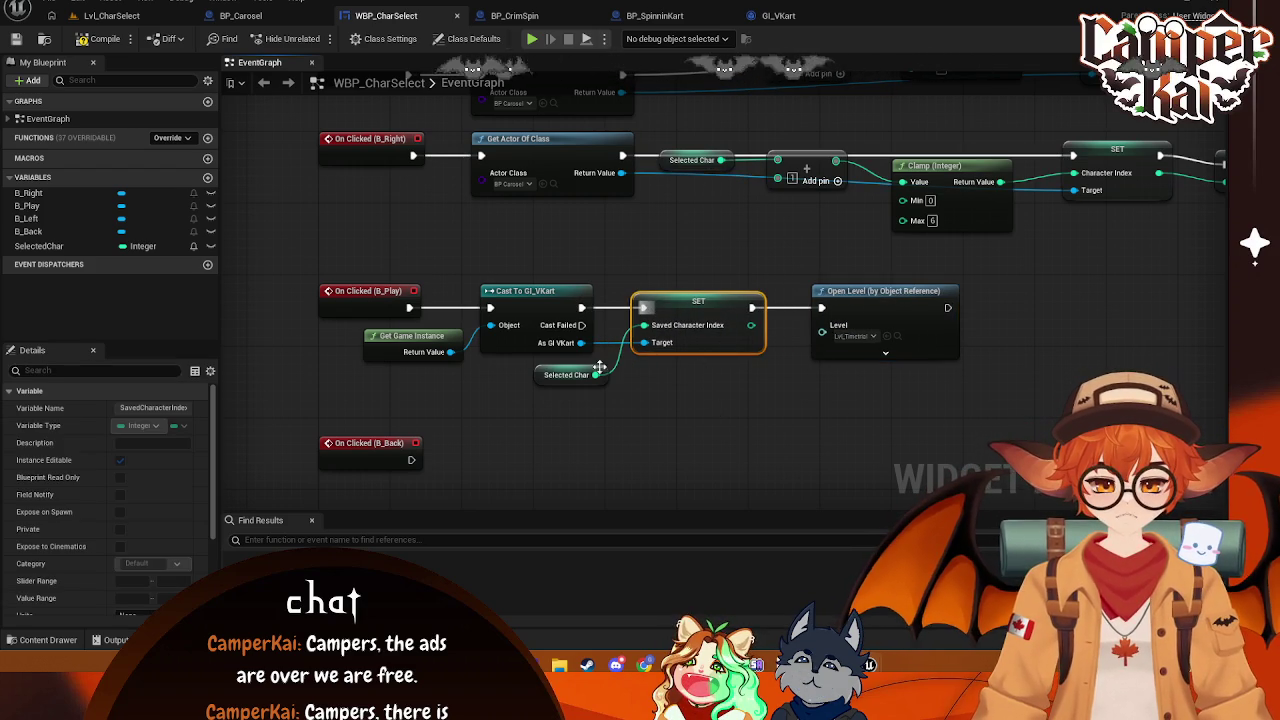
left_click_drag(545, 380, 554, 380)
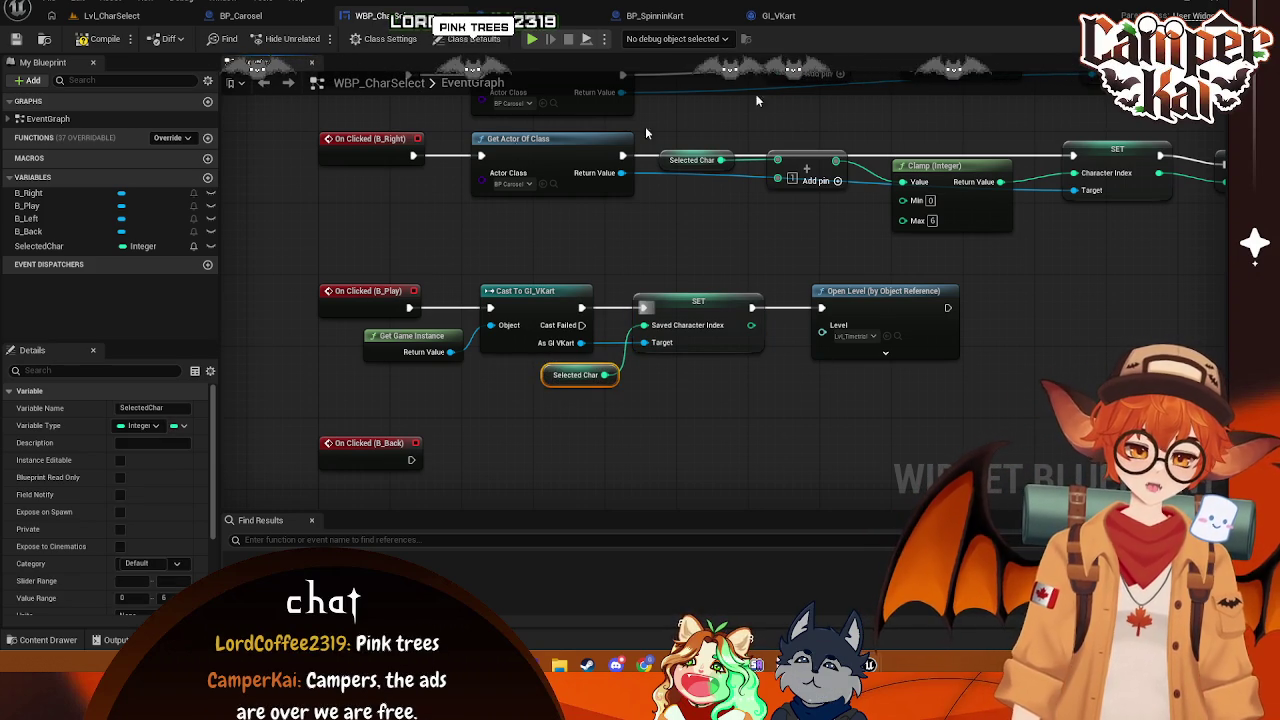
left_click(358, 213)
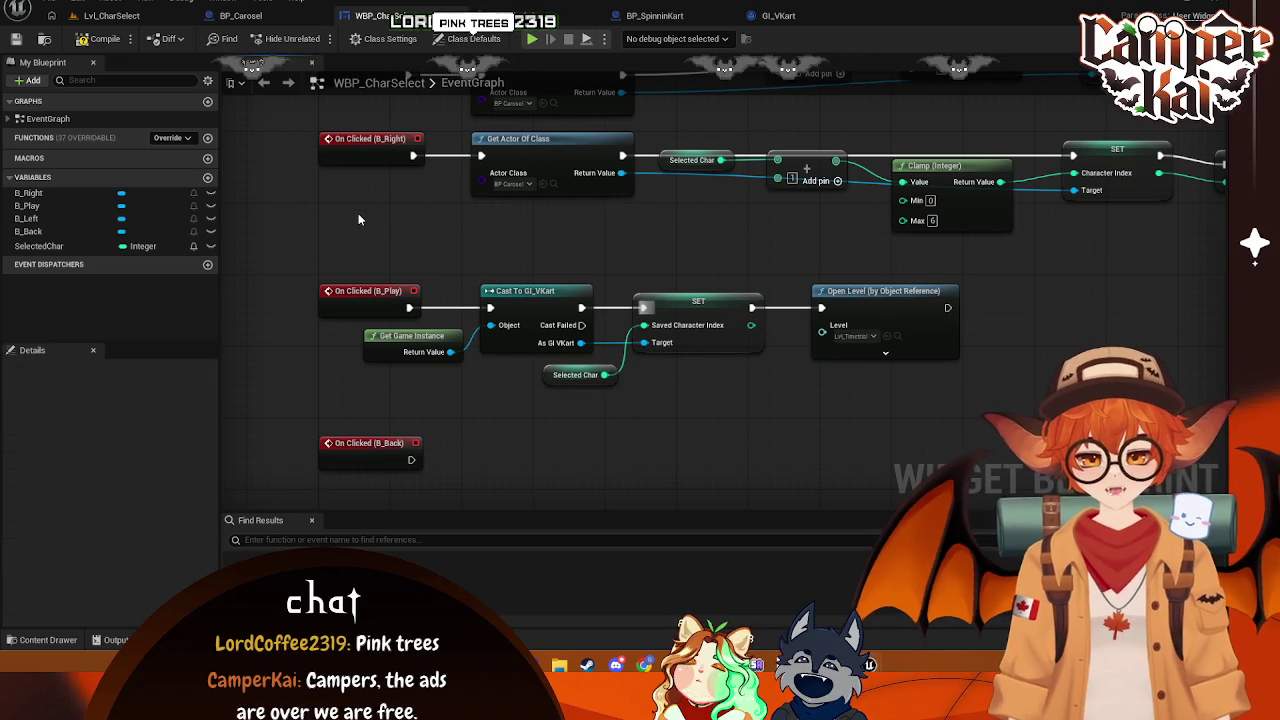
- Open Lvl_Timetrial from Content/Variant_Timetrial/Maps, saving the pending blueprint changes
left_click(111, 15)
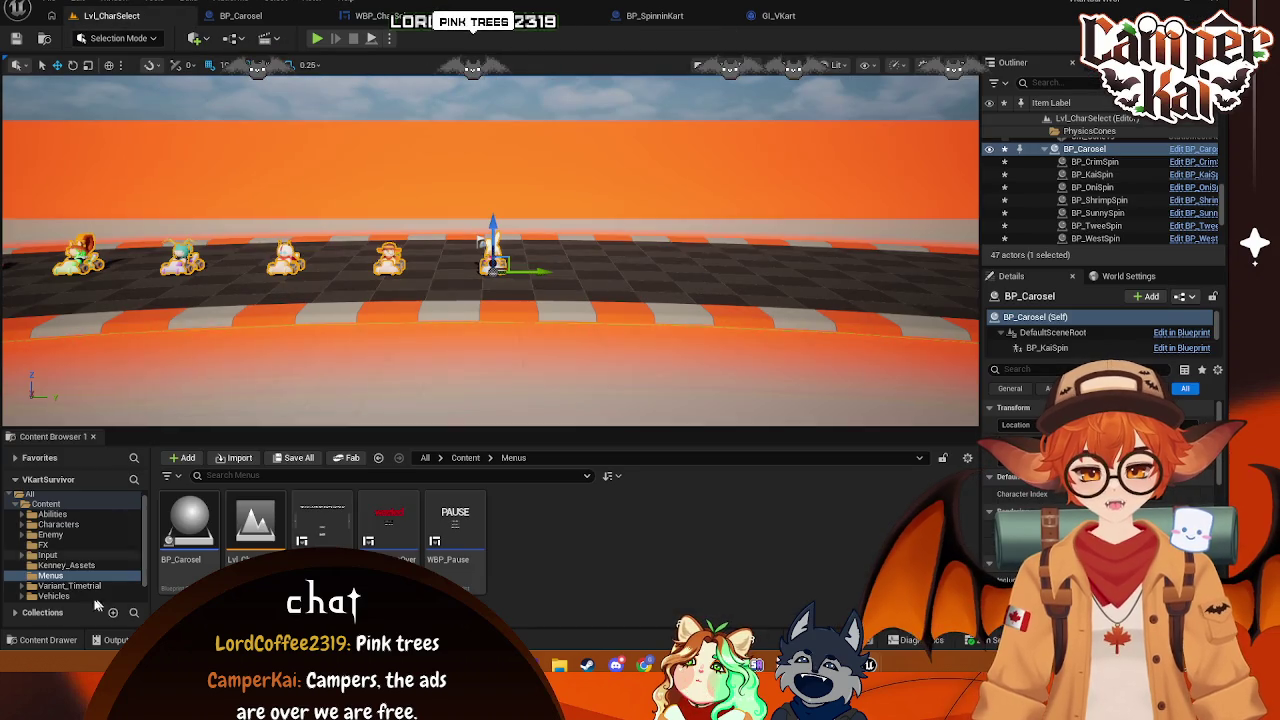
left_click(46, 504)
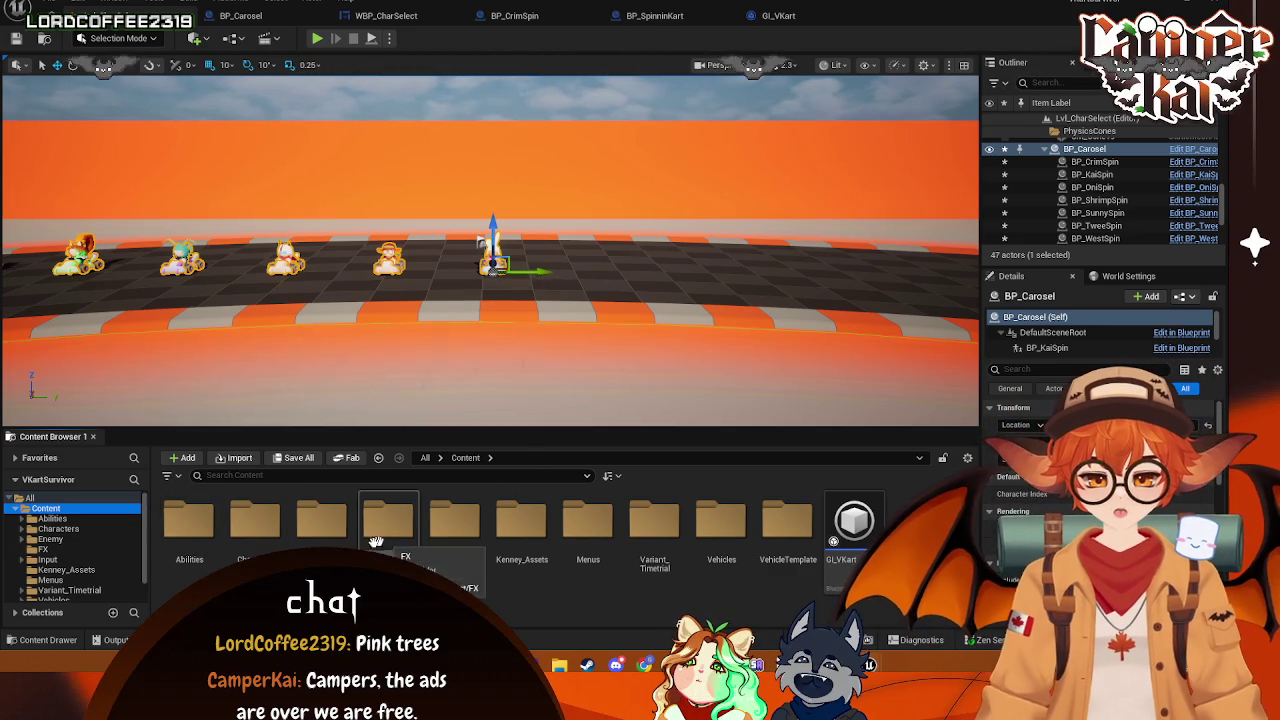
double_click(654, 522)
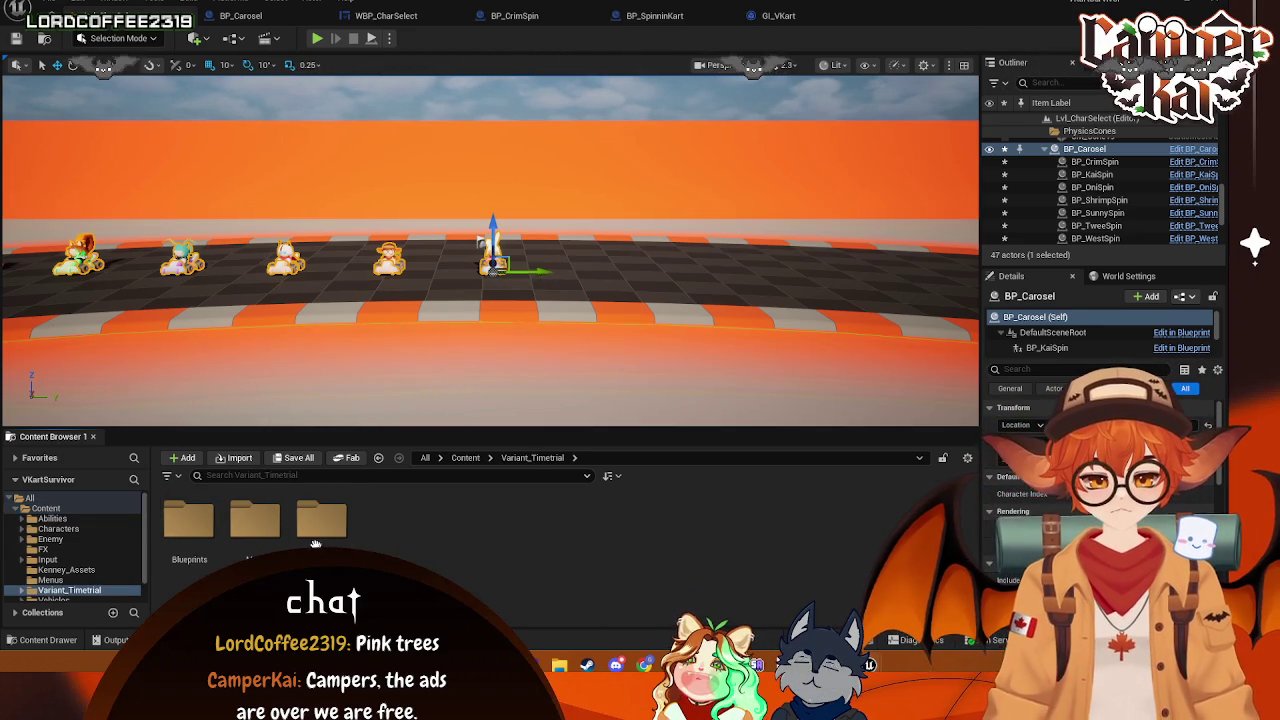
double_click(270, 522)
double_click(189, 525)
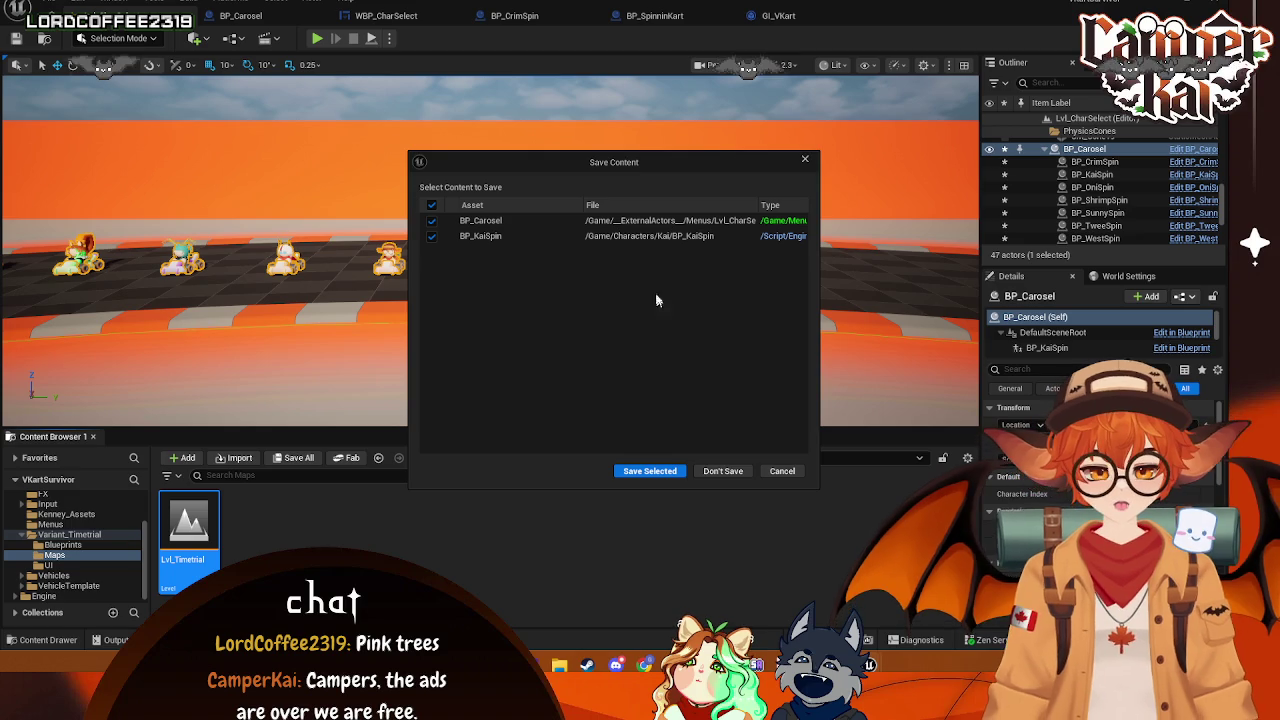
left_click(650, 470)
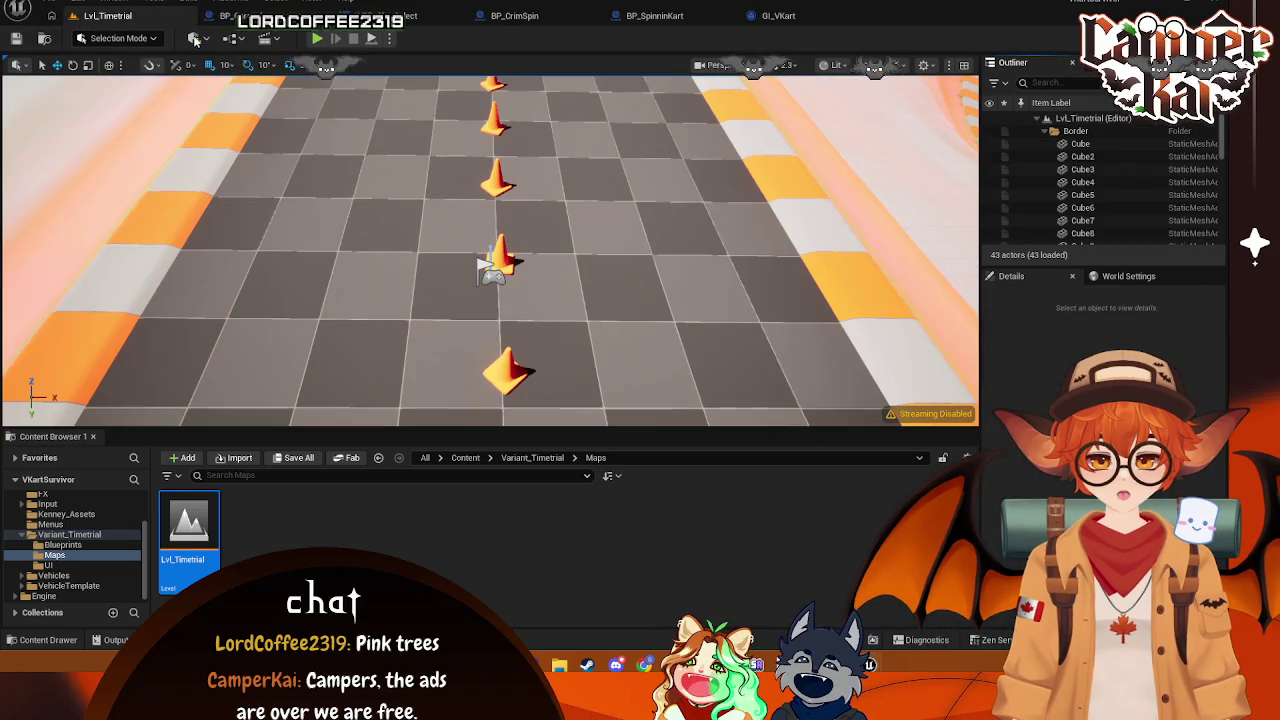
left_click(232, 38)
key("Escape")
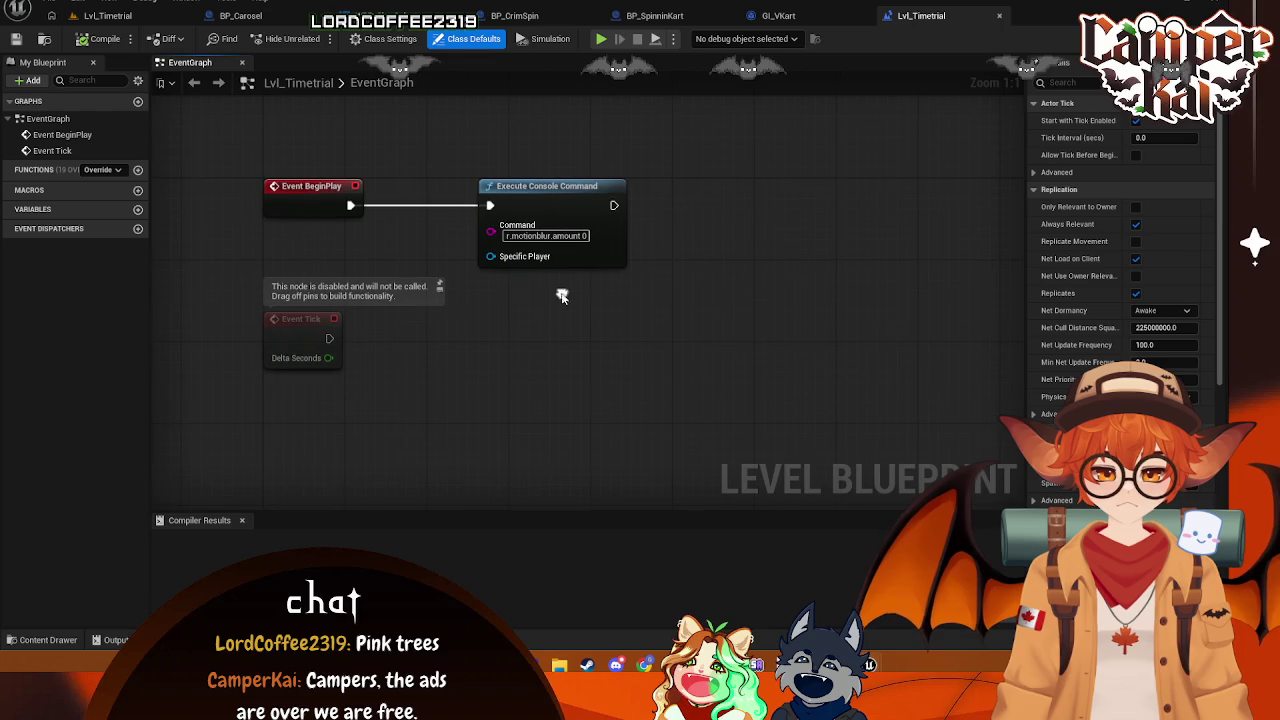
- Search the level graph for 'set chara' and 'get game' actions without adding any
left_click_drag(718, 208, 716, 206)
type("set")
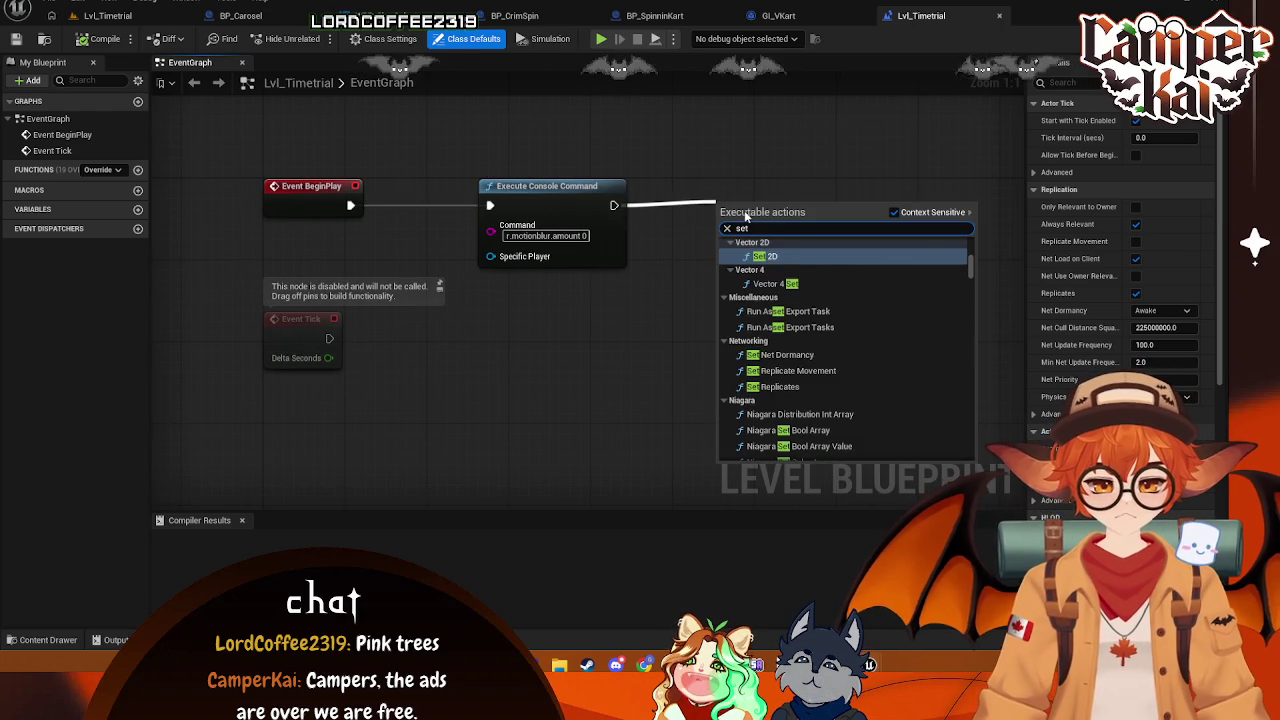
type(" chara")
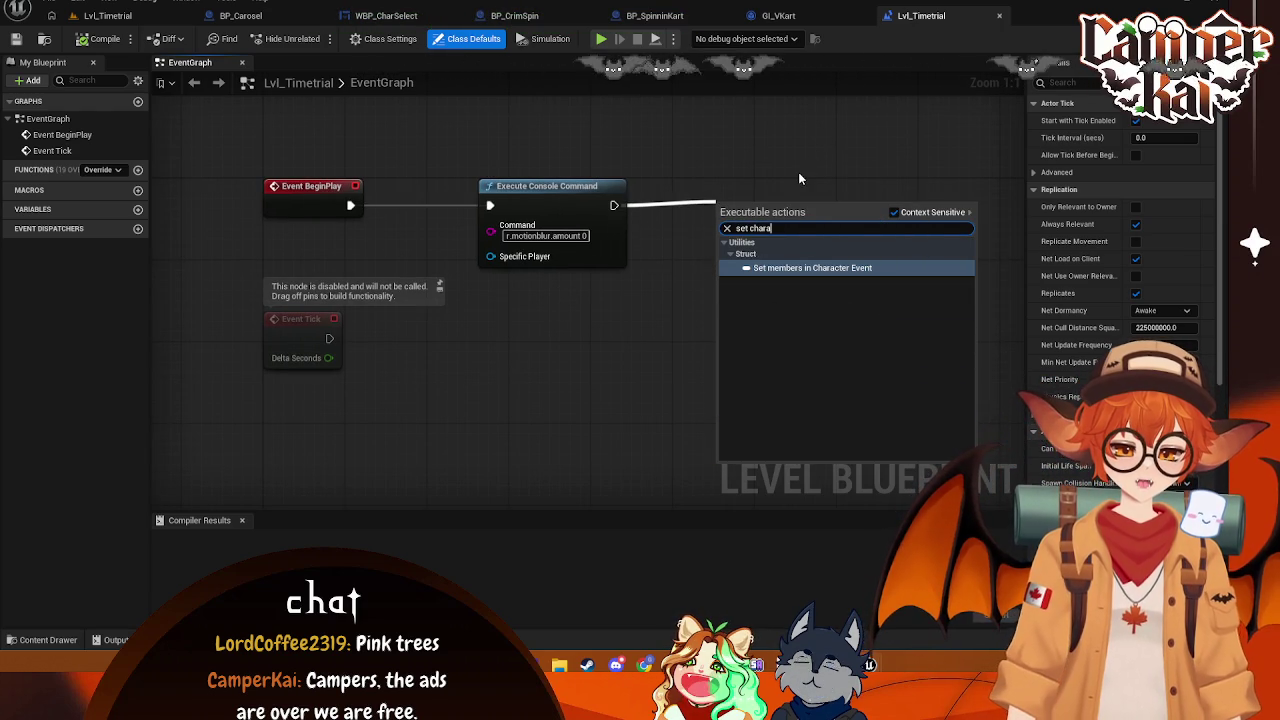
key("BackSpace")
key("BackSpace")
key("BackSpace")
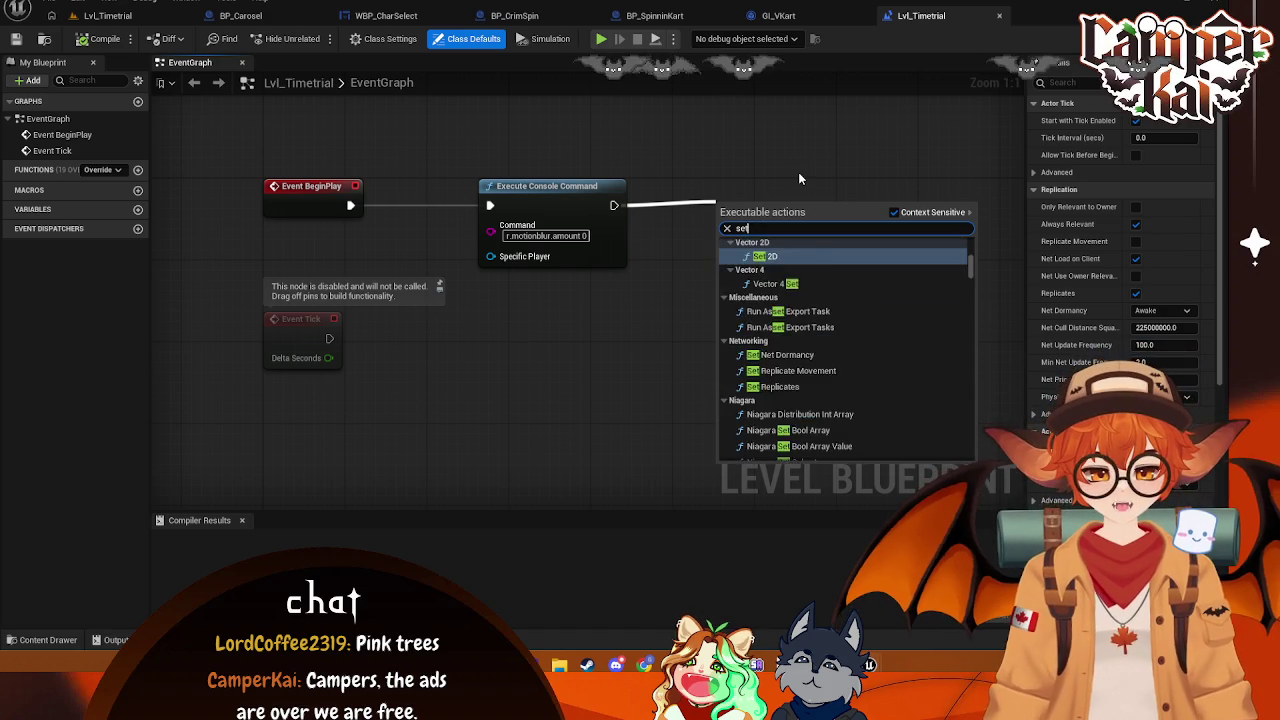
type("get game")
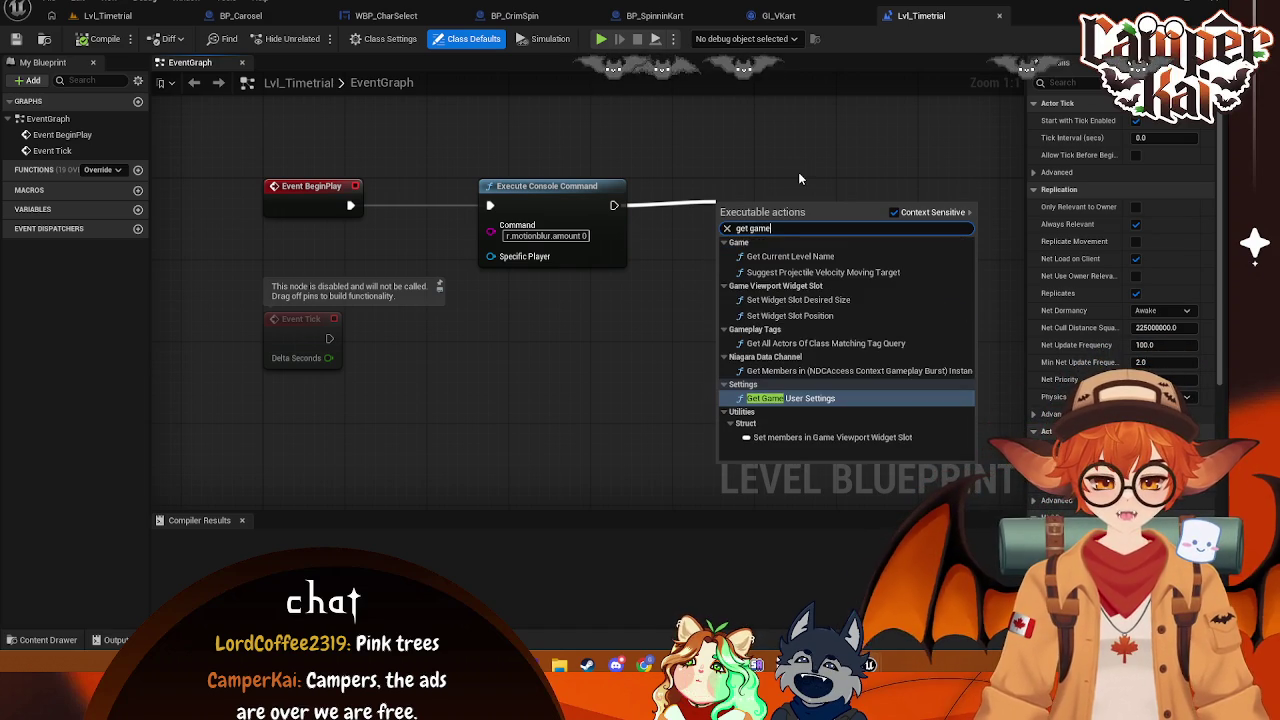
key("BackSpace")
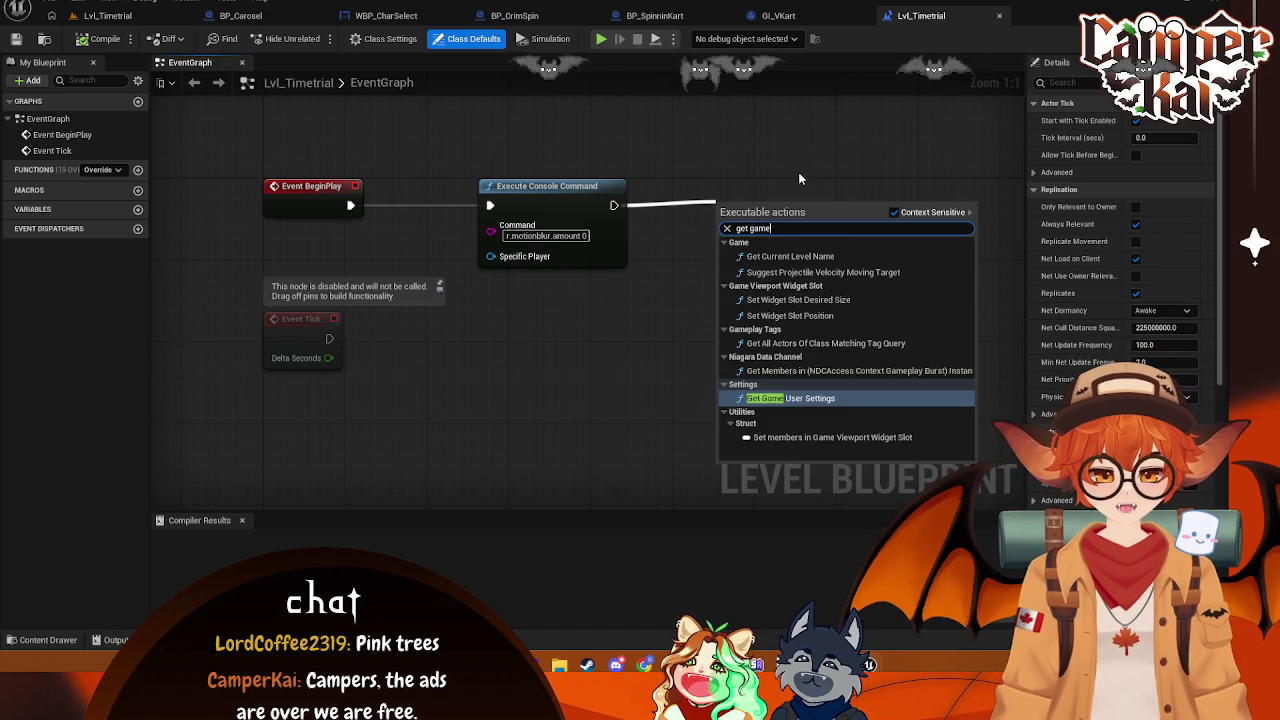
type("e")
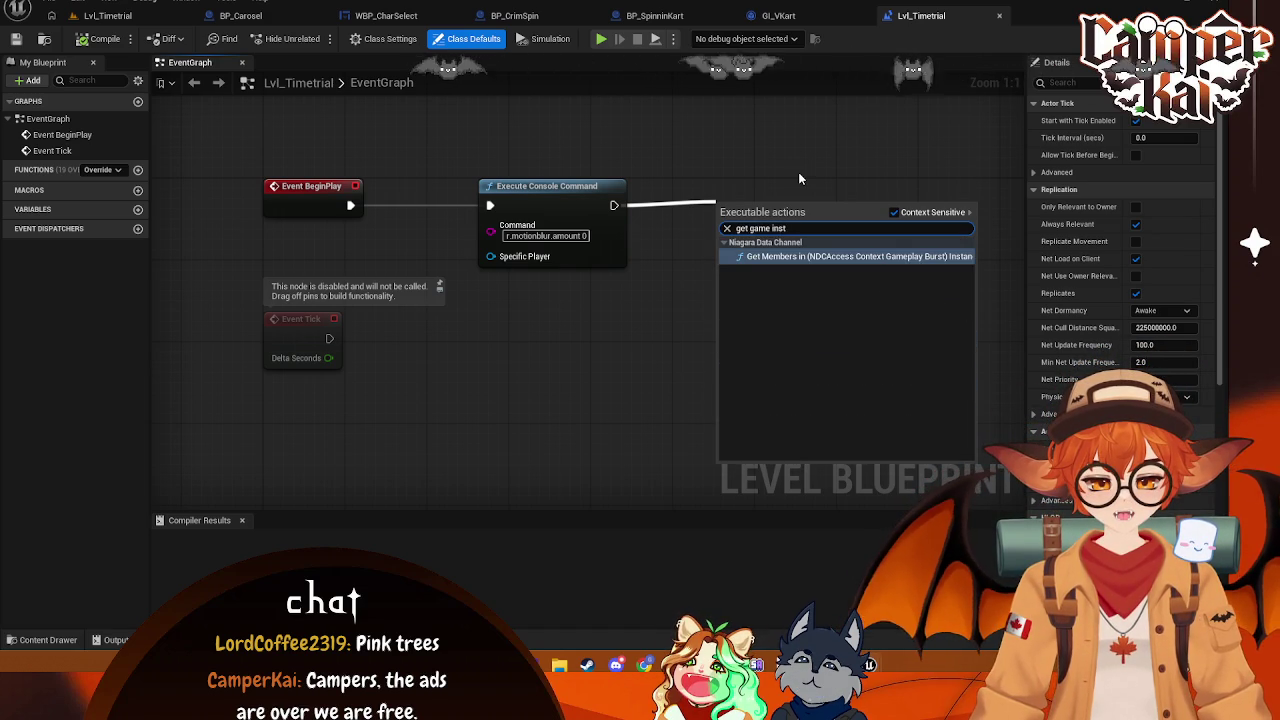
key("BackSpace")
key("BackSpace")
key("BackSpace")
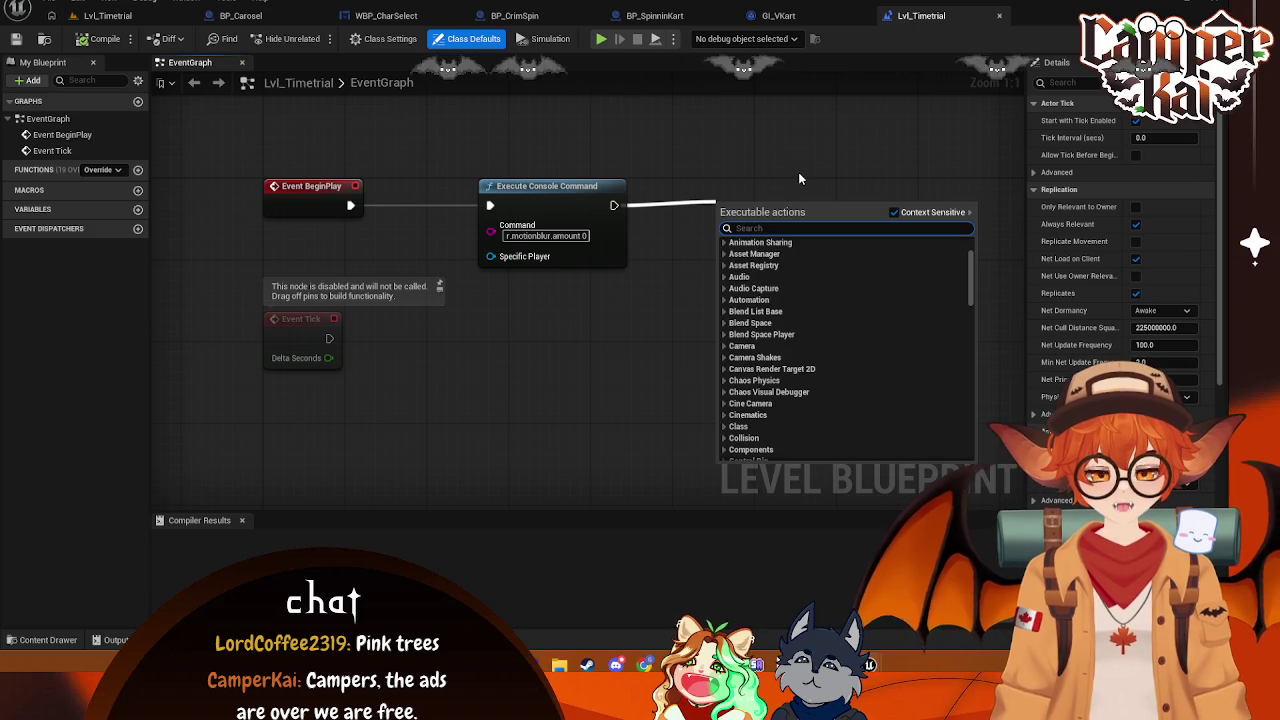
- Copy the Get Game Instance node from the WBP_CharSelect graph into the Lvl_Timetrial blueprint
left_click(778, 15)
left_click(652, 12)
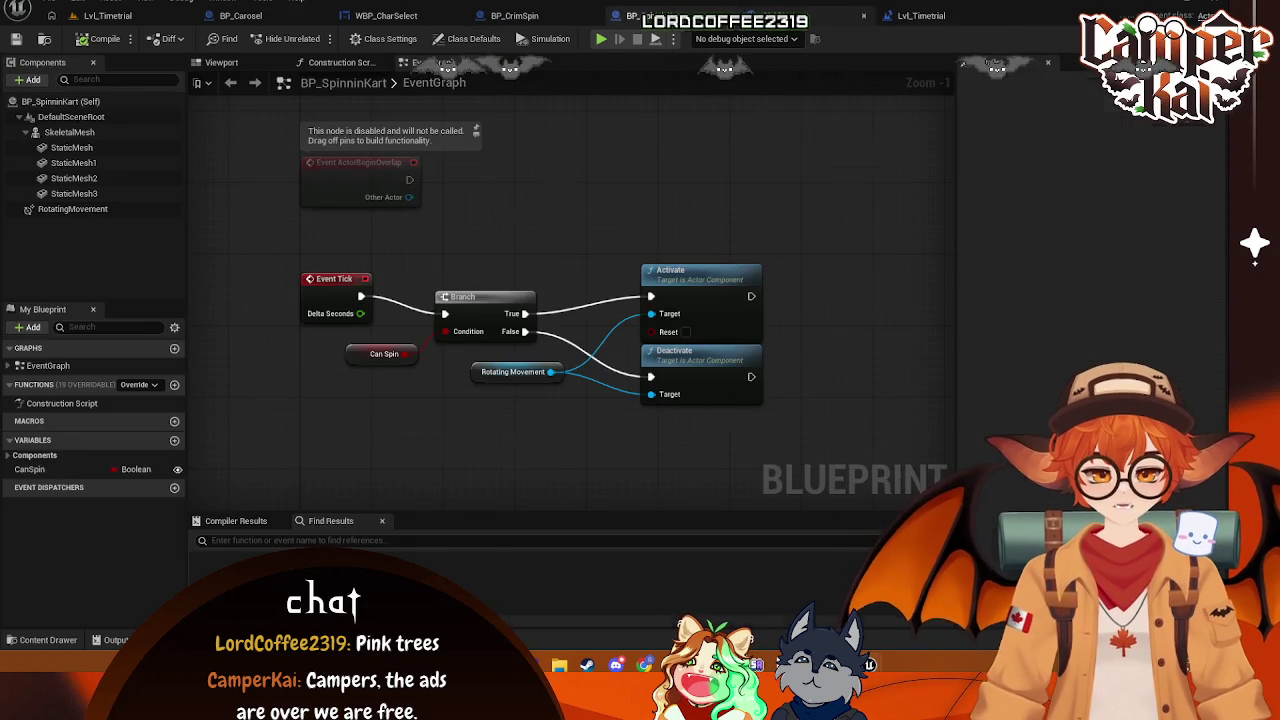
left_click(380, 15)
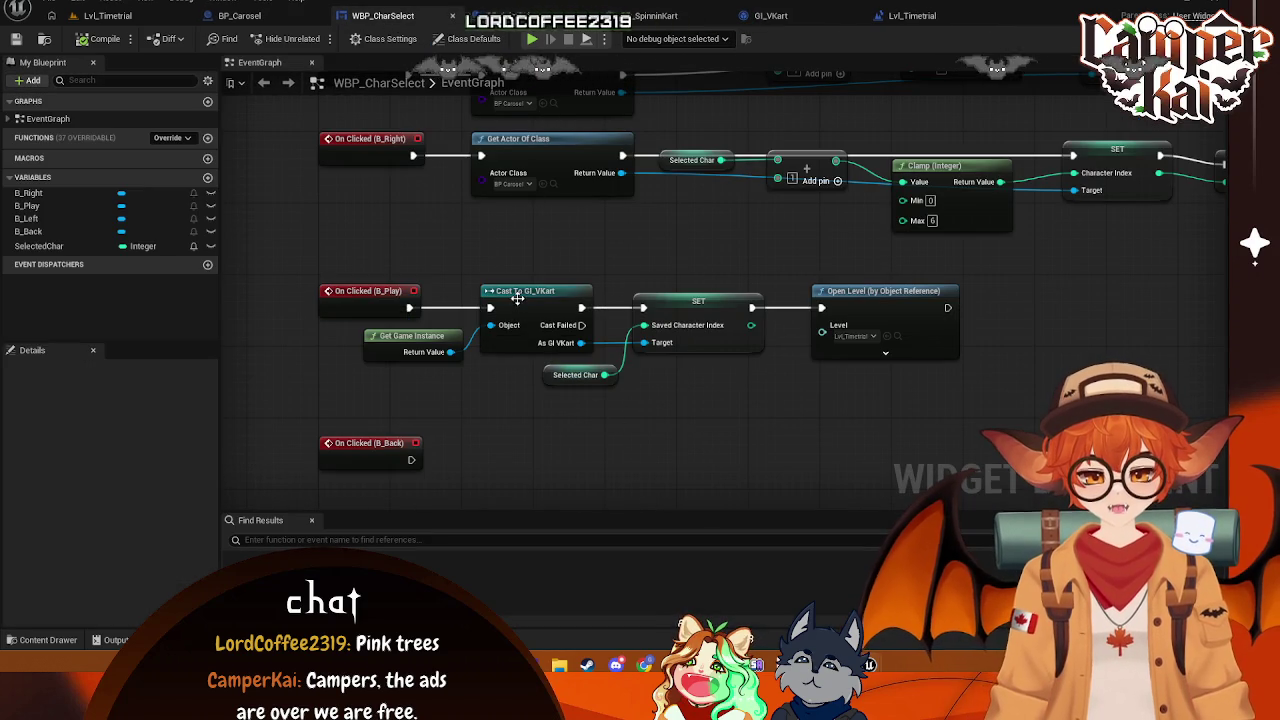
left_click(417, 340)
left_click(912, 15)
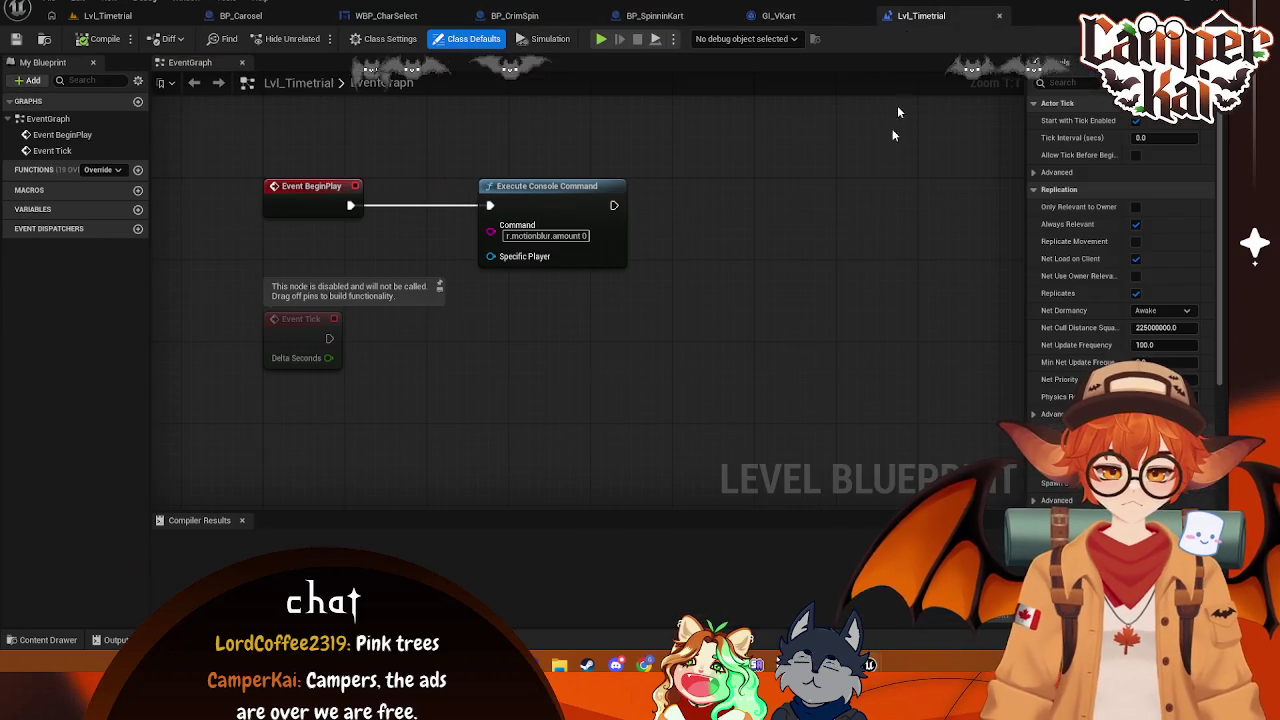
- Paste Get Game Instance after the console command and cast it to GI_VKart
right_click(727, 367)
left_click(790, 371)
mouse_move(615, 285)
left_mouse_down()
mouse_move(636, 300)
mouse_move(757, 229)
left_mouse_up()
type("cast to ")
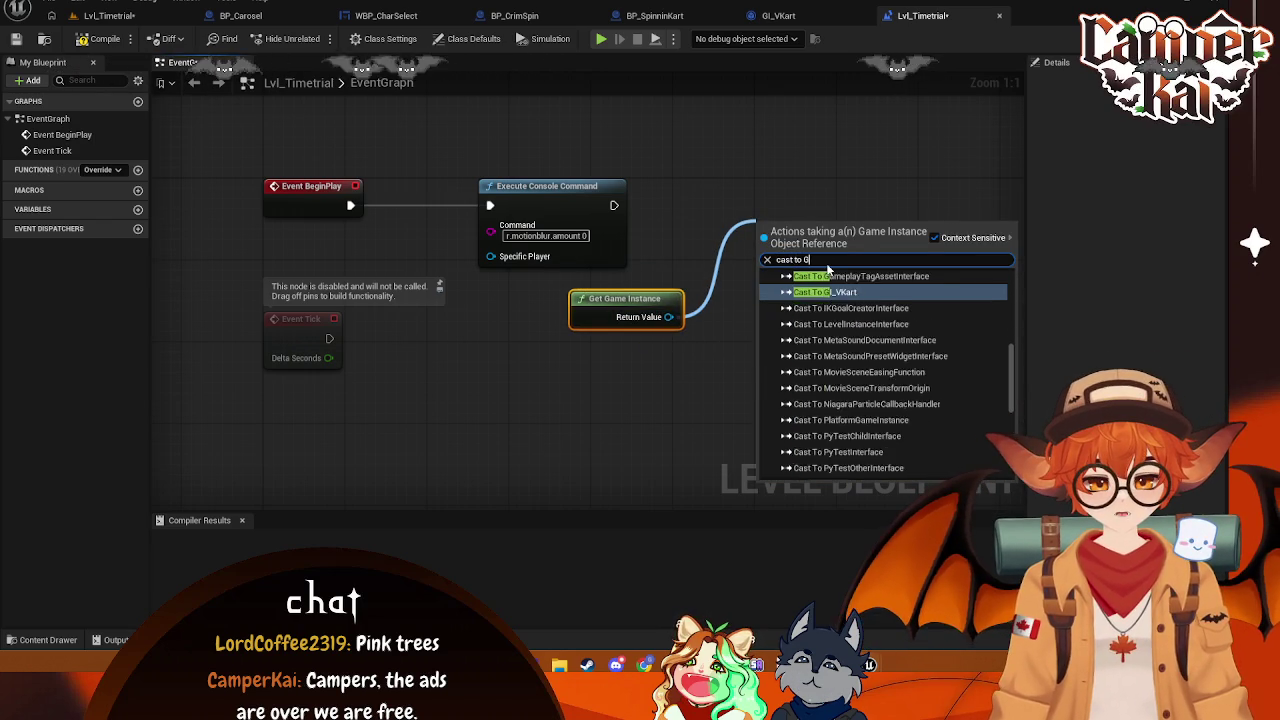
type("GI")
left_click(847, 316)
left_click_drag(758, 263, 702, 201)
mouse_move(619, 310)
left_mouse_down()
mouse_move(570, 300)
mouse_move(814, 286)
mouse_move(678, 238)
mouse_move(731, 251)
left_mouse_up()
- Add a Get Saved Character Index node off the GI_VKart cast result
type("get")
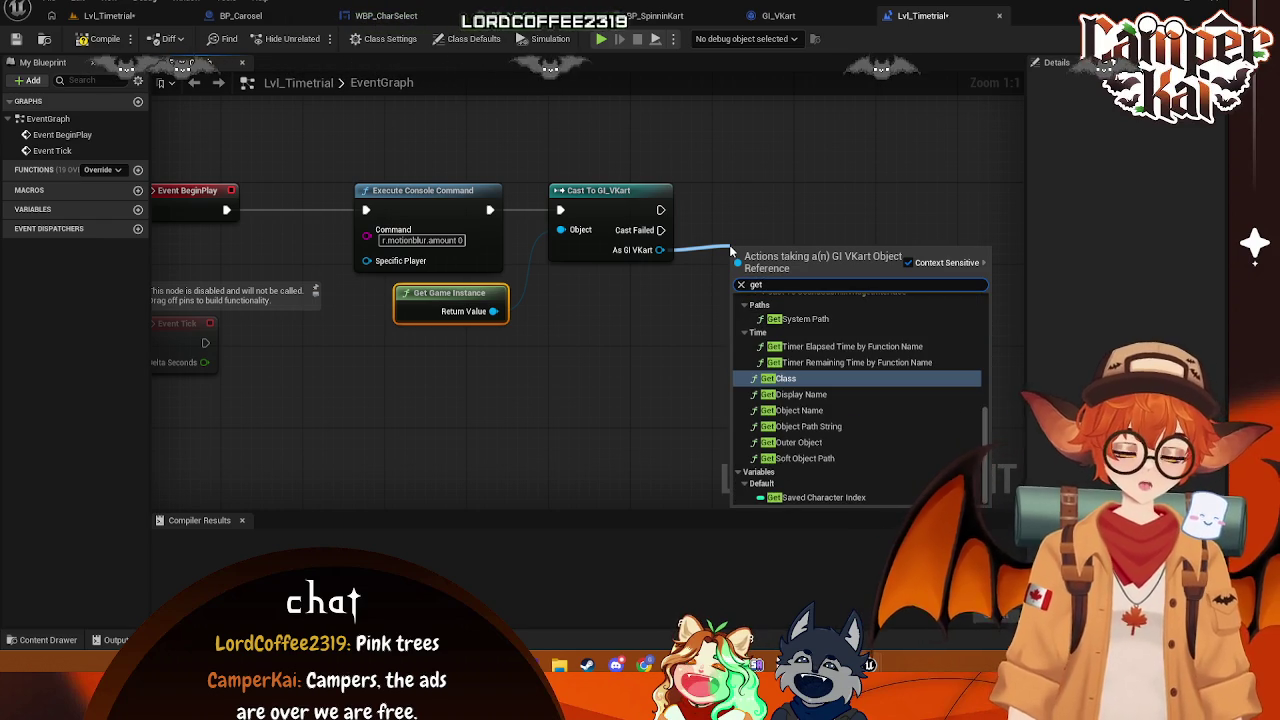
type(" save")
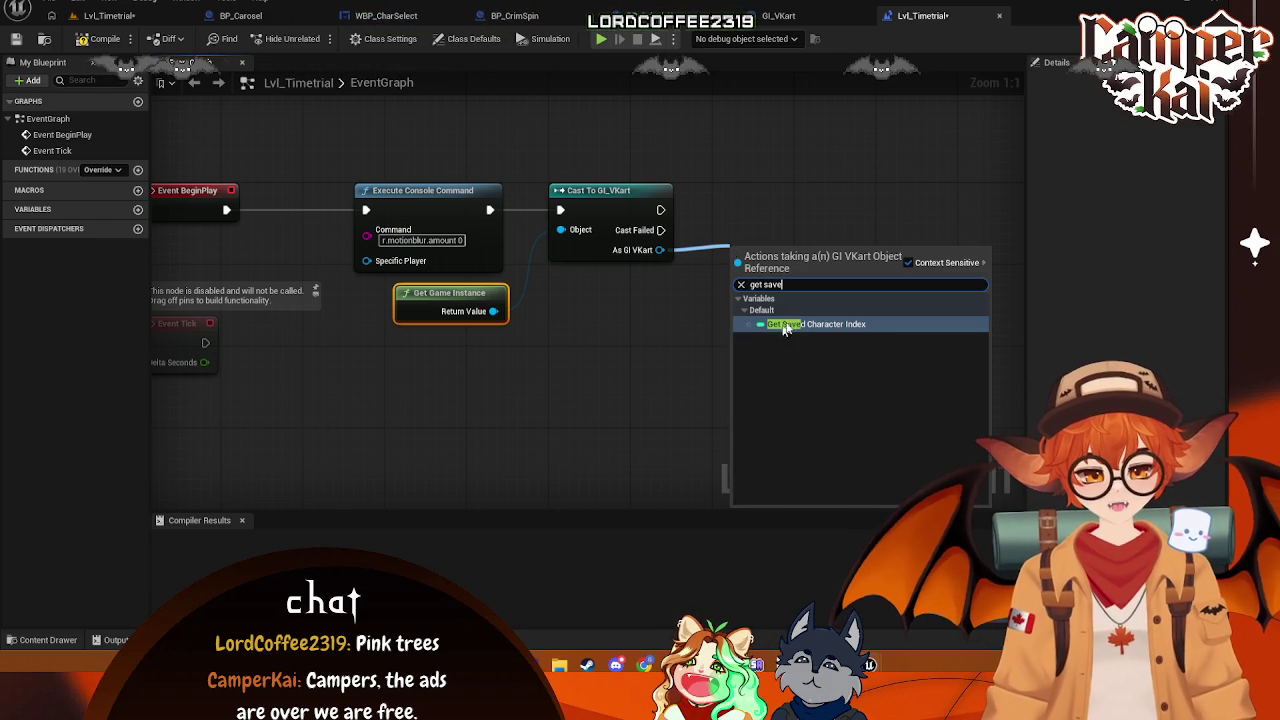
key("Return")
mouse_move(796, 257)
left_mouse_down()
mouse_move(745, 296)
mouse_move(768, 302)
left_mouse_up()
mouse_move(856, 251)
left_mouse_down()
mouse_move(658, 227)
mouse_move(683, 255)
left_mouse_up()
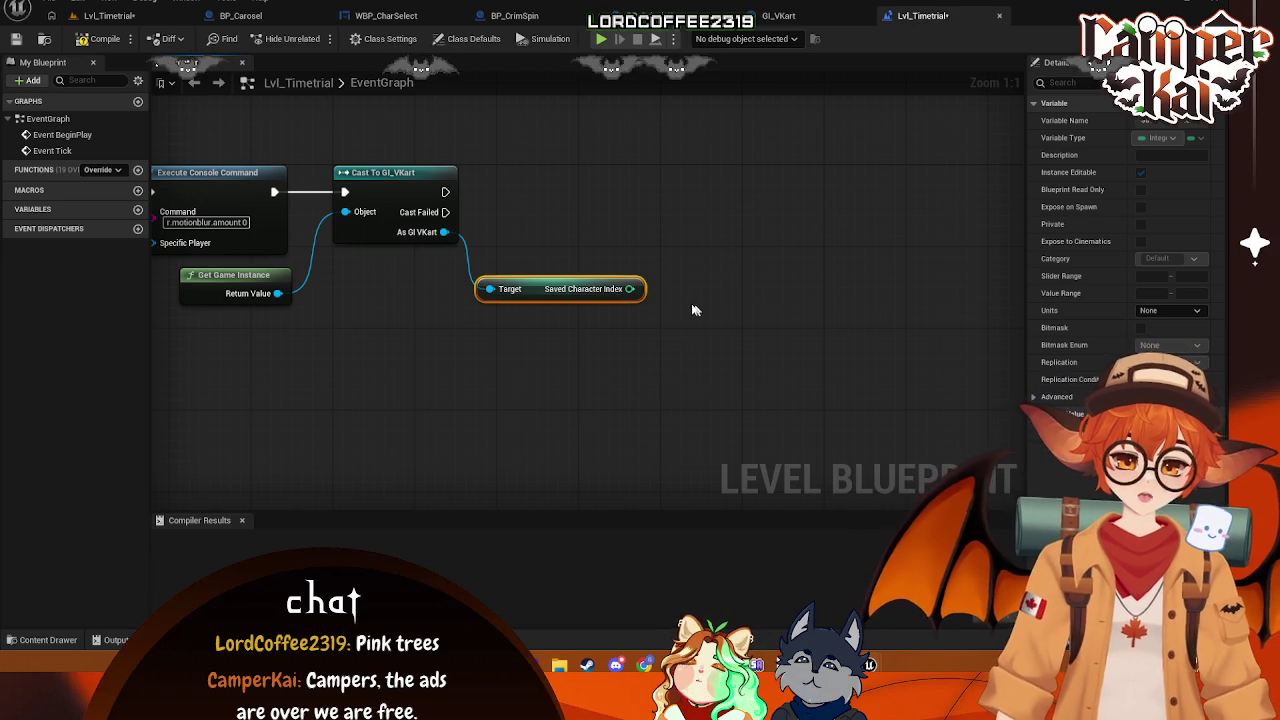
- Try a Select Int node on Saved Character Index, then delete it
left_click_drag(742, 224, 742, 224)
type("select")
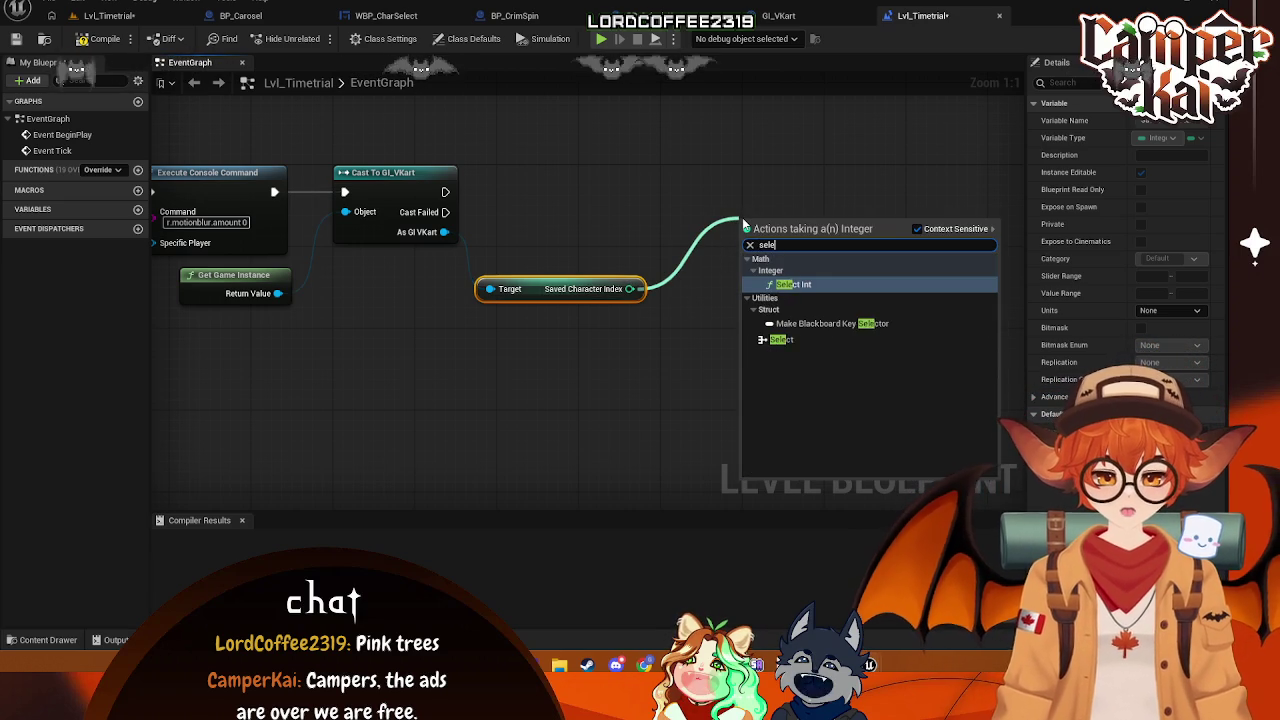
left_click(812, 285)
left_click_drag(812, 245, 822, 224)
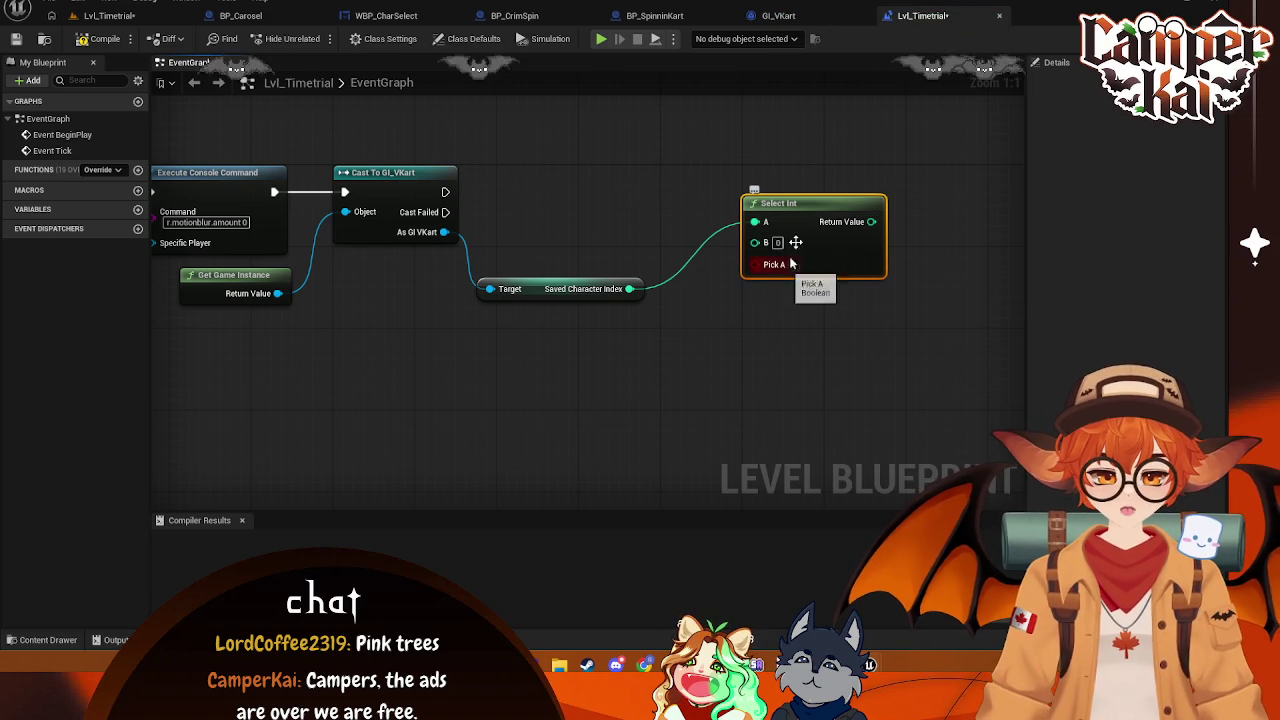
key("Delete")
right_click(719, 245)
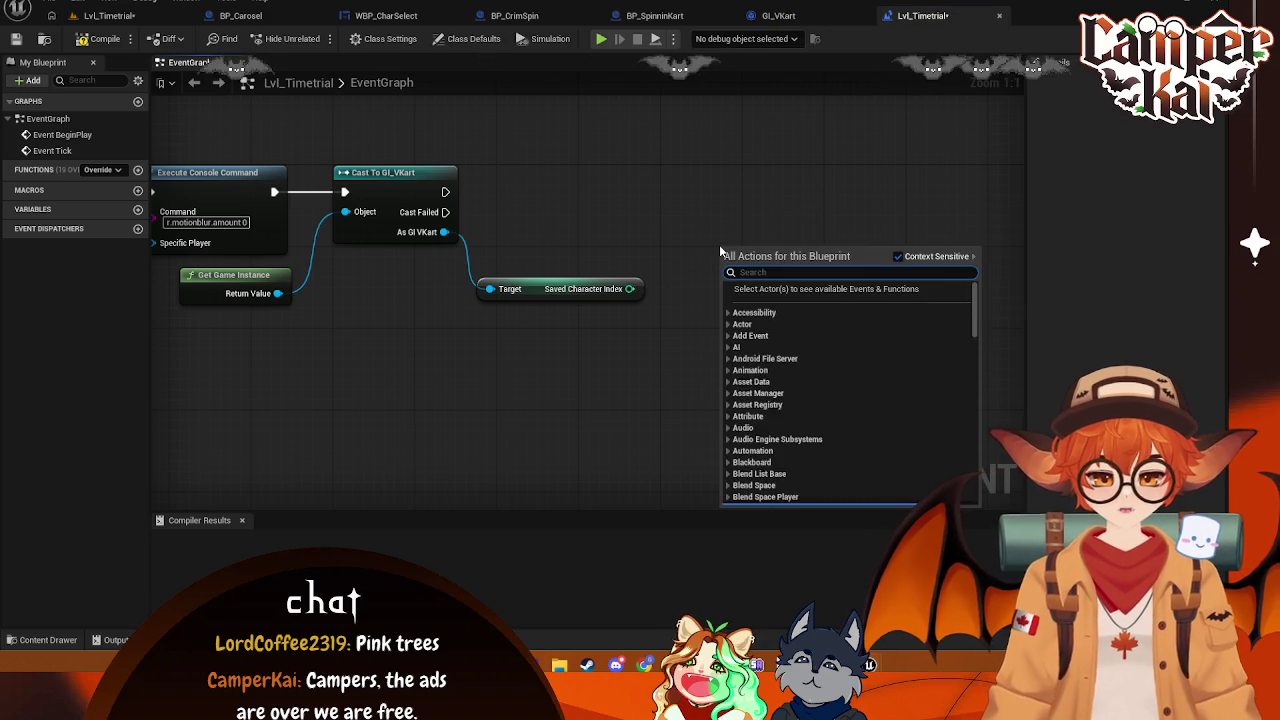
- Add a Select node indexed by Saved Character Index and add four pins for Options 0–5
type("set")
key("Escape")
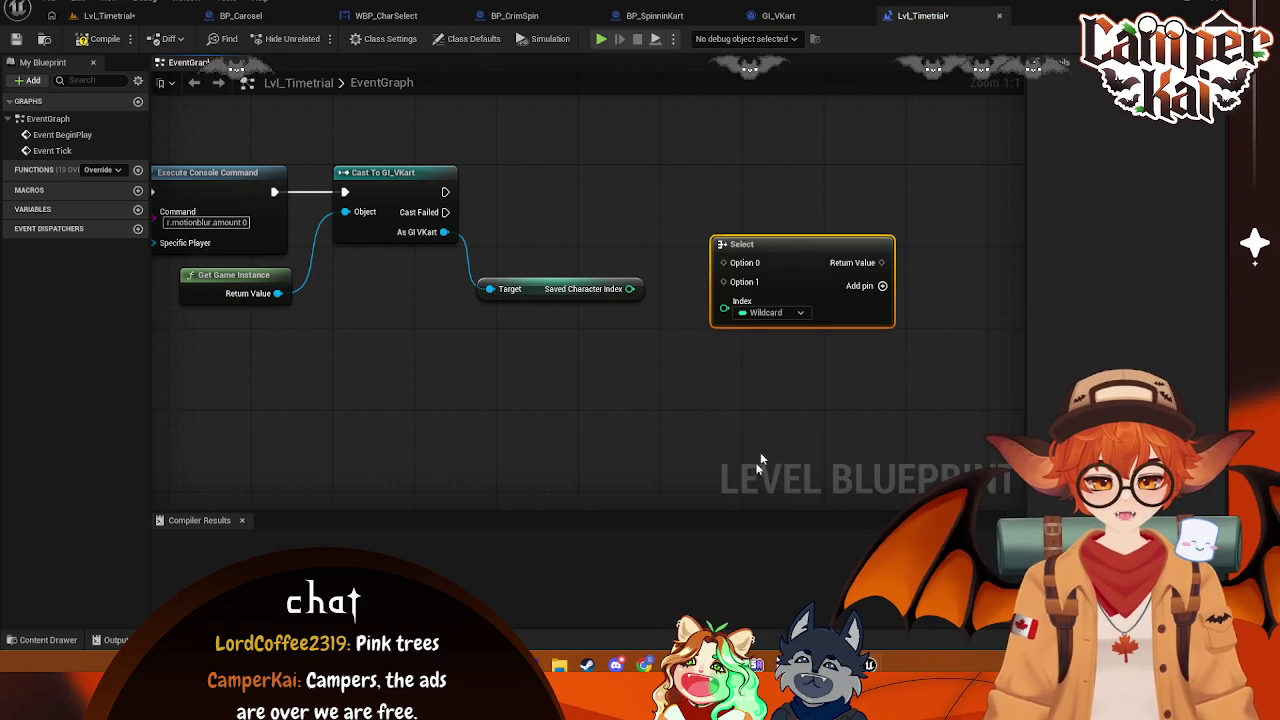
left_click_drag(630, 289, 724, 310)
mouse_move(766, 250)
left_mouse_down()
mouse_move(776, 219)
mouse_move(769, 257)
mouse_move(766, 245)
left_mouse_up()
left_click(829, 286)
left_click(829, 286)
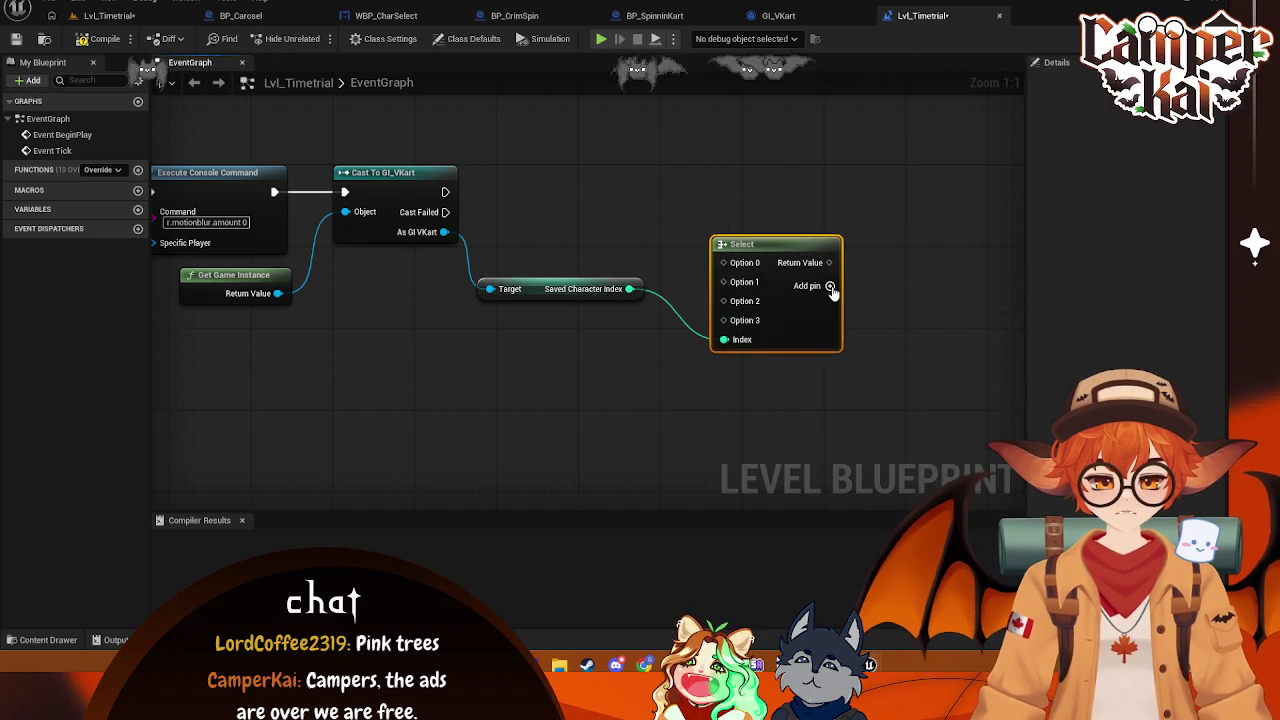
left_click(829, 286)
left_click(829, 286)
mouse_move(784, 238)
left_mouse_down()
mouse_move(833, 218)
mouse_move(860, 187)
left_mouse_up()
- Drag BP_CrimKart from Characters/Crim into the graph, then delete the resulting Add Child Actor Component
left_click(45, 640)
left_click(63, 492)
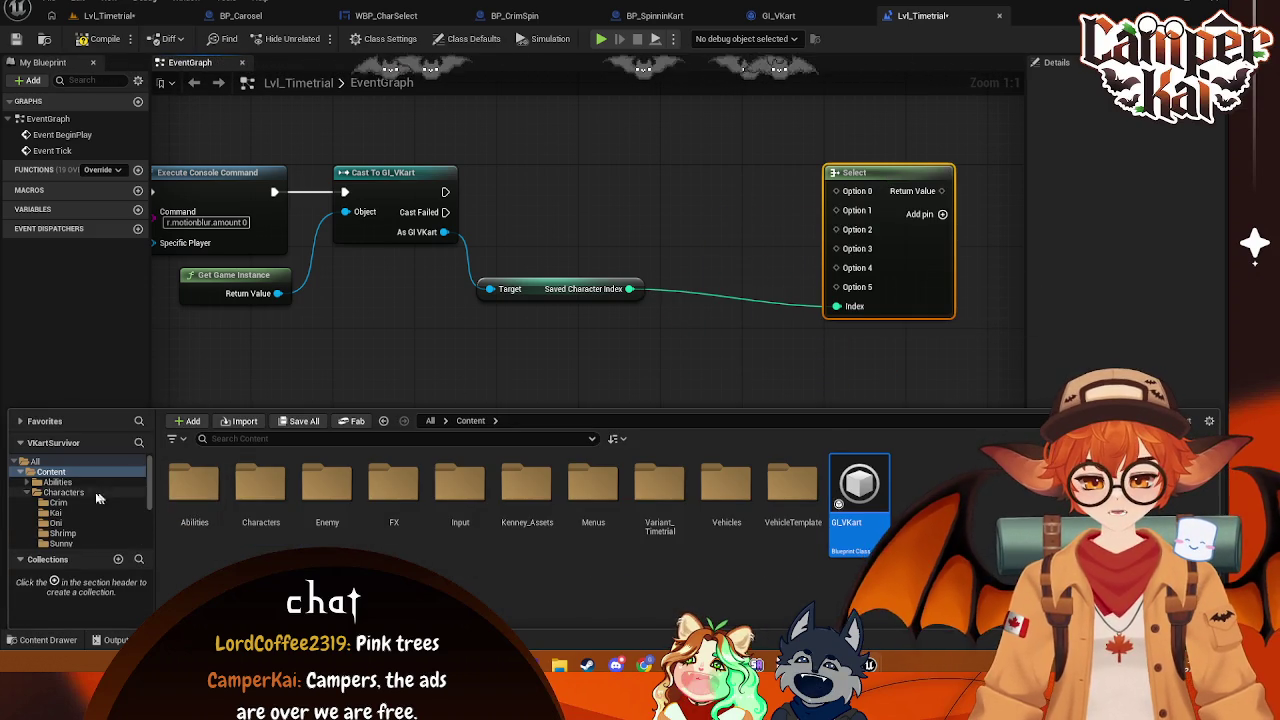
left_click(58, 502)
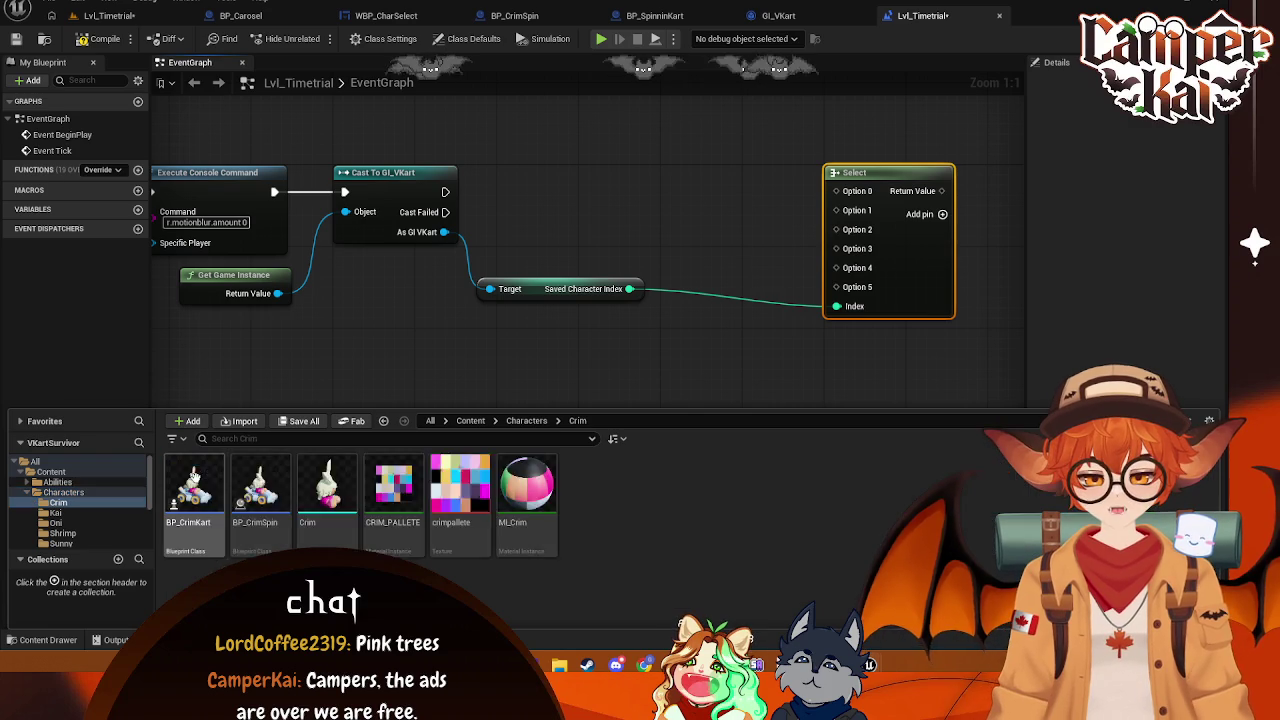
left_click_drag(194, 485, 570, 195)
left_click_drag(676, 221, 666, 177)
key("Delete")
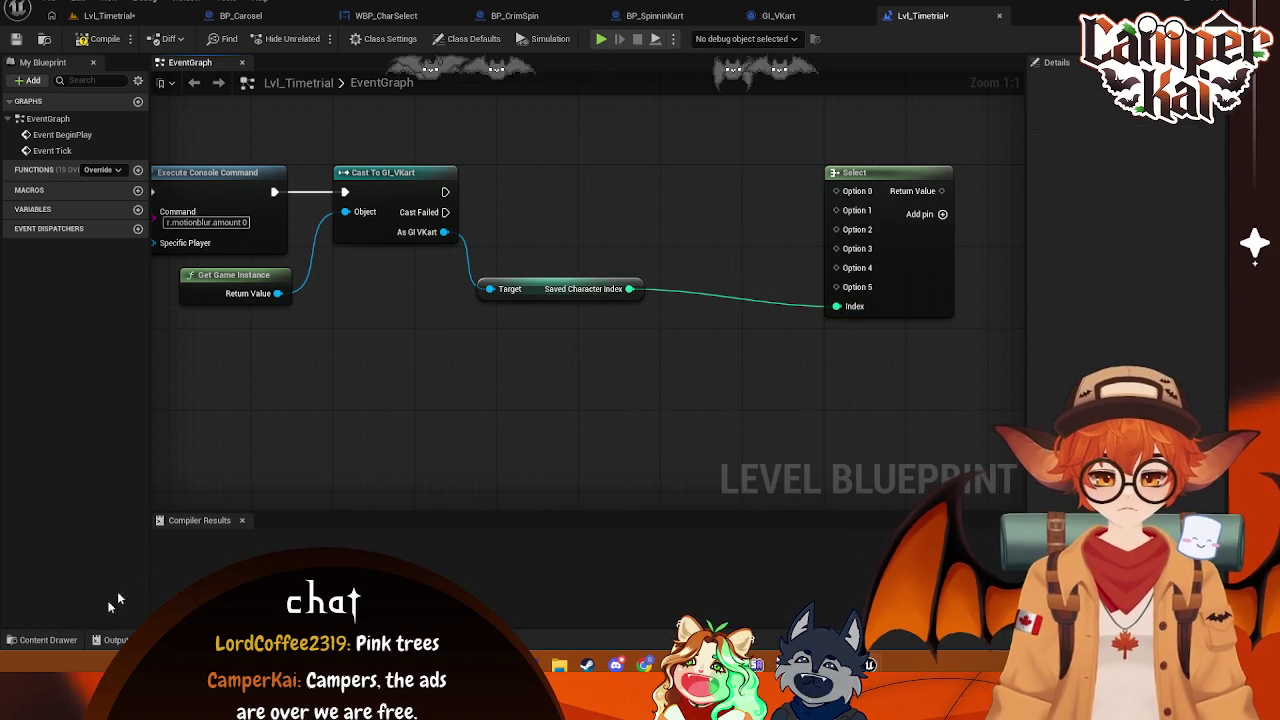
left_click(66, 636)
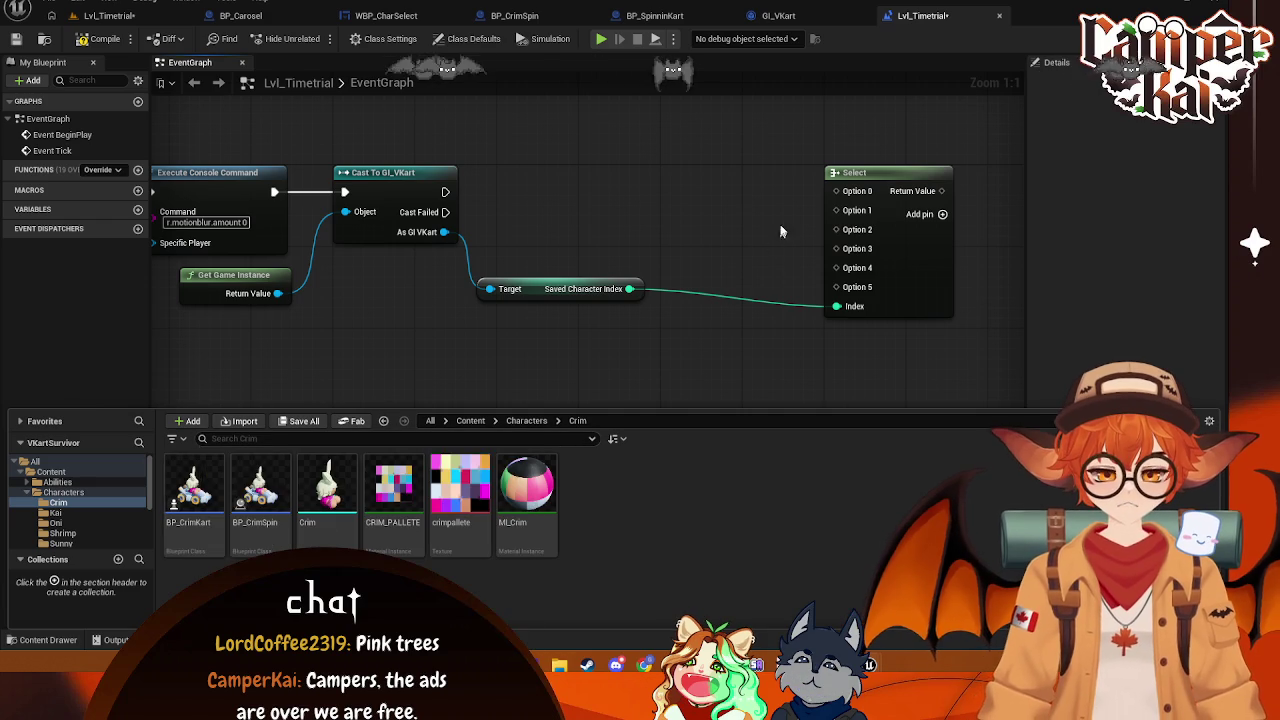
- Add a Get Player Pawn node off Option 0, then delete it
left_click_drag(833, 191, 729, 210)
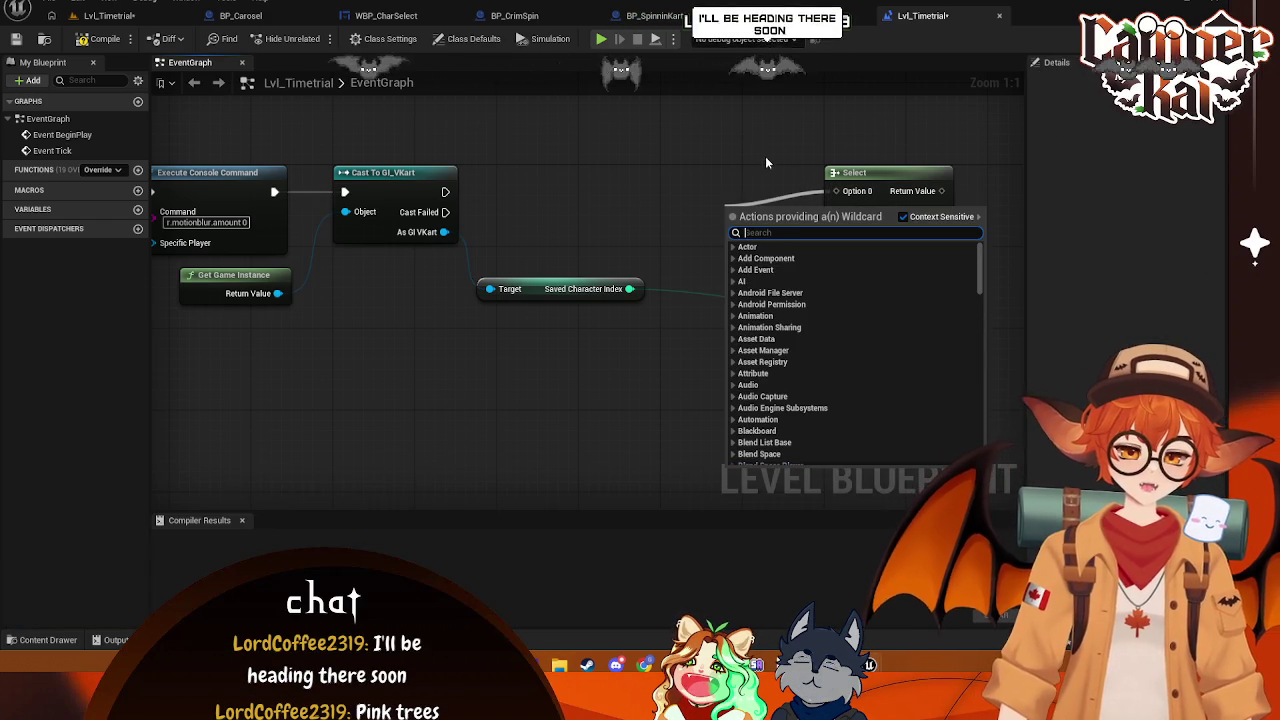
left_click(734, 157)
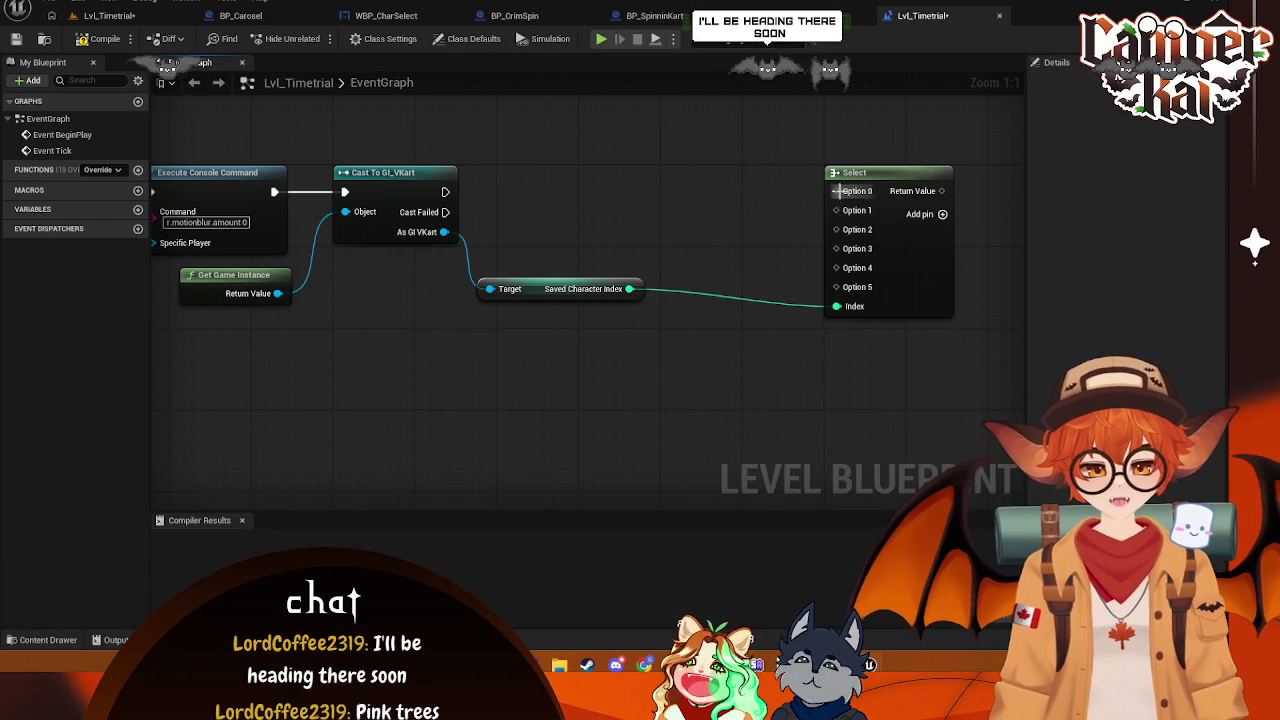
left_click_drag(836, 191, 718, 210)
type("get")
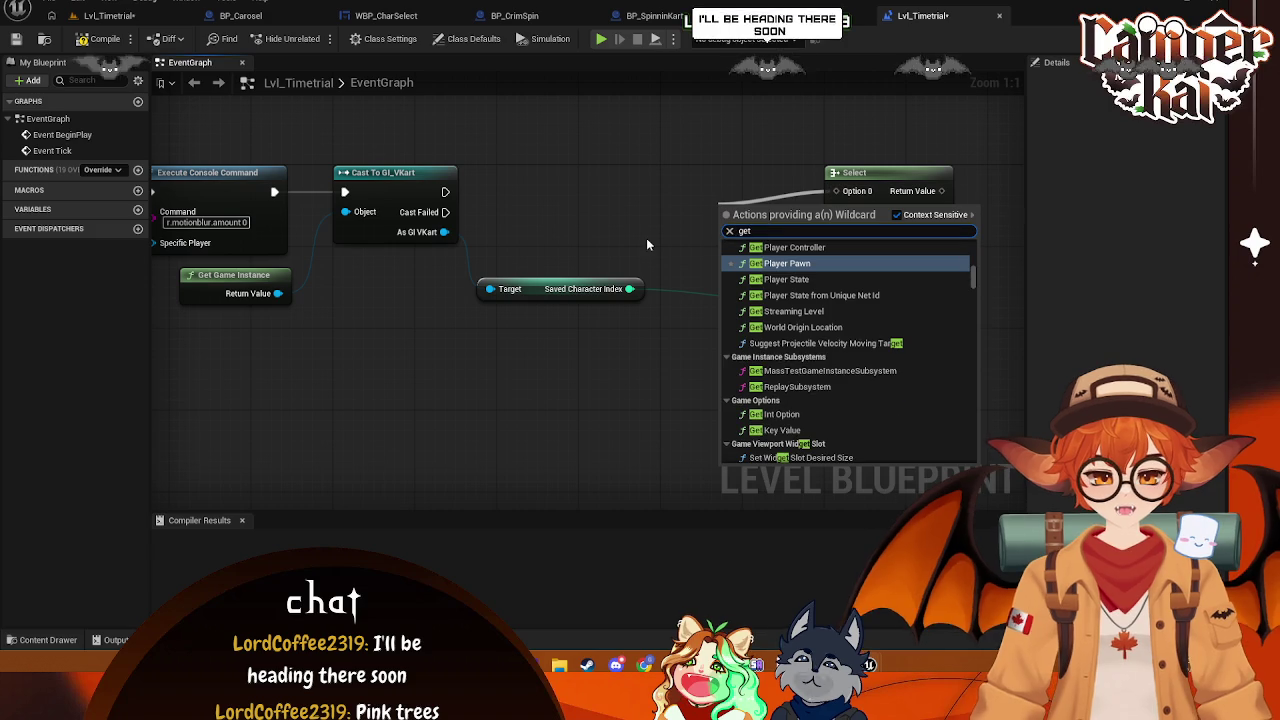
left_click(735, 263)
left_click_drag(769, 201, 648, 203)
key("Delete")
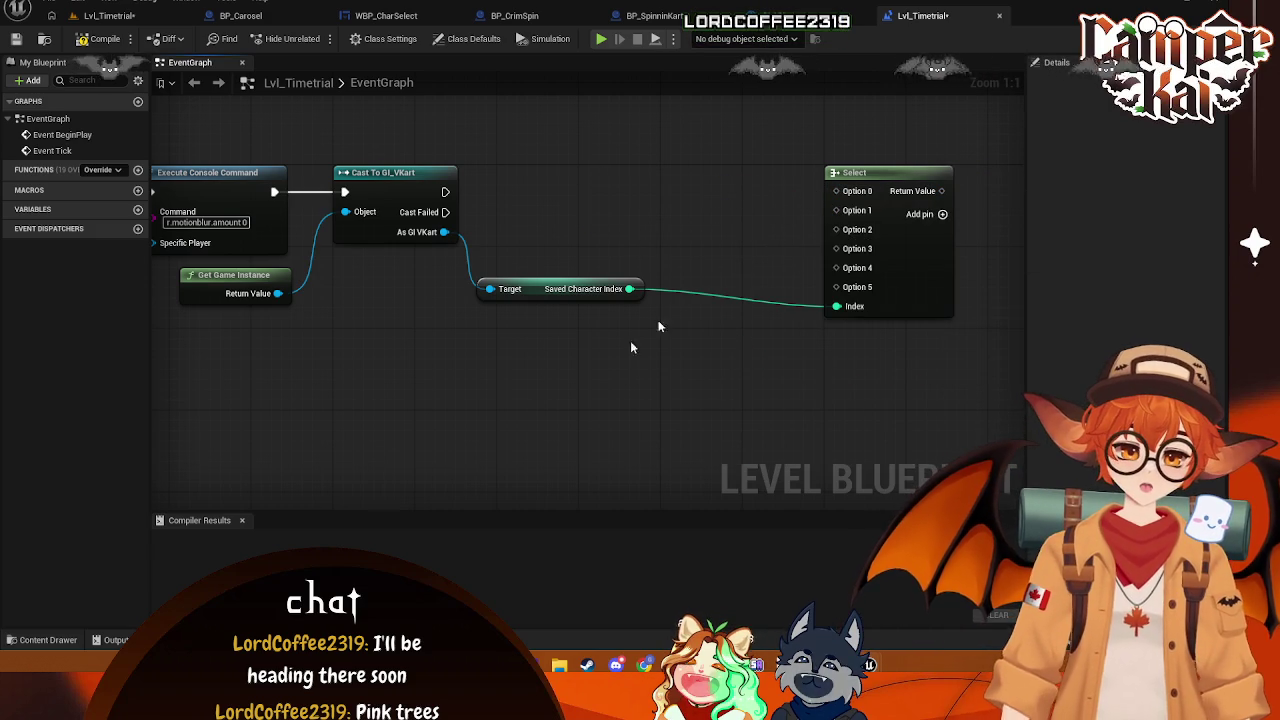
- Bring BP_CrimKart in again, delete its Add Child Actor Component node, and reposition the Select node
left_click(70, 639)
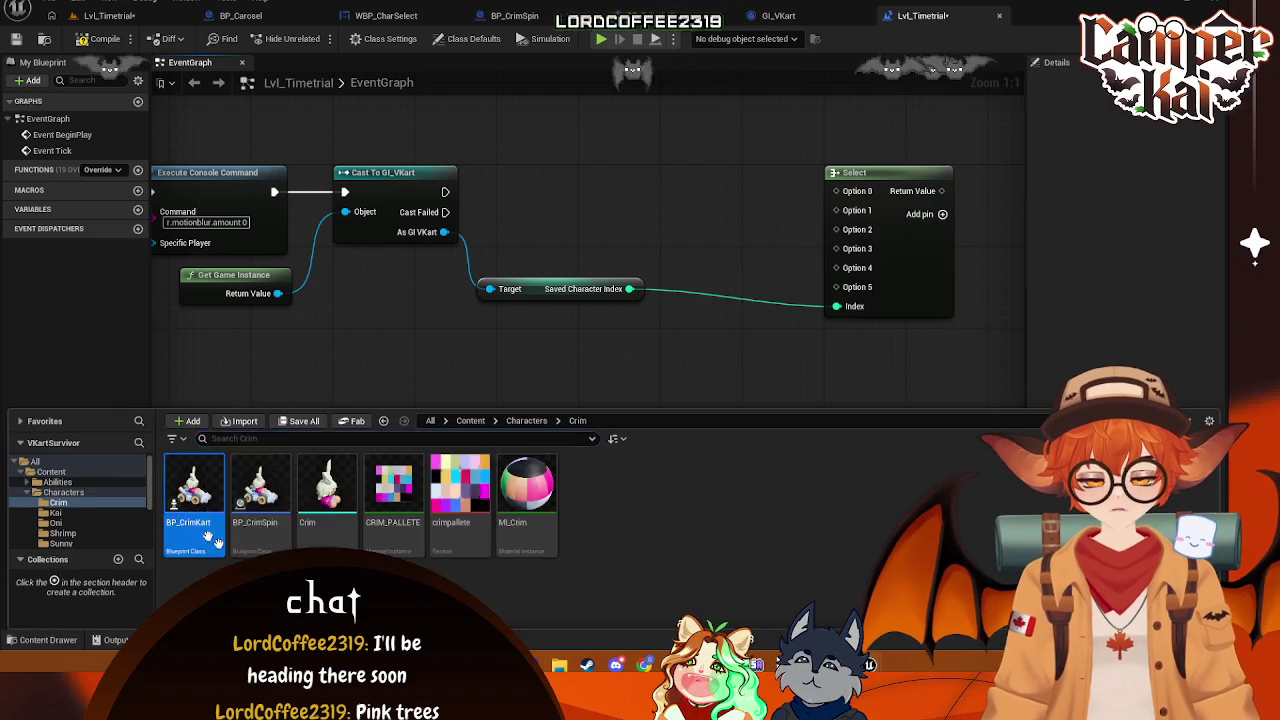
left_click_drag(190, 490, 567, 210)
left_click_drag(661, 231, 671, 198)
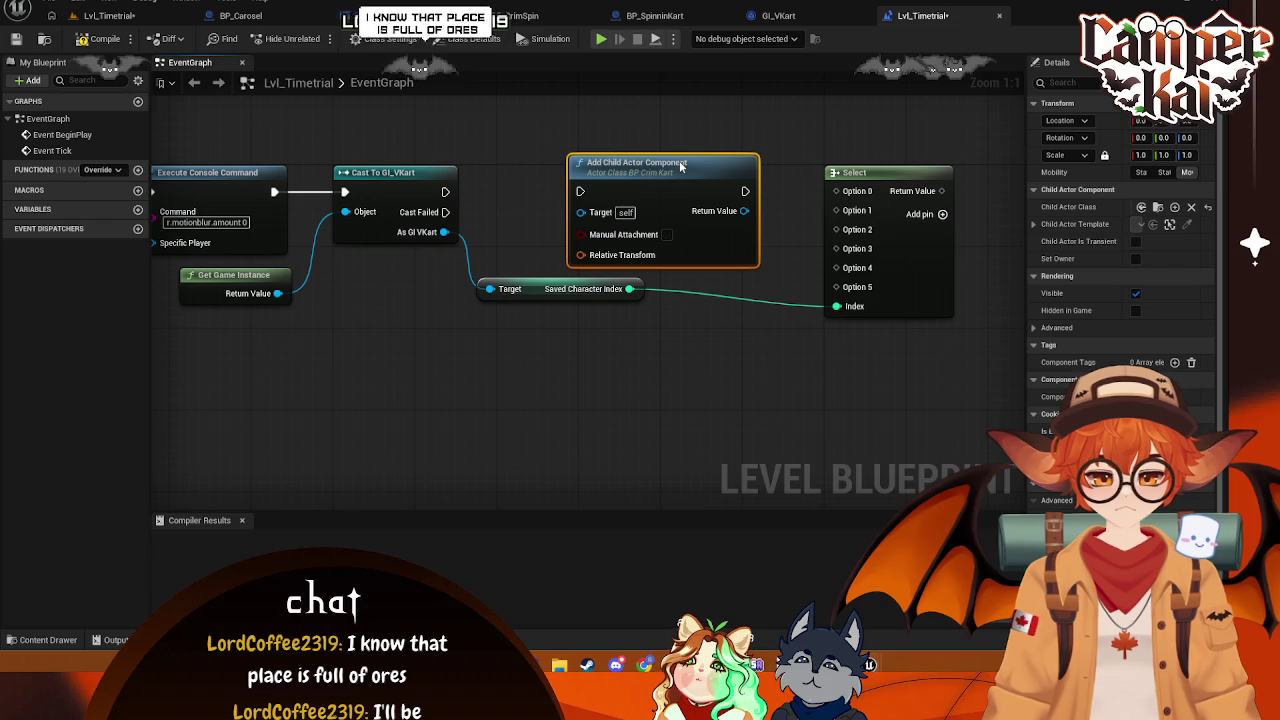
key("Delete")
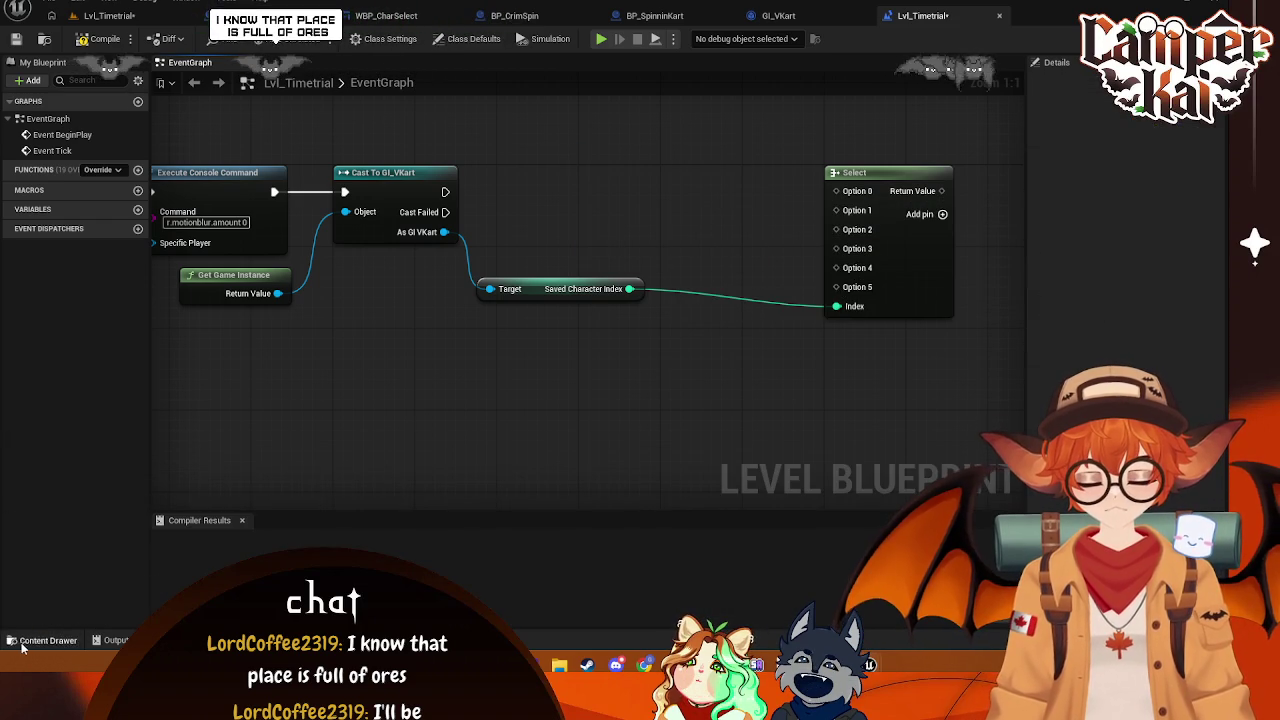
left_click(60, 640)
right_click(590, 231)
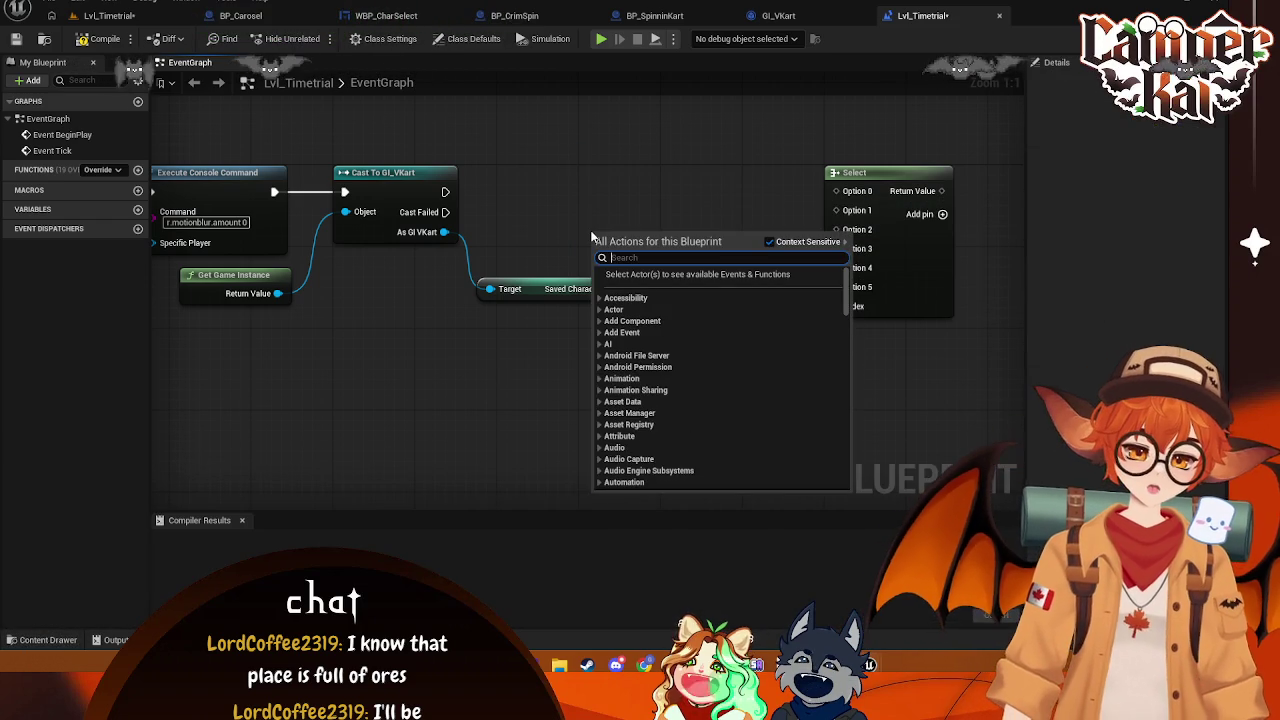
left_click(945, 132)
left_click_drag(921, 330, 766, 334)
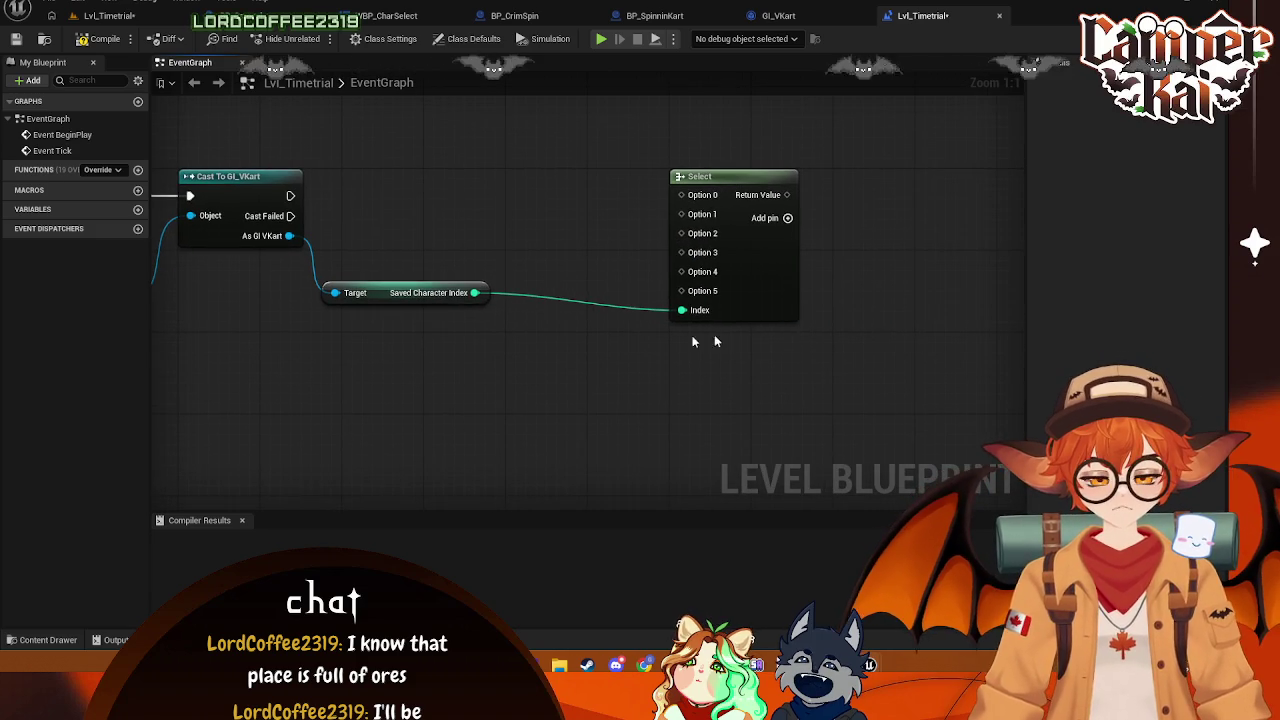
mouse_move(751, 180)
left_mouse_down()
mouse_move(593, 190)
mouse_move(649, 250)
mouse_move(721, 253)
mouse_move(711, 233)
left_mouse_up()
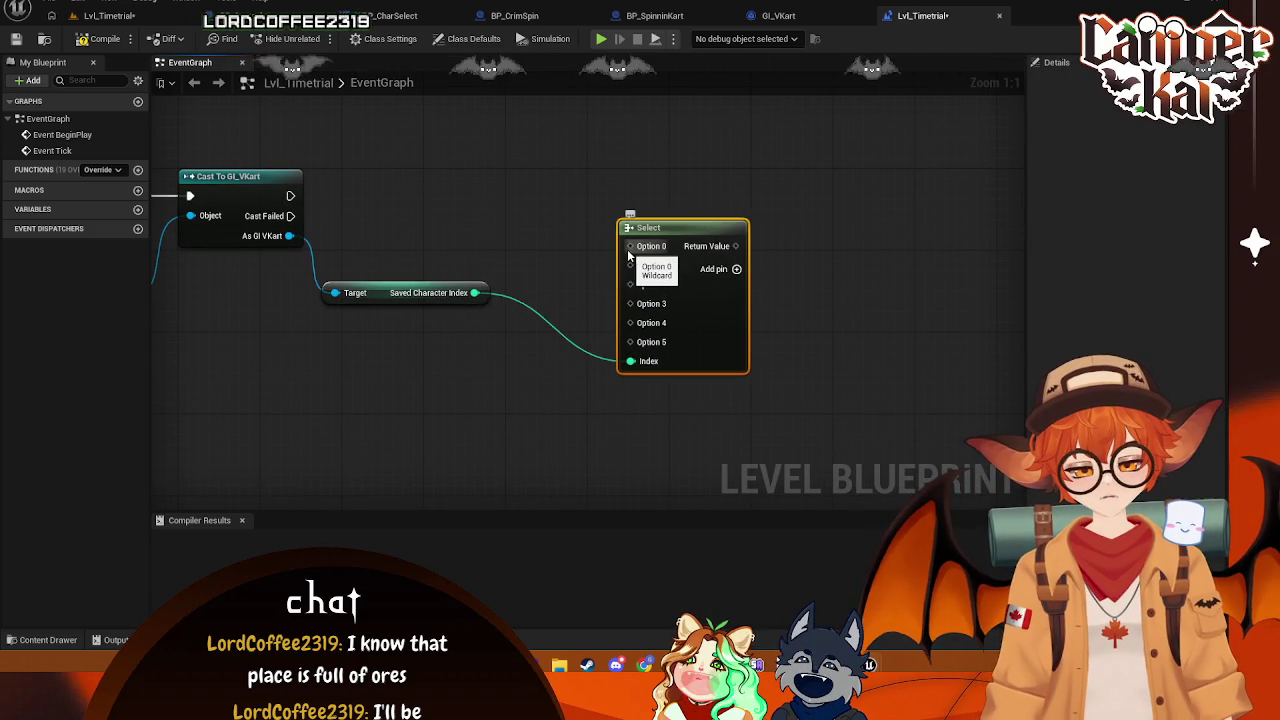
- Delete the six-option Select node and abandon a 'select pland' search
left_click_drag(630, 246, 508, 357)
key("Escape")
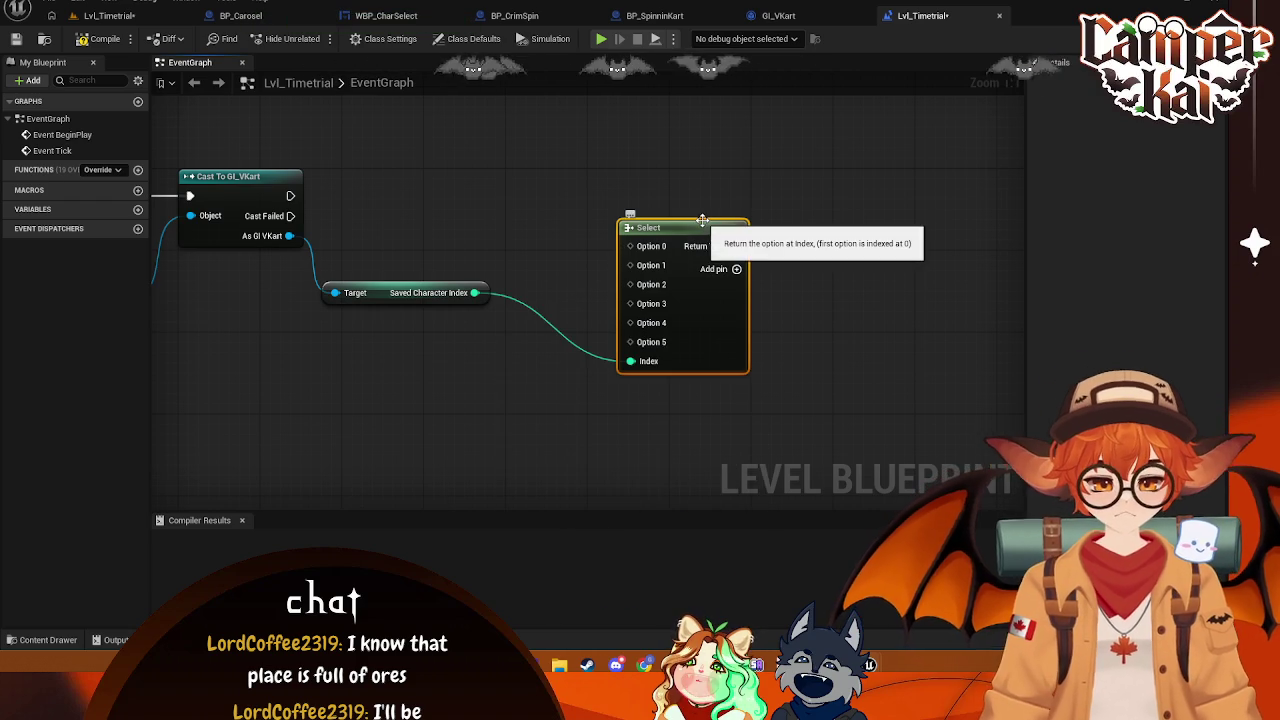
key("Delete")
right_click(649, 250)
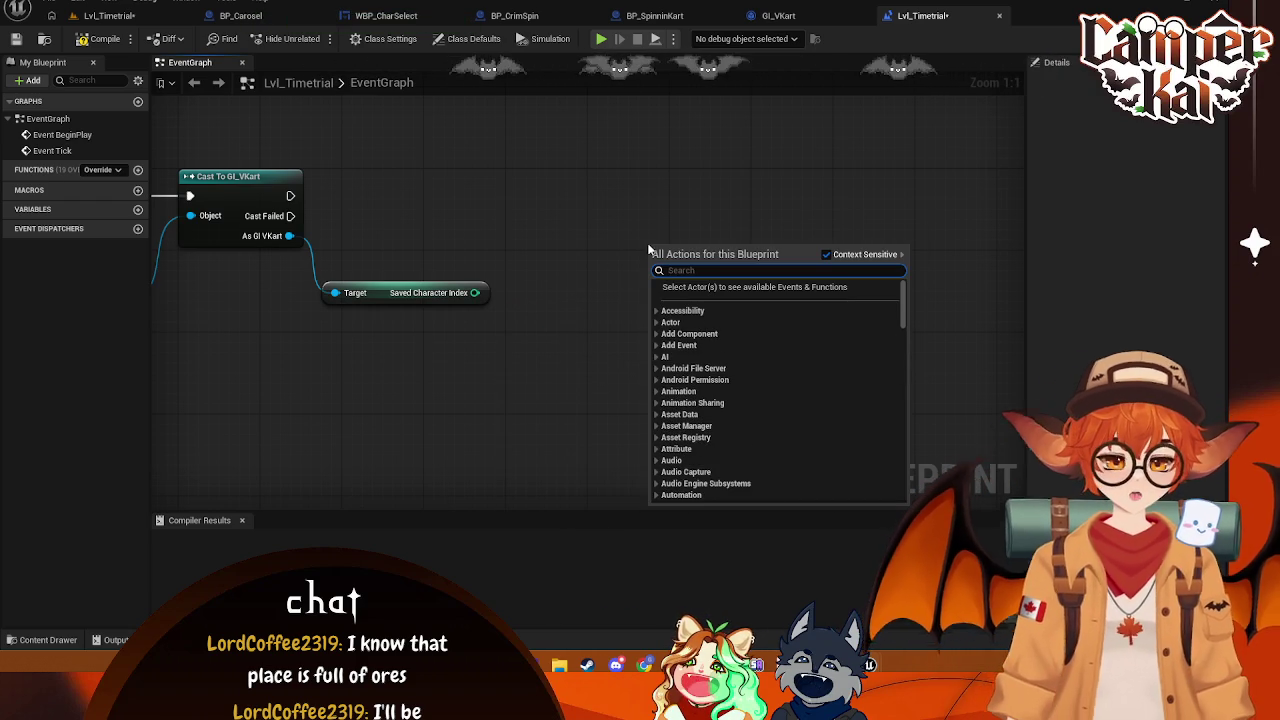
type("select")
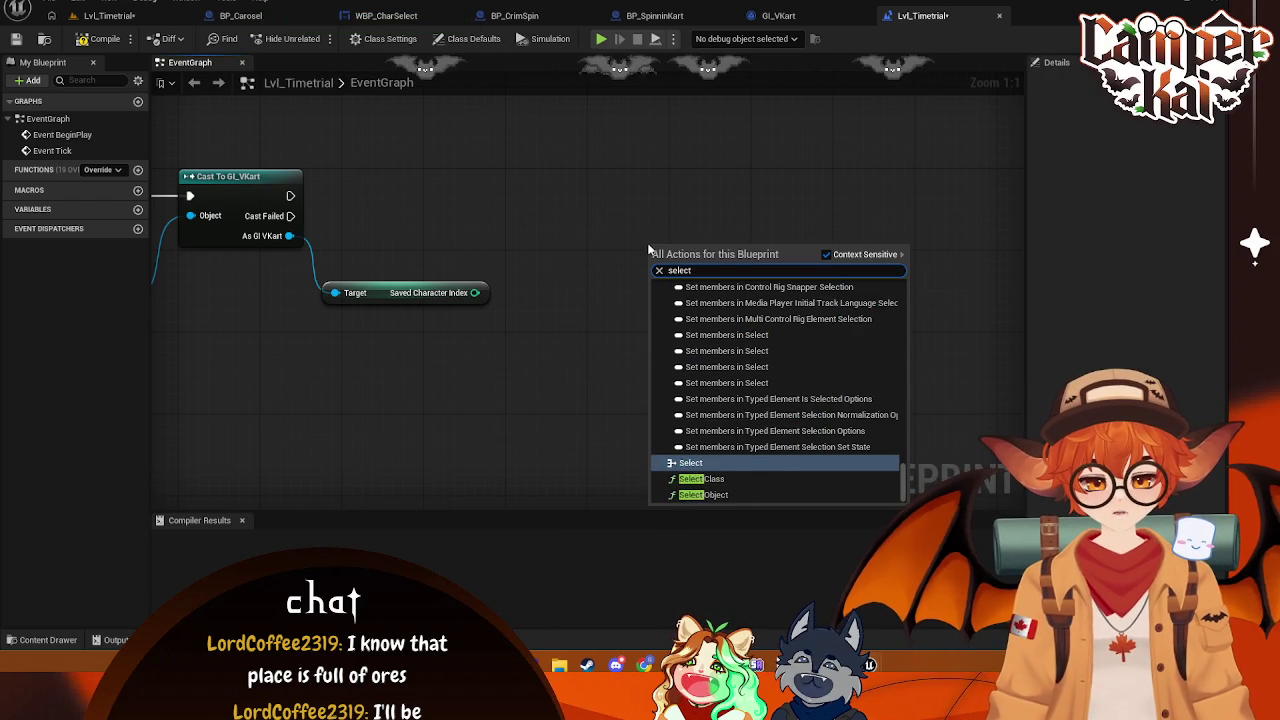
type(" pland")
key("BackSpace")
key("BackSpace")
key("BackSpace")
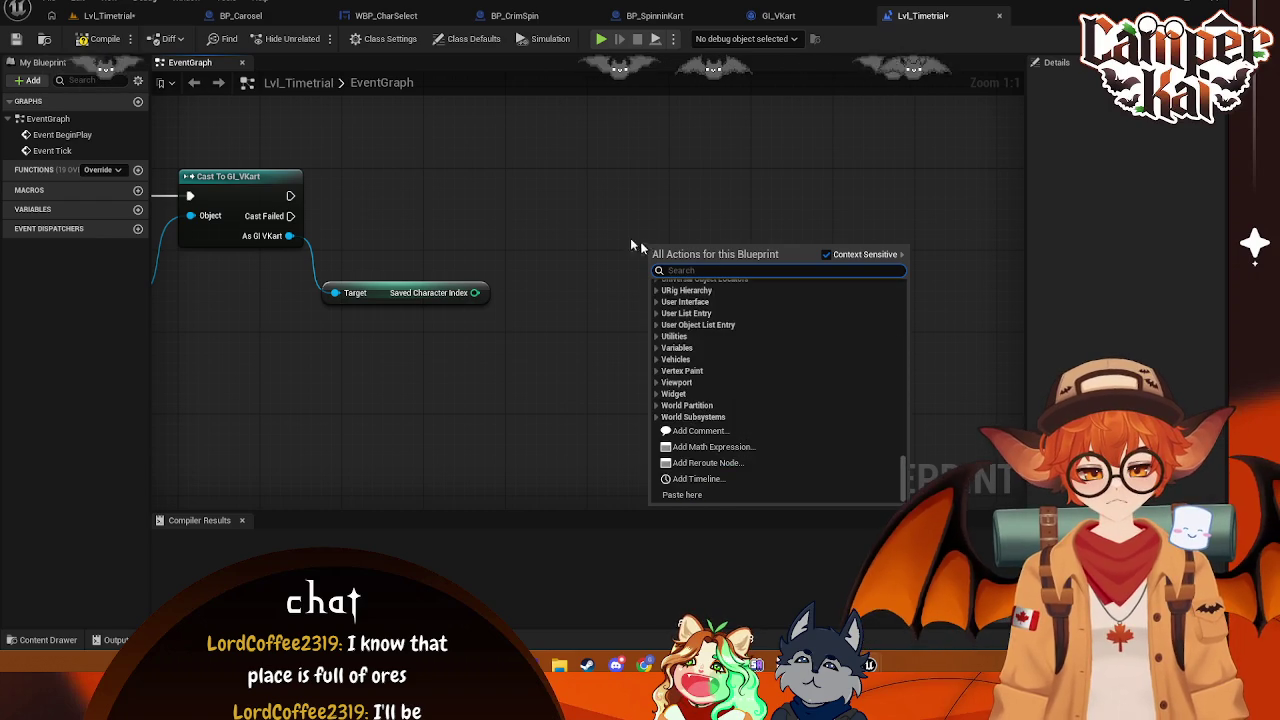
key("Escape")
- Add another generic Select node, try wiring Saved Character Index into it, then delete it
left_click_drag(475, 292, 627, 202)
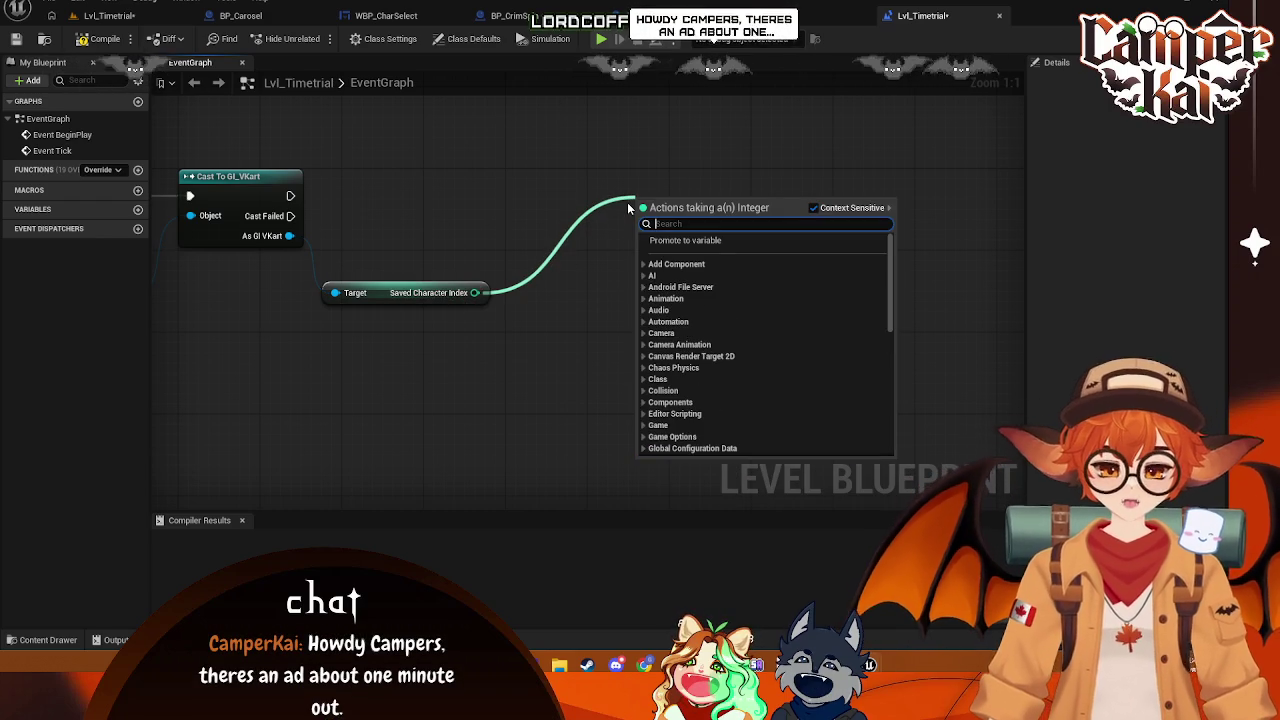
key("Escape")
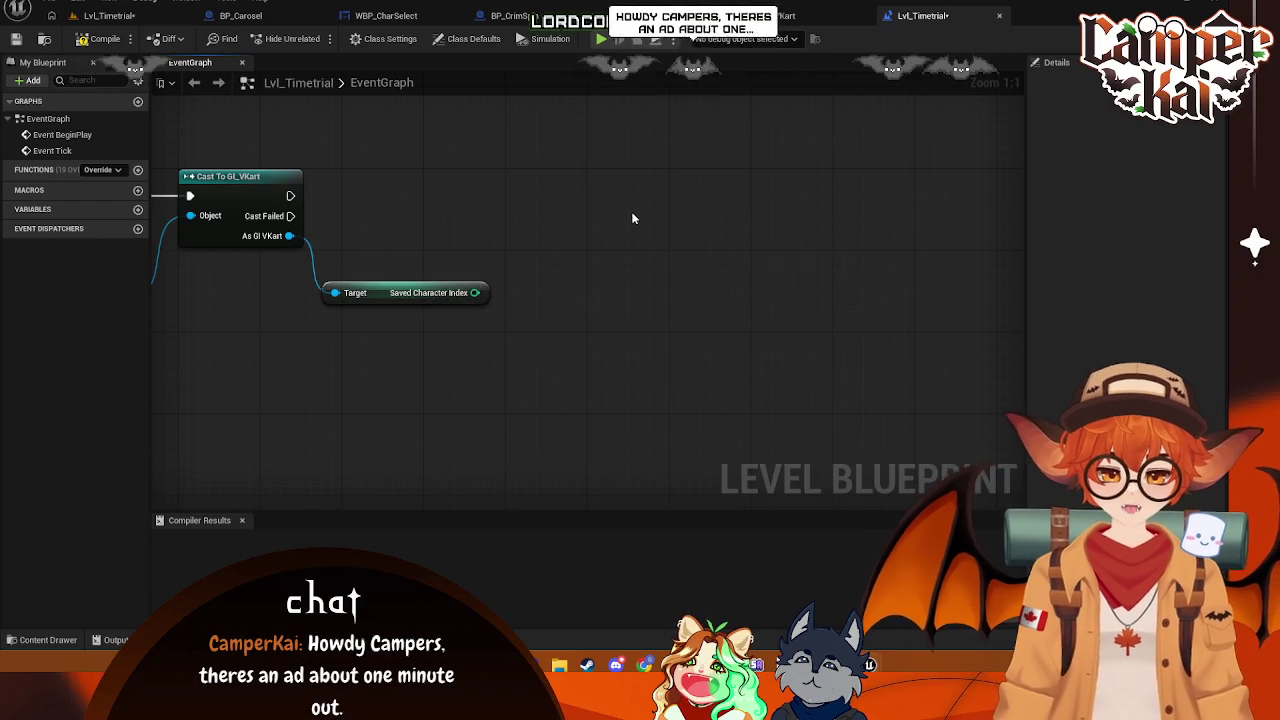
right_click(632, 218)
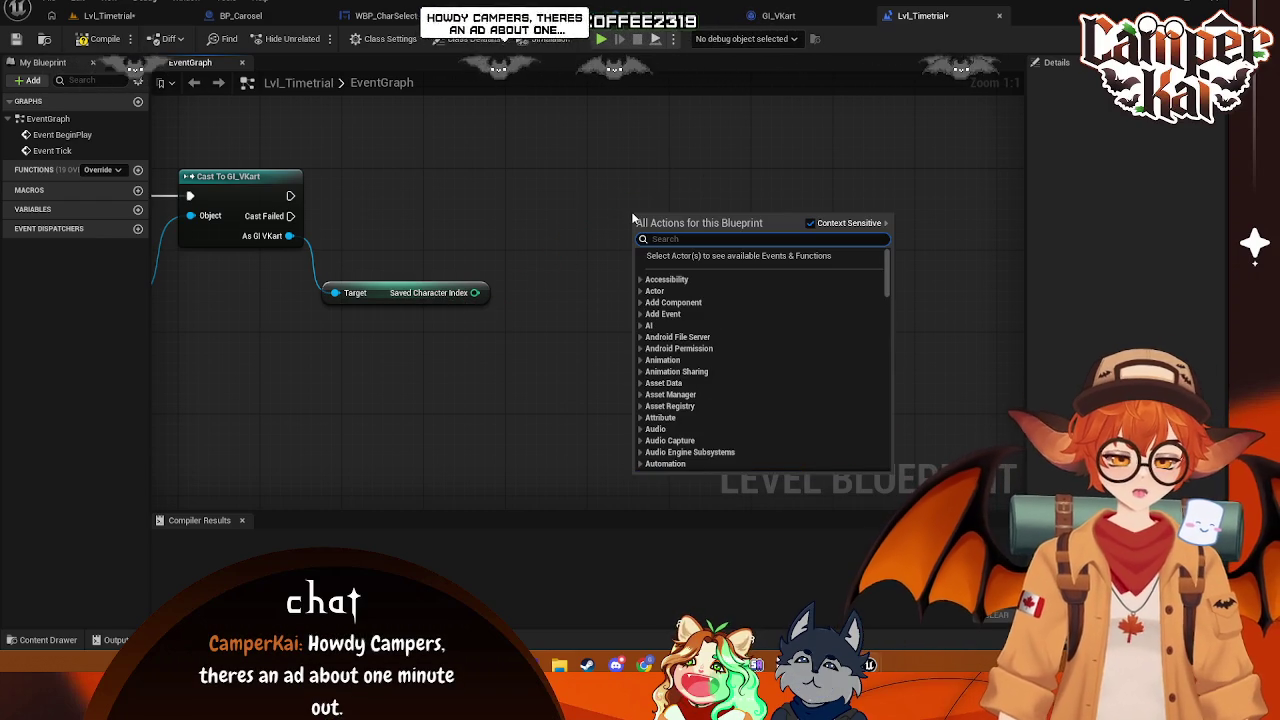
type("select")
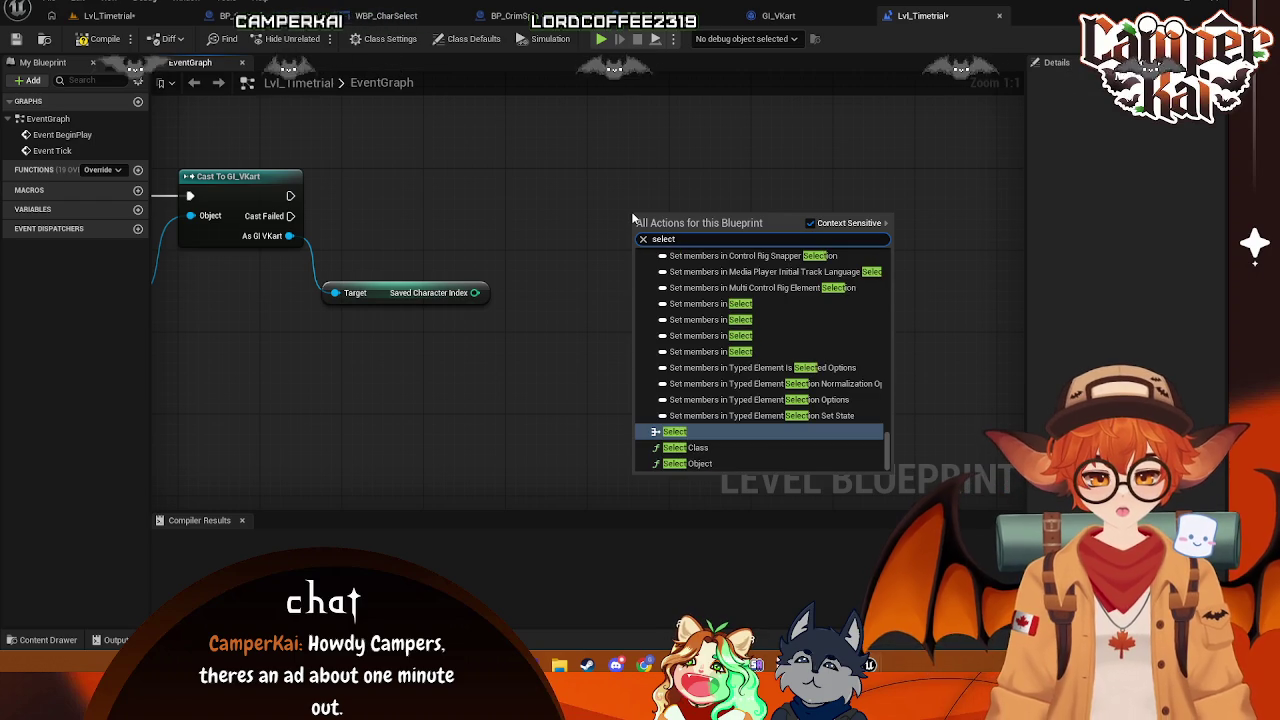
key("Return")
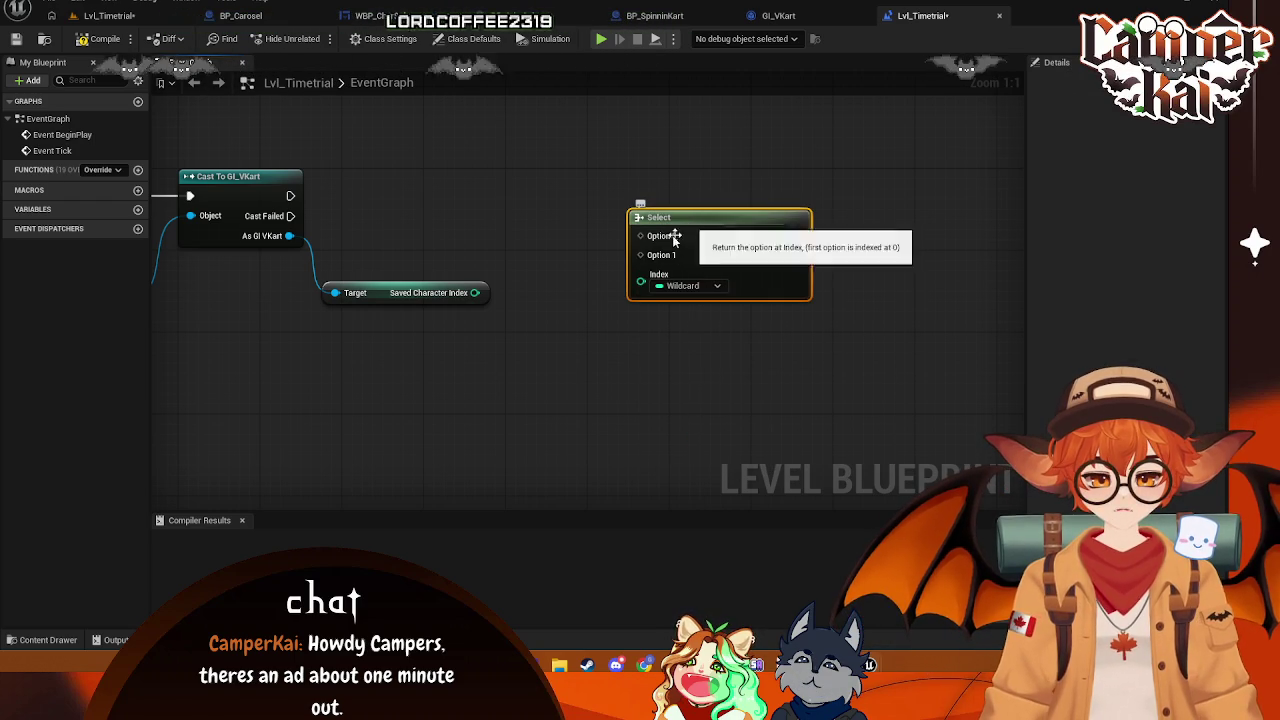
left_click_drag(475, 292, 507, 297)
left_click_drag(531, 306, 691, 209)
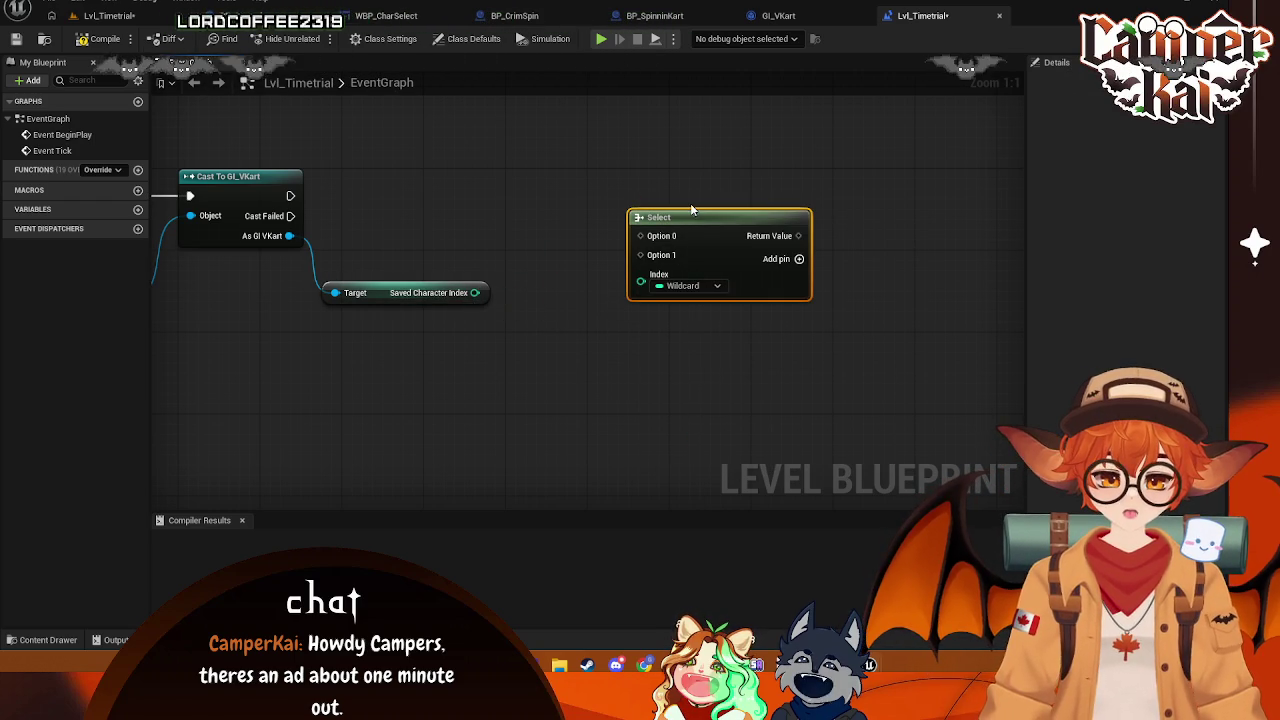
key("Delete")
- Add a Select Object node with input A set to BP_CrimKart
right_click(575, 263)
type("se")
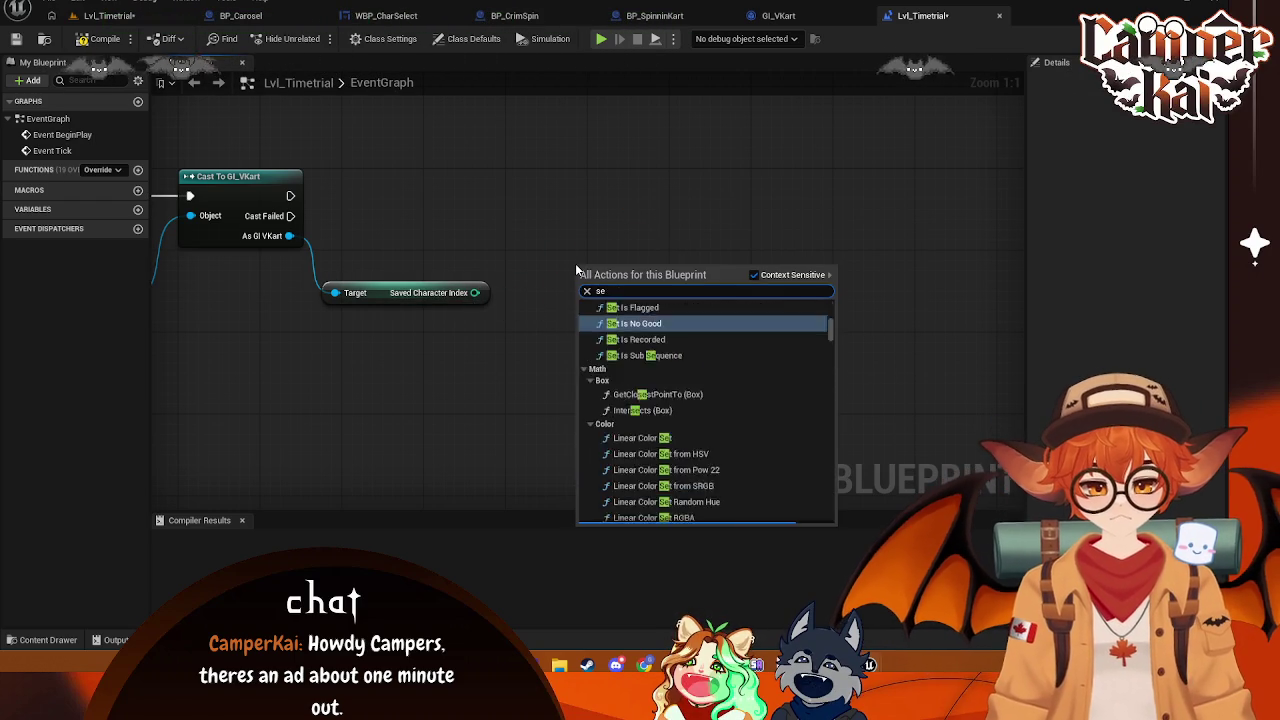
type("lect")
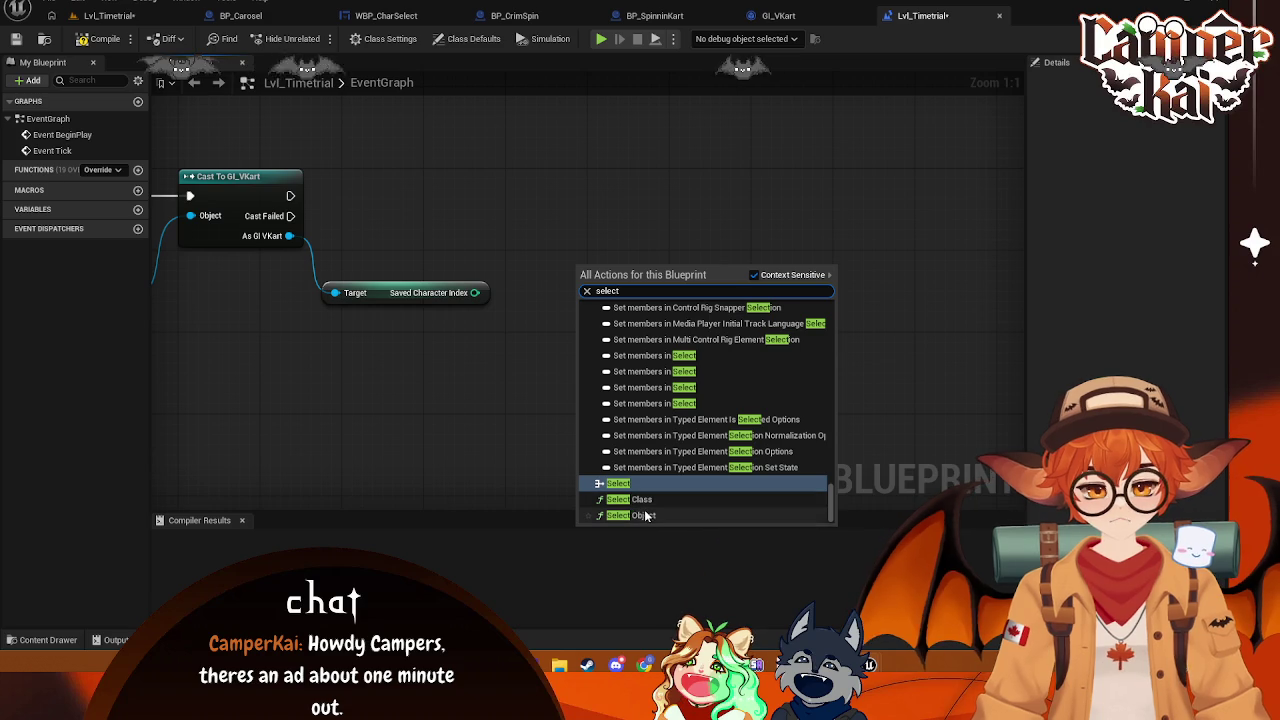
left_click(645, 515)
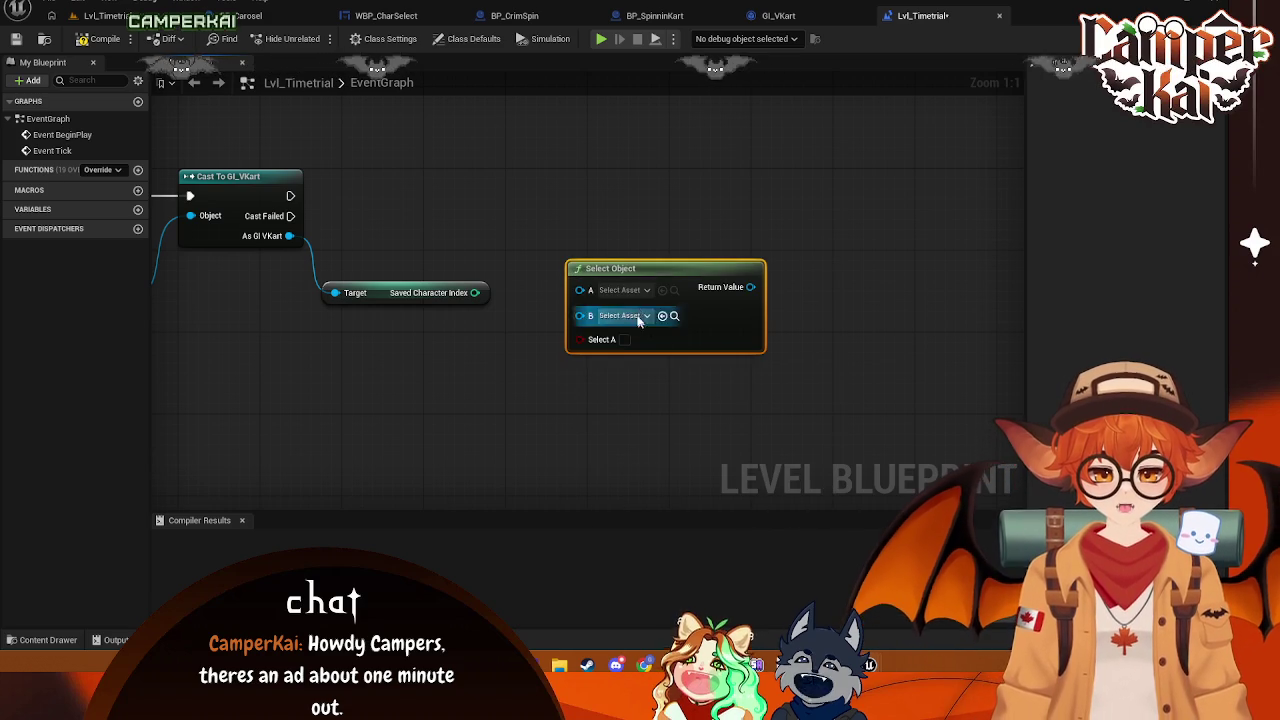
left_click(637, 294)
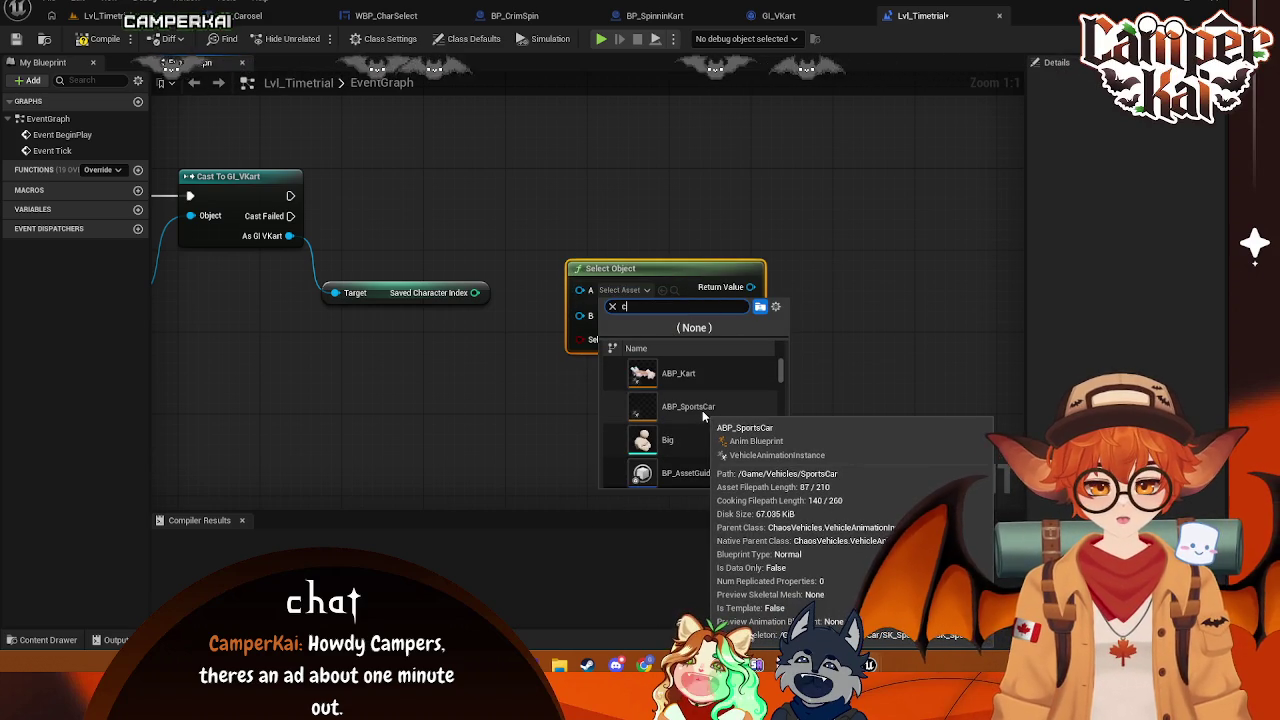
type("crim")
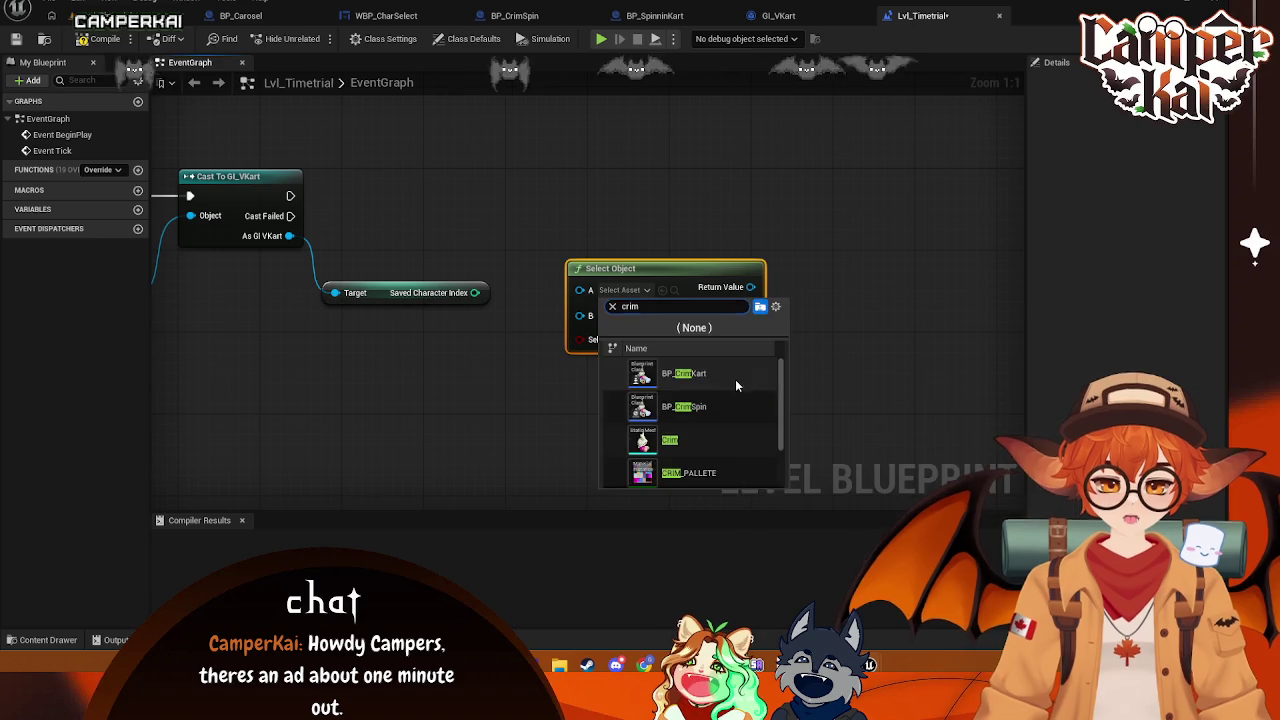
left_click(735, 379)
left_click(628, 315)
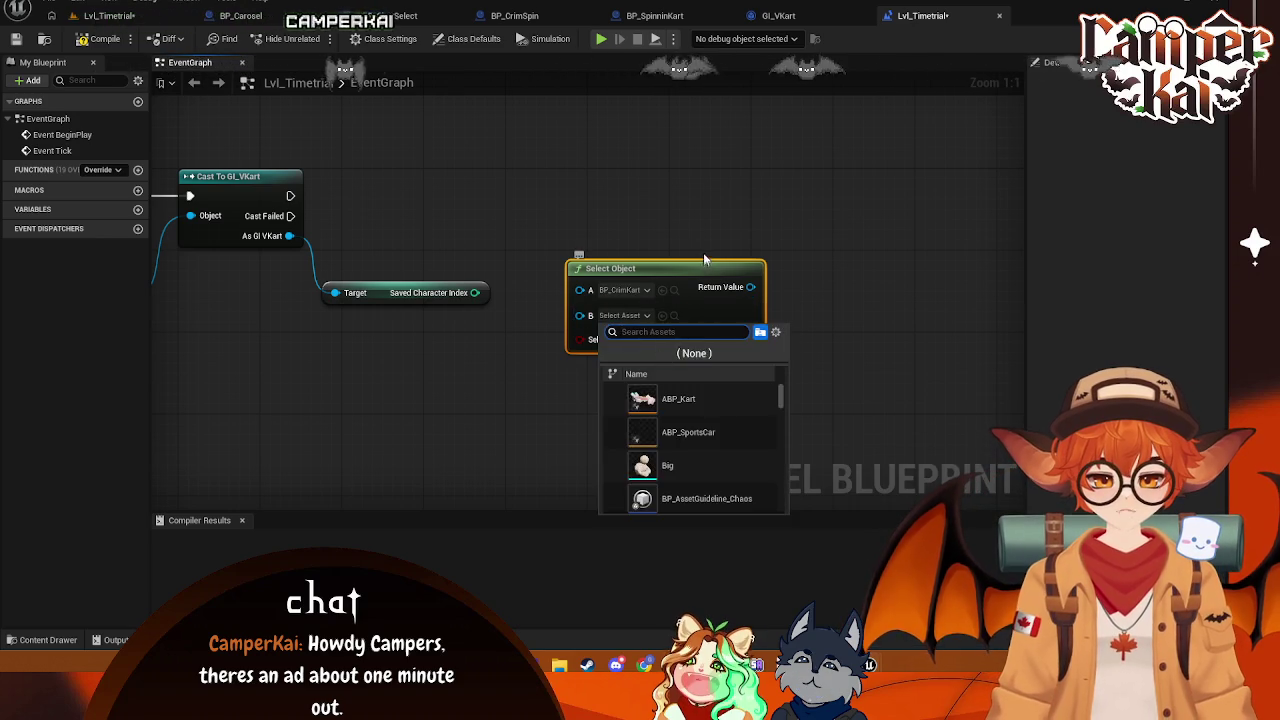
left_click(352, 282)
- Wire Saved Character Index into the boolean selector, arrange nodes, then delete the Select Object node
mouse_move(474, 293)
left_mouse_down()
mouse_move(576, 365)
mouse_move(580, 341)
left_mouse_up()
left_click_drag(583, 284, 633, 263)
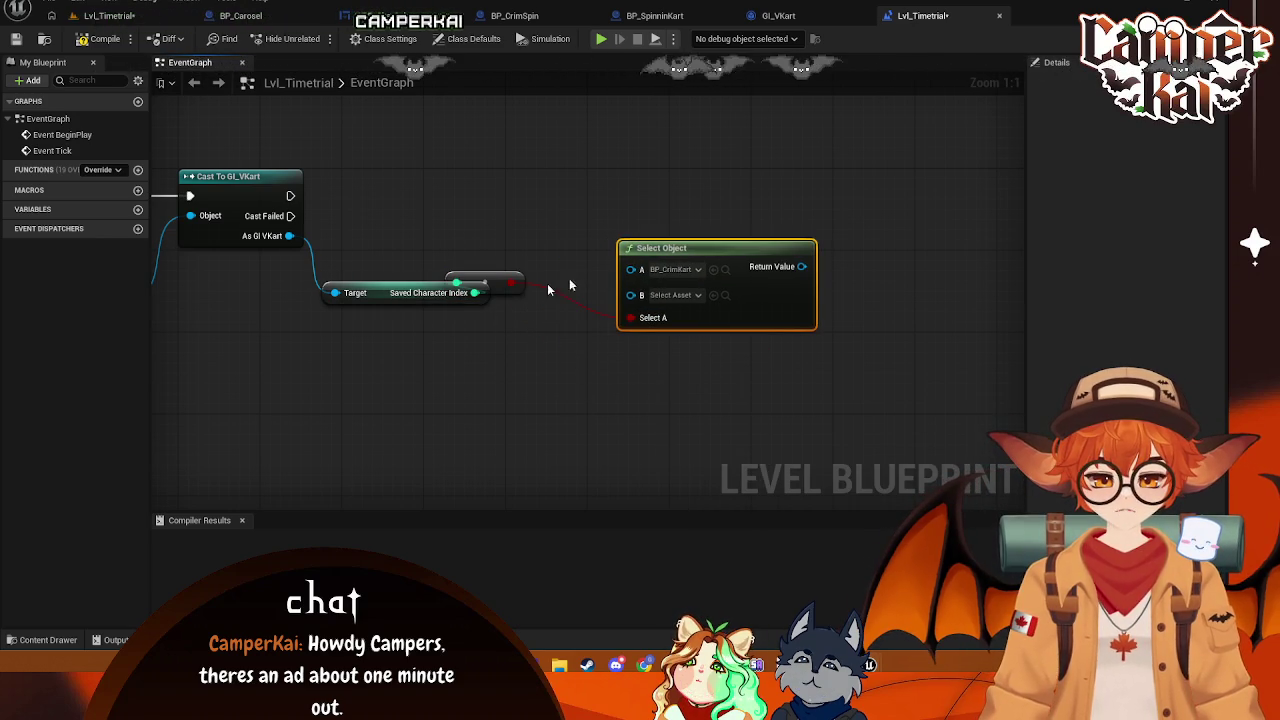
left_click_drag(503, 292, 575, 332)
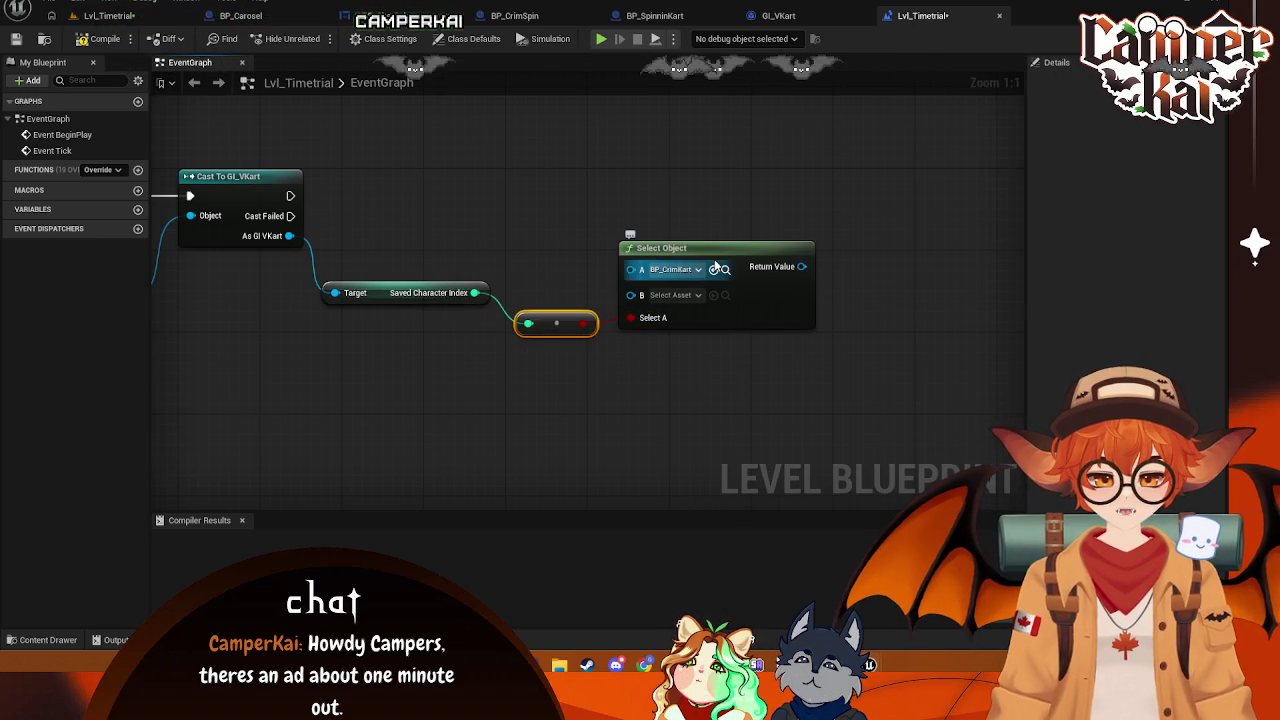
left_click(760, 323)
key("Delete")
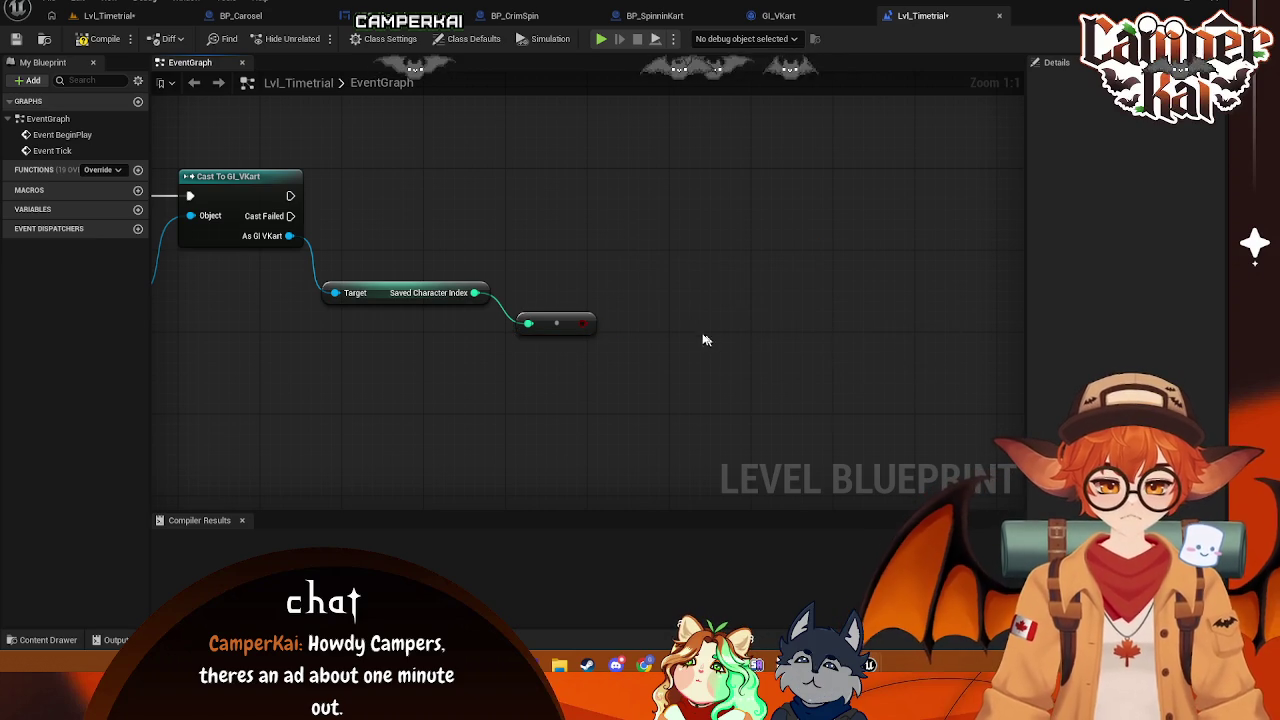
- Remove the stray Select Class node and the integer-to-boolean conversion node
right_click(693, 330)
type("select")
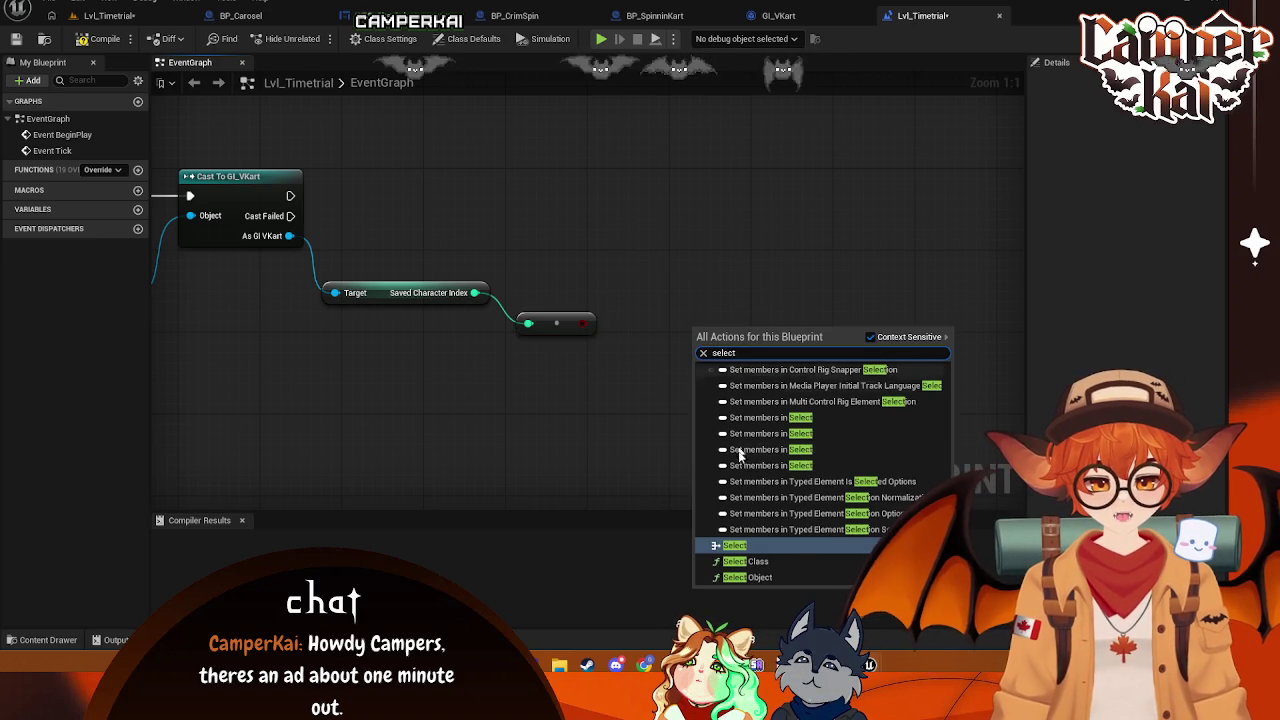
left_click(777, 561)
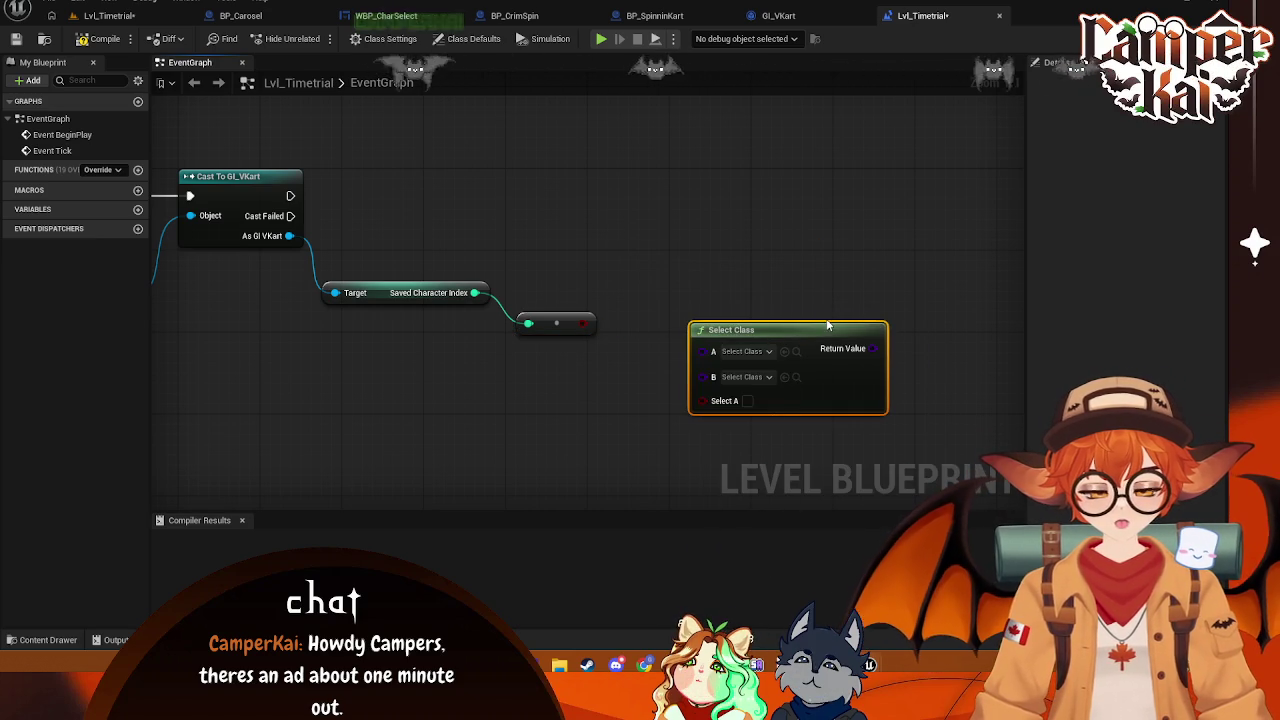
key("Delete")
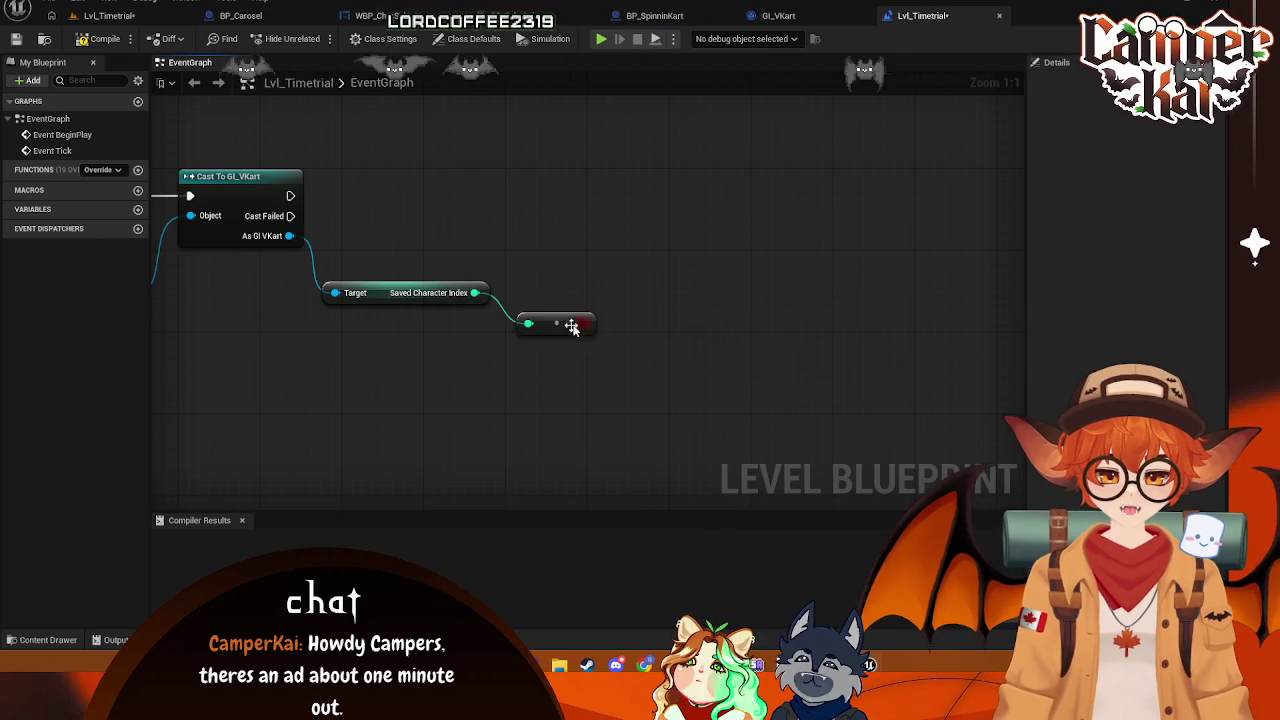
left_click(551, 322)
key("Delete")
- Add a wildcard Select node with Saved Character Index wired into its Index
right_click(586, 283)
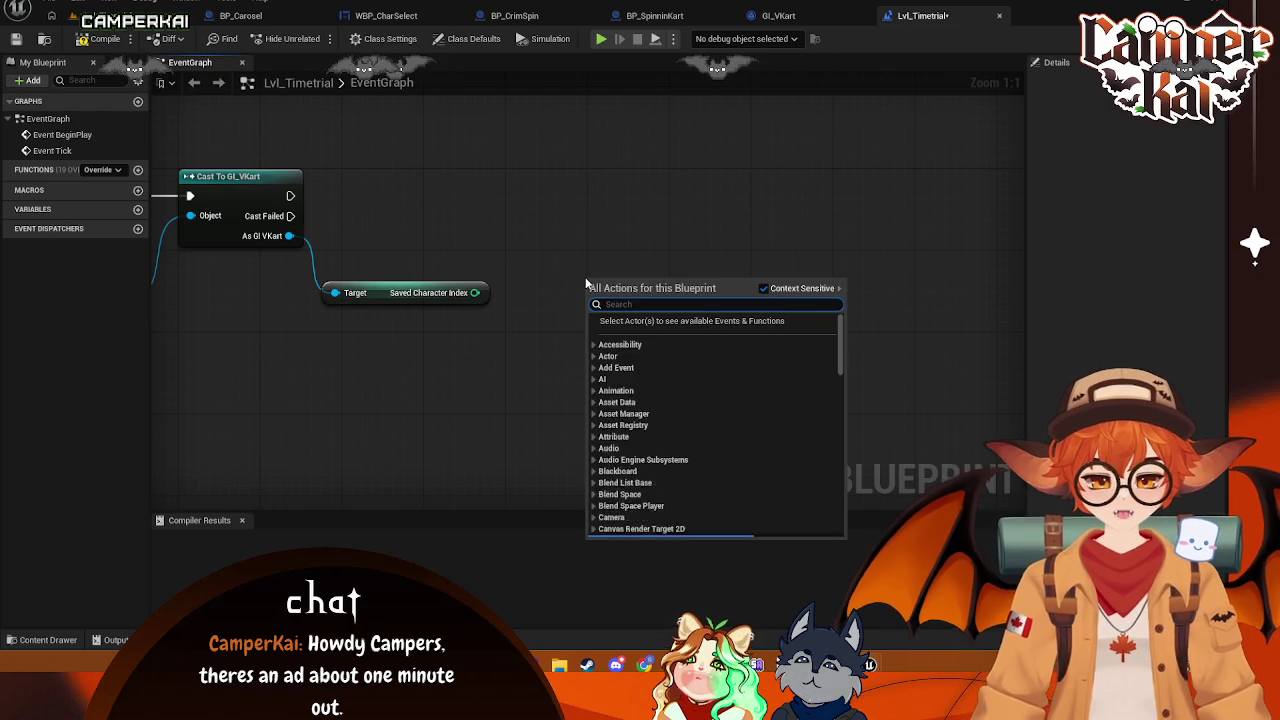
type("select")
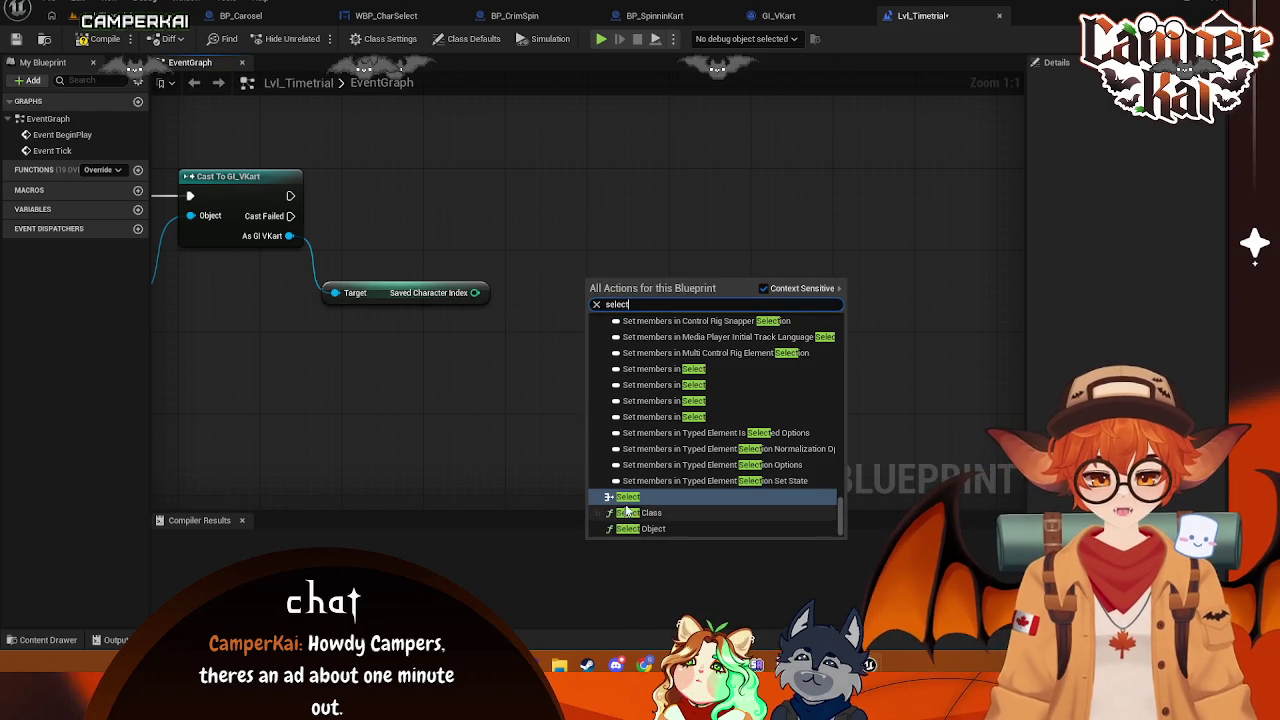
left_click(630, 497)
left_click_drag(474, 293, 590, 336)
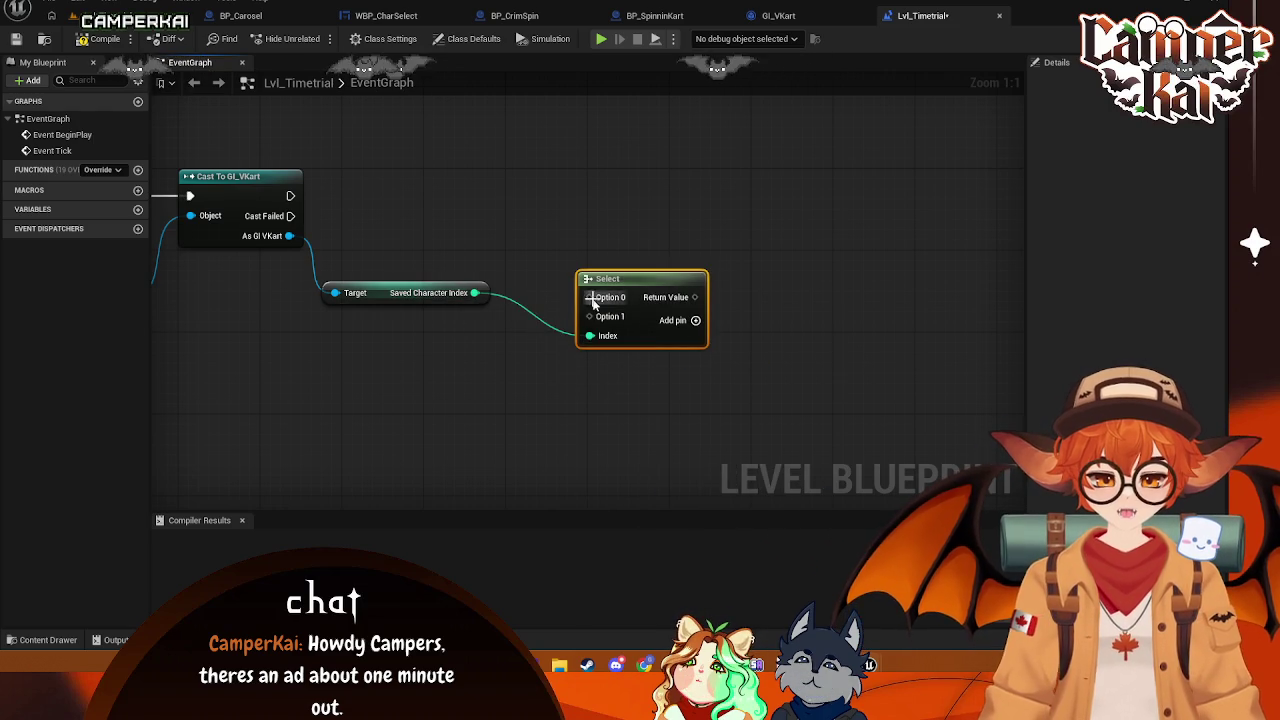
mouse_move(607, 284)
left_mouse_down()
mouse_move(606, 223)
mouse_move(478, 250)
left_mouse_up()
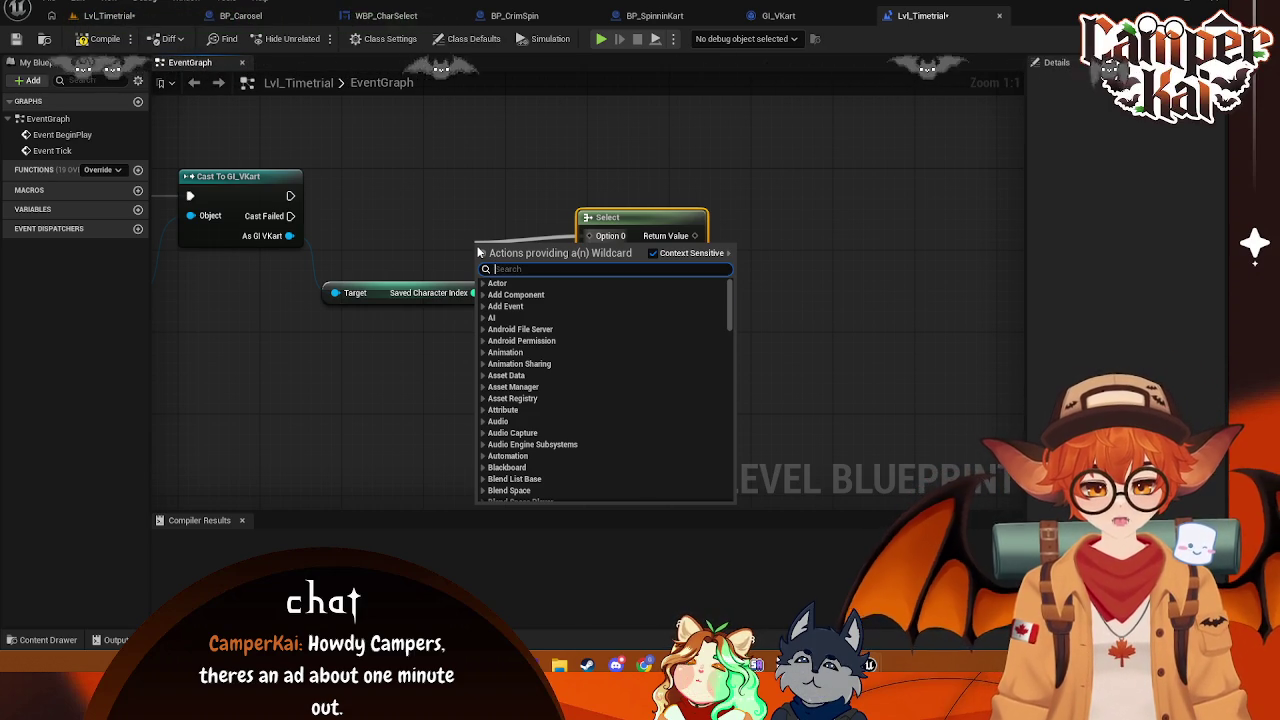
- Save the level, then pull a new execution wire from the cast node searching 'spawn'
type("BP_")
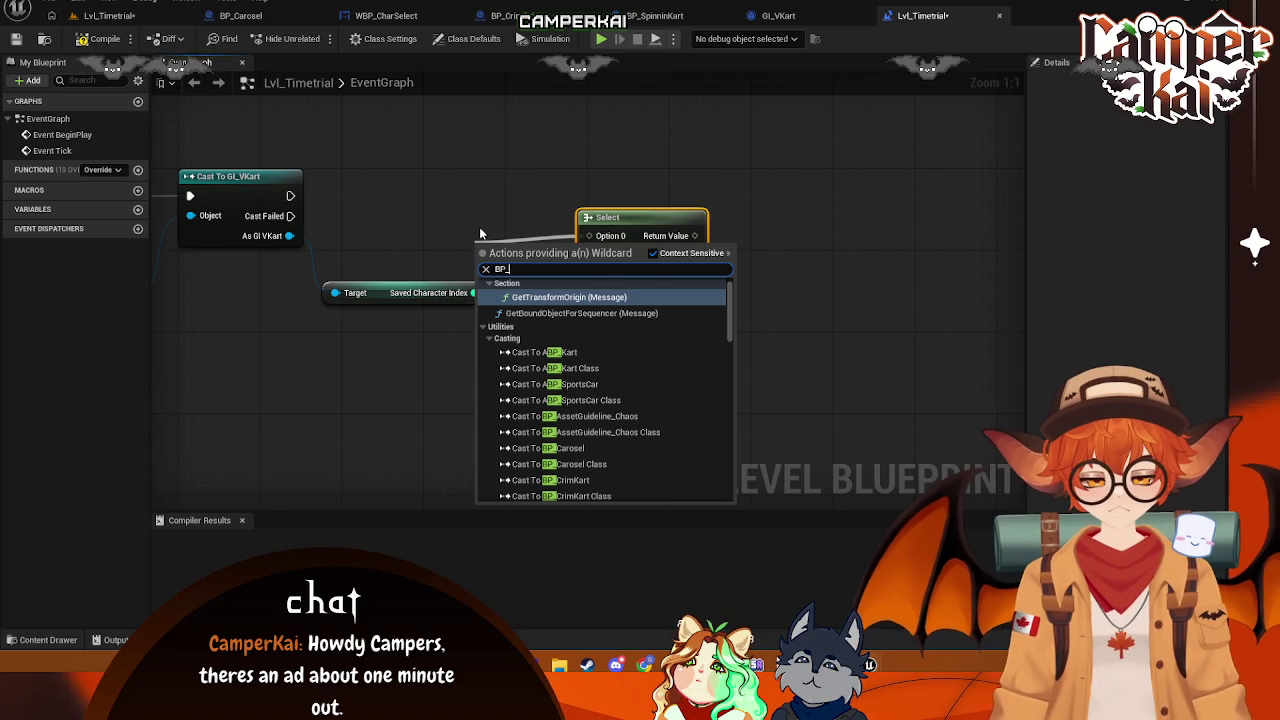
left_click(480, 233)
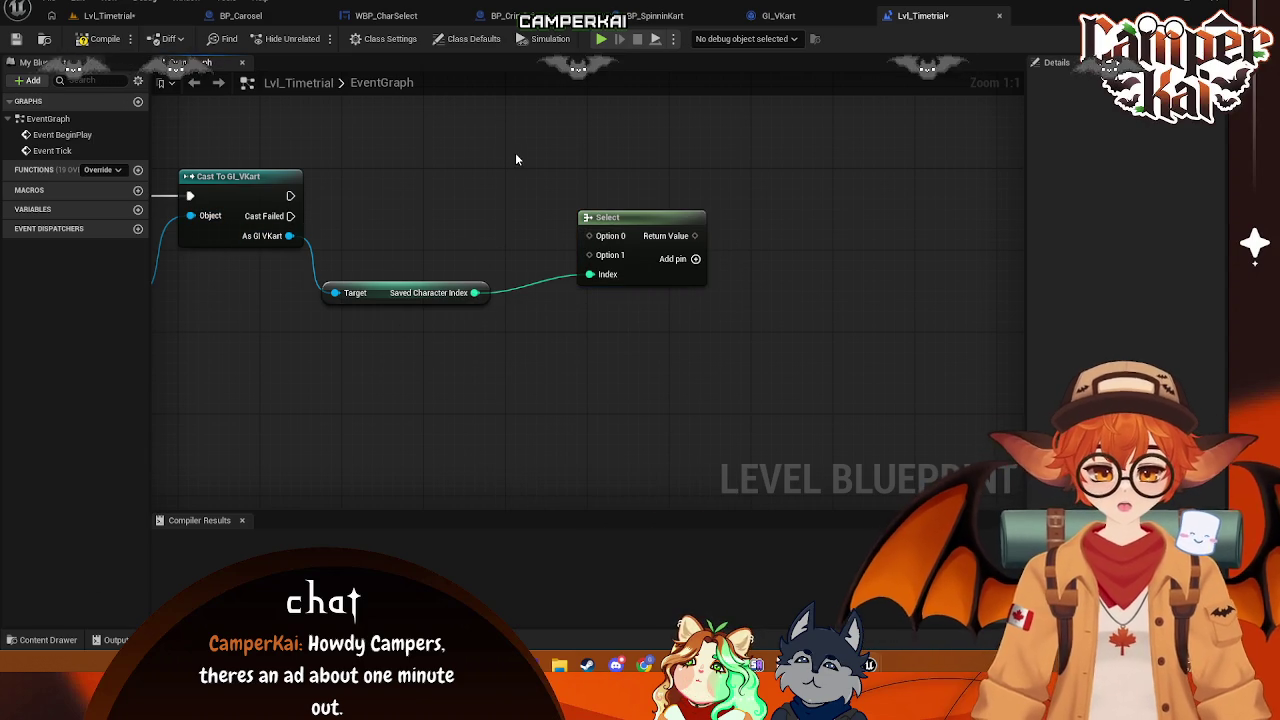
key("ctrl+s")
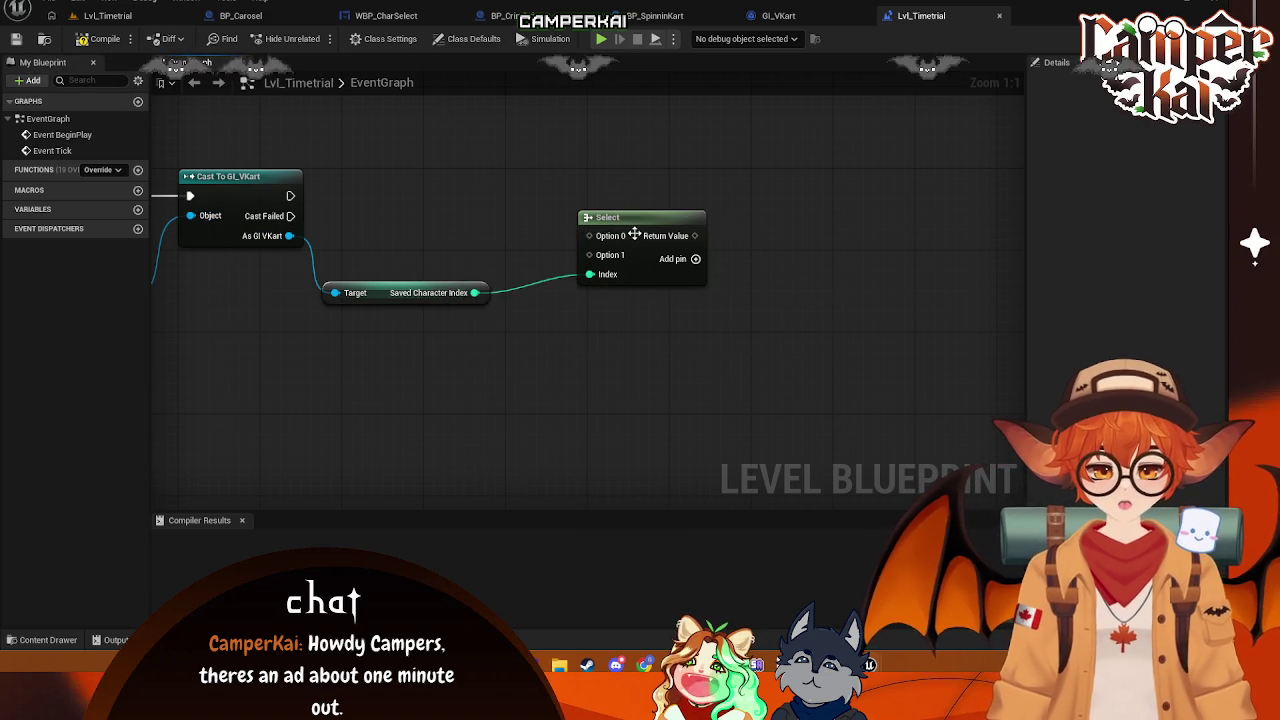
left_click_drag(649, 221, 659, 240)
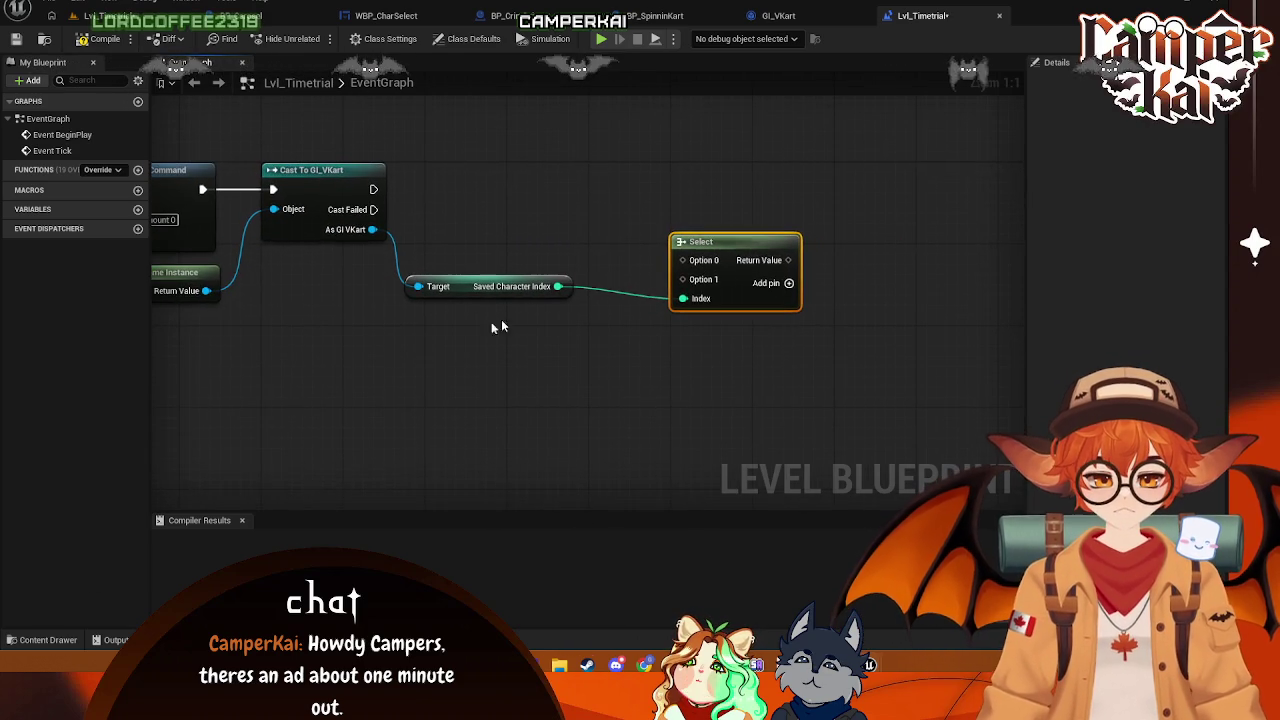
mouse_move(256, 167)
left_mouse_down()
mouse_move(763, 177)
mouse_move(747, 172)
left_mouse_up()
type("spawn")
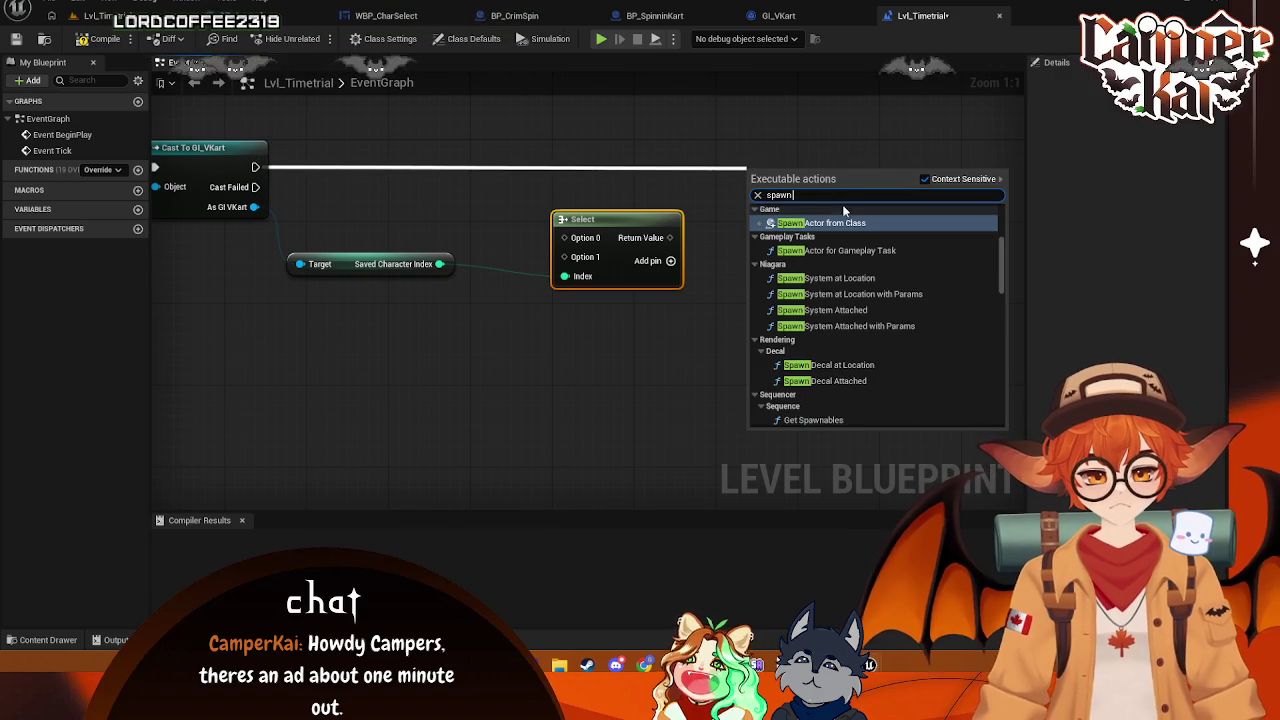
- Add a Spawn Actor from Class node after the cast, its Class fed by Select's Return Value
left_click(838, 223)
left_click_drag(802, 163, 802, 142)
left_click_drag(684, 240, 749, 187)
- Tidy the Saved Character Index getter and Select node, then add extra option pins to Select
left_click_drag(295, 267, 254, 308)
mouse_move(624, 228)
left_mouse_down()
mouse_move(561, 238)
mouse_move(571, 228)
left_mouse_up()
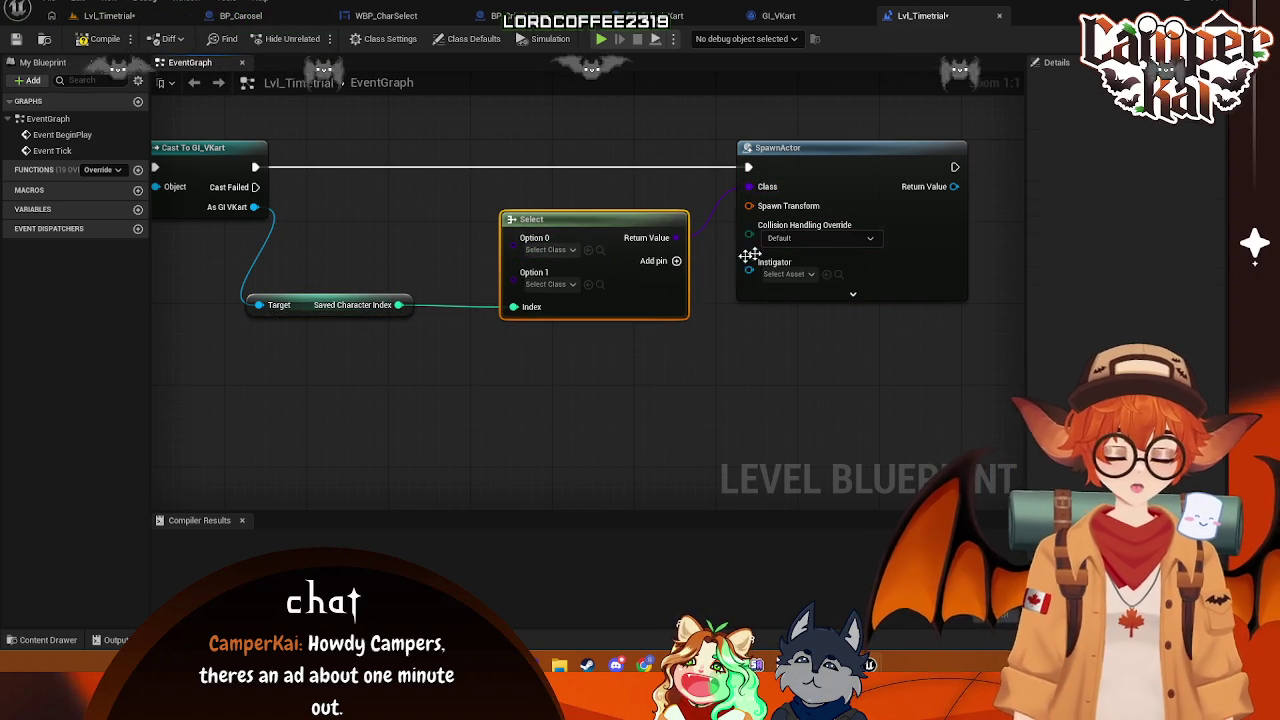
left_click(650, 262)
left_click(650, 262)
left_click(650, 262)
left_click(650, 262)
left_click(650, 262)
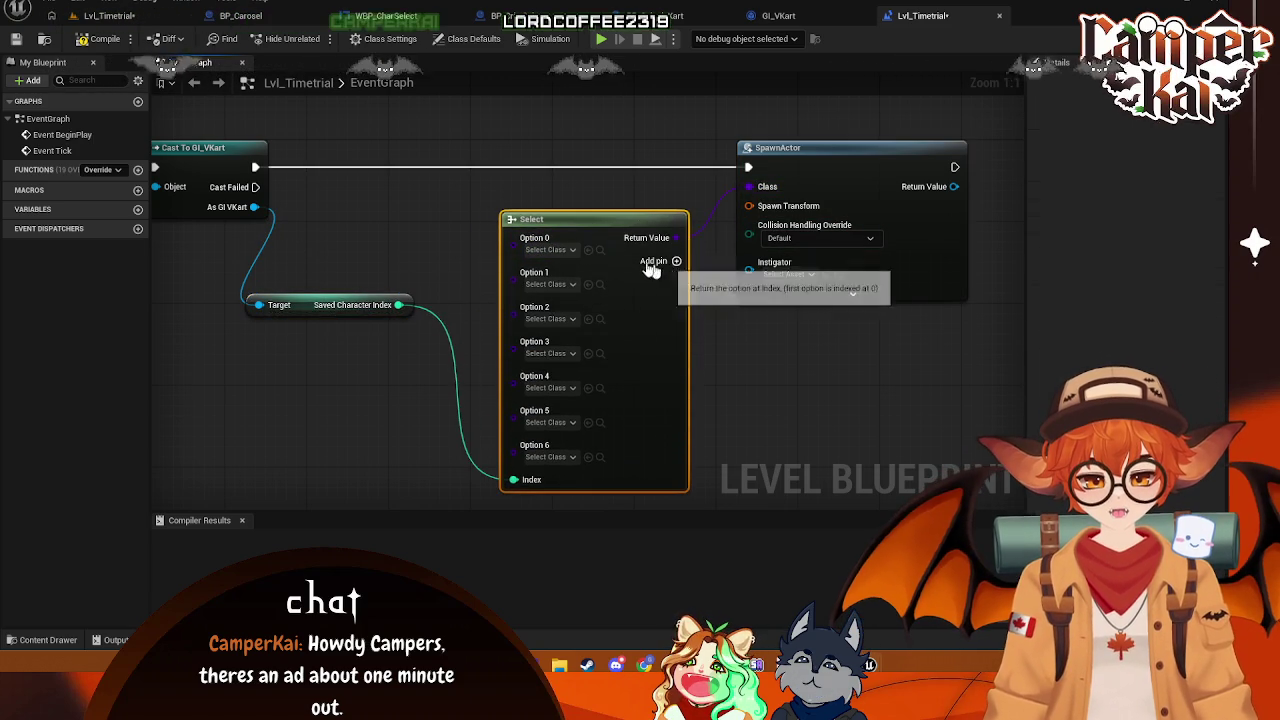
- Set Select Options 0–3 to BP_CrimKart, BP_KaiKart, BP_OniKart and BP_ShrimpKart
left_click(569, 251)
type("crim")
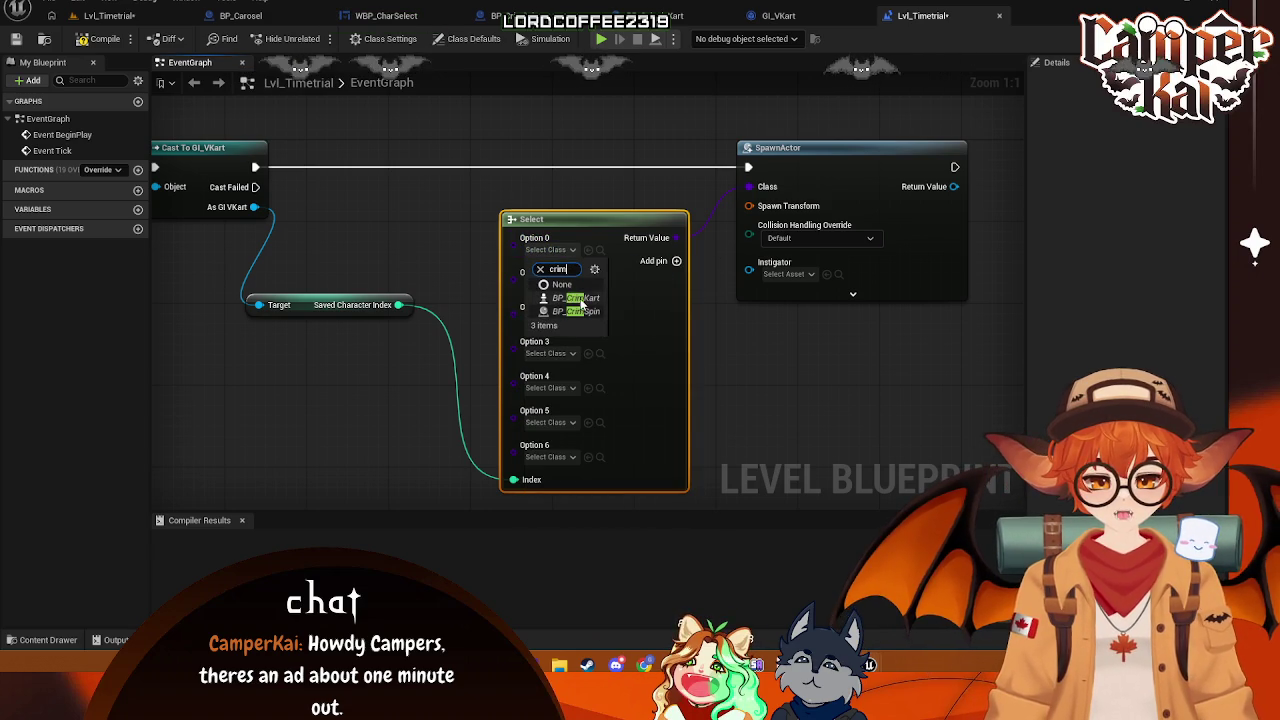
left_click(580, 299)
left_click(572, 287)
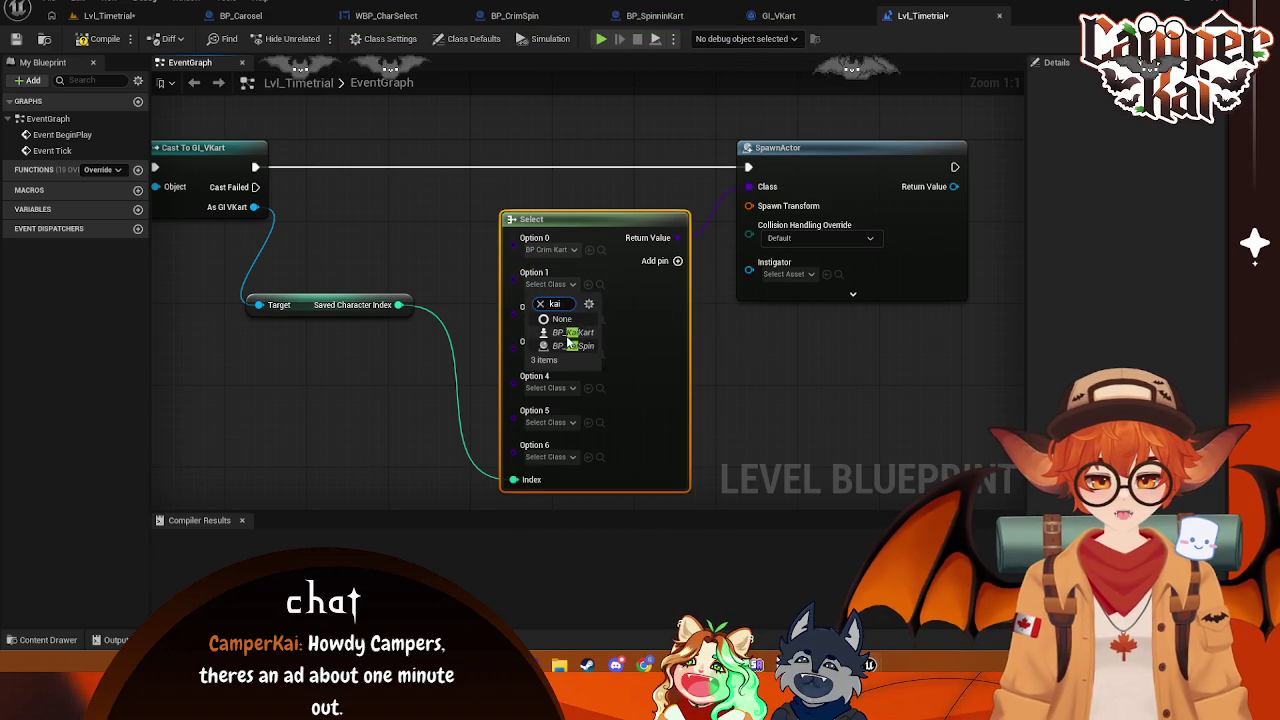
left_click(567, 334)
left_click(570, 320)
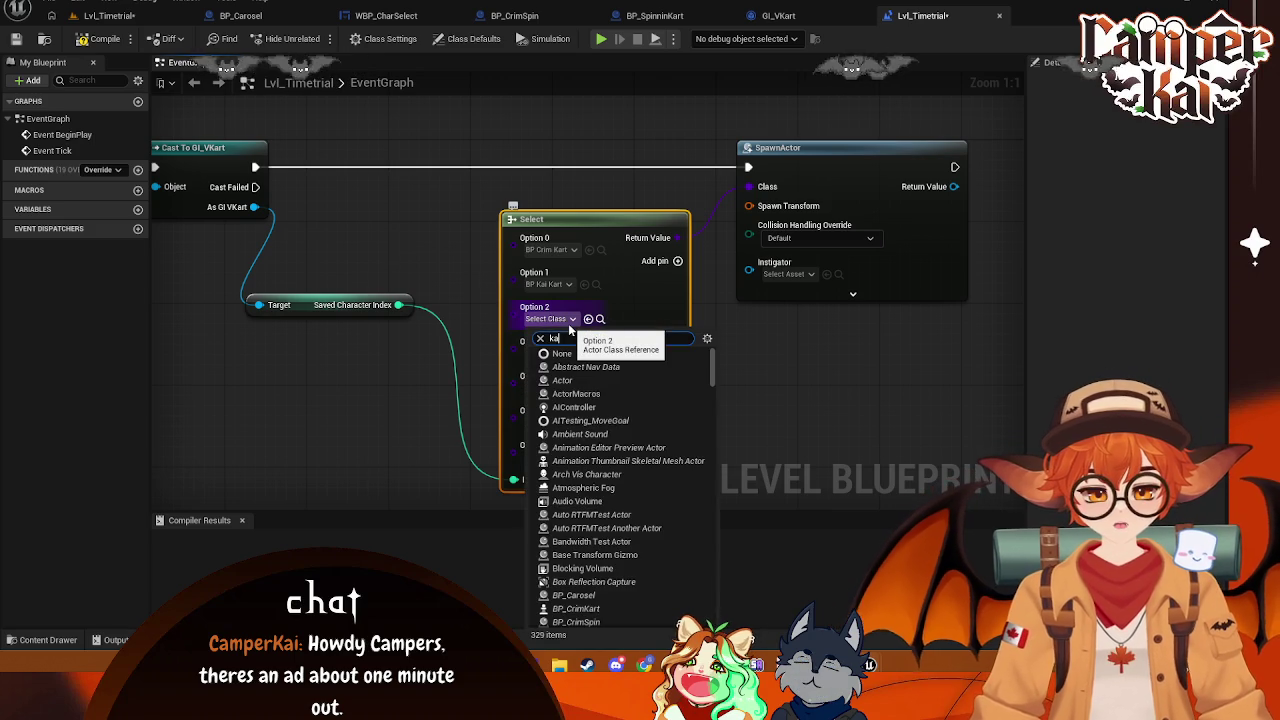
type("rt")
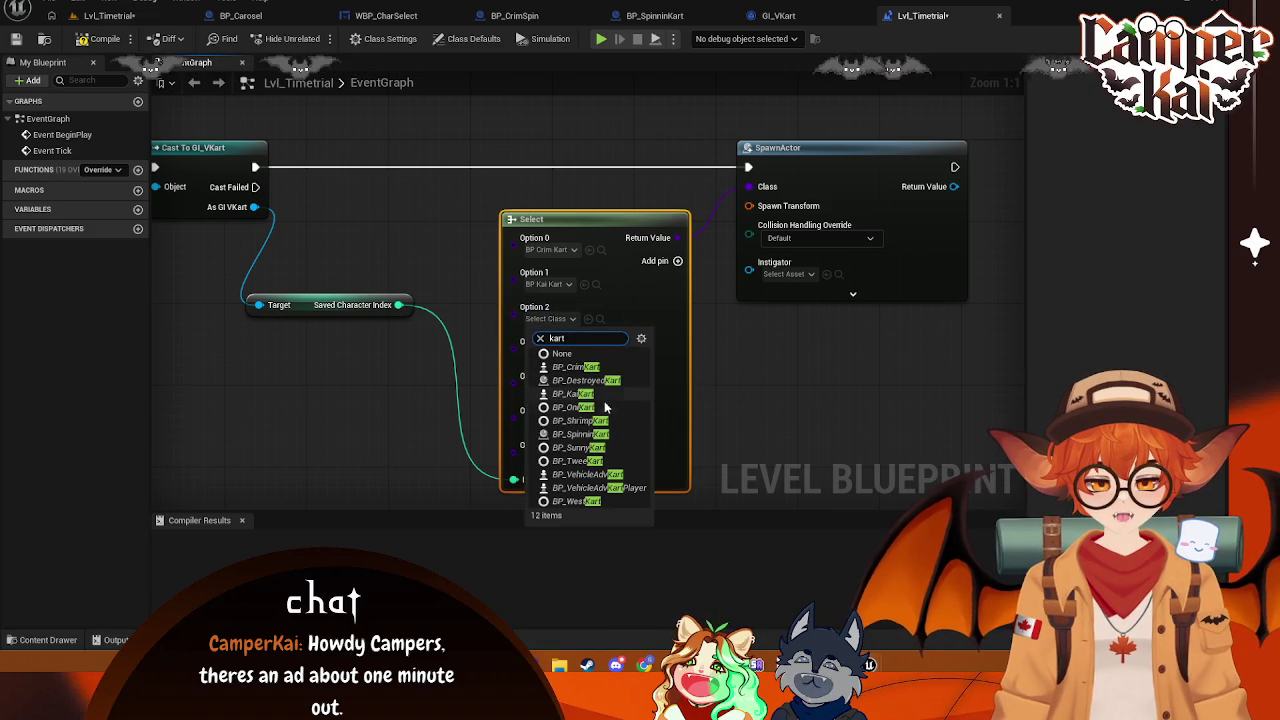
left_click(605, 407)
left_click(560, 353)
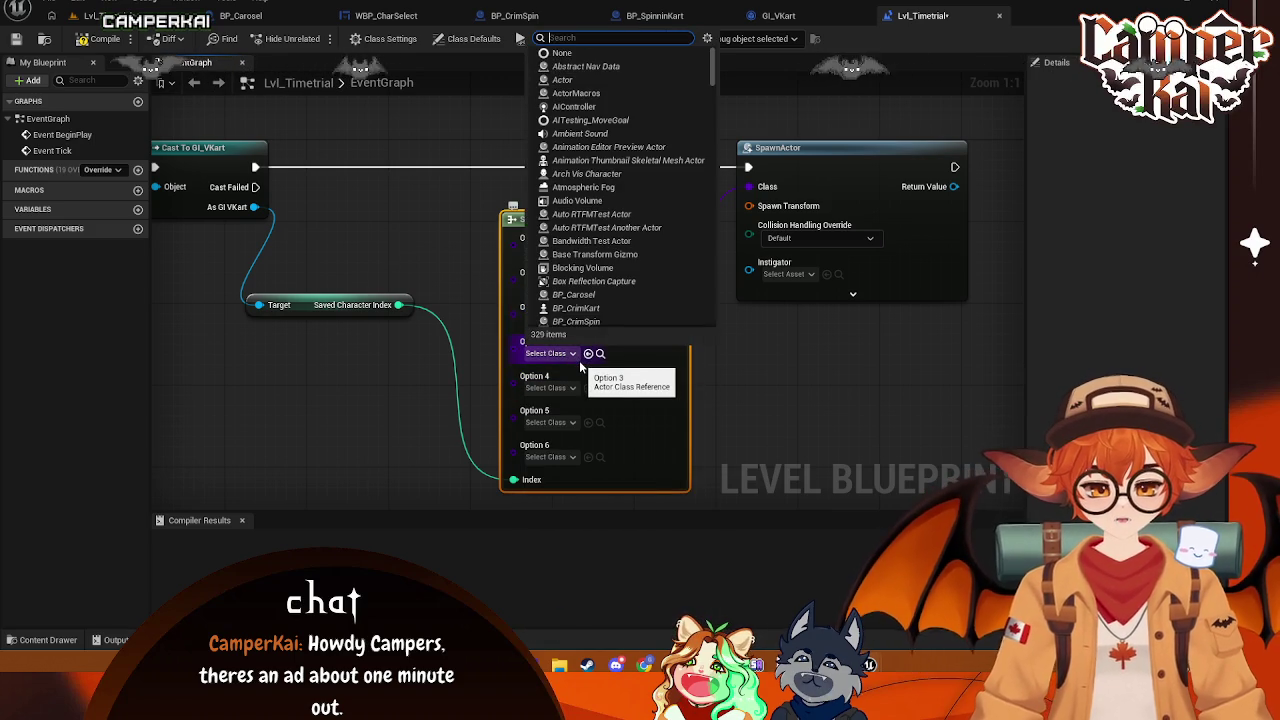
type("kart")
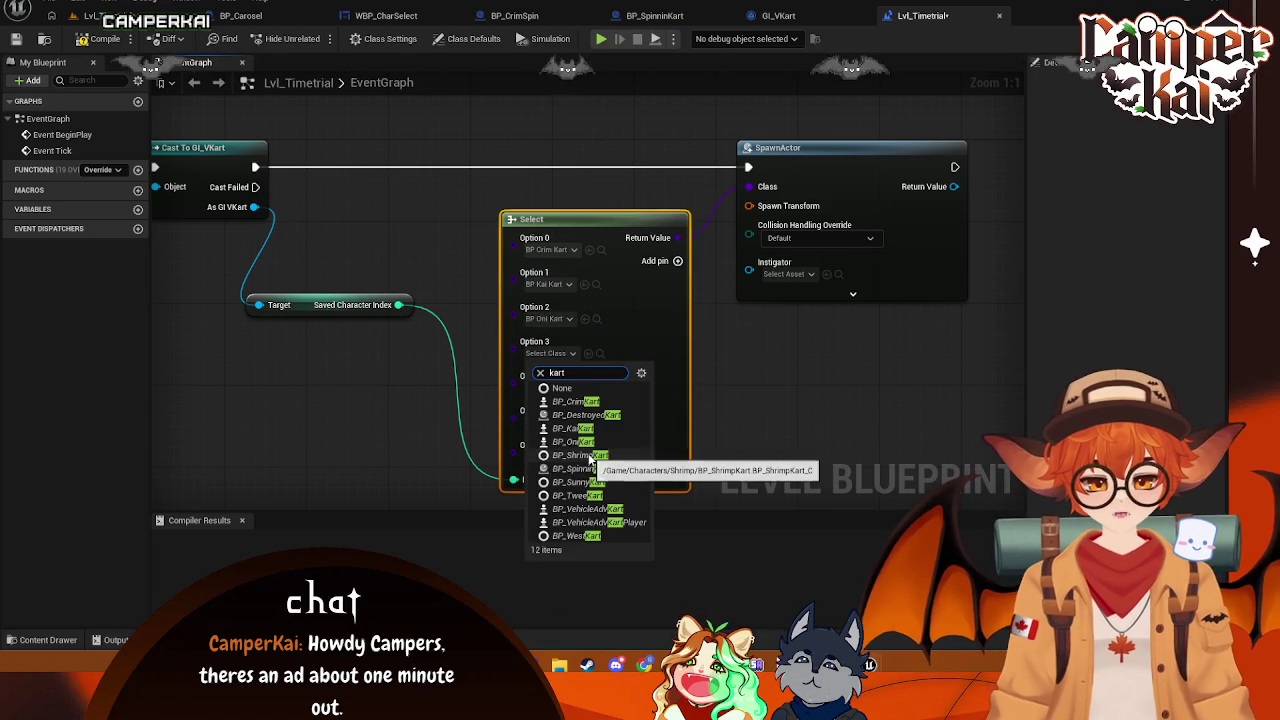
left_click(590, 456)
- Set Options 4–6 to BP_SunnyKart, BP_TweeKart and BP_WestKart, then save the level
left_click(570, 388)
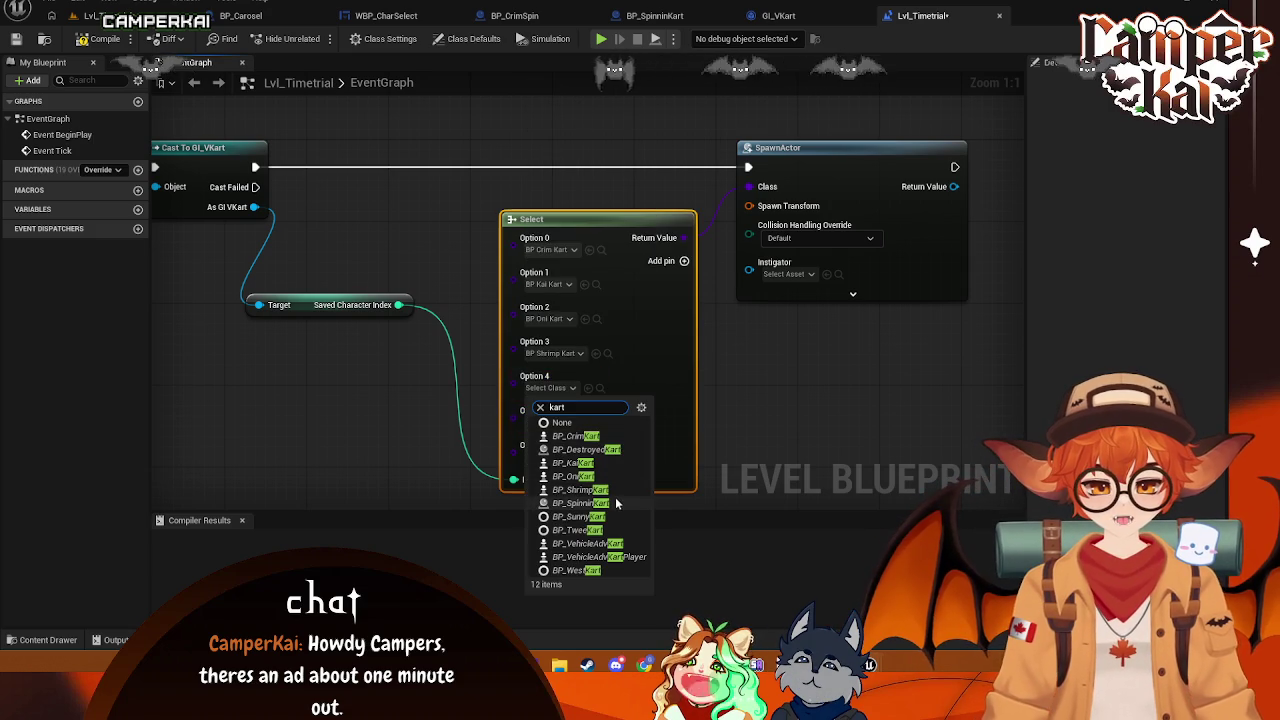
left_click(606, 504)
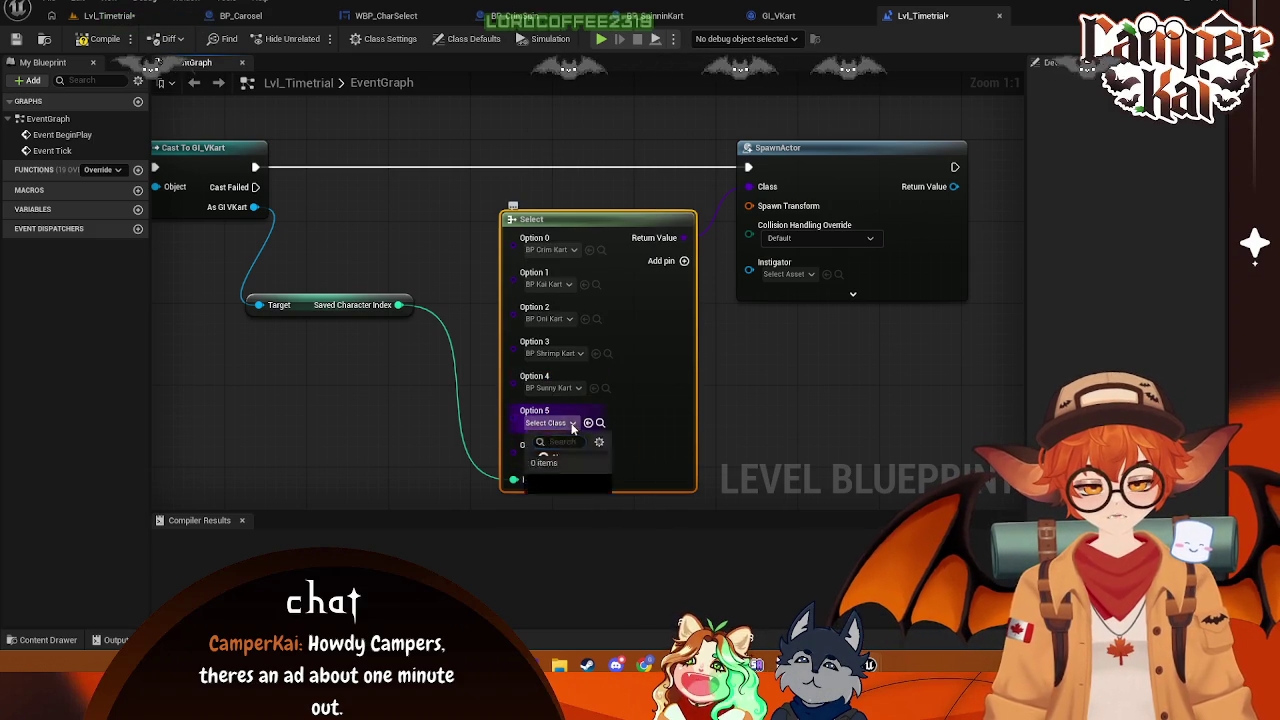
left_click(572, 422)
type("kart")
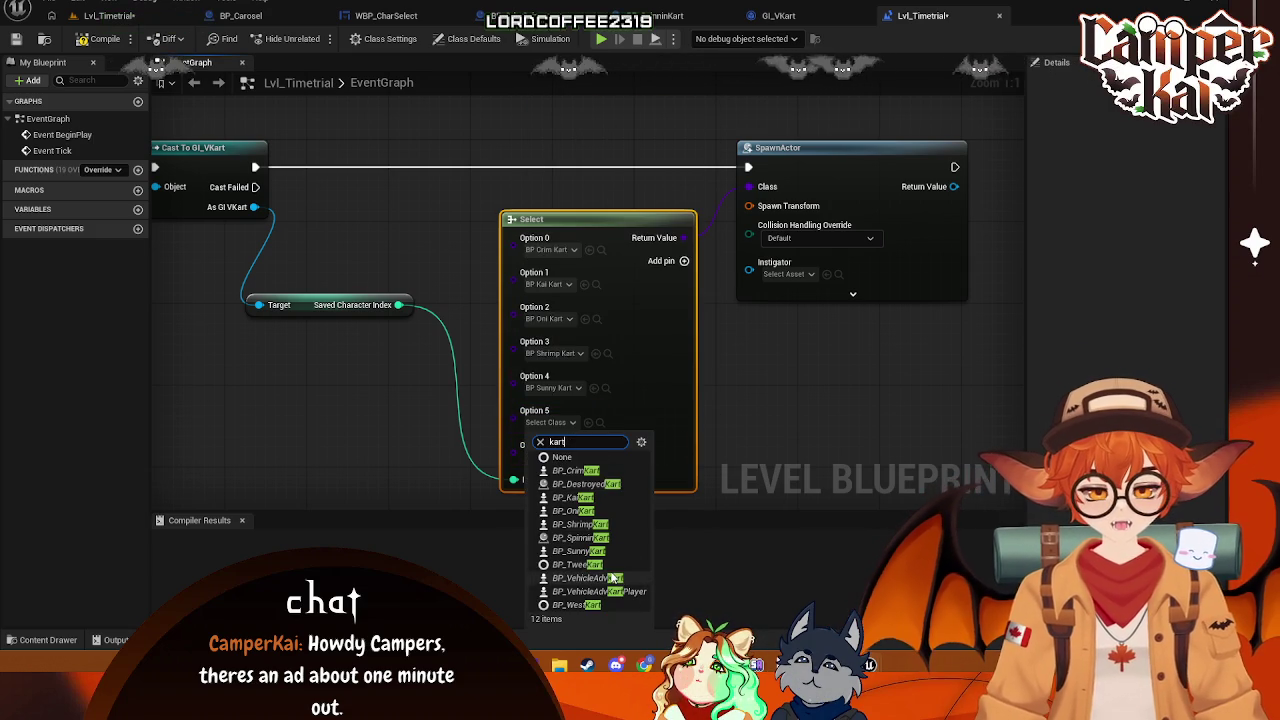
left_click(590, 552)
left_click(570, 458)
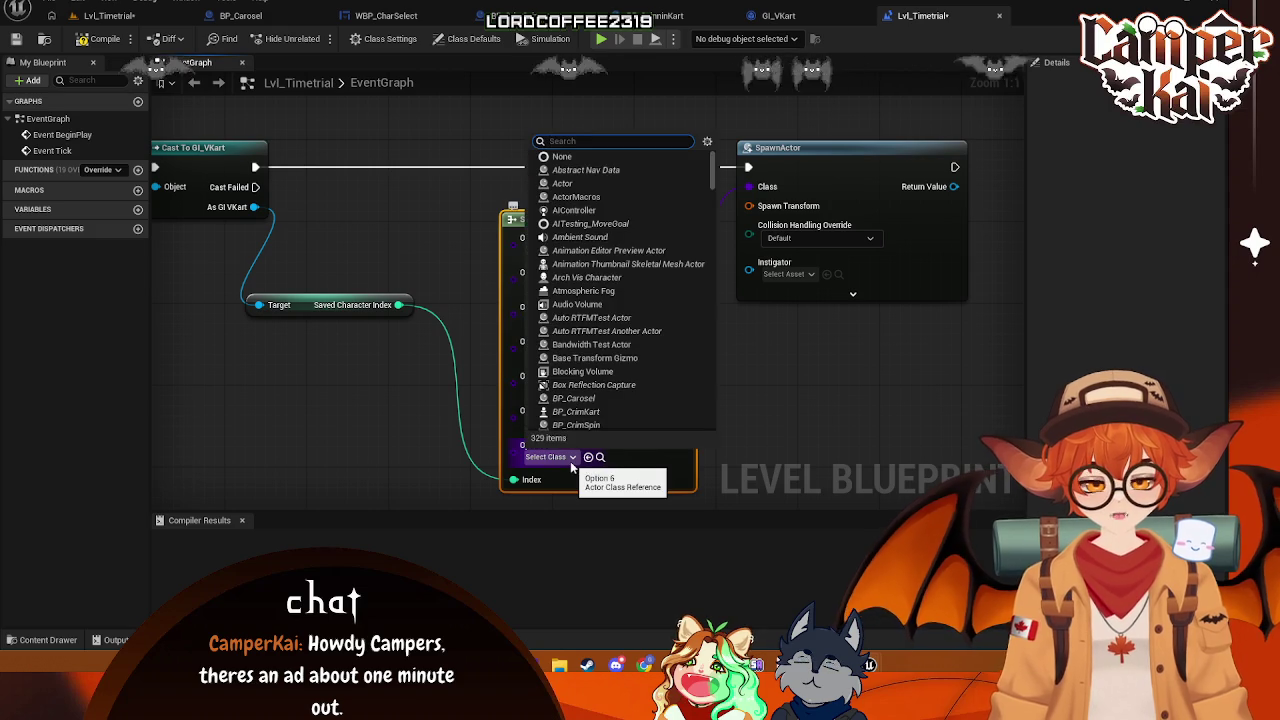
type("kart")
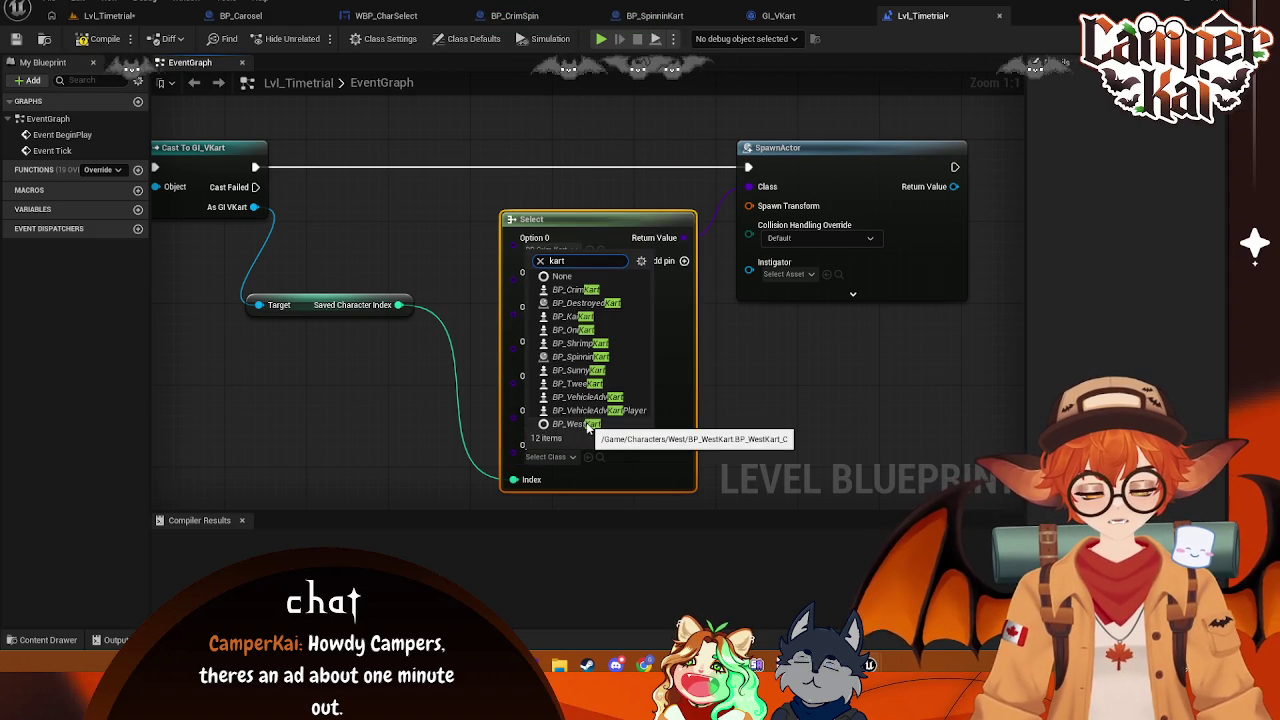
left_click(577, 424)
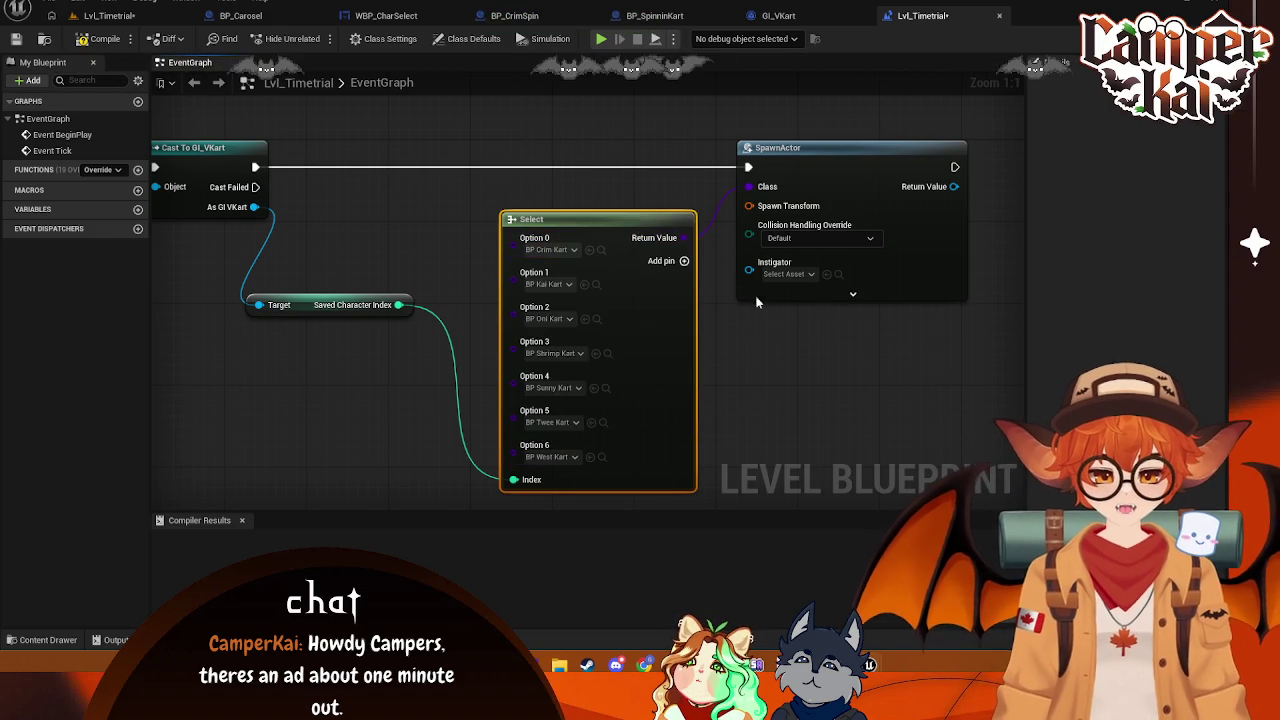
scroll(754, 300, "down", 1)
key("ctrl+s")
left_click_drag(616, 235, 590, 240)
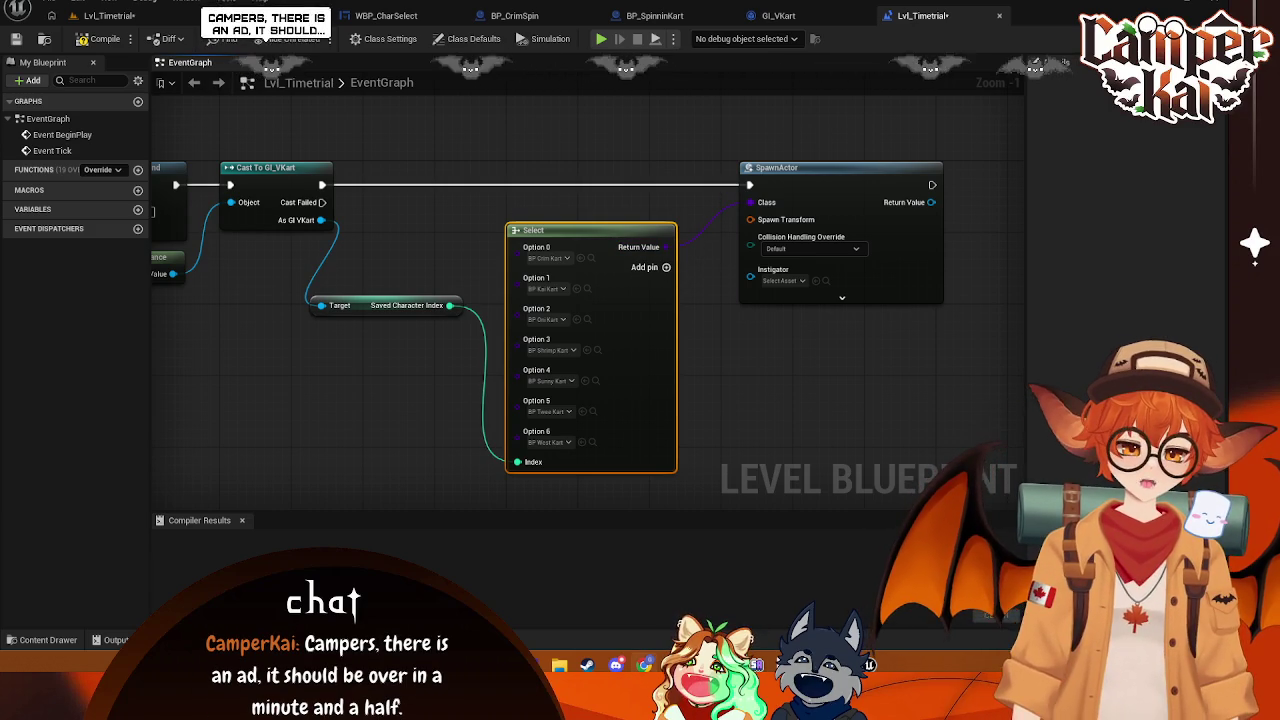
scroll(450, 110, "down", 2)
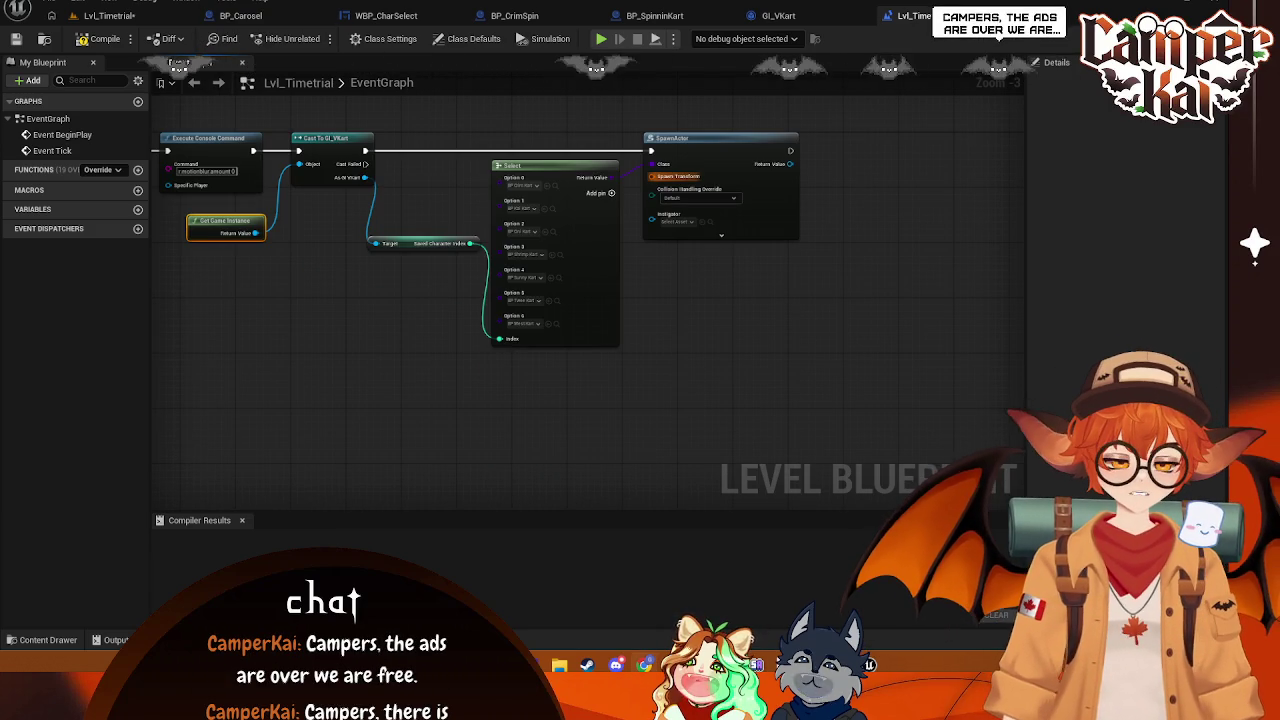